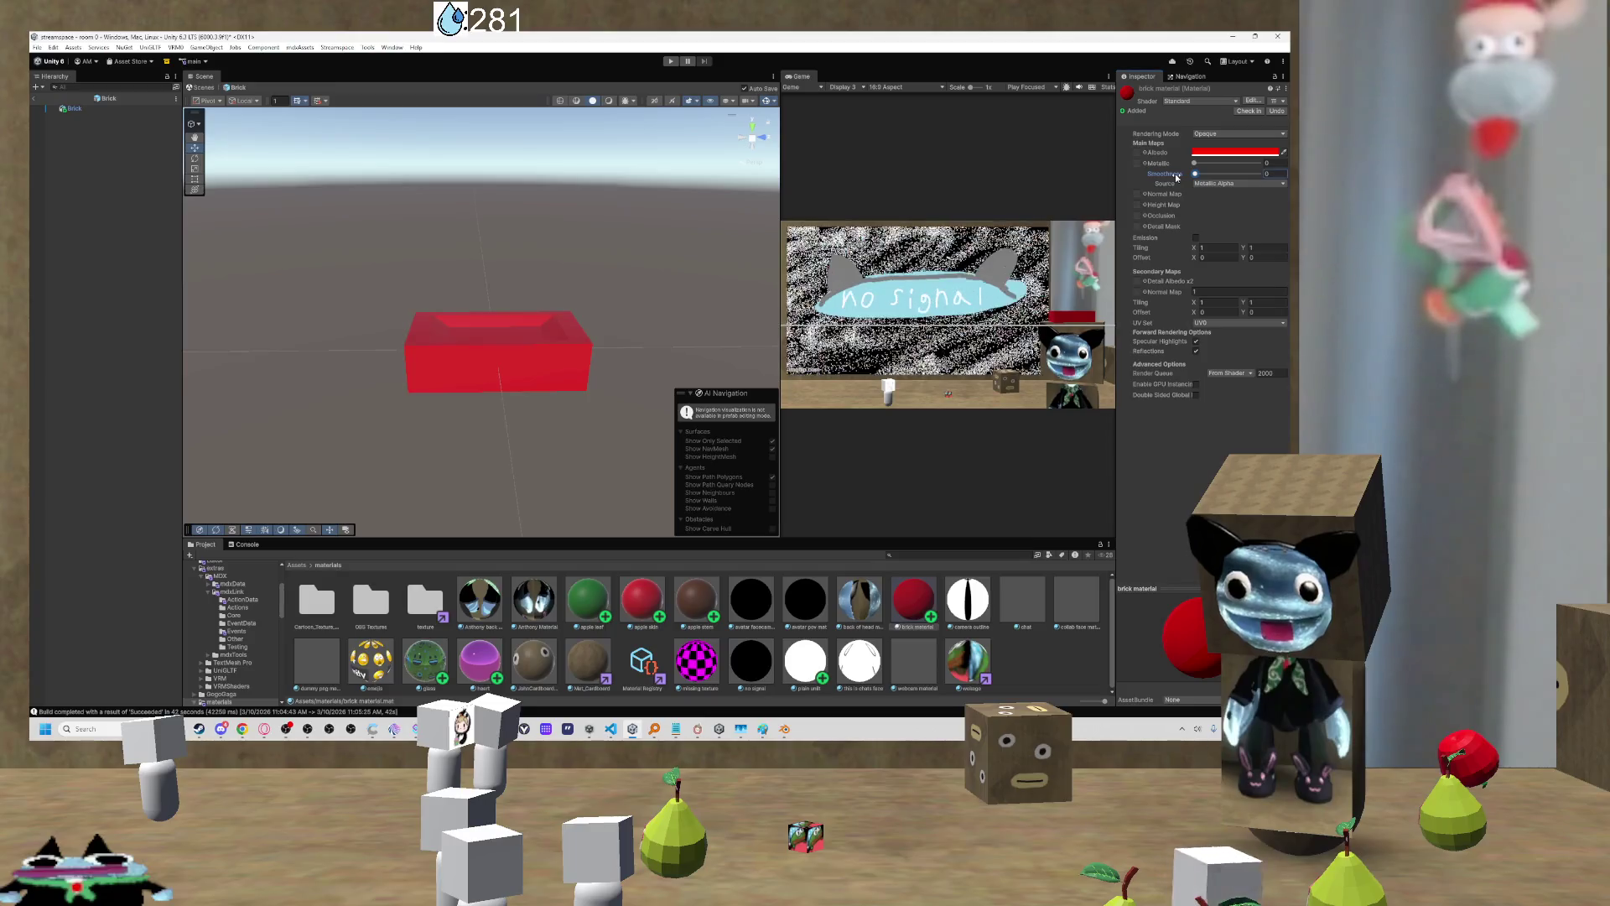
# Step: Switch the brick material's shader to Nature > Terrain > Diffuse
pyautogui.moveTo(711, 289)
pyautogui.mouseDown()
pyautogui.moveTo(658, 349)
pyautogui.moveTo(729, 329)
pyautogui.moveTo(654, 319)
pyautogui.moveTo(679, 298)
pyautogui.mouseUp()
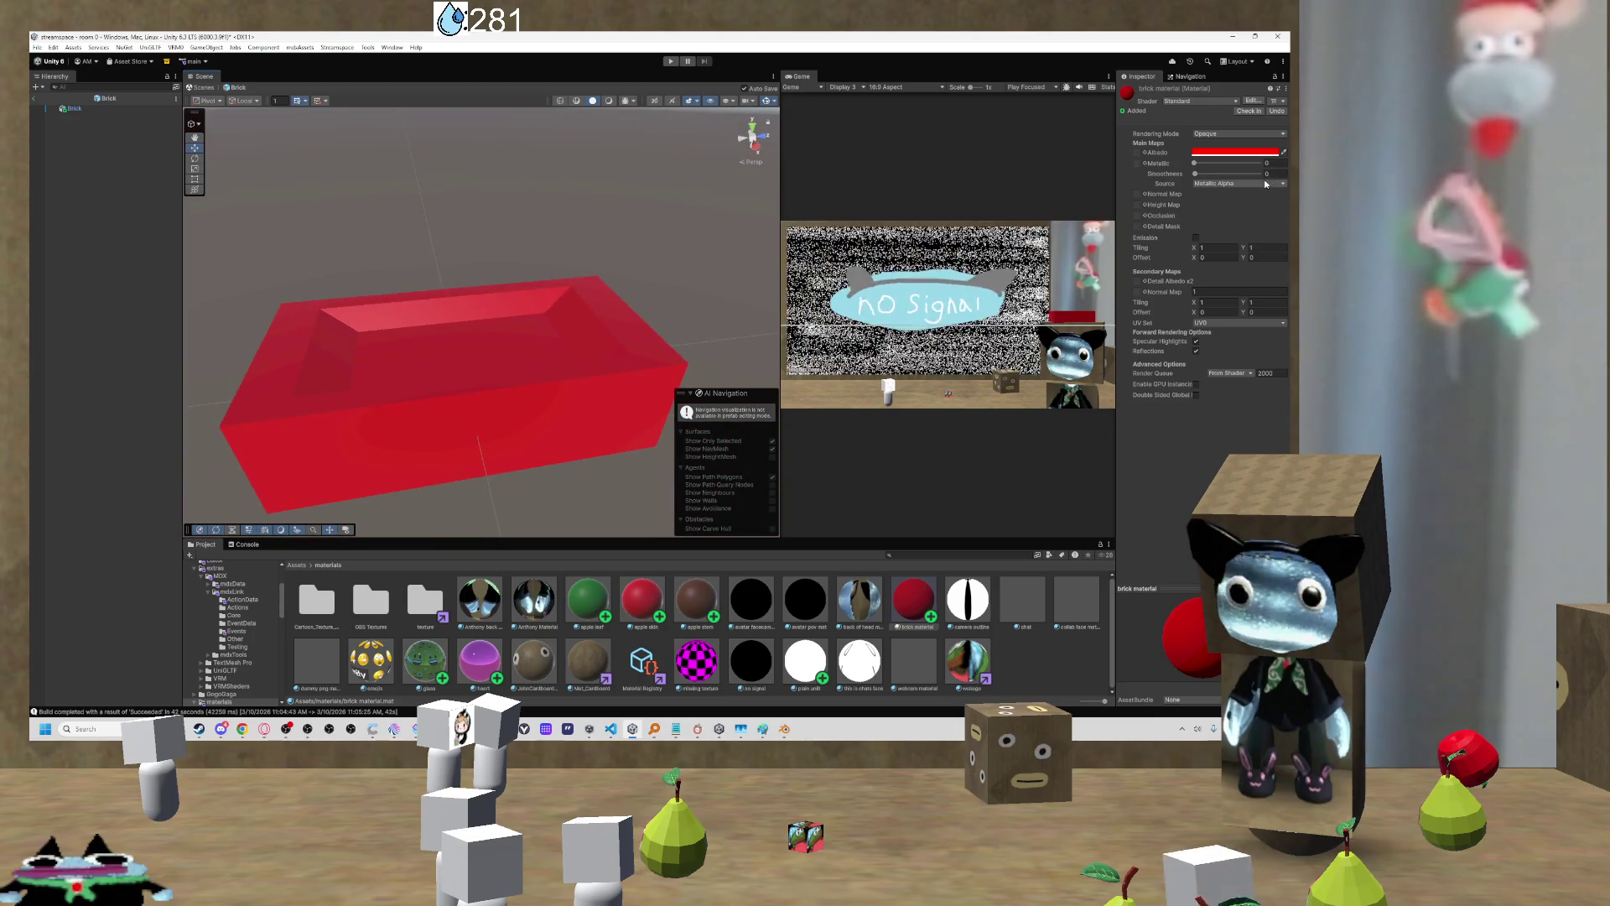
pyautogui.click(1260, 185)
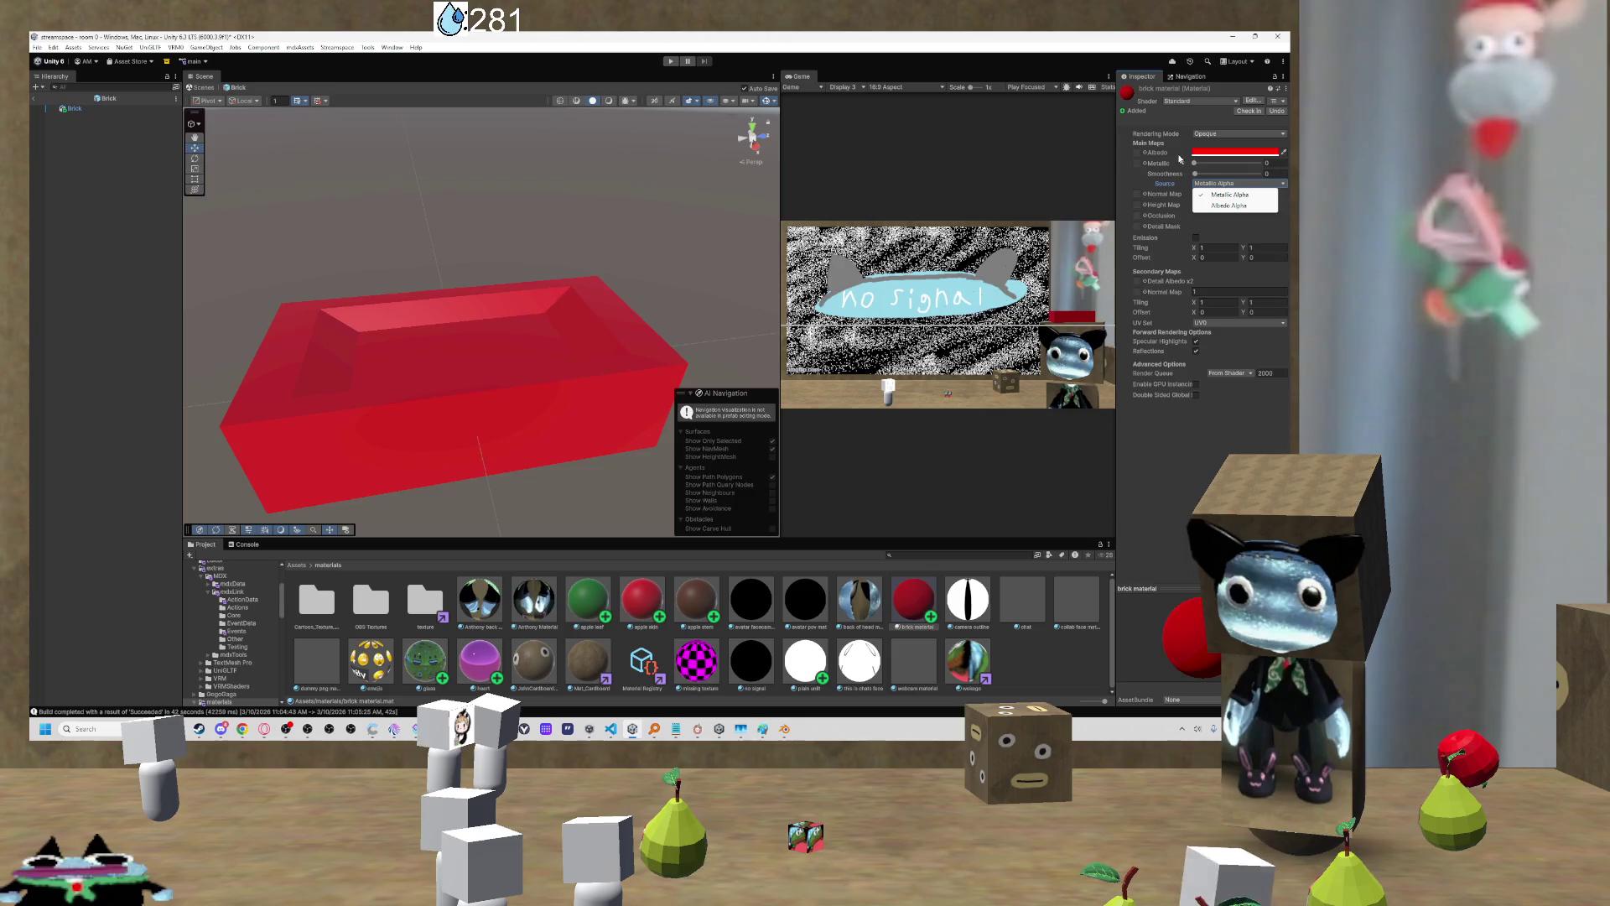
pyautogui.click(1192, 114)
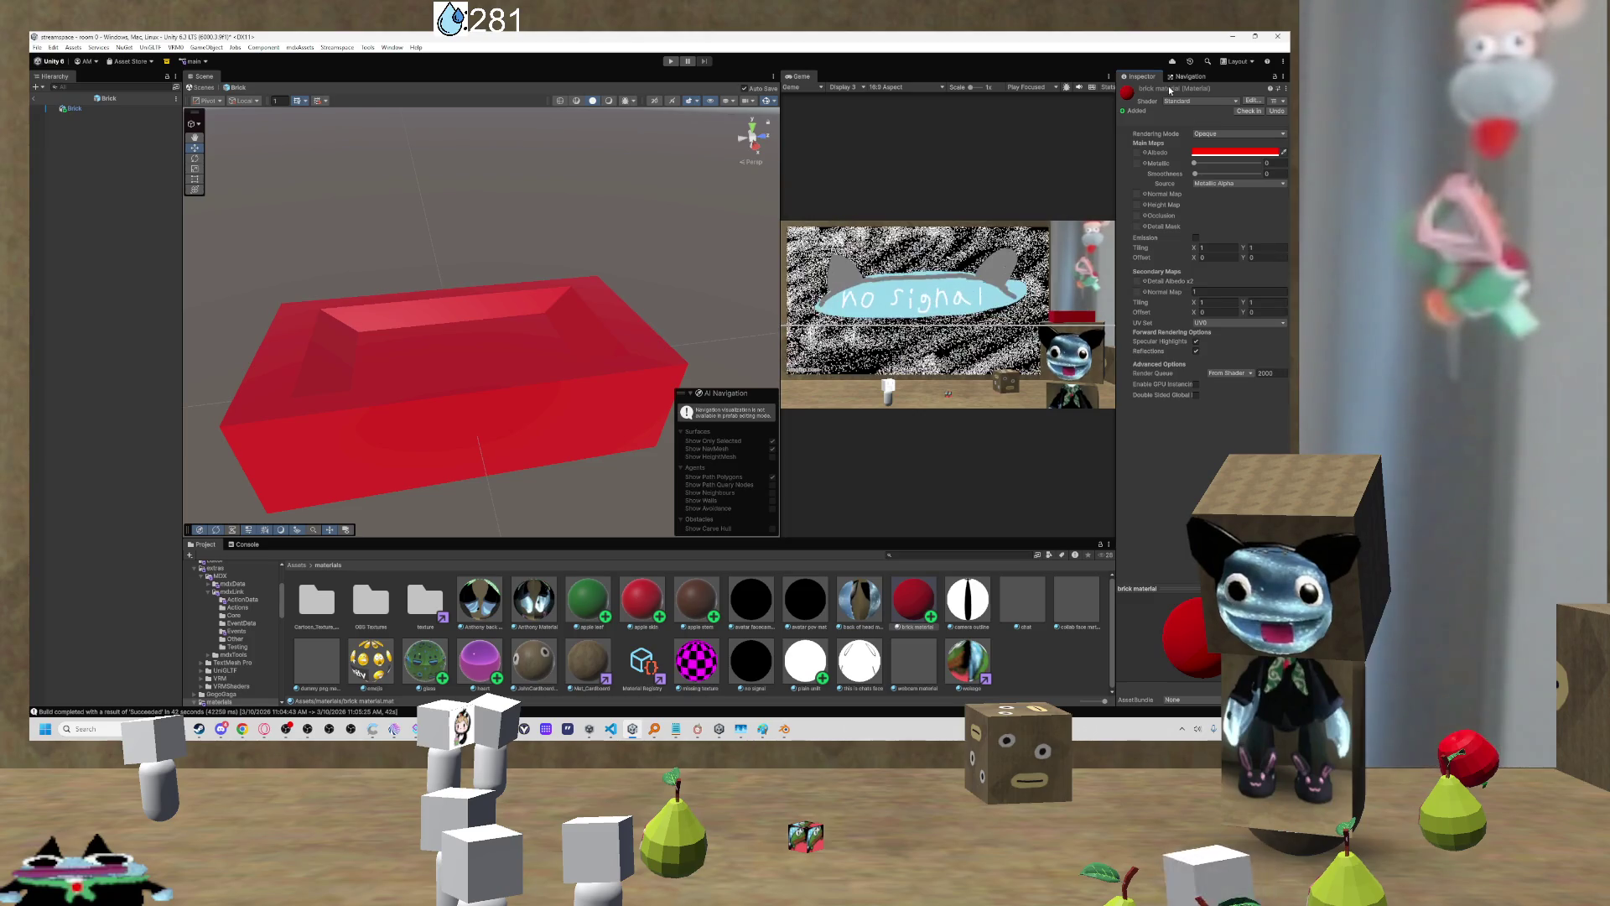
pyautogui.click(1229, 101)
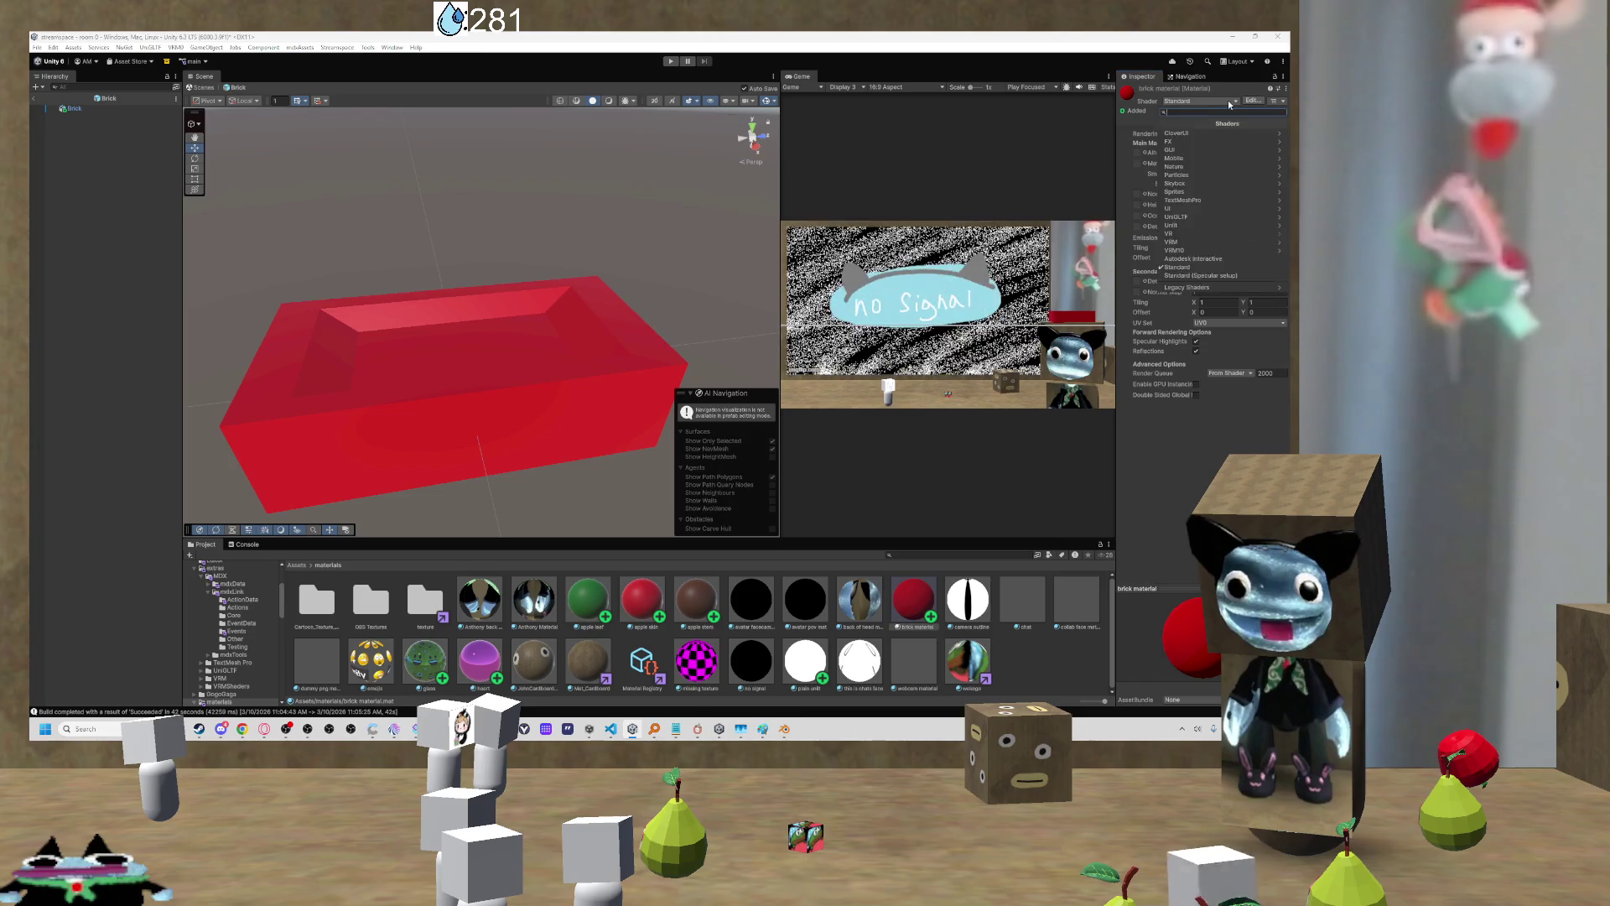
pyautogui.click(1201, 168)
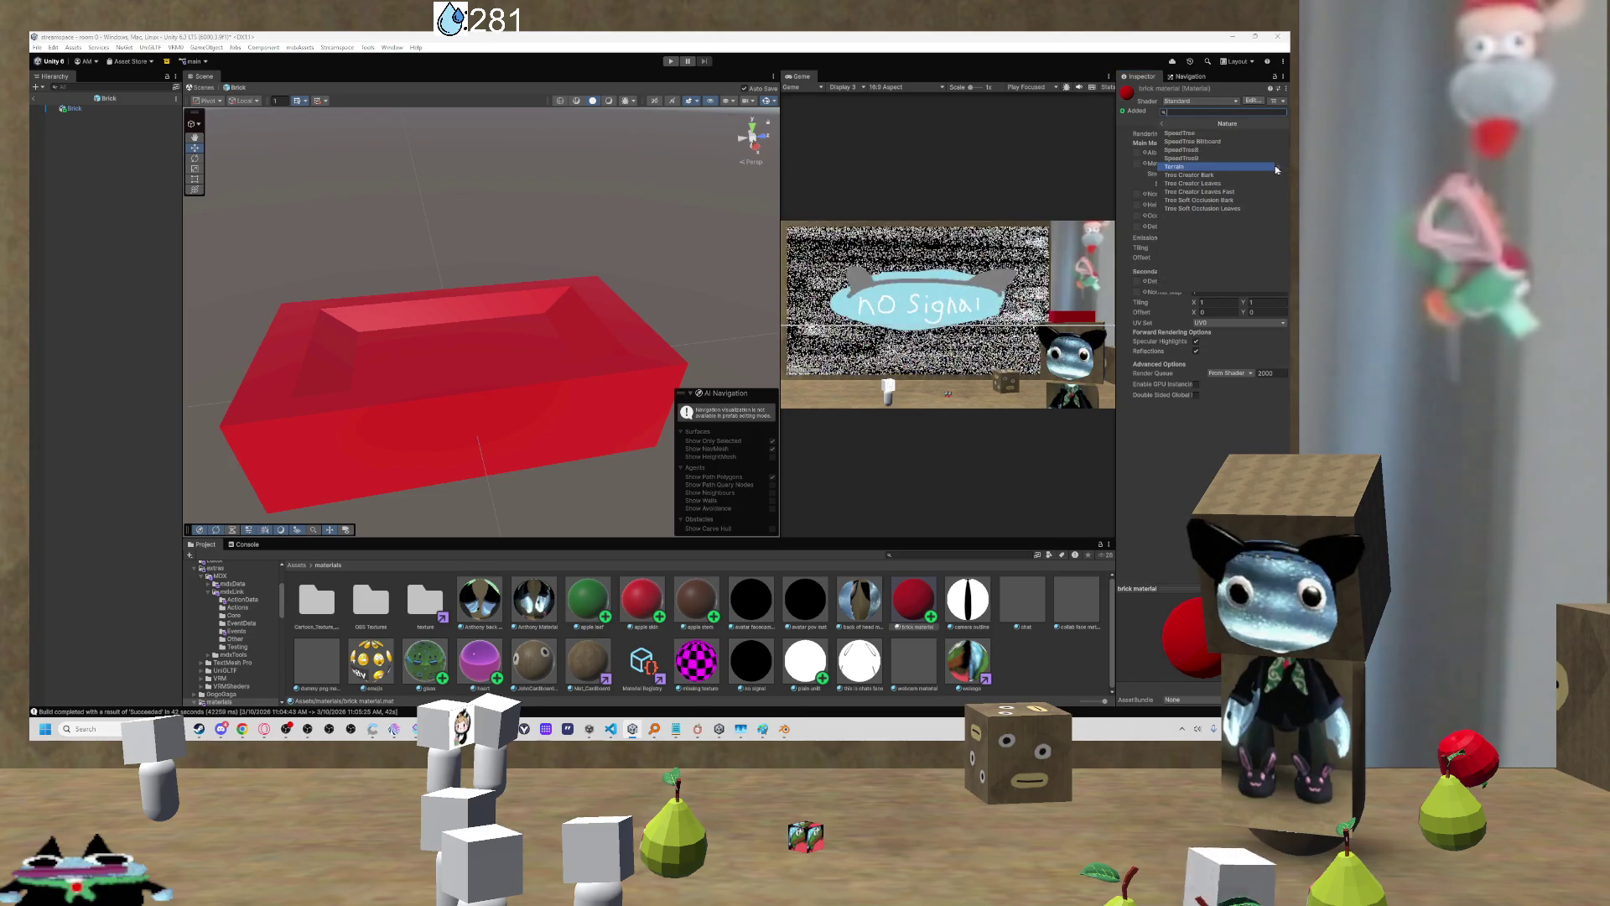
pyautogui.click(1208, 167)
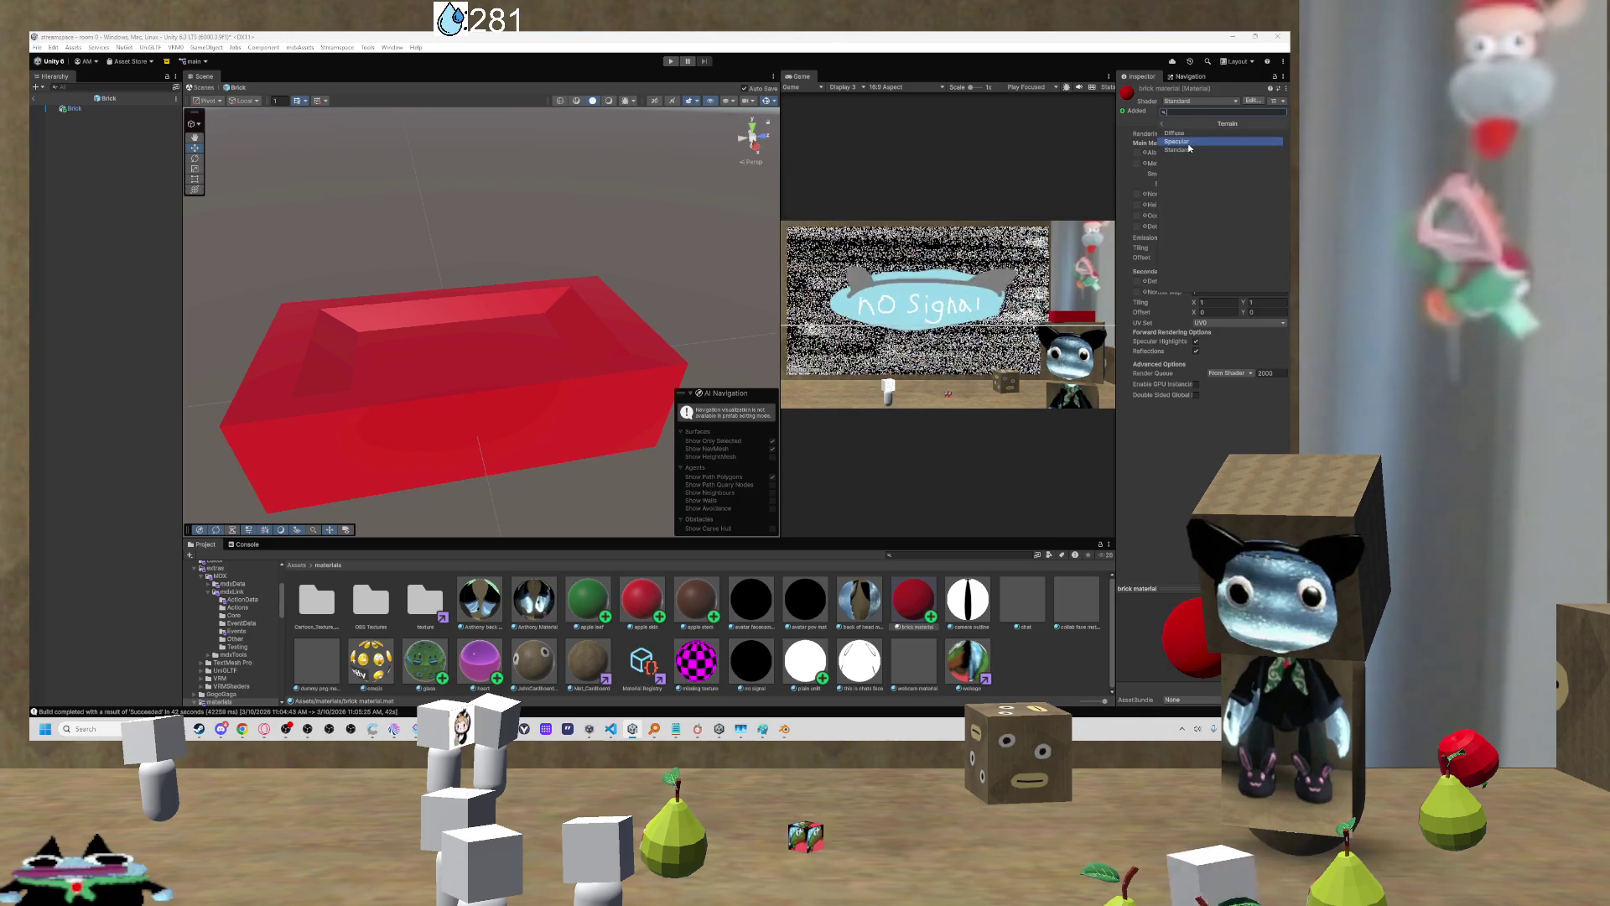
pyautogui.click(1197, 133)
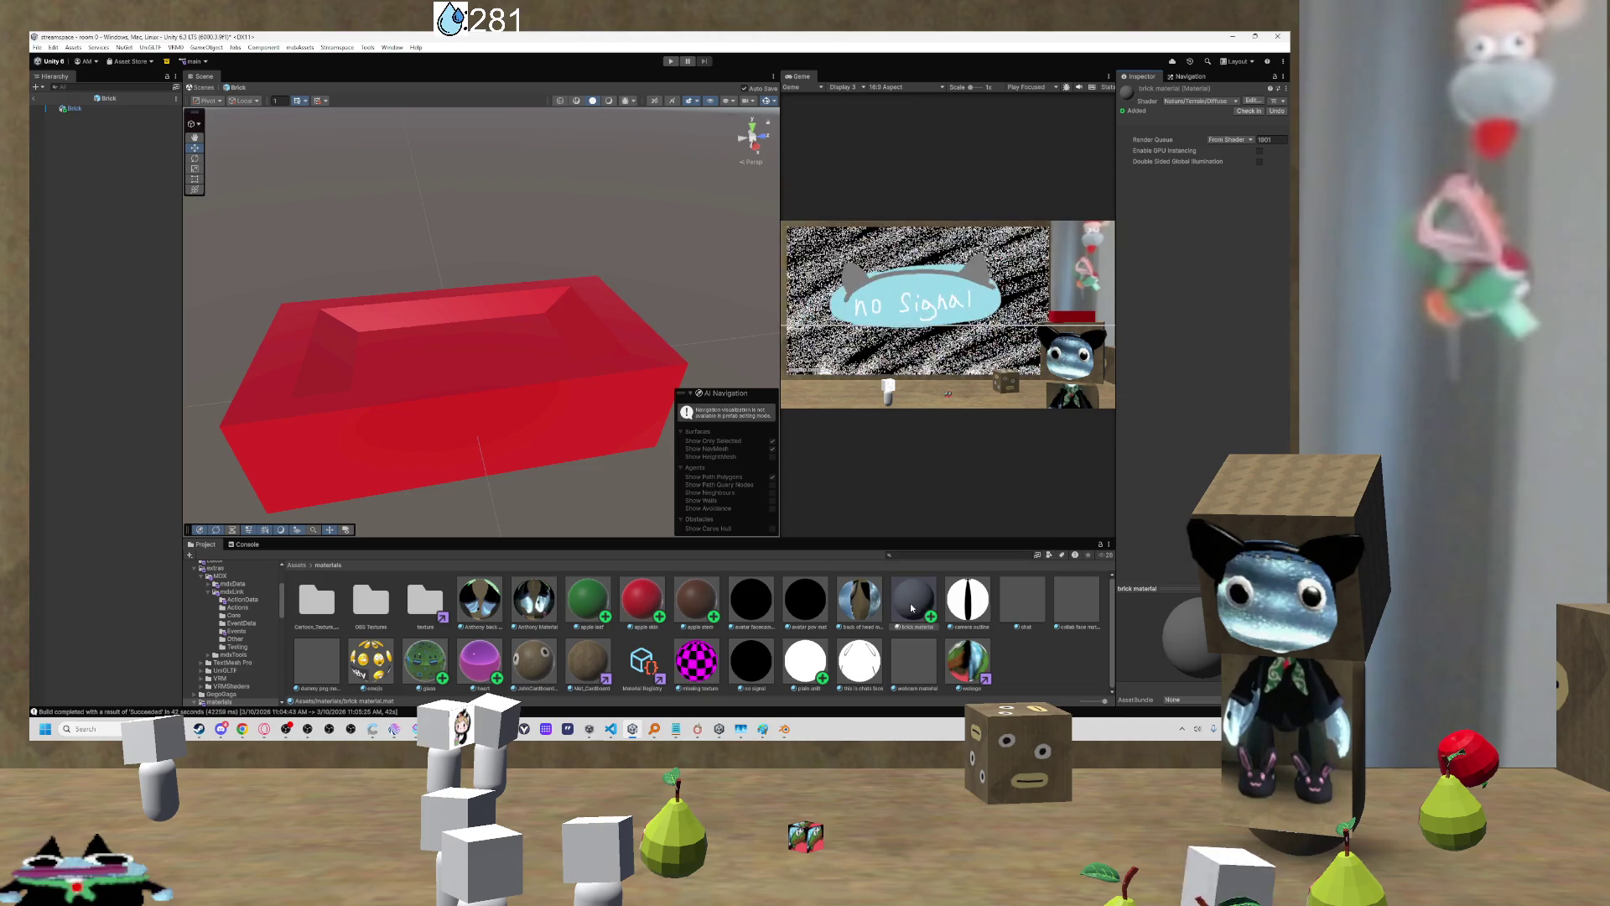
# Step: Apply the brick material to the box and revert it to the Standard shader
pyautogui.moveTo(911, 608); pyautogui.dragTo(503, 411)
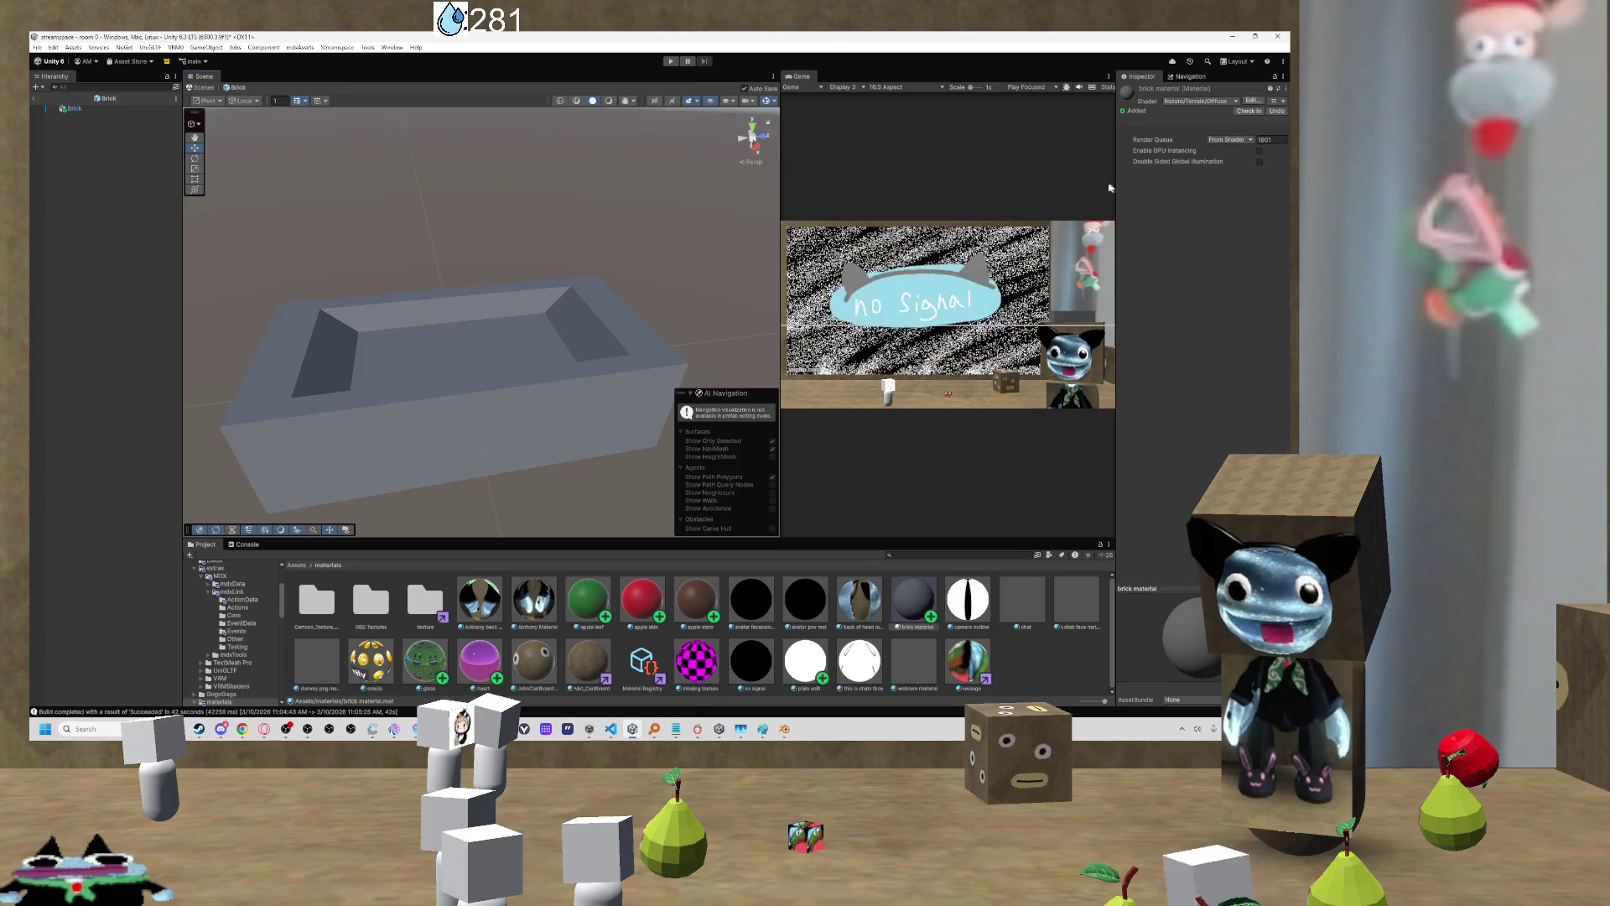
pyautogui.click(1236, 102)
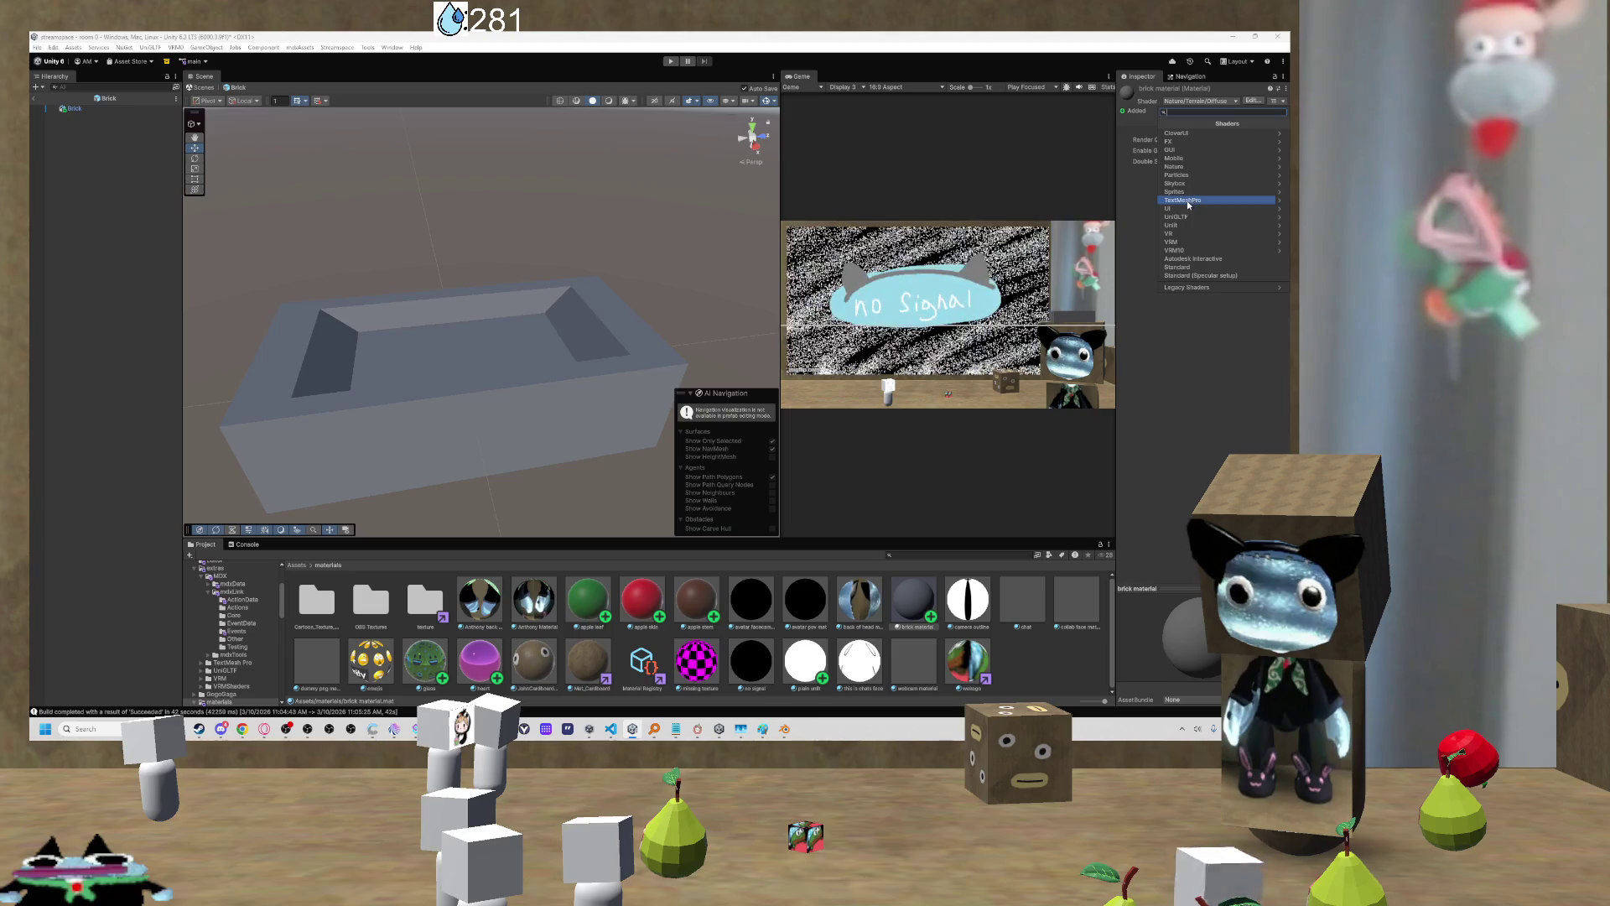
pyautogui.click(1181, 267)
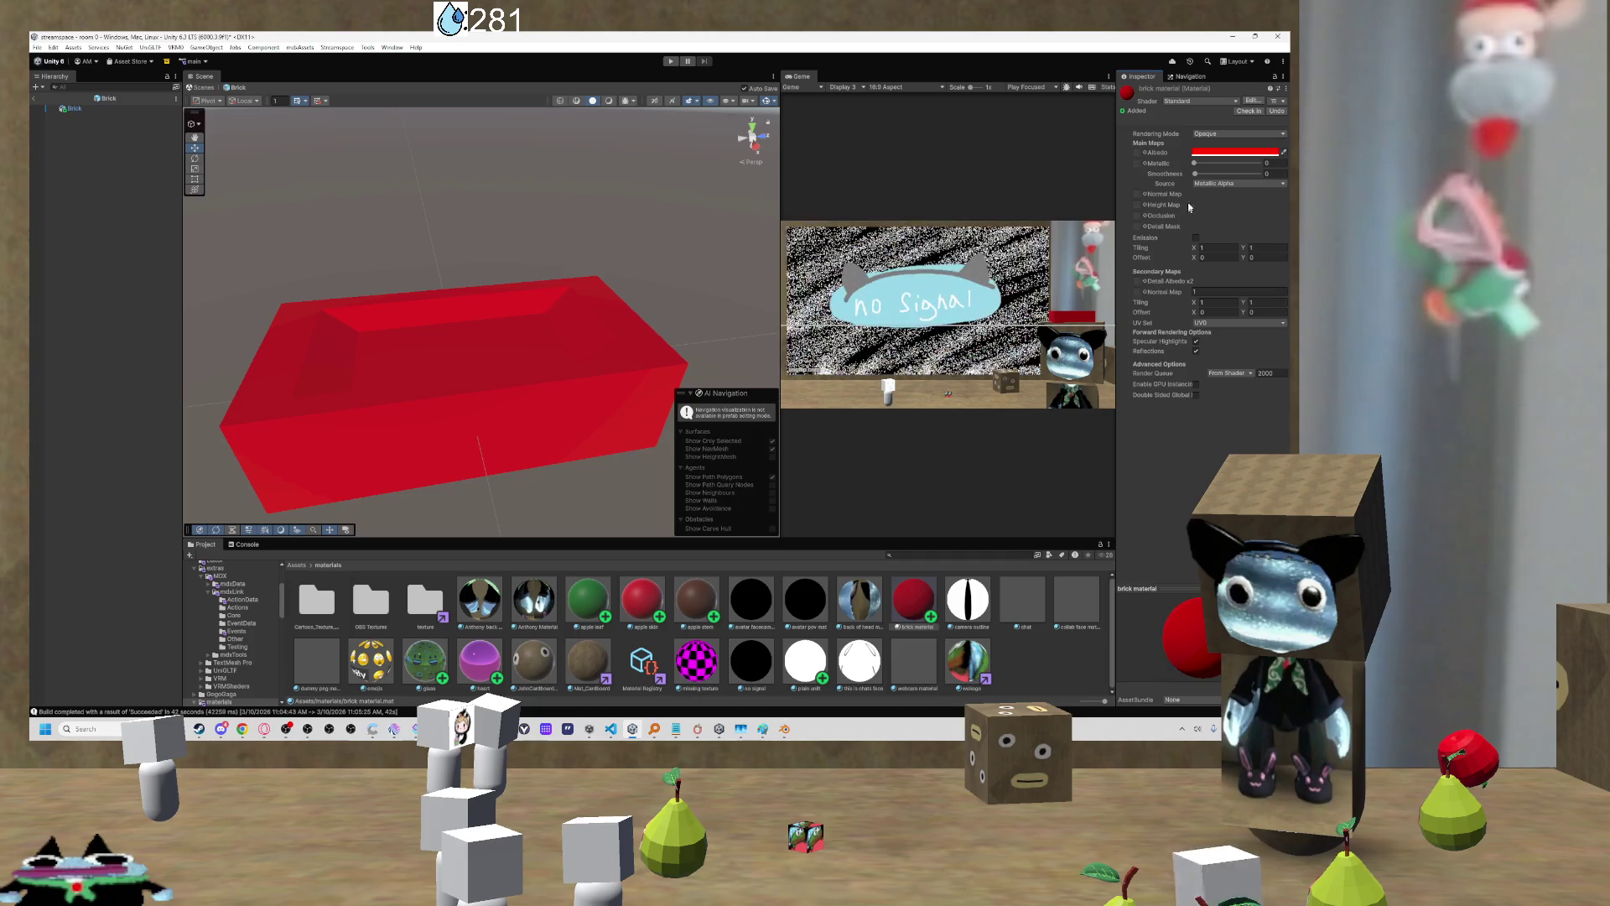
pyautogui.moveTo(607, 288)
pyautogui.mouseDown()
pyautogui.moveTo(416, 300)
pyautogui.moveTo(251, 259)
pyautogui.moveTo(296, 261)
pyautogui.mouseUp()
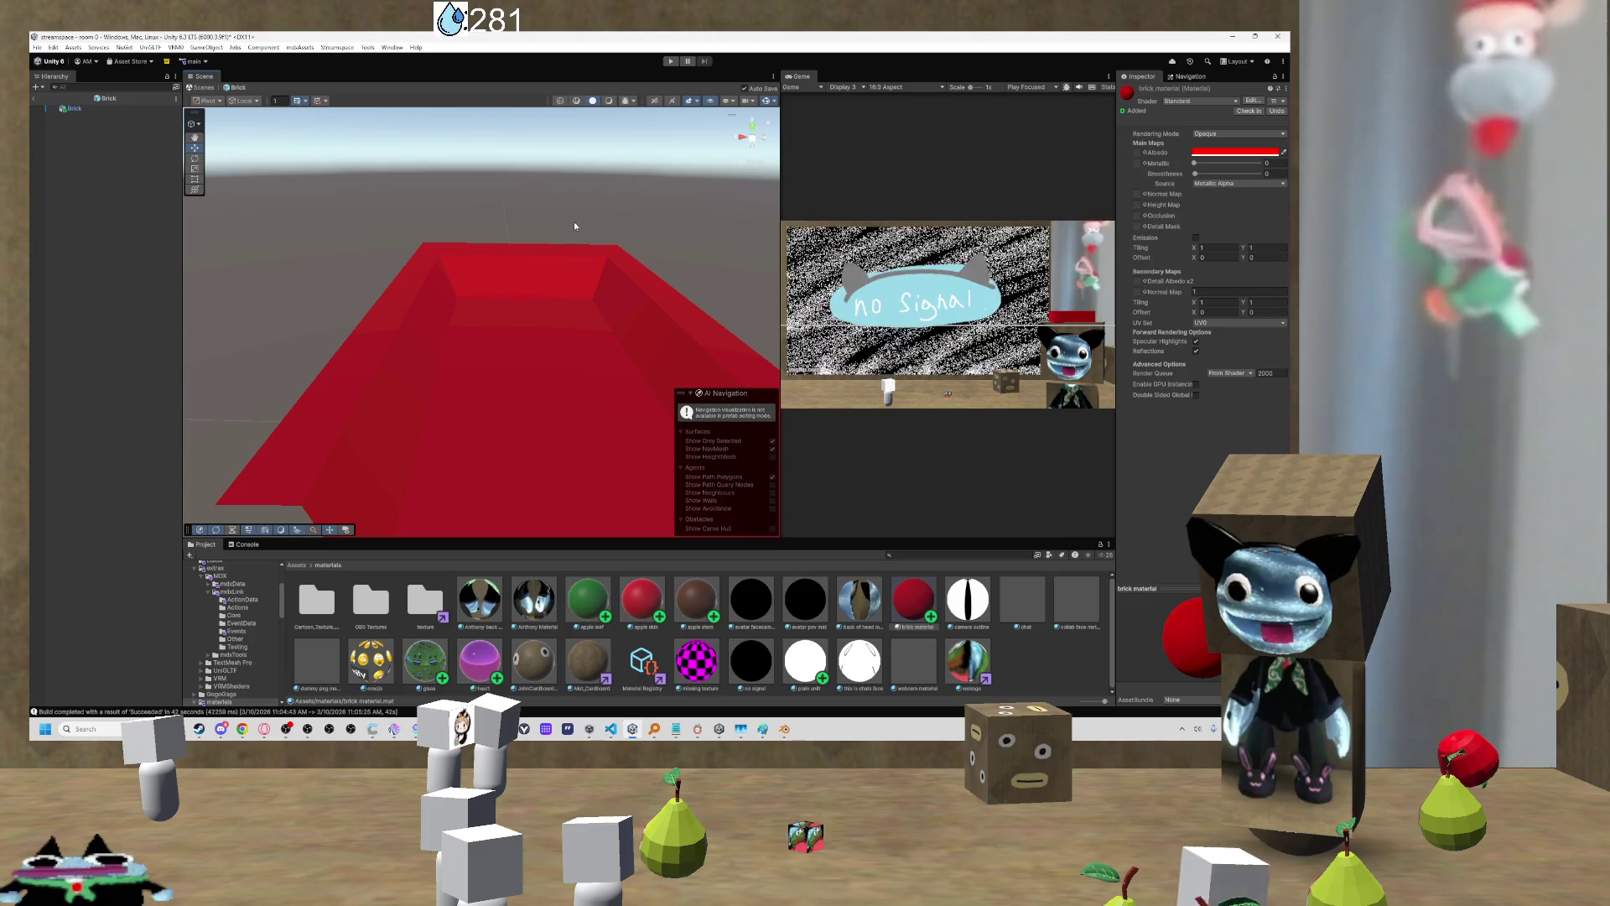
pyautogui.scroll(-5, 574, 222)
pyautogui.scroll(5, 575, 223)
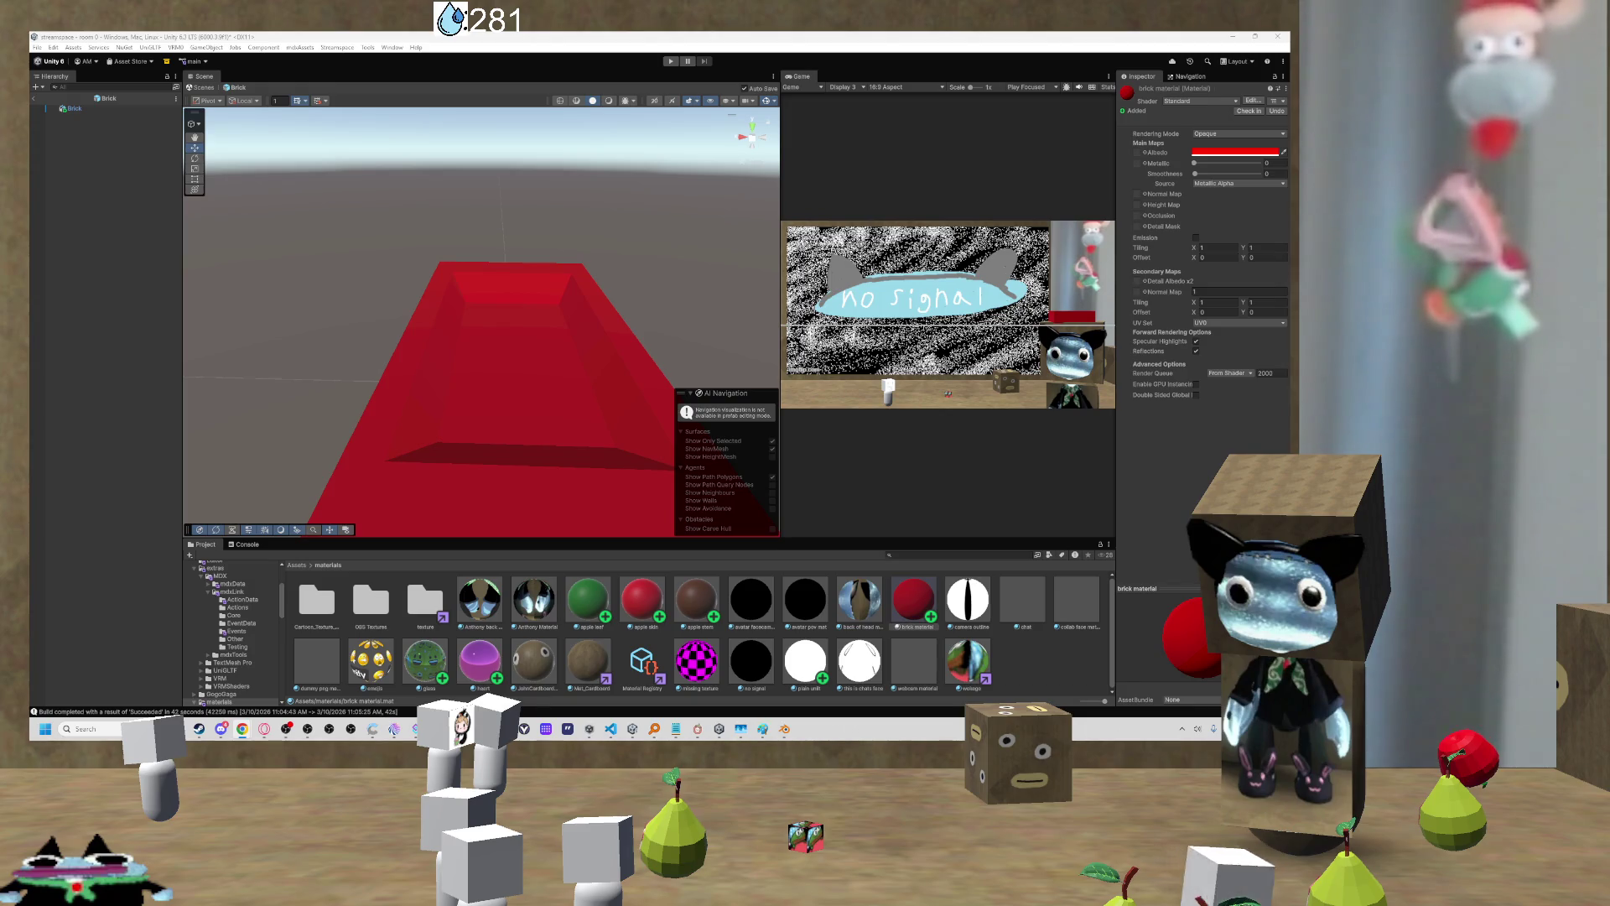
# Step: Review the brick shader tutorial video, pausing on the material graph around 11:32
pyautogui.hotkey('alt', 'Tab')
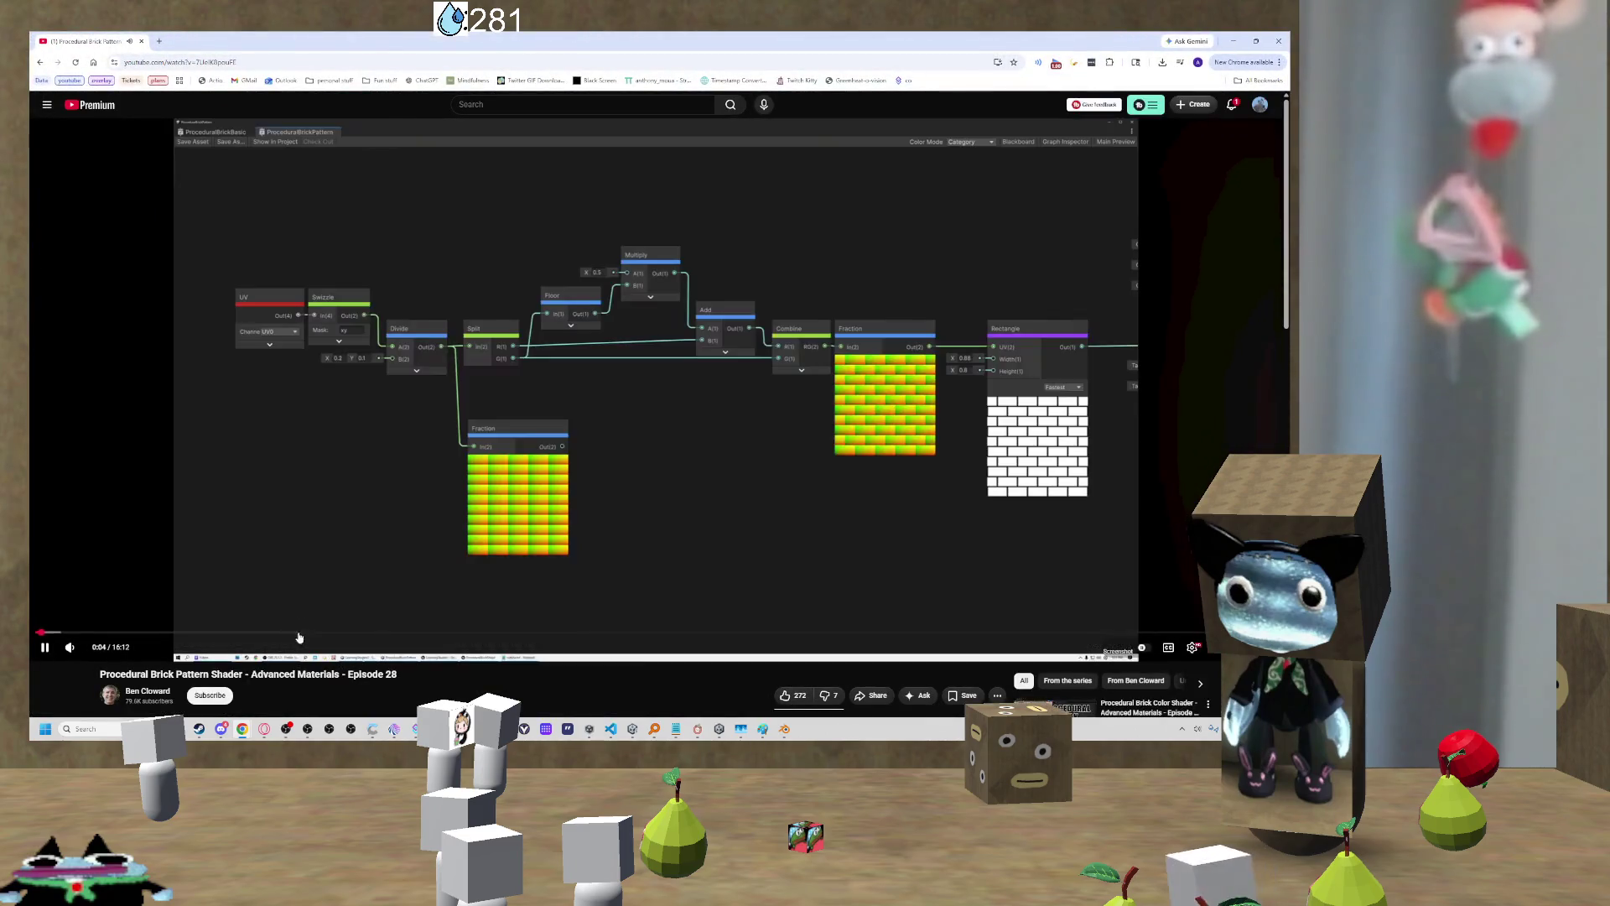
pyautogui.click(541, 521)
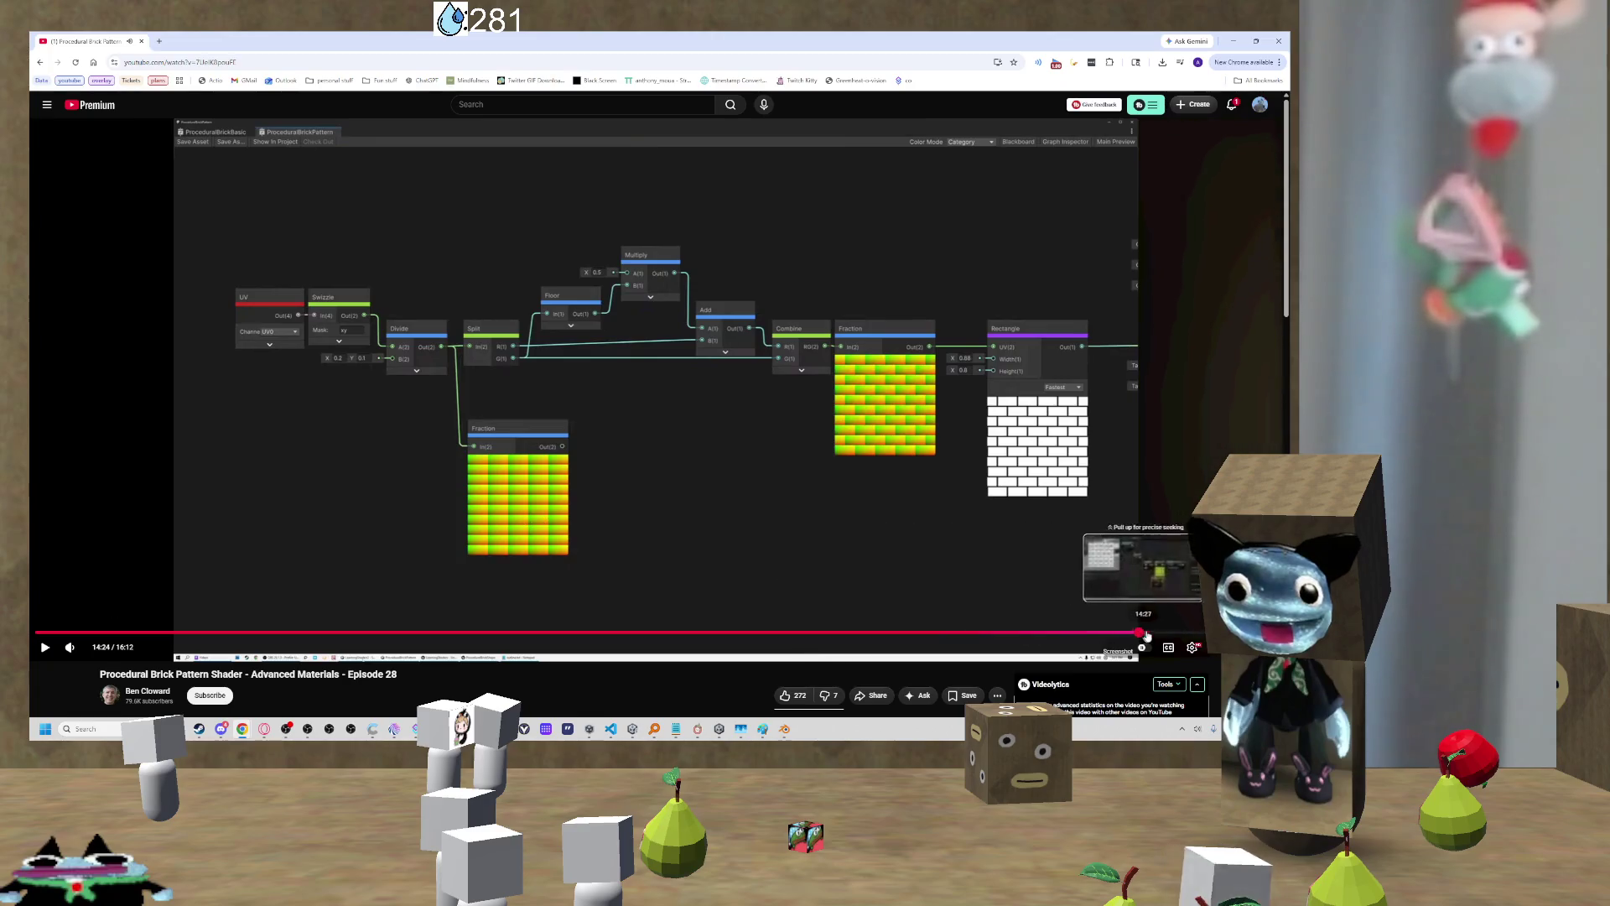
pyautogui.click(1138, 632)
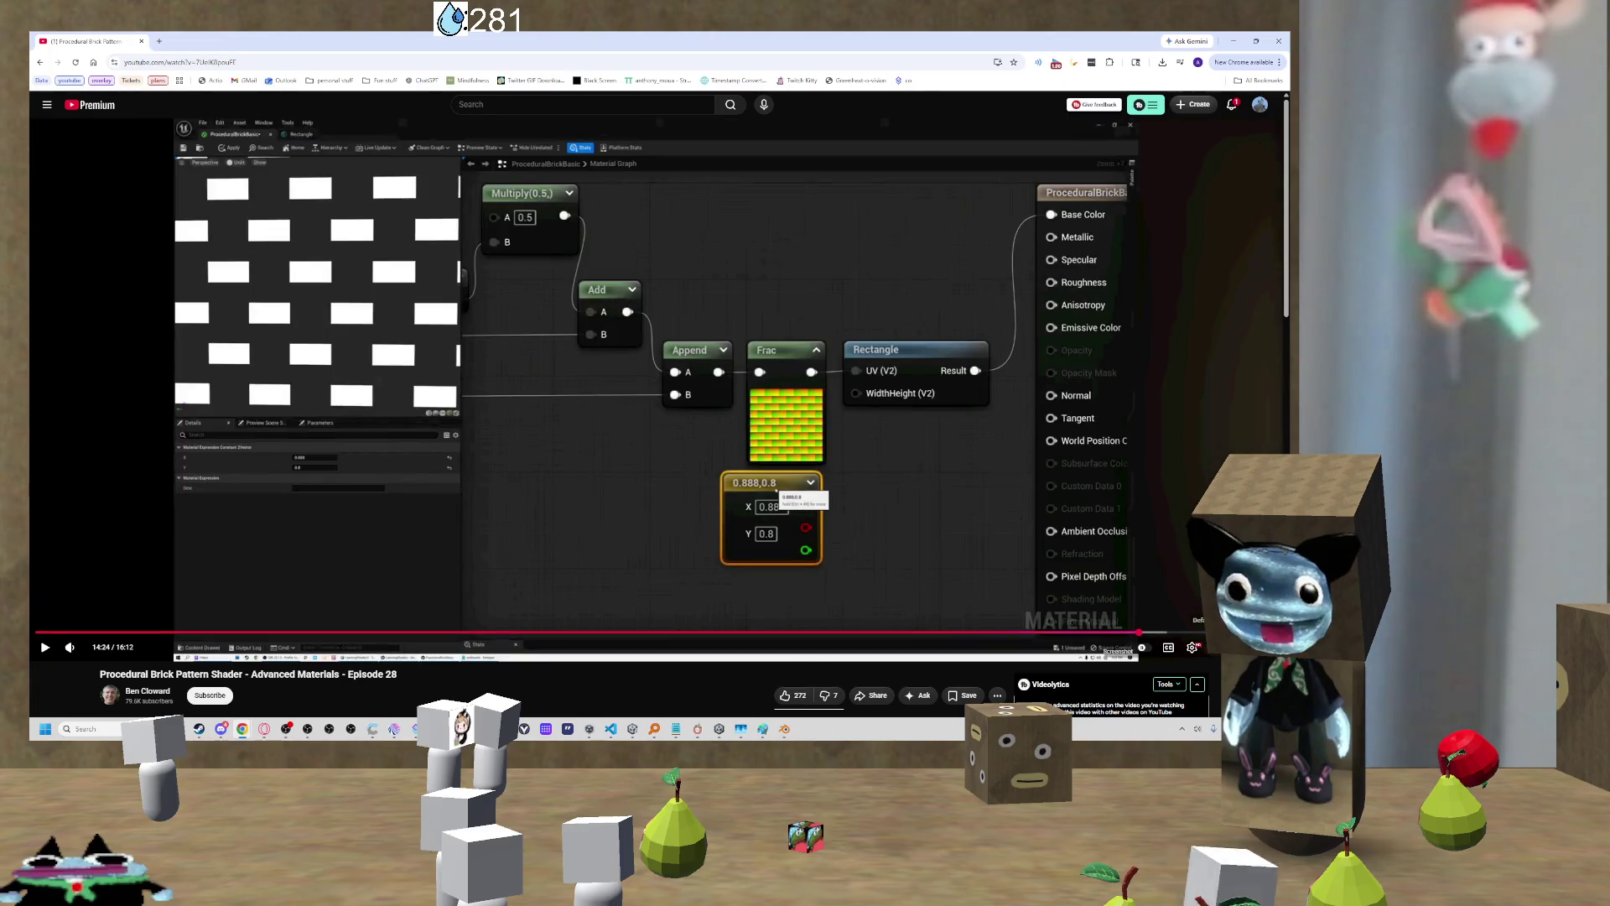
pyautogui.click(961, 545)
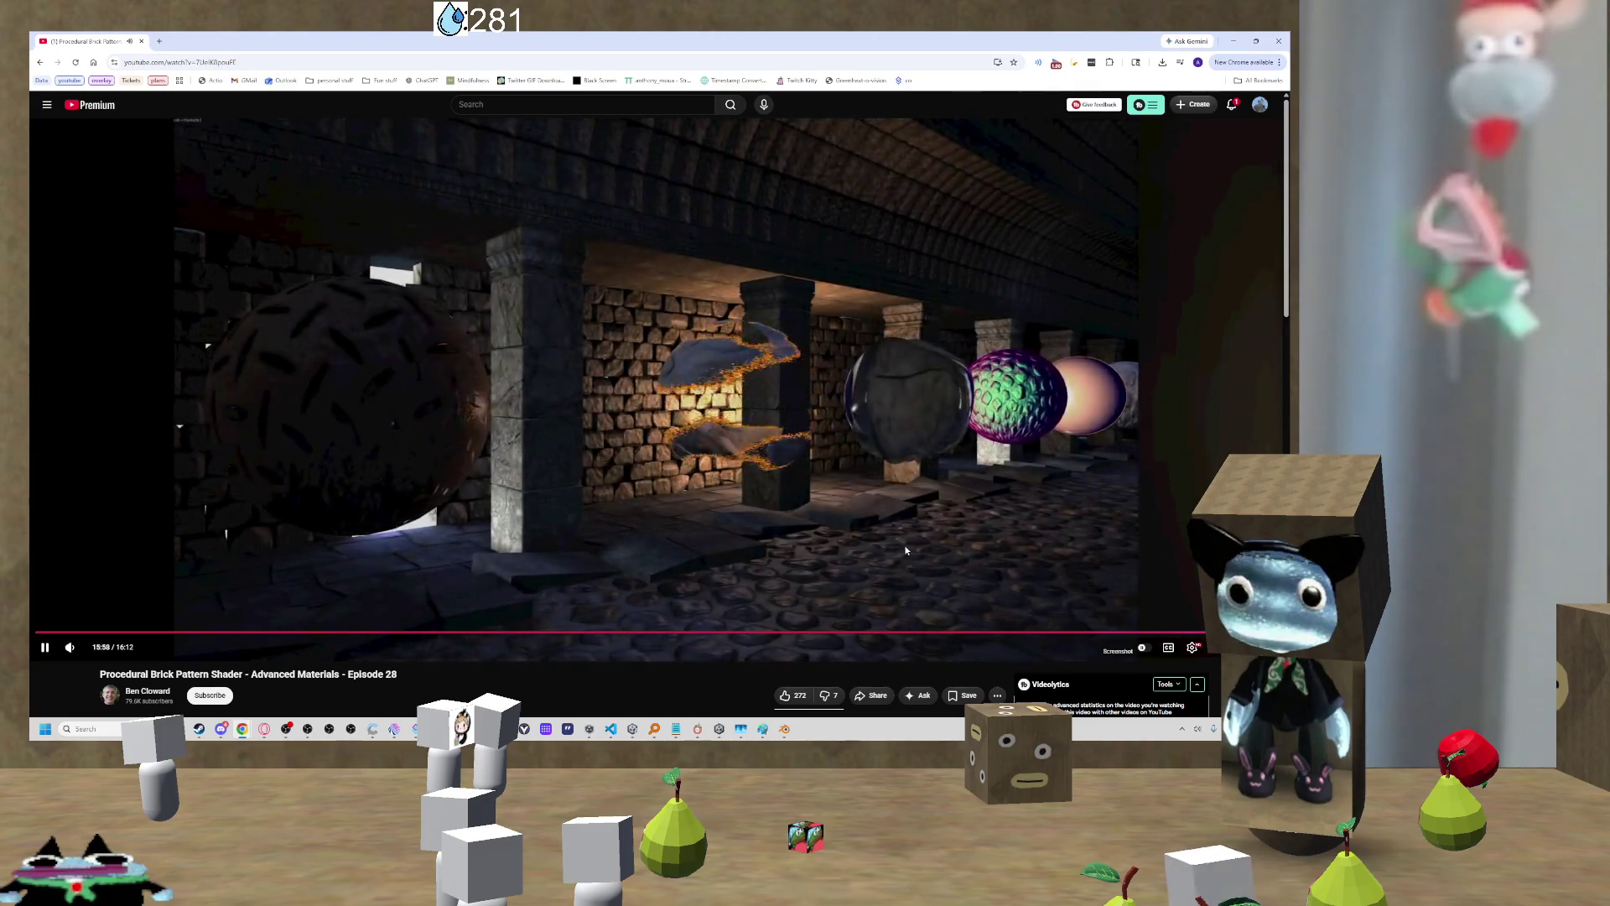
pyautogui.click(651, 372)
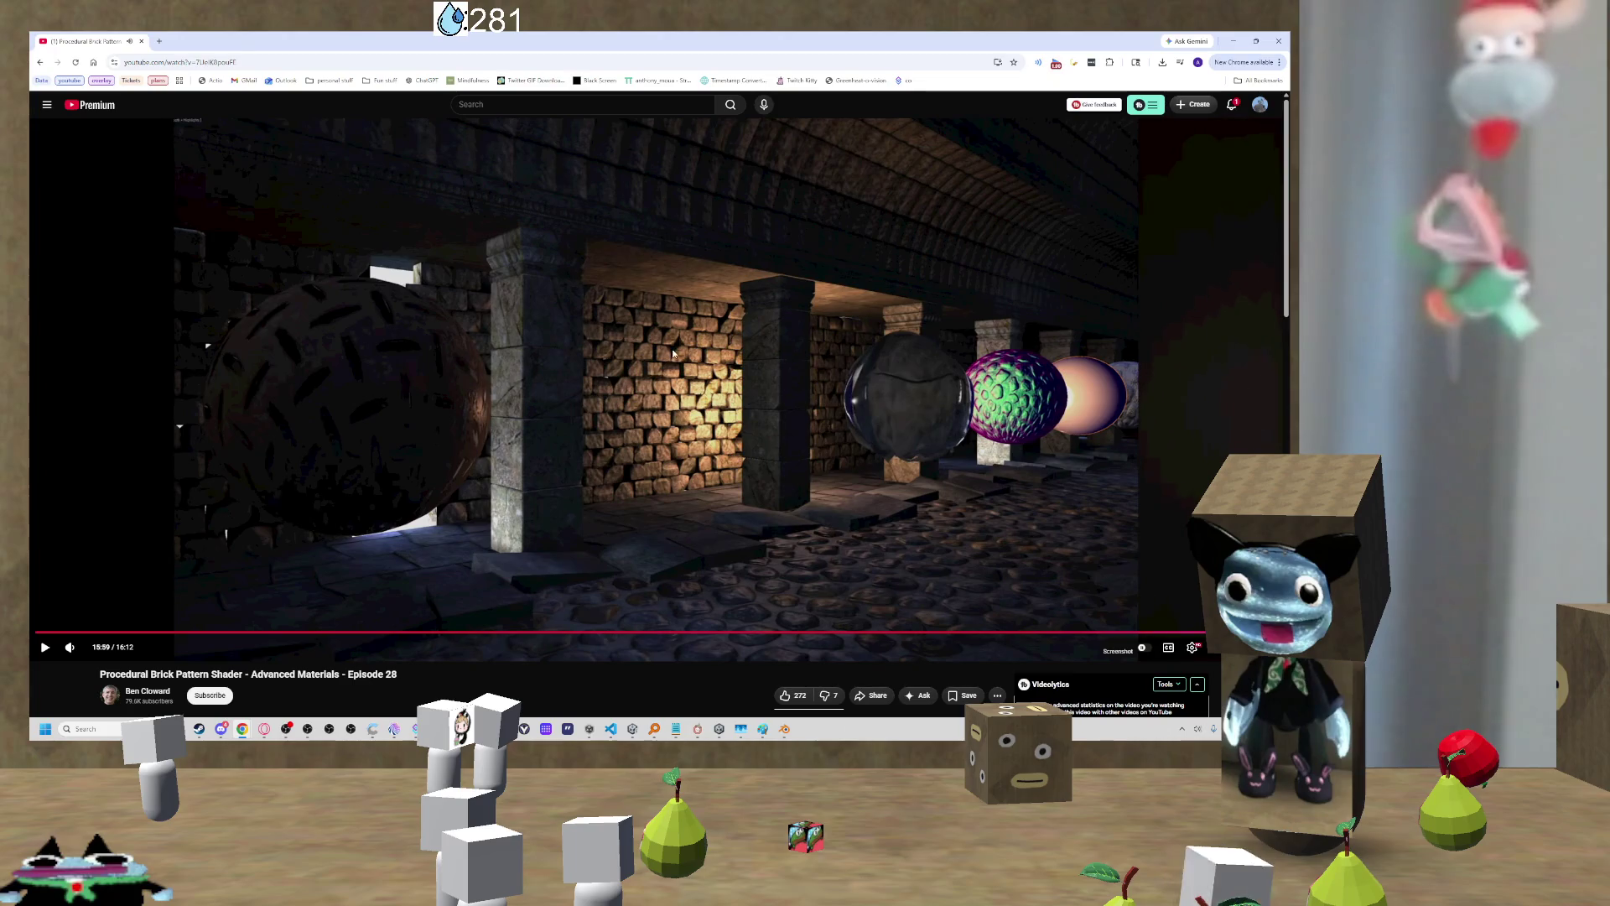
pyautogui.click(1166, 600)
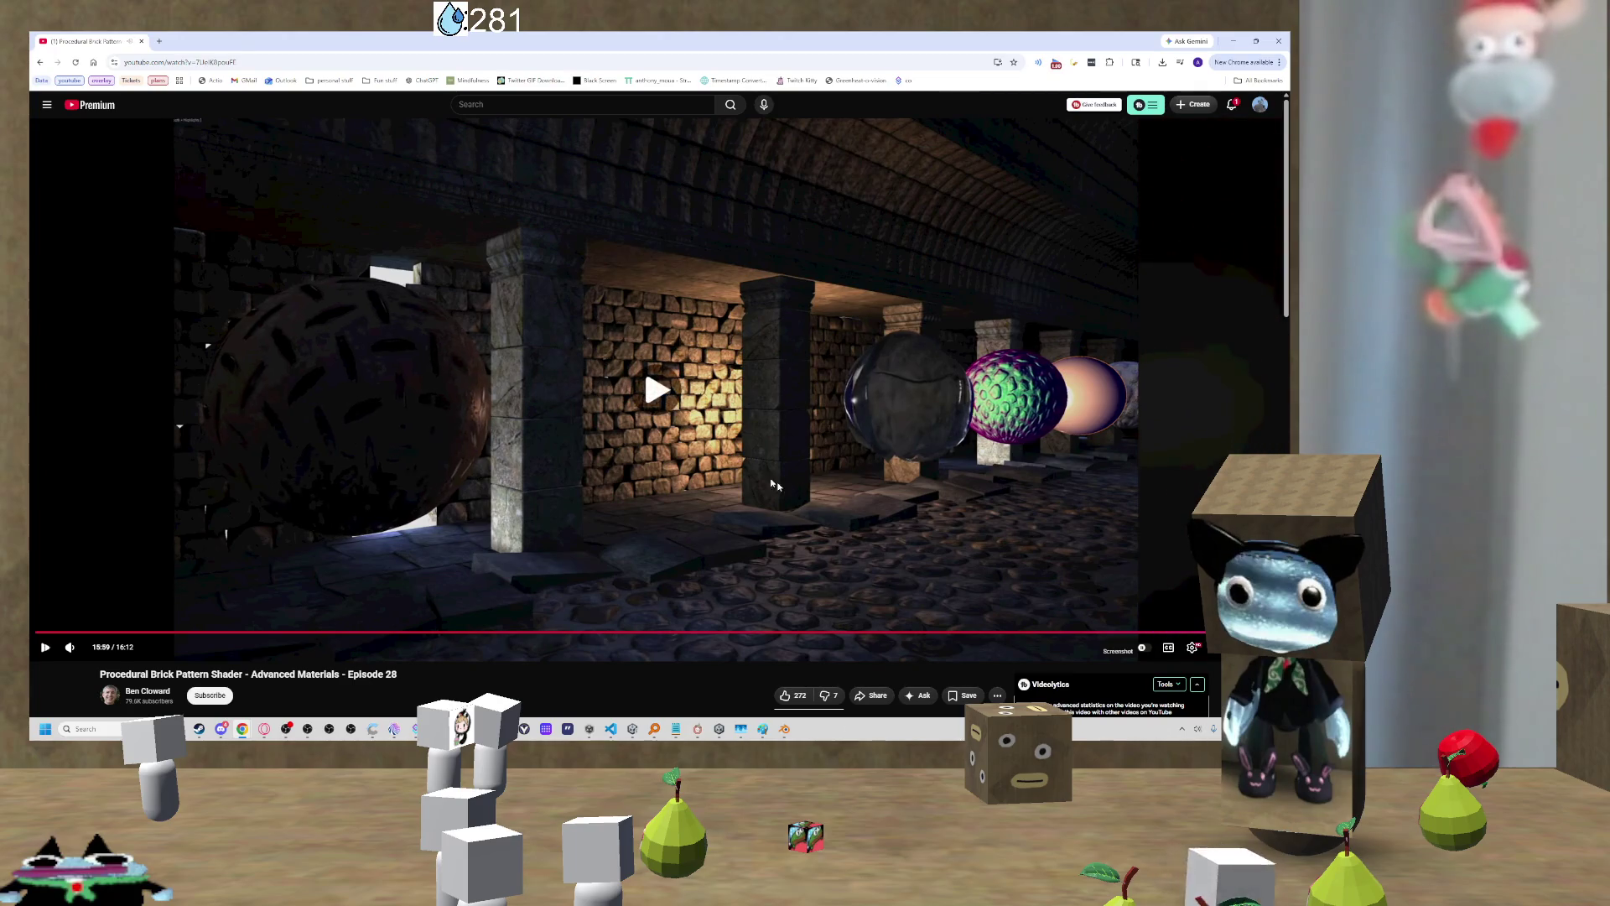
pyautogui.click(931, 616)
pyautogui.click(872, 631)
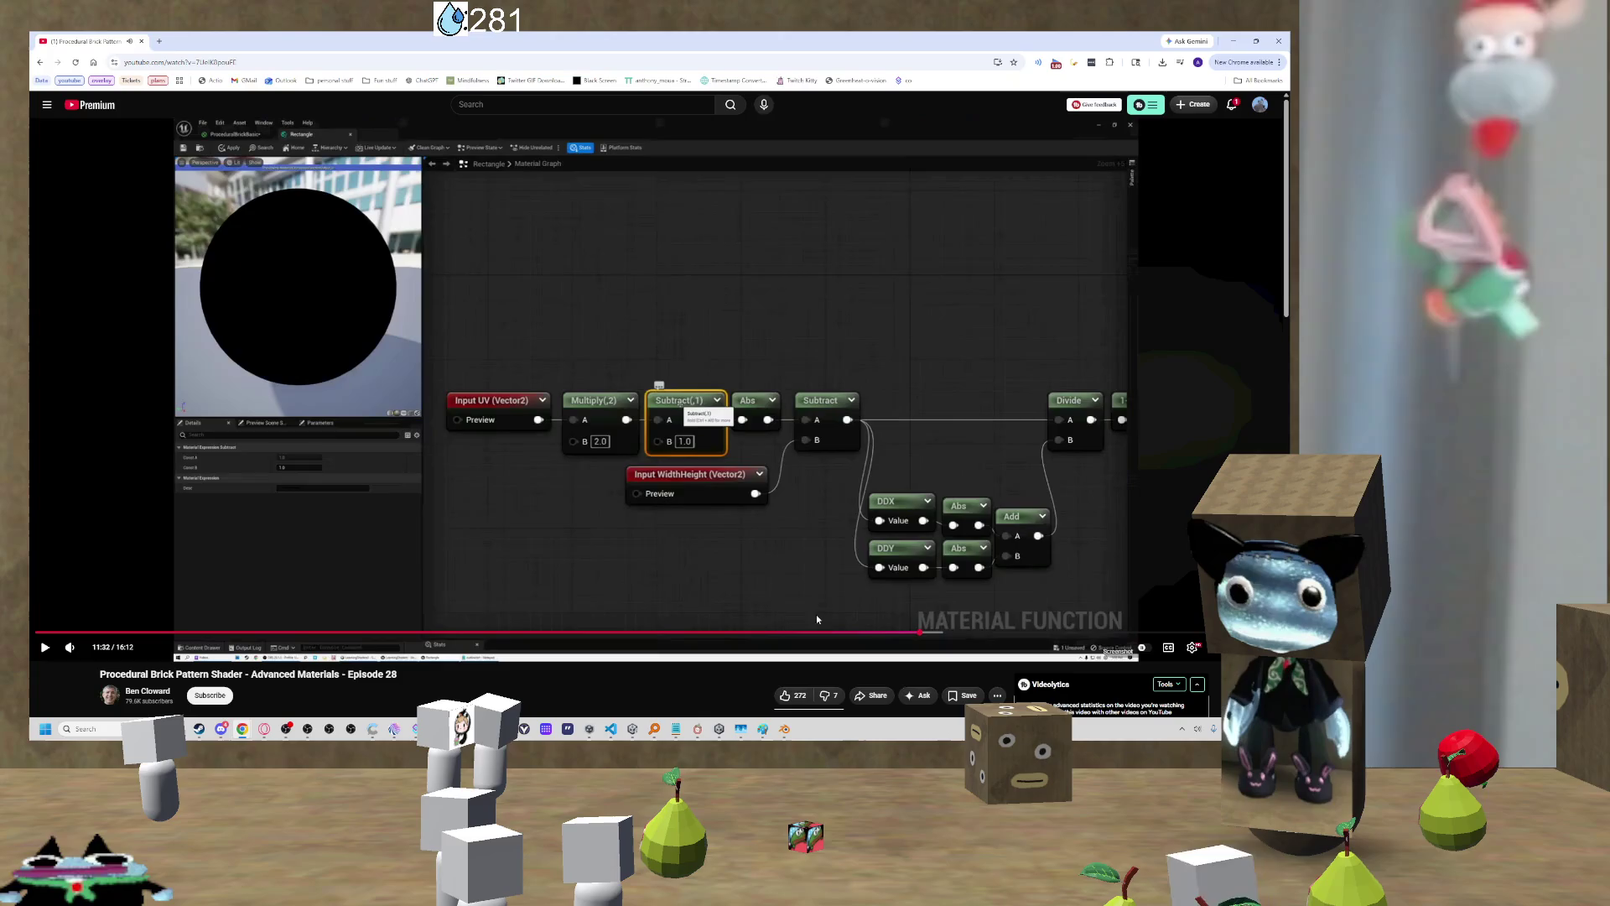
pyautogui.click(1109, 621)
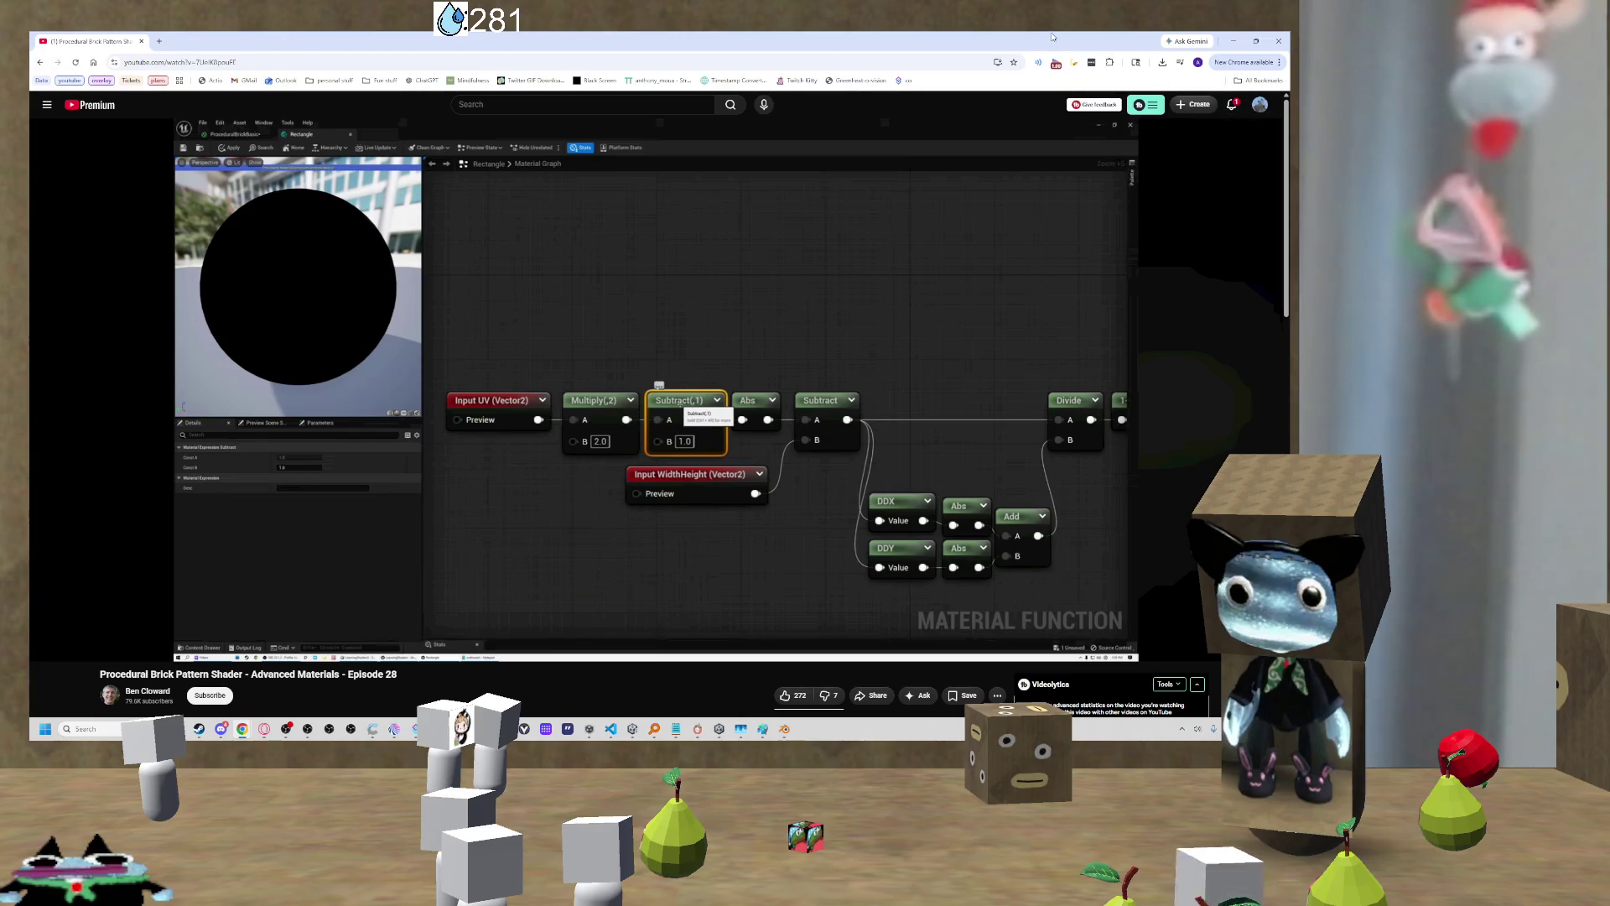
# Step: Open the '2D Brick | Assets & Packs' link from the 'unity brick material' Google results
pyautogui.hotkey('alt', 'Tab')
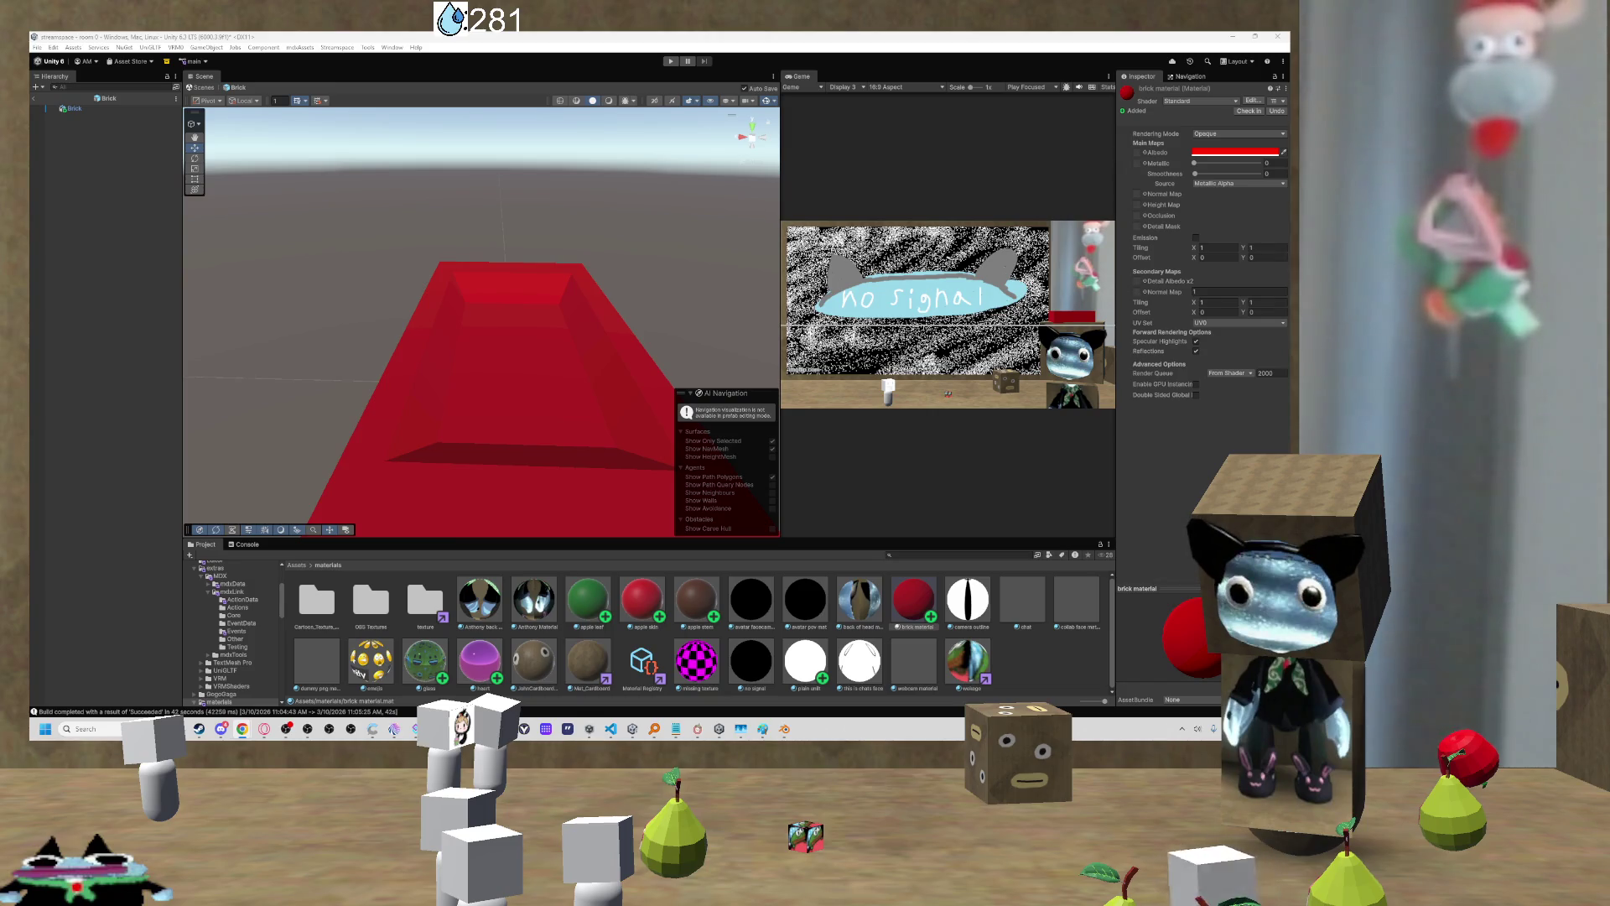
pyautogui.hotkey('alt', 'Tab')
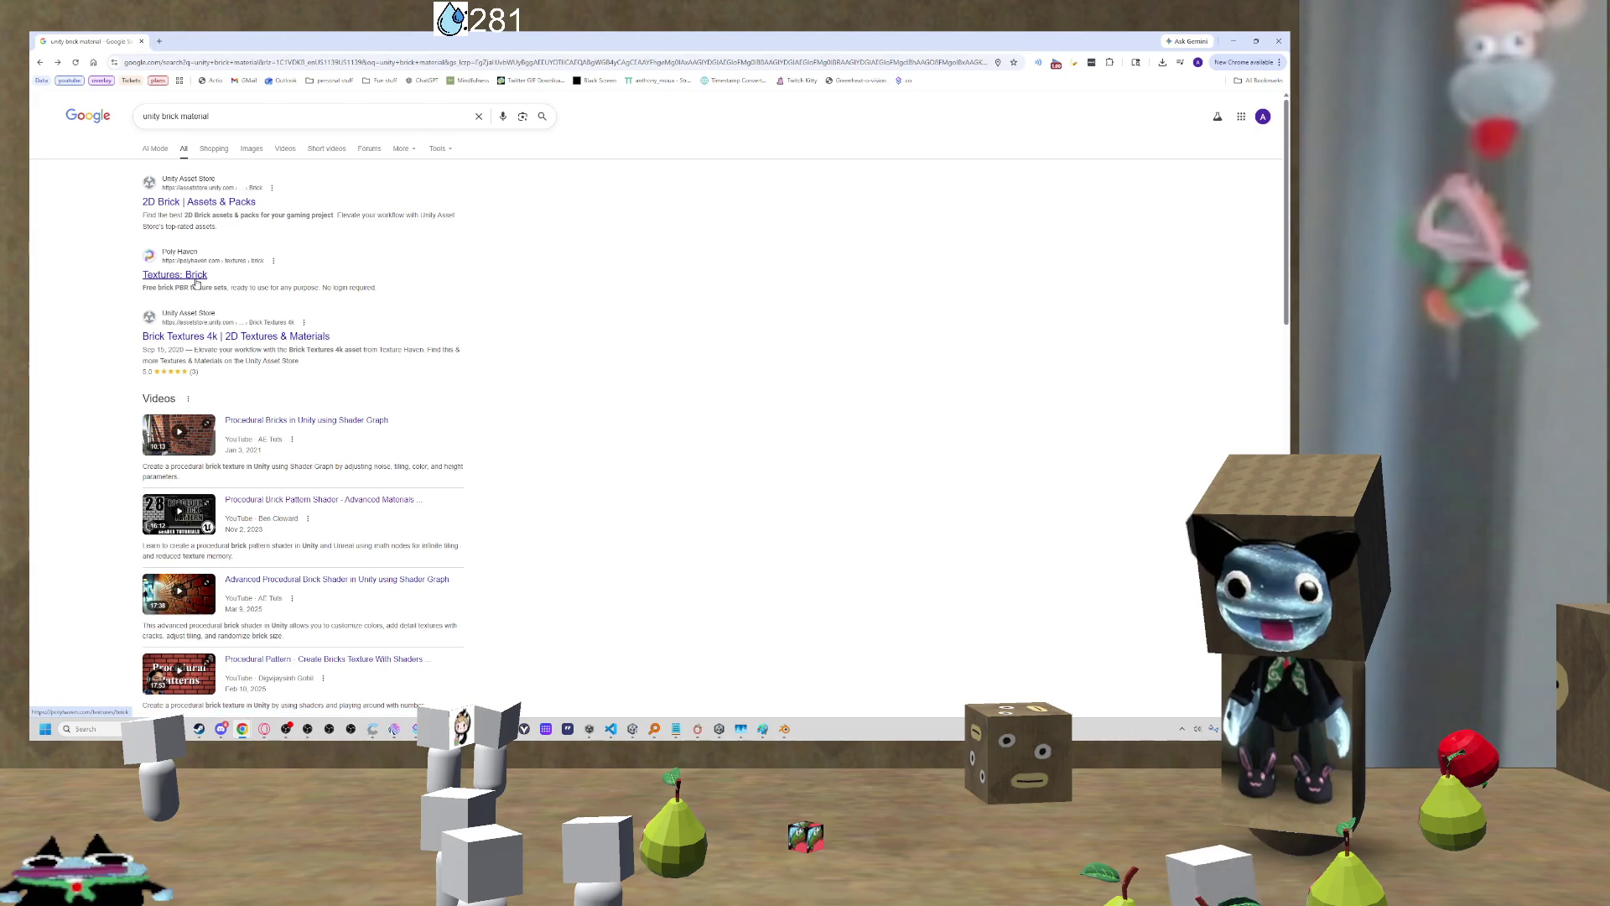
pyautogui.click(211, 203)
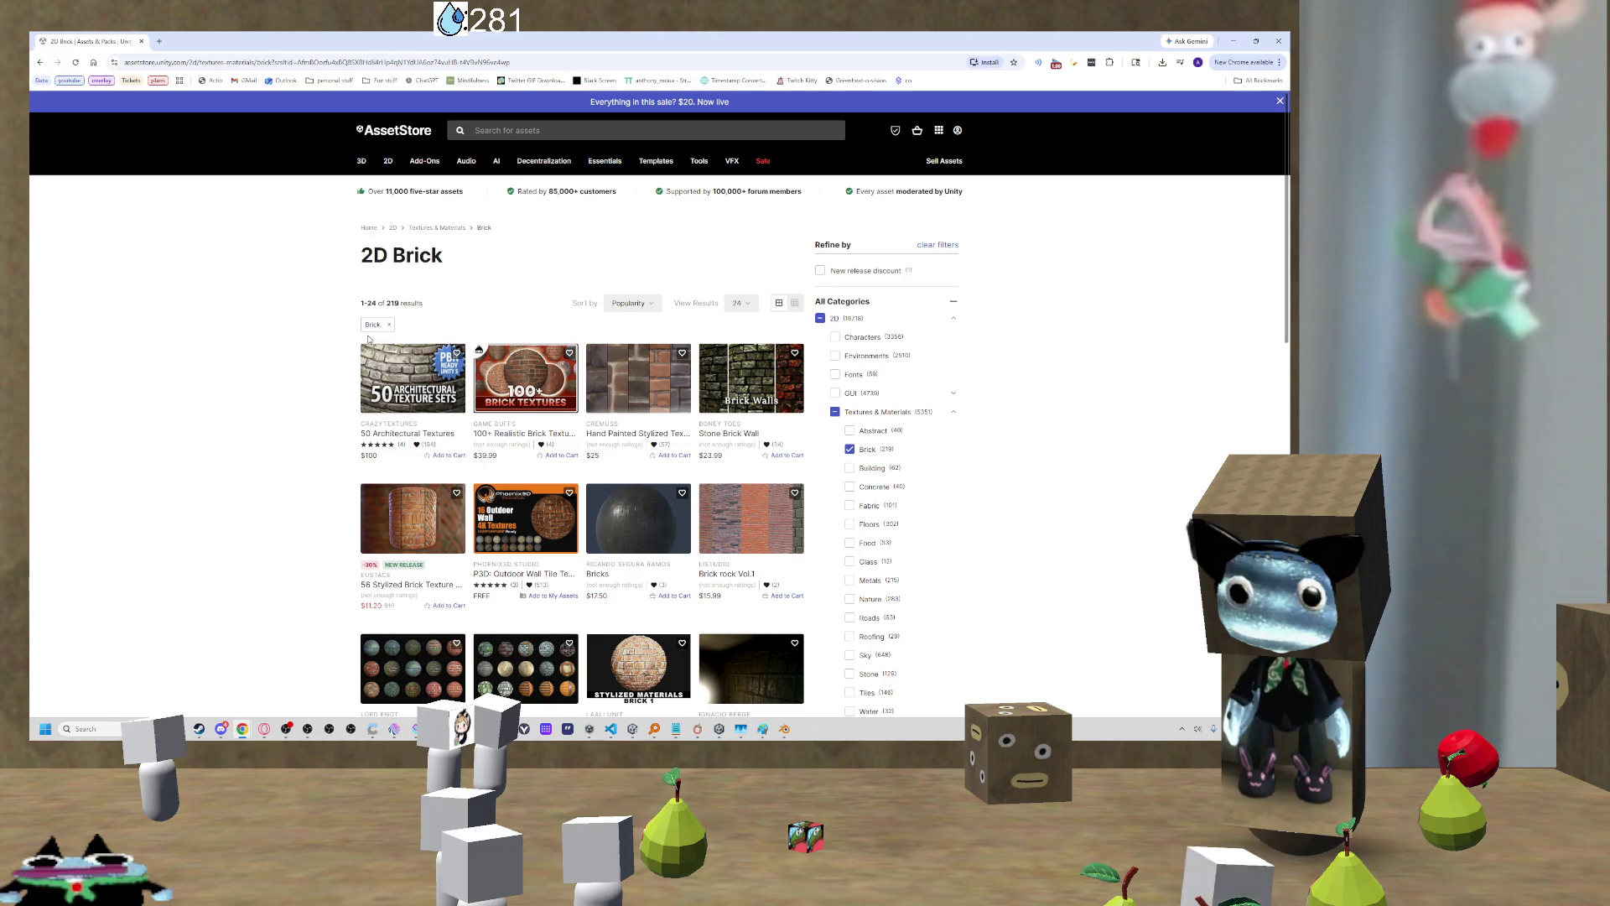
# Step: Skim the Asset Store's 2D Brick results, then go back and open Poly Haven's 'Textures: Brick' page
pyautogui.scroll(-3, 516, 371)
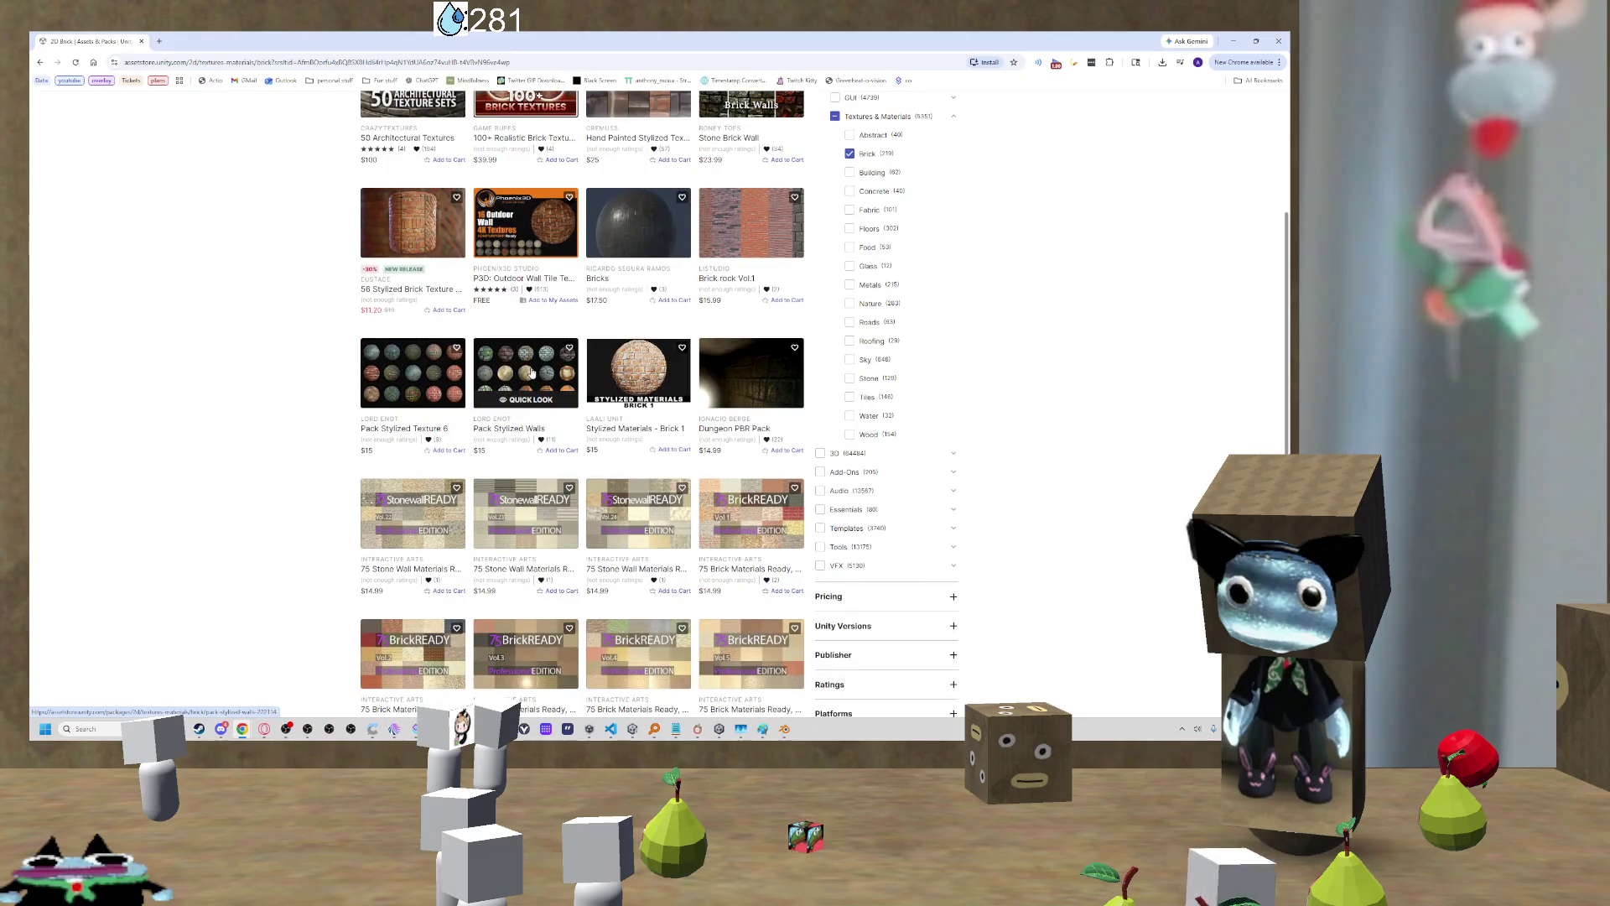
pyautogui.scroll(2, 531, 371)
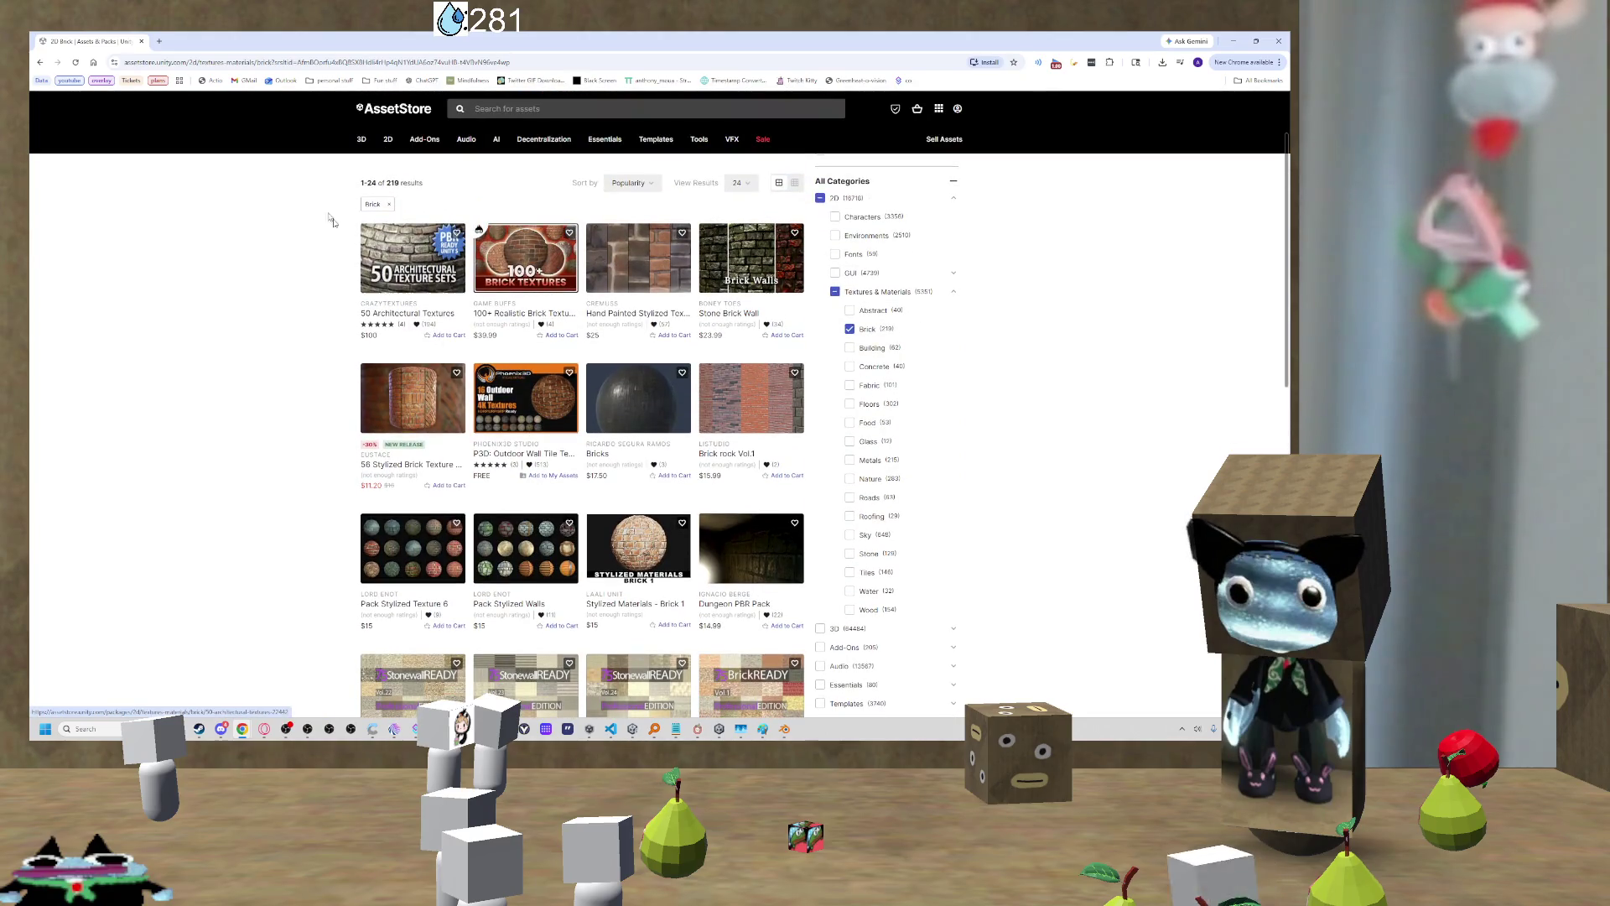
pyautogui.click(39, 63)
pyautogui.click(206, 277)
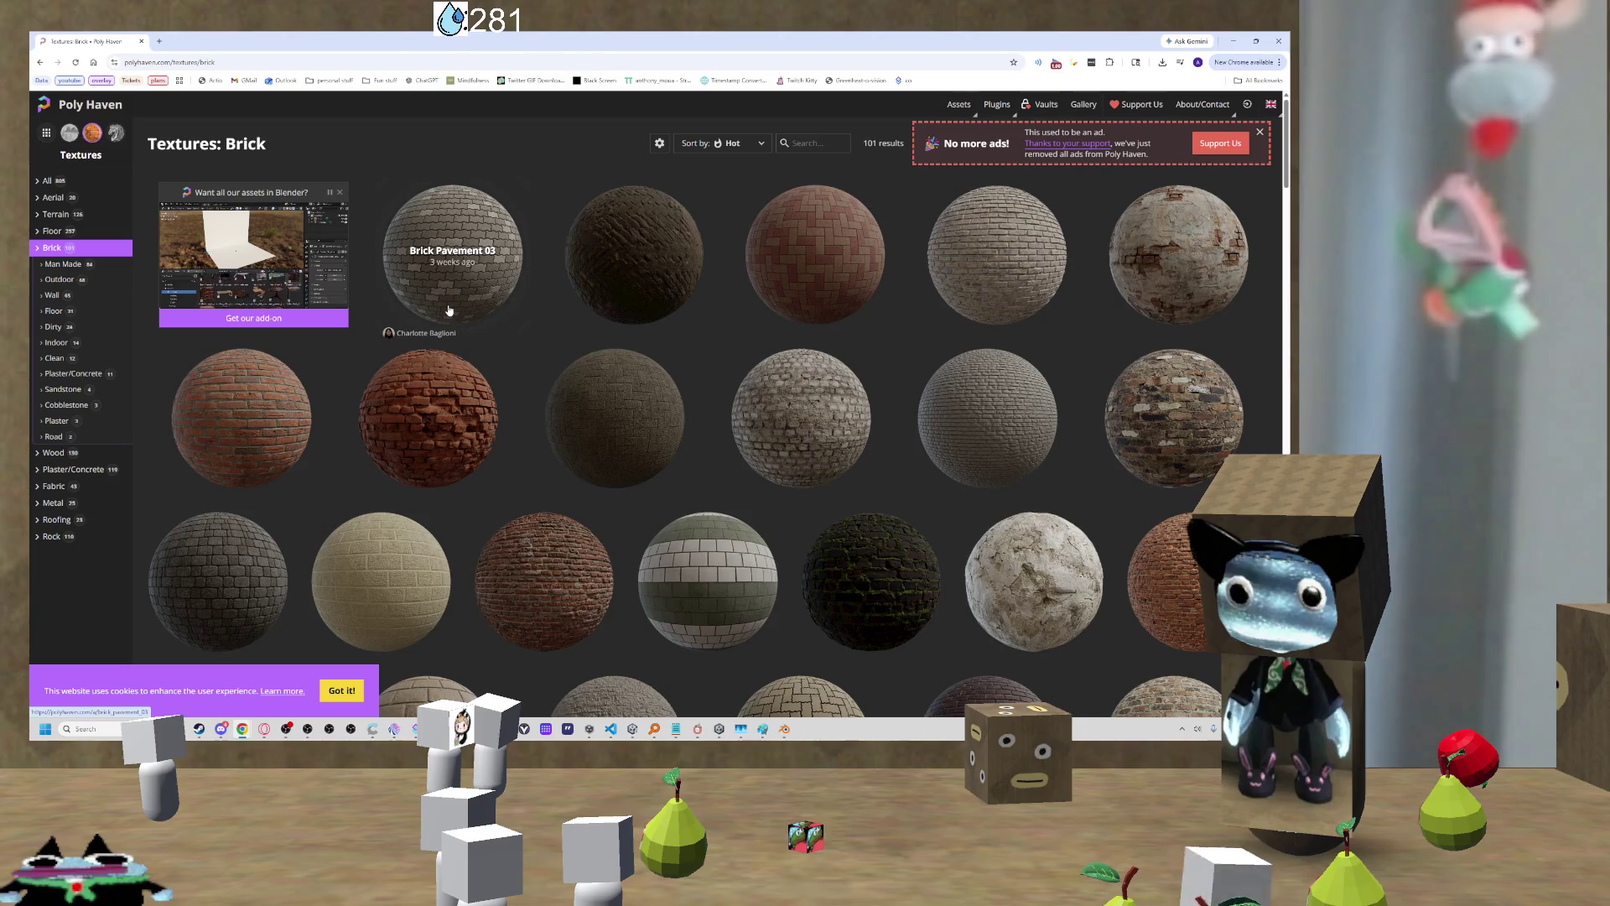
pyautogui.scroll(-3, 897, 291)
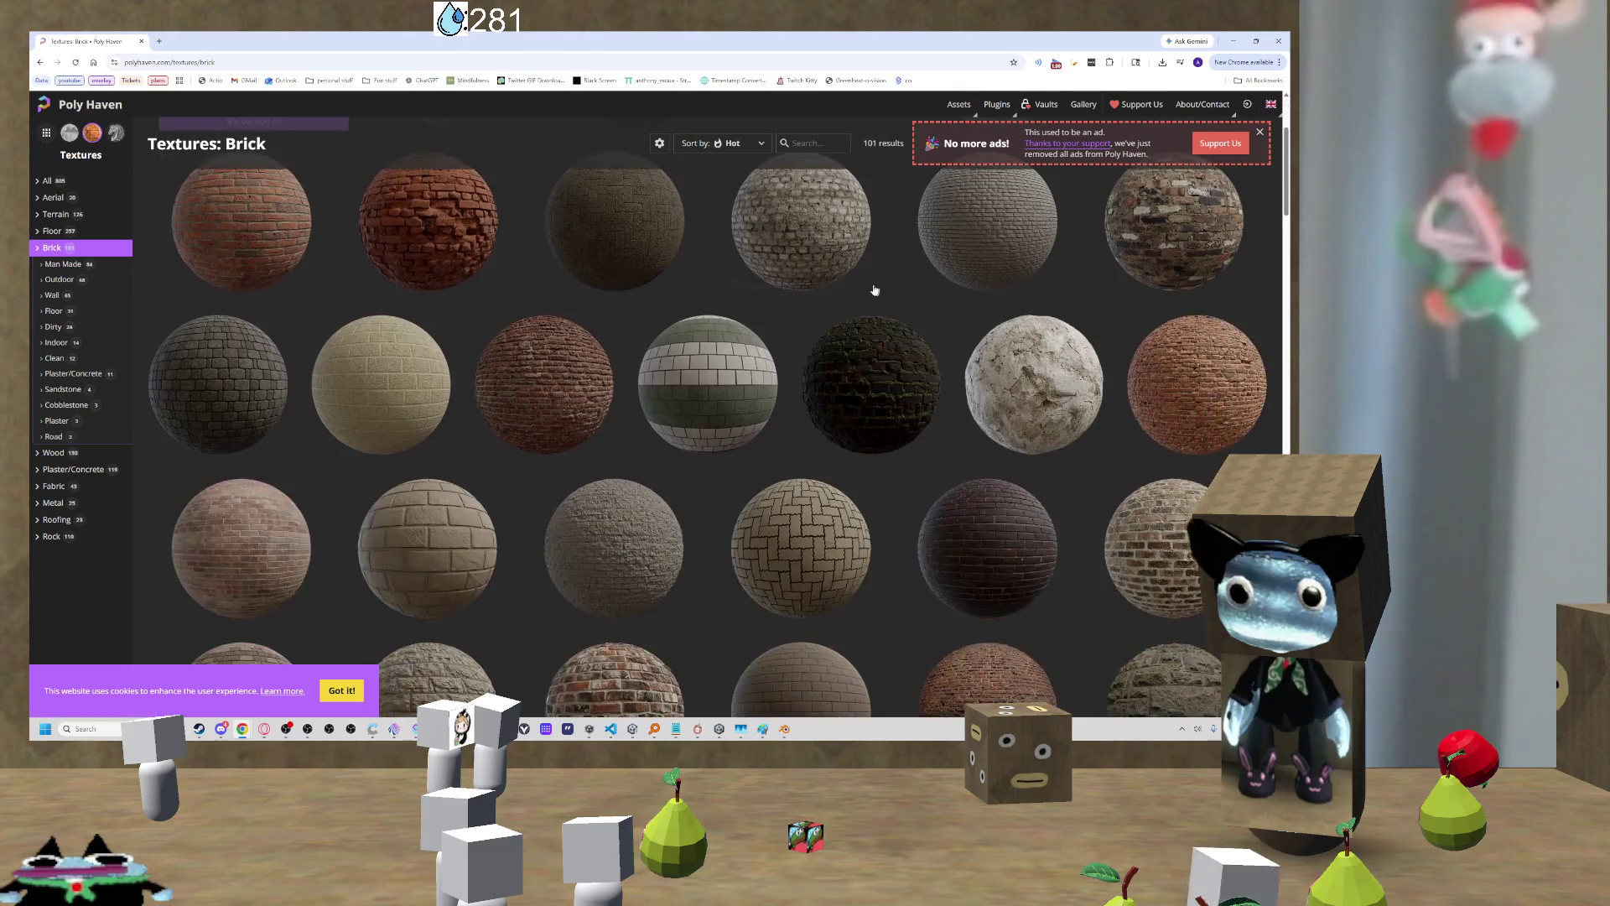
pyautogui.scroll(-3, 922, 287)
pyautogui.scroll(-2, 927, 286)
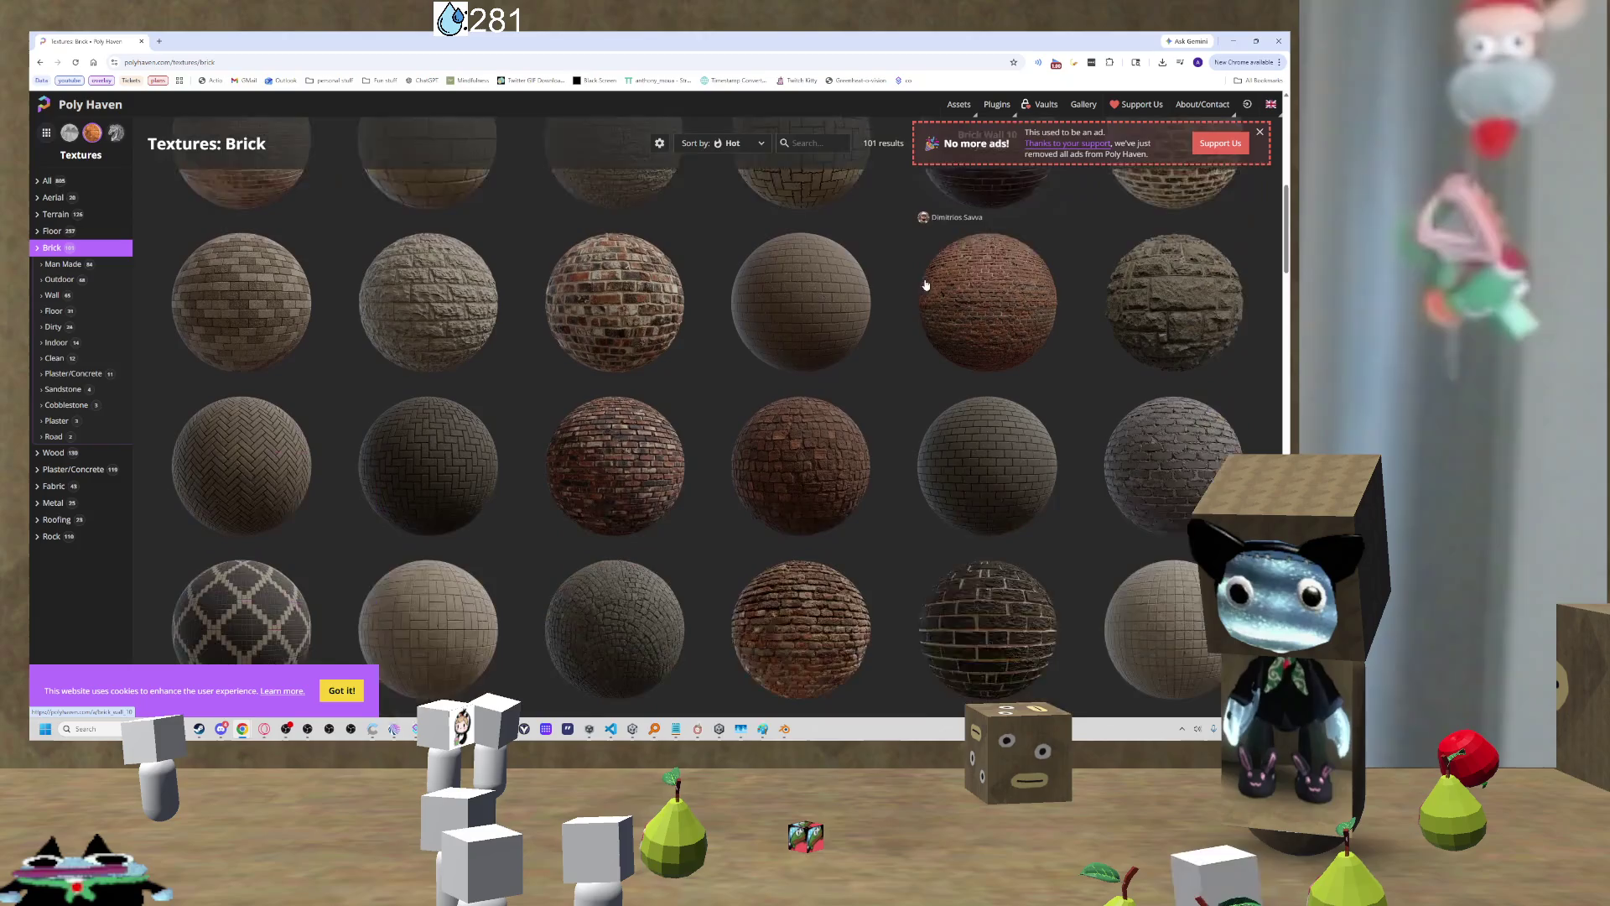
pyautogui.scroll(-3, 926, 285)
pyautogui.scroll(-3, 926, 285)
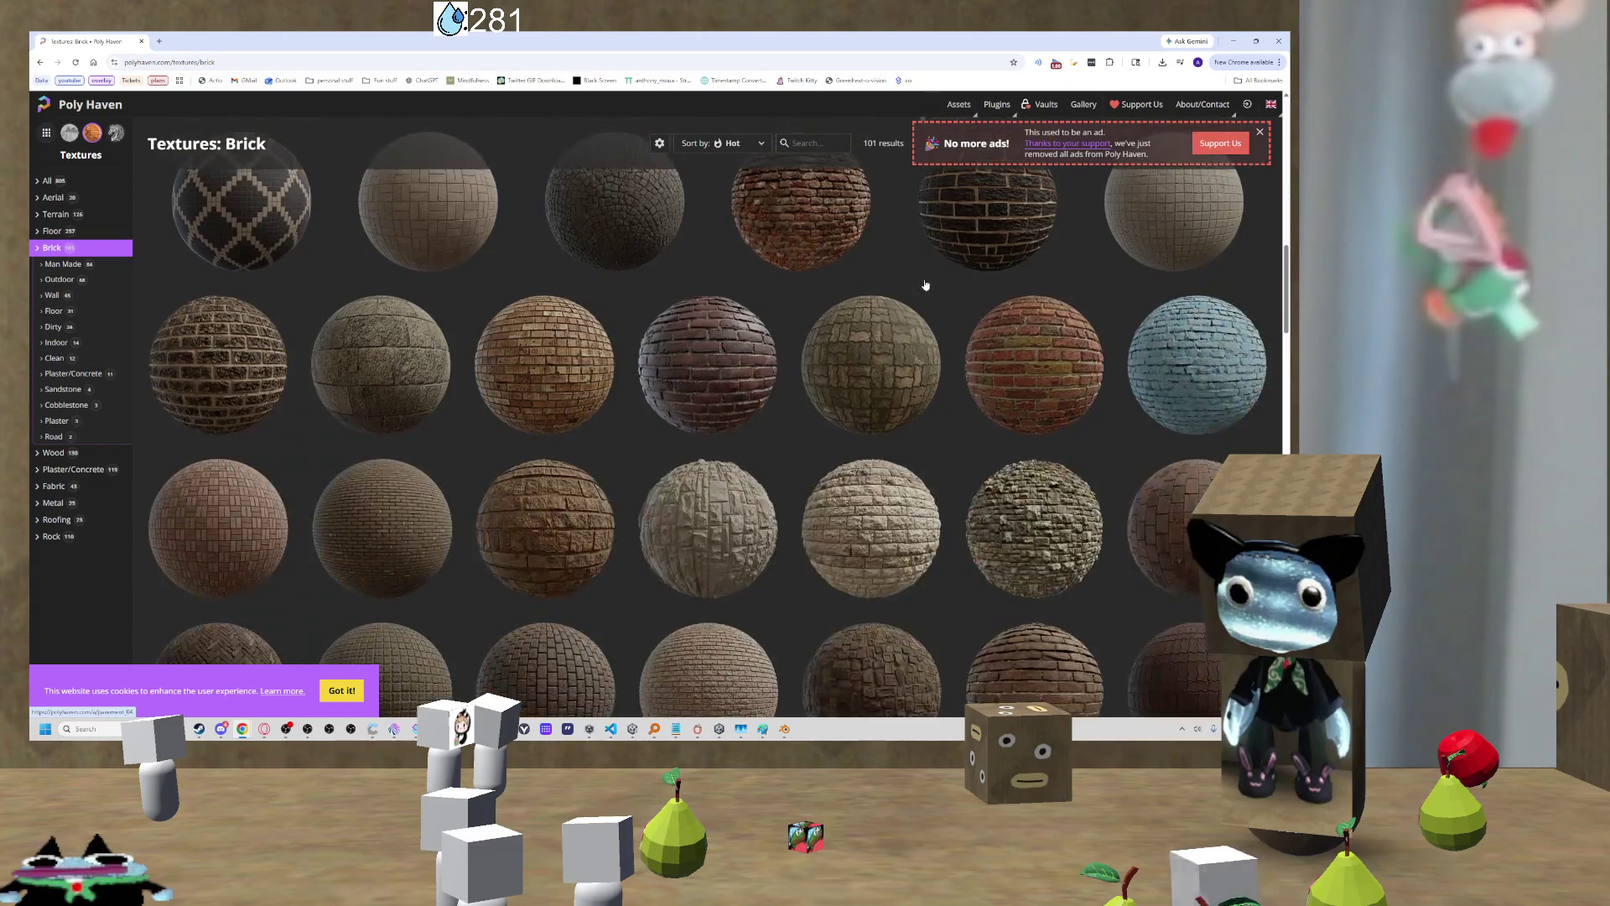
pyautogui.scroll(-3, 910, 292)
pyautogui.scroll(-3, 872, 302)
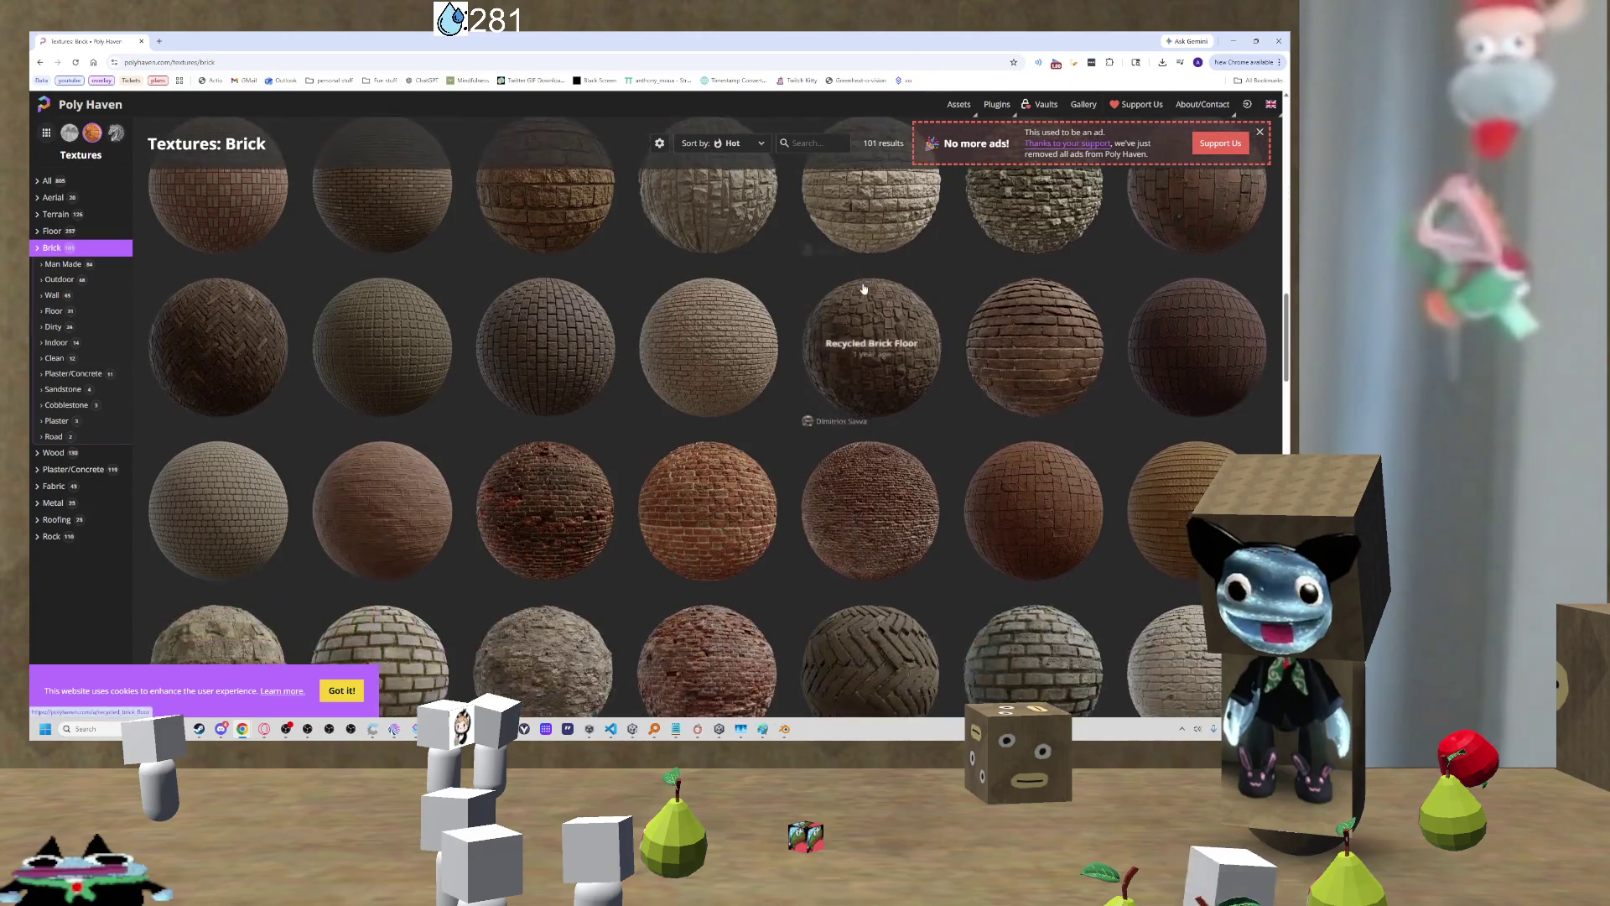
pyautogui.scroll(-3, 855, 277)
pyautogui.scroll(-3, 854, 258)
pyautogui.scroll(-3, 850, 262)
pyautogui.scroll(3, 850, 260)
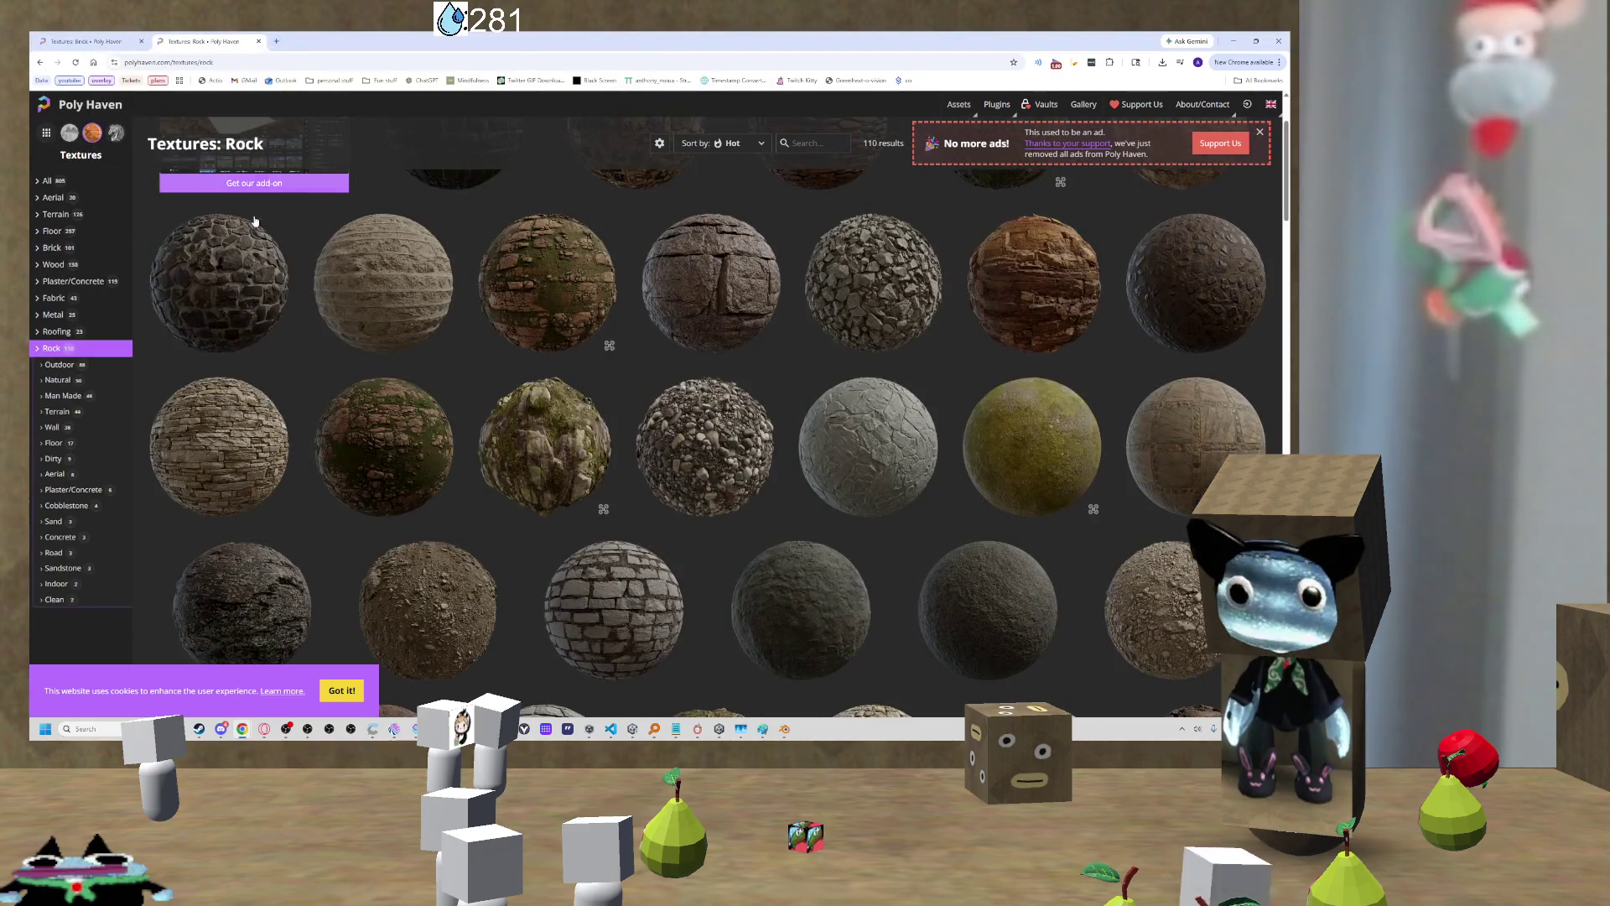
# Step: Find Rock Surface among Poly Haven's rock textures, download its 4K set, and minimize Chrome
pyautogui.scroll(-5, 546, 244)
pyautogui.scroll(-1, 838, 377)
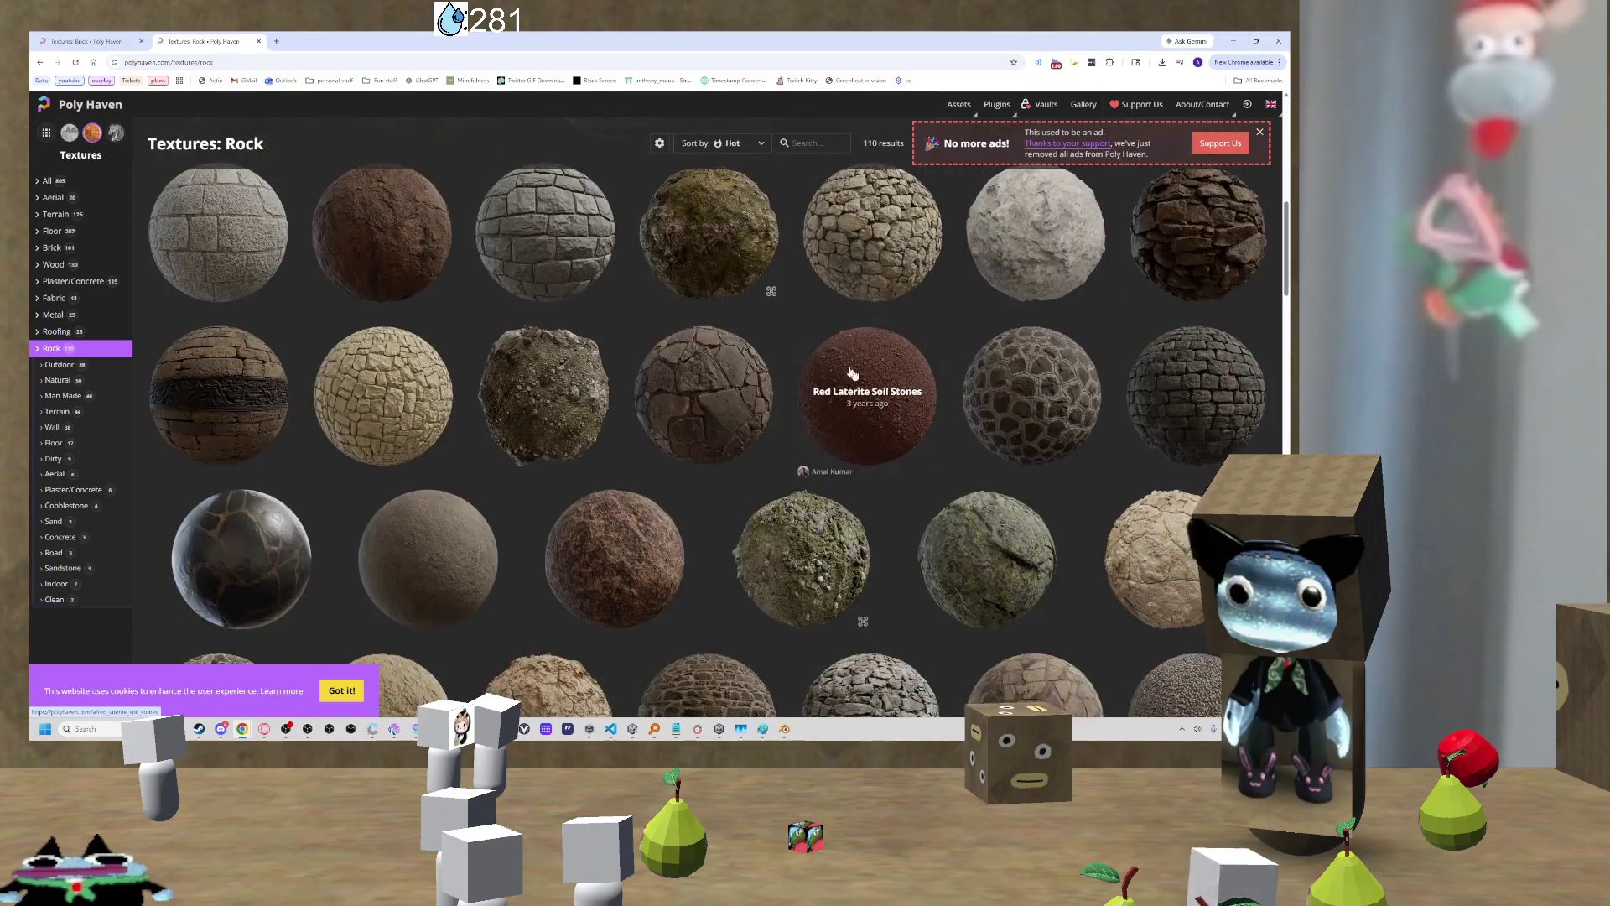
pyautogui.scroll(-2, 911, 415)
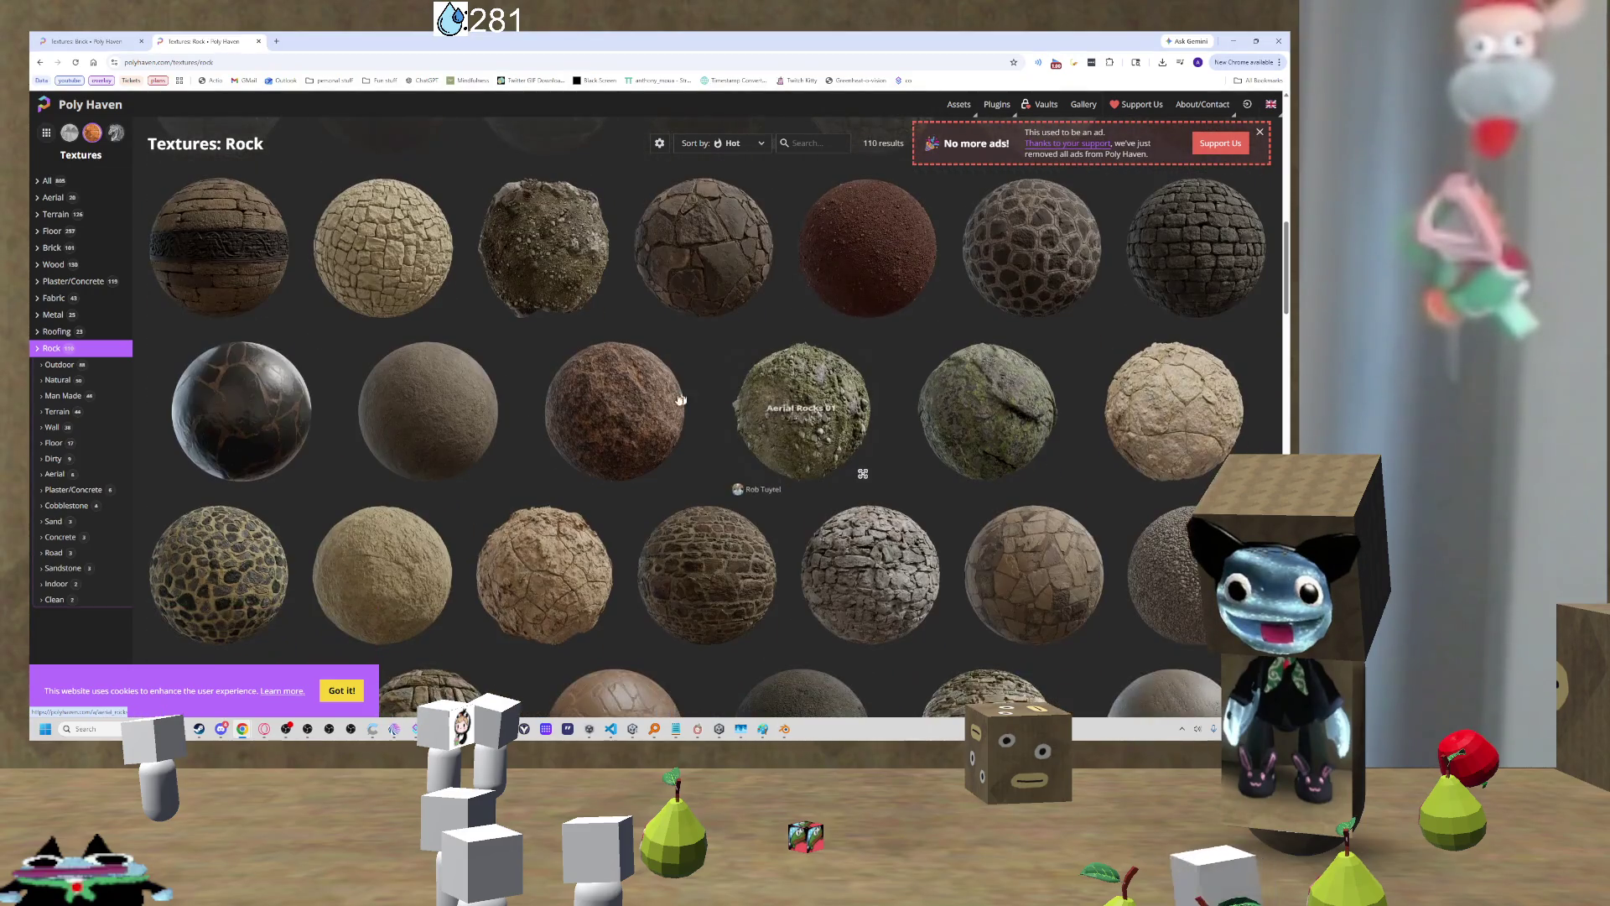
pyautogui.scroll(-5, 659, 413)
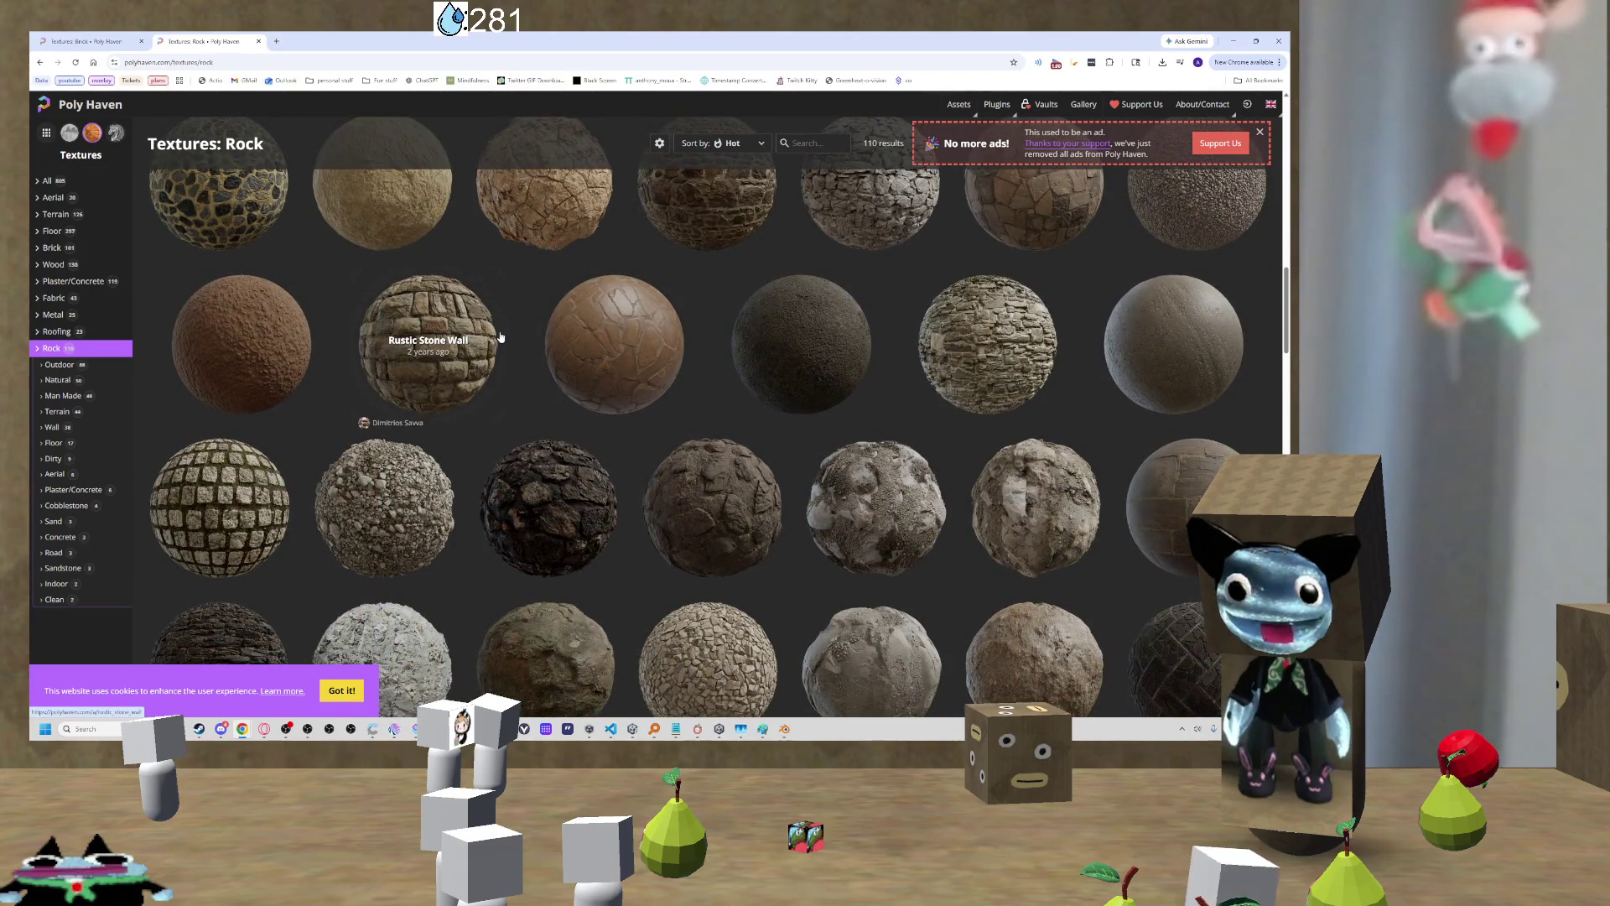
pyautogui.scroll(-4, 503, 336)
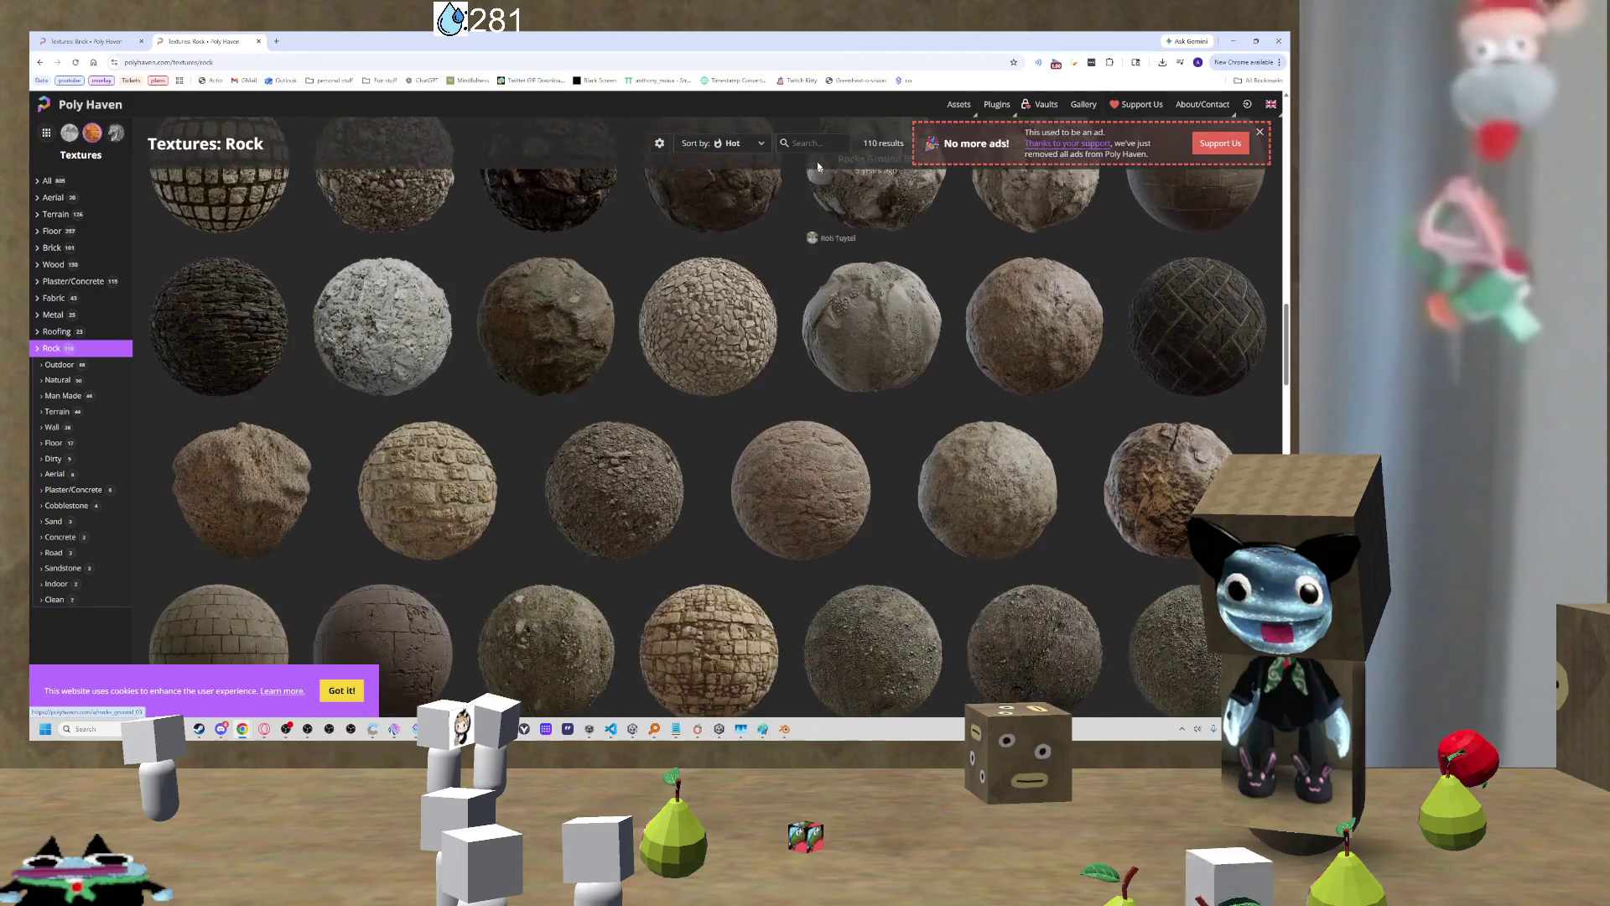
pyautogui.scroll(2, 1065, 352)
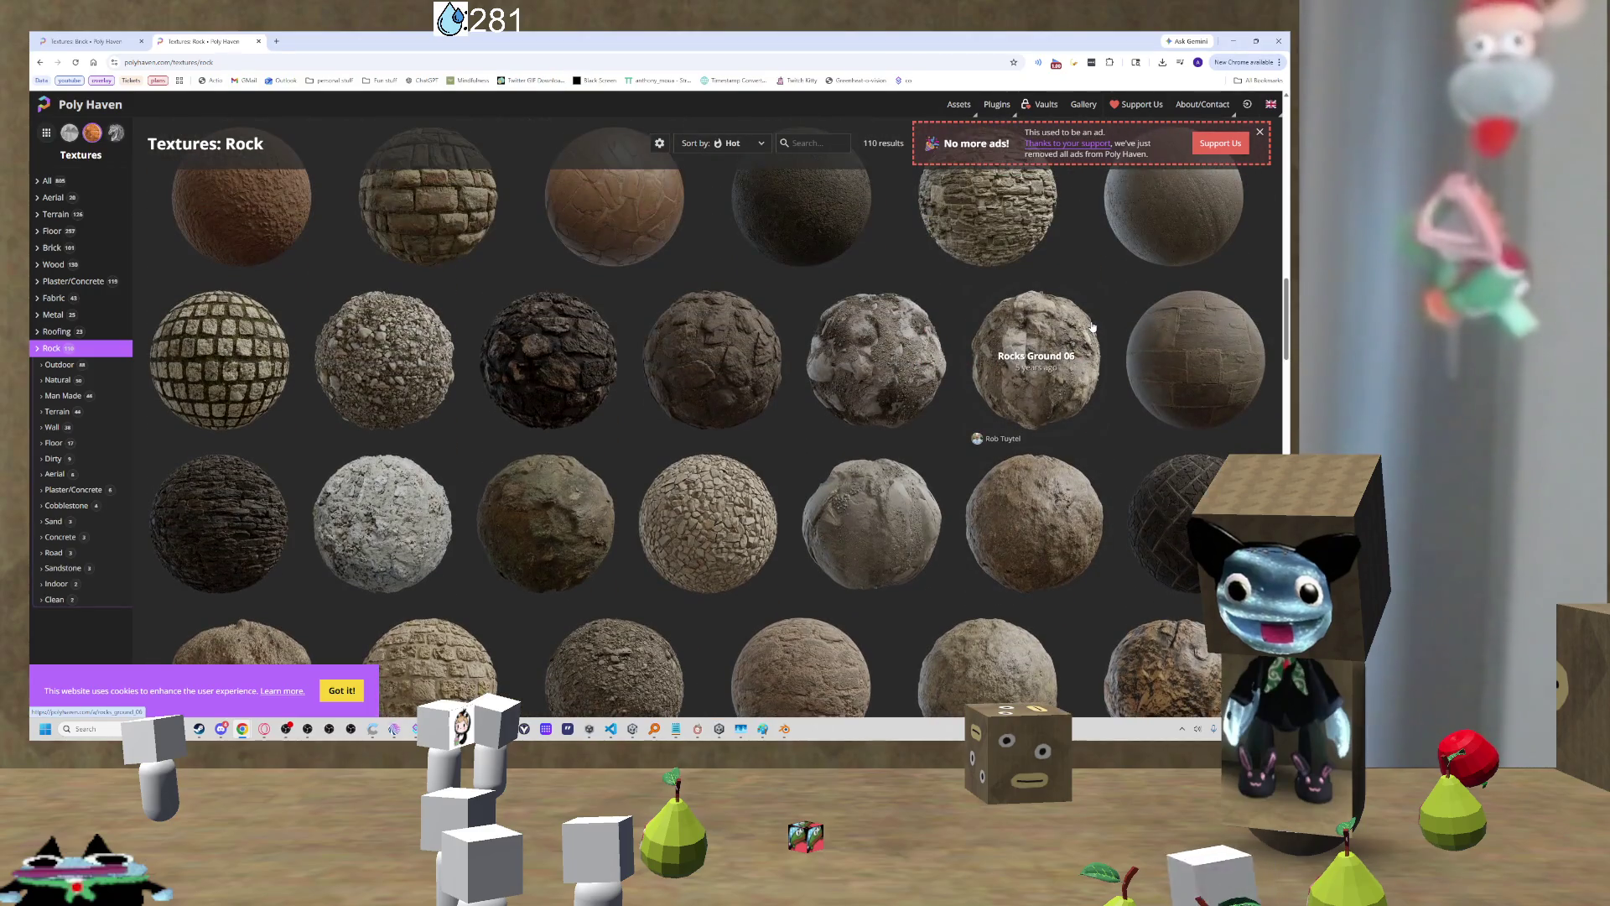
pyautogui.scroll(5, 1090, 325)
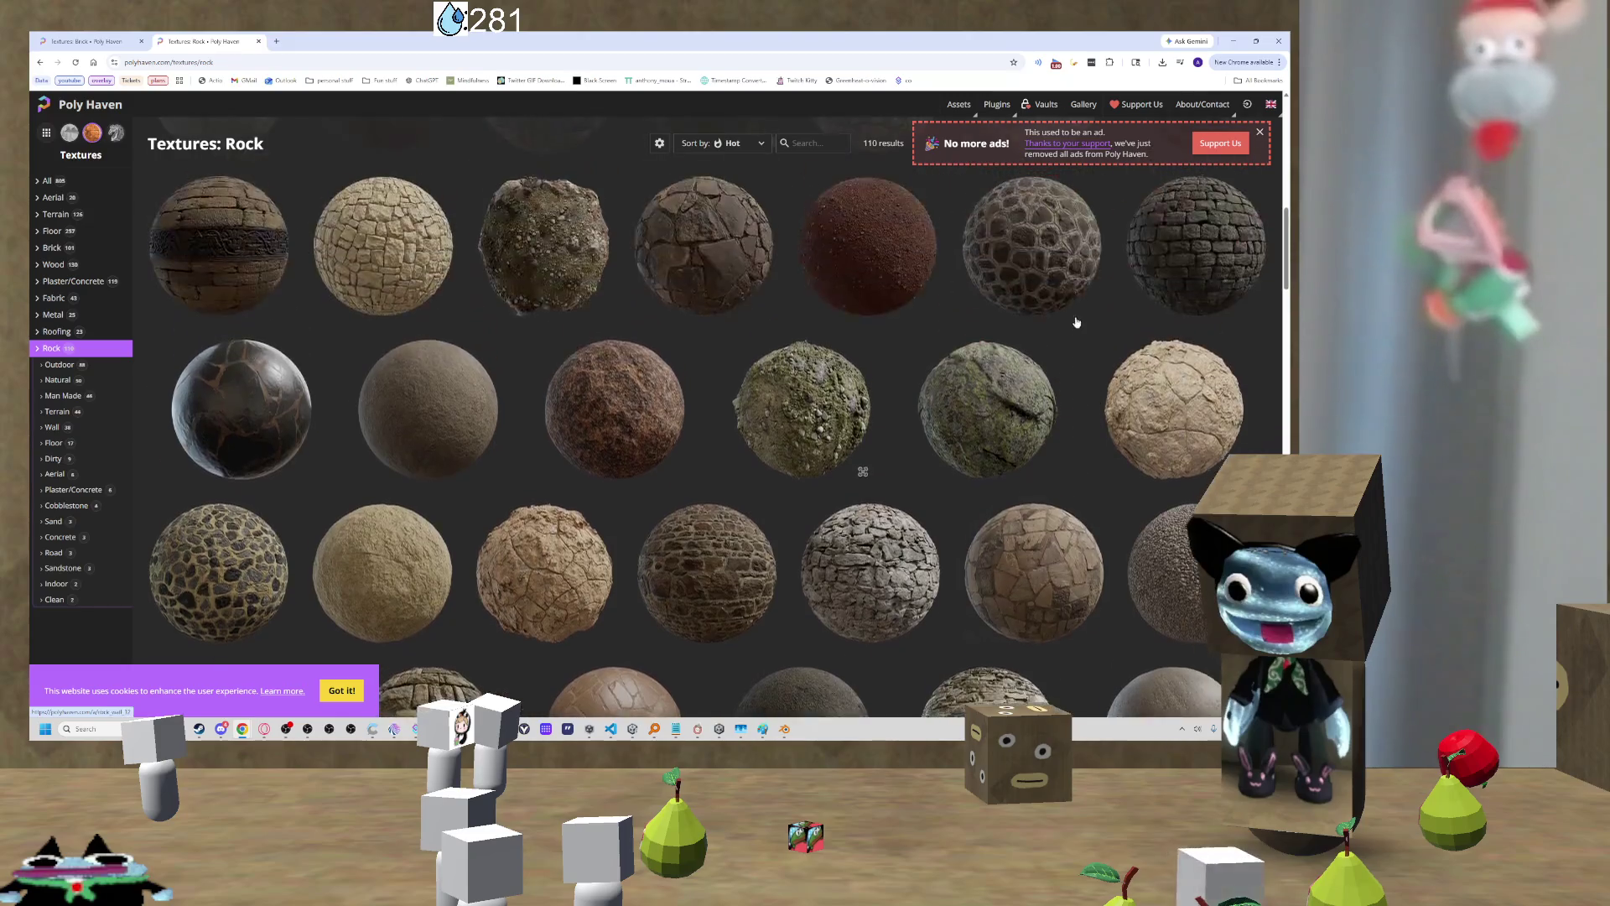
pyautogui.scroll(5, 1078, 321)
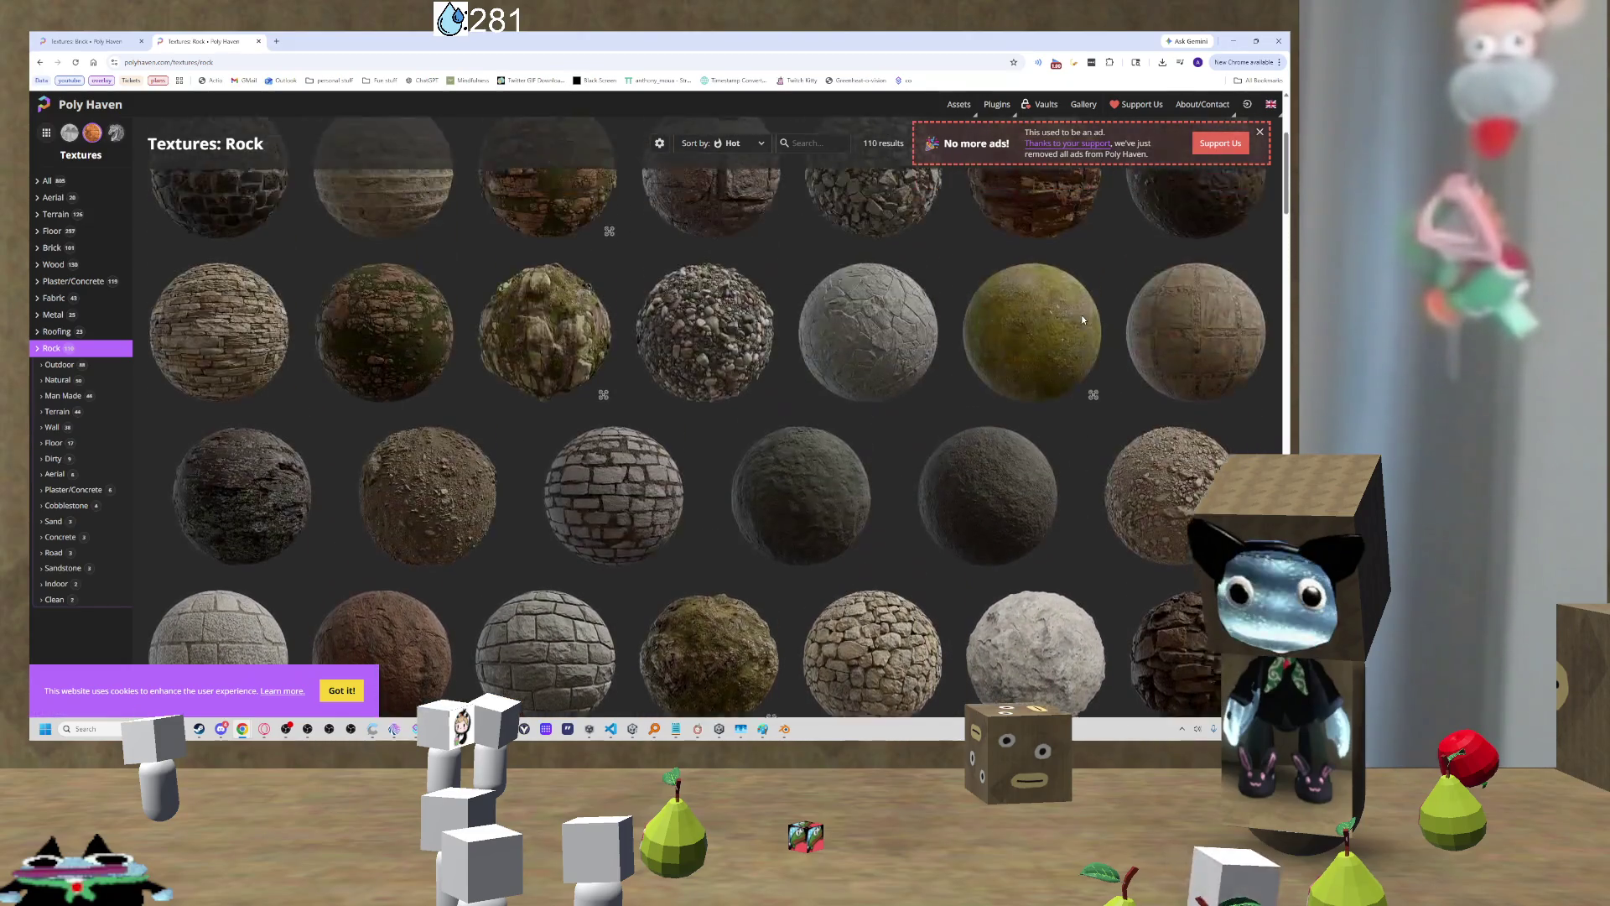
pyautogui.scroll(3, 1081, 319)
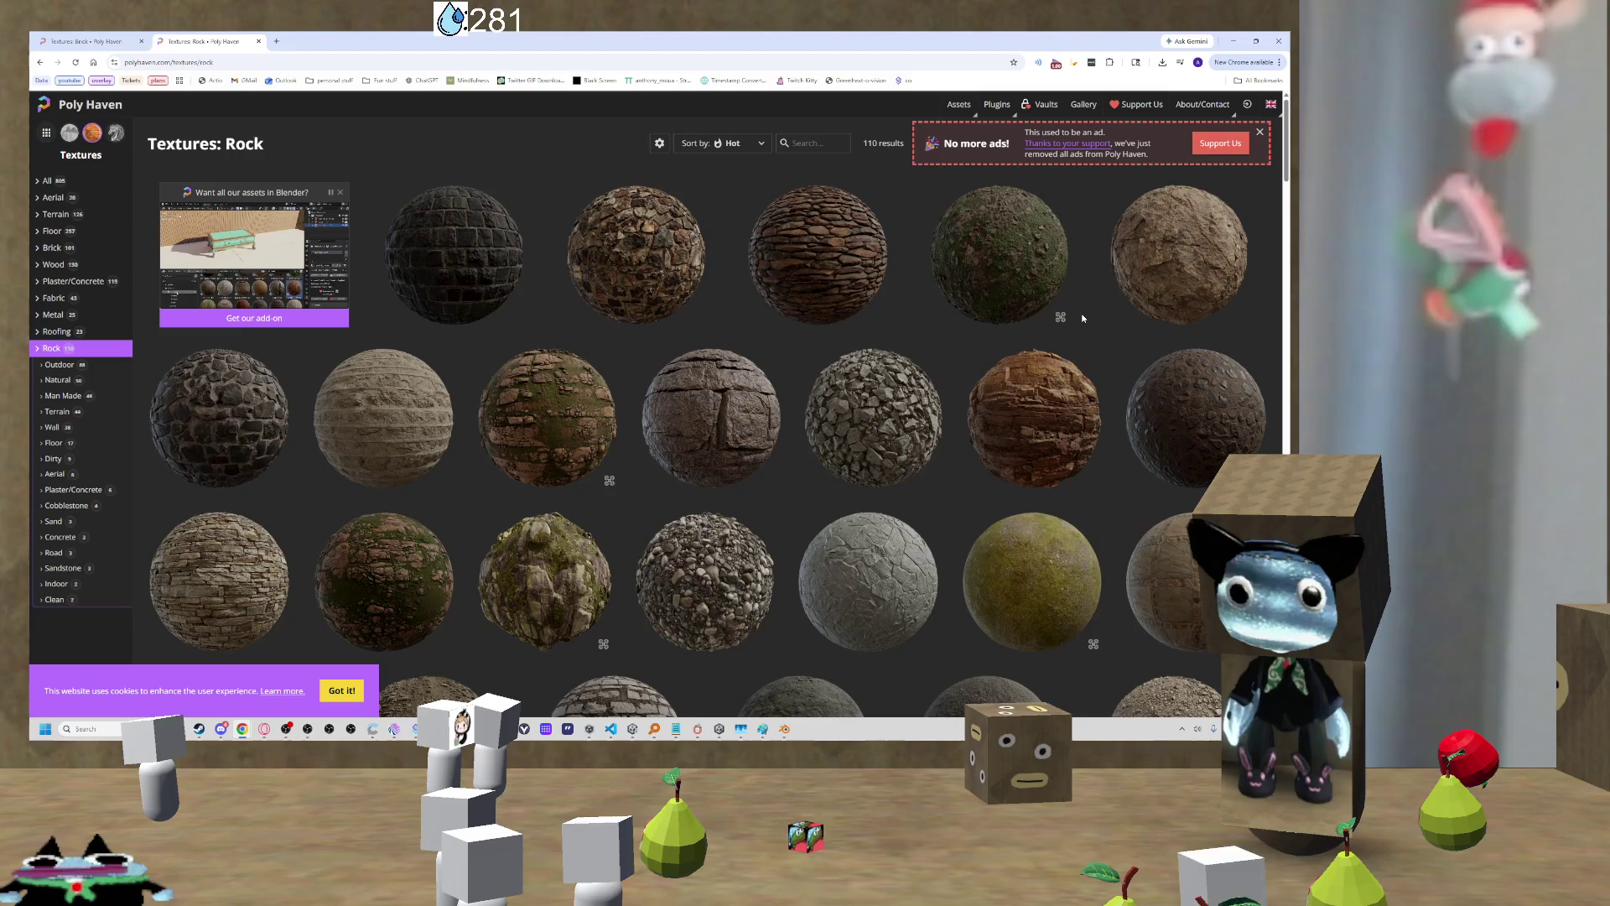
pyautogui.scroll(-1, 839, 323)
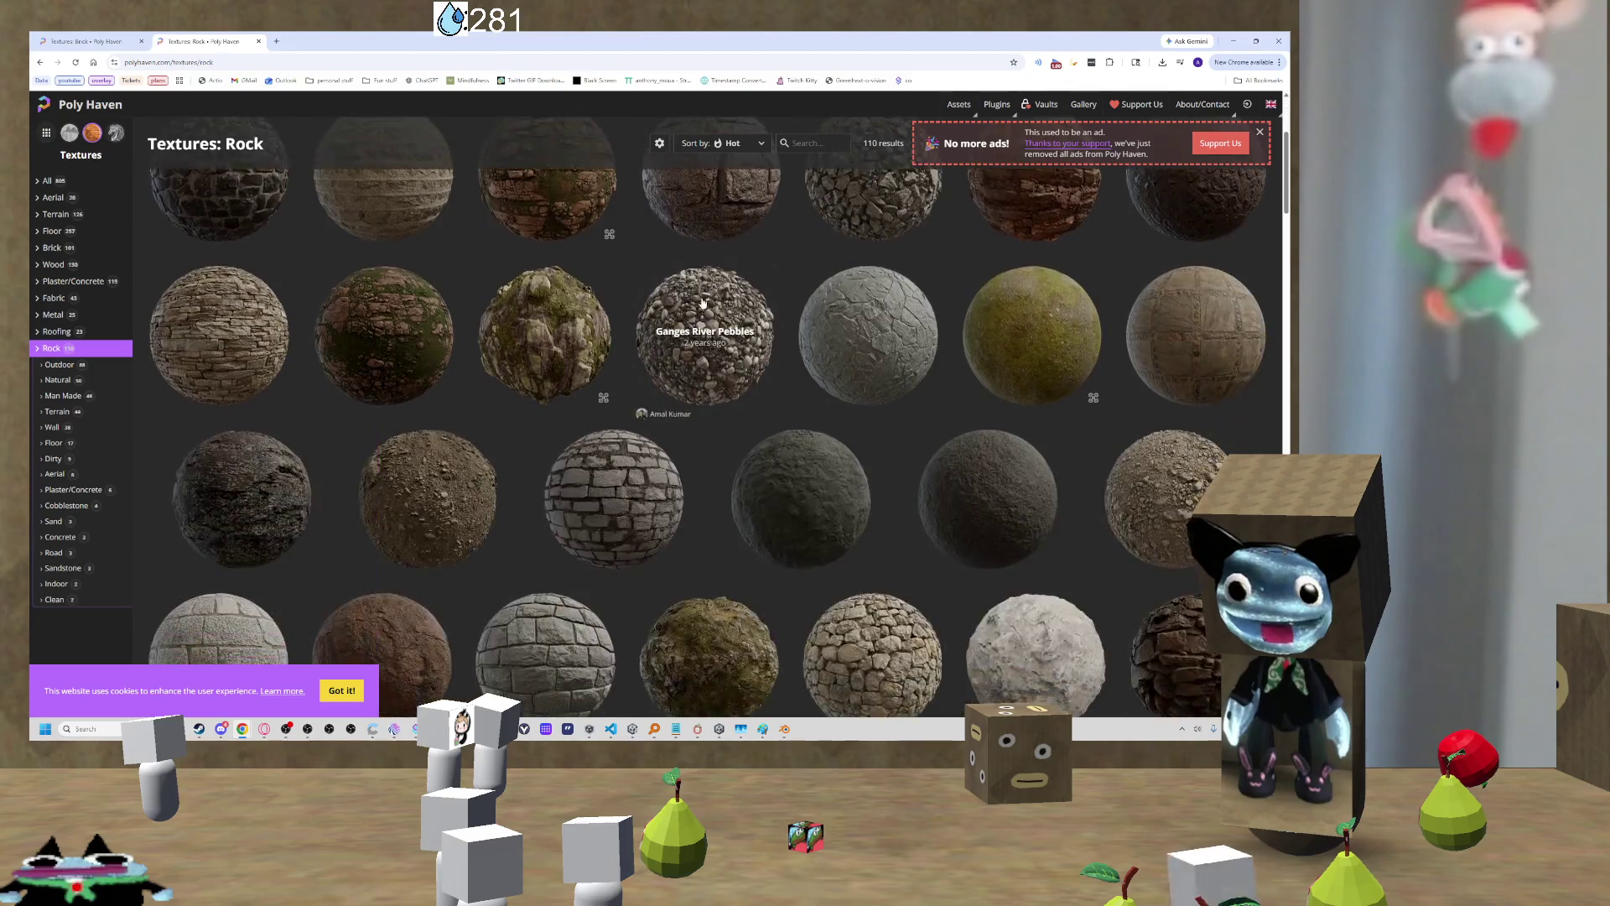
pyautogui.scroll(1, 669, 308)
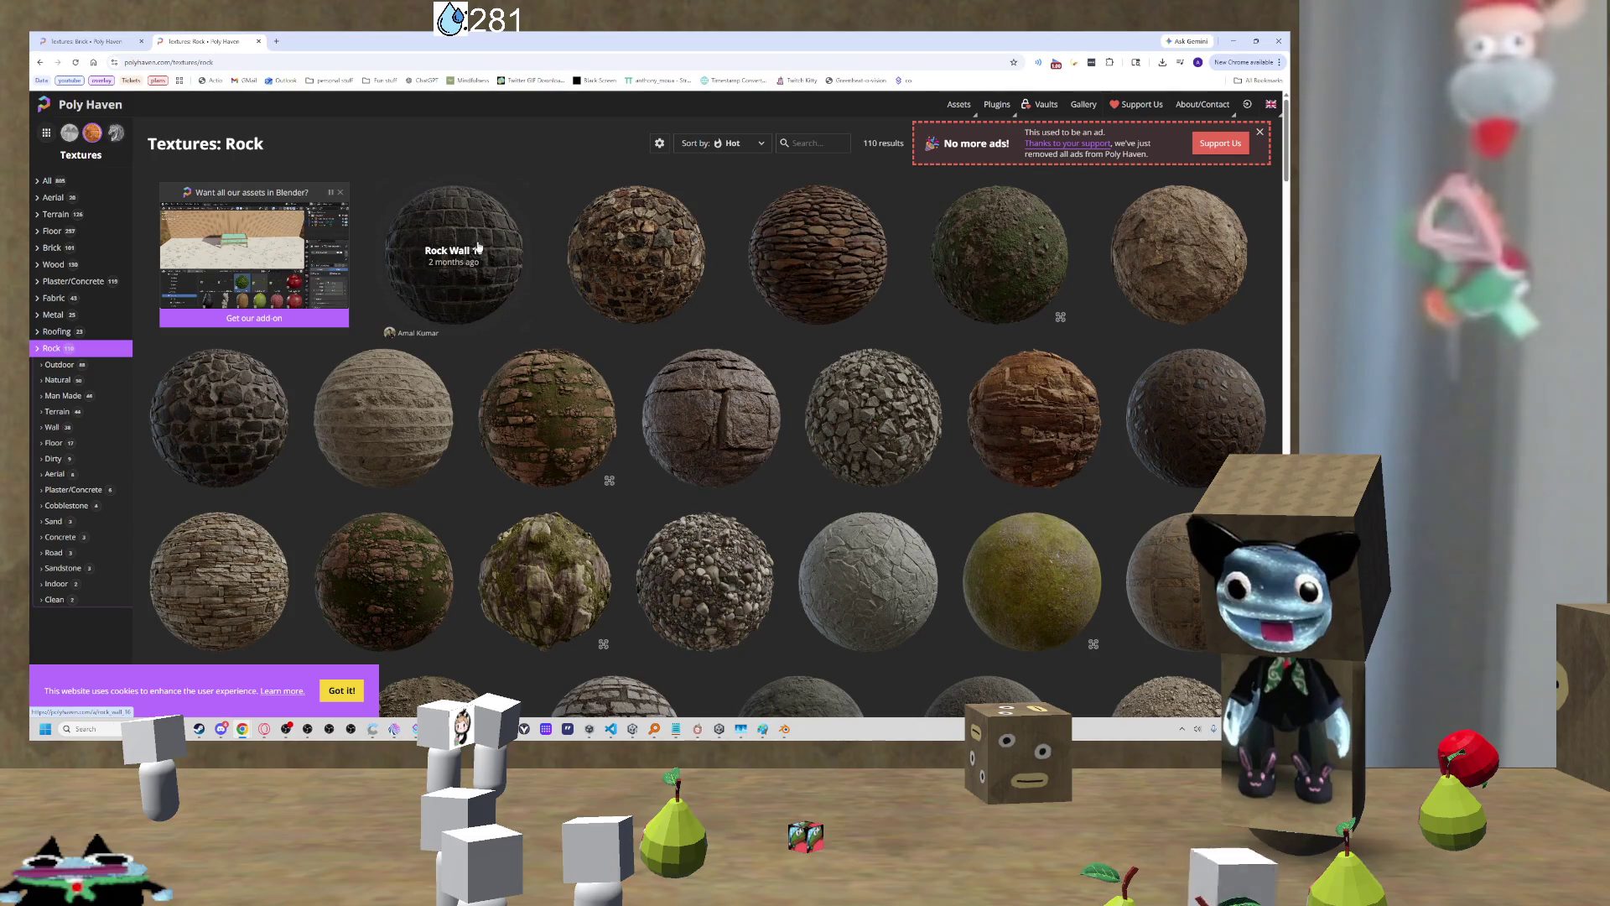
pyautogui.scroll(-5, 662, 364)
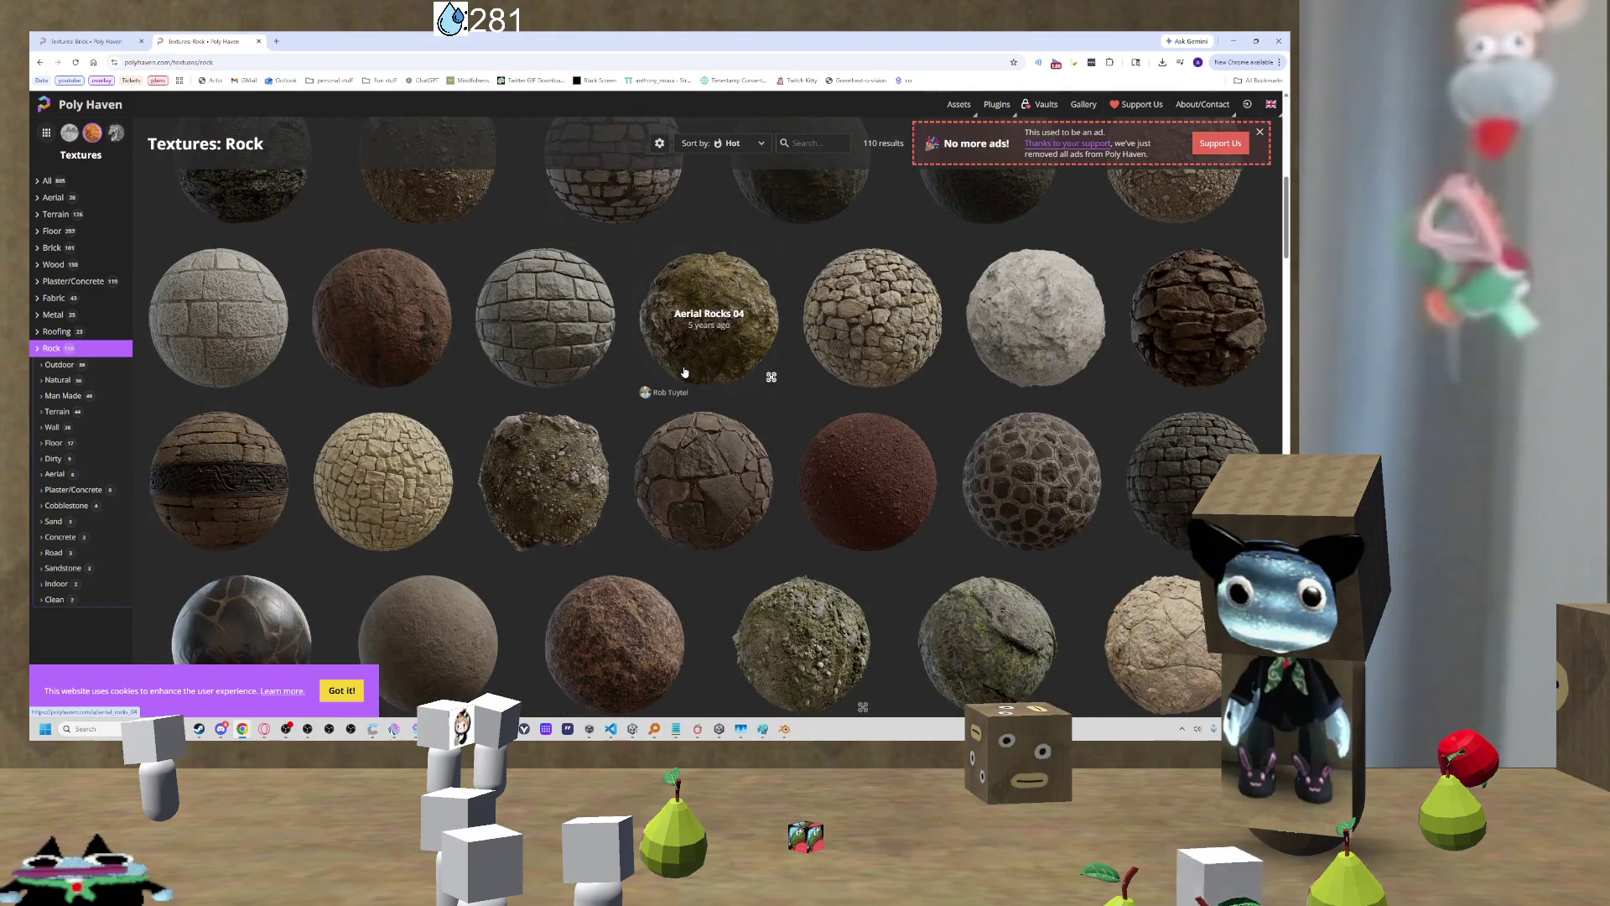
pyautogui.scroll(-4, 684, 372)
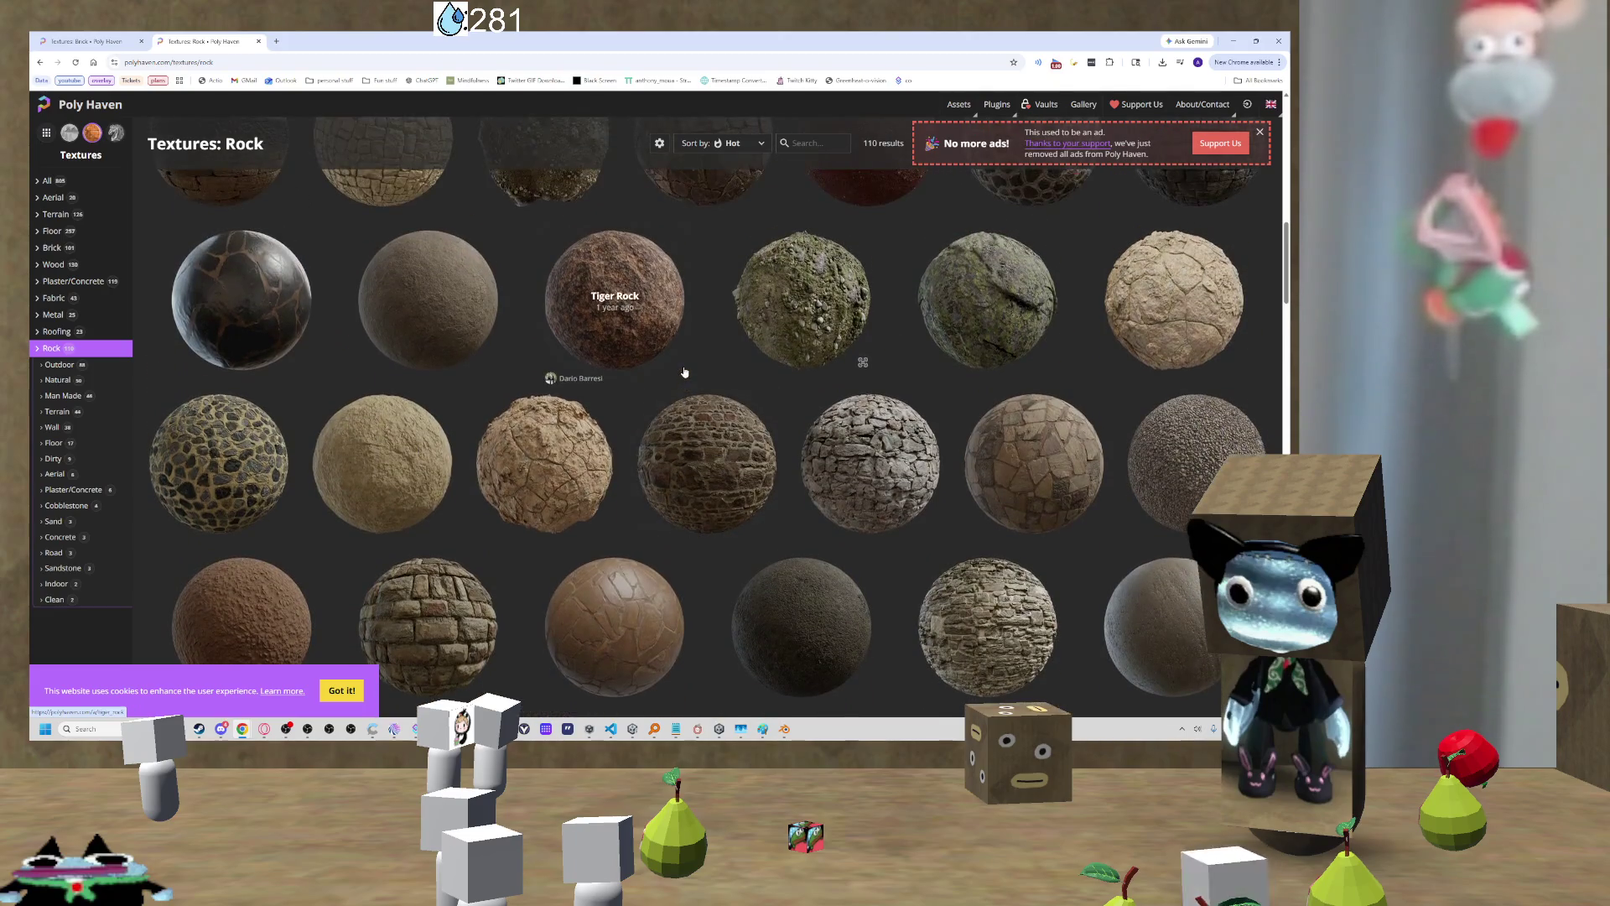
pyautogui.click(468, 329)
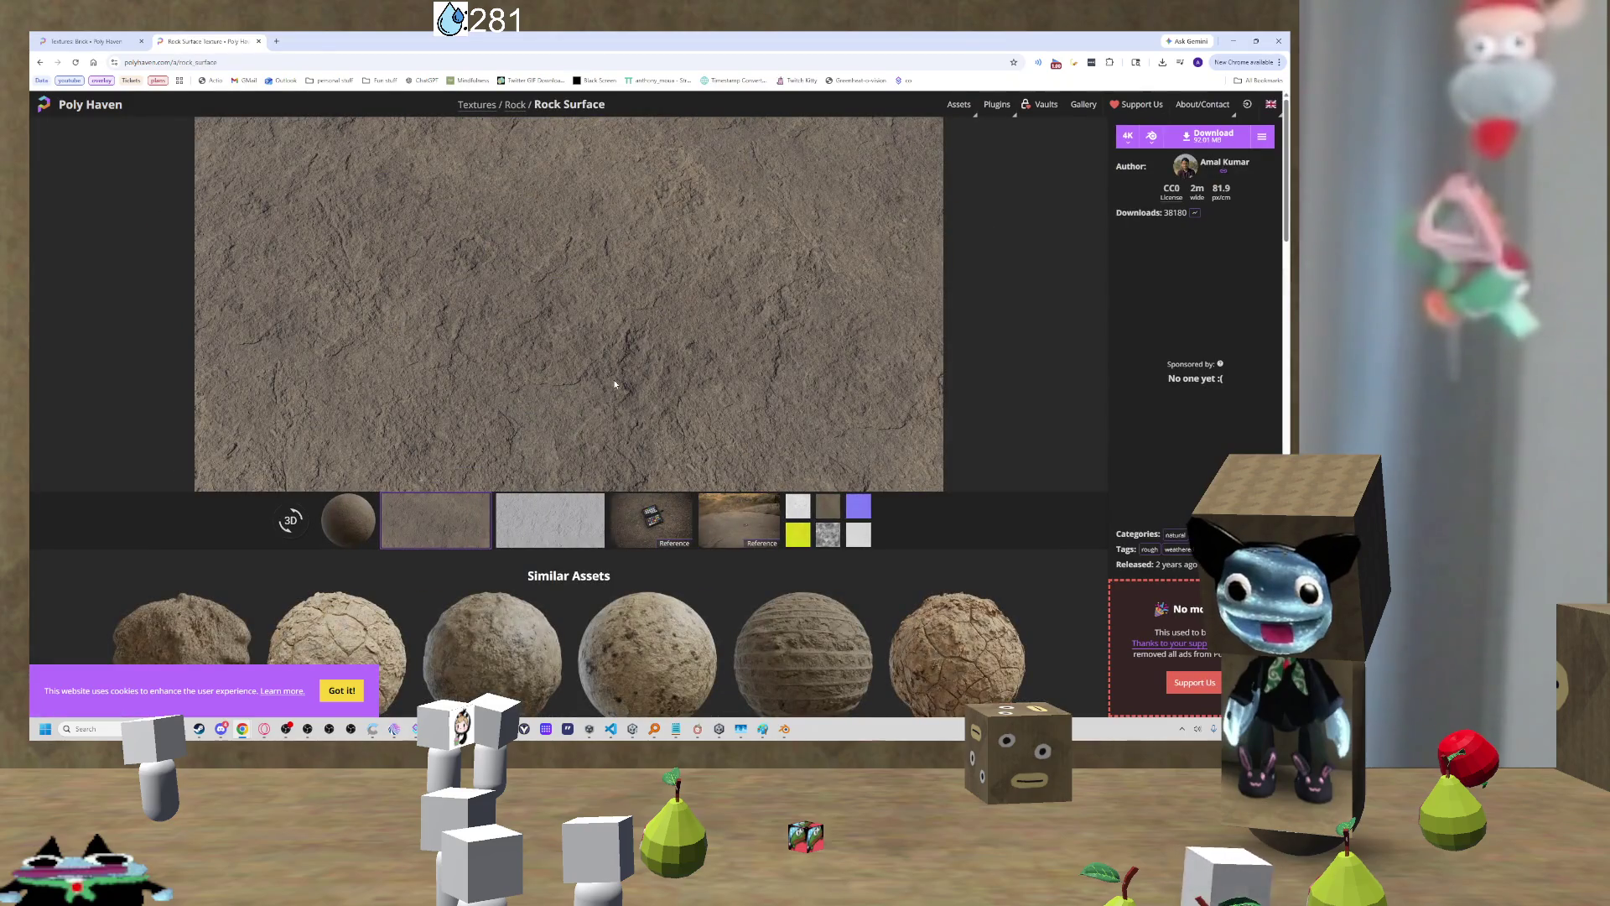
pyautogui.click(1209, 138)
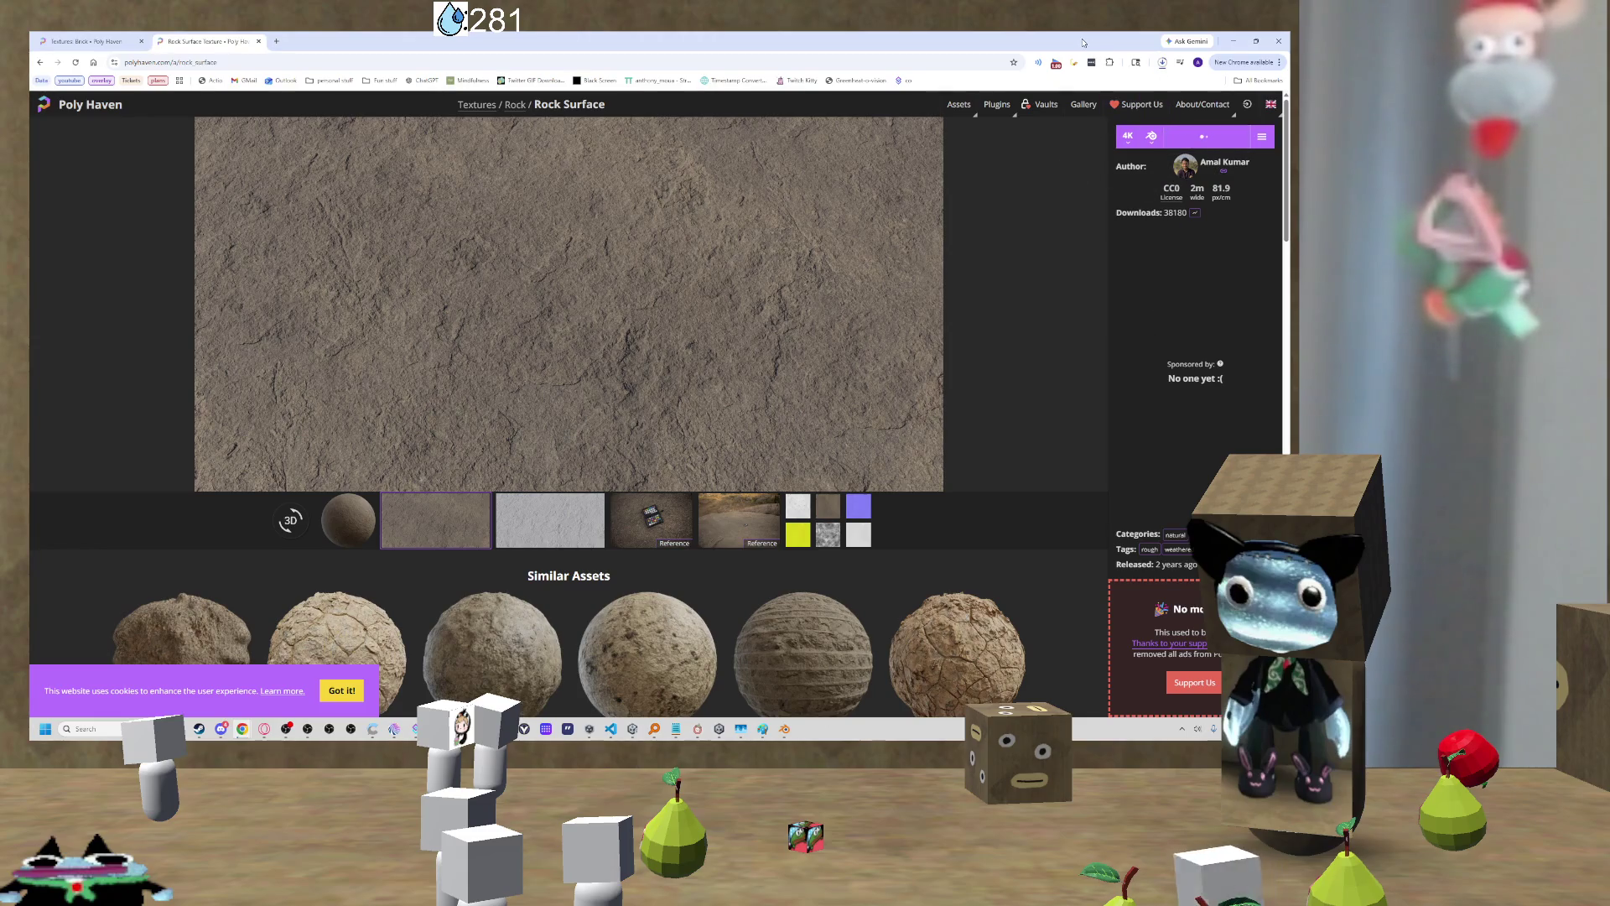
pyautogui.click(1233, 41)
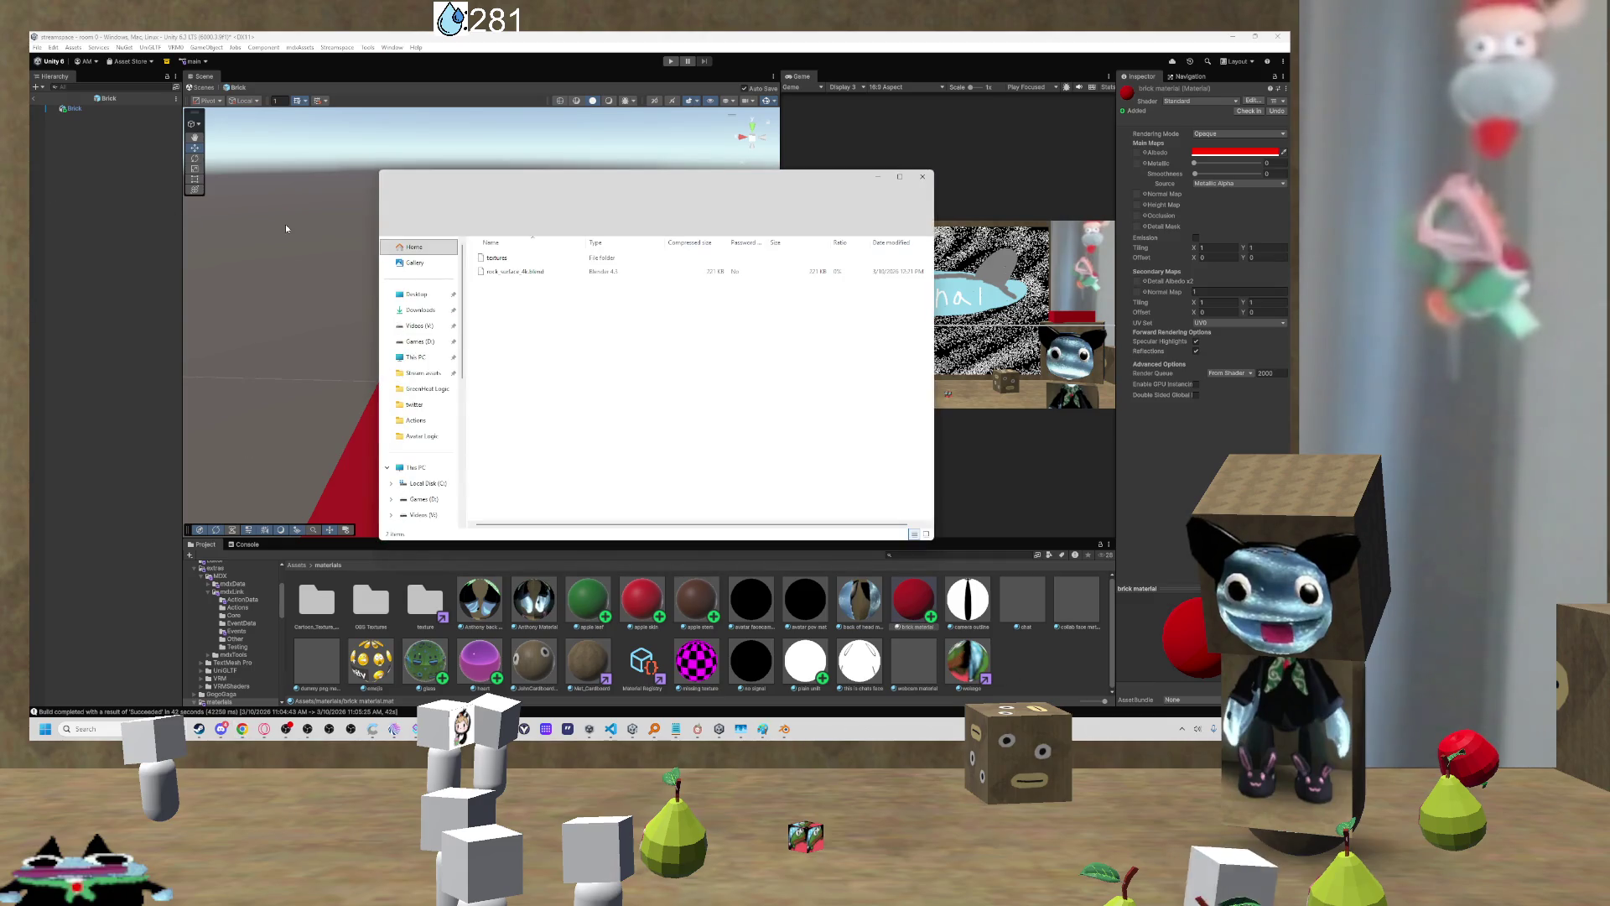
# Step: Open rock_surface_diff_4k.jpg from the zip's textures folder in Paint
pyautogui.doubleClick(507, 258)
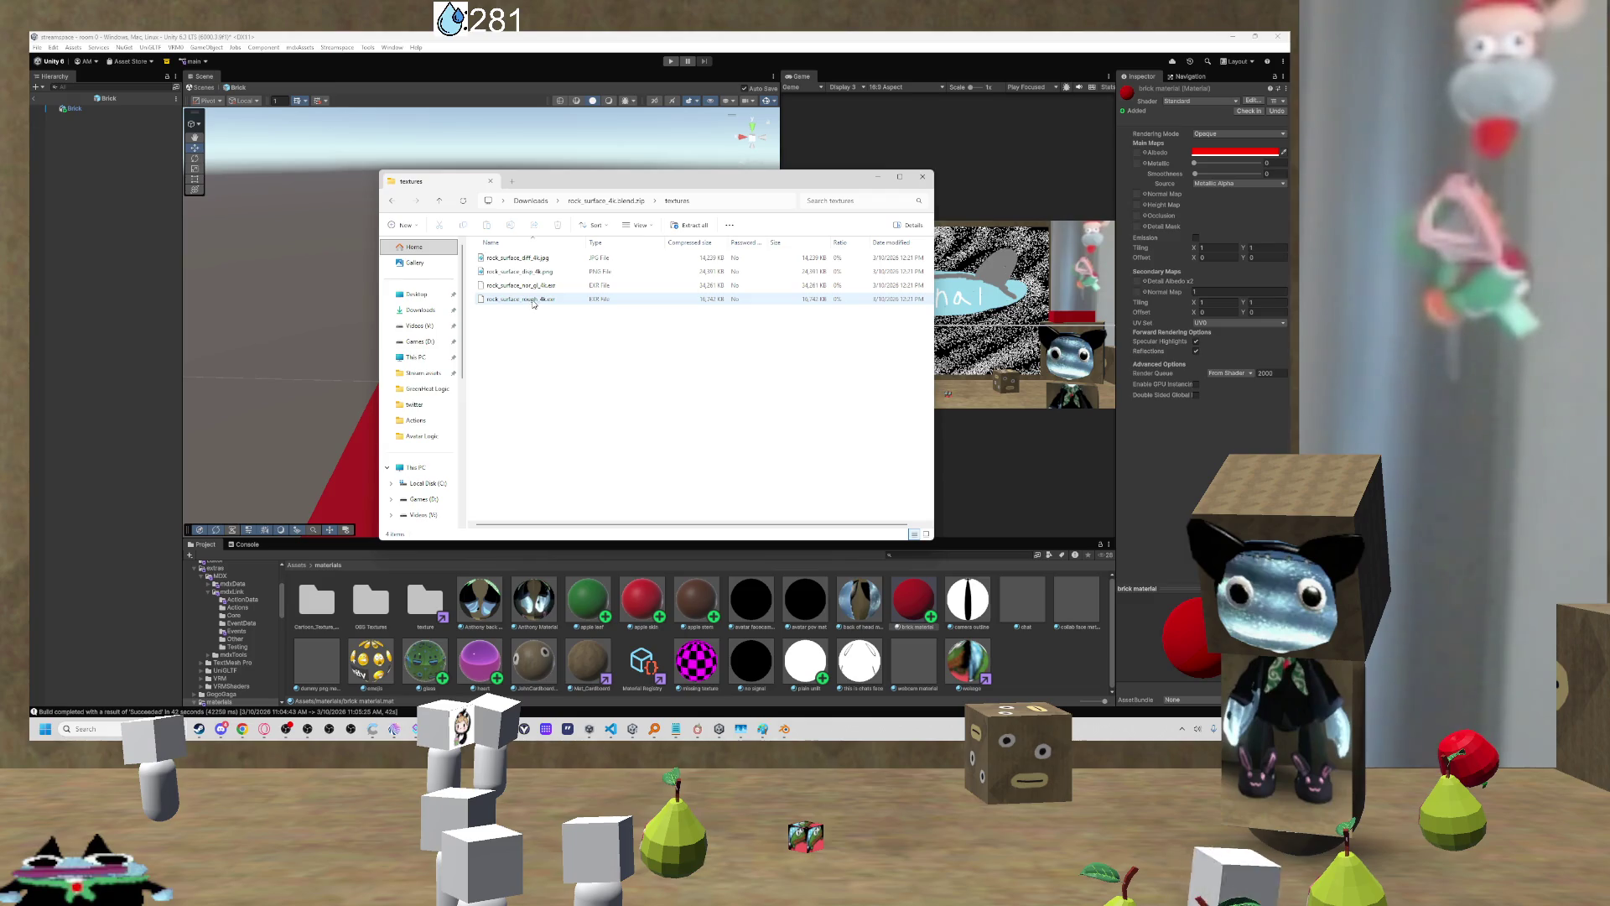
pyautogui.click(529, 259)
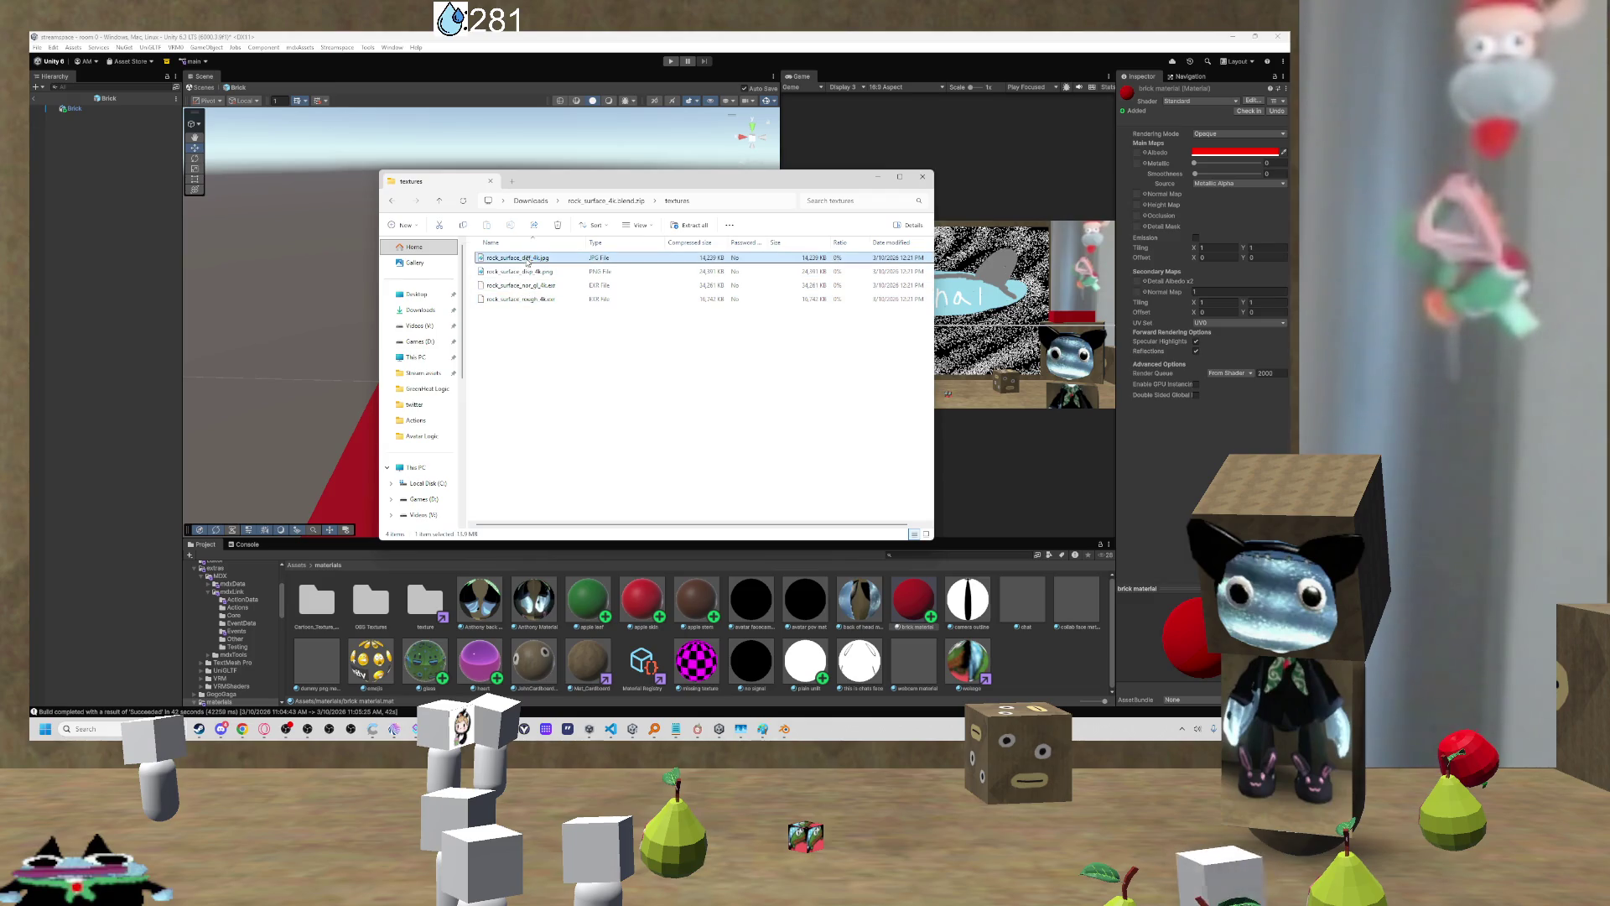
pyautogui.doubleClick(518, 266)
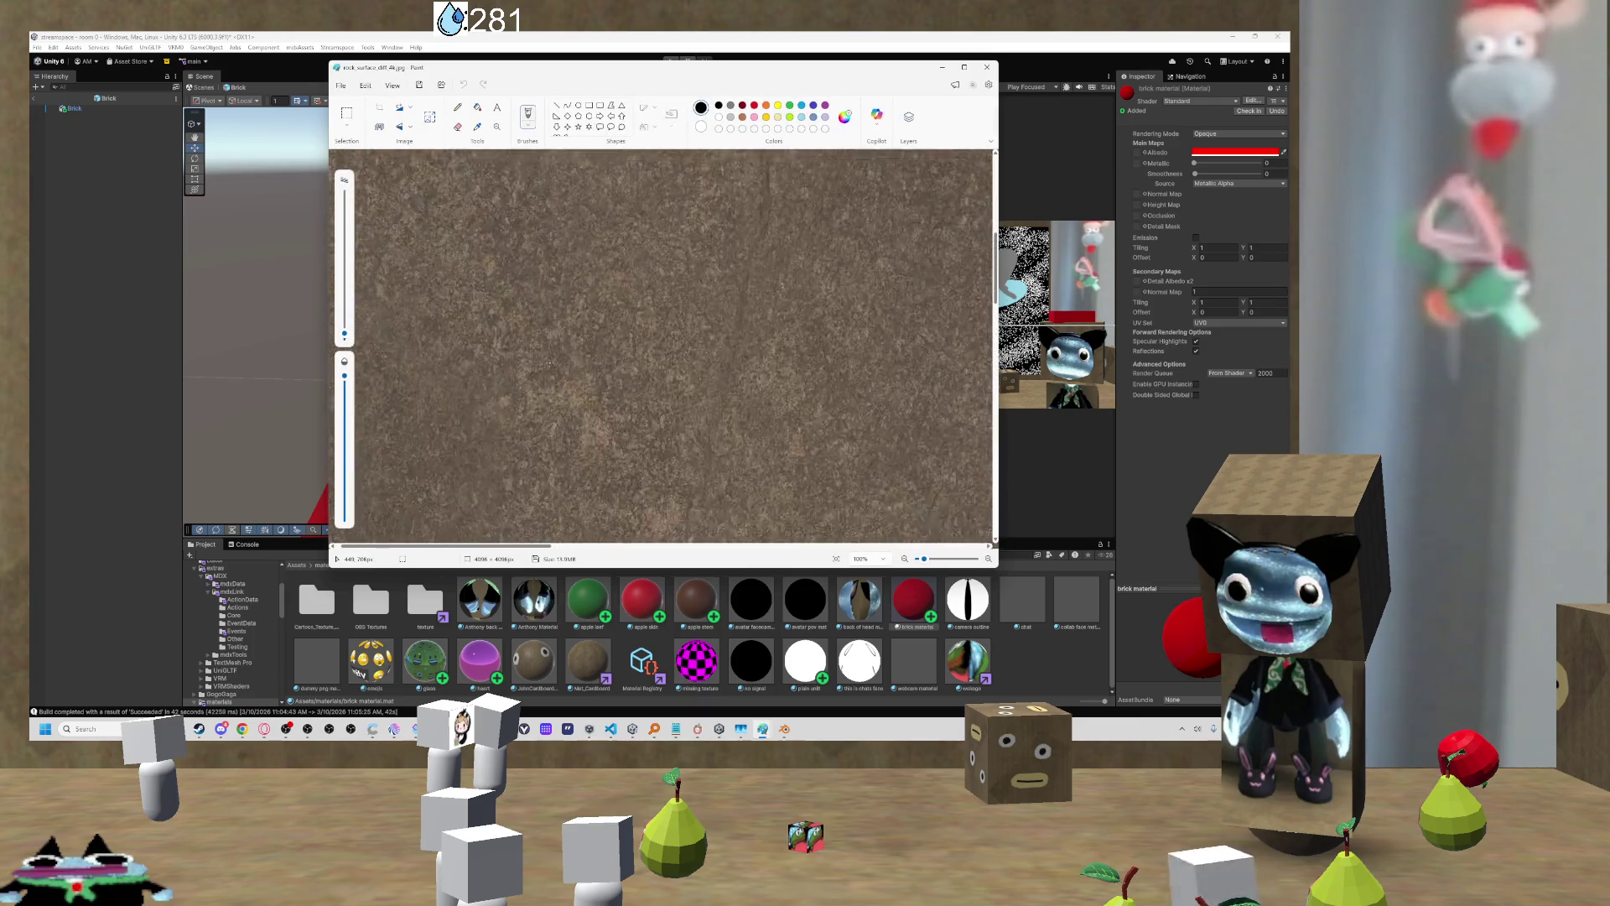
# Step: Look over the rock diffuse image, close Paint, and minimize the File Explorer window
pyautogui.scroll(-5, 540, 363)
pyautogui.scroll(-5, 637, 359)
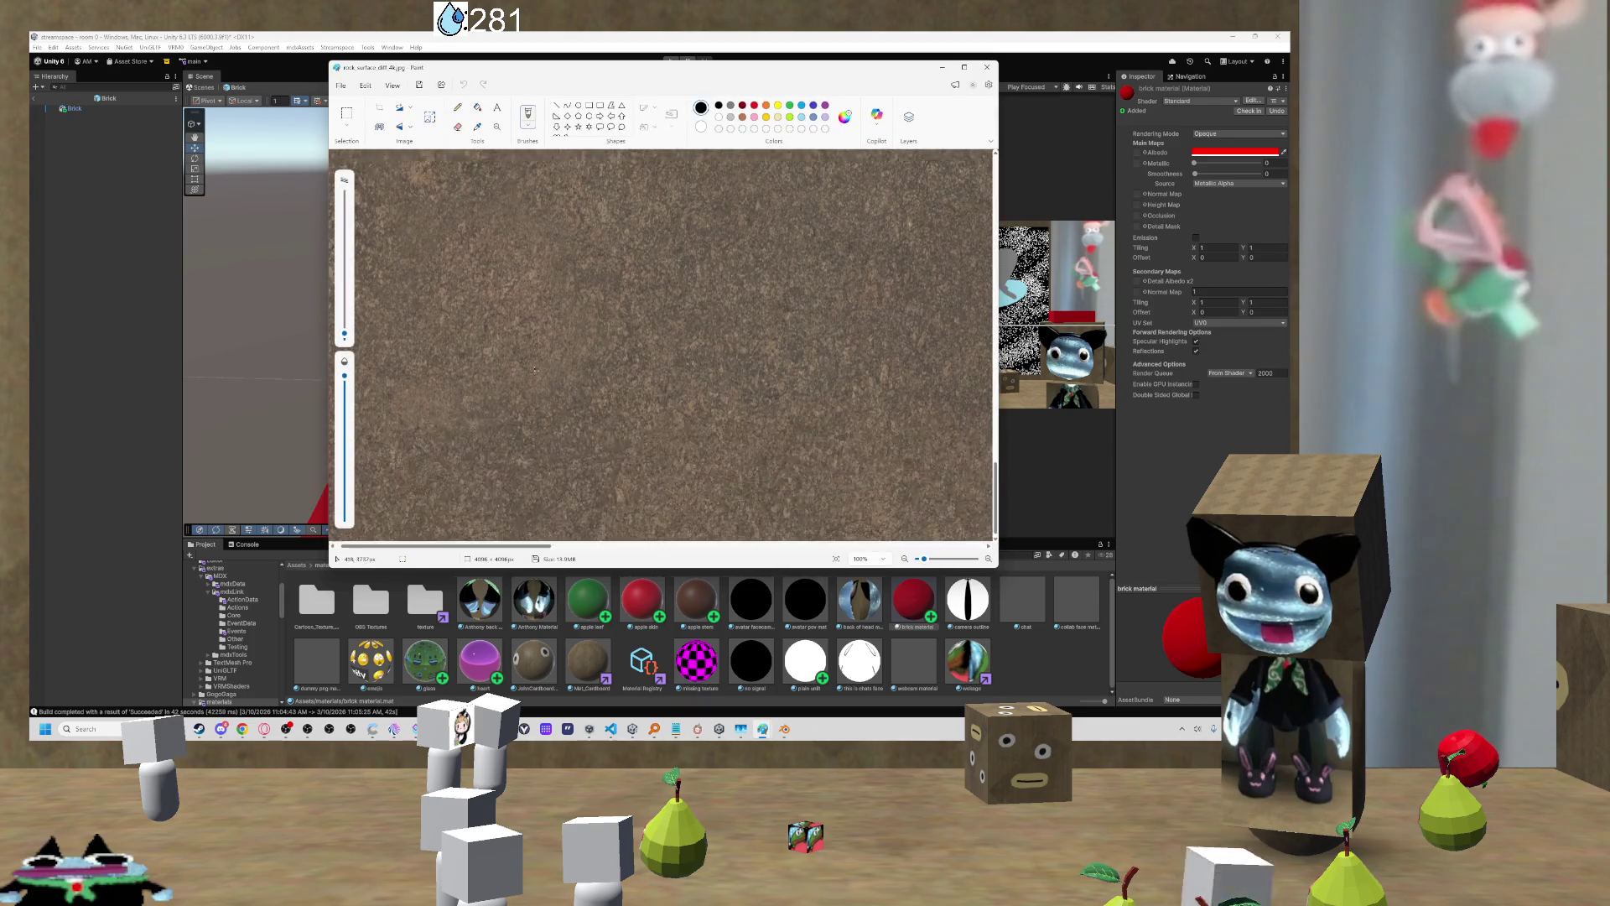
pyautogui.scroll(4, 637, 359)
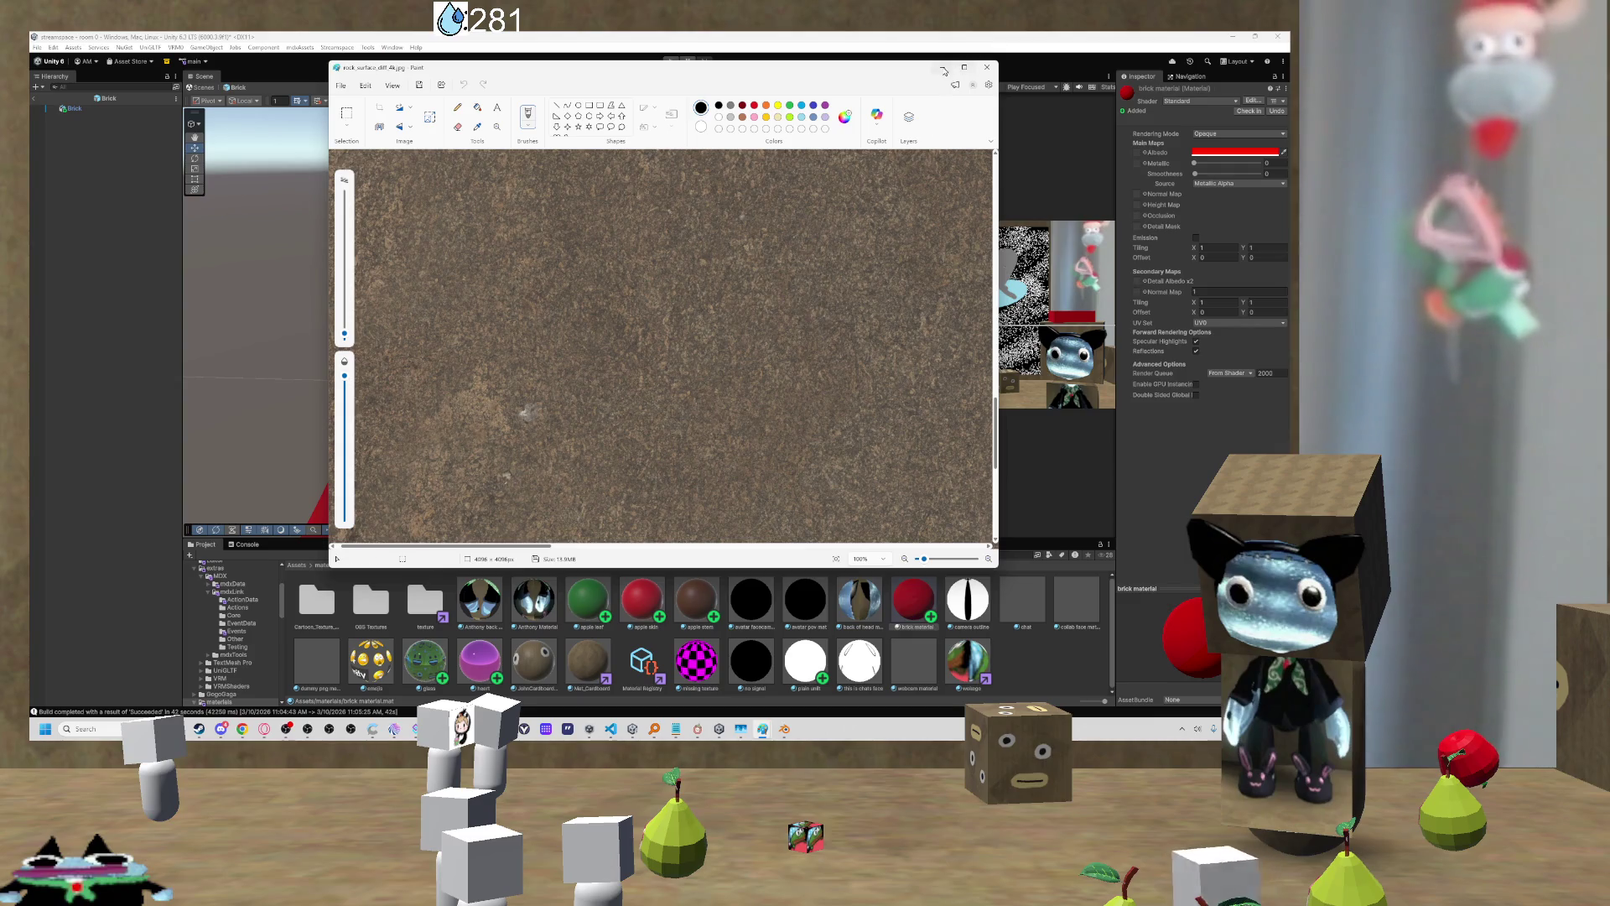
pyautogui.click(987, 67)
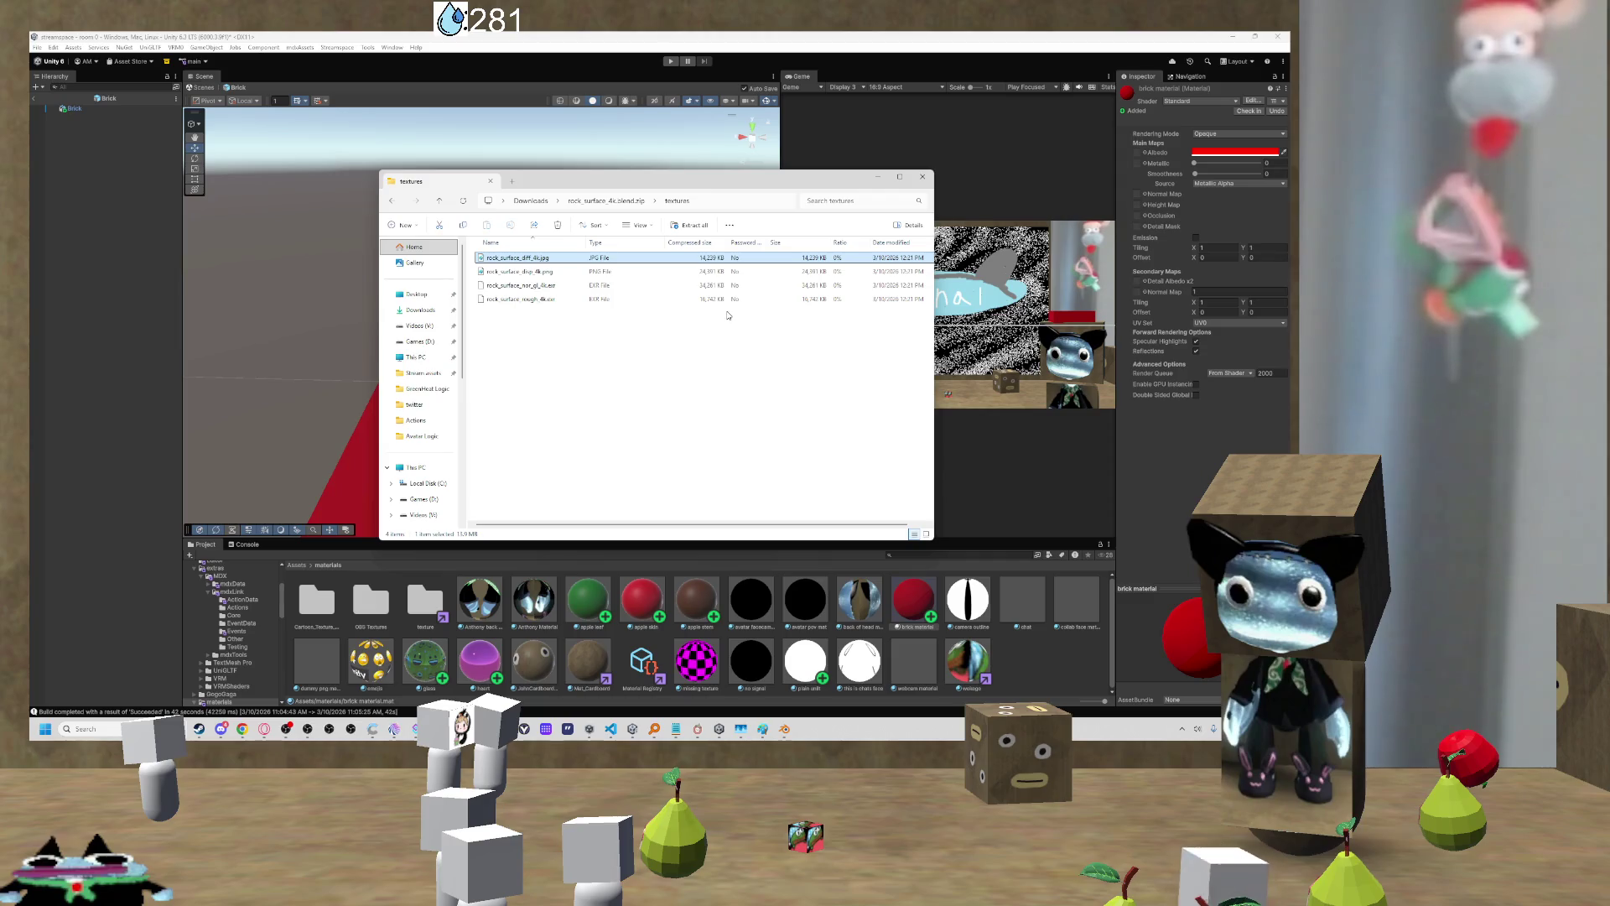
pyautogui.click(878, 178)
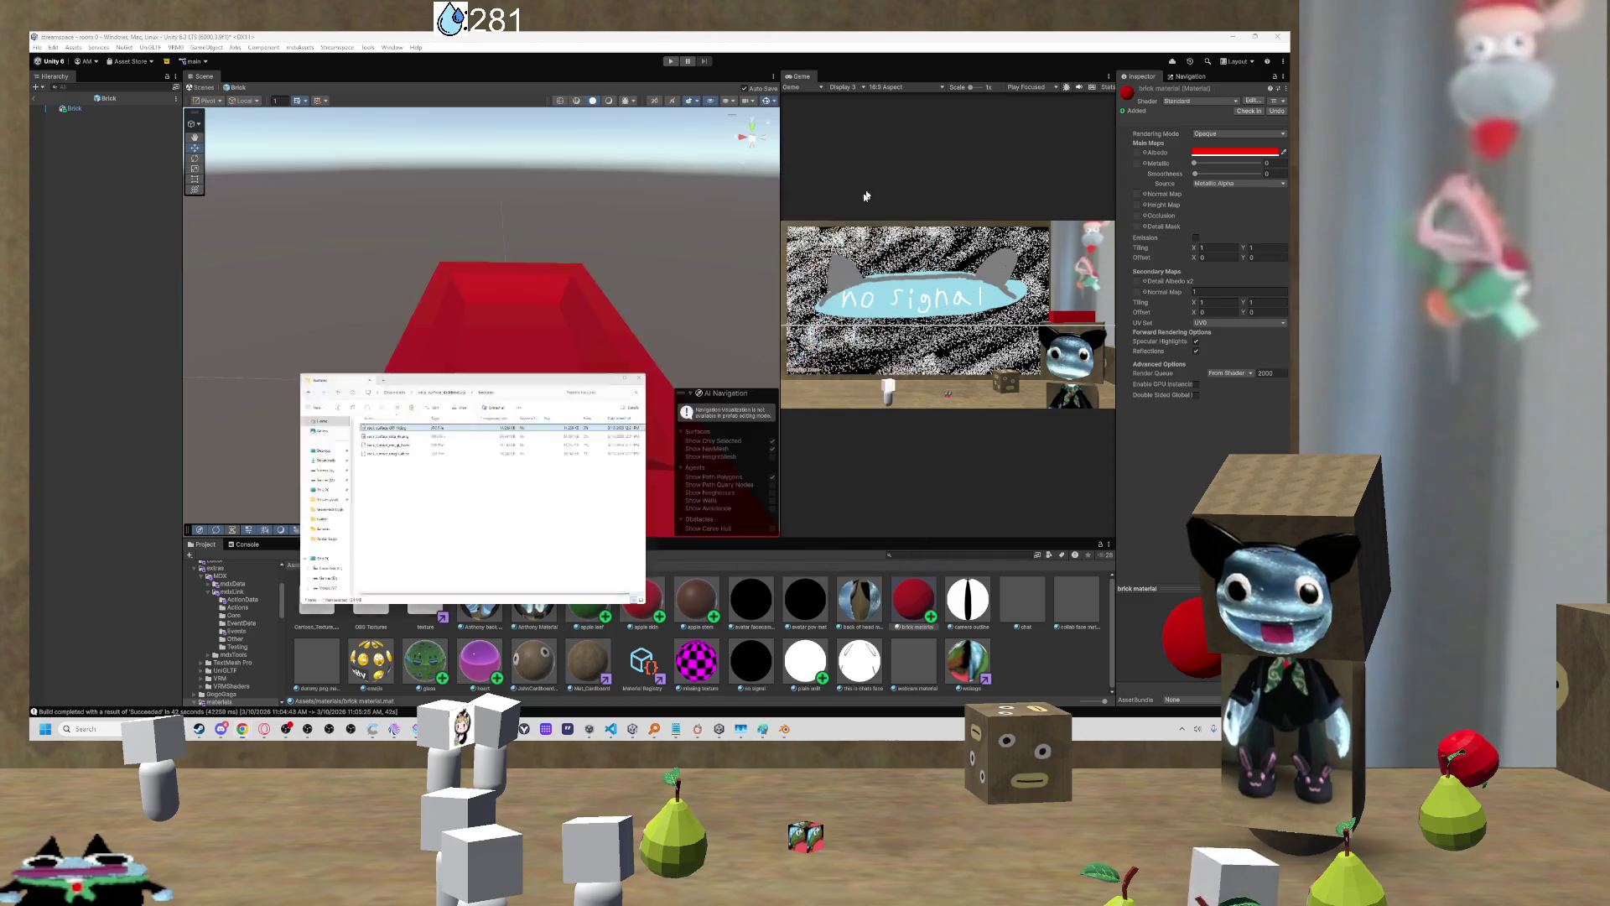
# Step: Launch Paint and fill the blank canvas with black
pyautogui.press('super')
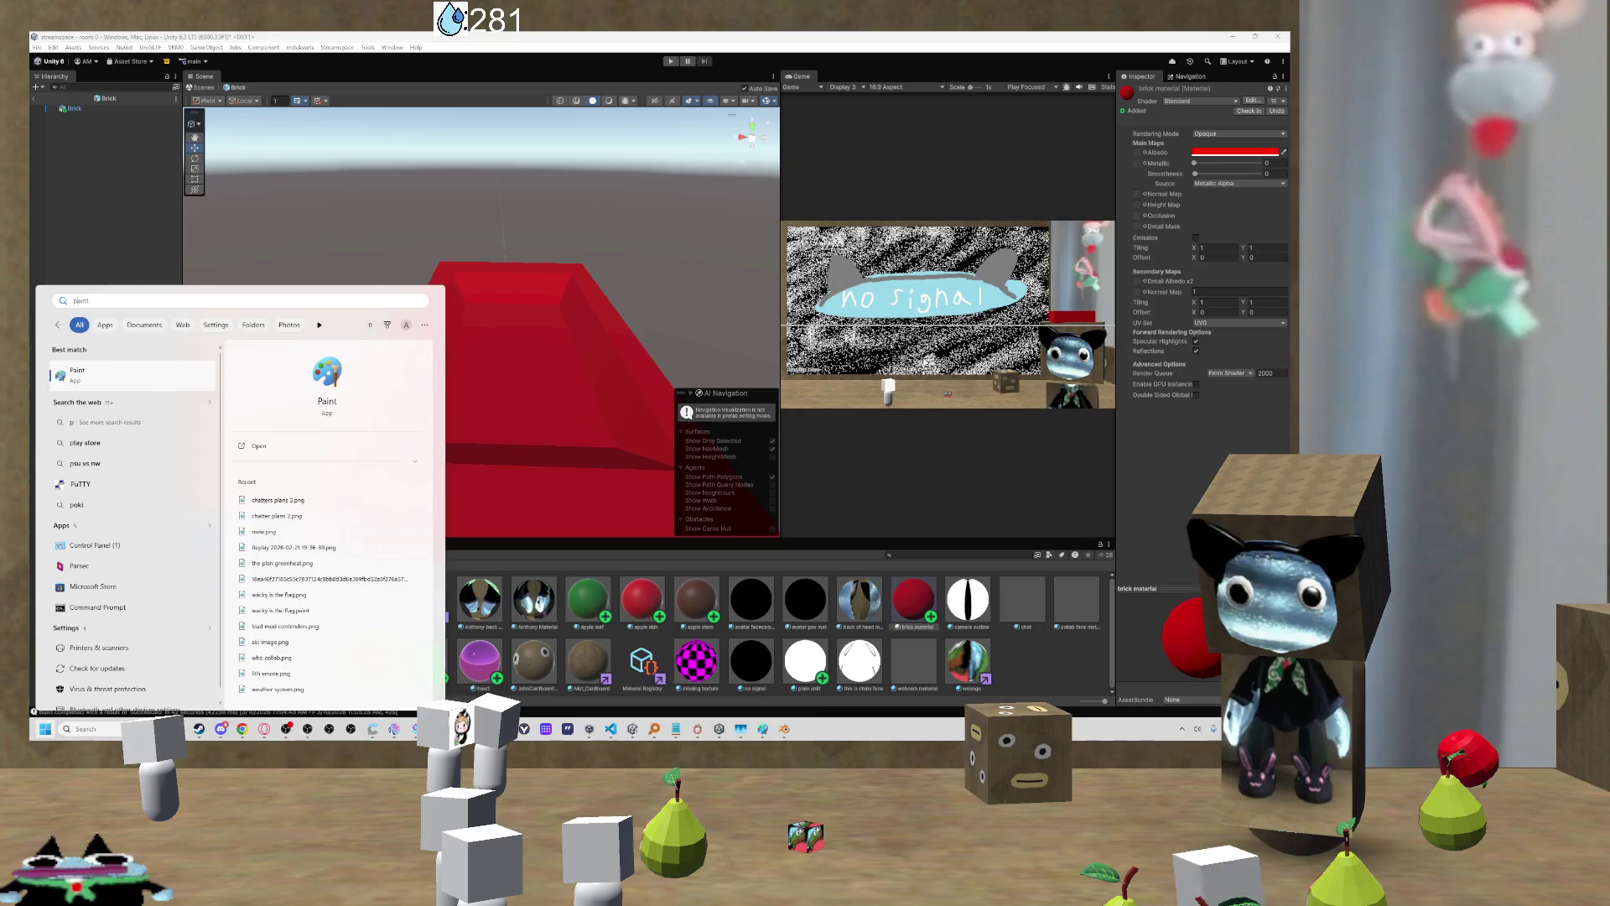
pyautogui.press('Escape')
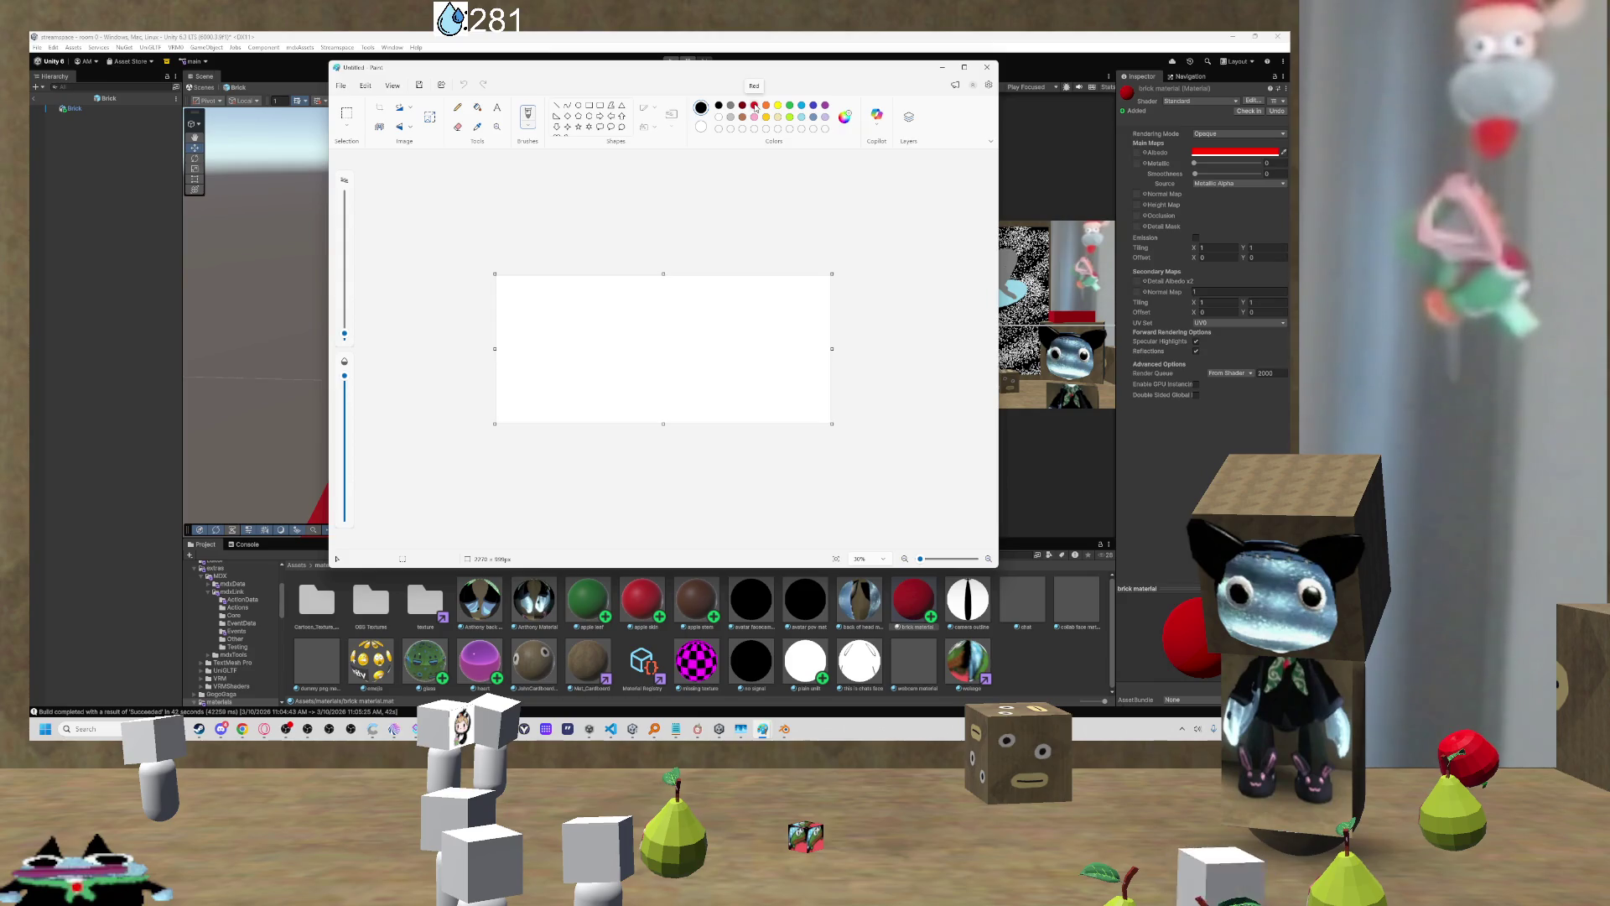
pyautogui.click(477, 106)
pyautogui.click(663, 344)
# Step: Choose red and a much larger airbrush, then undo the black fill
pyautogui.click(755, 106)
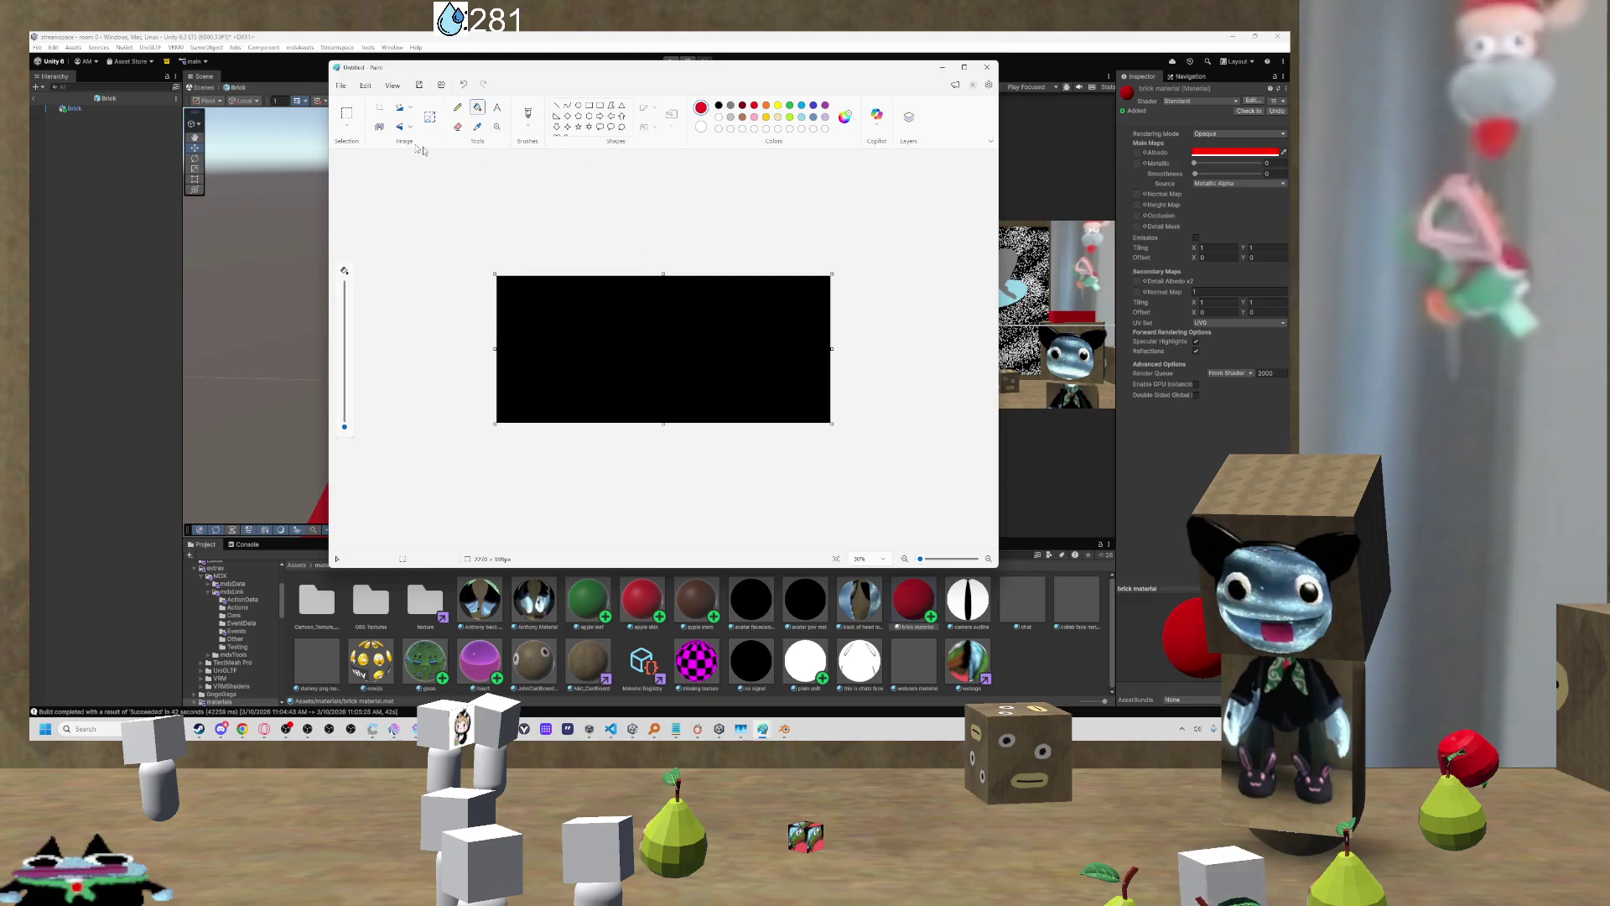
pyautogui.click(527, 121)
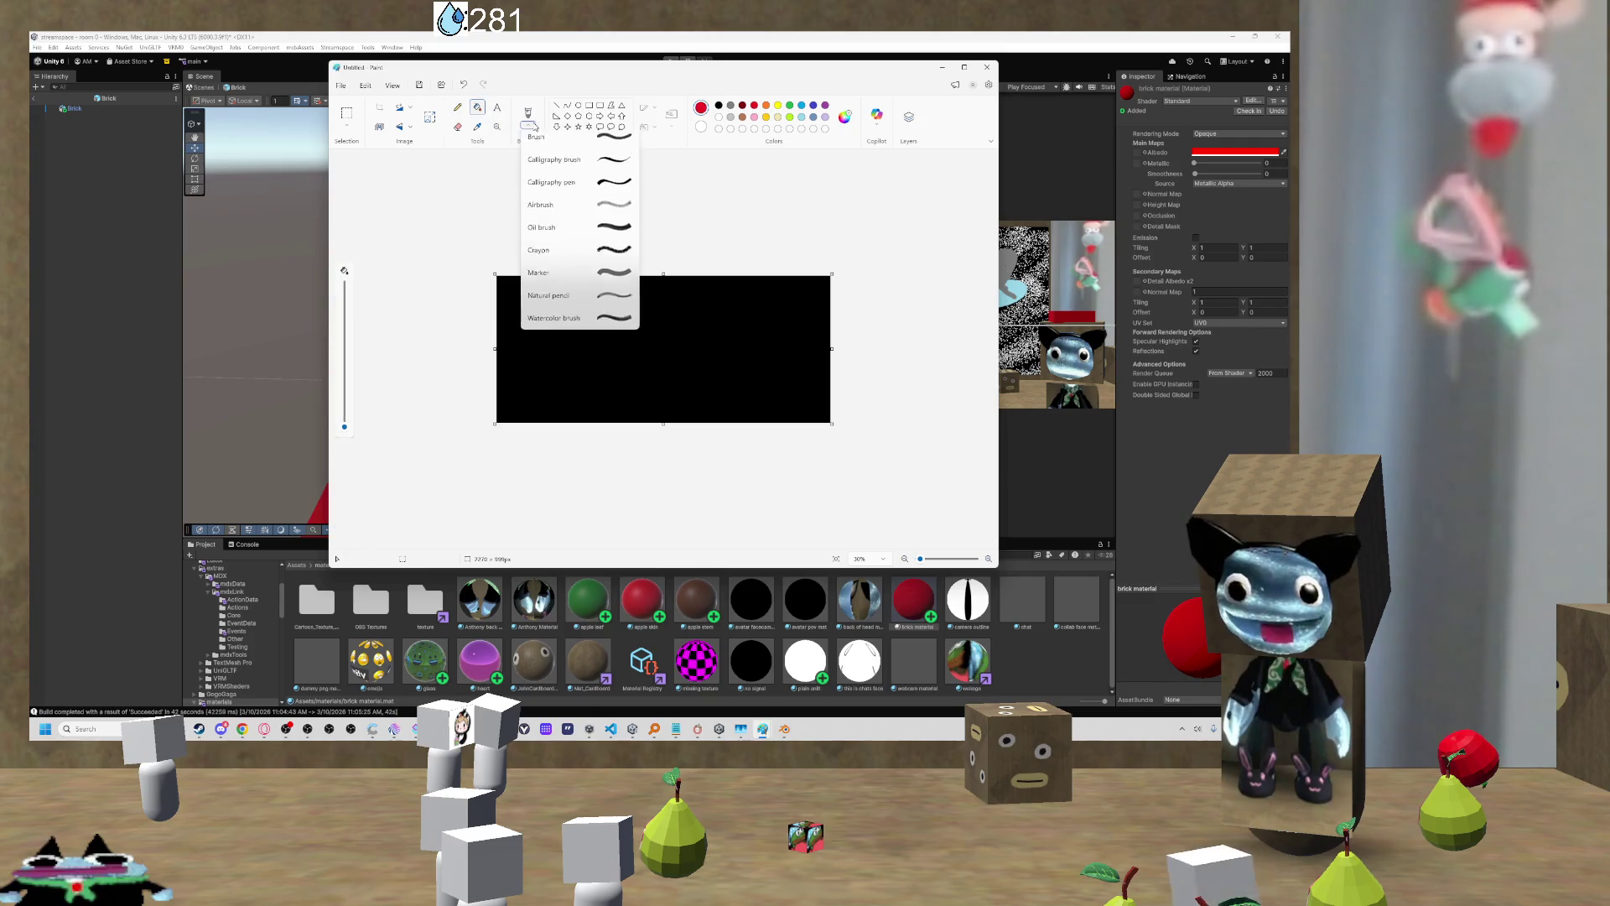
pyautogui.click(612, 214)
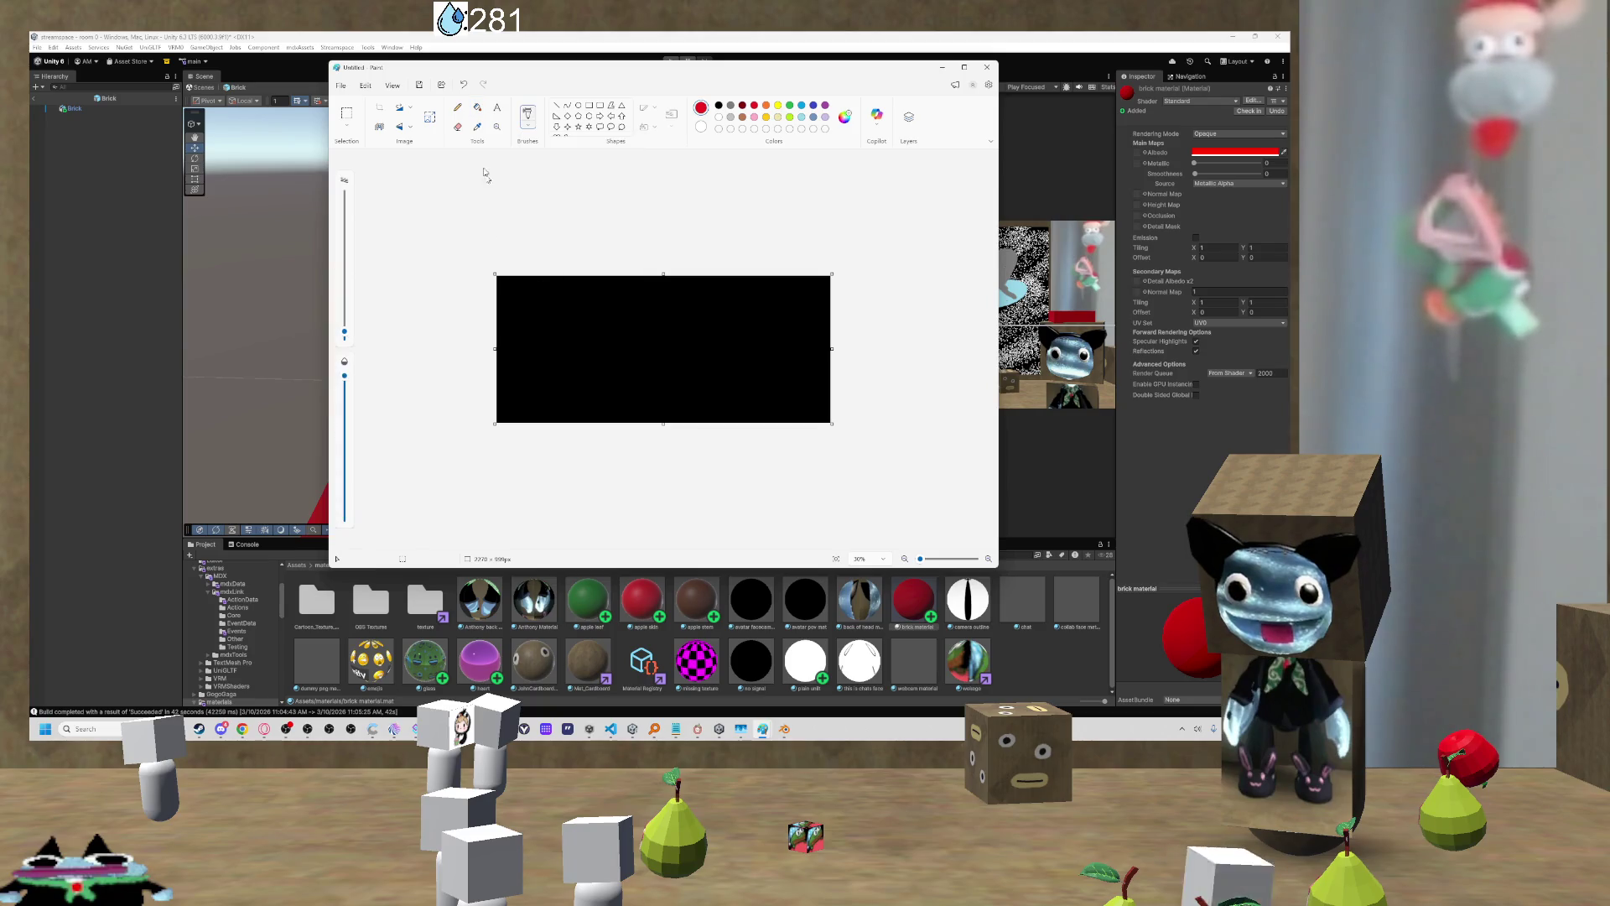
pyautogui.moveTo(351, 337)
pyautogui.mouseDown()
pyautogui.moveTo(315, 276)
pyautogui.moveTo(315, 236)
pyautogui.mouseUp()
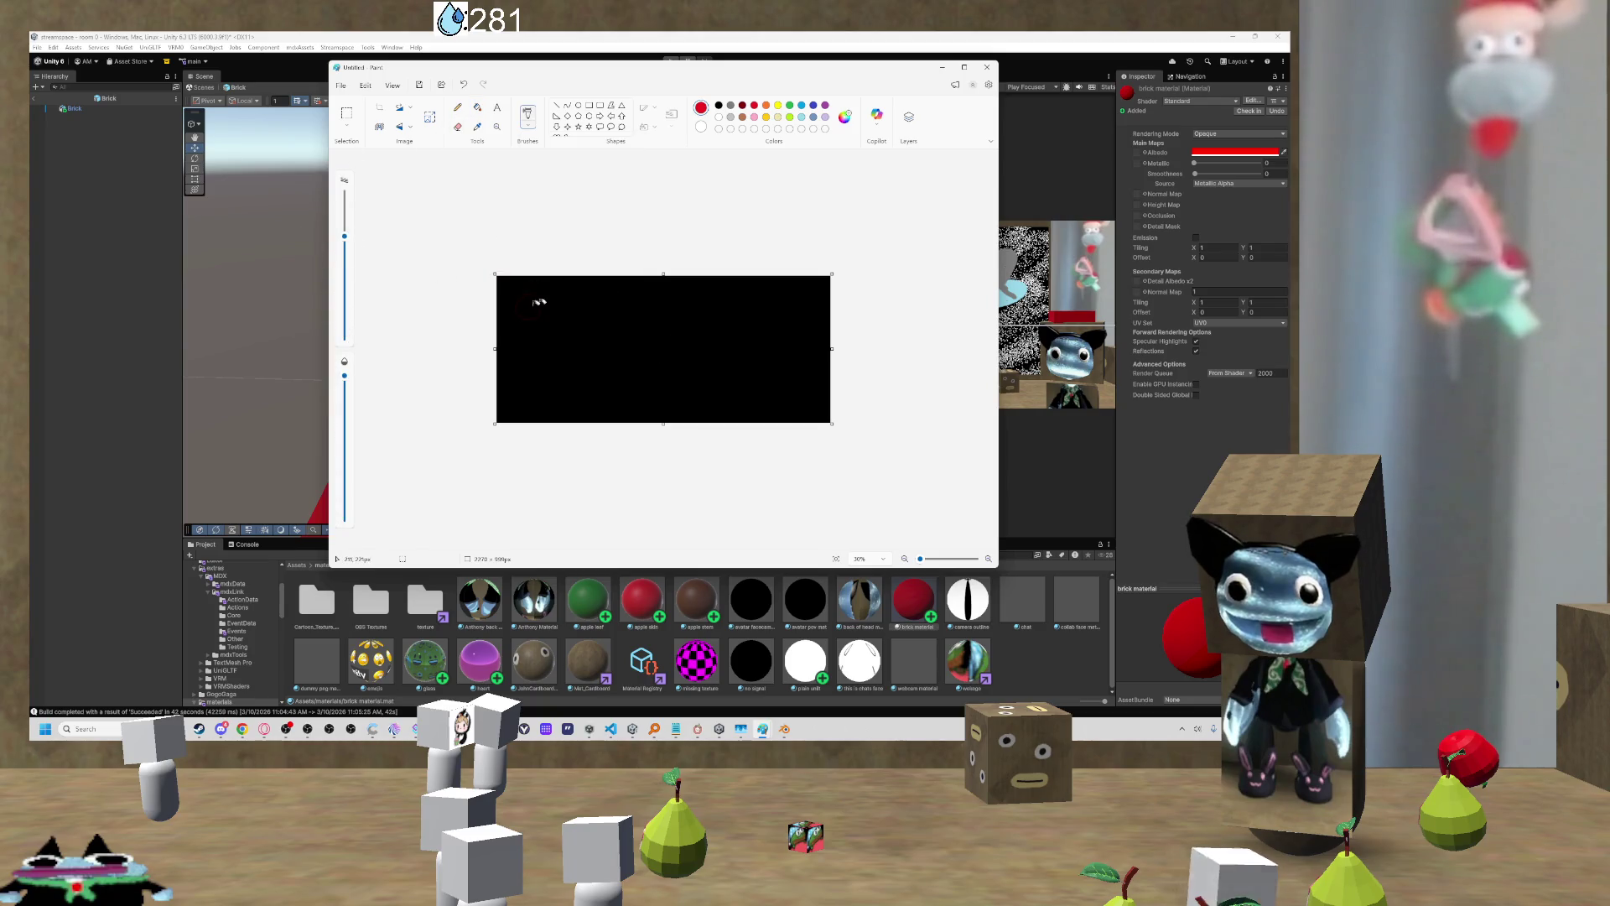
pyautogui.scroll(5, 671, 335)
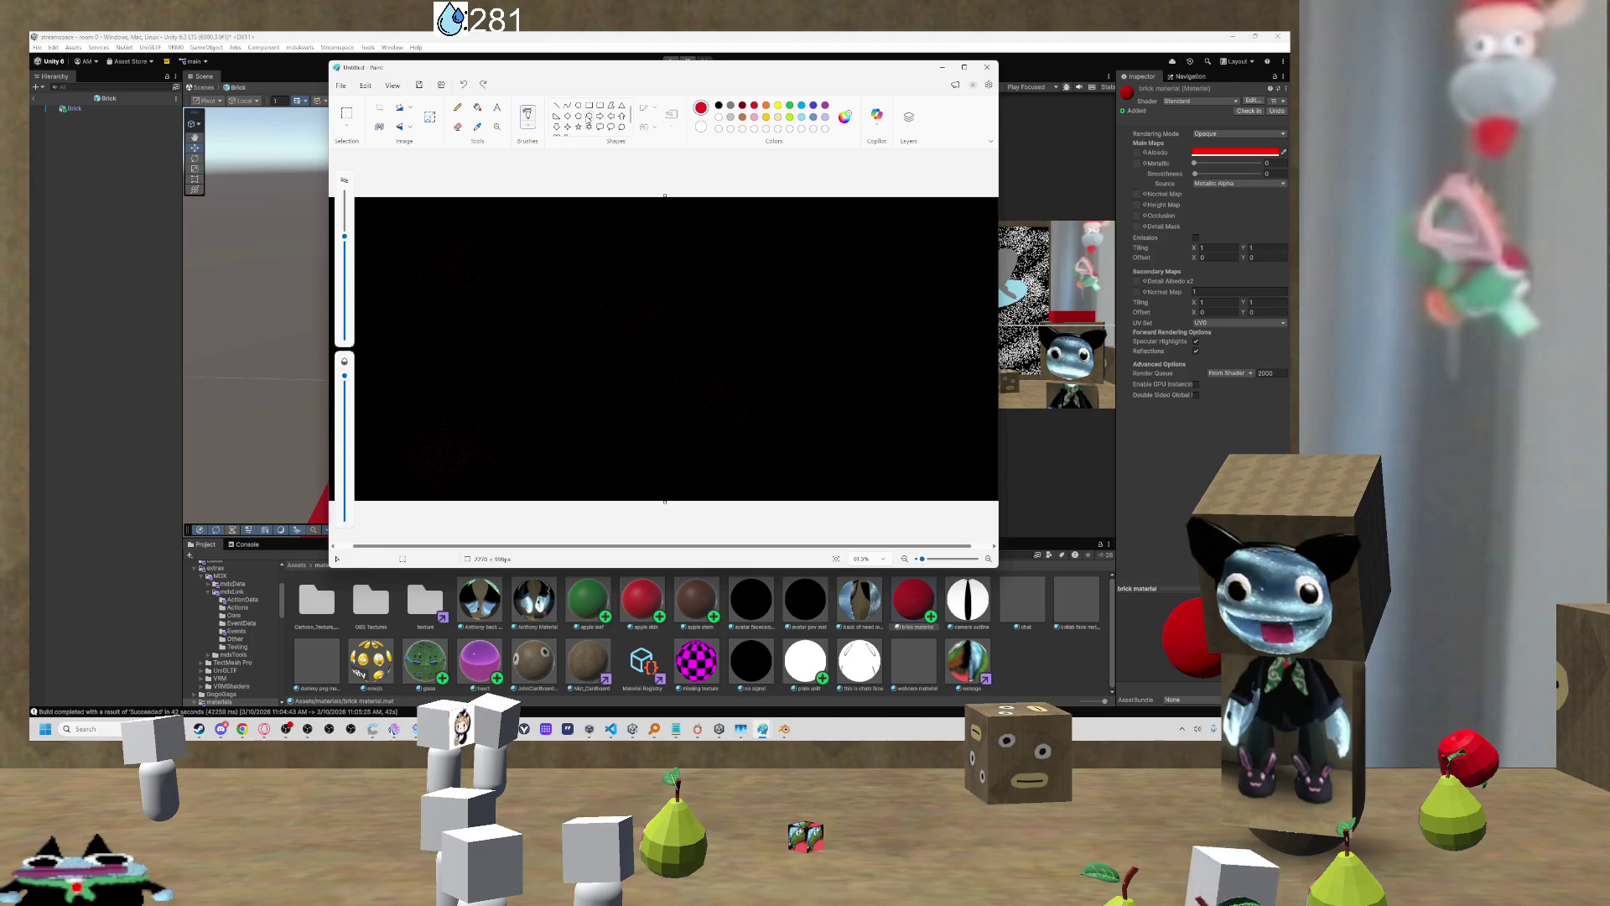
pyautogui.hotkey('ctrl', 'z')
# Step: Fill the canvas red with the bucket and enlarge the brush size
pyautogui.click(477, 108)
pyautogui.click(636, 294)
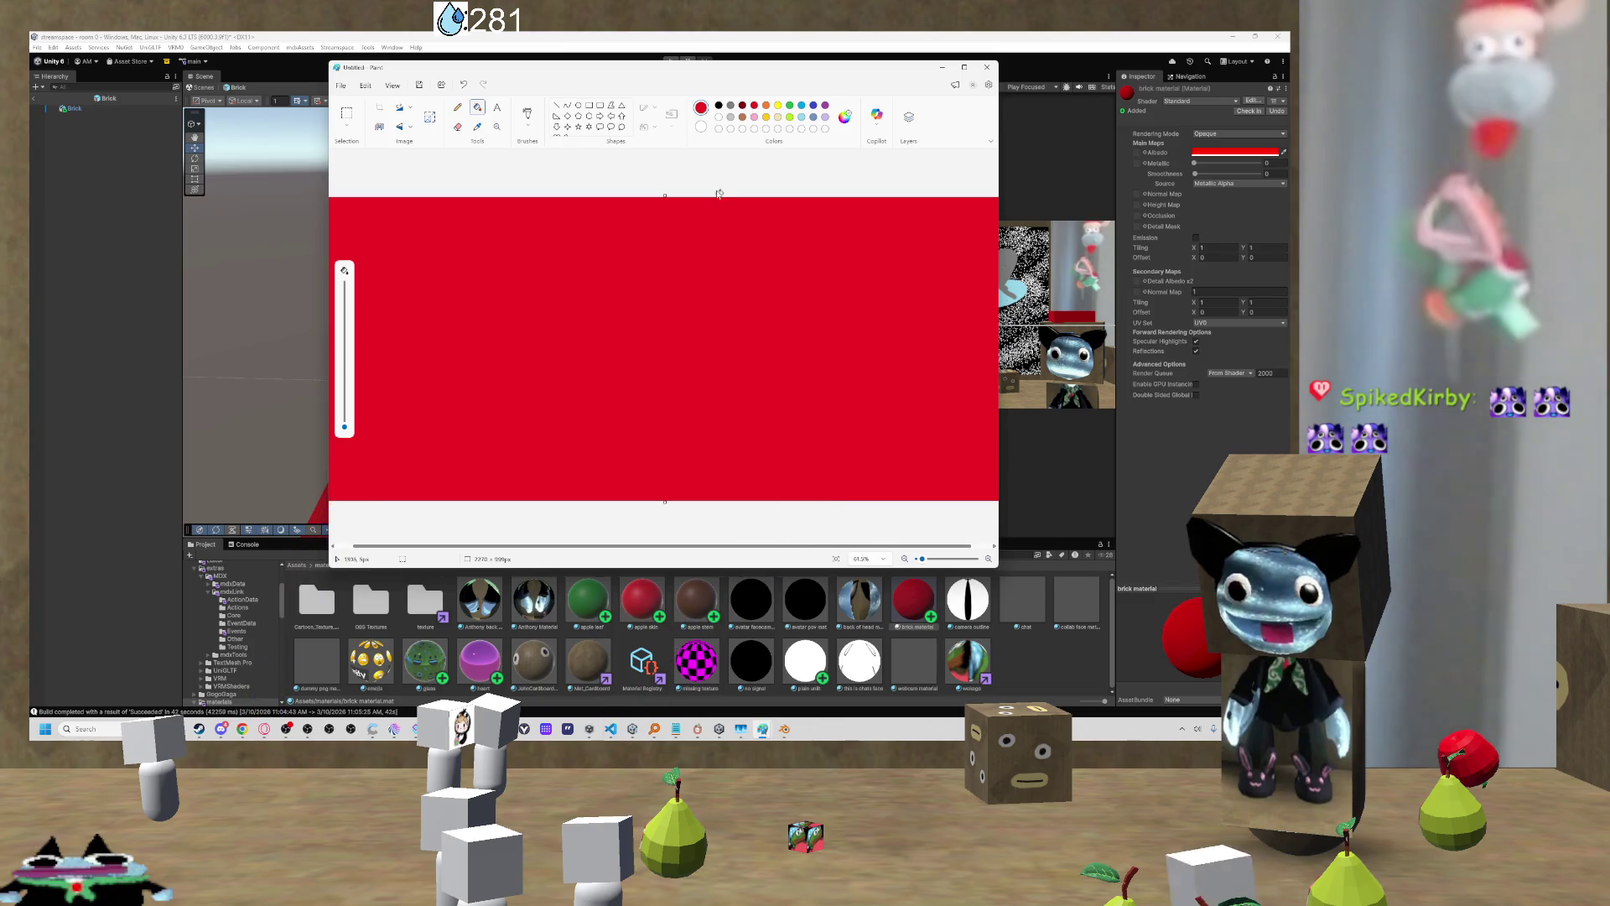
pyautogui.scroll(-2, 561, 255)
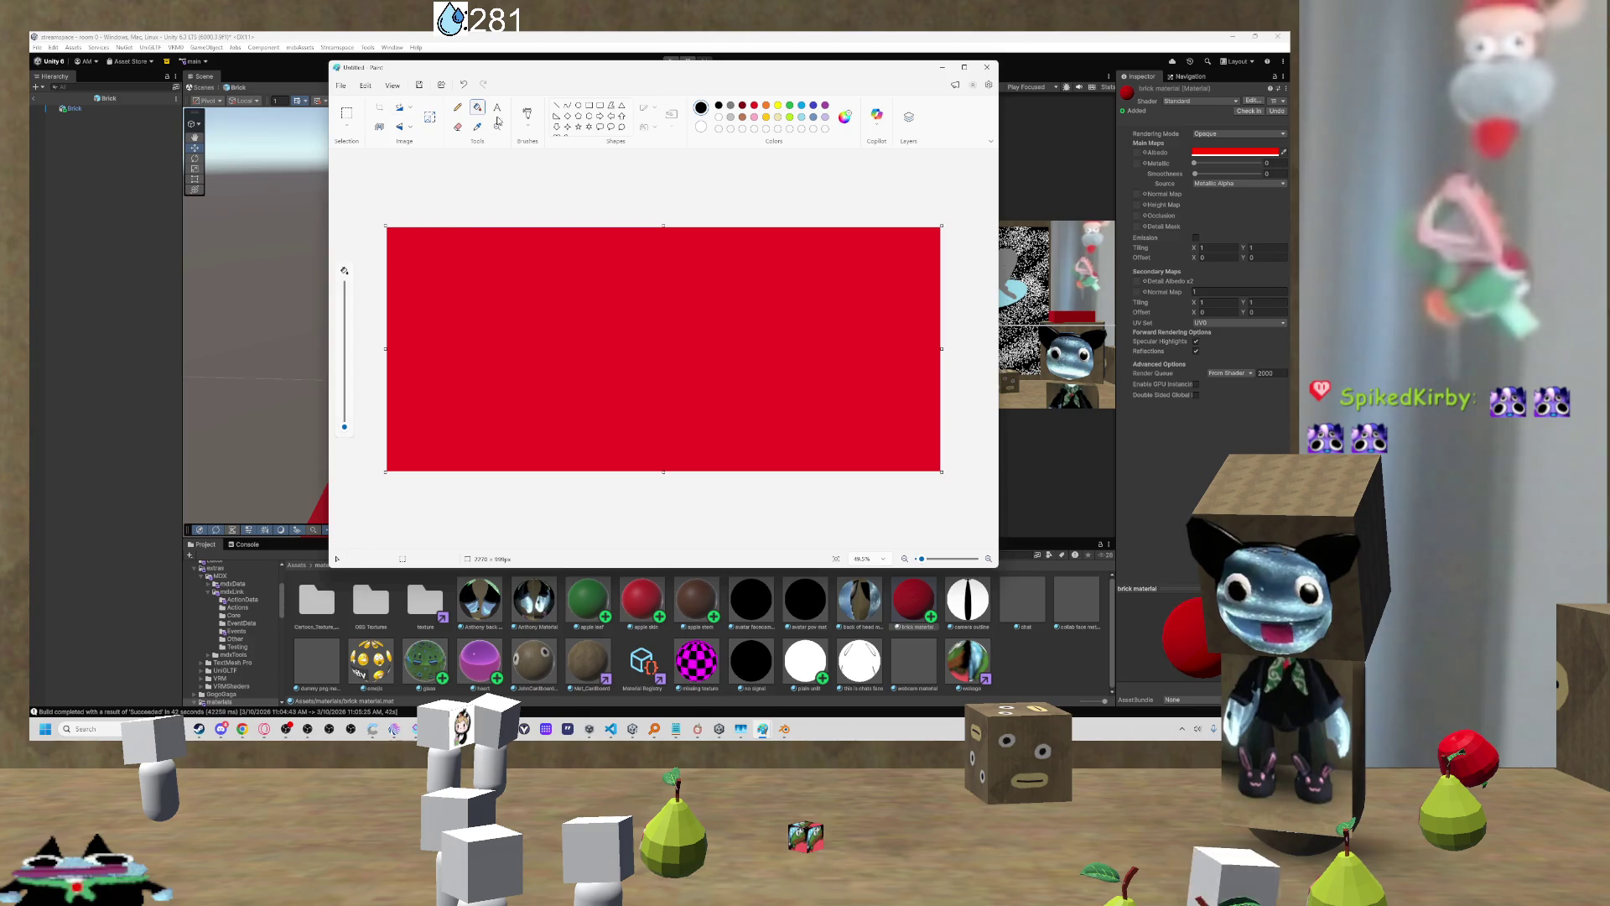
pyautogui.click(527, 117)
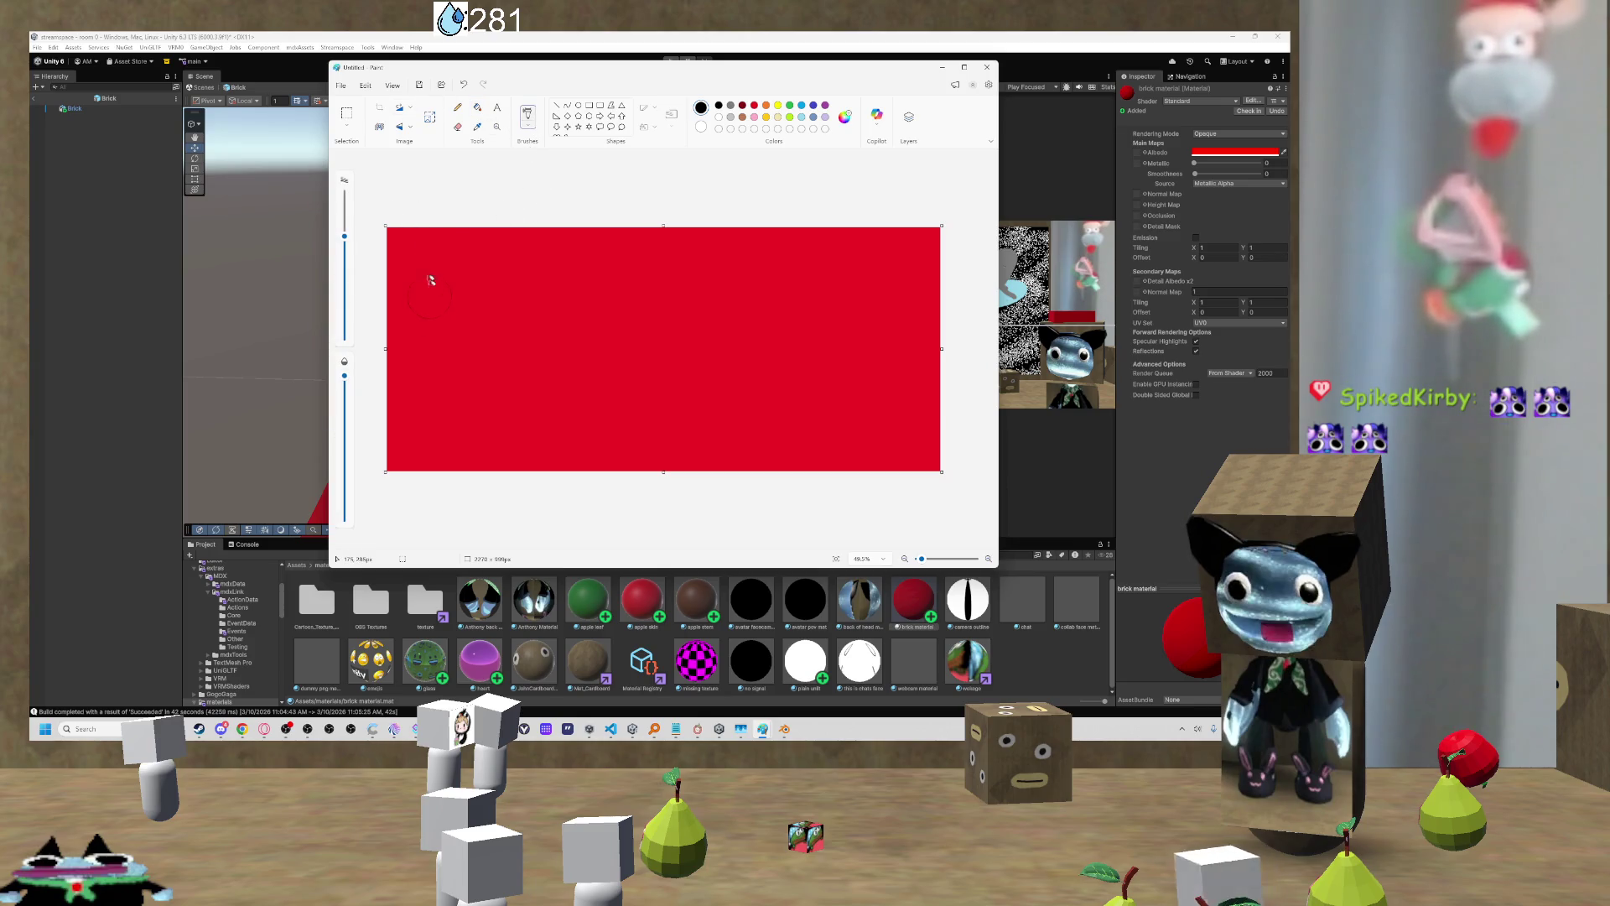
pyautogui.click(344, 194)
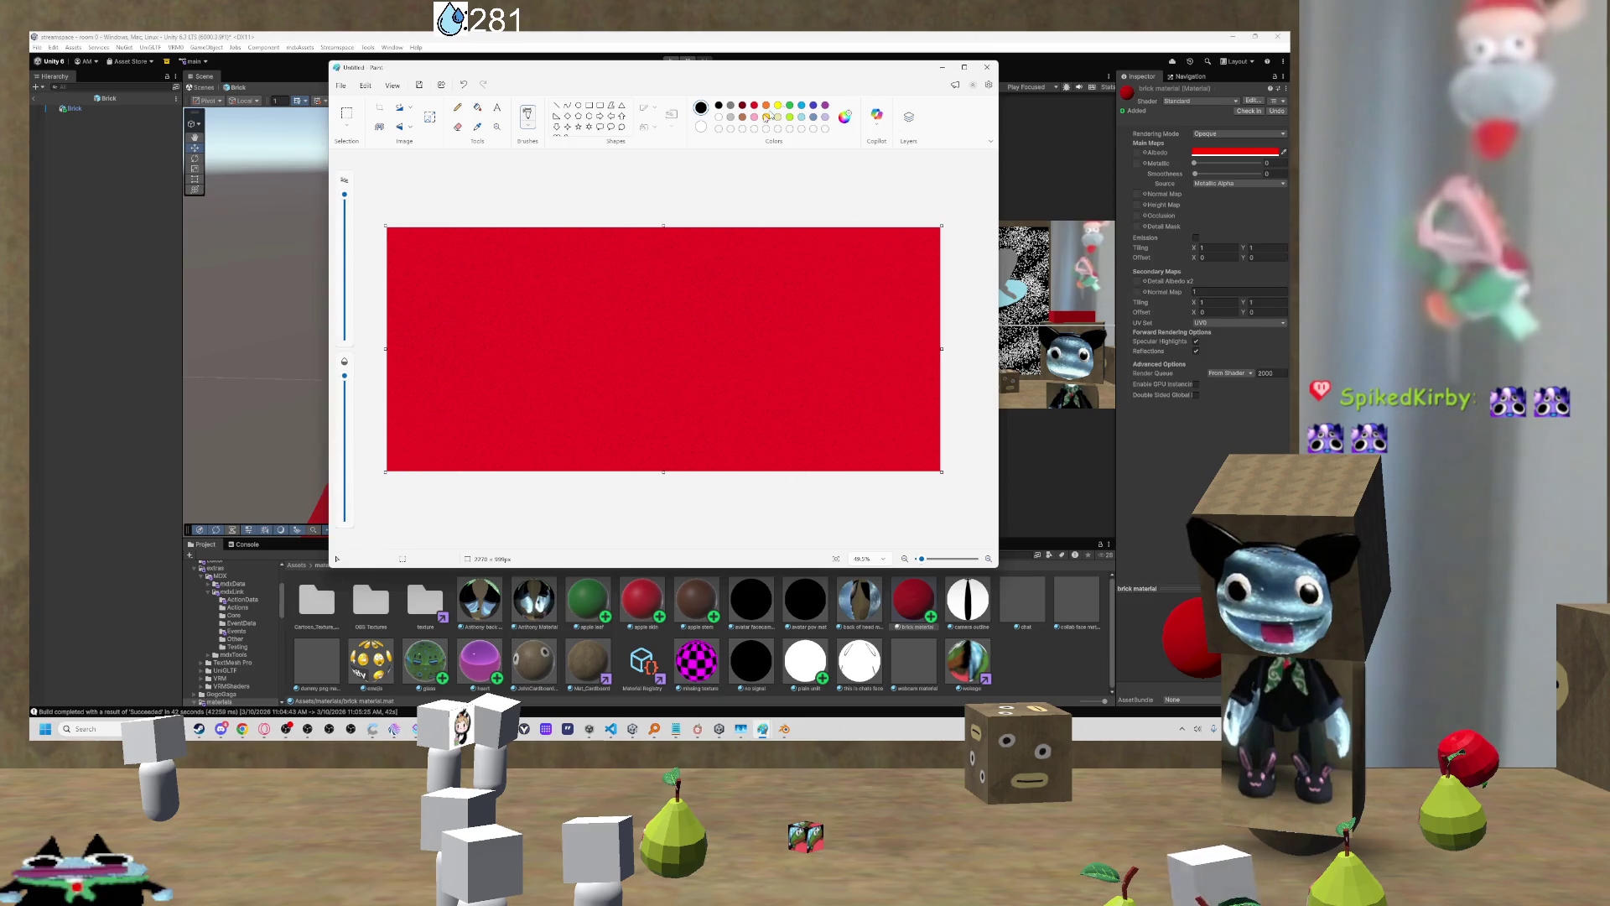
# Step: Look through the brush types and pick brown as the paint colour
pyautogui.click(531, 128)
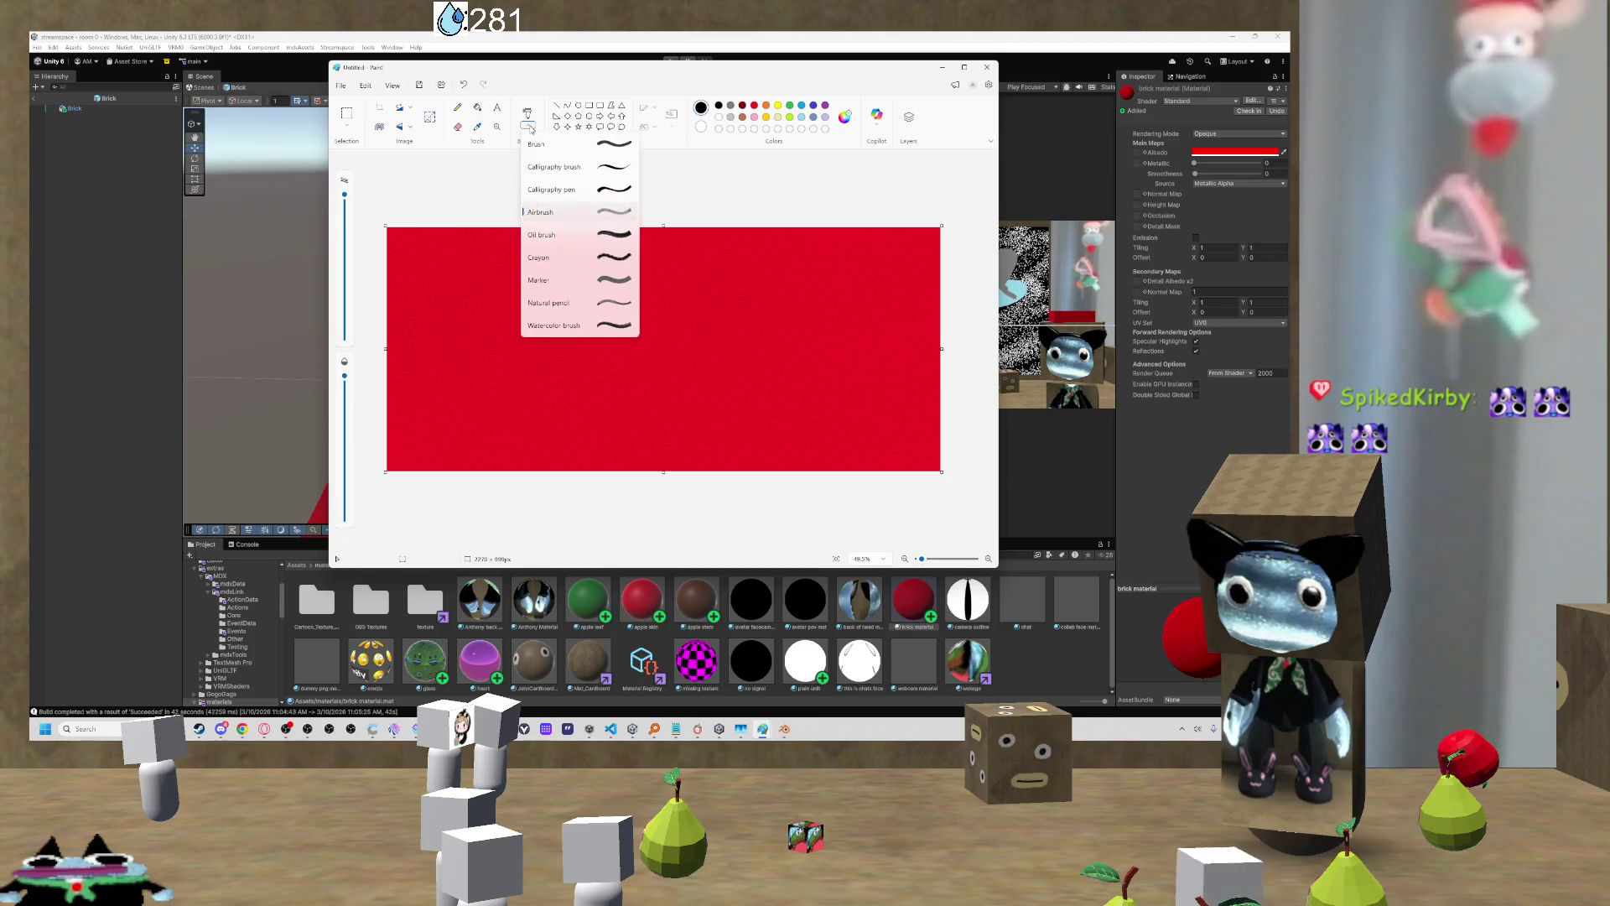
pyautogui.click(528, 118)
pyautogui.scroll(3, 603, 290)
pyautogui.scroll(-3, 606, 290)
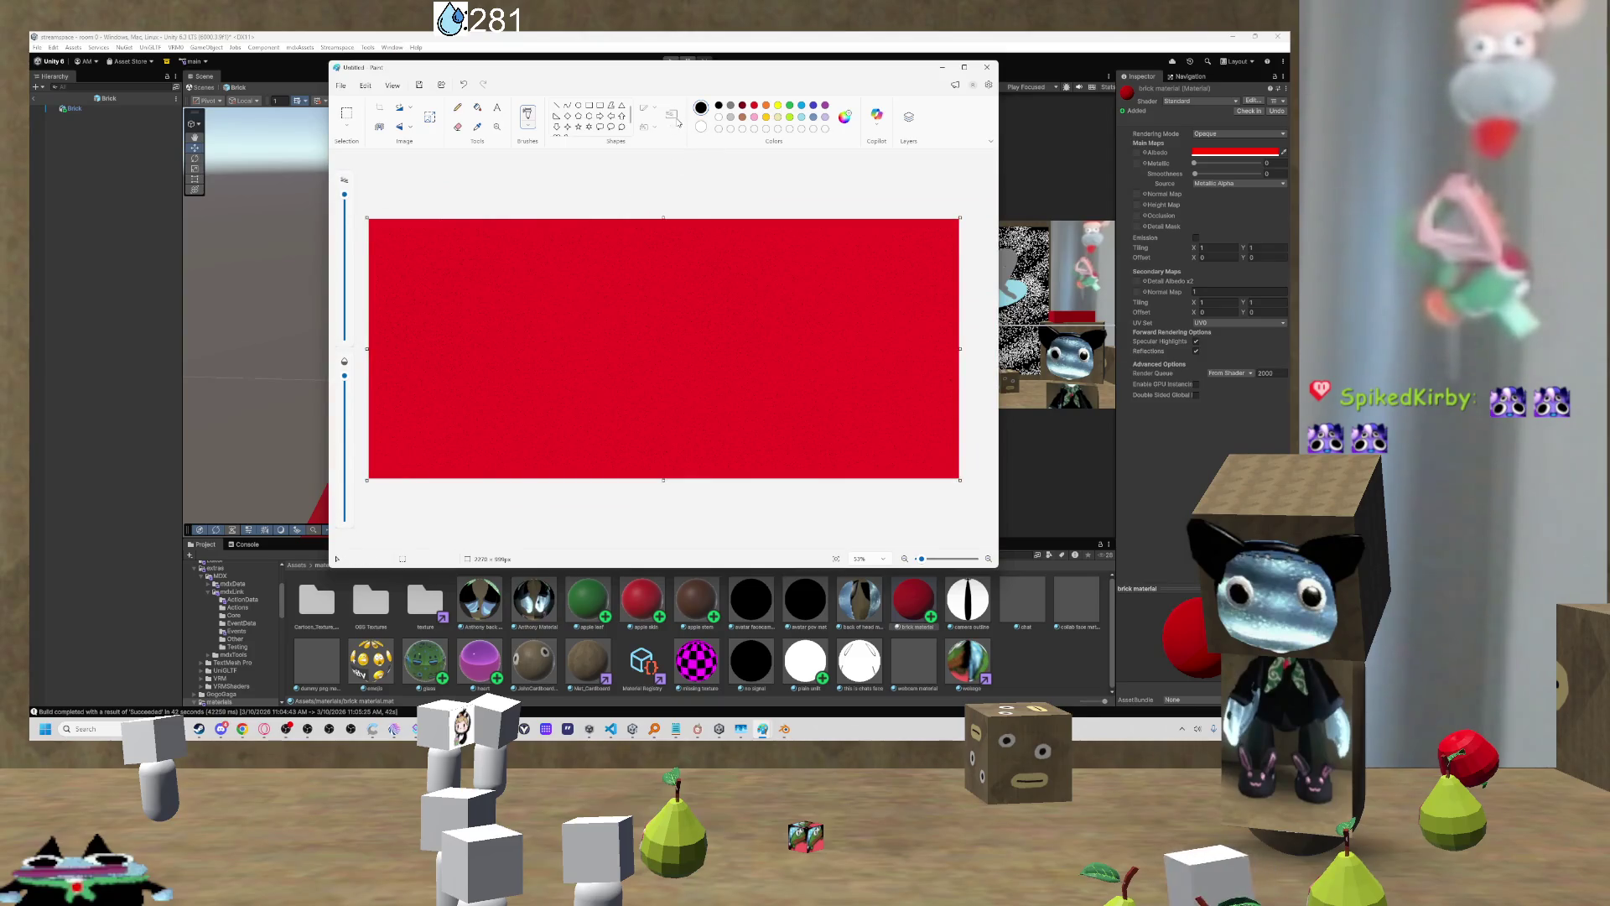
pyautogui.click(743, 118)
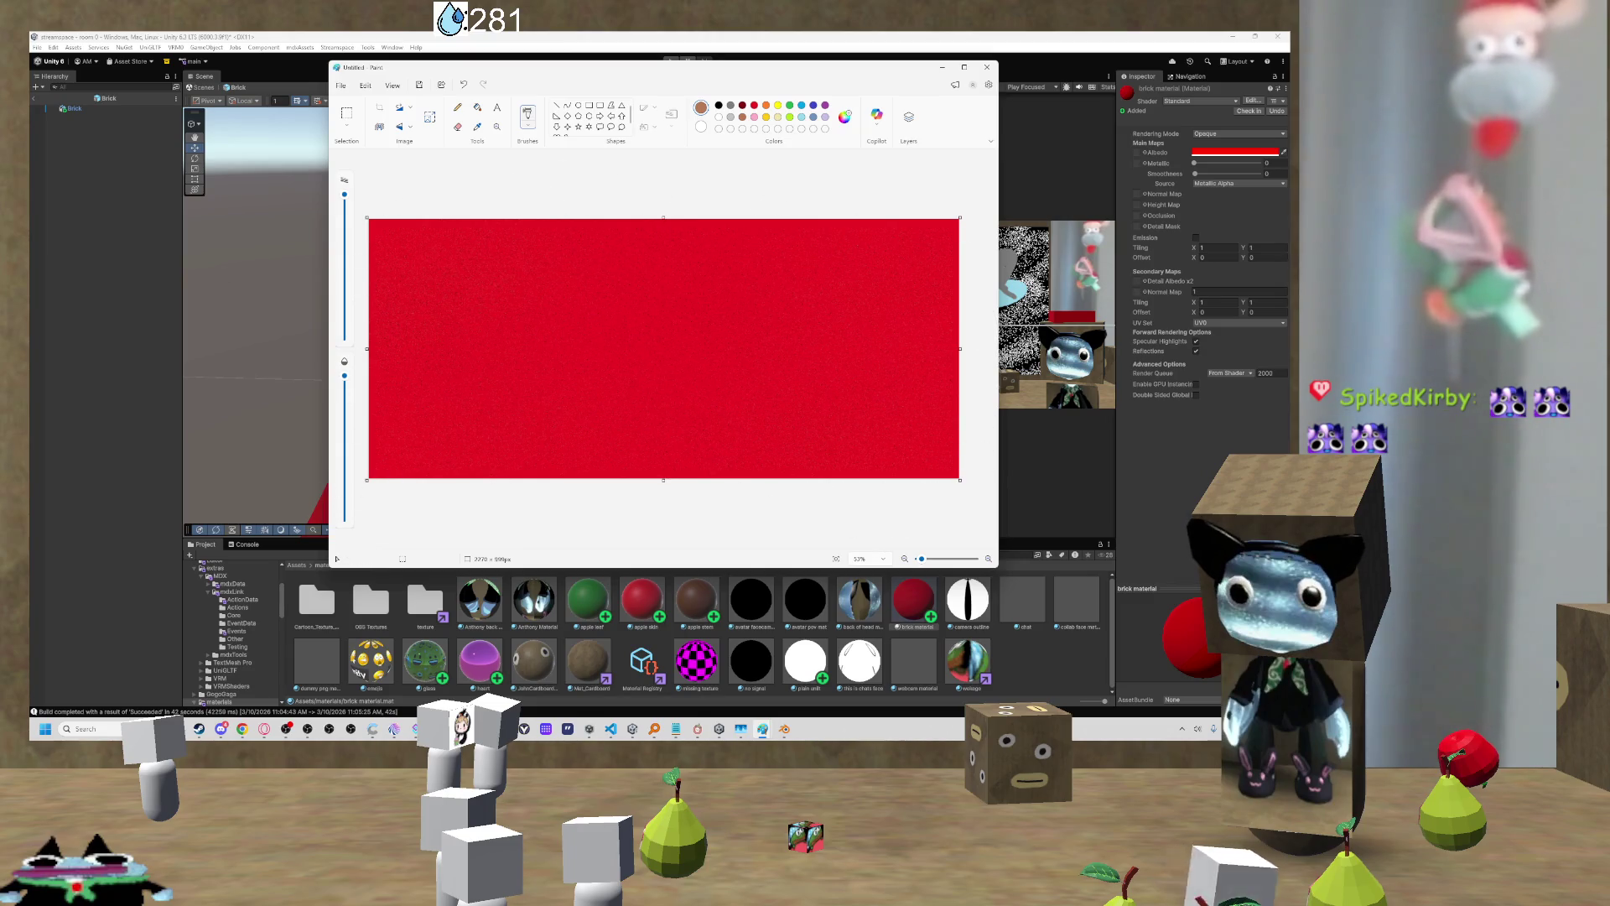
# Step: Bring up the 'cartoon brick' image search for reference, then return to Paint
pyautogui.moveTo(264, 729)
pyautogui.click(497, 689)
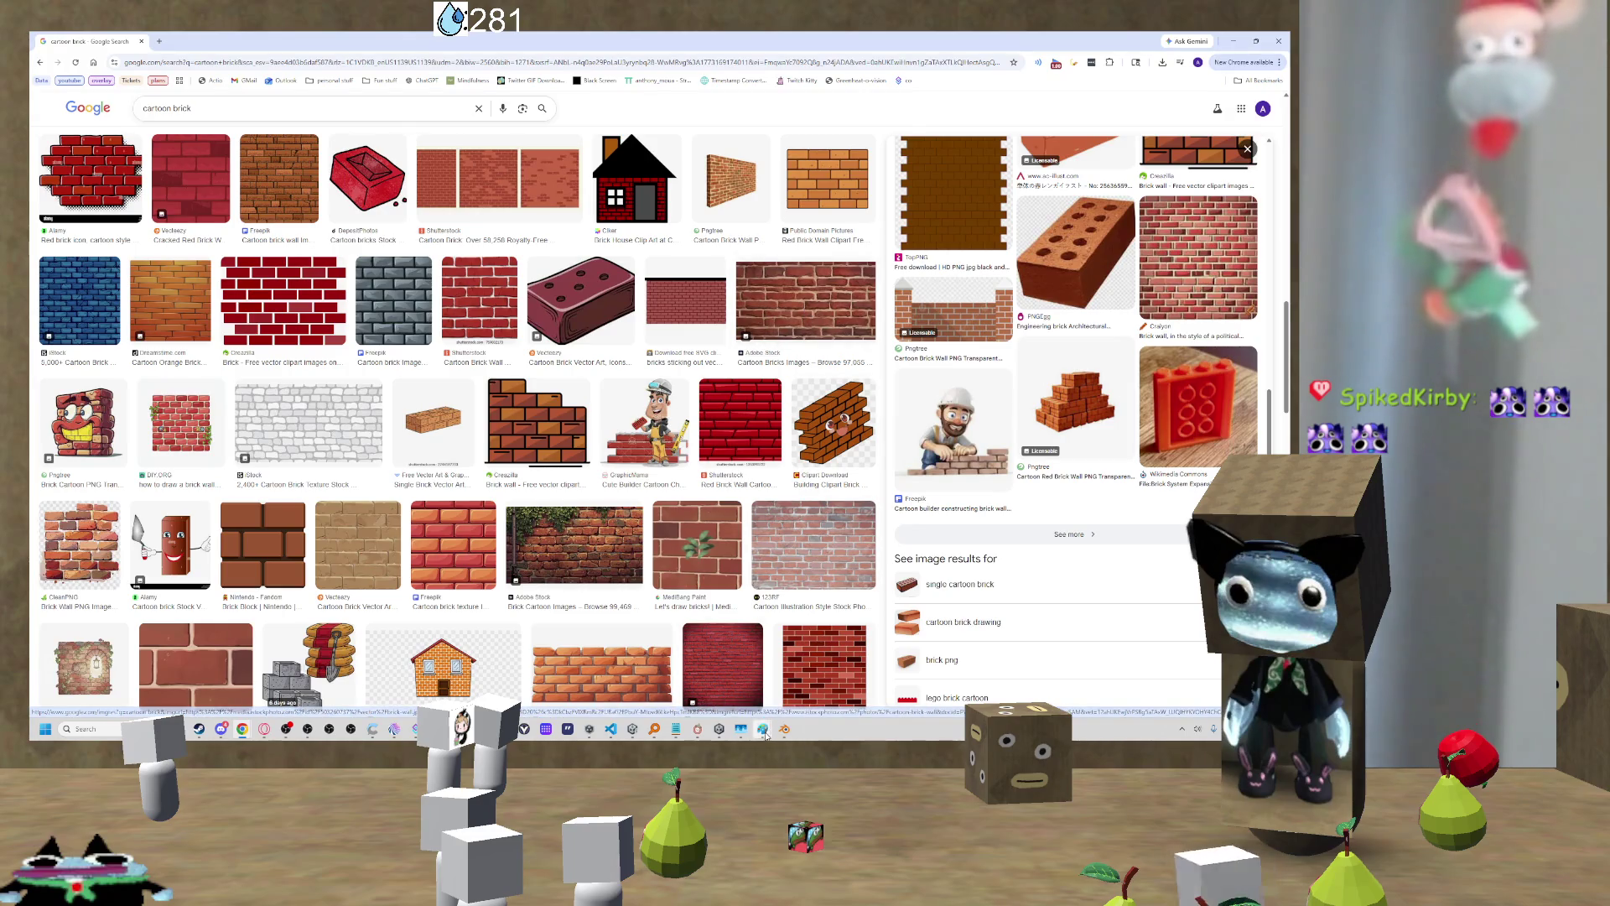
pyautogui.hotkey('alt', 'Tab')
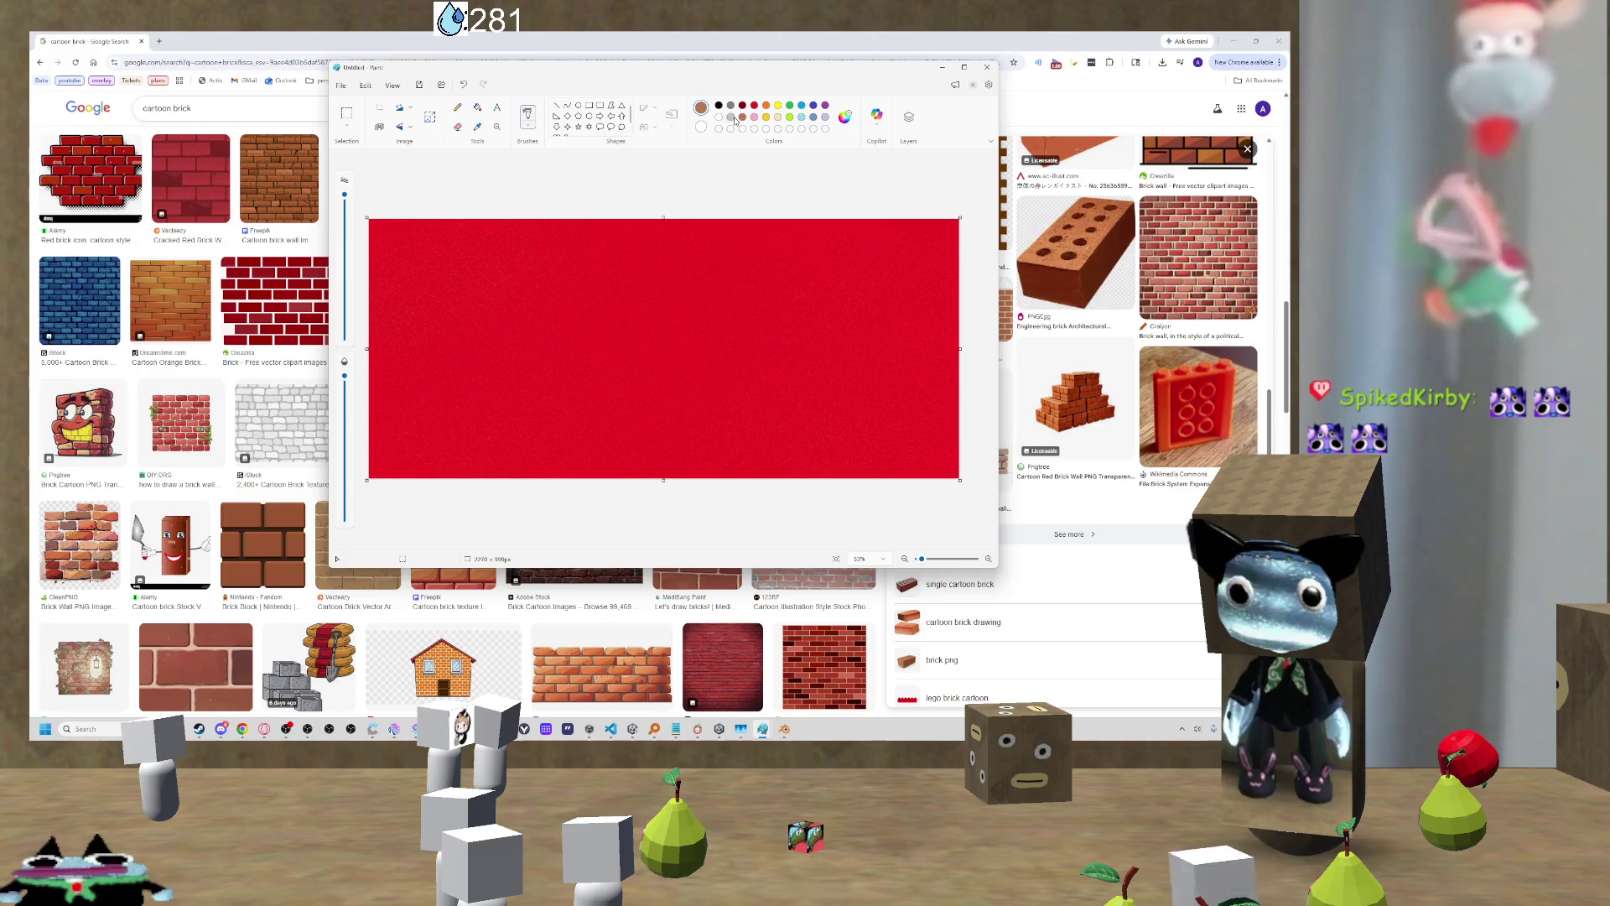
# Step: Speckle the canvas in light grey and save it as Brick.png in Downloads
pyautogui.click(732, 118)
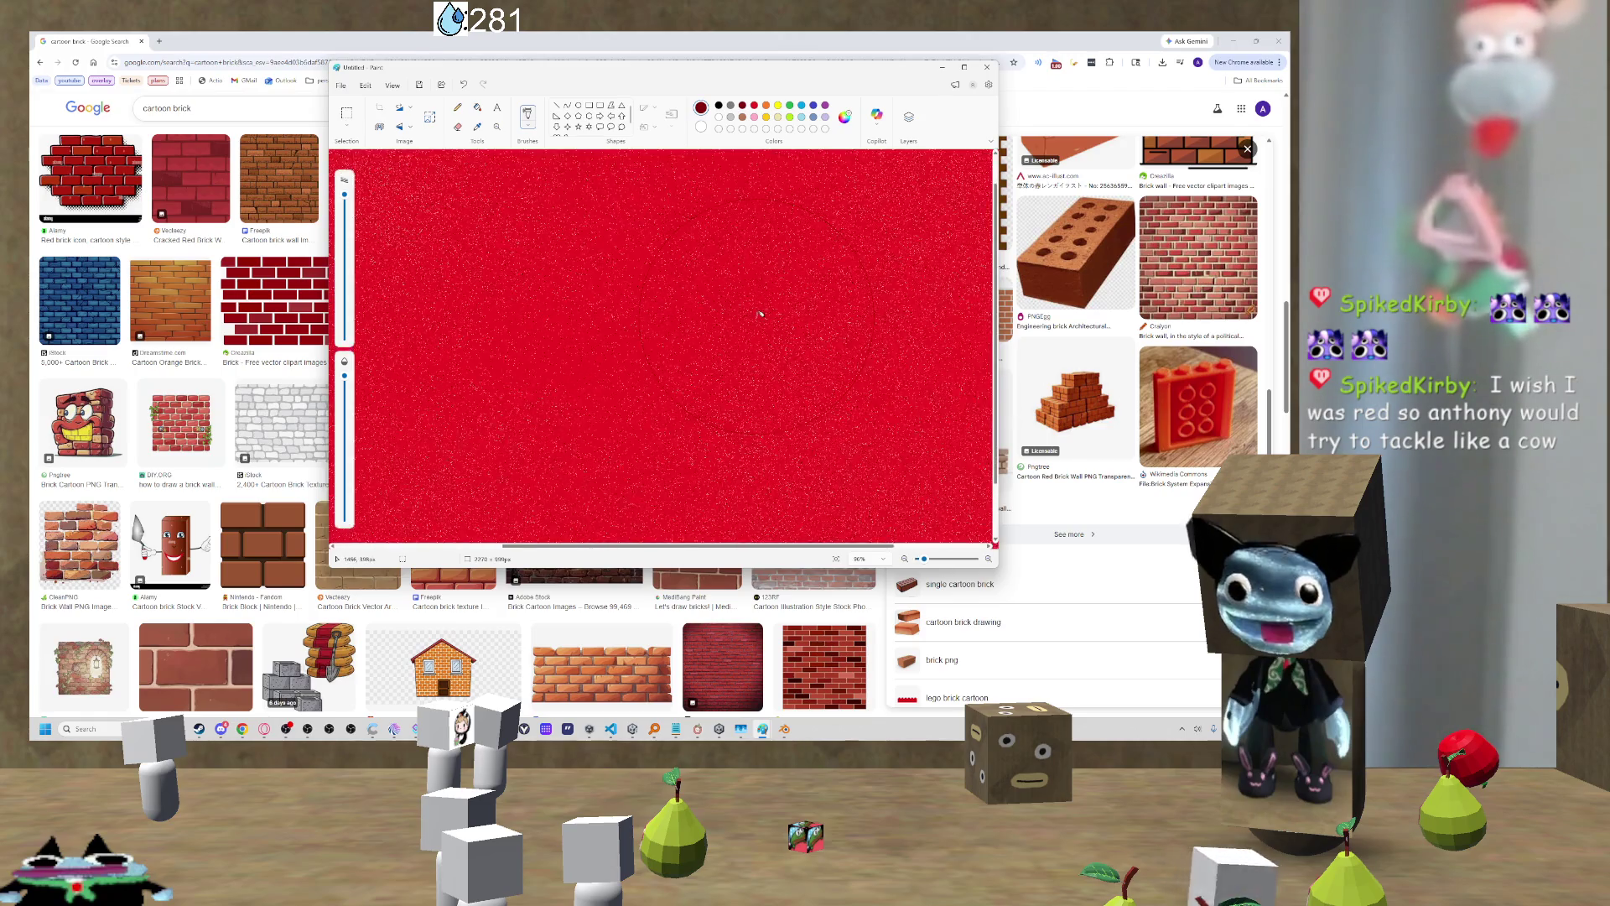
pyautogui.scroll(-2, 751, 320)
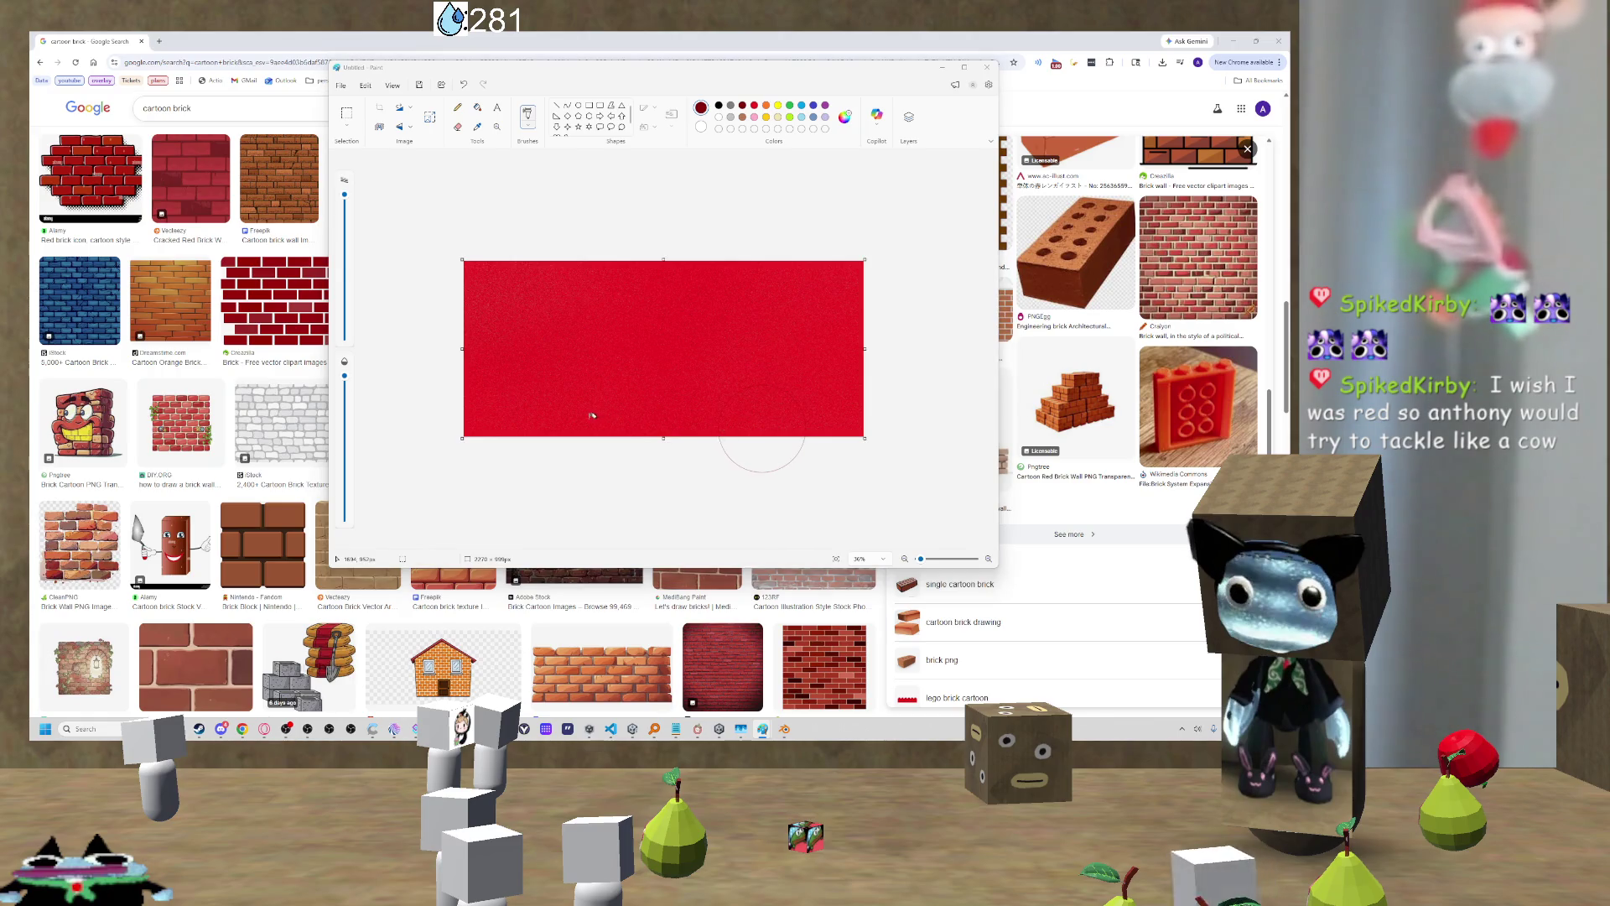
pyautogui.hotkey('ctrl', 's')
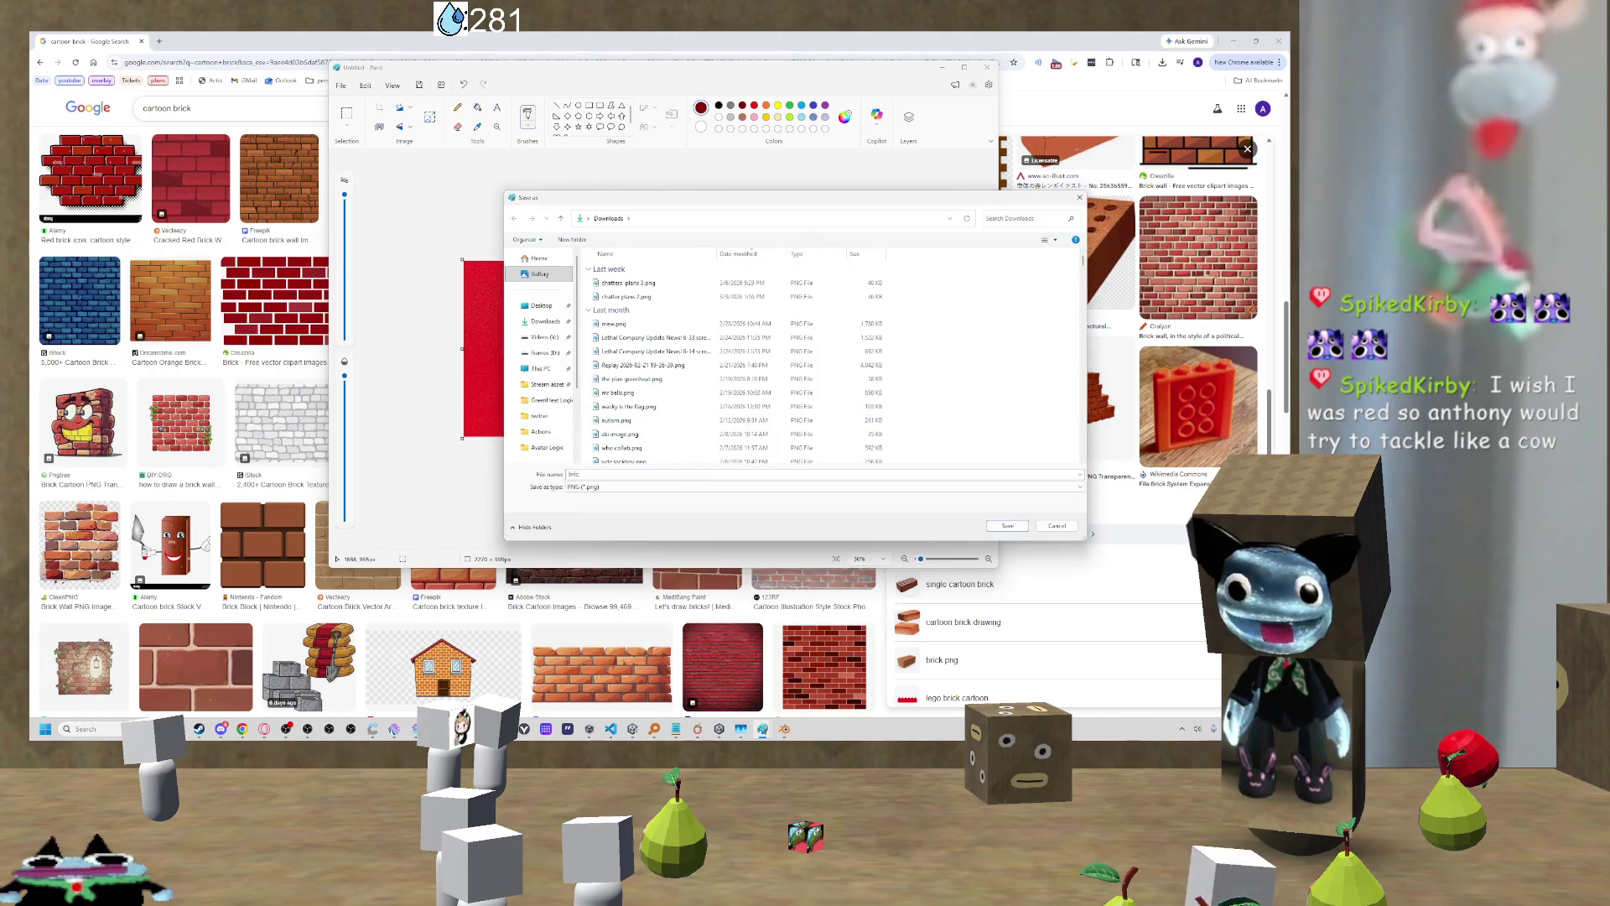
pyautogui.press('Escape')
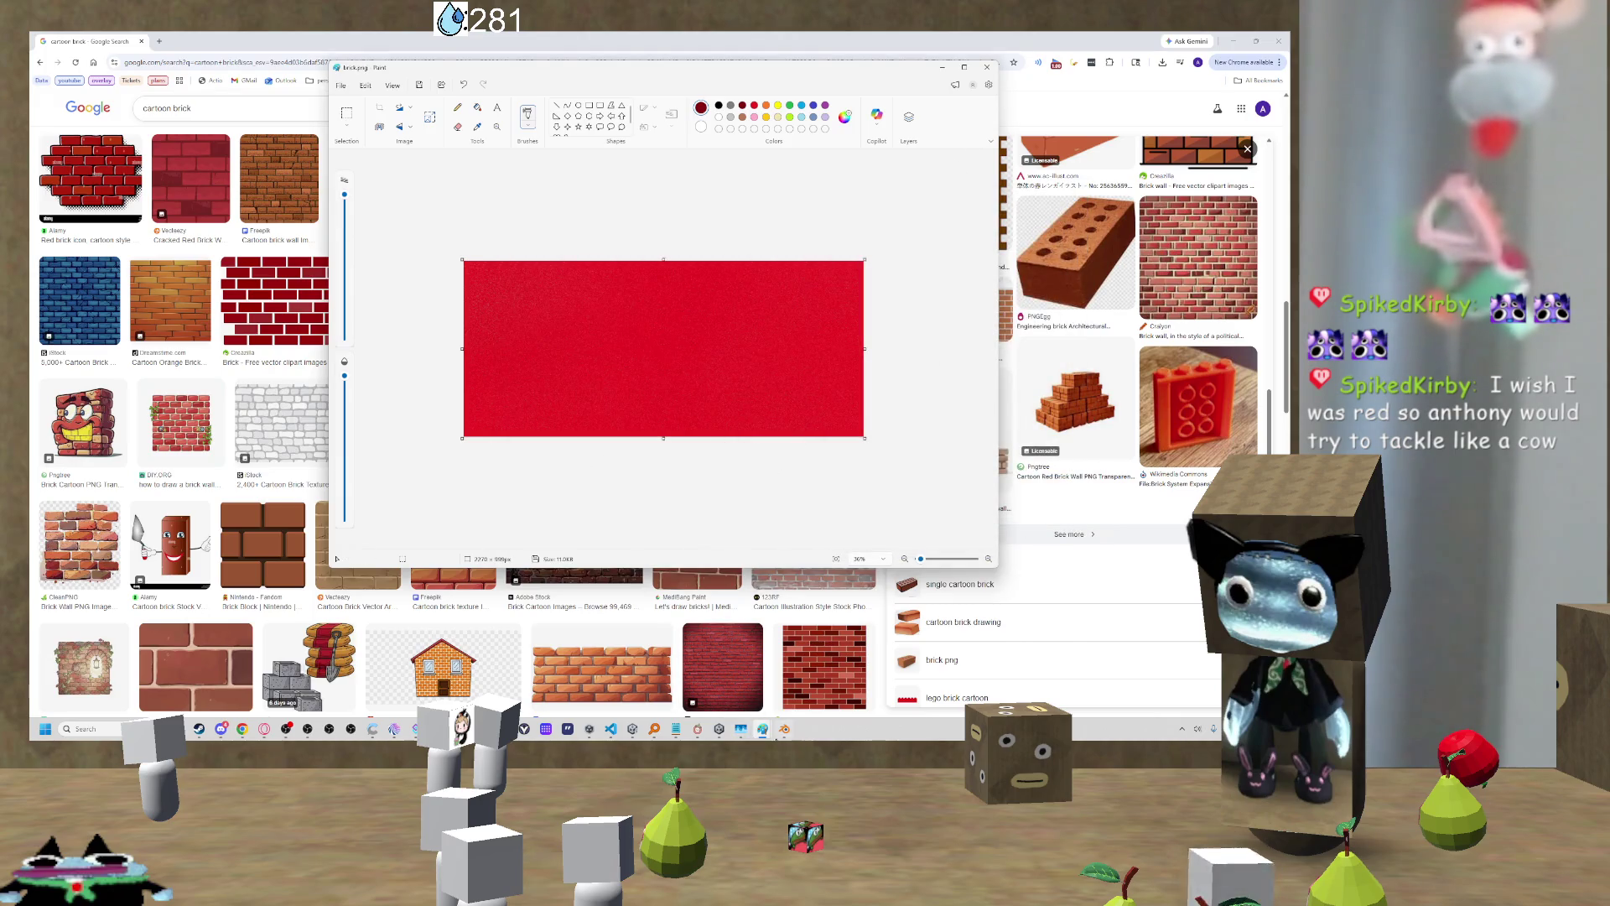
pyautogui.click(784, 728)
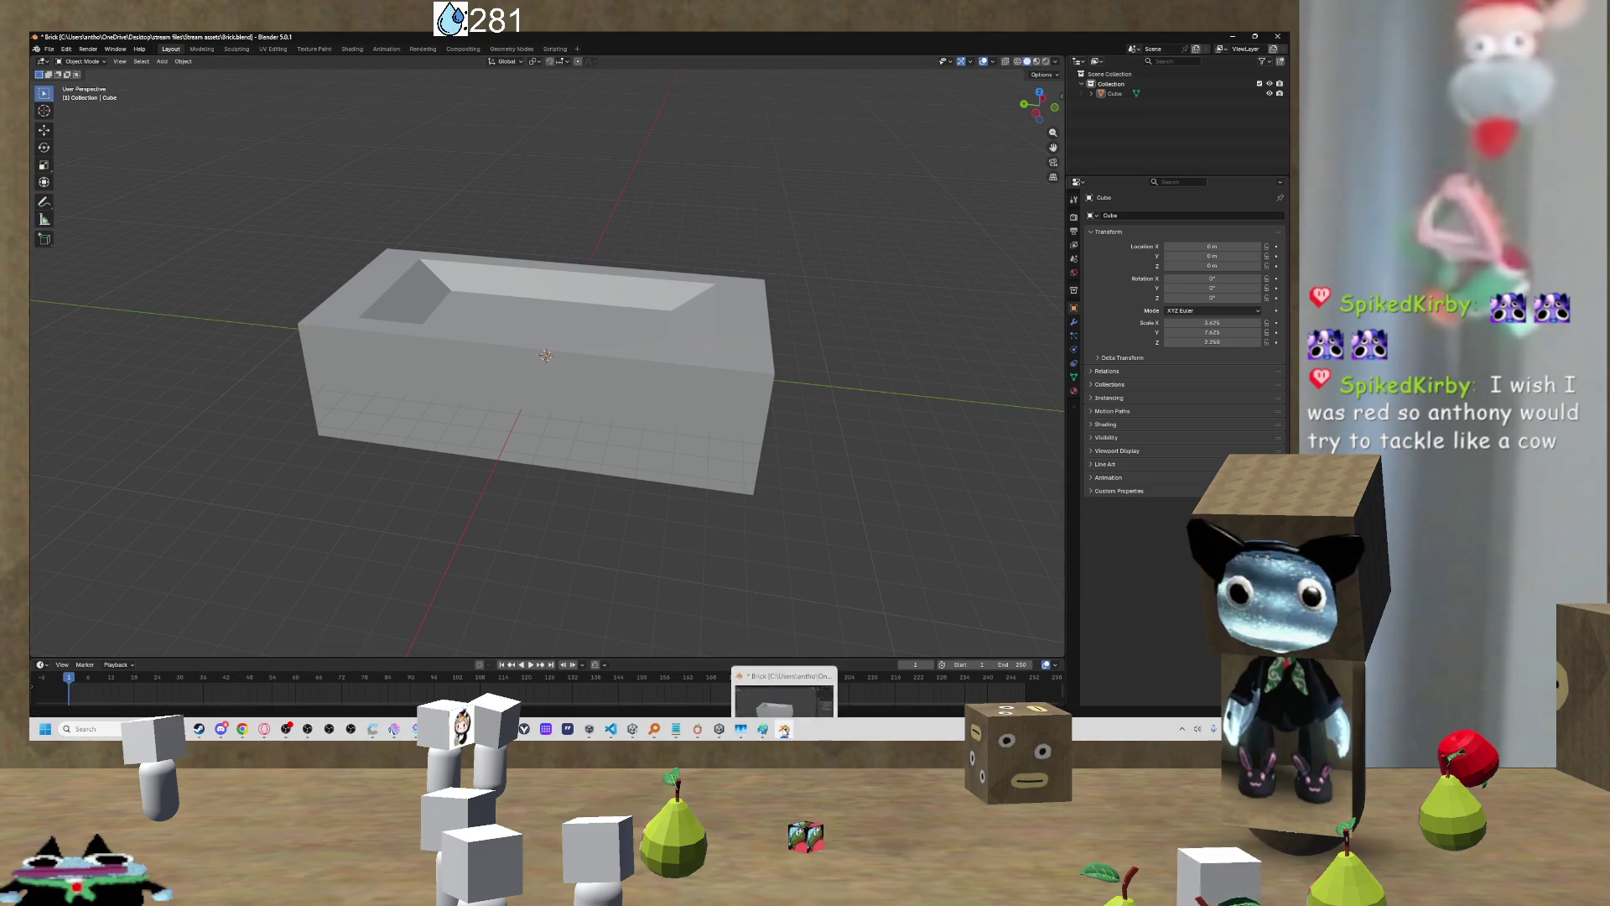
# Step: Switch from Blender's tray-shaped brick model back to the Unity editor
pyautogui.moveTo(719, 729)
pyautogui.click(615, 677)
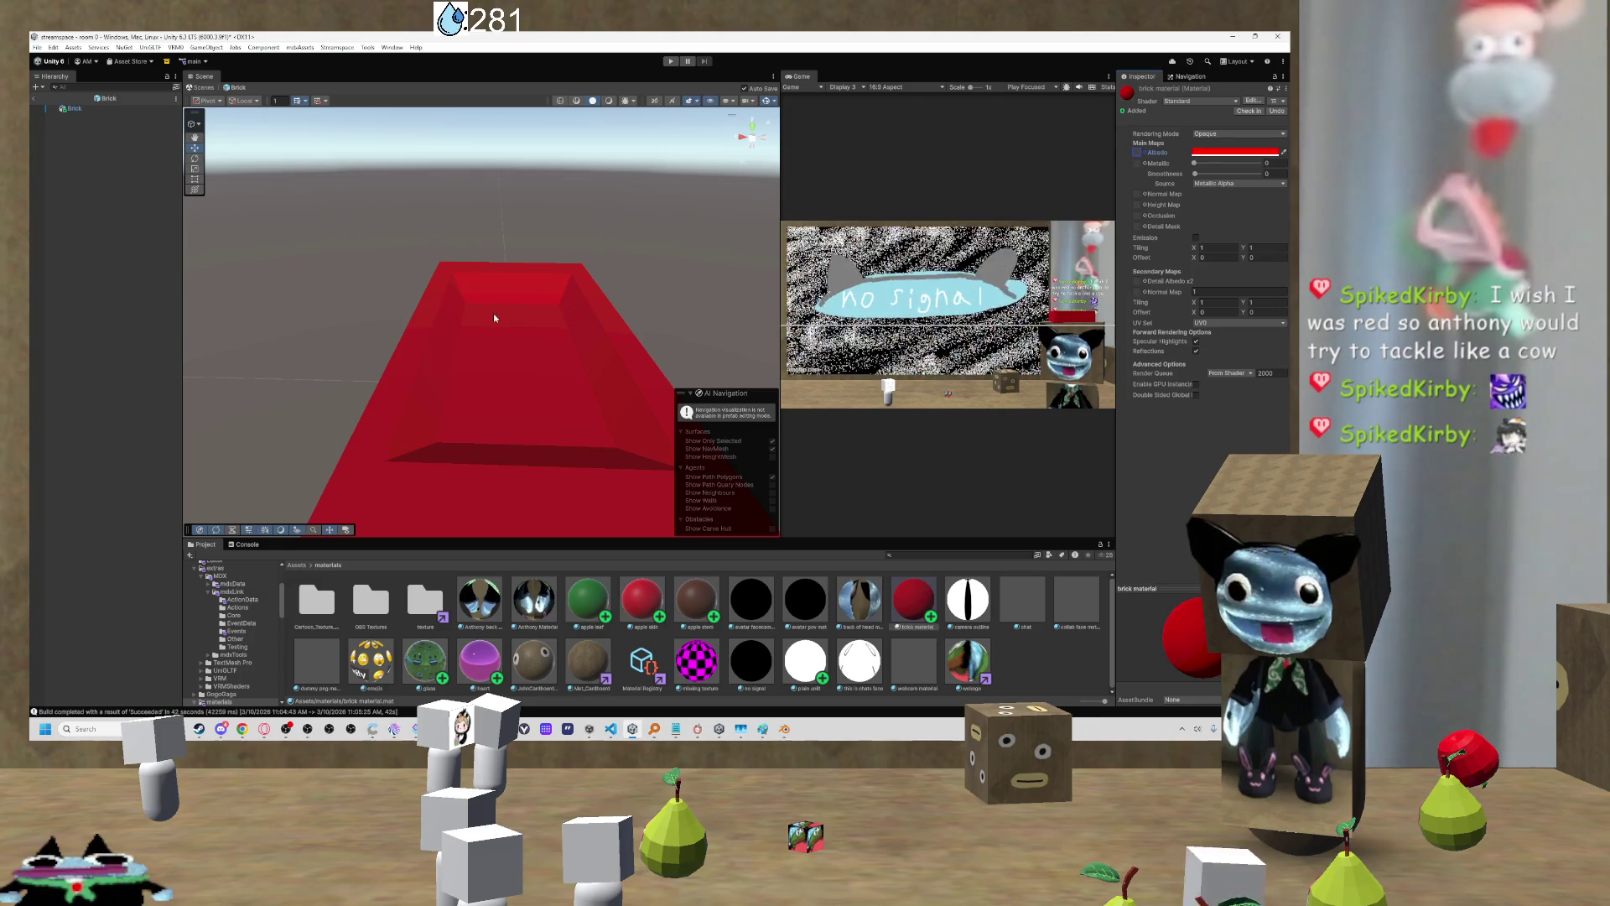
# Step: Open the Albedo texture picker and the project's Assets > materials > texture folder
pyautogui.click(1133, 152)
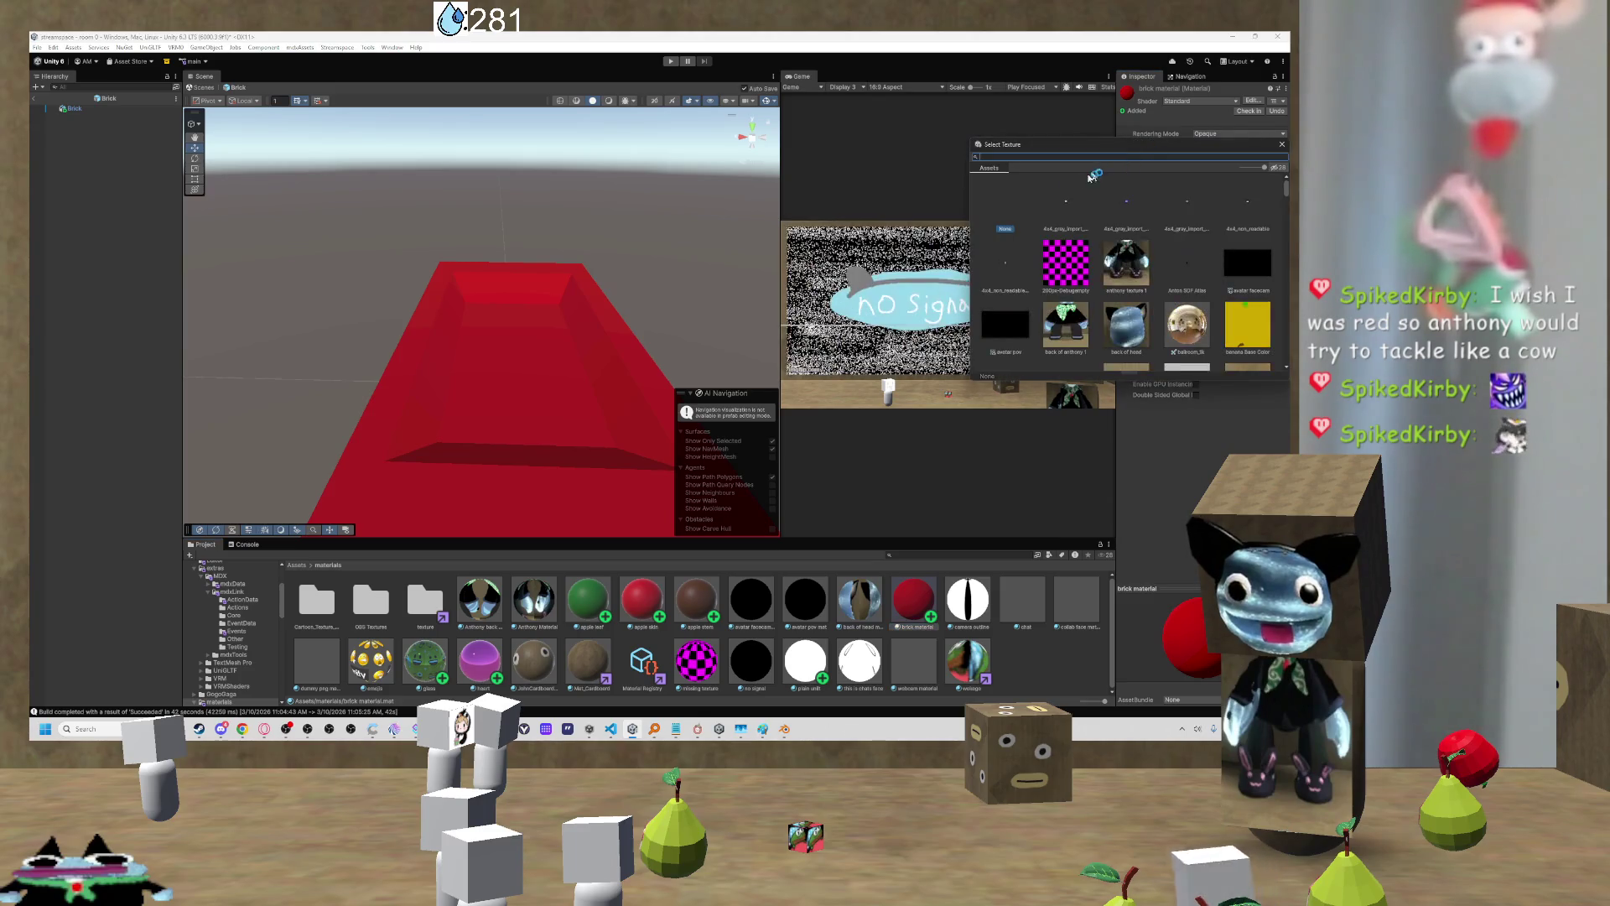
pyautogui.doubleClick(426, 600)
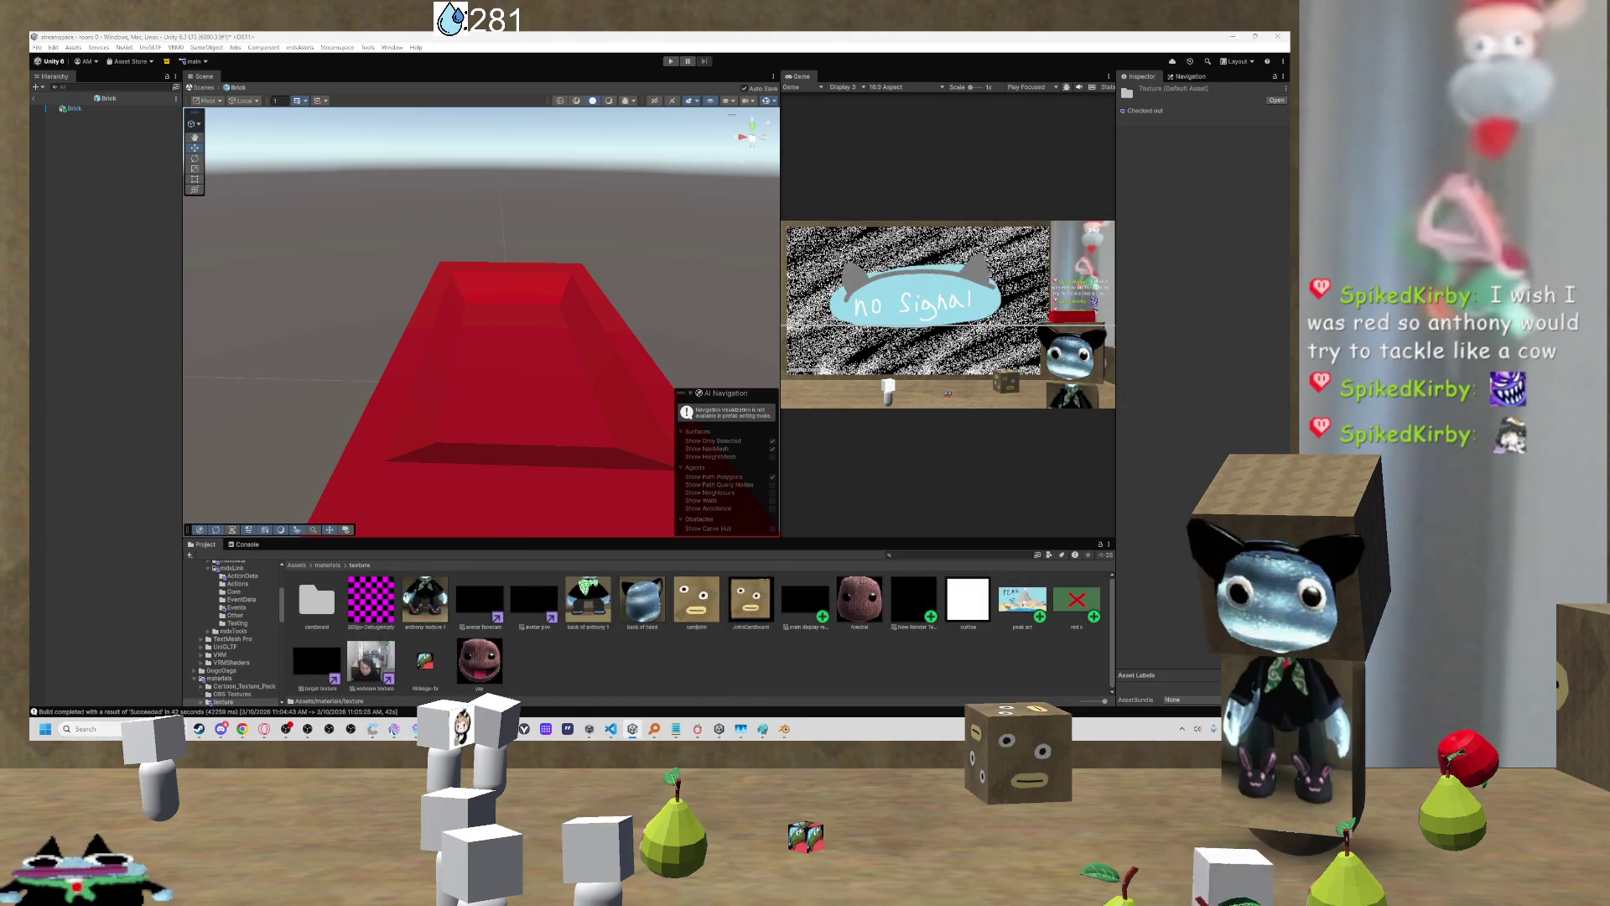
pyautogui.moveTo(177, 729)
pyautogui.moveTo(146, 674)
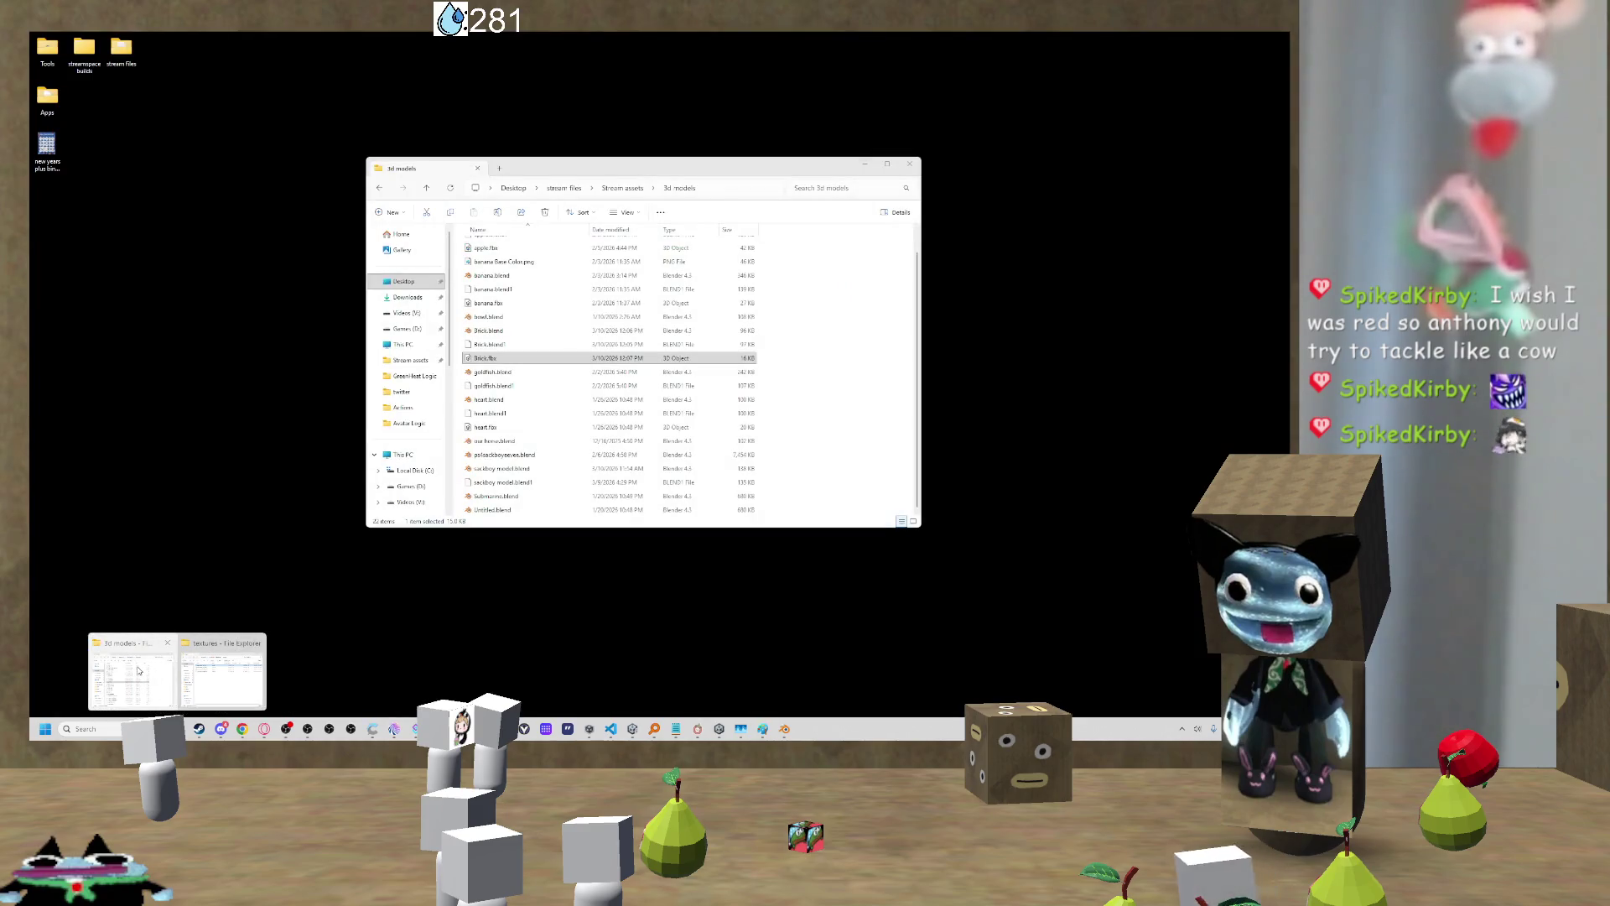
# Step: Bring up the textures folder and briefly preview the rock surface diffuse image
pyautogui.click(211, 663)
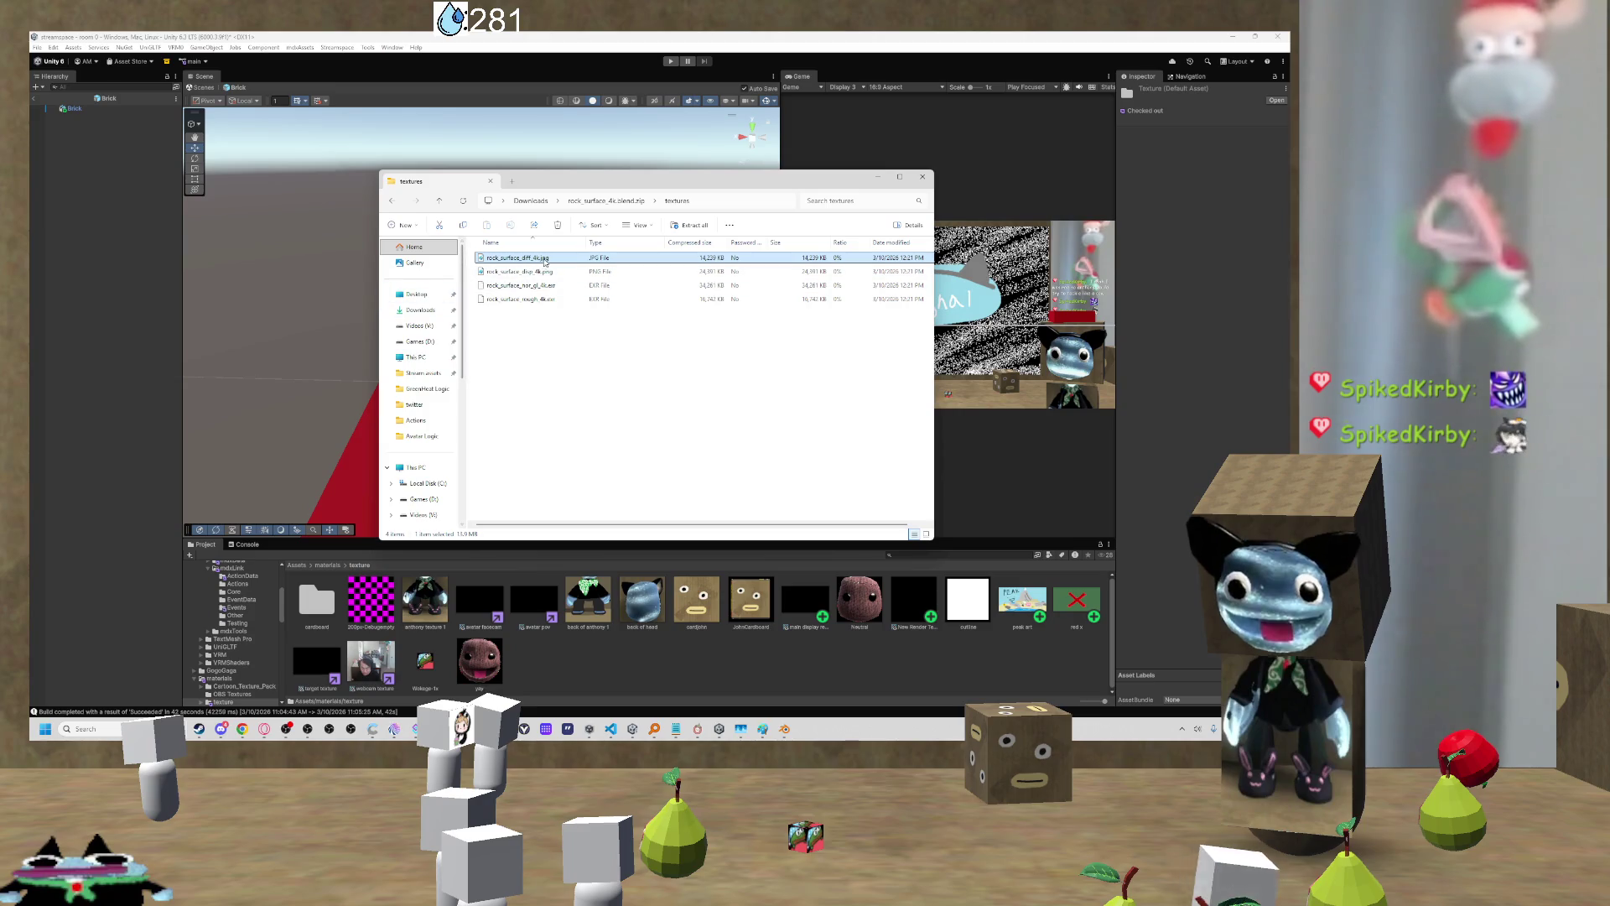
pyautogui.moveTo(517, 257); pyautogui.dragTo(692, 434)
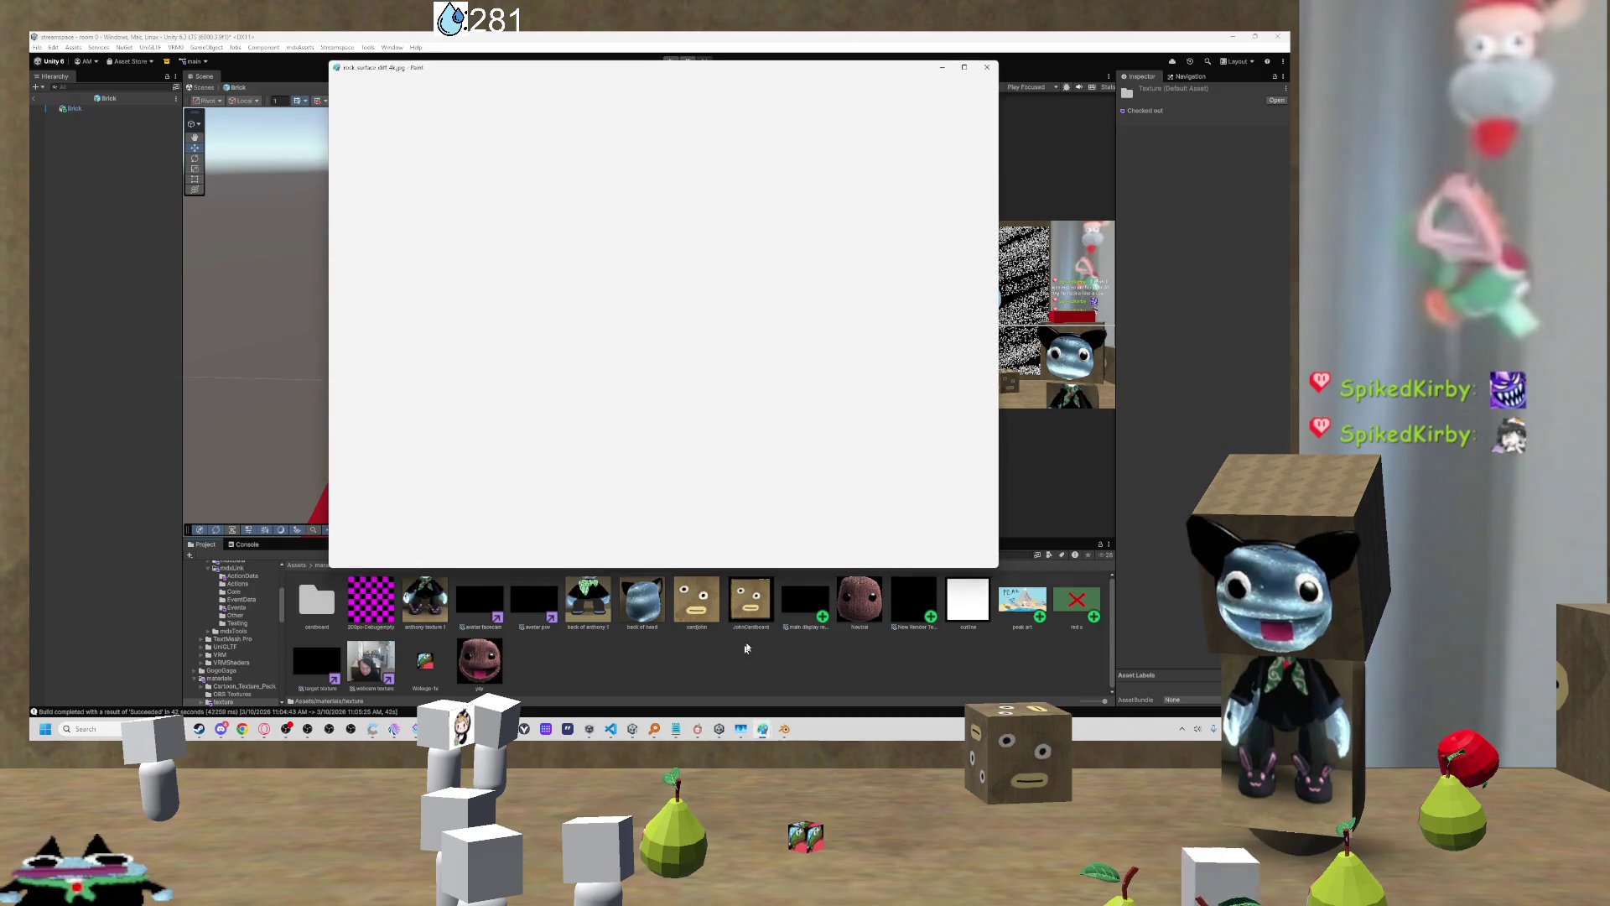
pyautogui.click(987, 67)
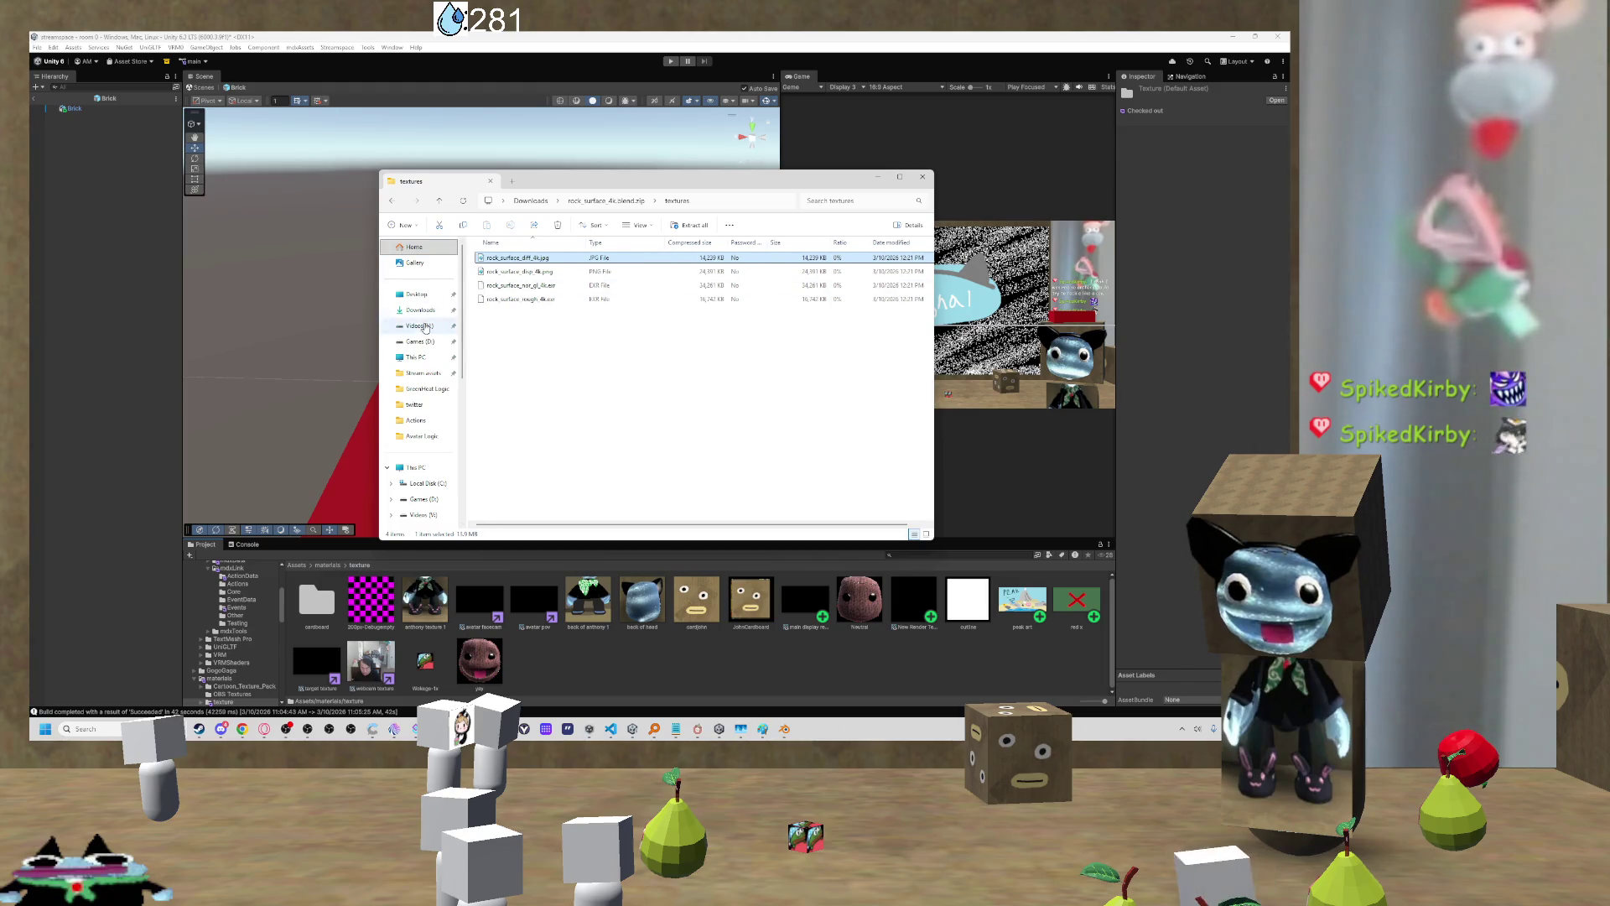
# Step: Drag brick.png from Downloads into Unity's texture folder and select the new texture
pyautogui.click(419, 310)
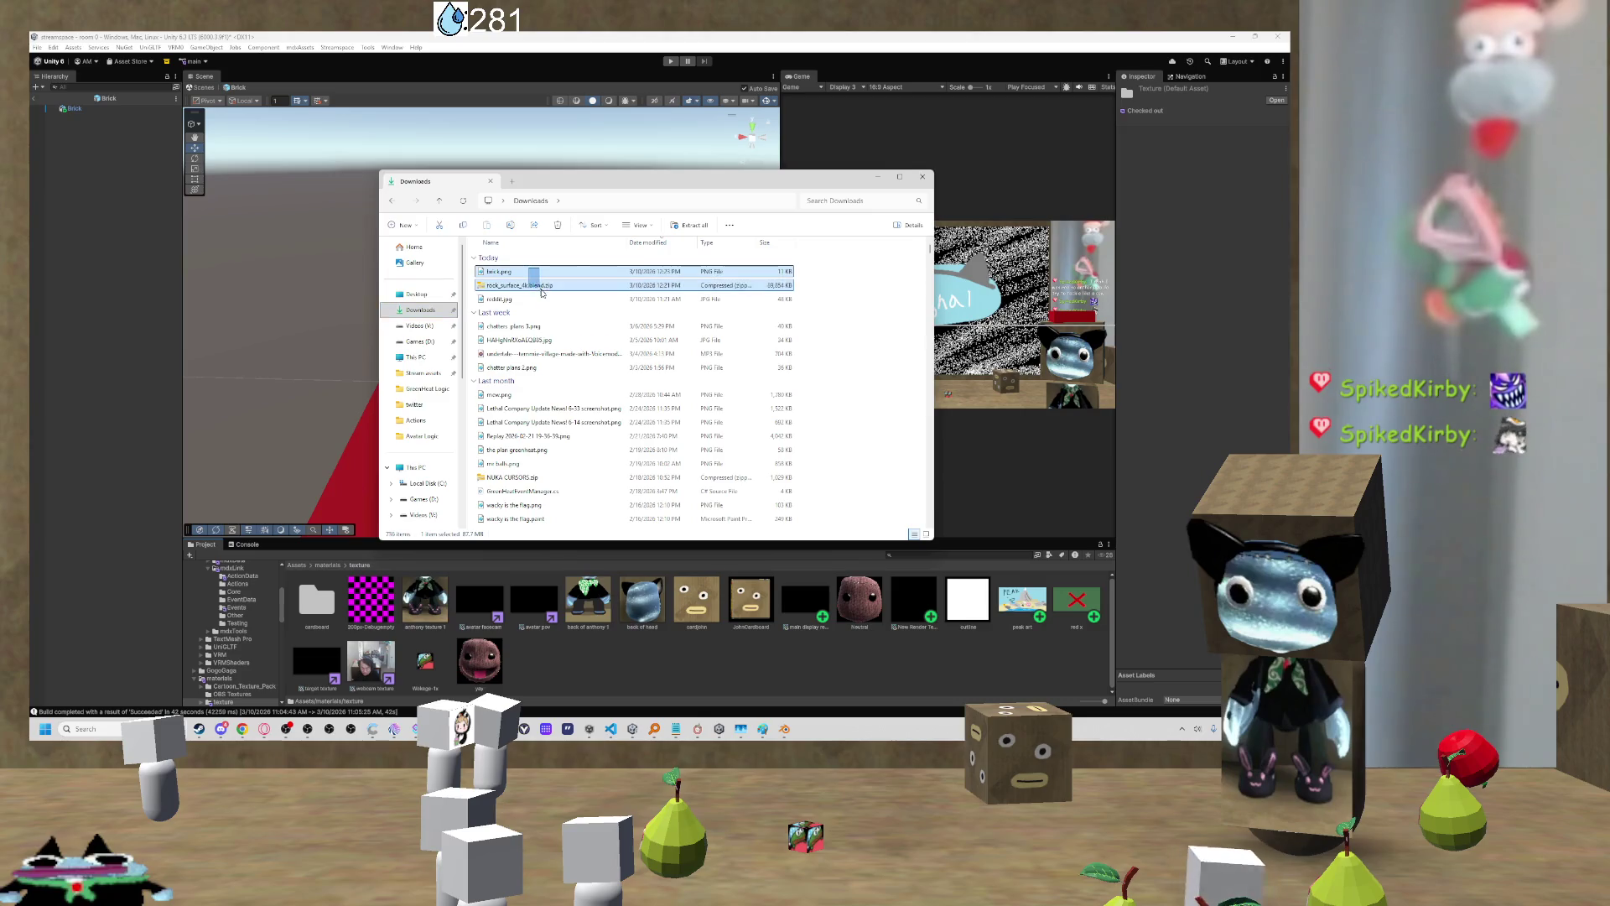
pyautogui.moveTo(537, 271); pyautogui.dragTo(641, 464)
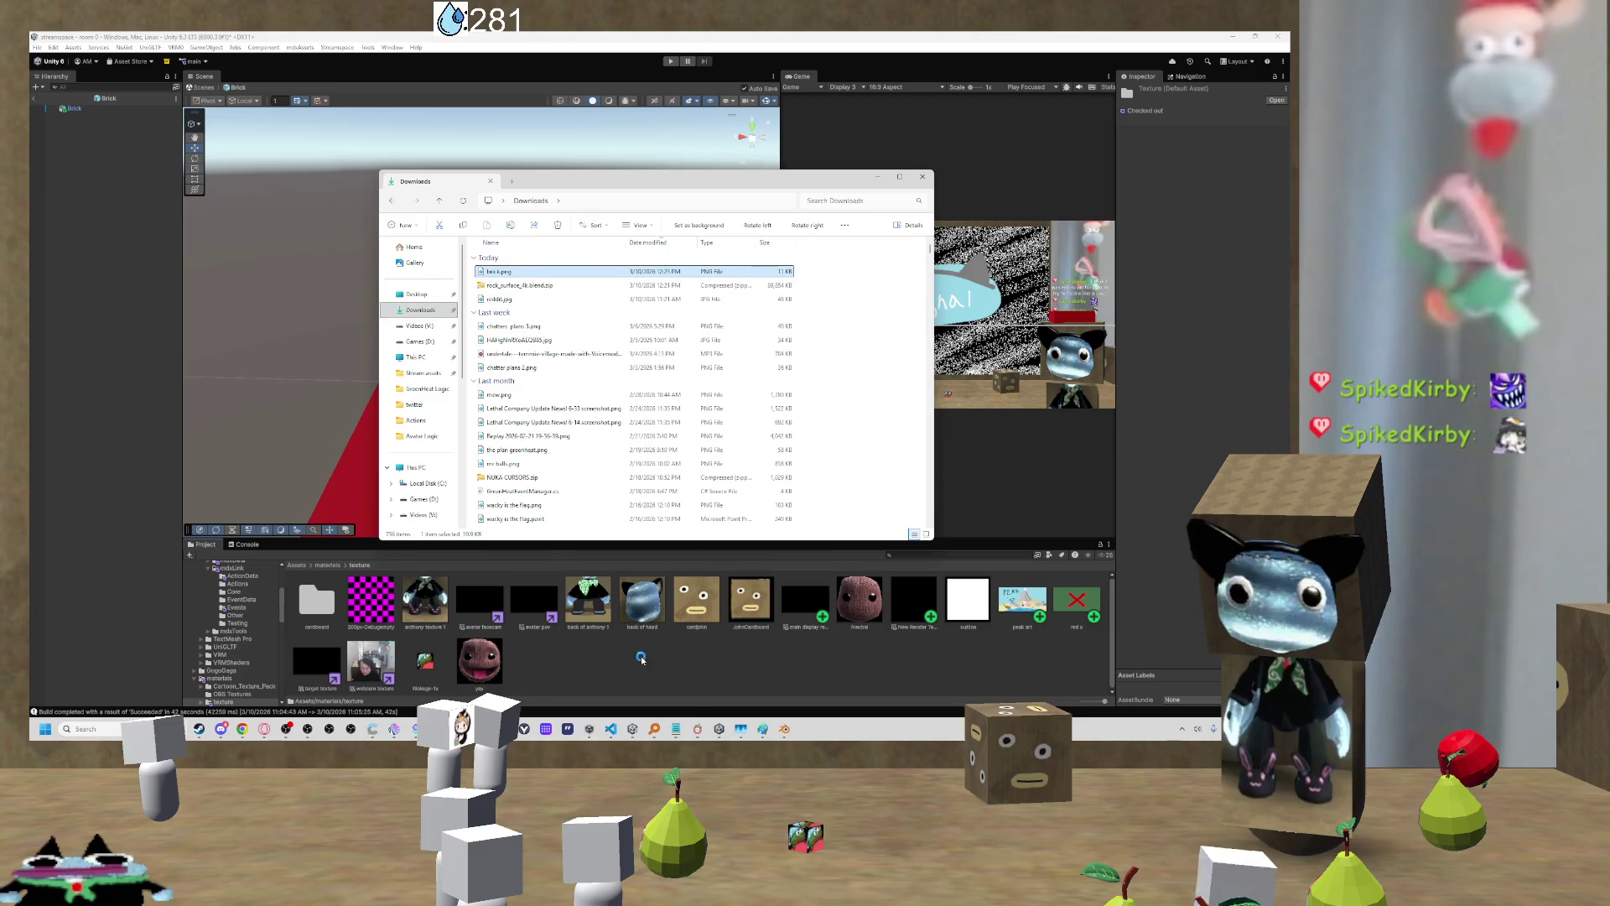
pyautogui.click(698, 599)
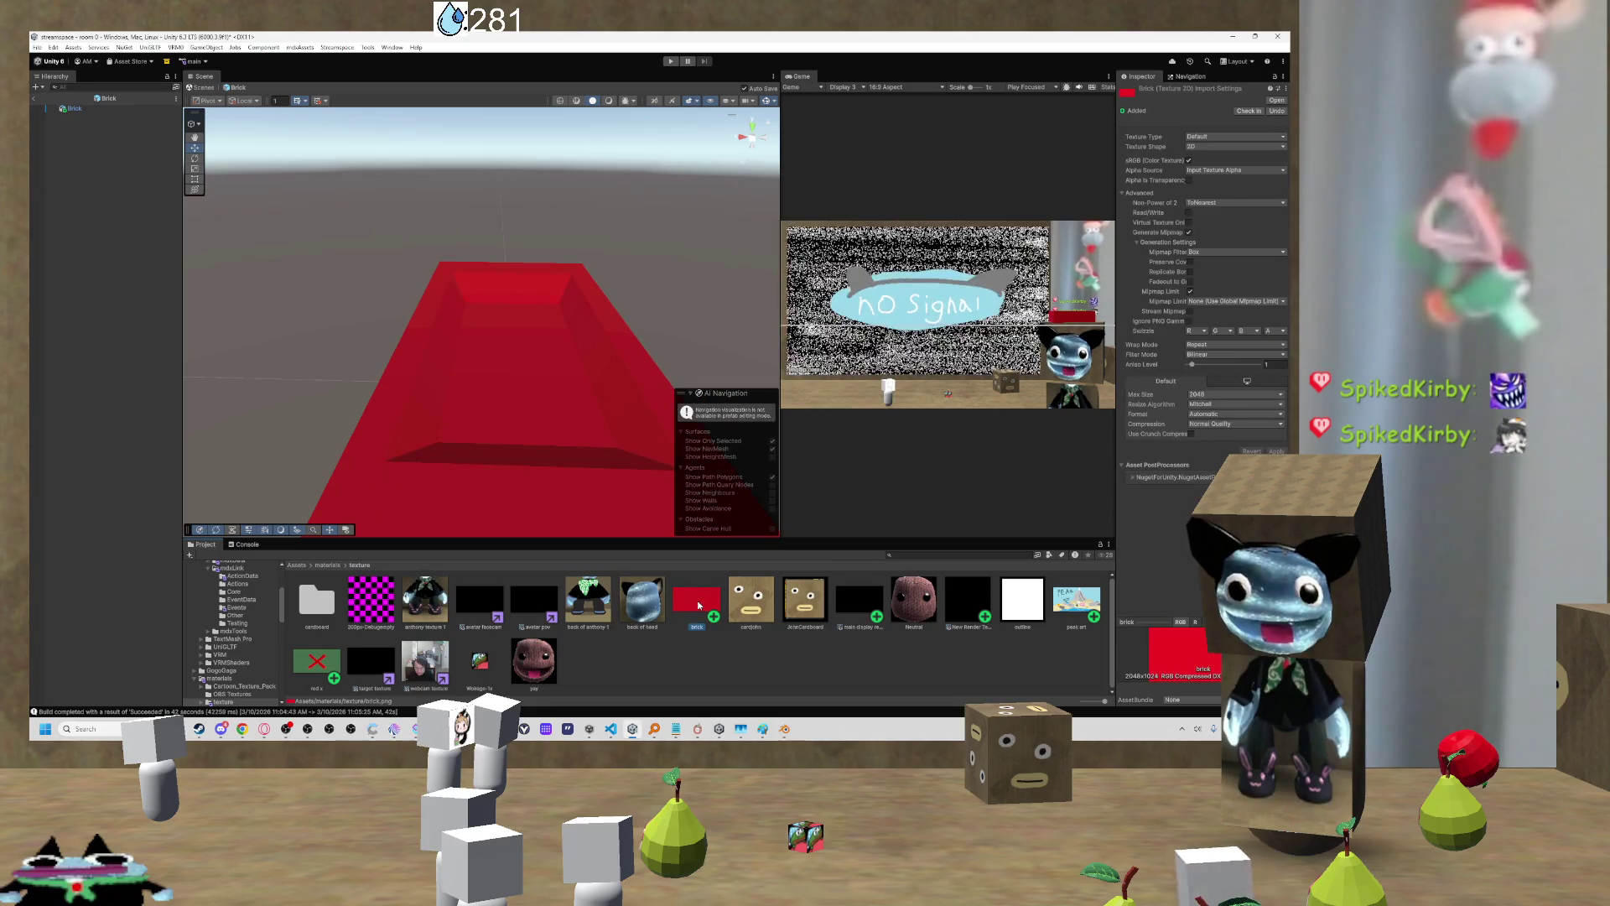
# Step: Select the Brick object and its brick material, then bring up the Albedo texture picker
pyautogui.click(467, 442)
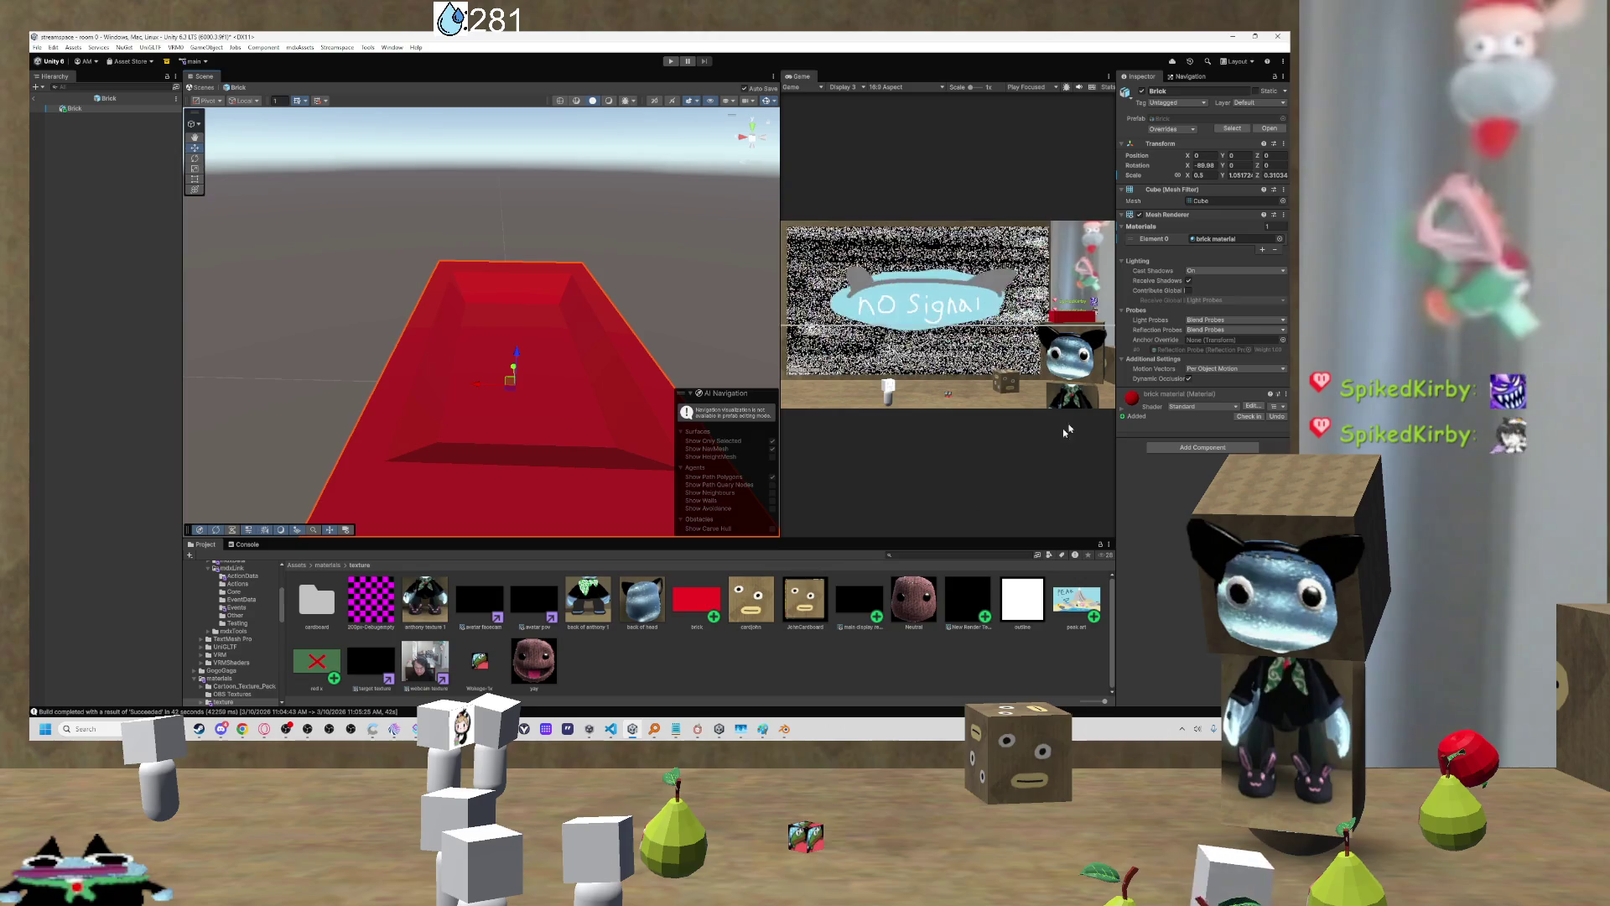
pyautogui.click(1132, 400)
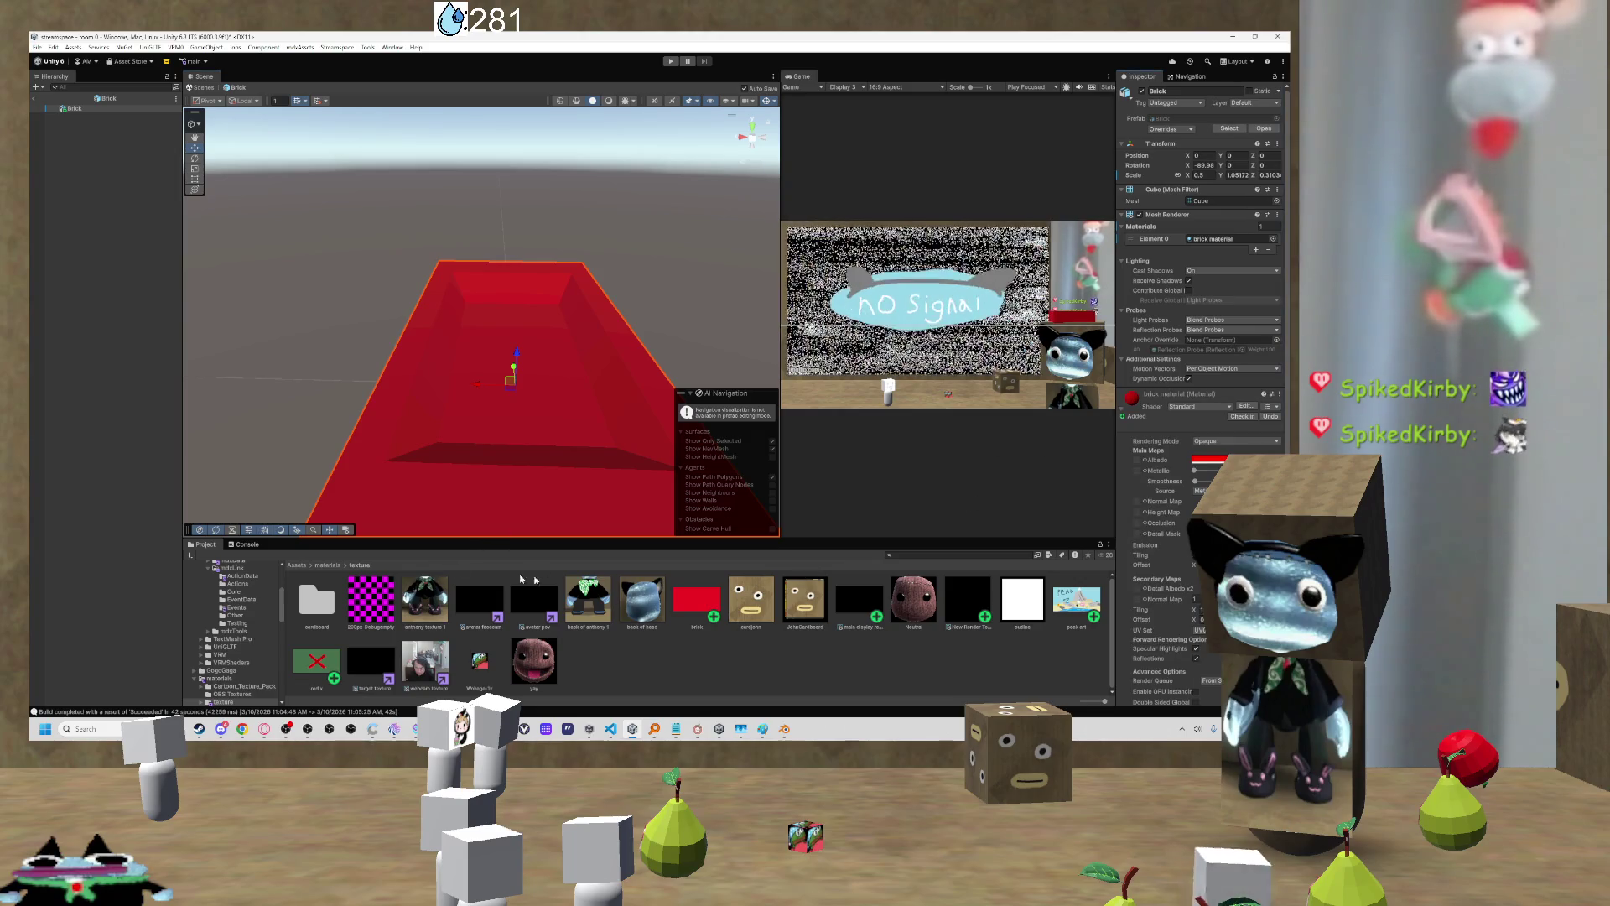
pyautogui.click(328, 564)
pyautogui.click(914, 598)
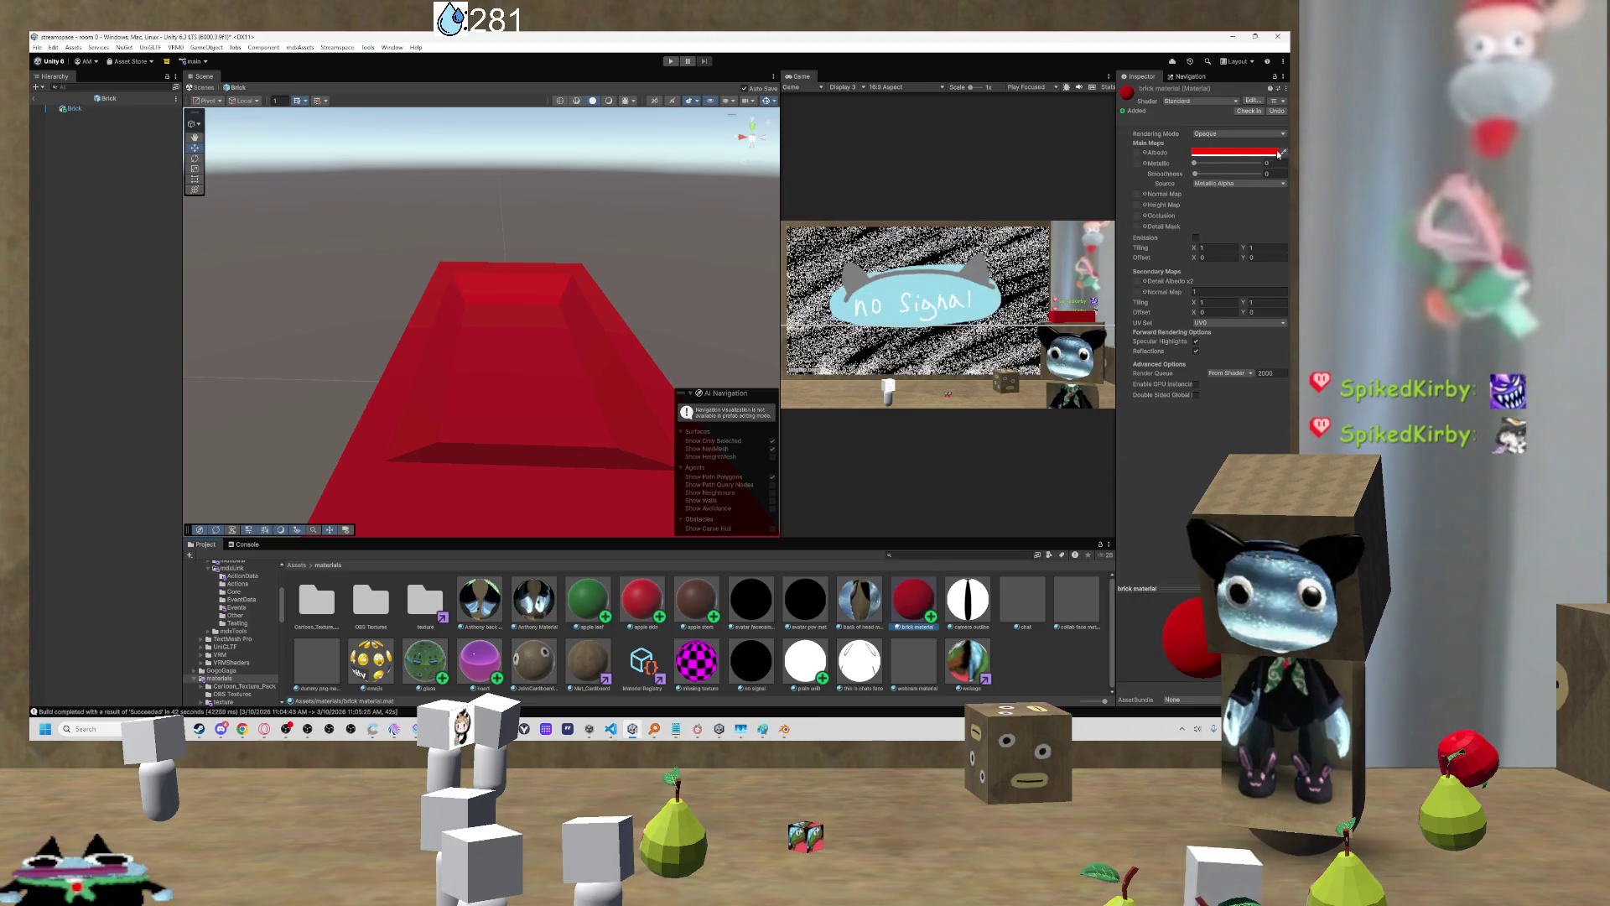
pyautogui.click(1143, 153)
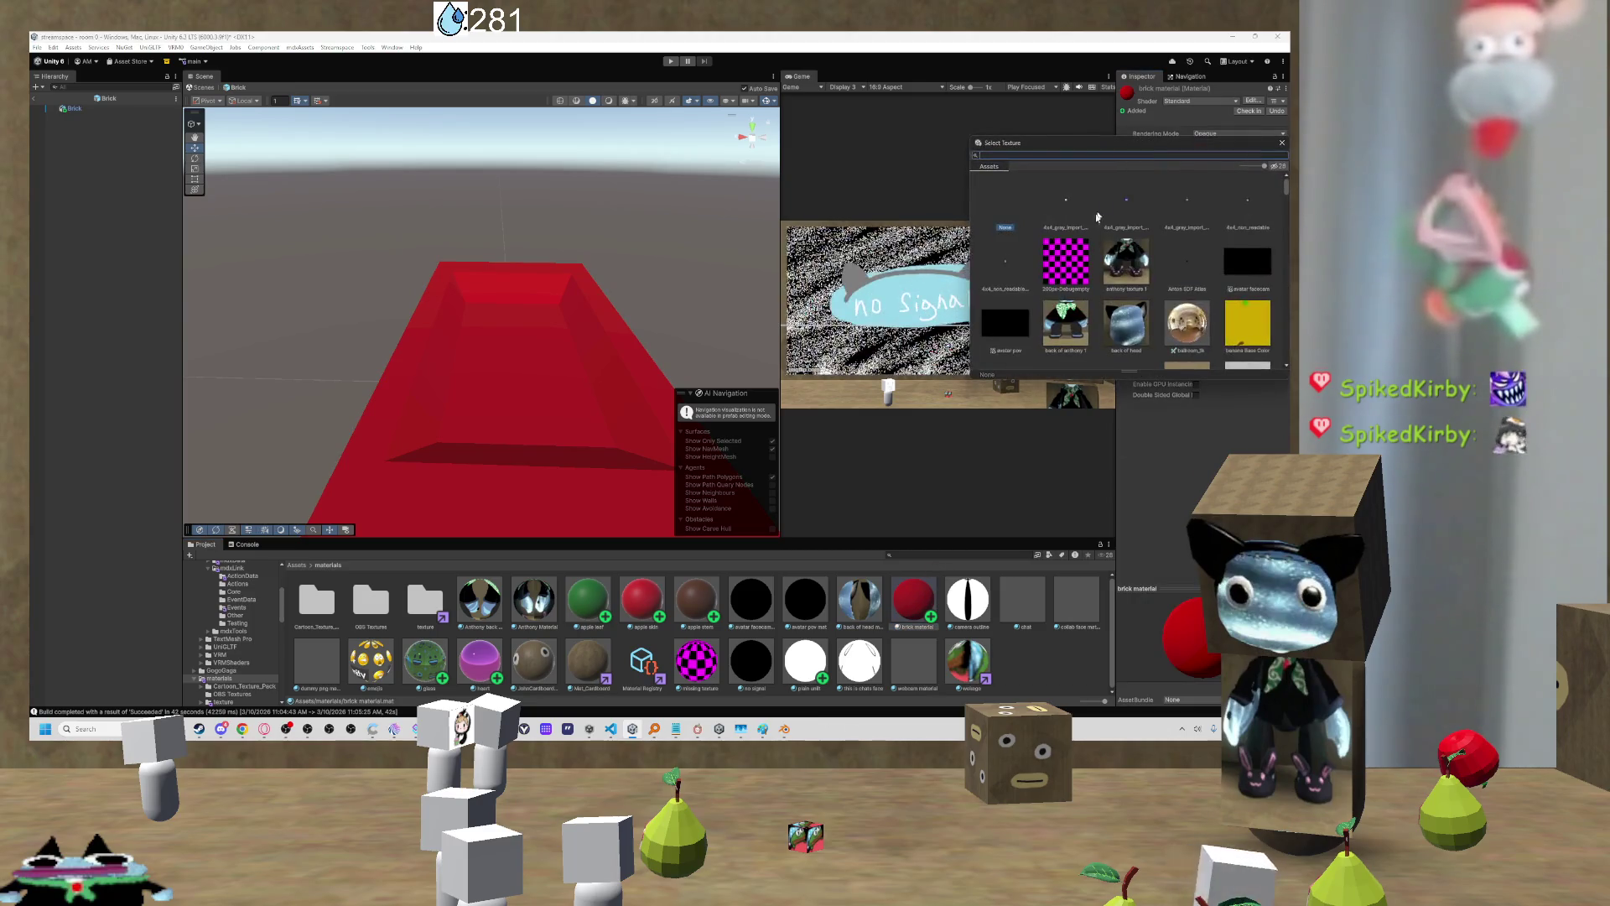
# Step: Assign the red brick texture as the albedo map and orbit the Scene view around the box
pyautogui.scroll(-10, 1024, 172)
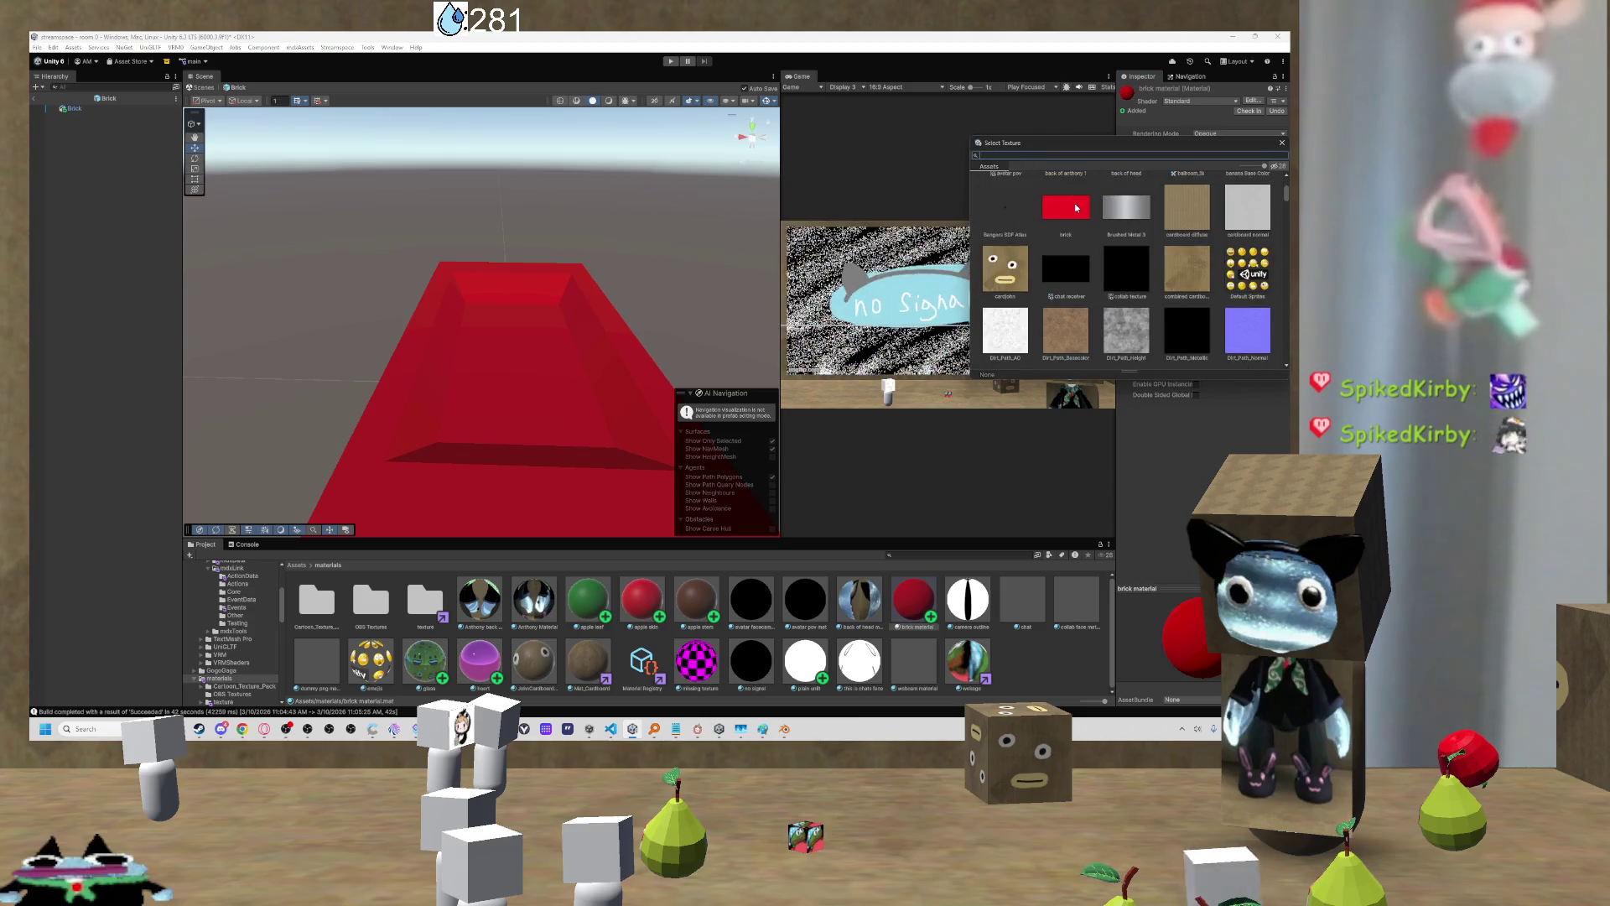
pyautogui.doubleClick(1076, 207)
pyautogui.moveTo(514, 425)
pyautogui.mouseDown()
pyautogui.moveTo(385, 456)
pyautogui.moveTo(425, 470)
pyautogui.moveTo(471, 384)
pyautogui.mouseUp()
pyautogui.scroll(5, 470, 384)
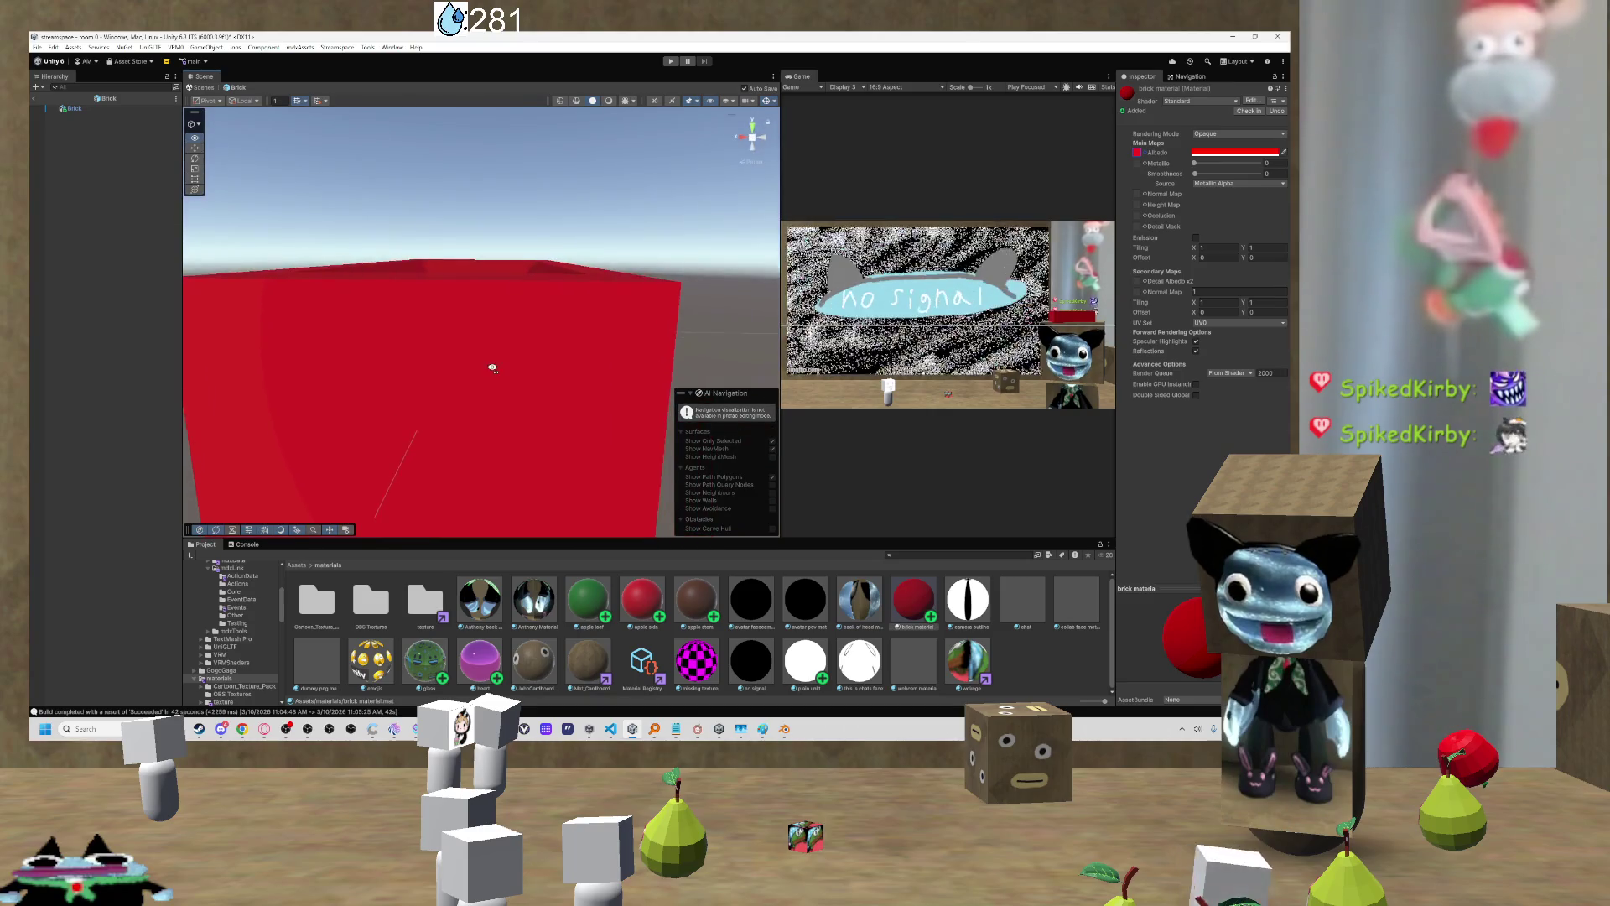
pyautogui.scroll(-5, 494, 363)
pyautogui.moveTo(499, 363)
pyautogui.mouseDown()
pyautogui.moveTo(342, 352)
pyautogui.moveTo(431, 355)
pyautogui.moveTo(503, 413)
pyautogui.moveTo(348, 385)
pyautogui.moveTo(467, 385)
pyautogui.moveTo(472, 367)
pyautogui.mouseUp()
# Step: Check the albedo tint colour, then look down on the red box from above
pyautogui.click(1236, 149)
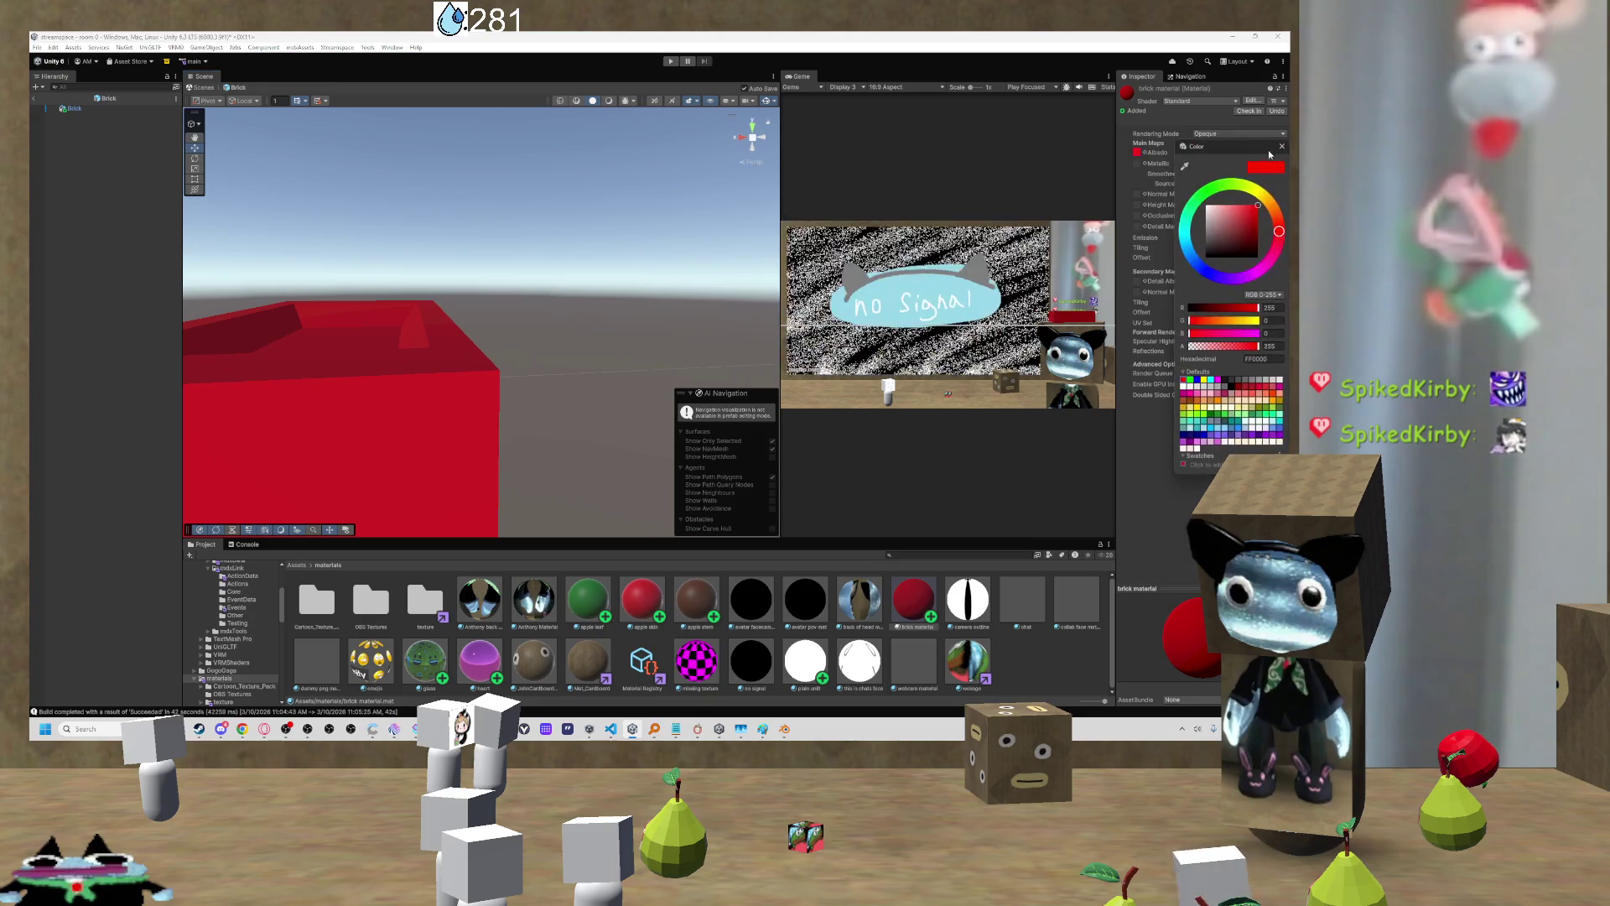
pyautogui.click(385, 327)
pyautogui.moveTo(384, 327)
pyautogui.mouseDown()
pyautogui.moveTo(406, 251)
pyautogui.moveTo(370, 312)
pyautogui.moveTo(340, 325)
pyautogui.moveTo(586, 353)
pyautogui.moveTo(580, 328)
pyautogui.moveTo(532, 323)
pyautogui.moveTo(399, 334)
pyautogui.moveTo(453, 359)
pyautogui.moveTo(374, 374)
pyautogui.moveTo(237, 363)
pyautogui.moveTo(248, 316)
pyautogui.moveTo(324, 360)
pyautogui.moveTo(505, 302)
pyautogui.moveTo(453, 319)
pyautogui.moveTo(359, 251)
pyautogui.moveTo(377, 378)
pyautogui.moveTo(439, 363)
pyautogui.moveTo(370, 395)
pyautogui.moveTo(388, 385)
pyautogui.moveTo(295, 389)
pyautogui.moveTo(361, 371)
pyautogui.mouseUp()
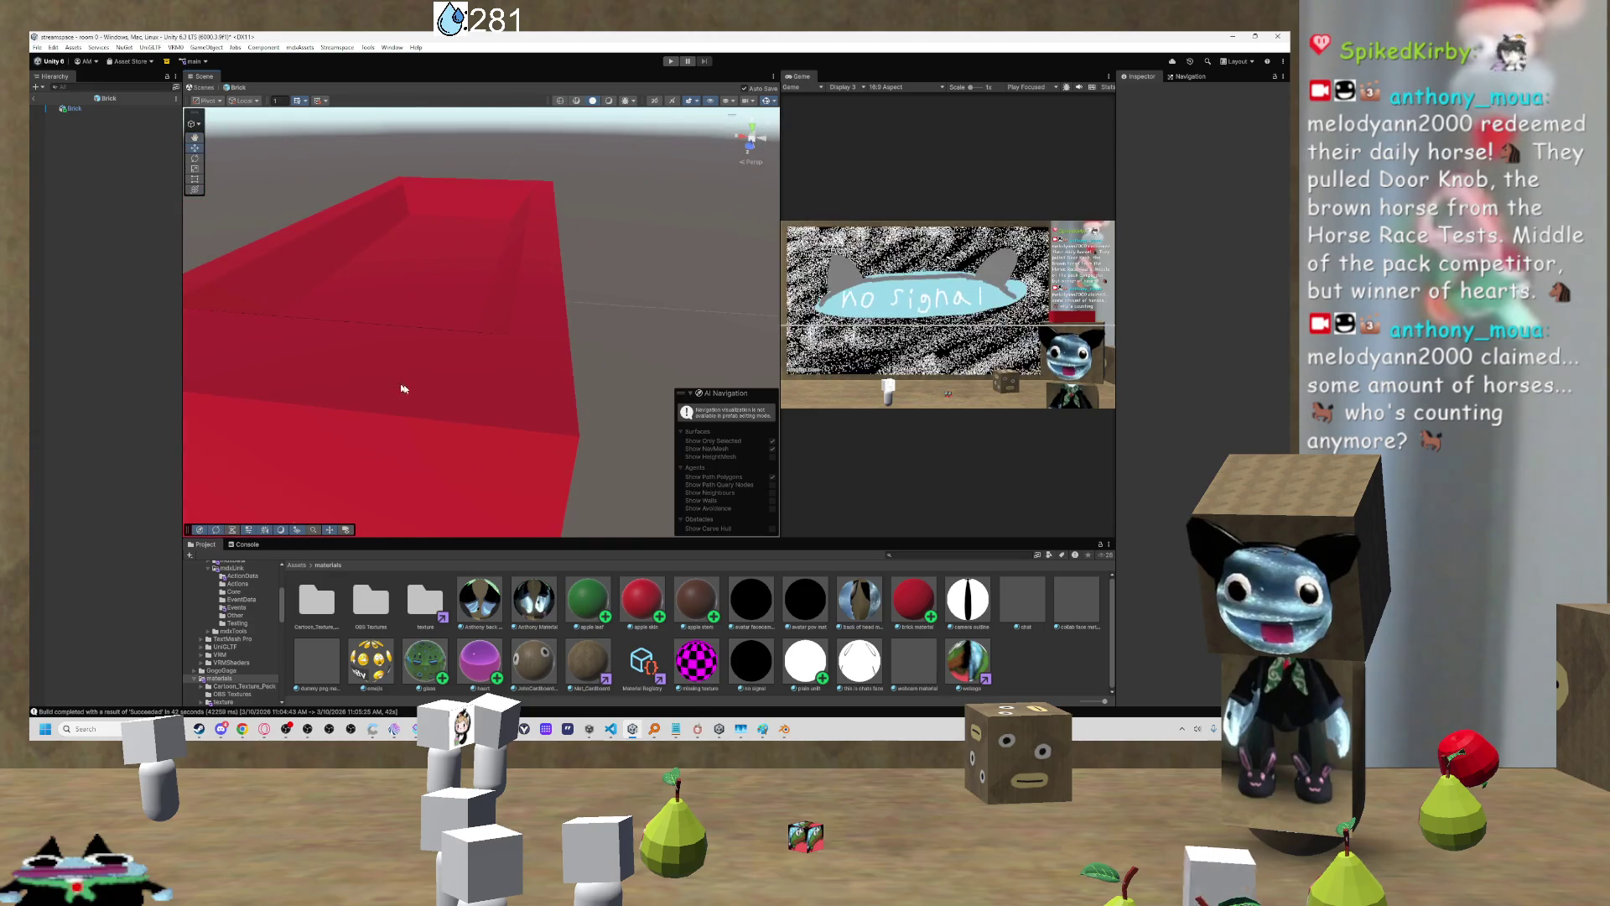
pyautogui.moveTo(463, 400)
pyautogui.mouseDown()
pyautogui.moveTo(414, 406)
pyautogui.moveTo(475, 403)
pyautogui.mouseUp()
# Step: Select the Brick object and its material, then bring brick.png up in Paint
pyautogui.click(475, 399)
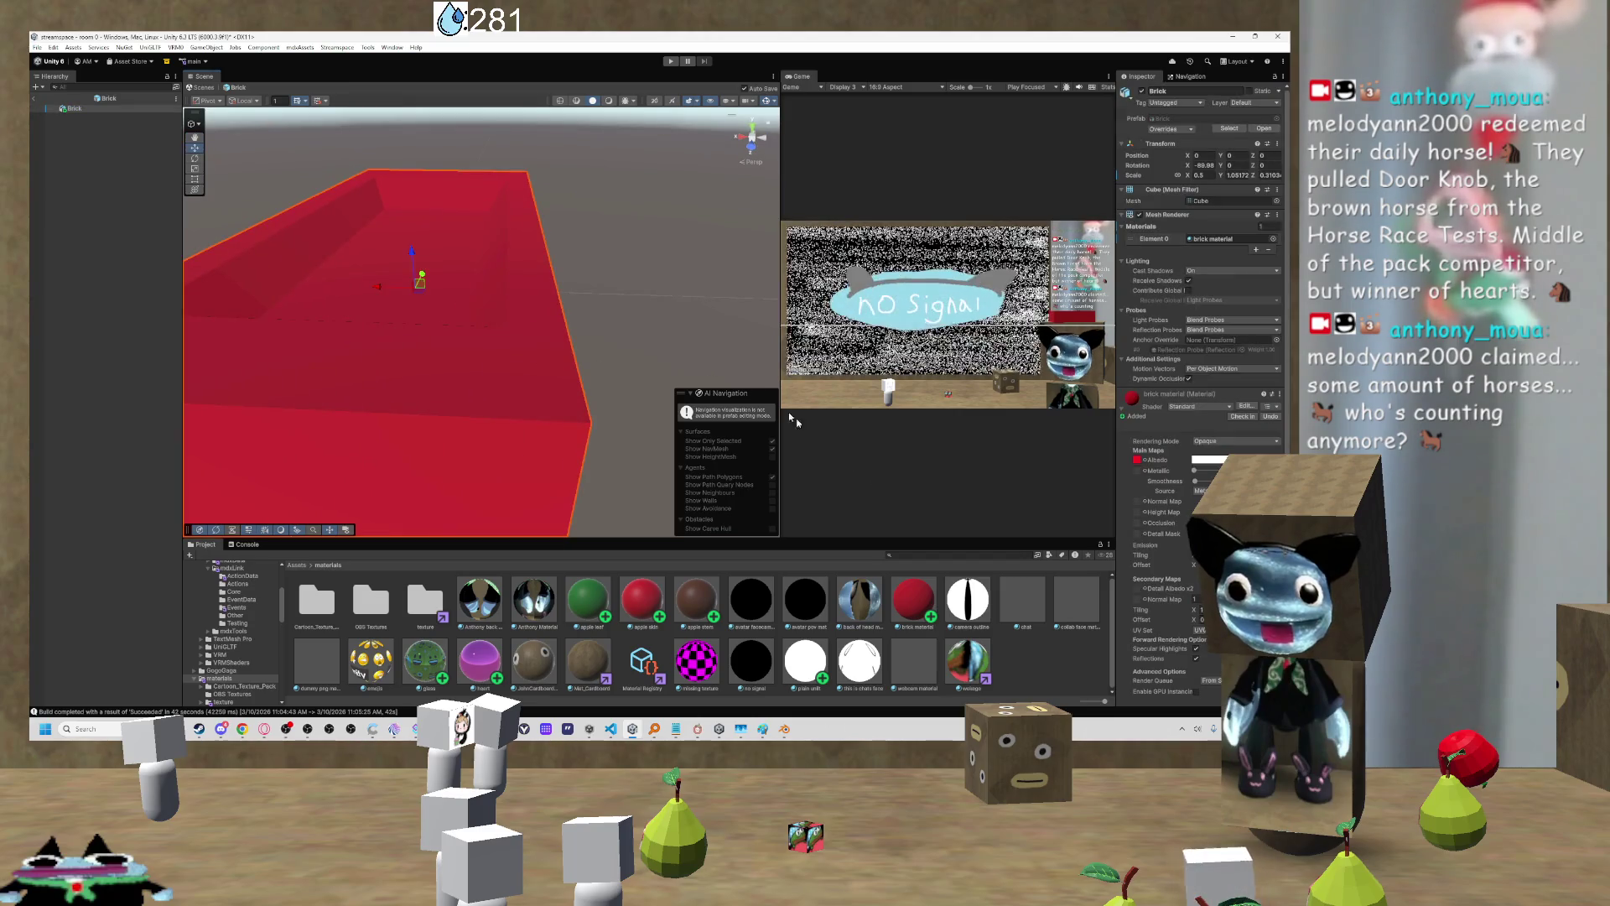
pyautogui.click(921, 596)
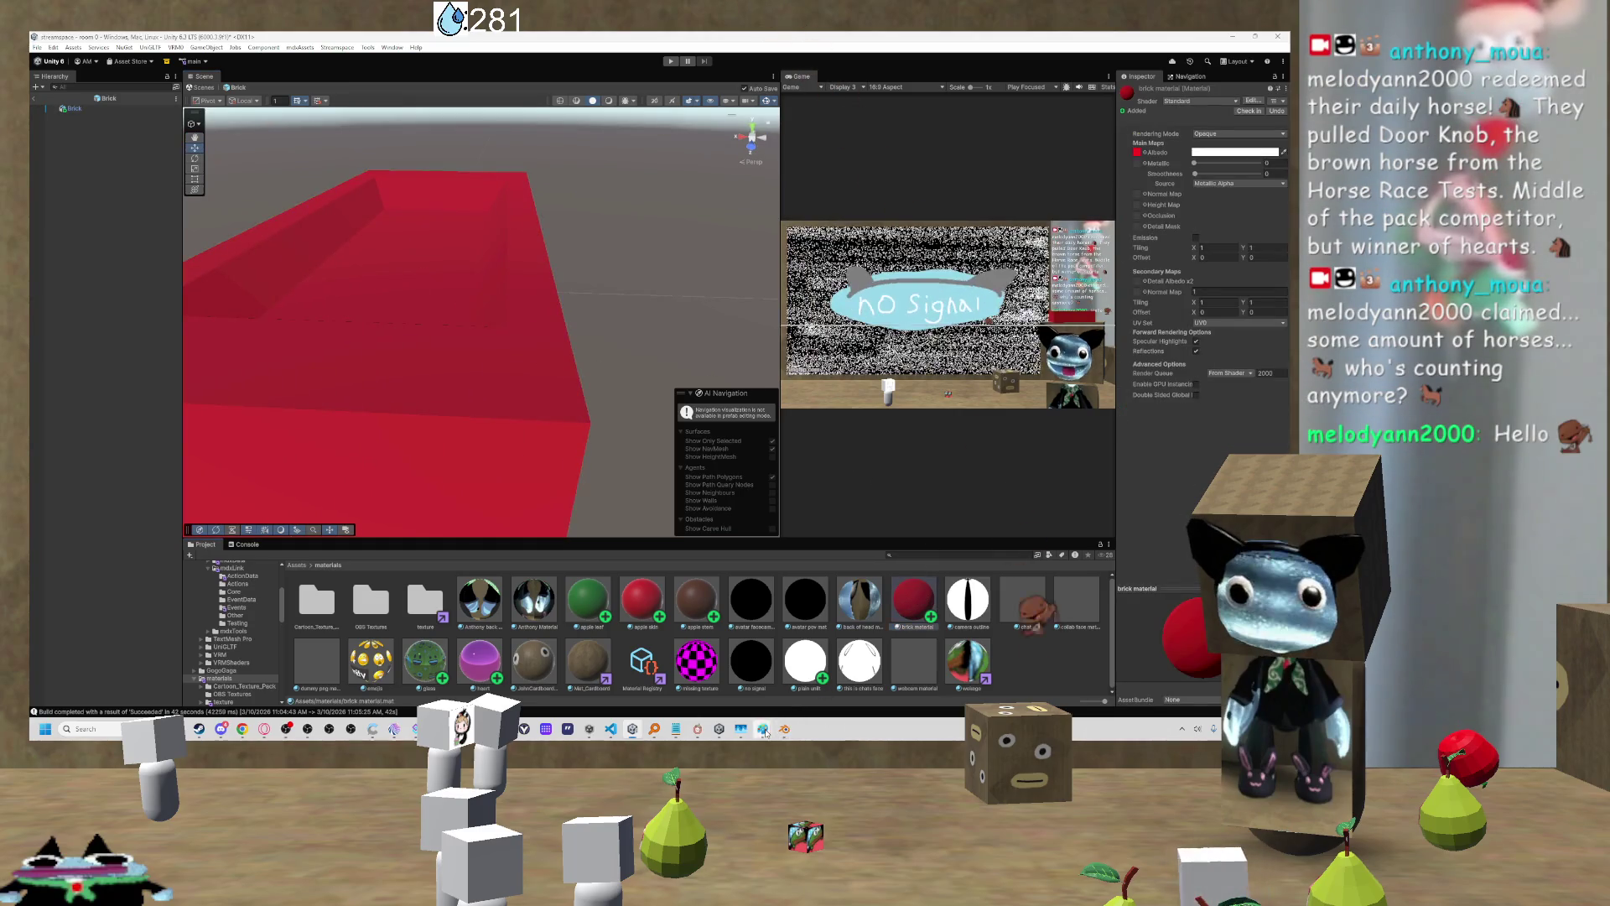
pyautogui.moveTo(762, 729)
pyautogui.click(855, 675)
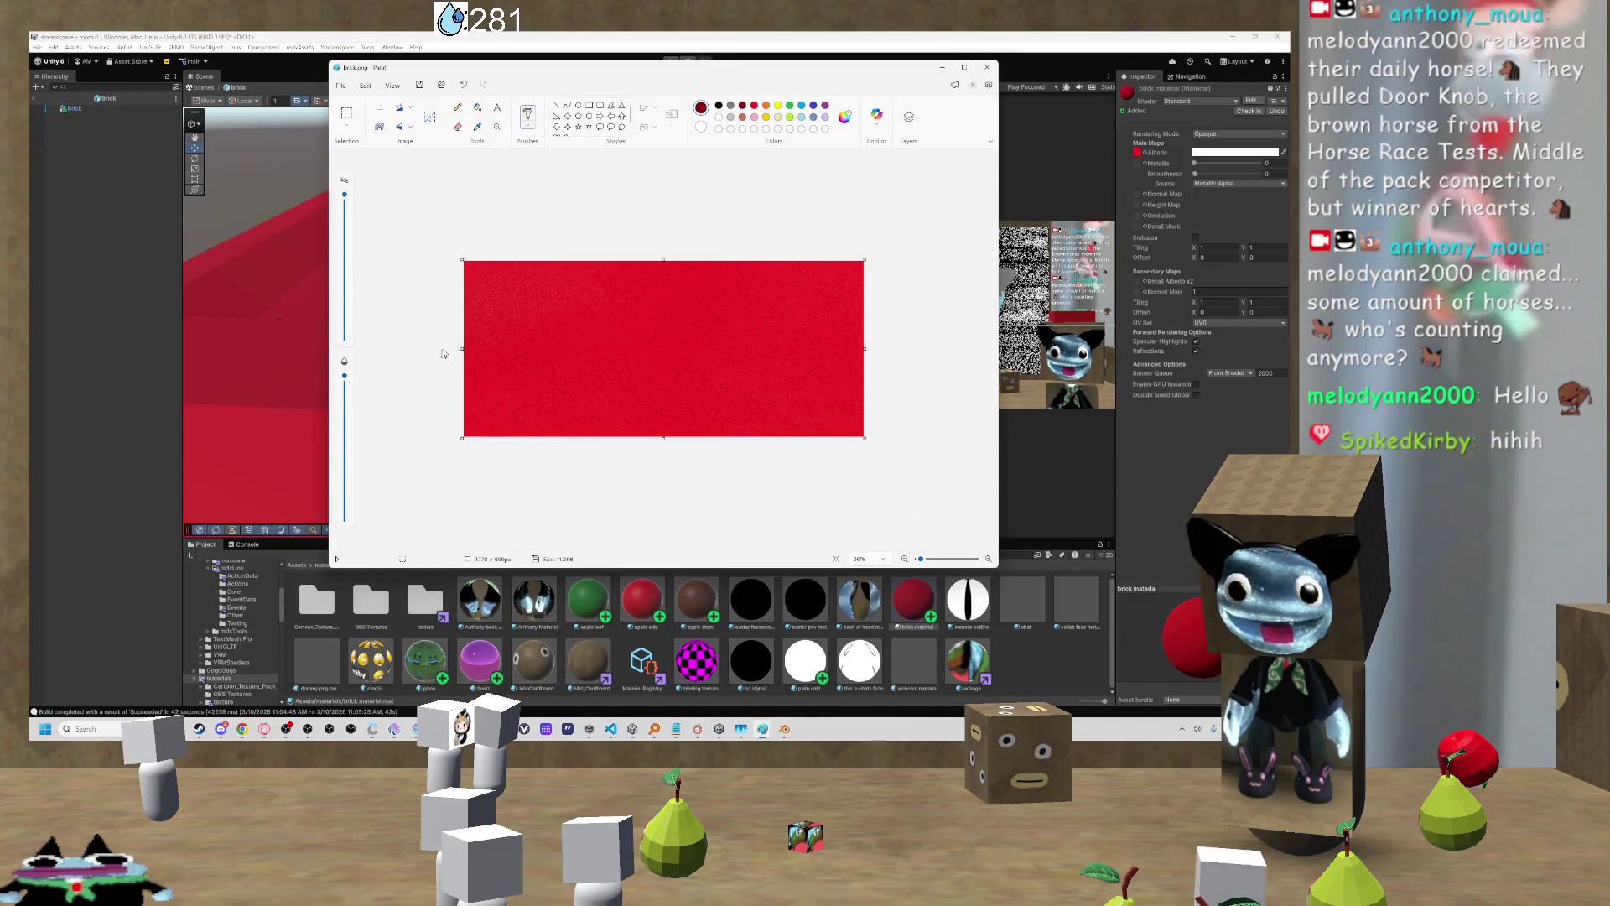
# Step: Draw a black brush smiley with two eyes and a mouth on the brick image, then return to Unity
pyautogui.click(718, 106)
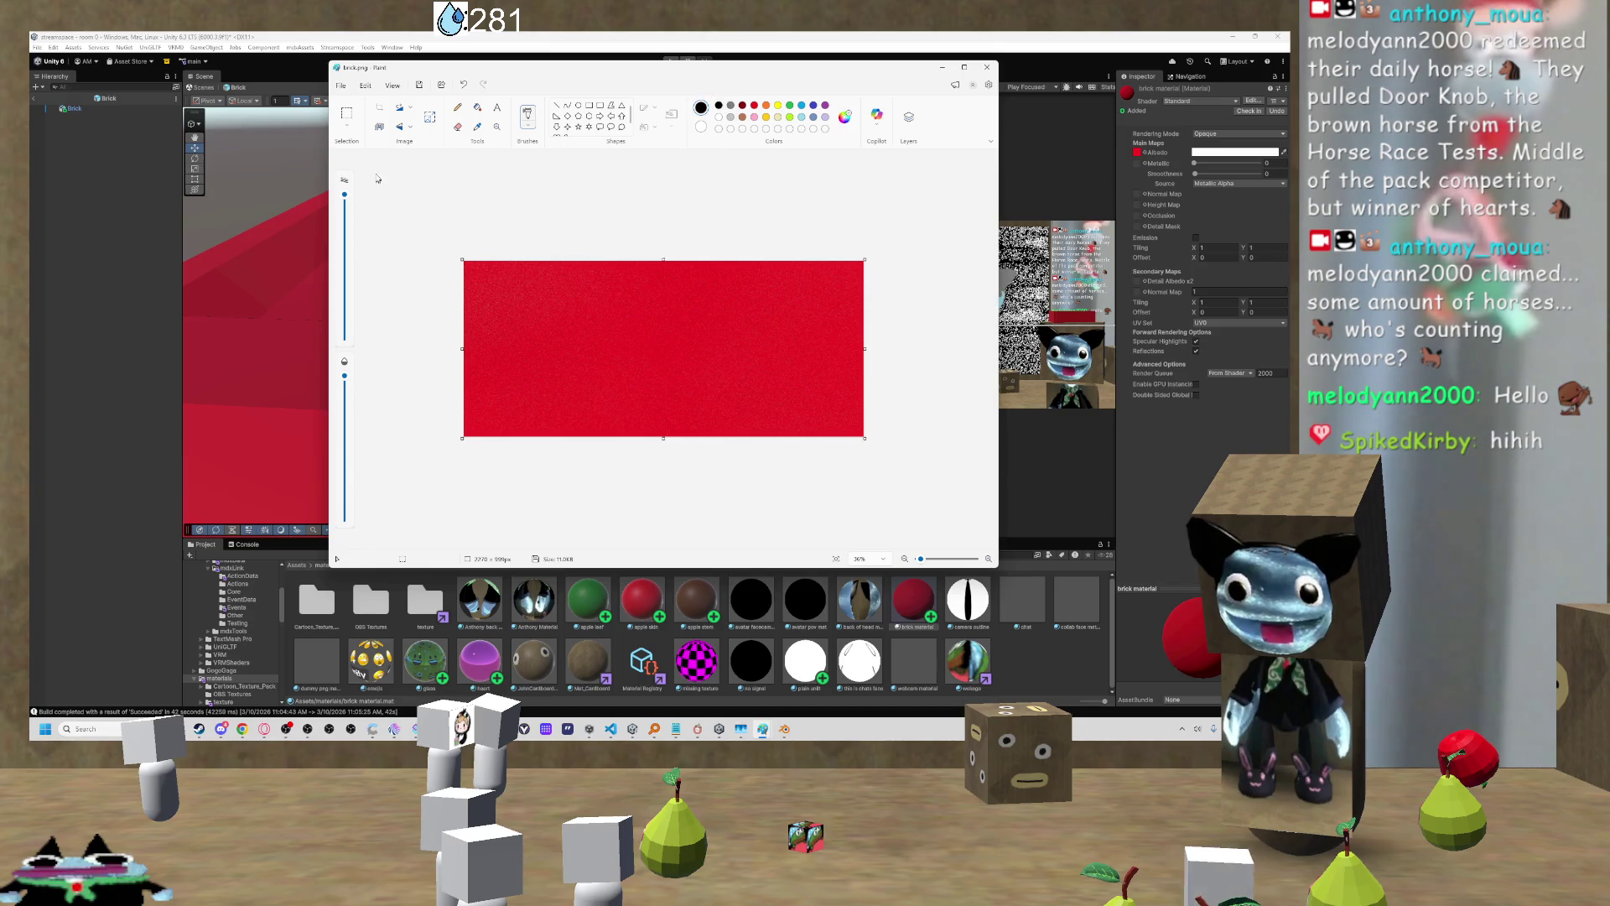
pyautogui.click(527, 122)
pyautogui.click(570, 252)
pyautogui.click(344, 333)
pyautogui.moveTo(631, 300); pyautogui.dragTo(630, 317)
pyautogui.moveTo(754, 291); pyautogui.dragTo(754, 313)
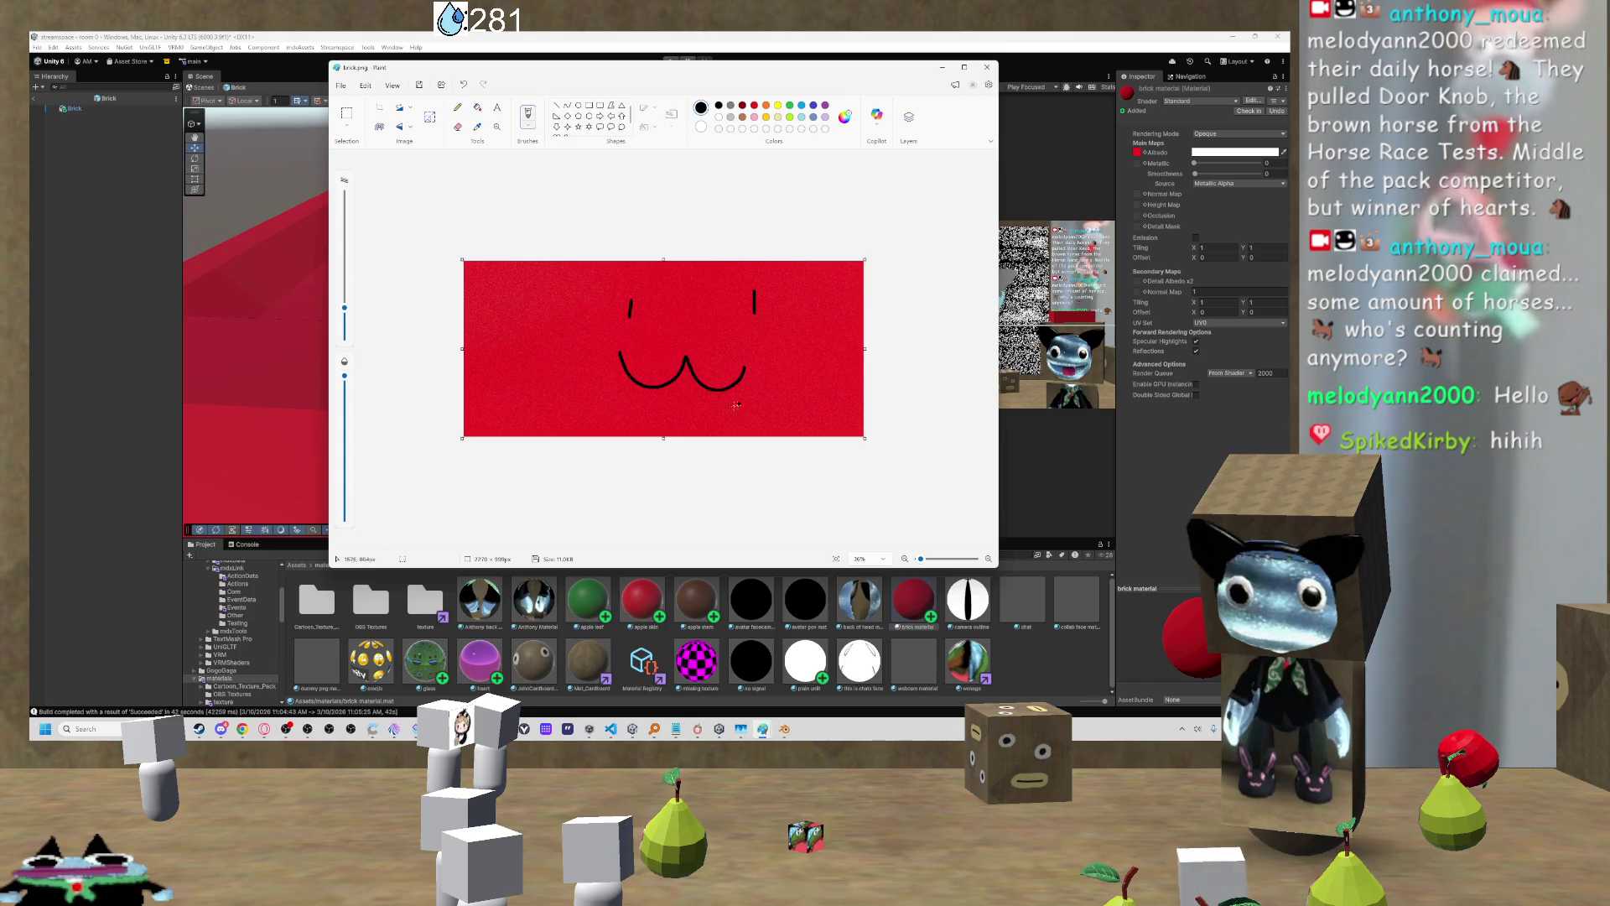
pyautogui.click(964, 581)
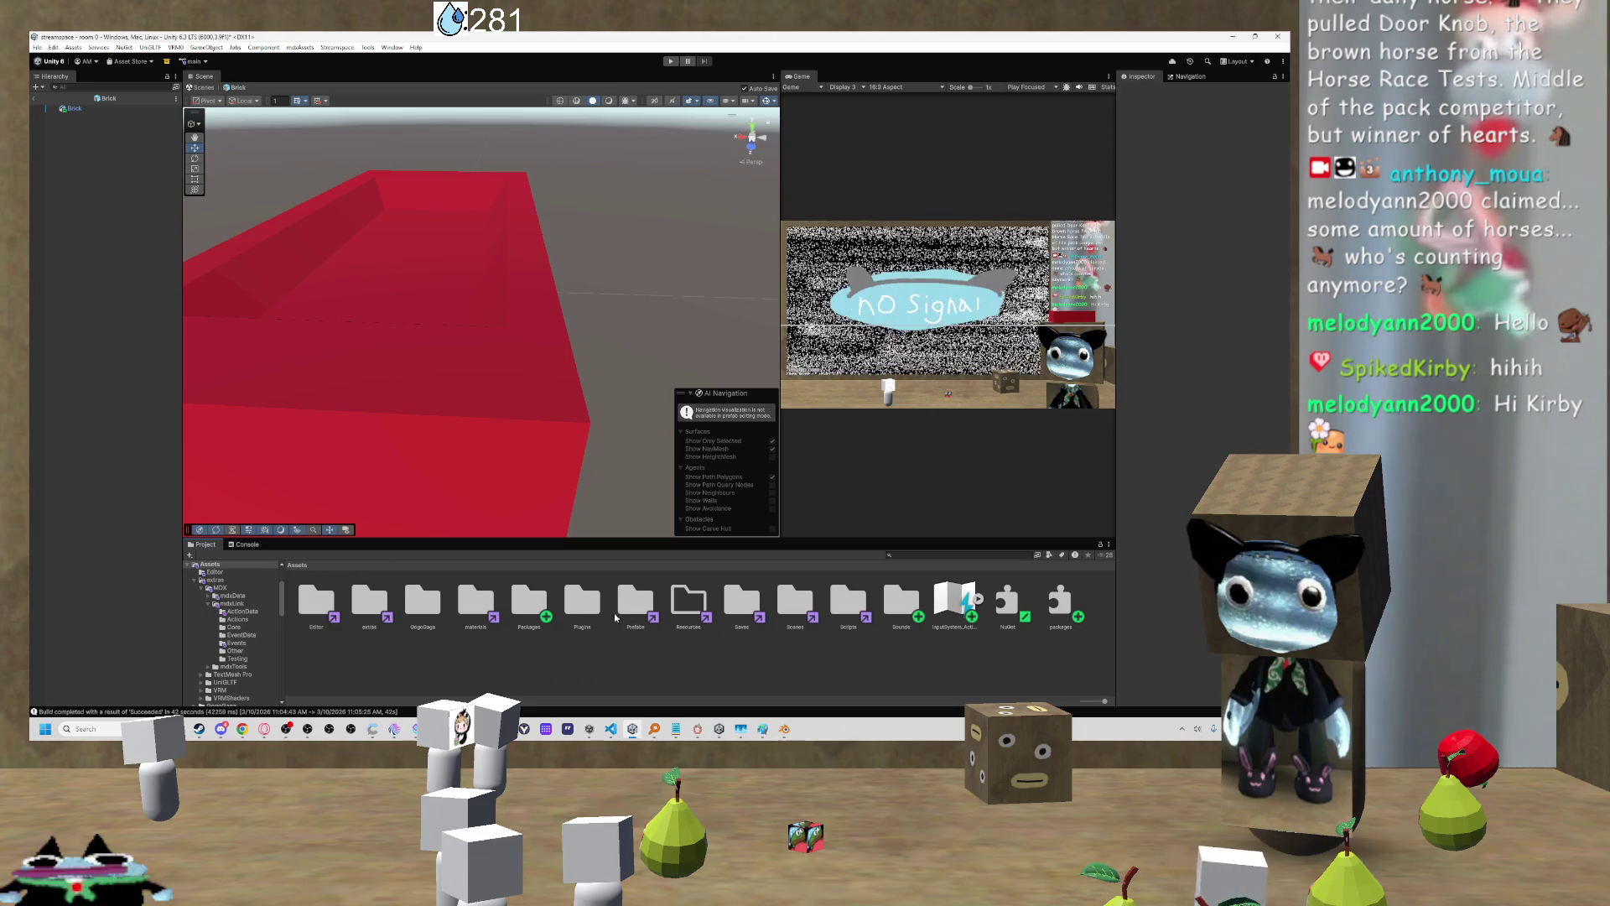
# Step: Delete the old brick texture from the materials > texture folder
pyautogui.doubleClick(475, 600)
pyautogui.doubleClick(419, 599)
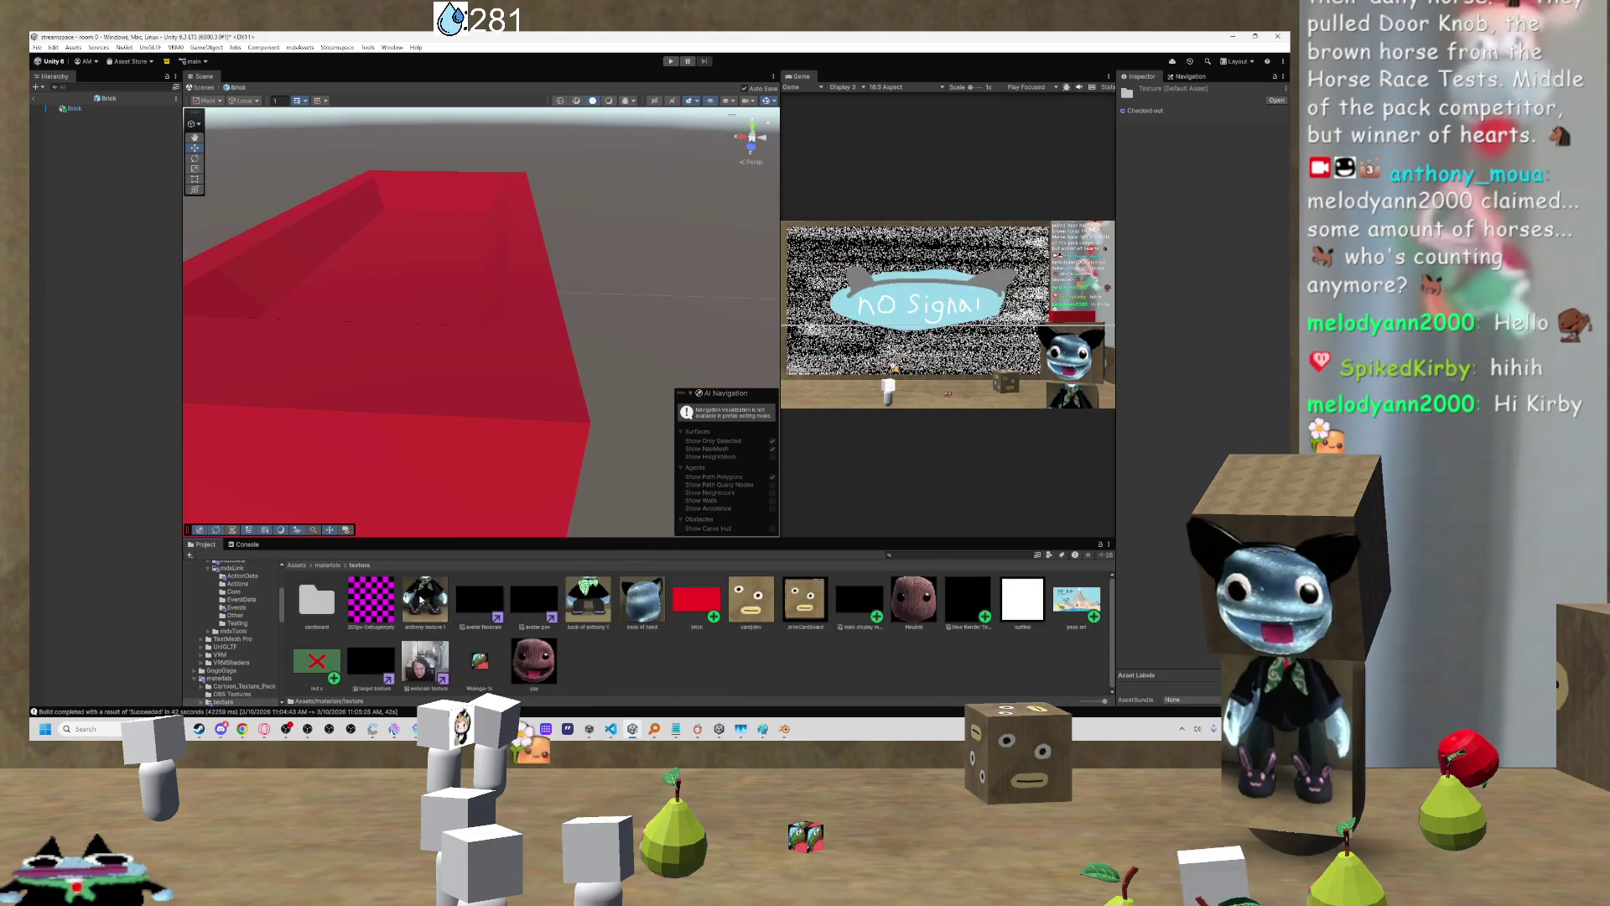
pyautogui.click(696, 599)
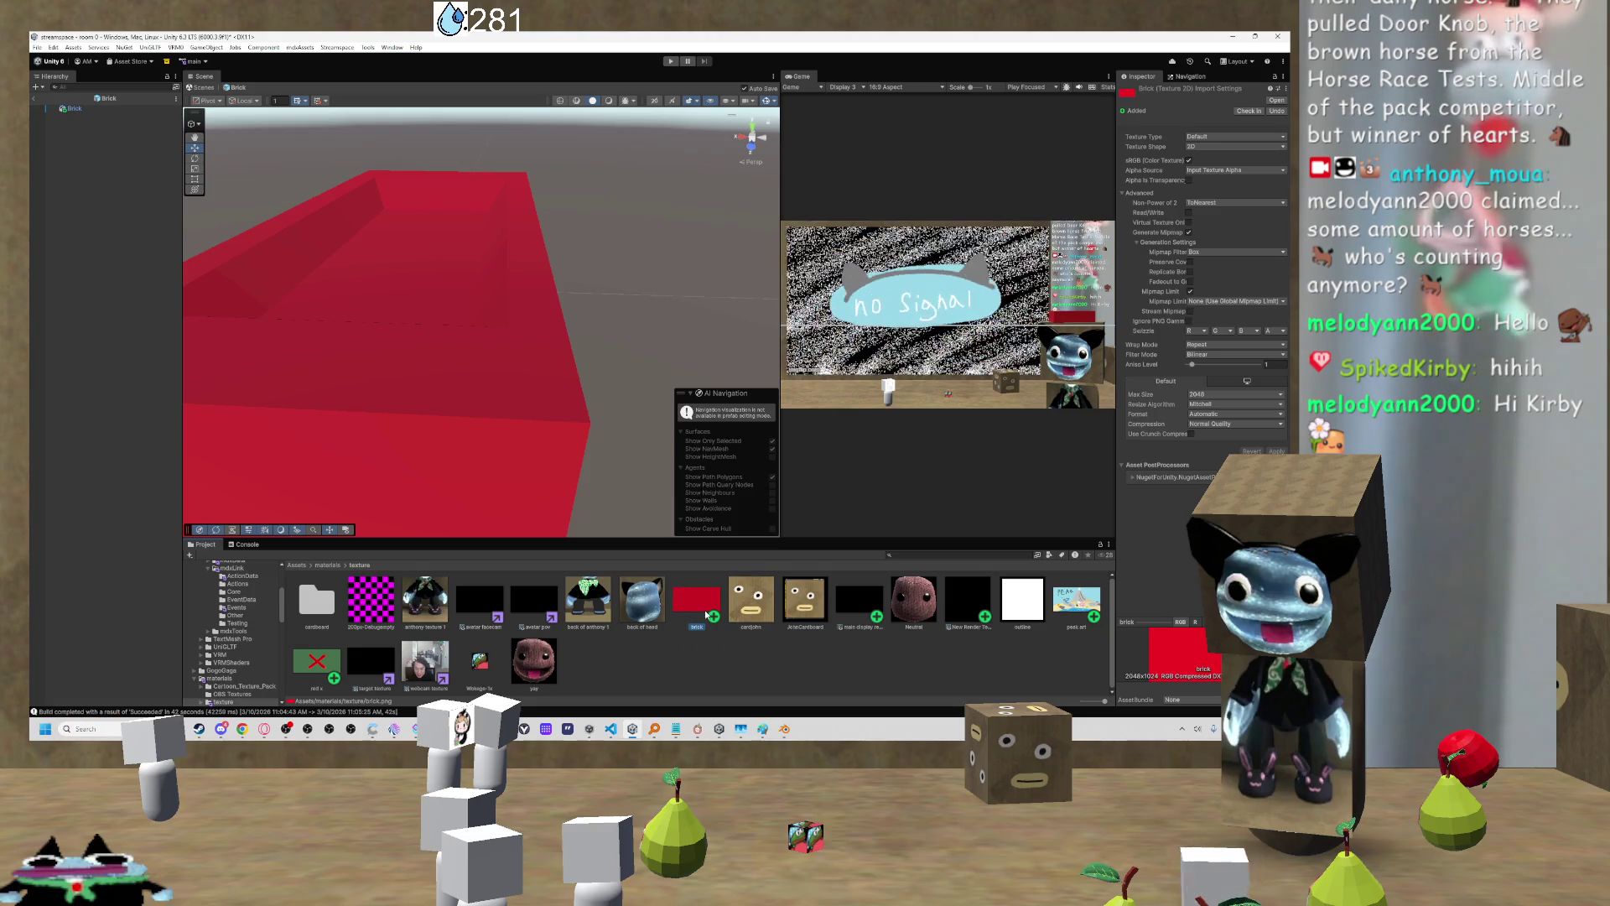
pyautogui.press('Delete')
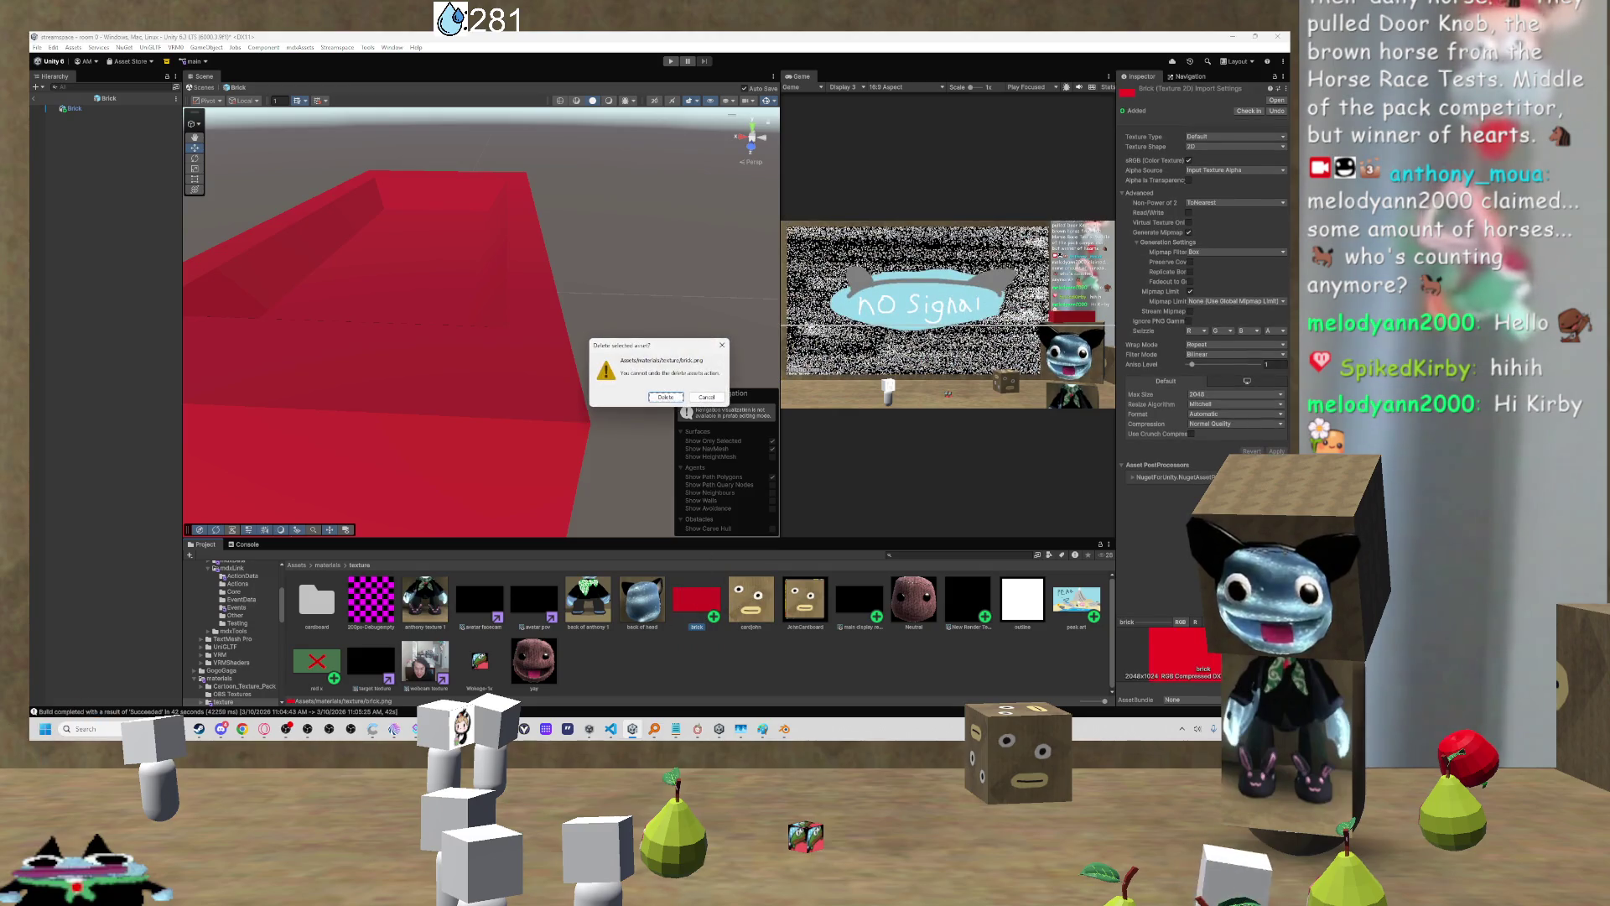
pyautogui.press('Return')
# Step: Import the edited brick.png from Downloads into the texture folder and view the box from above
pyautogui.moveTo(739, 728)
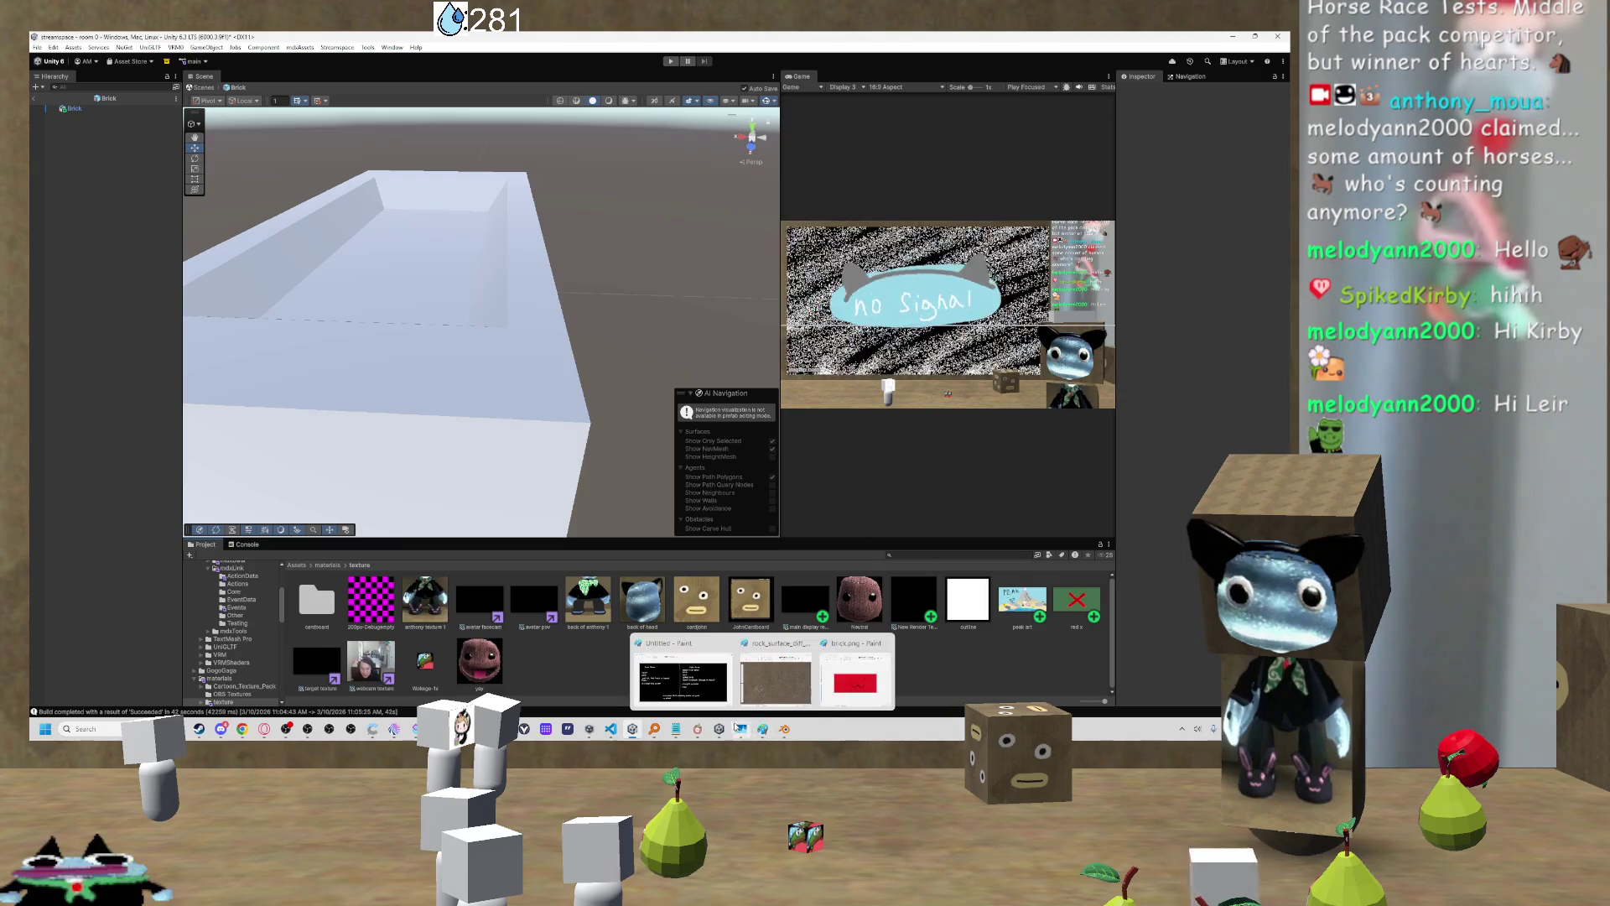
pyautogui.moveTo(177, 728)
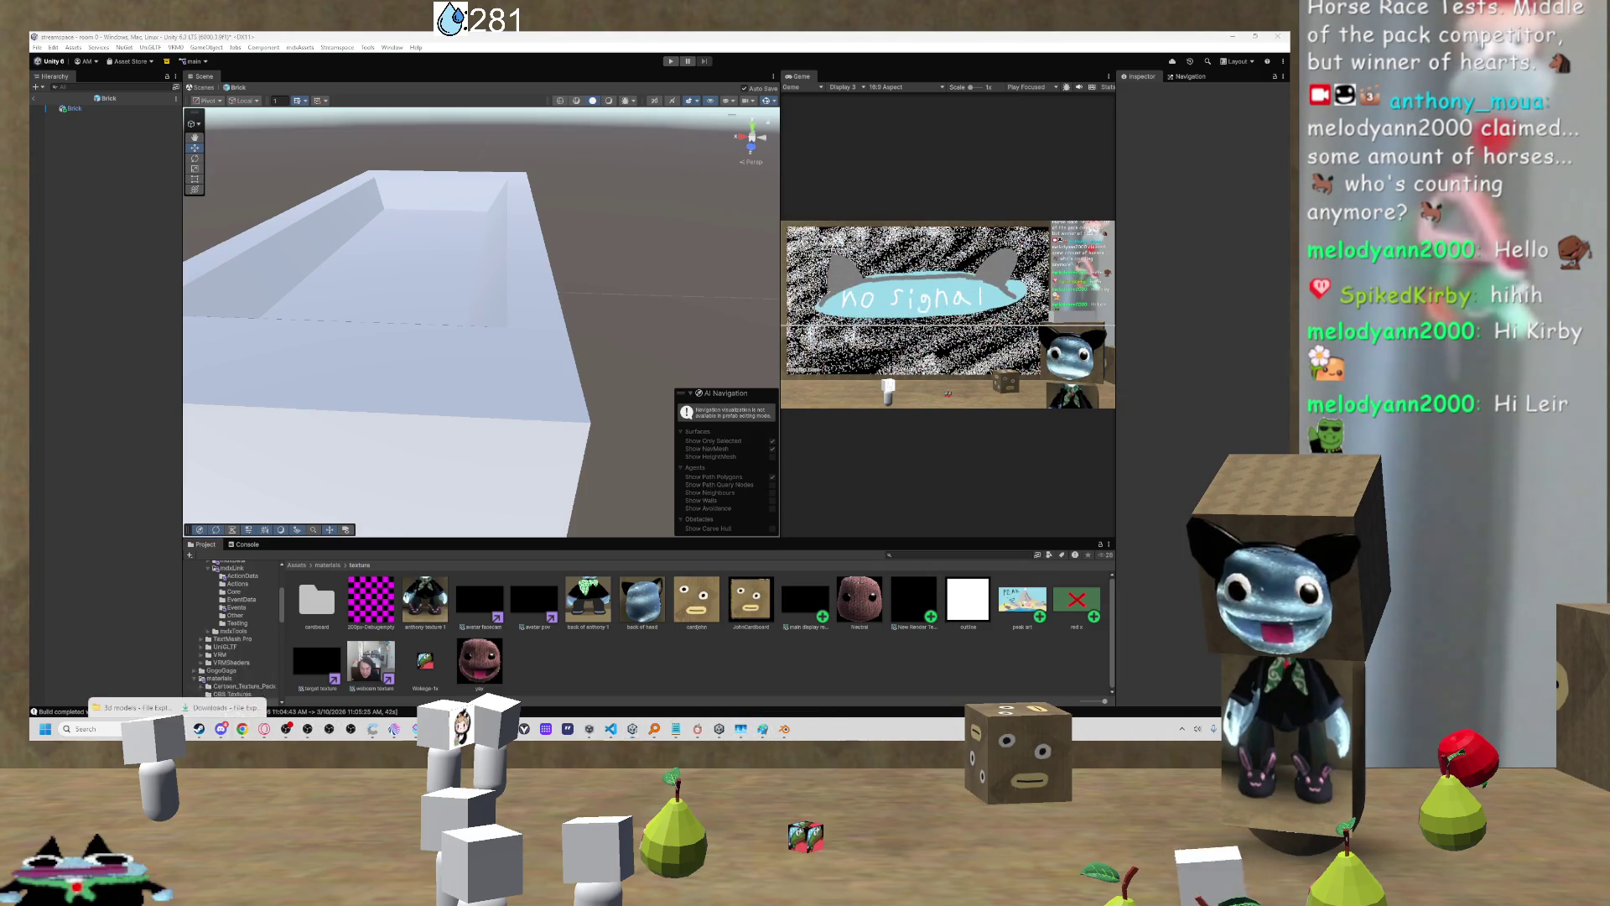
pyautogui.click(231, 685)
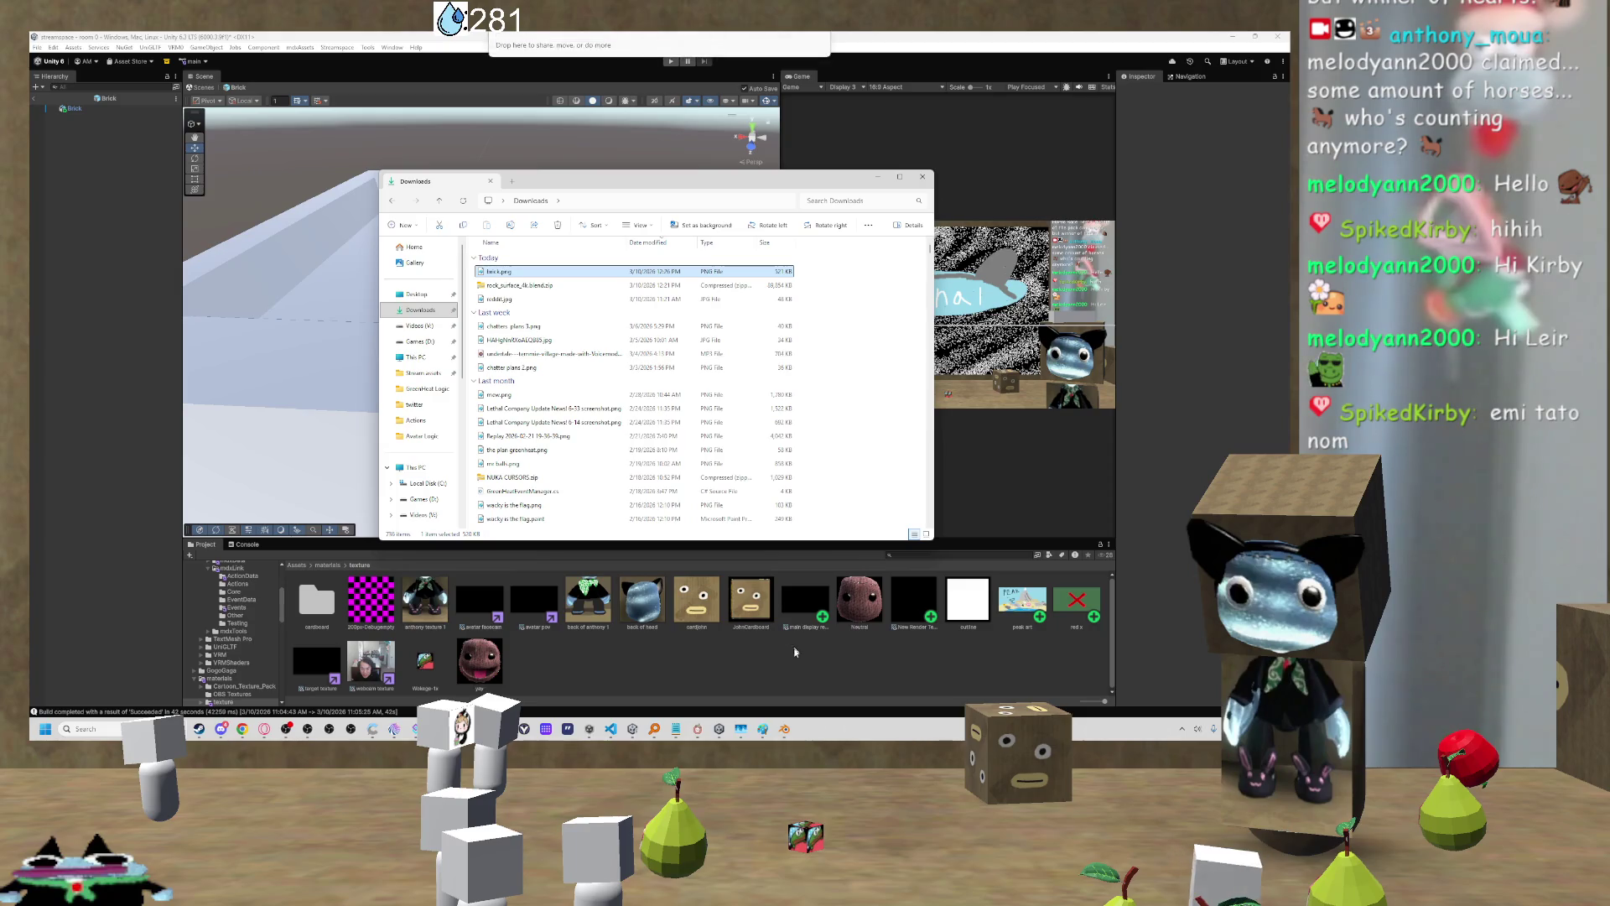
pyautogui.moveTo(795, 651); pyautogui.dragTo(801, 654)
pyautogui.click(877, 176)
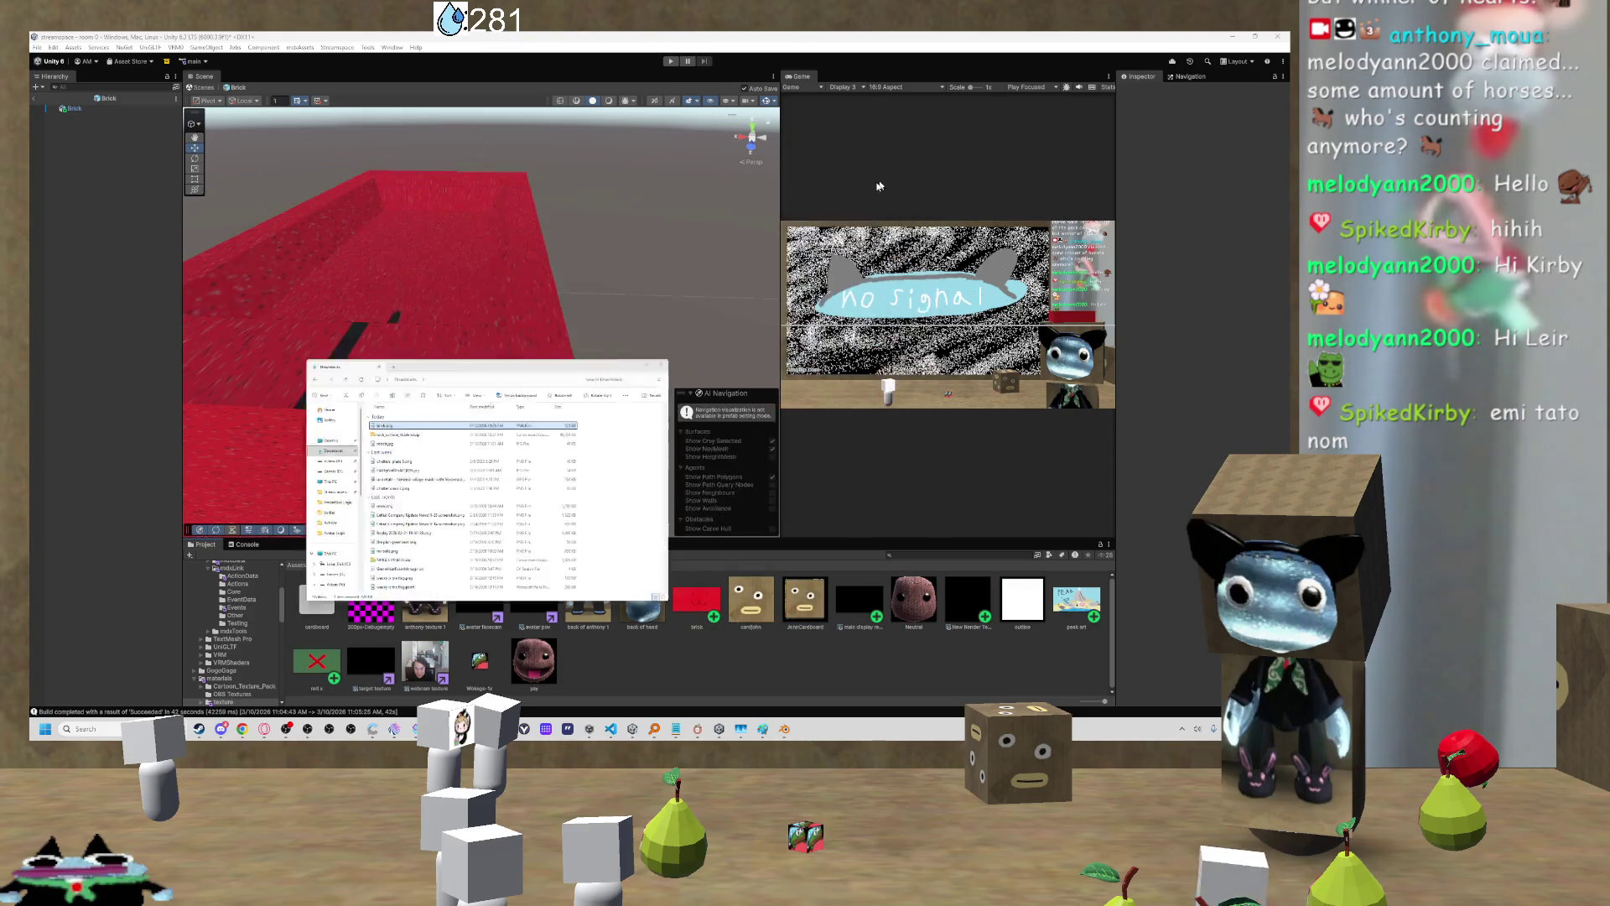
pyautogui.moveTo(406, 299)
pyautogui.mouseDown()
pyautogui.moveTo(294, 277)
pyautogui.moveTo(385, 269)
pyautogui.moveTo(556, 294)
pyautogui.mouseUp()
# Step: Orbit around the newly textured box from several sides, then show the brick texture's import settings
pyautogui.press('d')
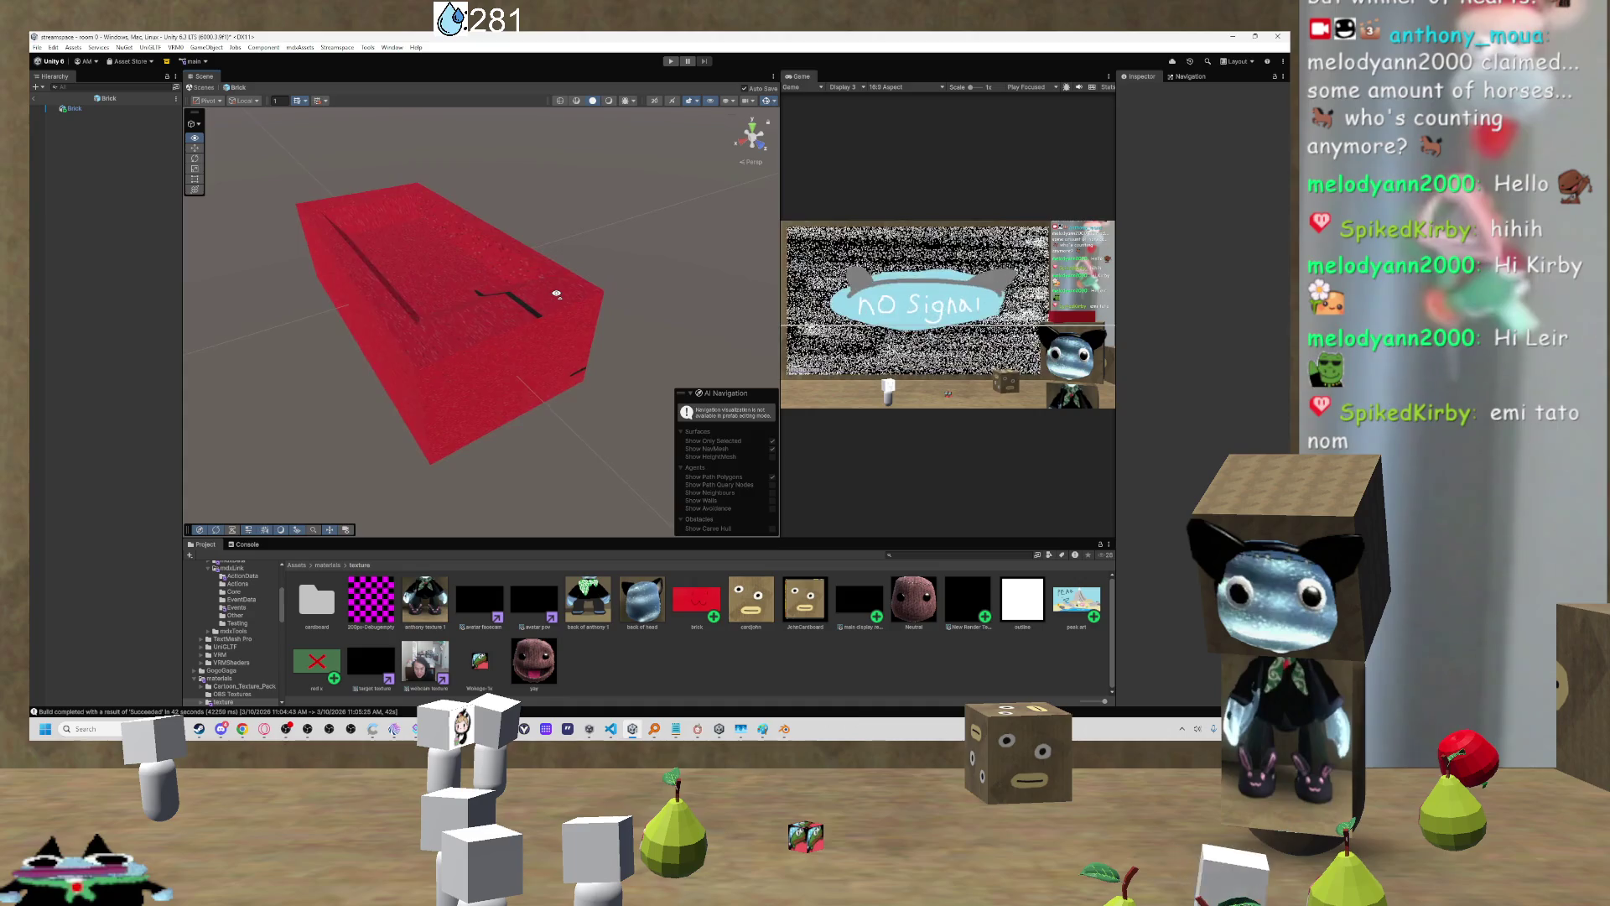
pyautogui.moveTo(551, 291)
pyautogui.mouseDown()
pyautogui.moveTo(545, 273)
pyautogui.moveTo(516, 271)
pyautogui.mouseUp()
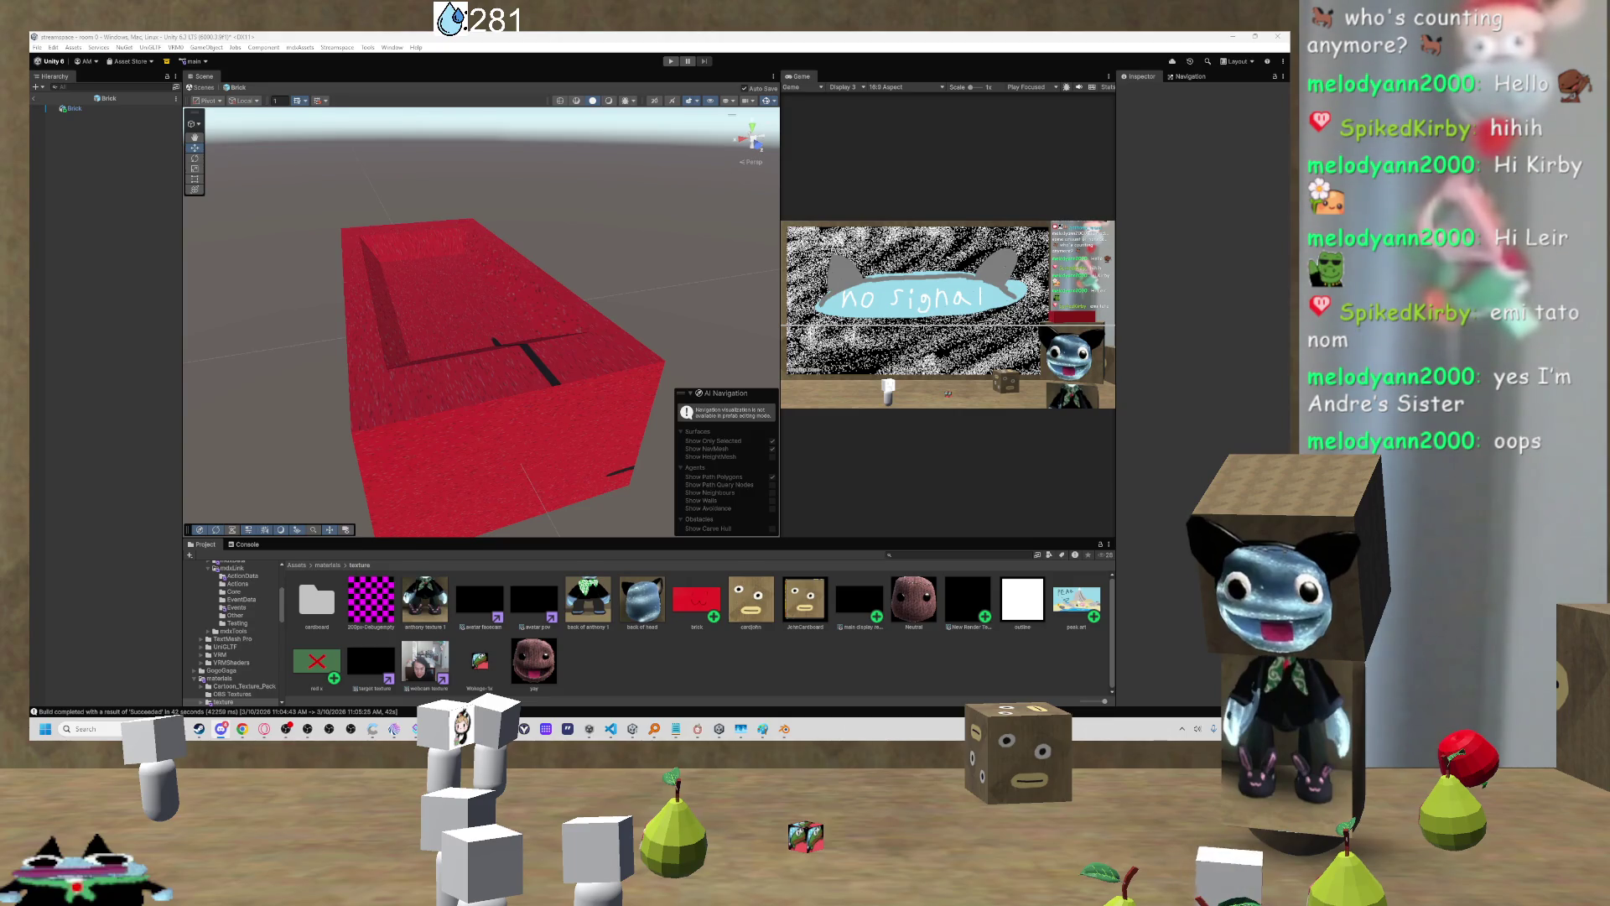
pyautogui.moveTo(503, 260)
pyautogui.mouseDown()
pyautogui.moveTo(514, 251)
pyautogui.moveTo(492, 366)
pyautogui.moveTo(433, 301)
pyautogui.moveTo(442, 259)
pyautogui.moveTo(355, 273)
pyautogui.moveTo(295, 194)
pyautogui.mouseUp()
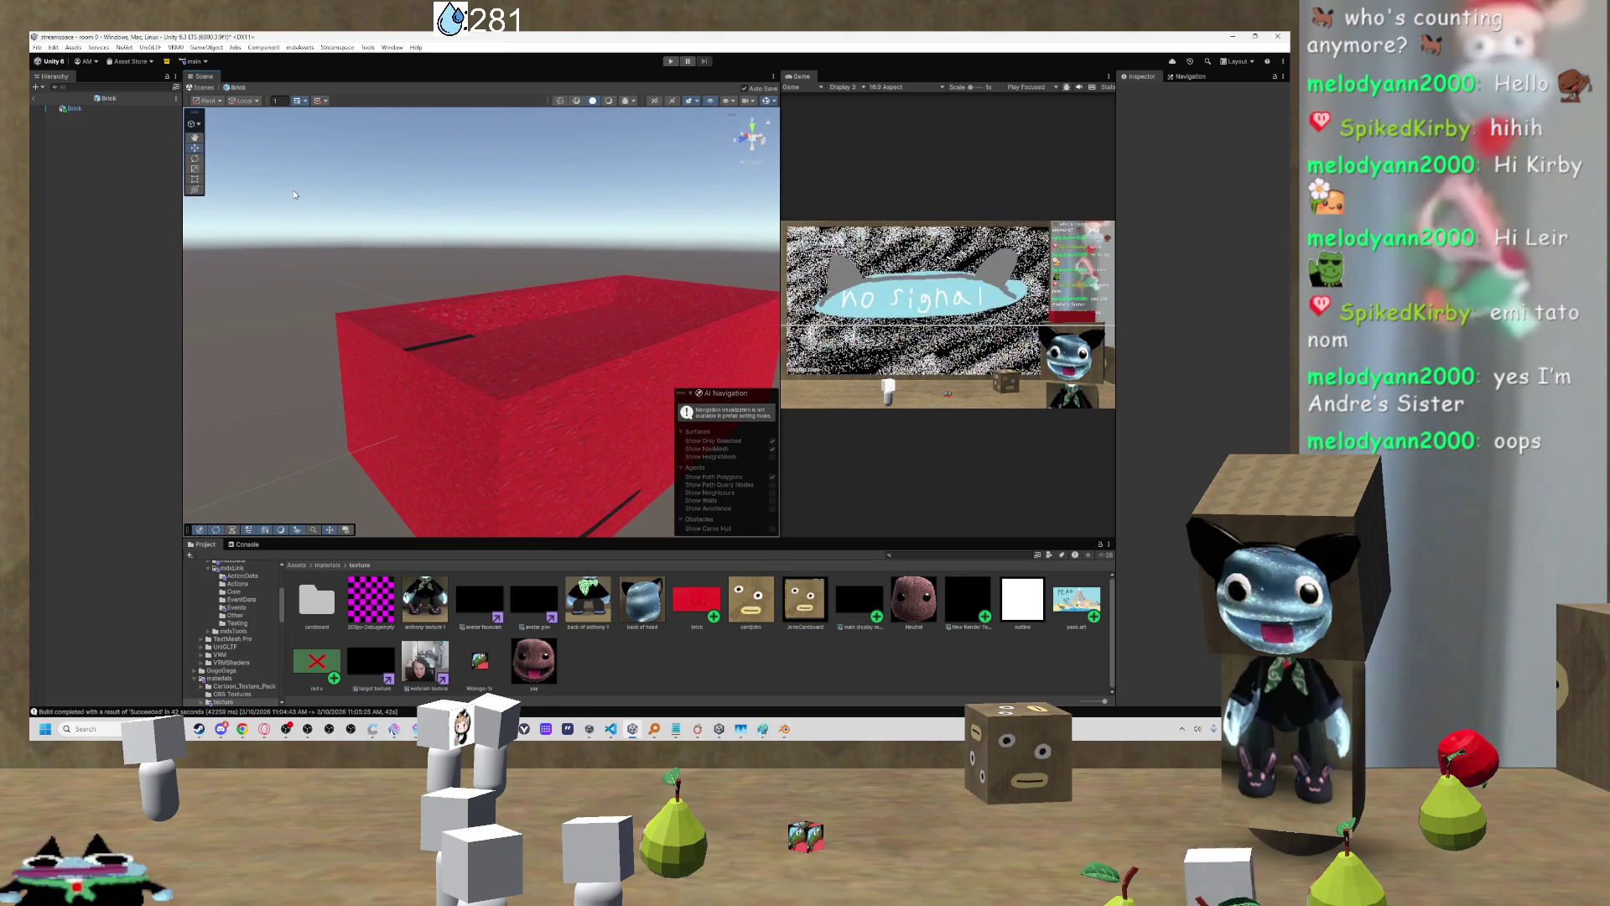
pyautogui.moveTo(315, 247)
pyautogui.mouseDown()
pyautogui.moveTo(524, 298)
pyautogui.moveTo(445, 294)
pyautogui.moveTo(313, 348)
pyautogui.moveTo(446, 370)
pyautogui.moveTo(550, 349)
pyautogui.moveTo(738, 365)
pyautogui.mouseUp()
pyautogui.click(694, 595)
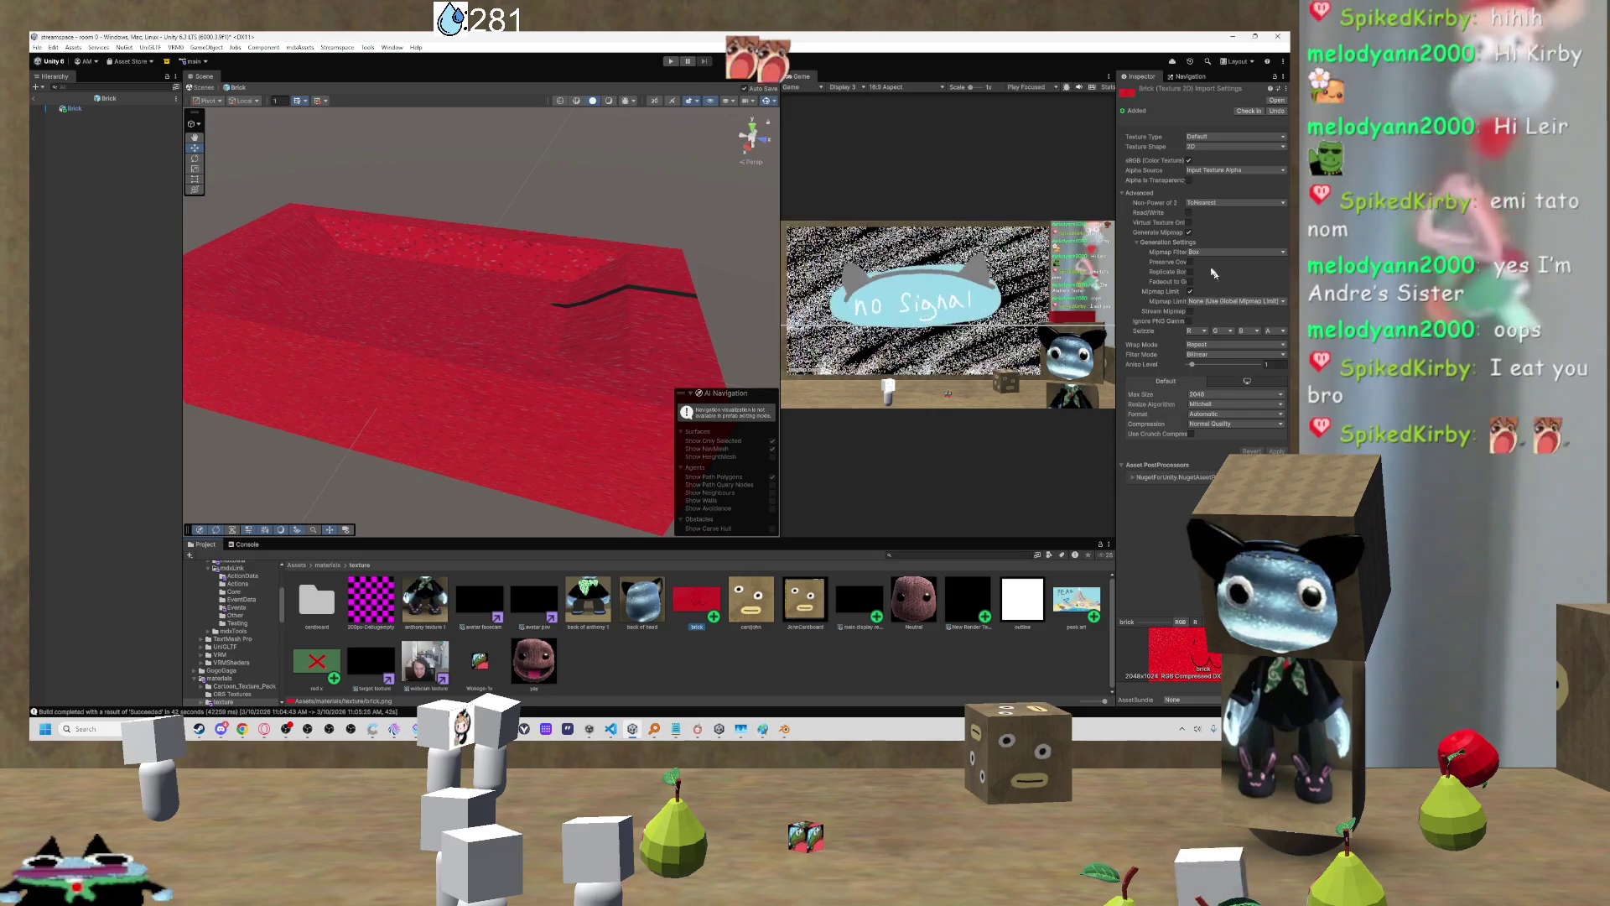
# Step: Widen the Inspector holding the import settings and bring brick.png back up in Paint
pyautogui.moveTo(1117, 265); pyautogui.dragTo(939, 243)
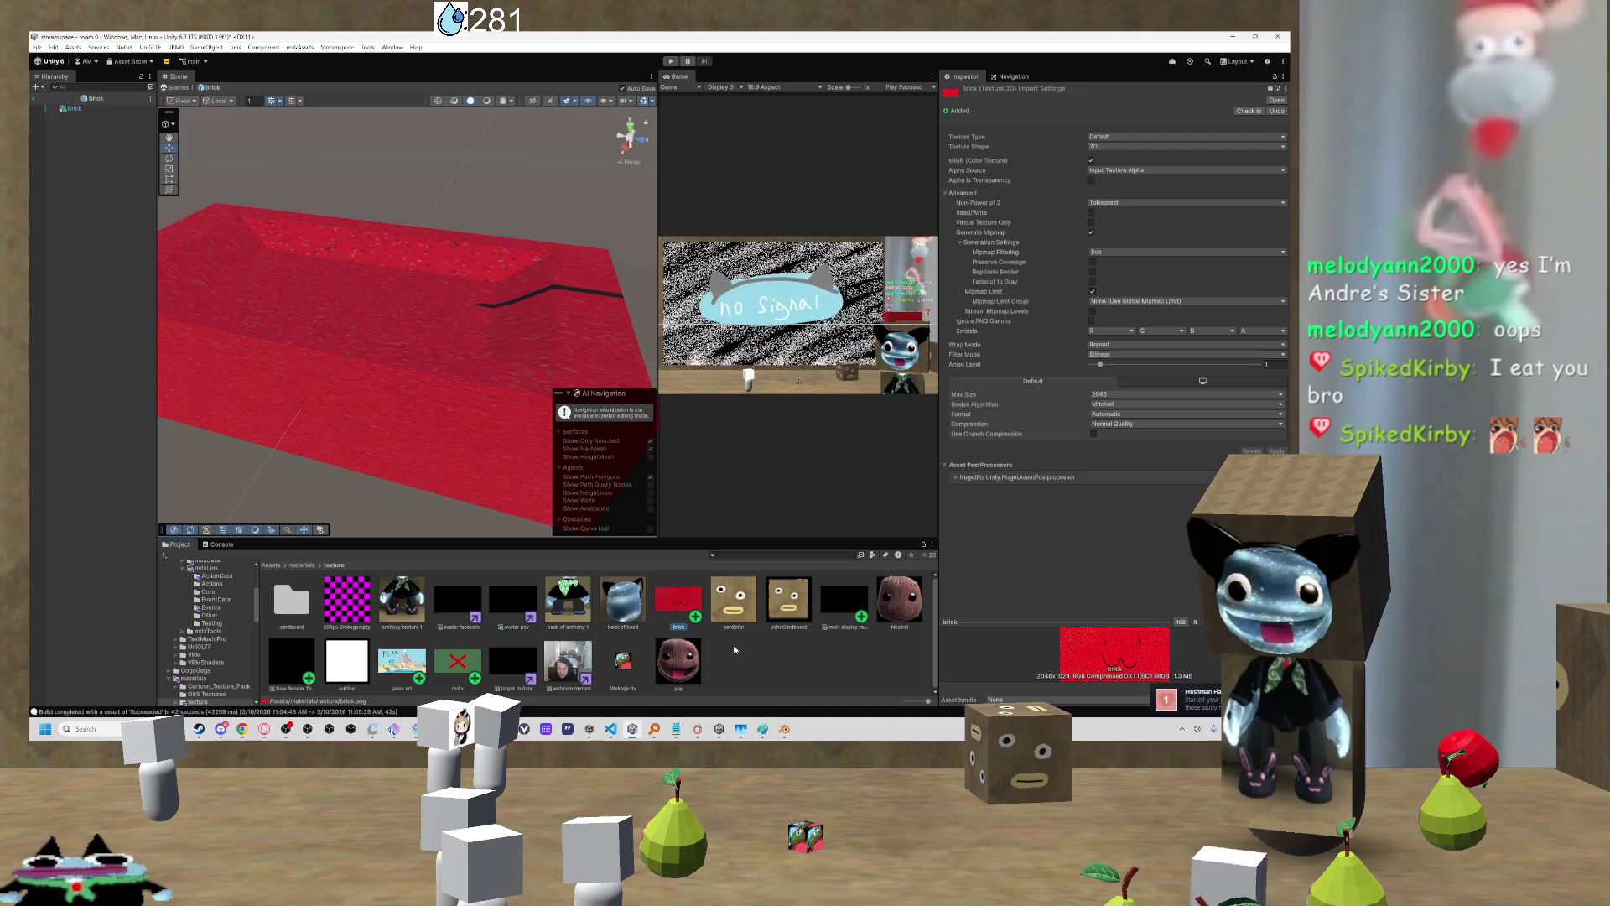
pyautogui.moveTo(771, 729)
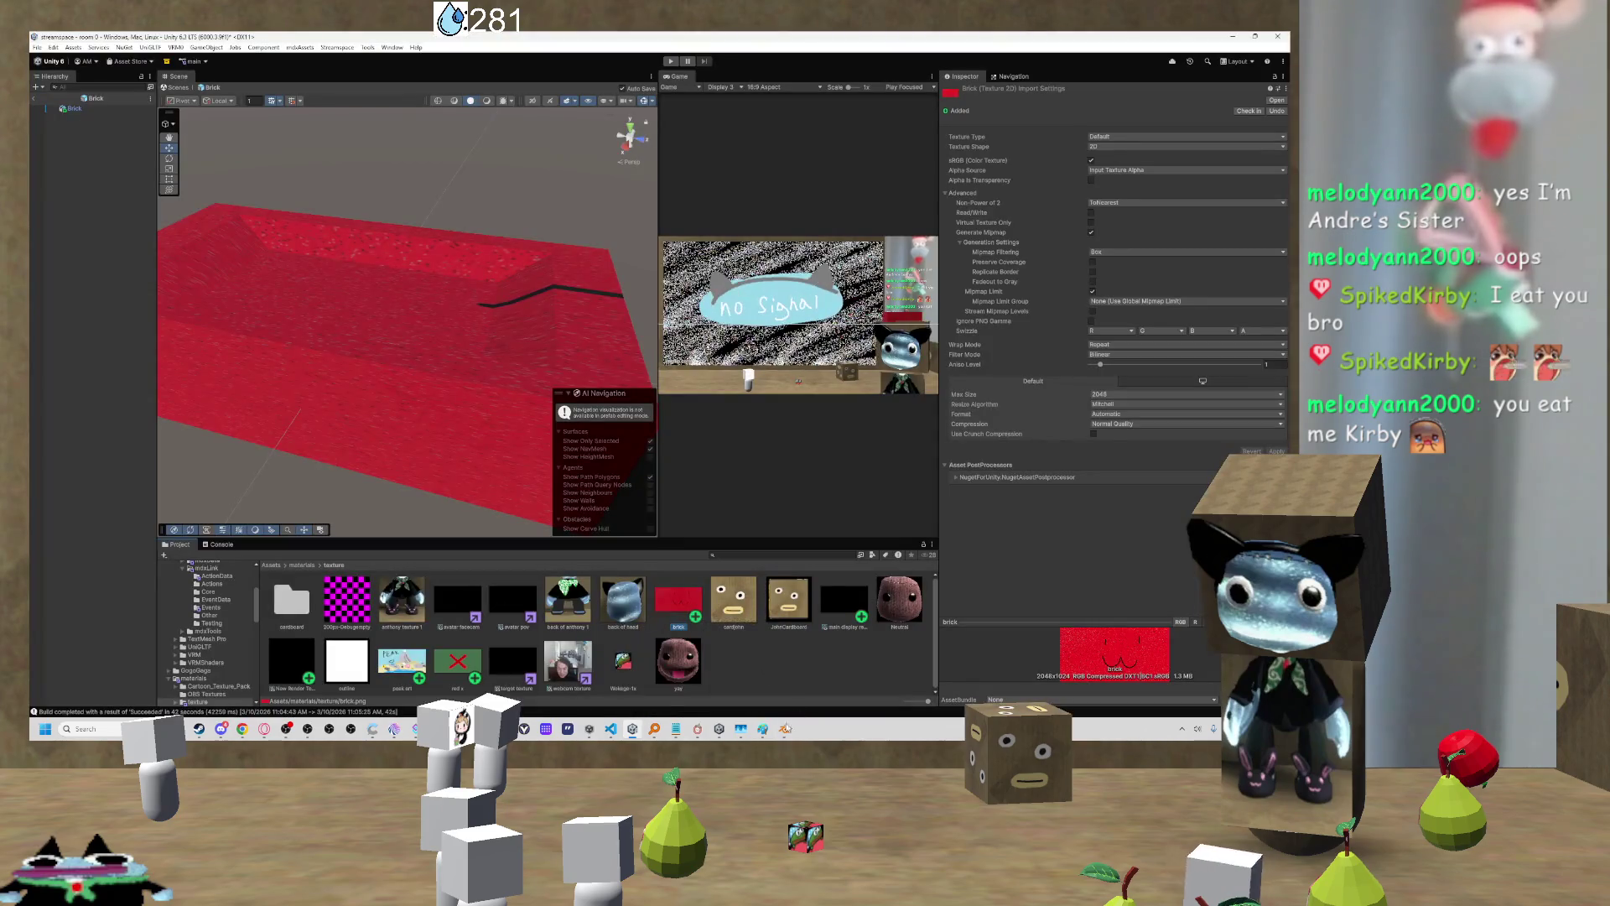
pyautogui.click(851, 671)
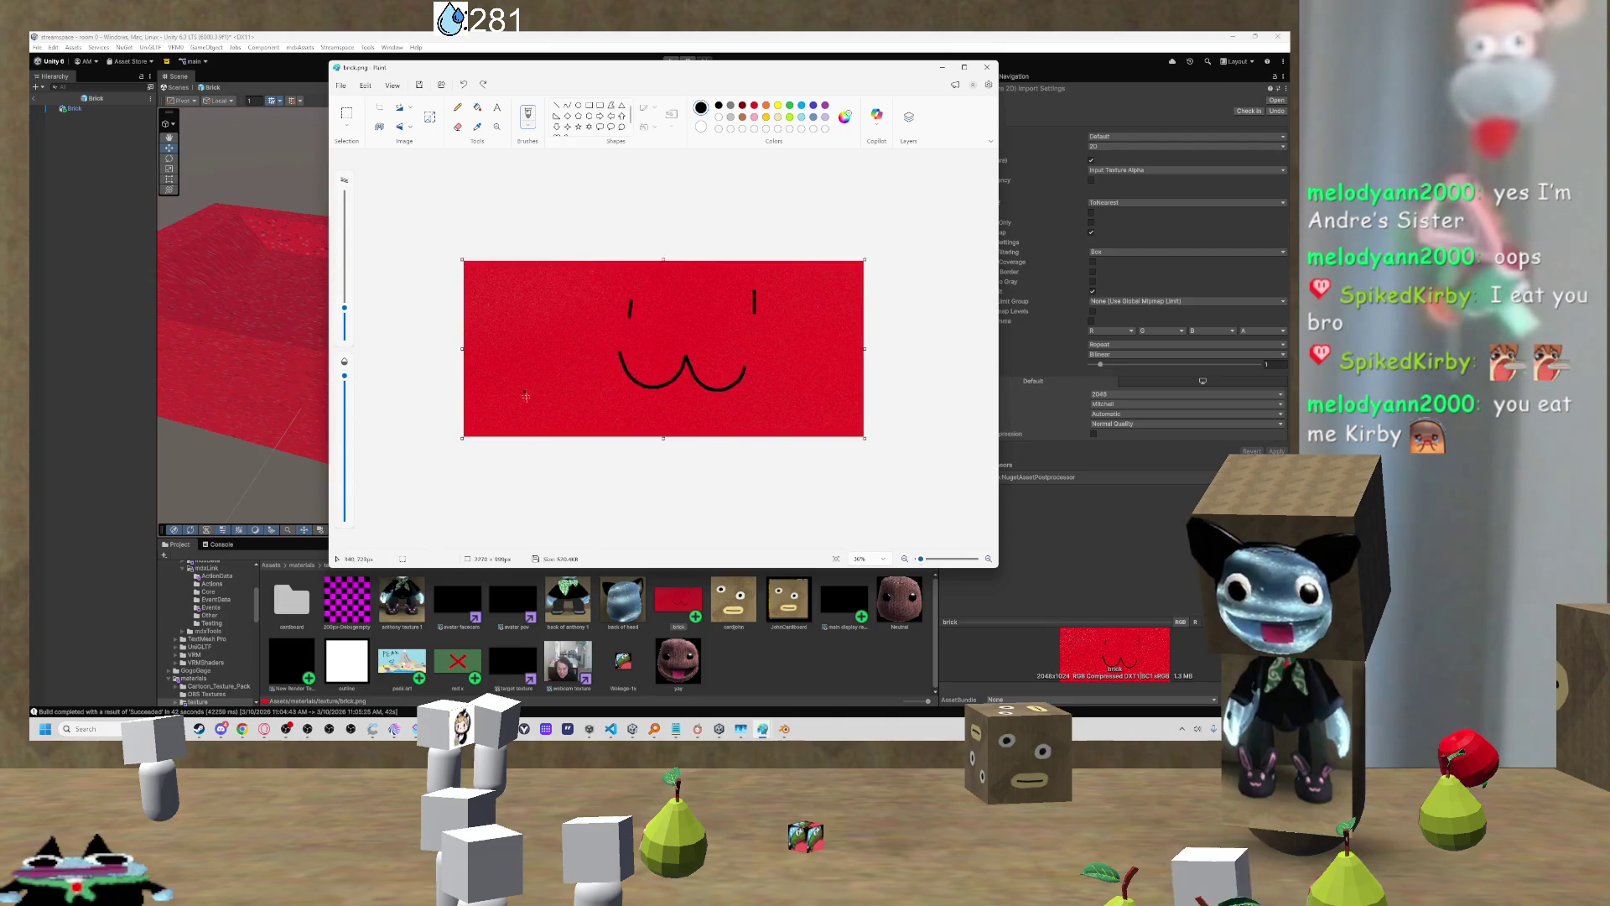
# Step: Undo and redo the mouth stroke with Ctrl+Z/Ctrl+Y, then switch to the YouTube Textures tutorial
pyautogui.hotkey('ctrl', 'z')
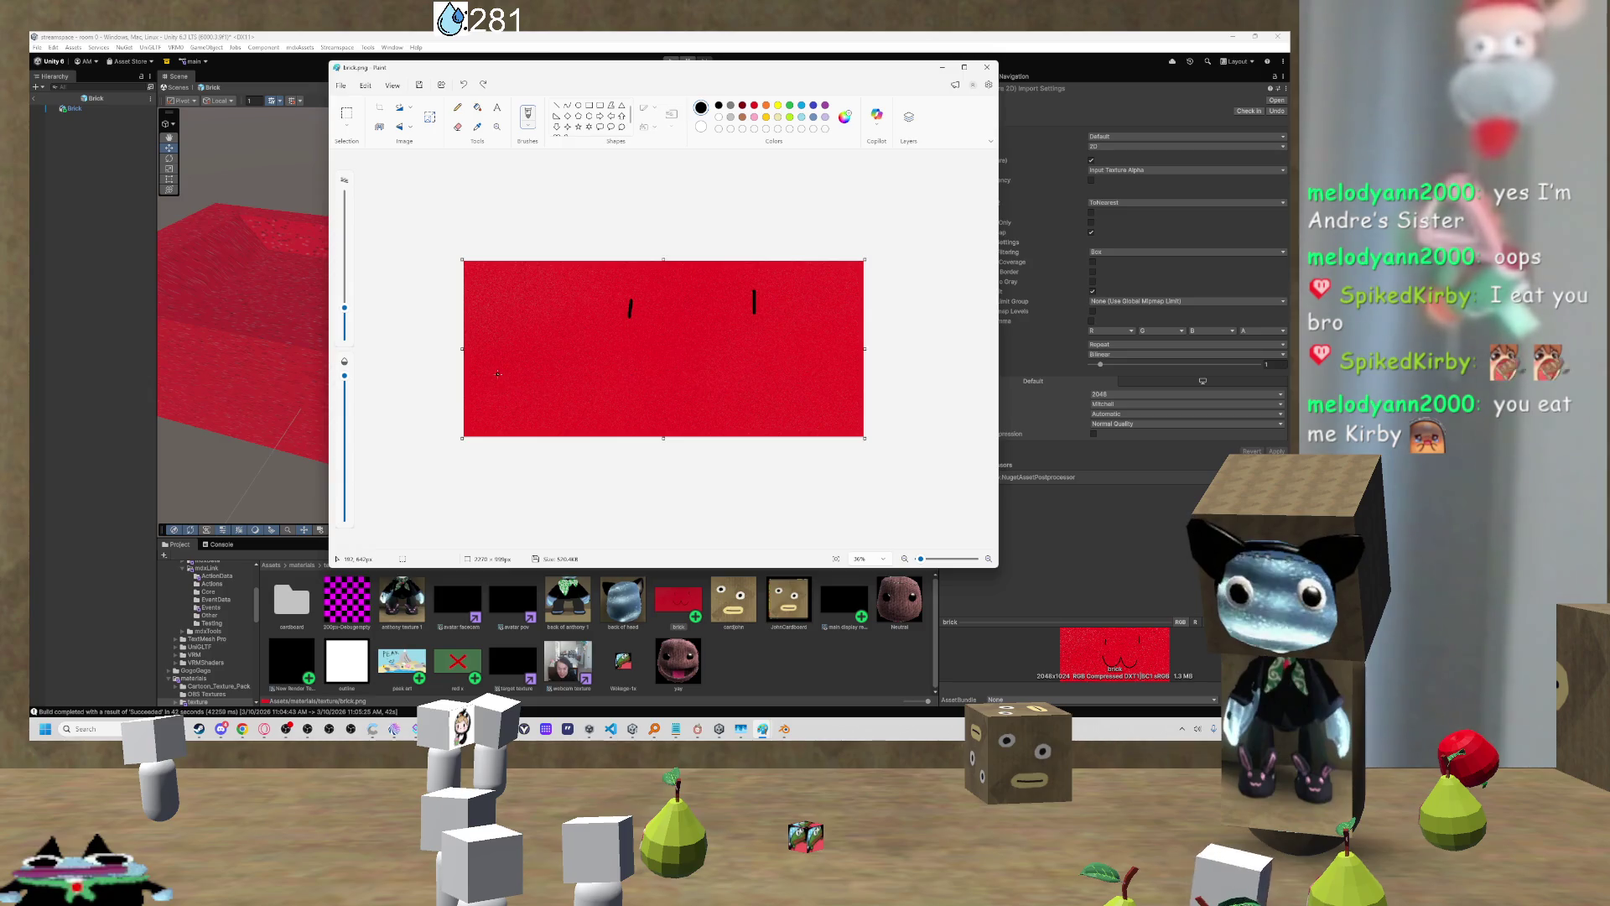
pyautogui.hotkey('ctrl', 'y')
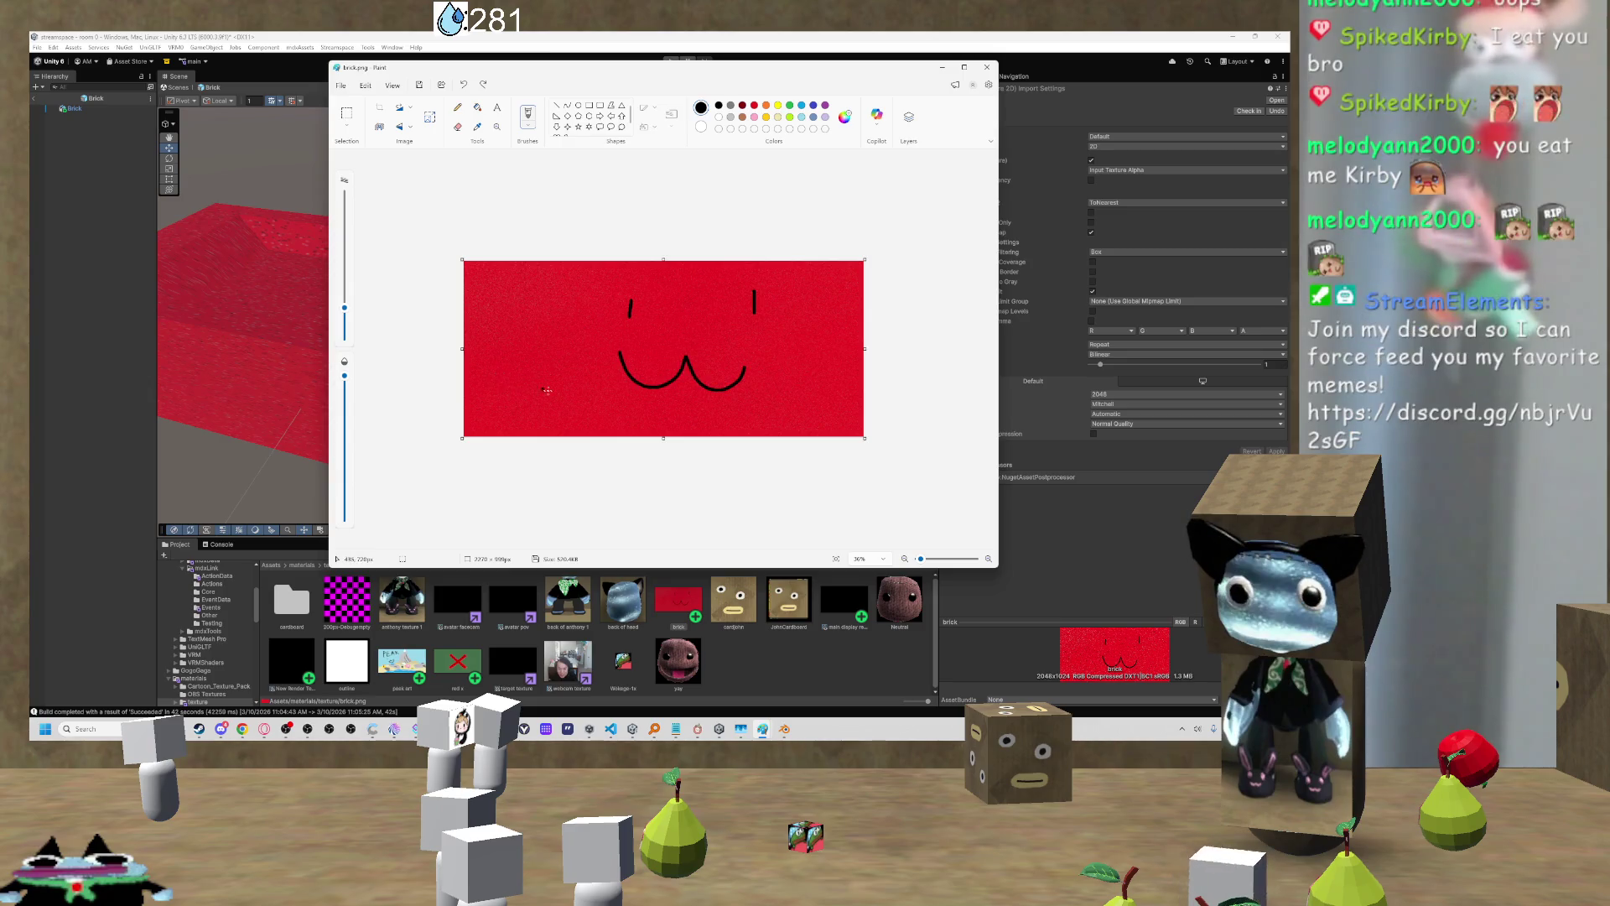
pyautogui.hotkey('alt', 'Tab')
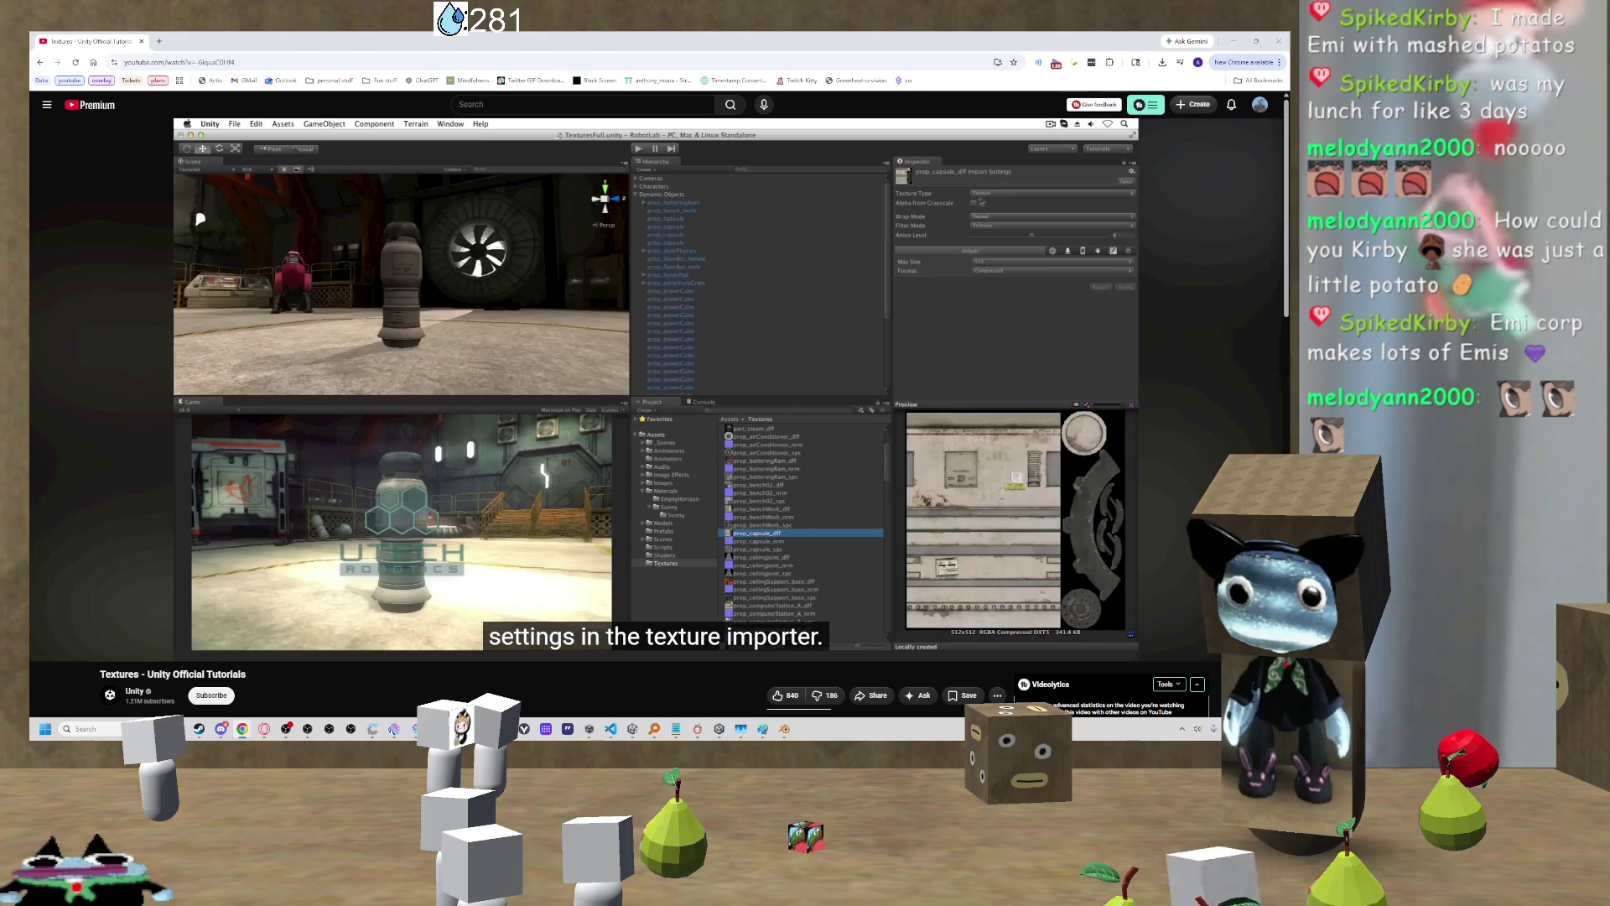
# Step: Rewind the Textures tutorial five seconds and pause it at the texture importer settings
pyautogui.click(632, 300)
pyautogui.press('Left')
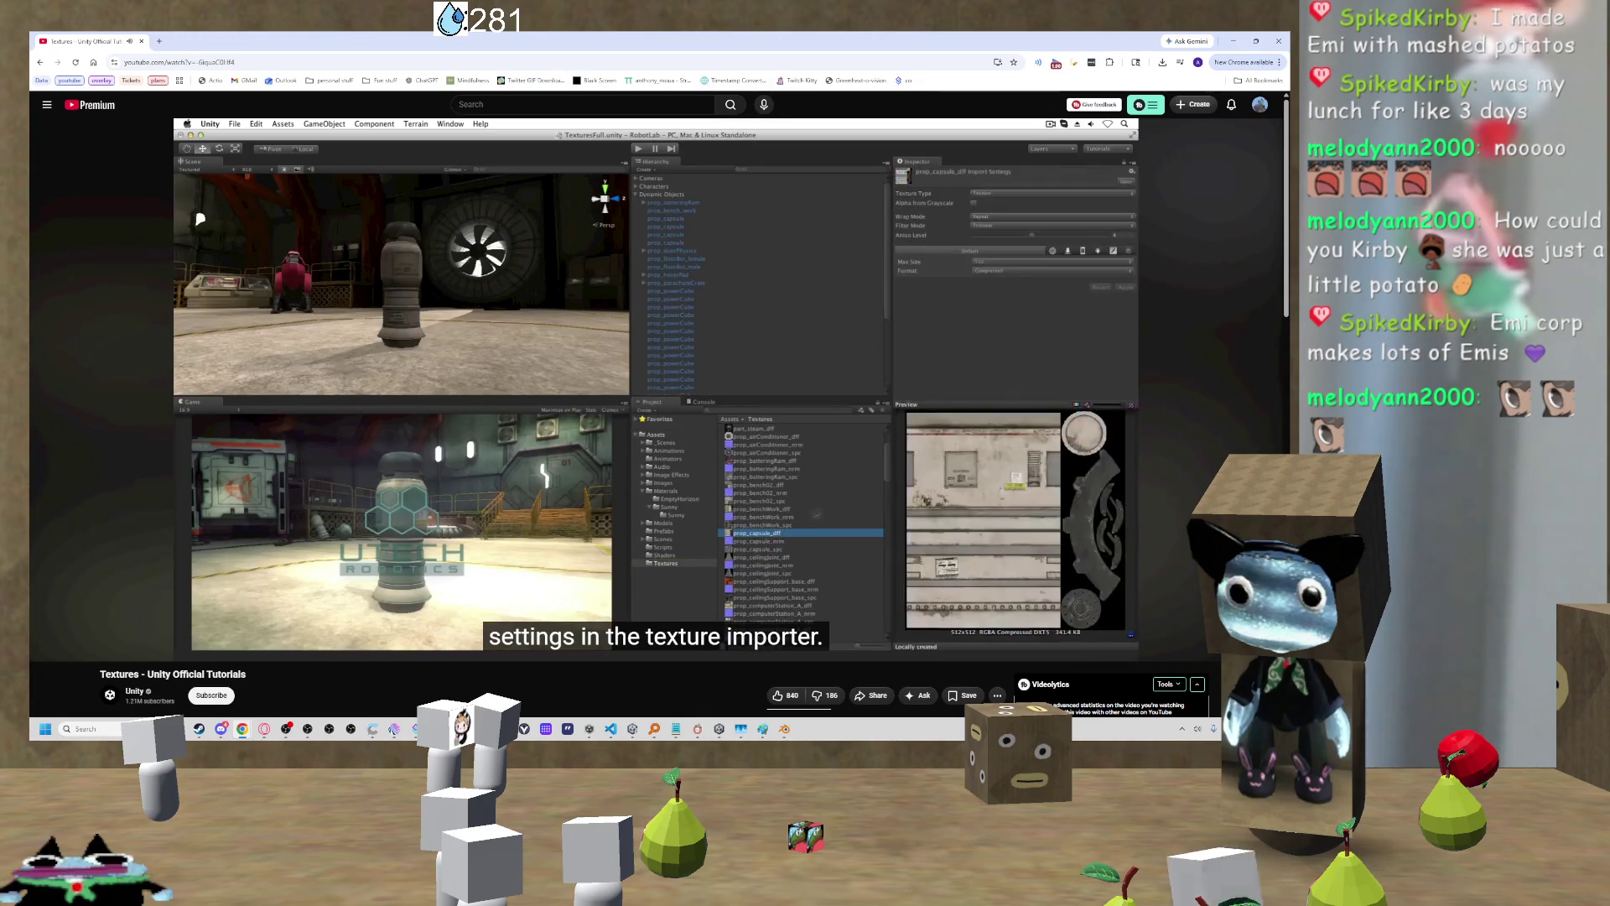
pyautogui.click(631, 300)
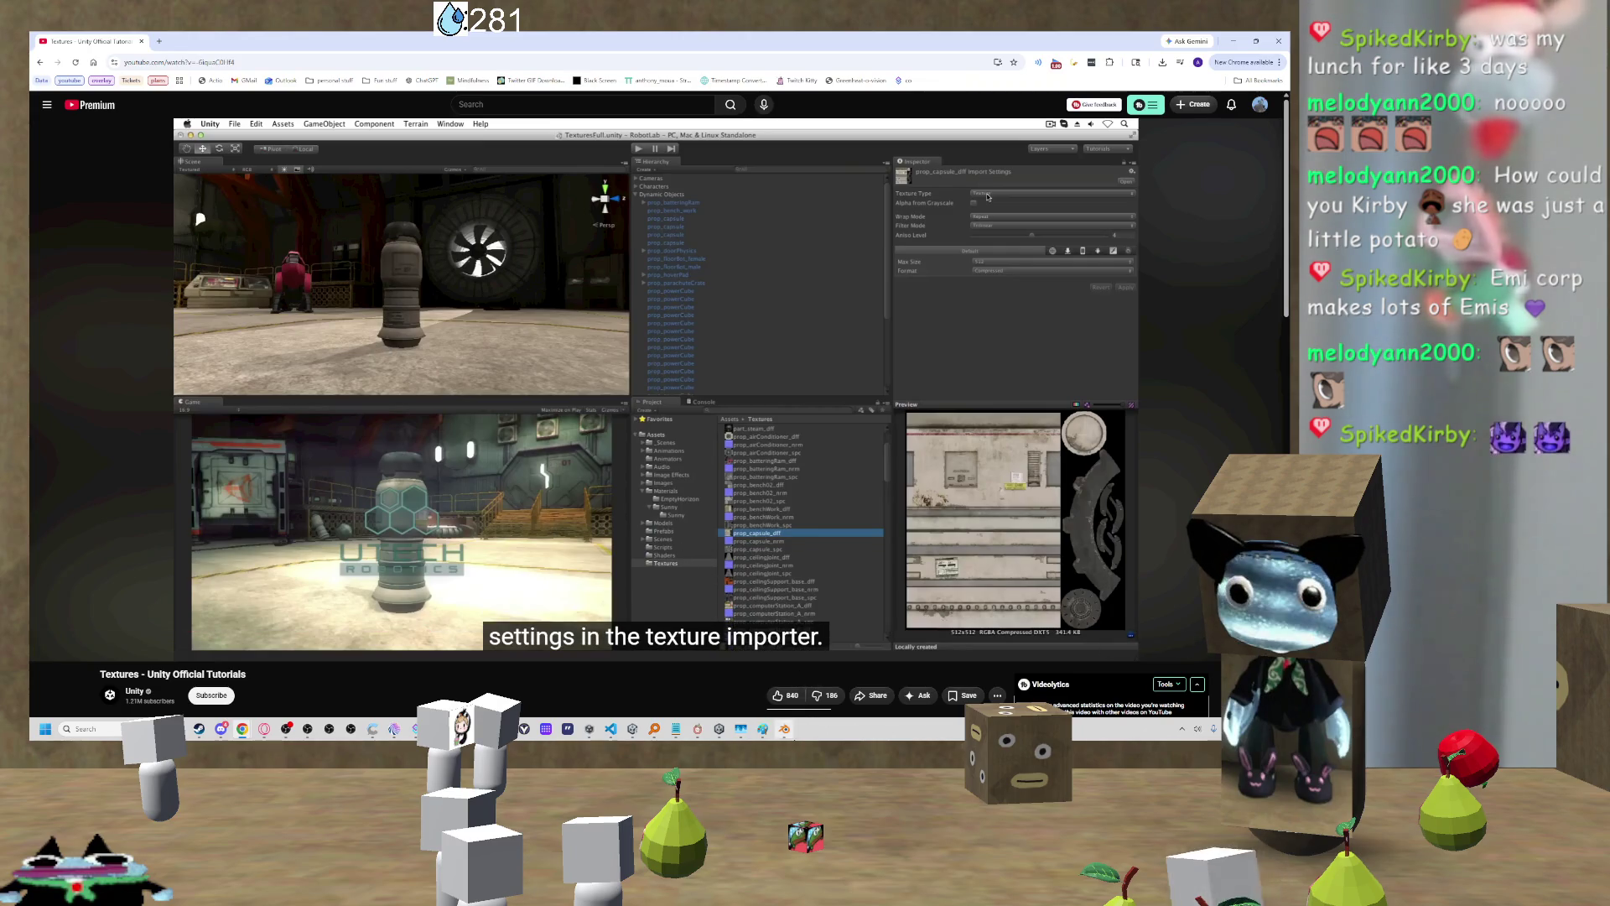
# Step: Briefly bring up the Blender brick model, then switch back to the Unity editor
pyautogui.moveTo(786, 731)
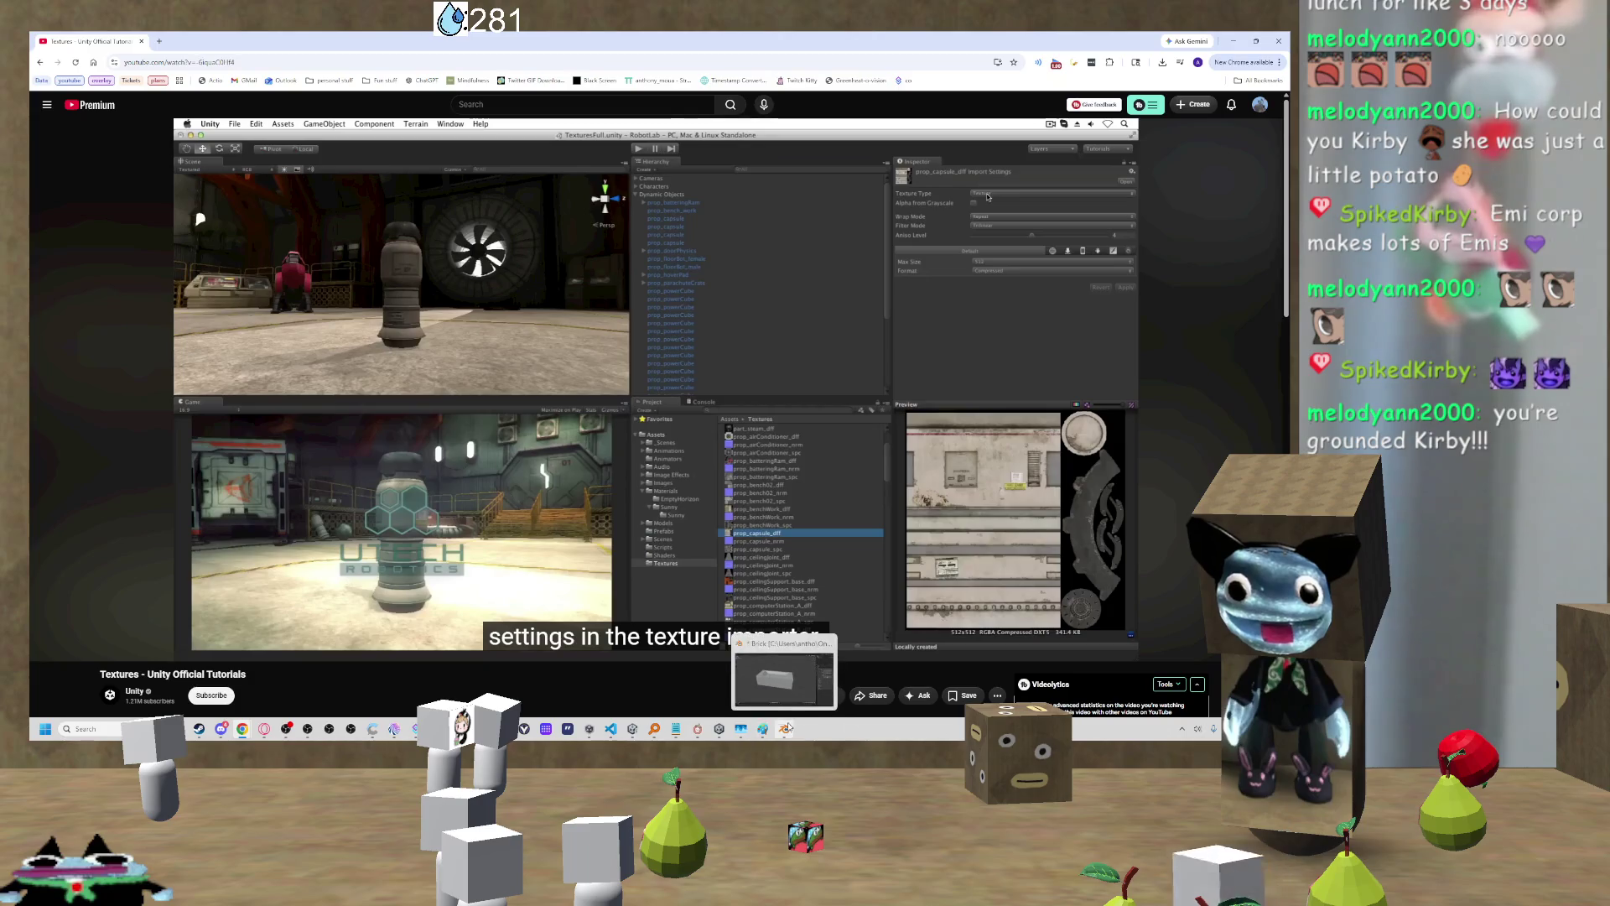
pyautogui.click(784, 730)
pyautogui.click(782, 731)
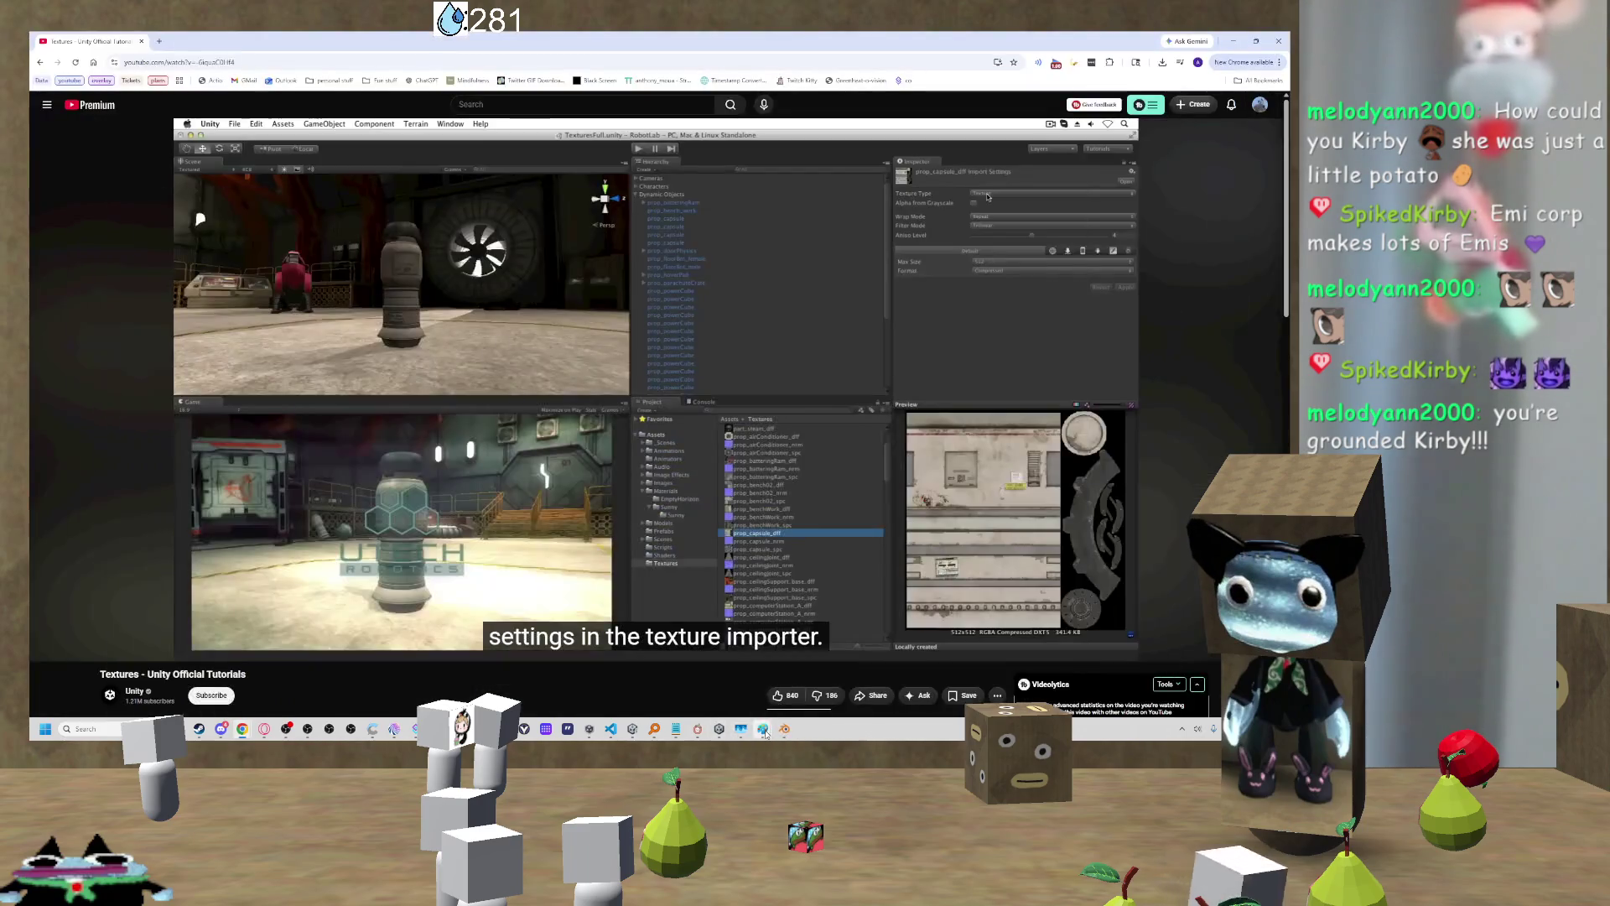
pyautogui.click(634, 728)
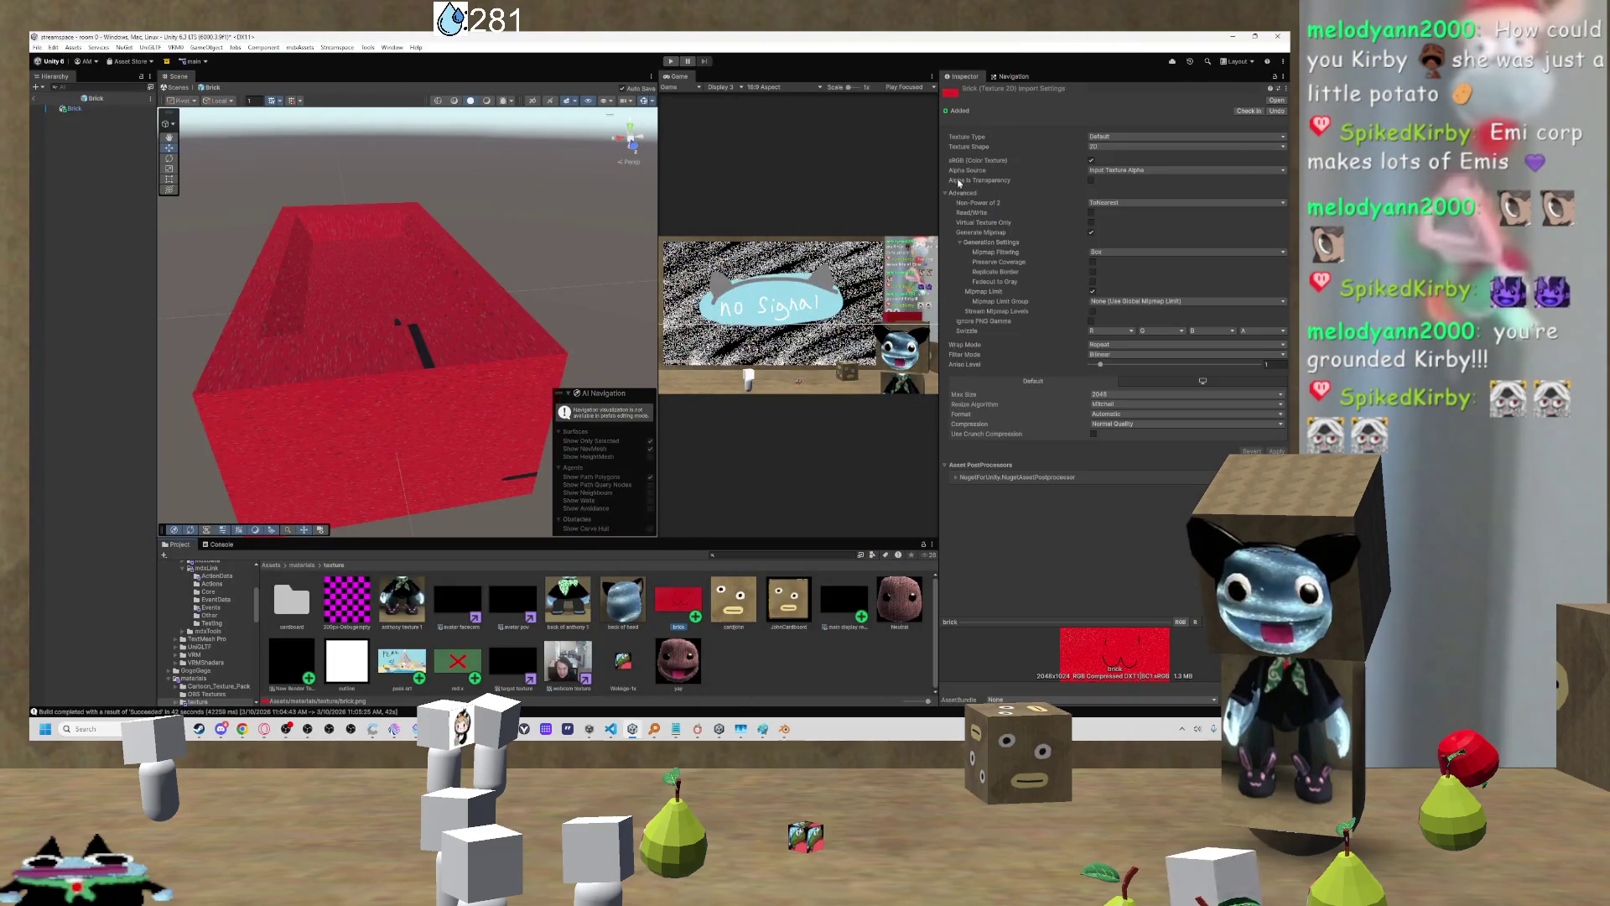
# Step: Try Normal map texture type, restore Default, keep 2D shape, and collapse the Advanced options
pyautogui.click(1121, 138)
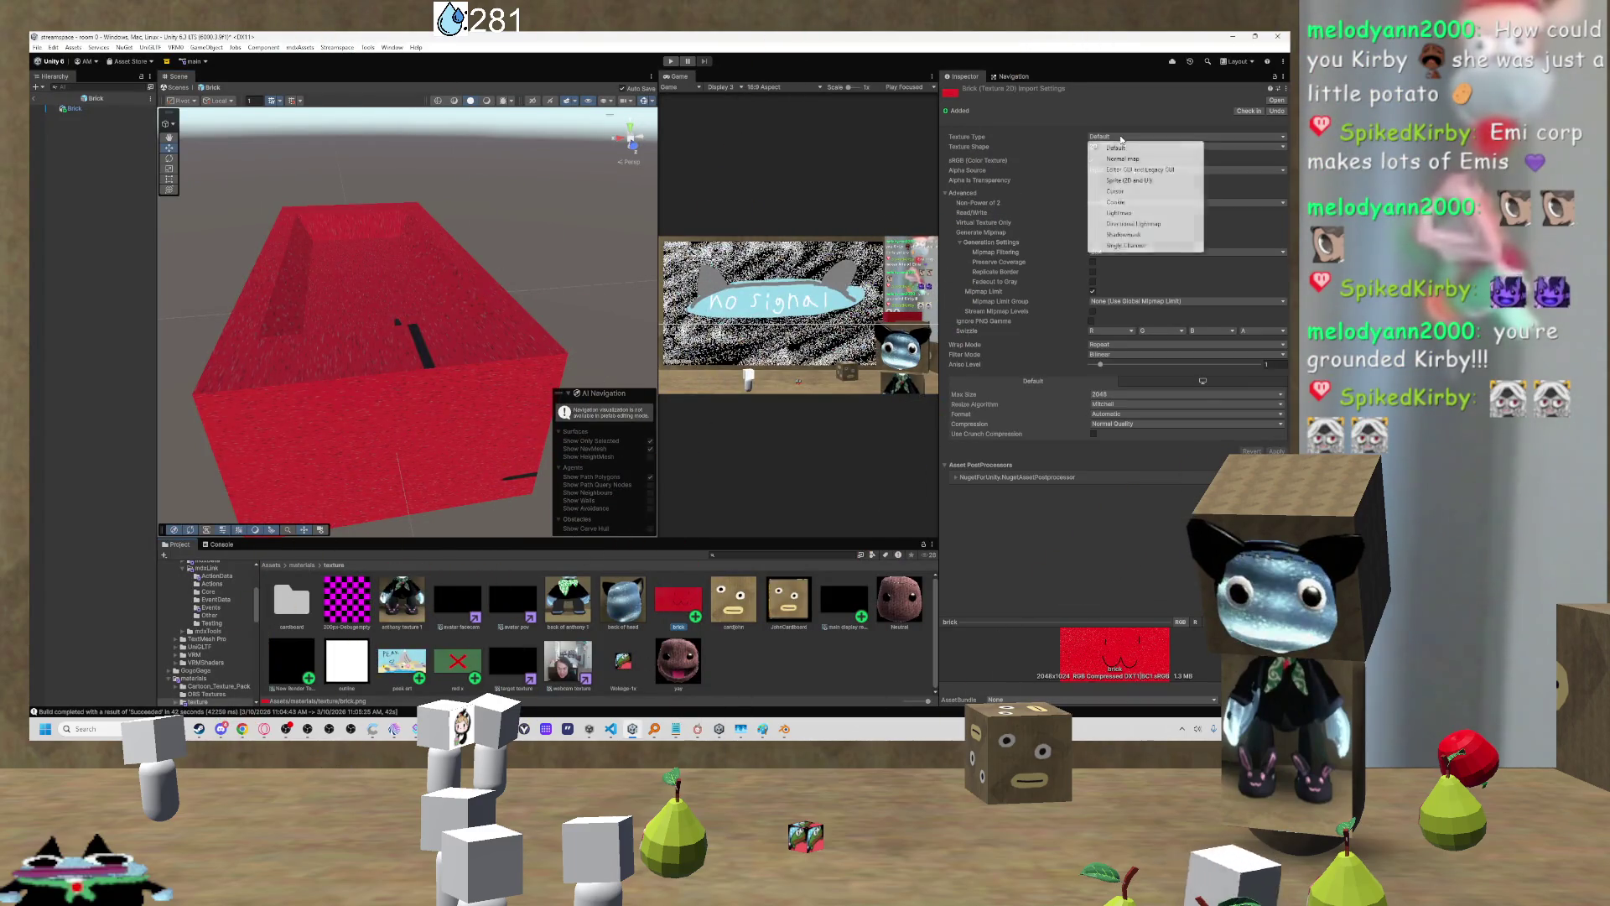
pyautogui.click(1123, 159)
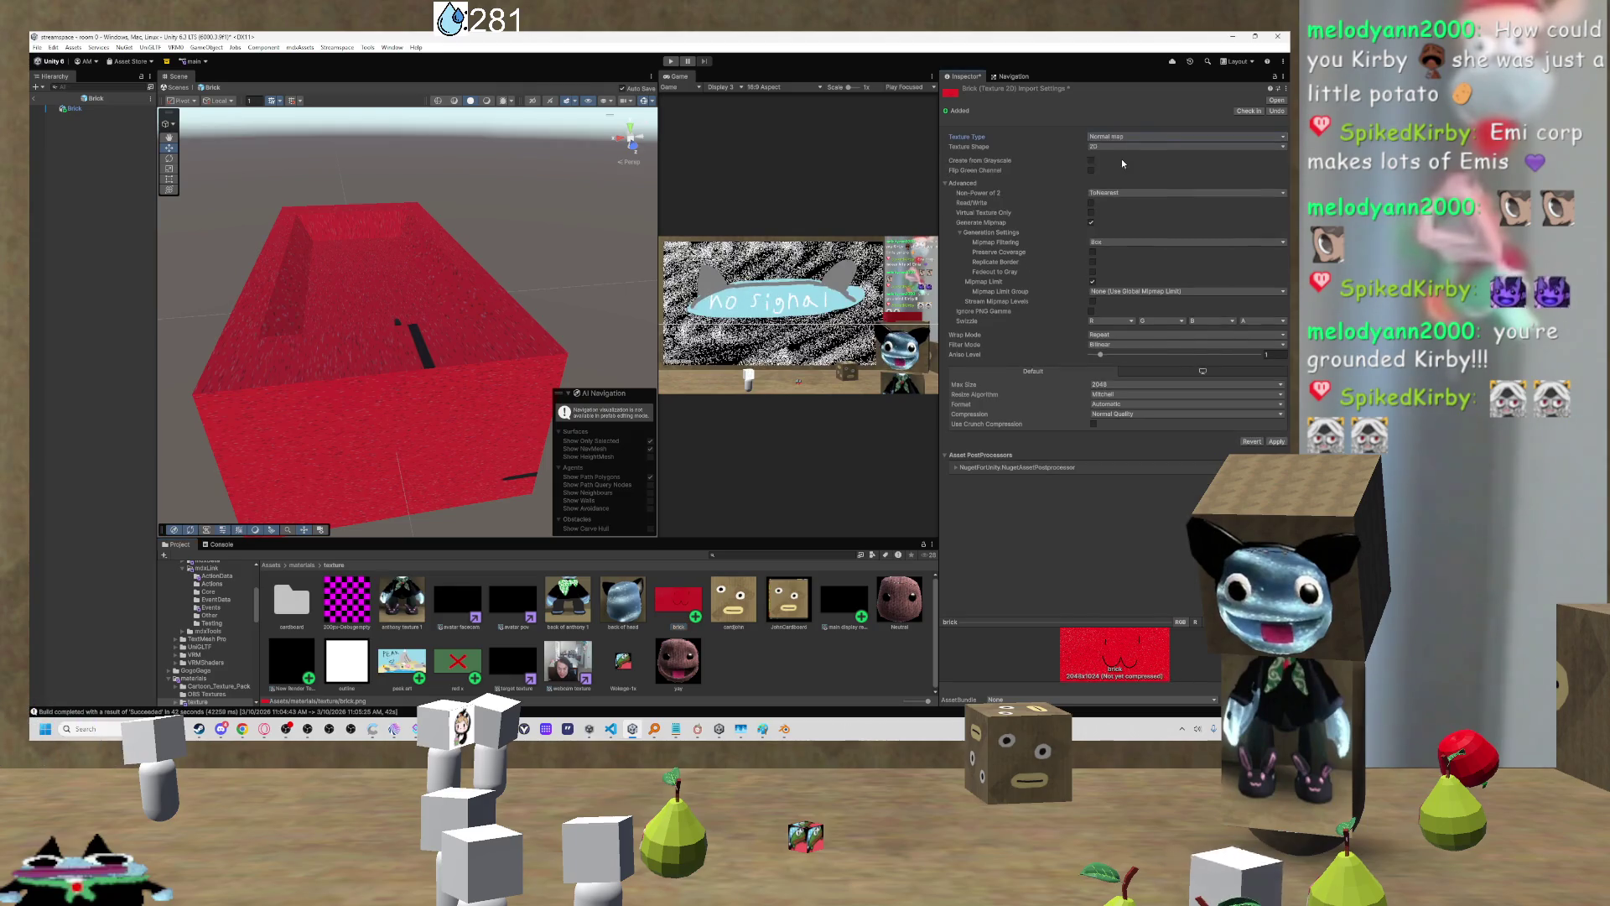
pyautogui.click(1119, 136)
pyautogui.click(1118, 149)
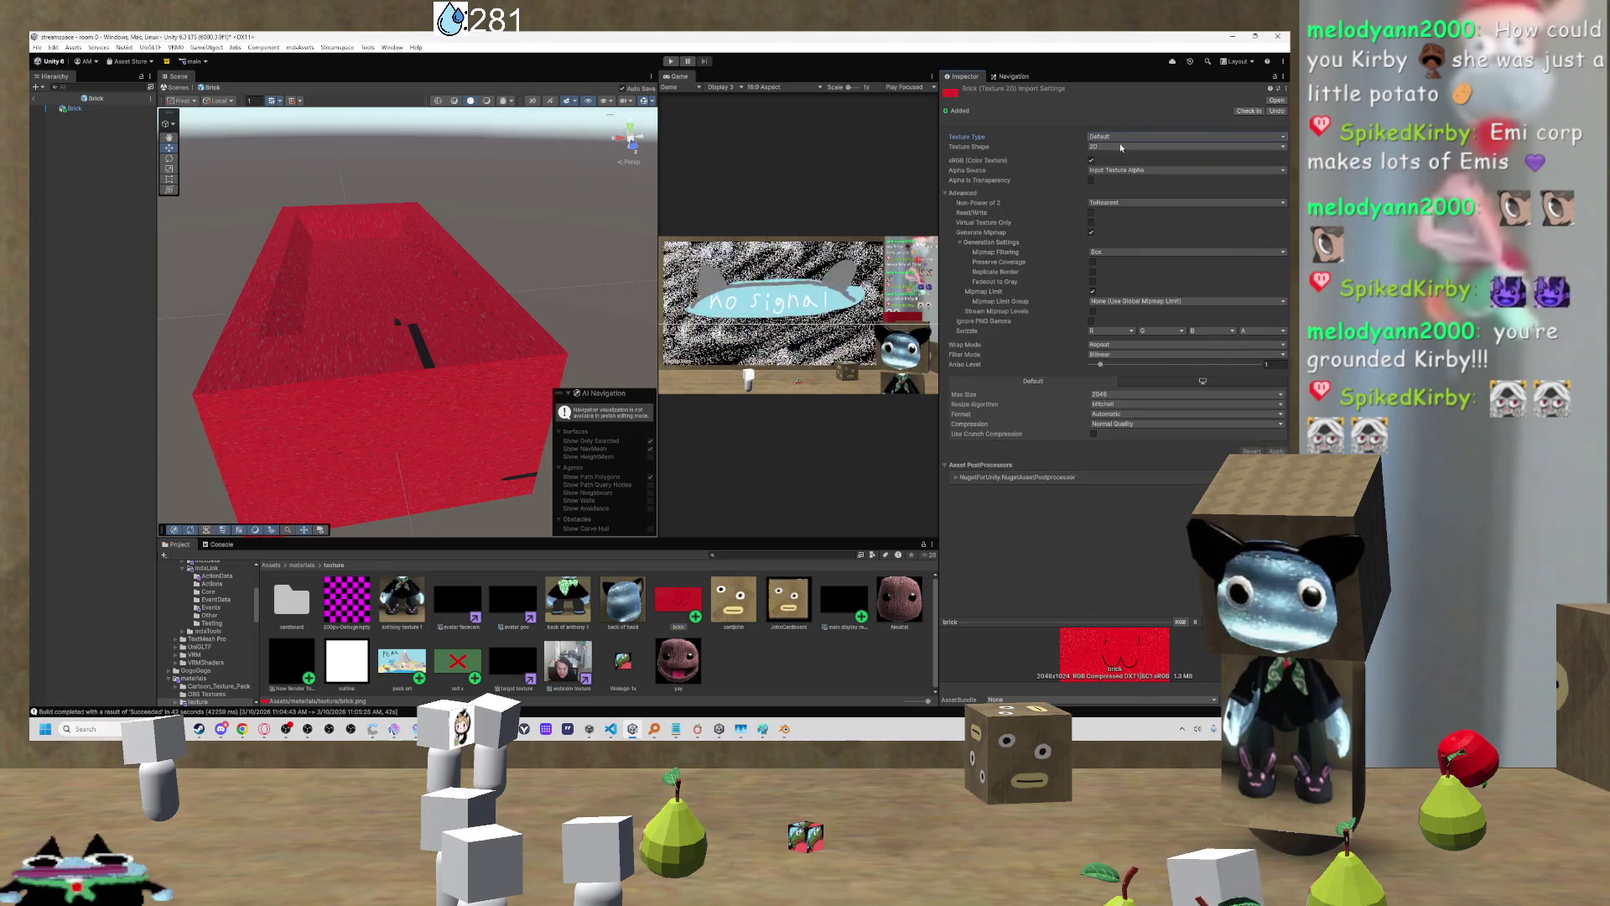
pyautogui.click(1122, 146)
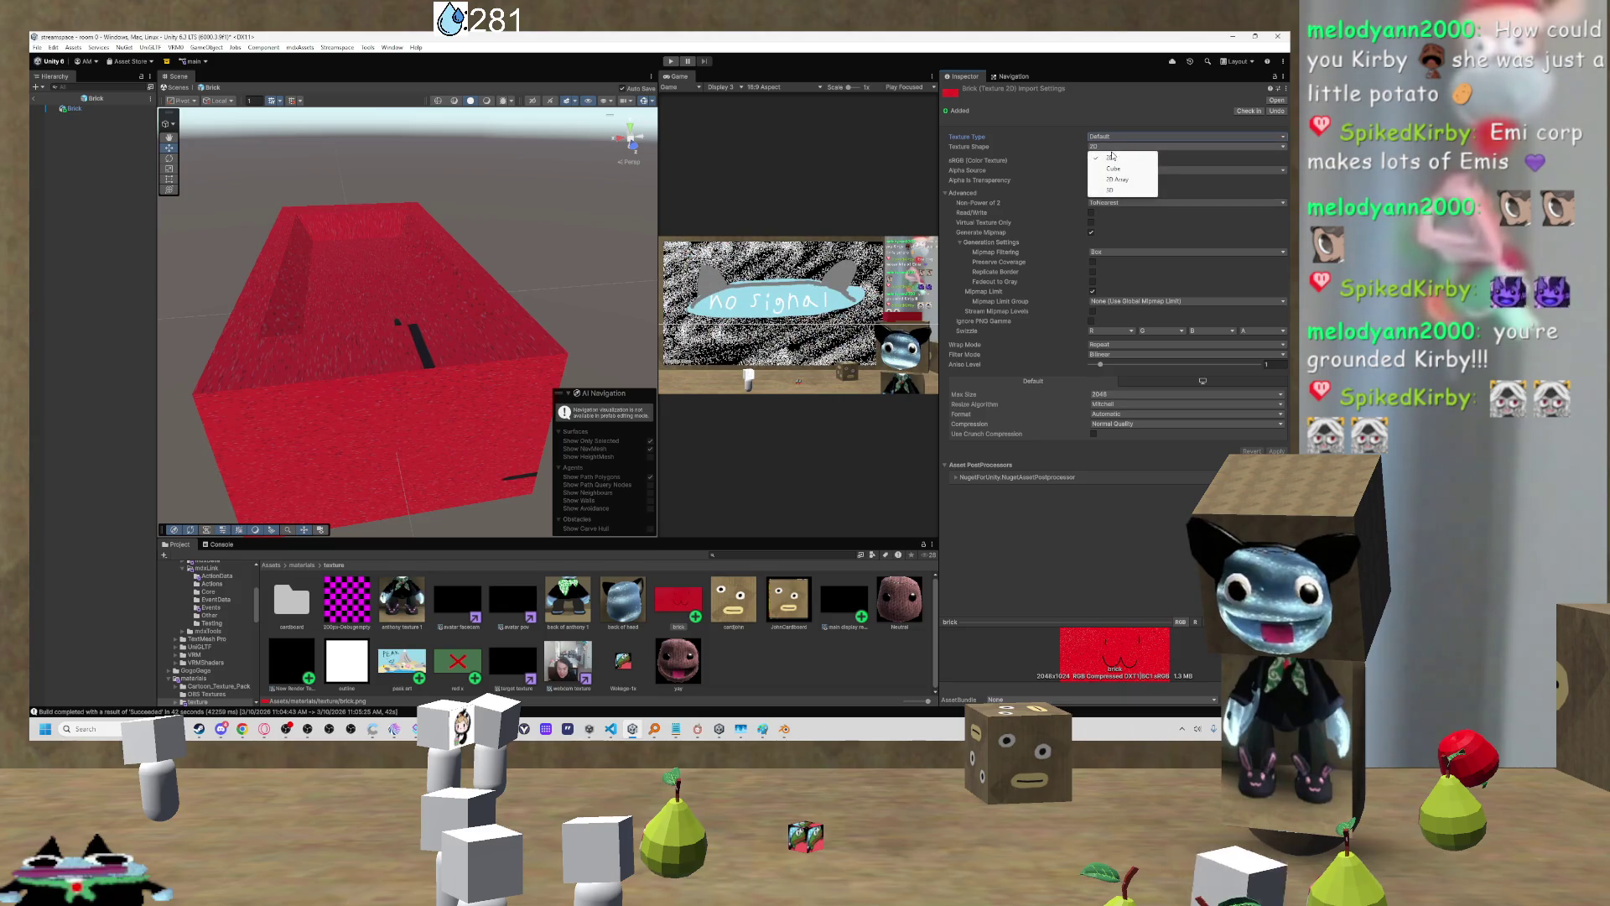
pyautogui.click(1060, 163)
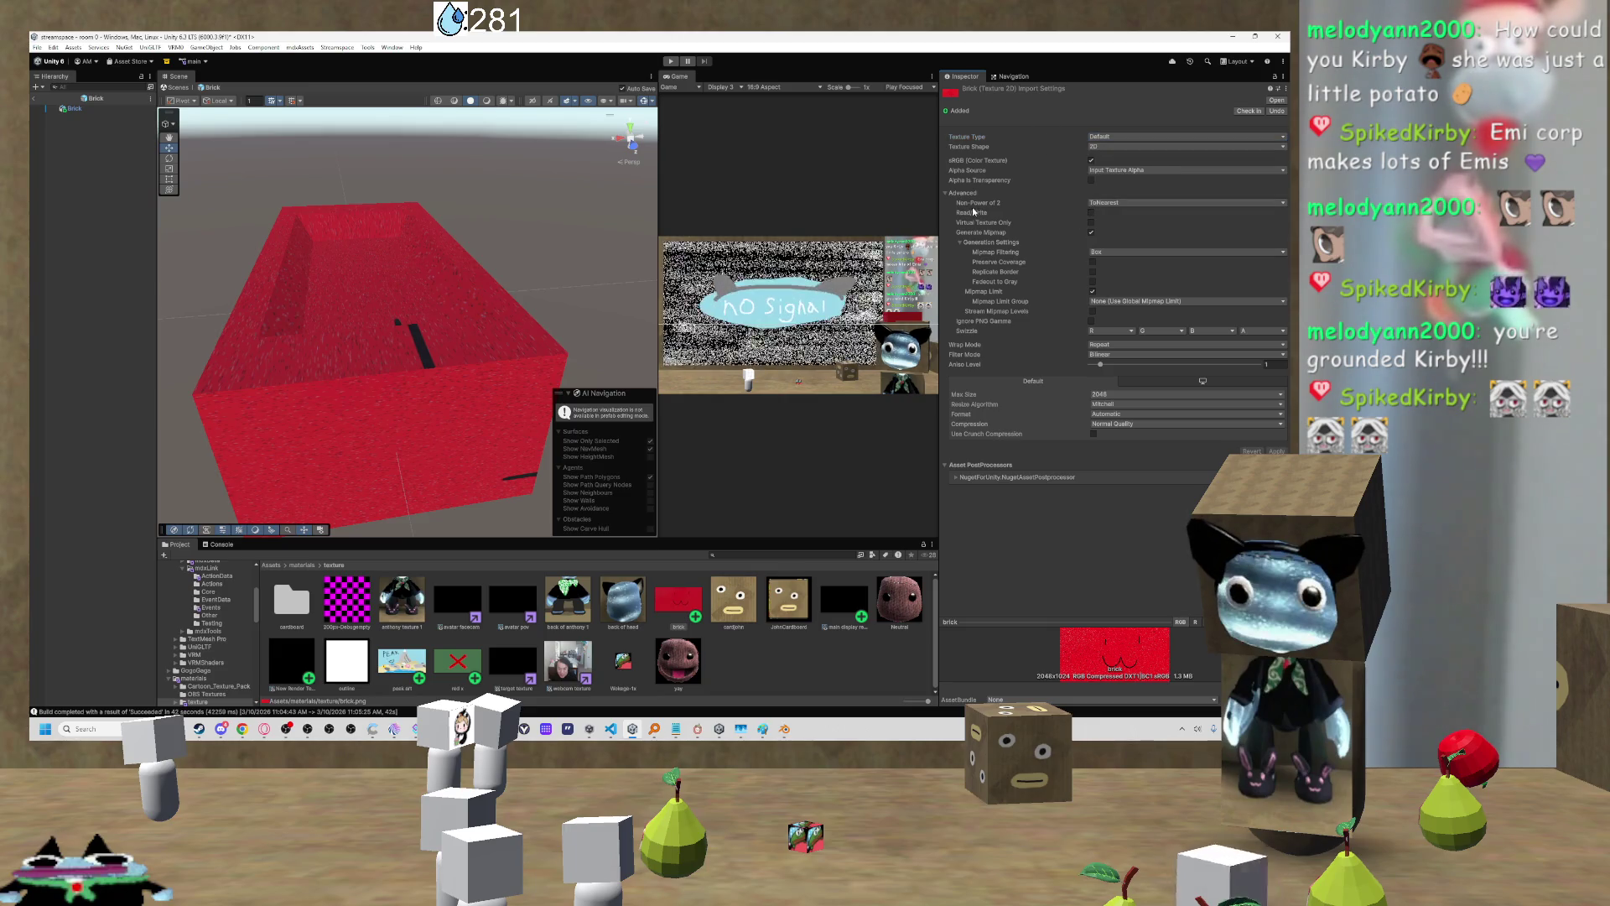
pyautogui.click(945, 194)
# Step: Cycle the wrap mode through Clamp, Mirror, Mirror Once and Per-axis, ending on Repeat
pyautogui.click(1099, 207)
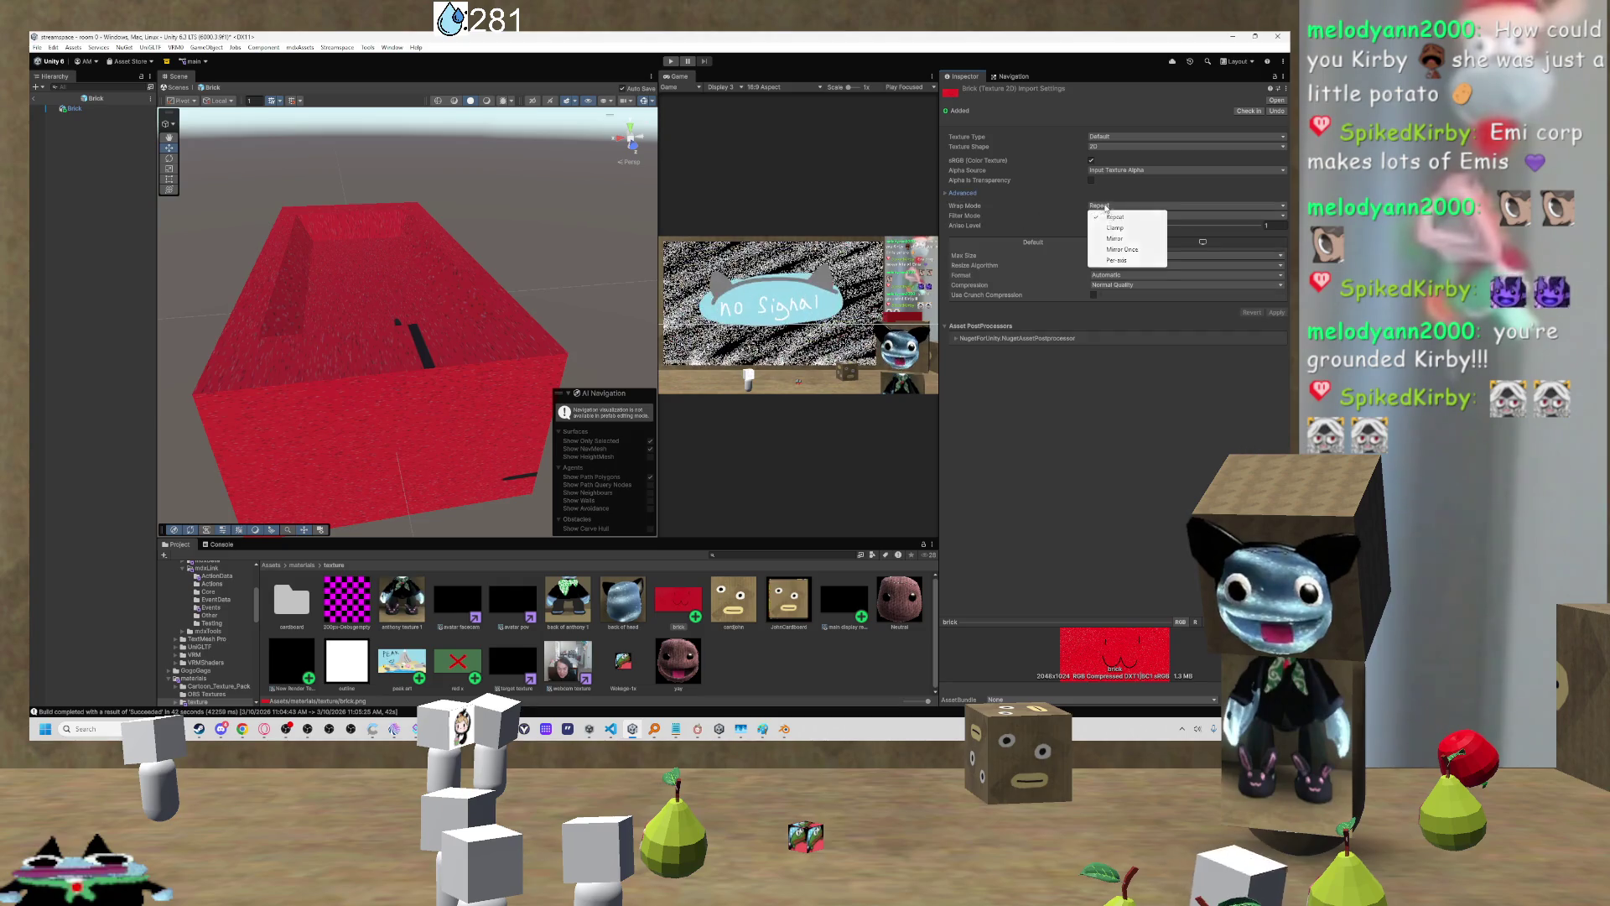
pyautogui.click(1118, 228)
pyautogui.click(1120, 207)
pyautogui.click(1120, 240)
pyautogui.click(1124, 206)
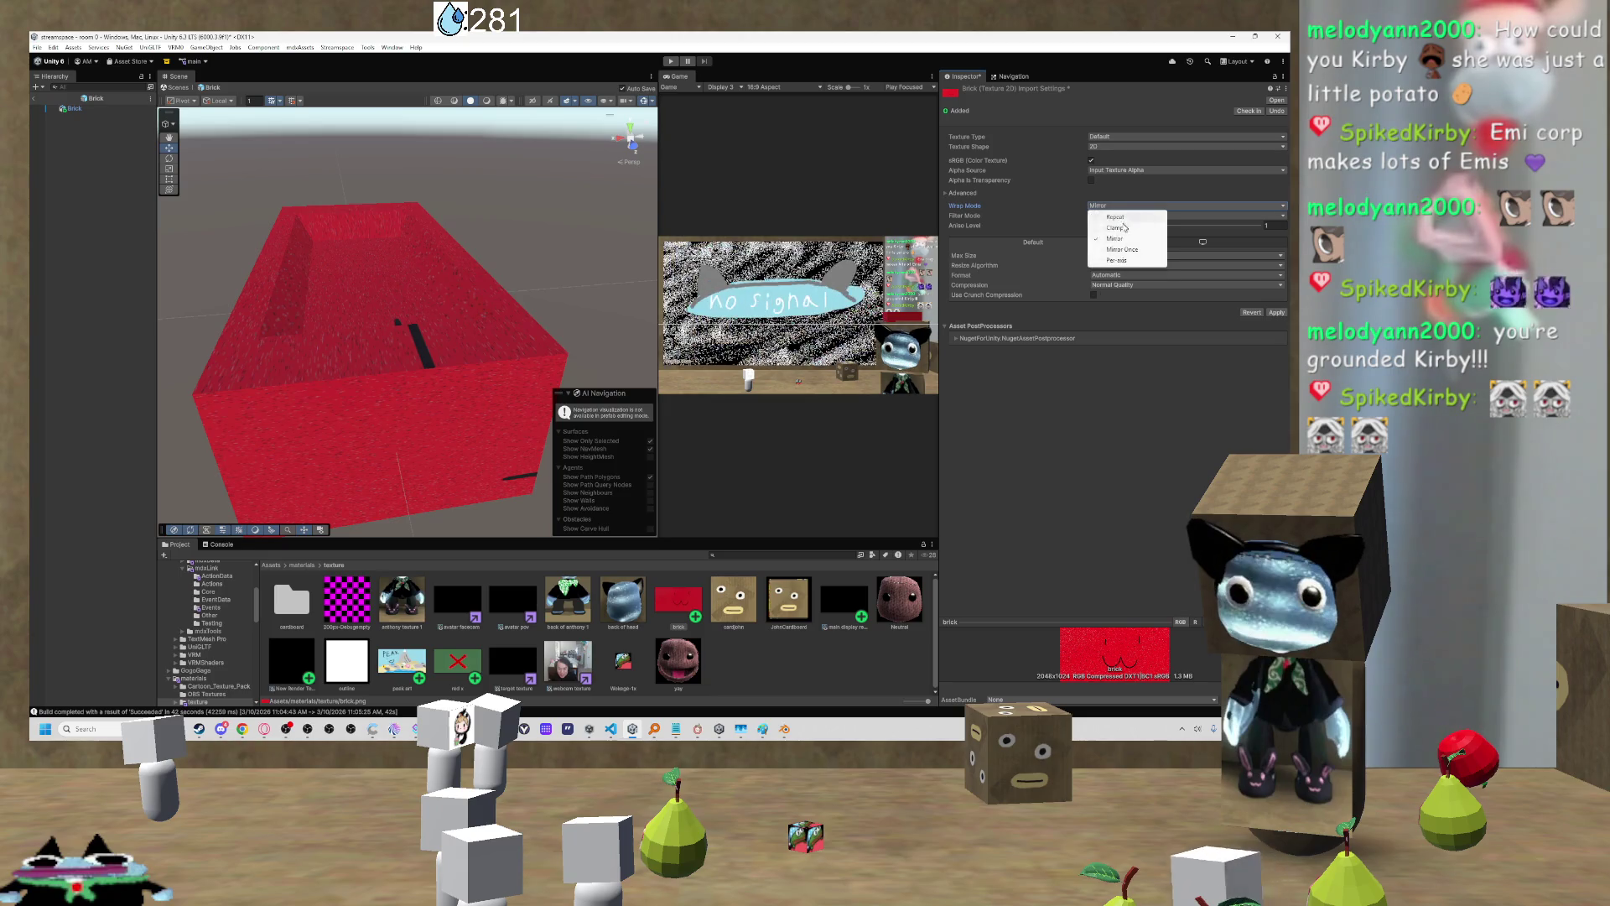
pyautogui.click(1122, 249)
pyautogui.click(1120, 207)
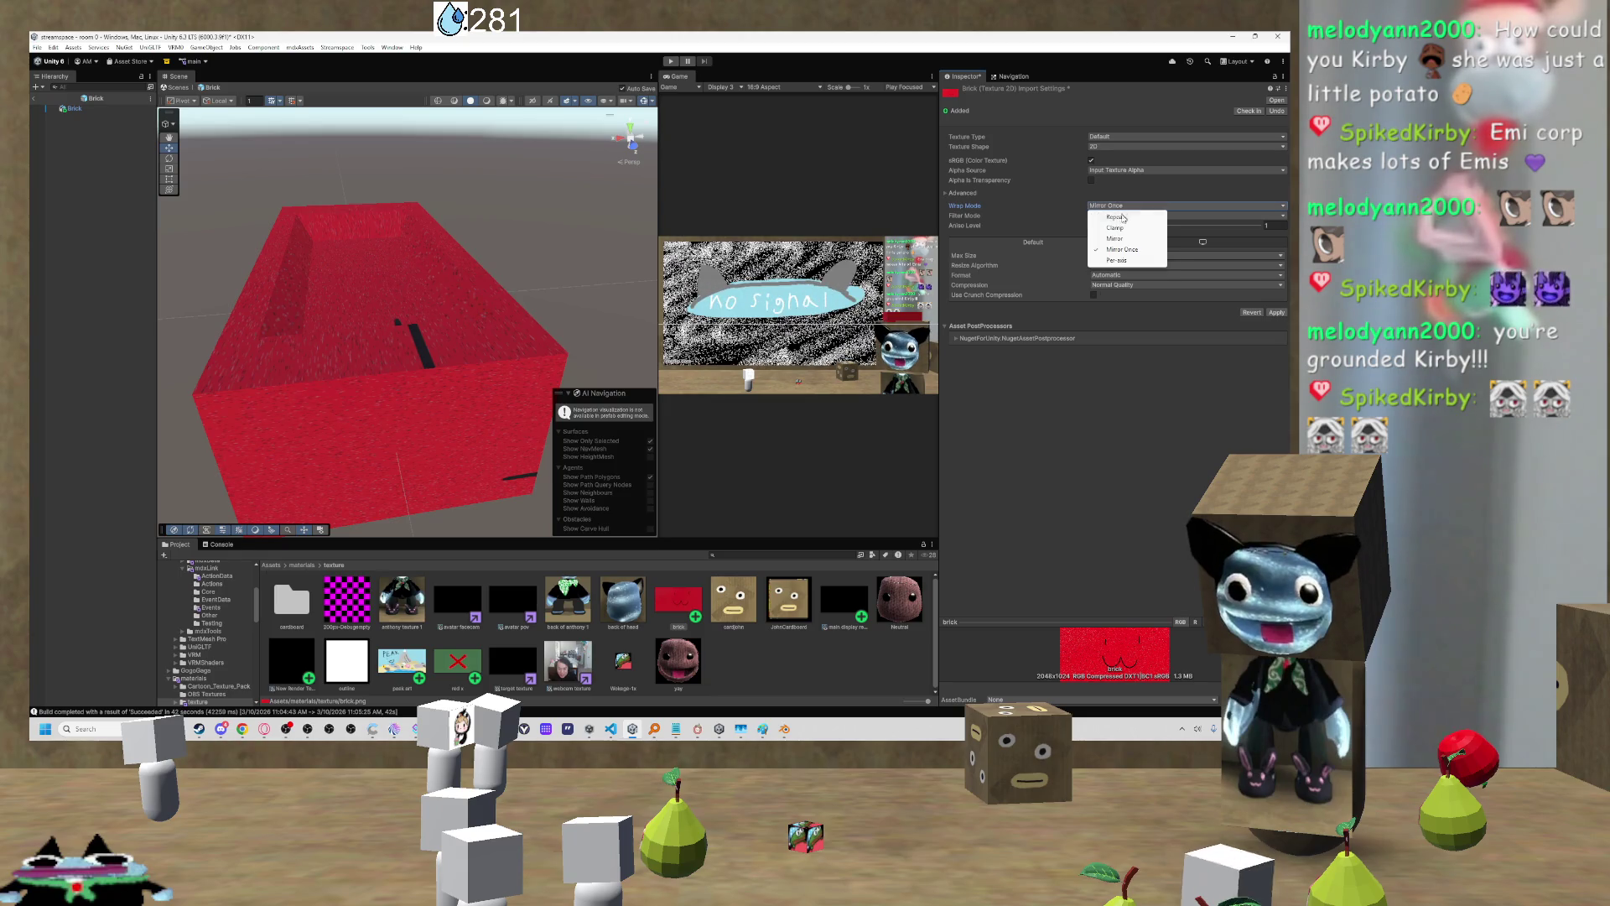
pyautogui.click(1118, 260)
pyautogui.click(1121, 207)
pyautogui.click(1118, 217)
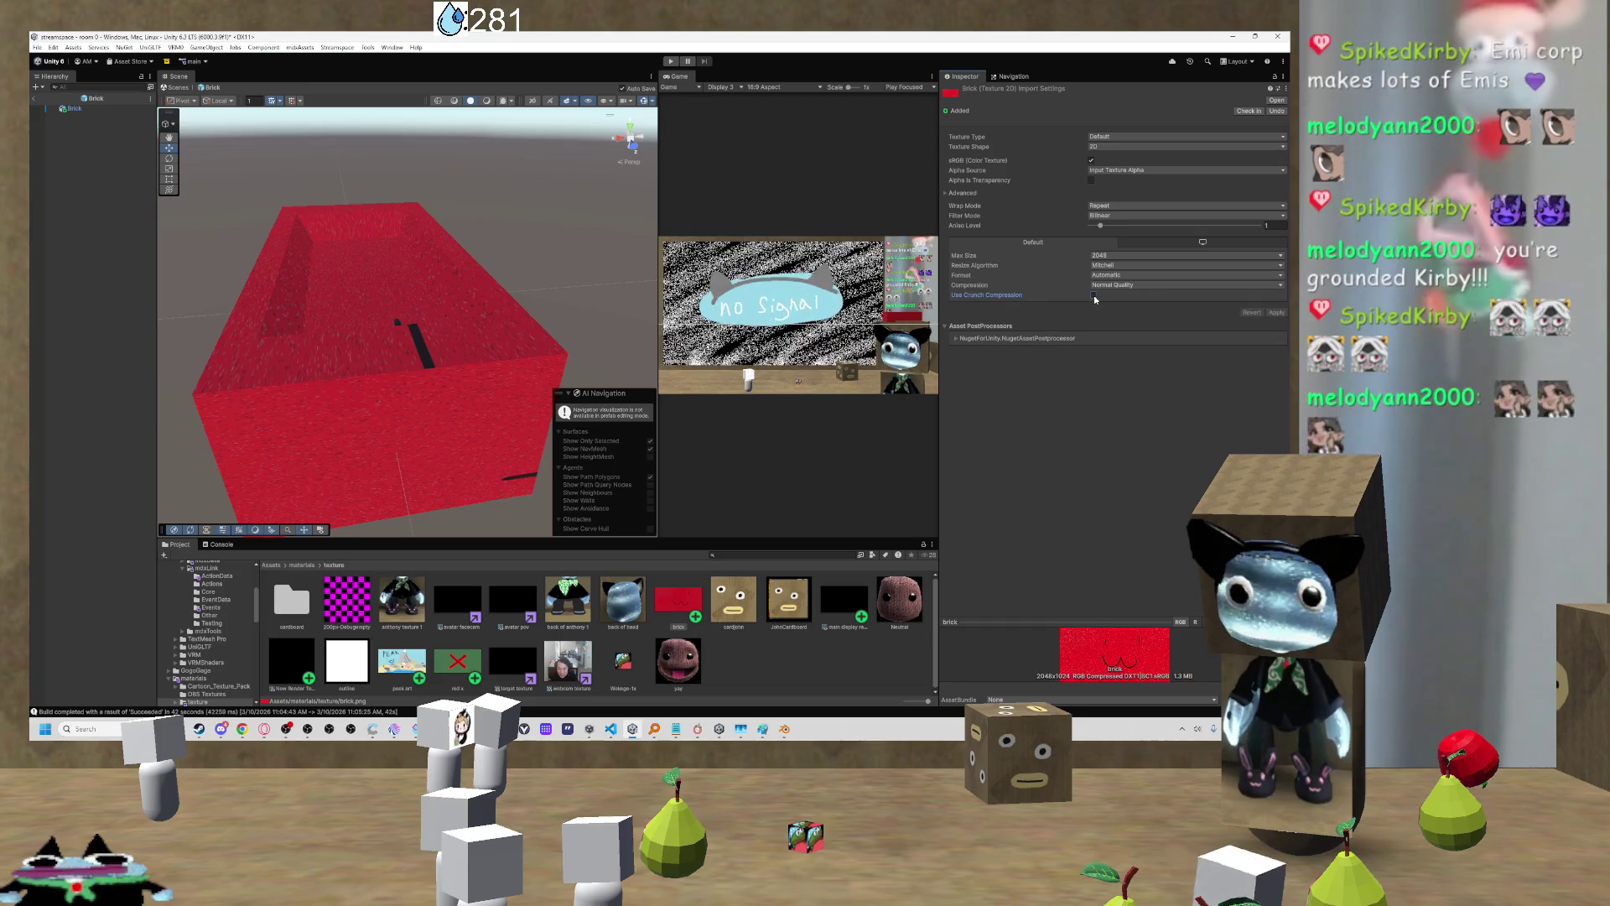
# Step: Toggle Crunch Compression on and back off, then bring brick.png up in Paint
pyautogui.click(1093, 295)
pyautogui.click(1093, 296)
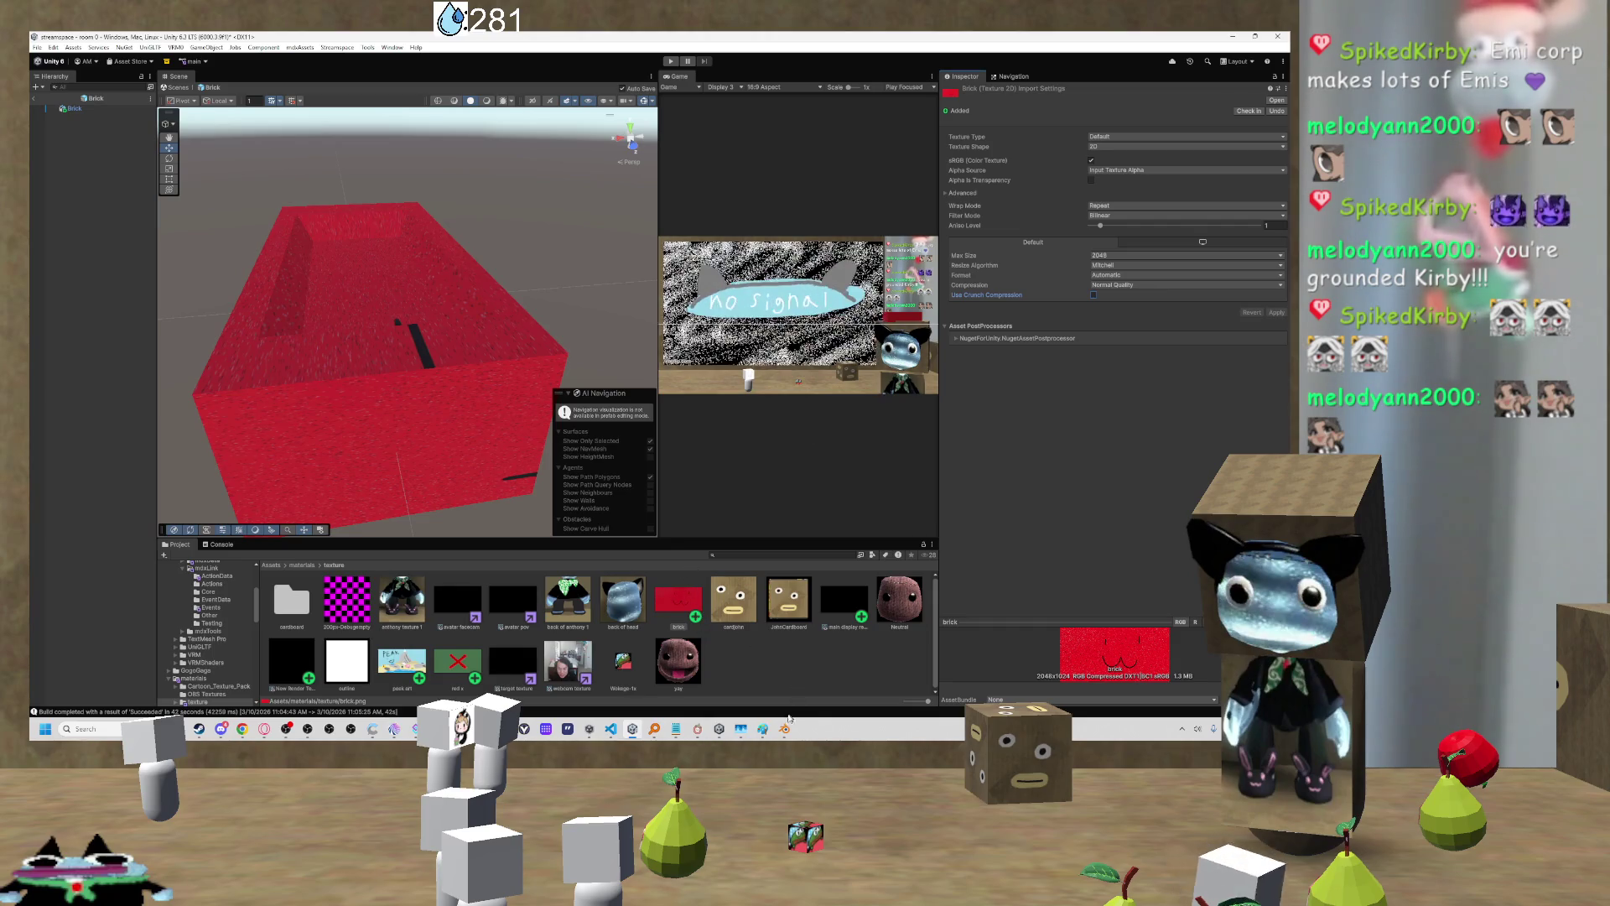
pyautogui.moveTo(784, 730)
pyautogui.click(851, 670)
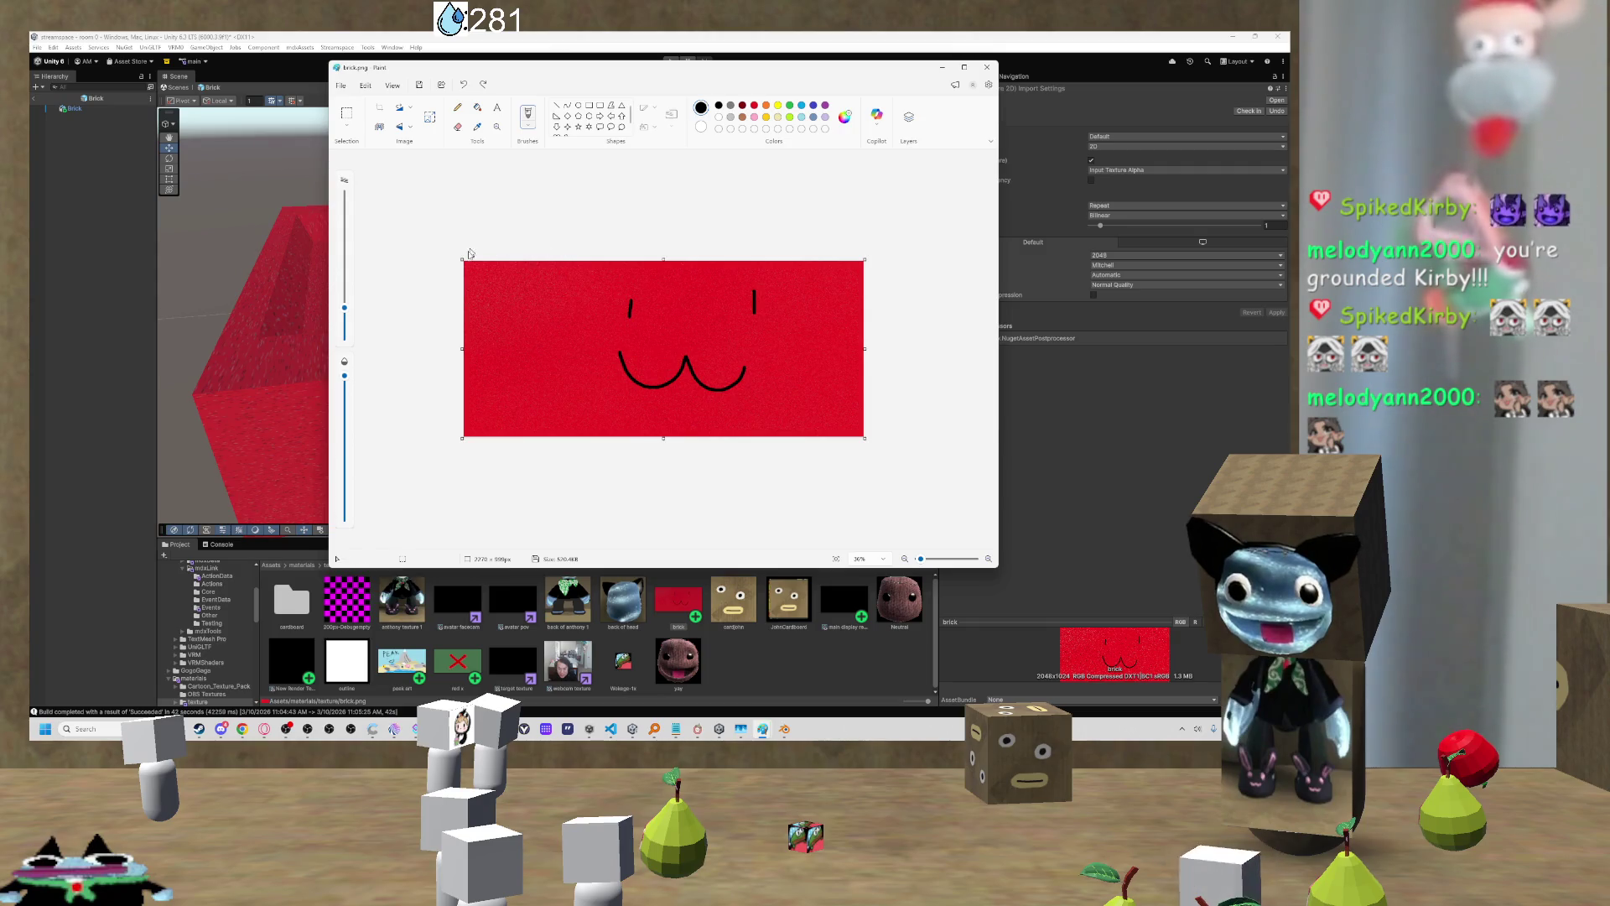
# Step: Select the entire brick.png image in Paint
pyautogui.hotkey('ctrl', 'a')
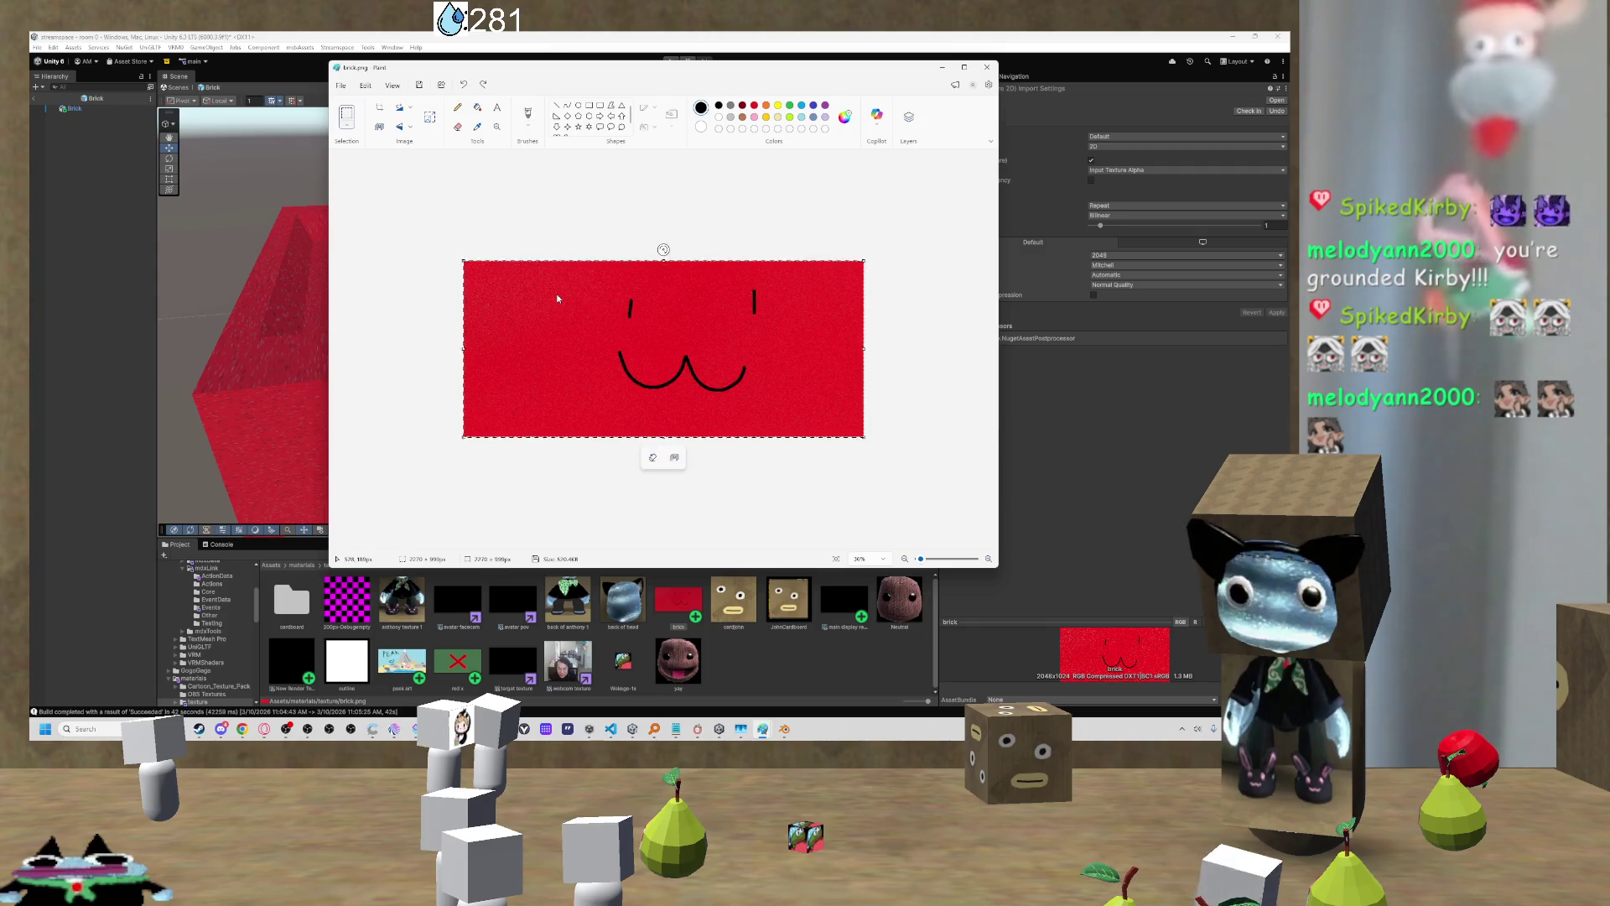
# Step: Clear brick.png to white and resize it to 256 × 256 pixels with aspect ratio unlocked
pyautogui.press('Delete')
pyautogui.hotkey('ctrl', 'w')
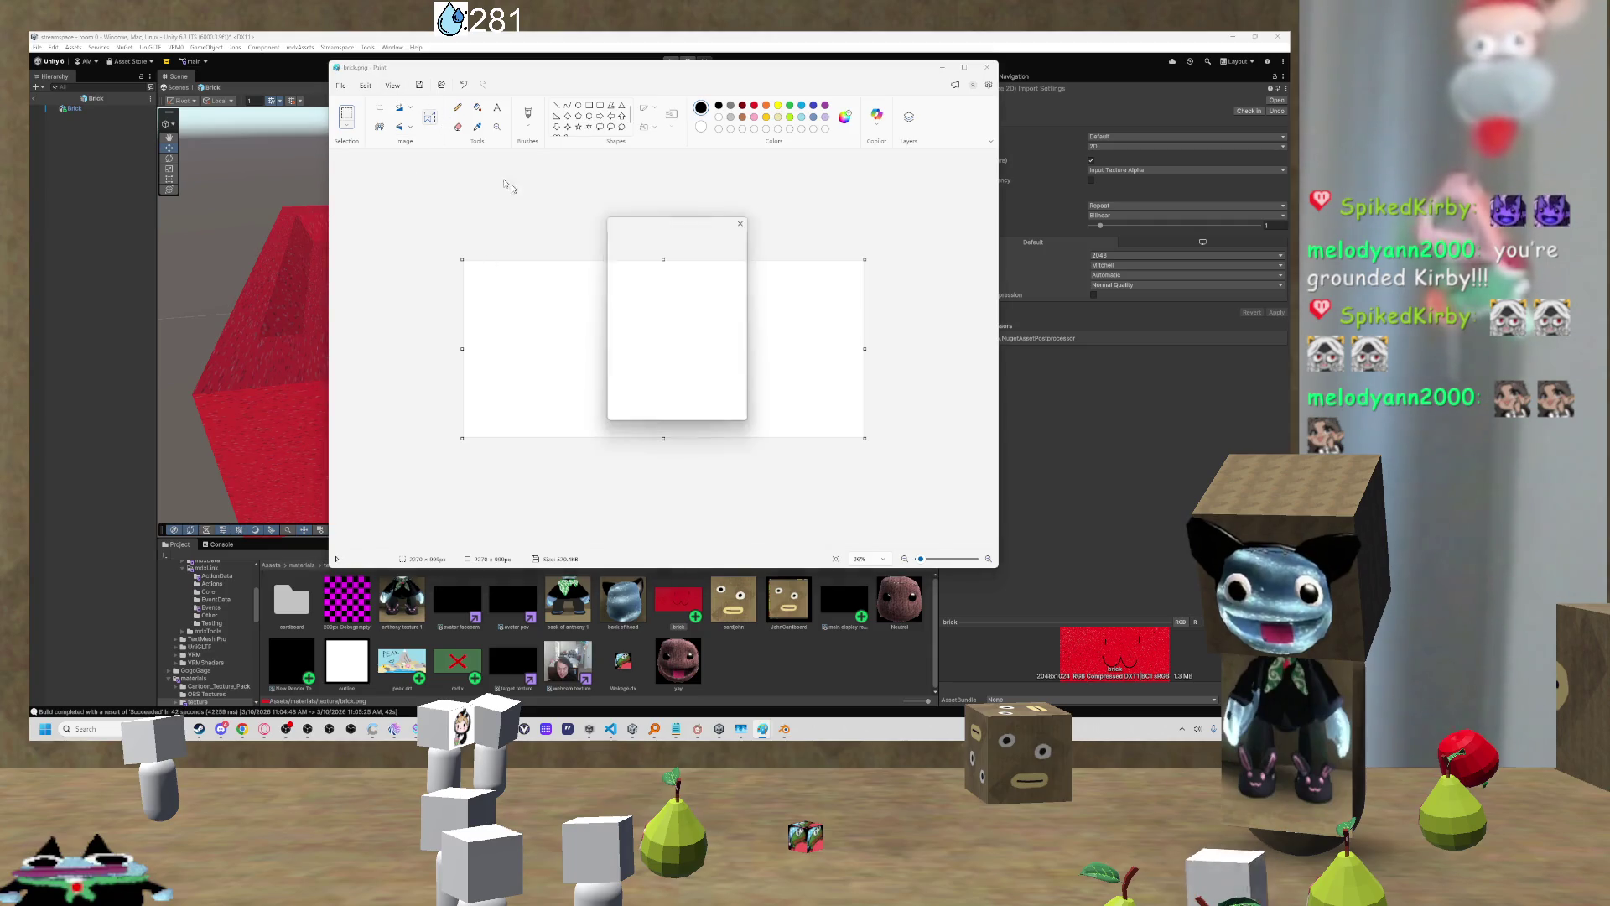
pyautogui.click(671, 269)
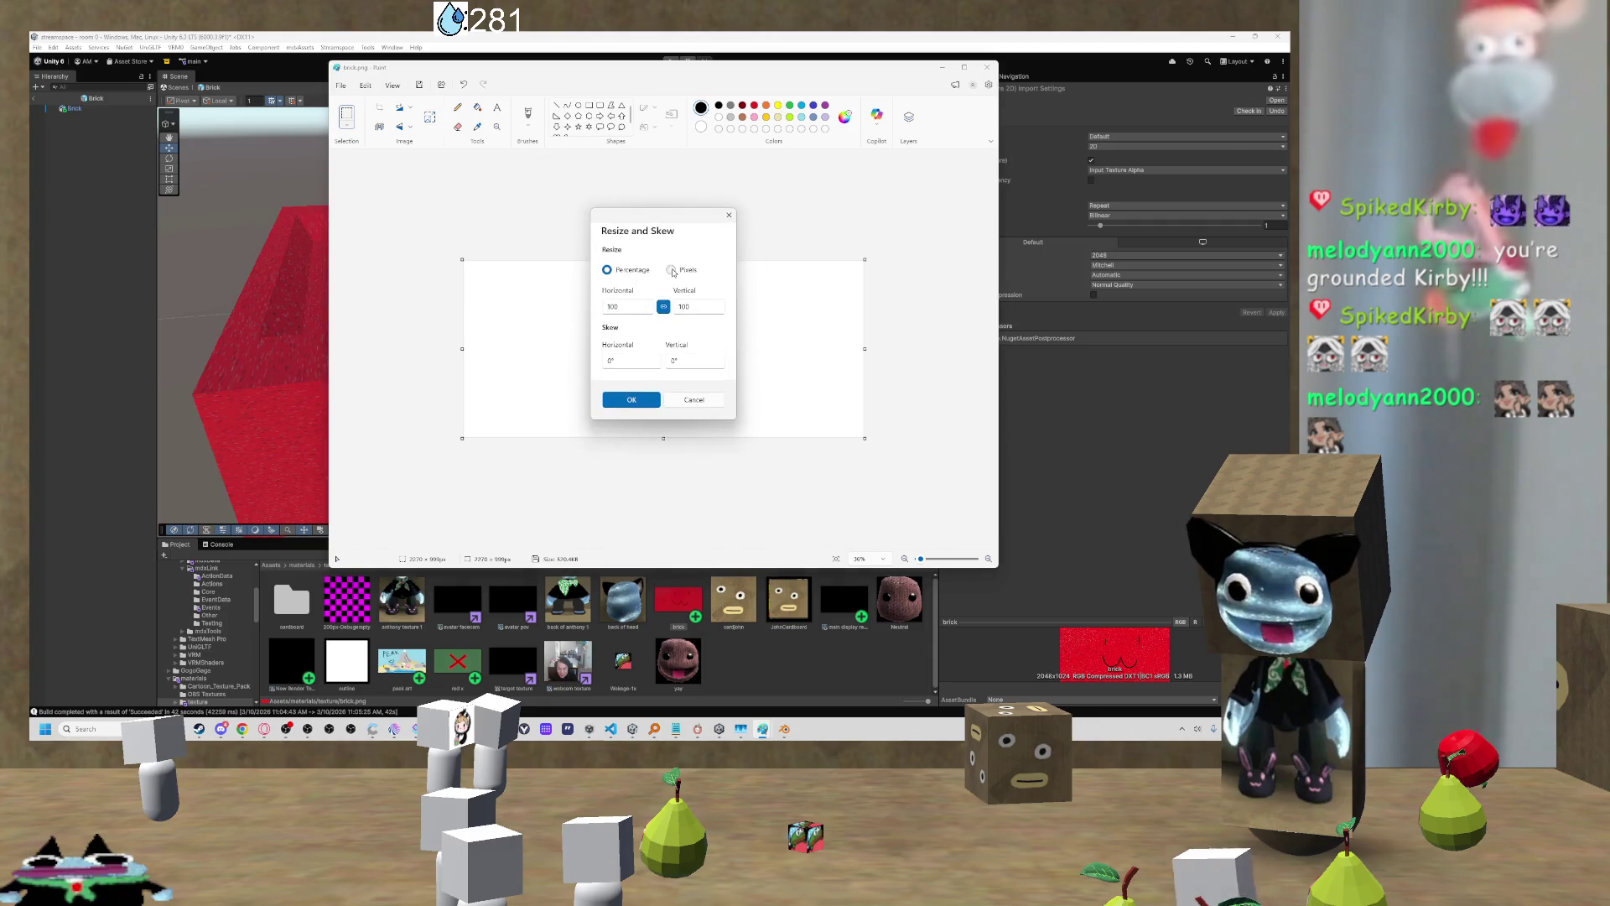
pyautogui.doubleClick(616, 306)
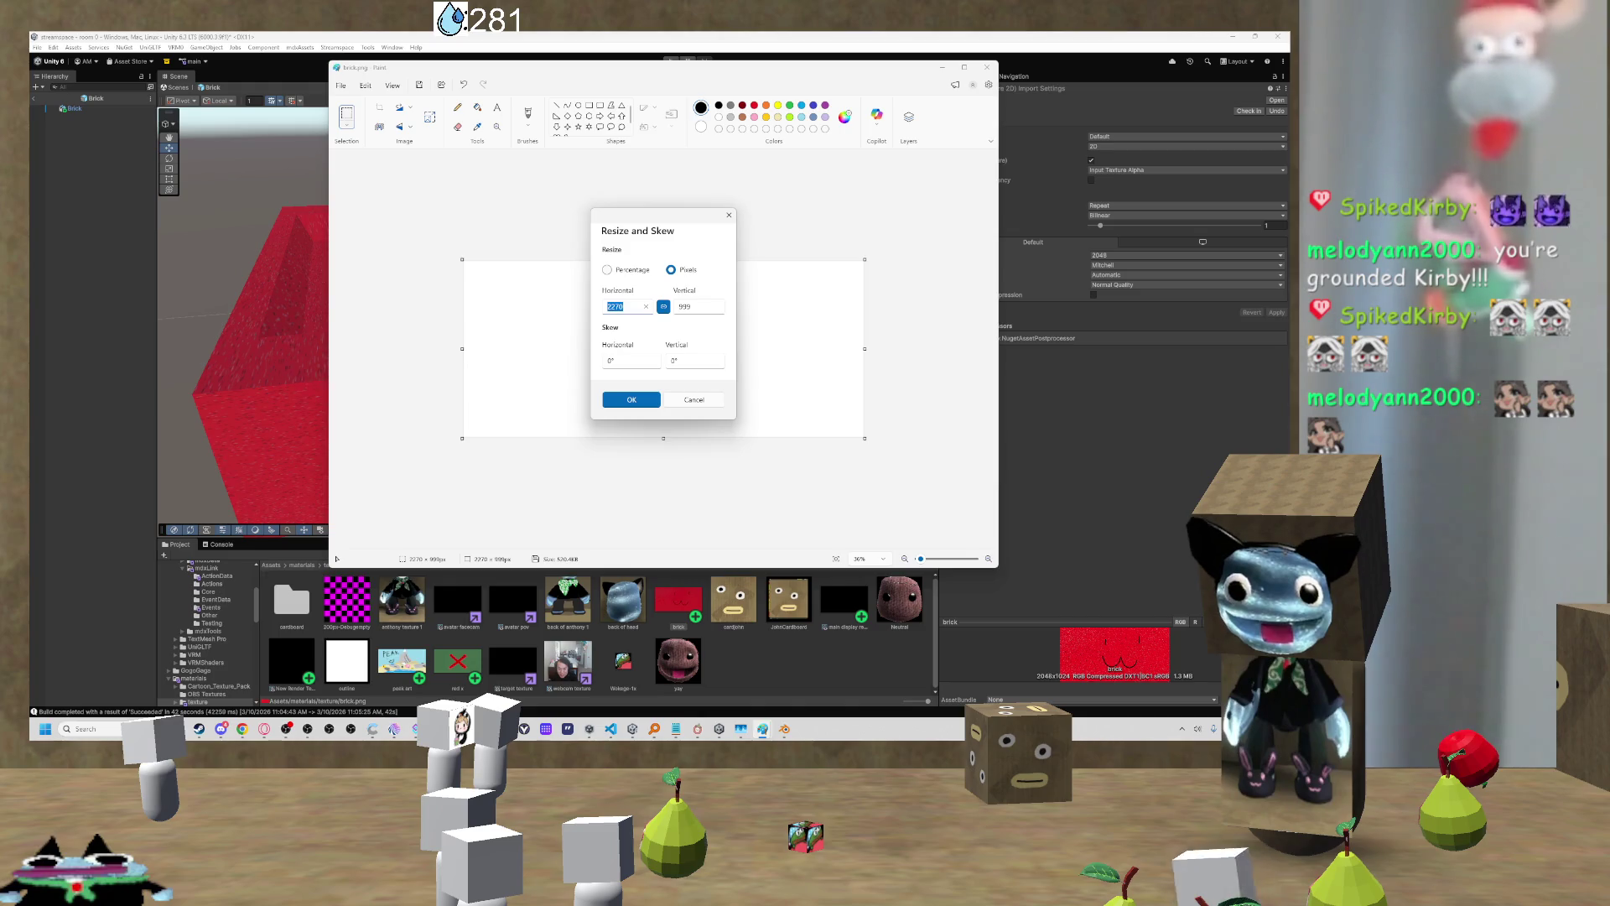
pyautogui.write('256')
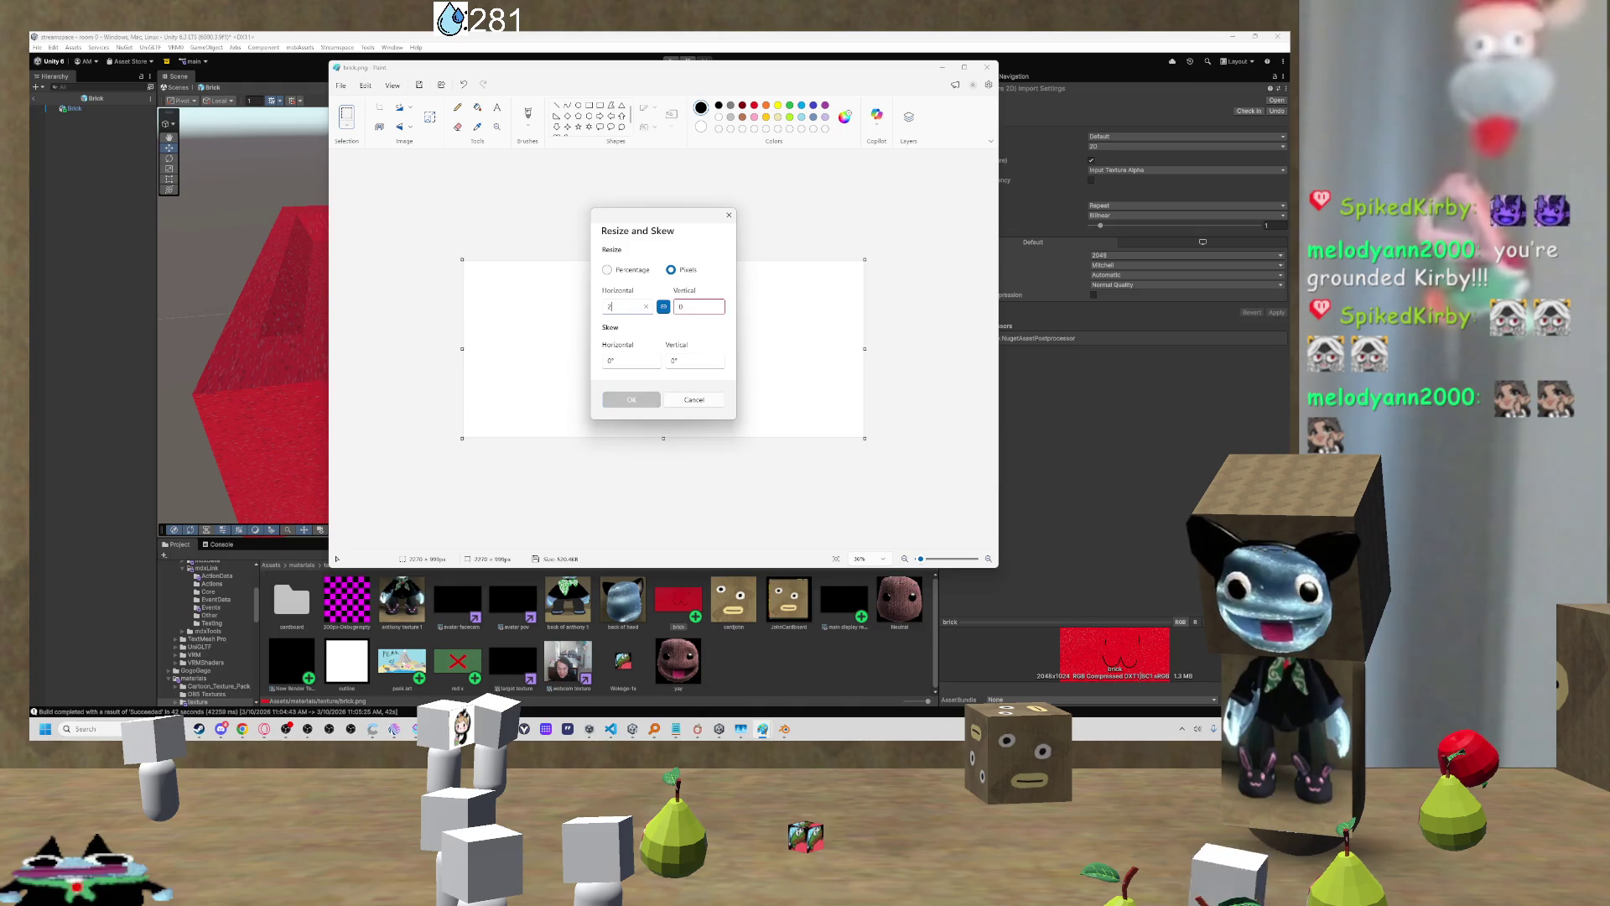
pyautogui.click(668, 306)
pyautogui.click(680, 307)
pyautogui.write('256')
pyautogui.click(650, 396)
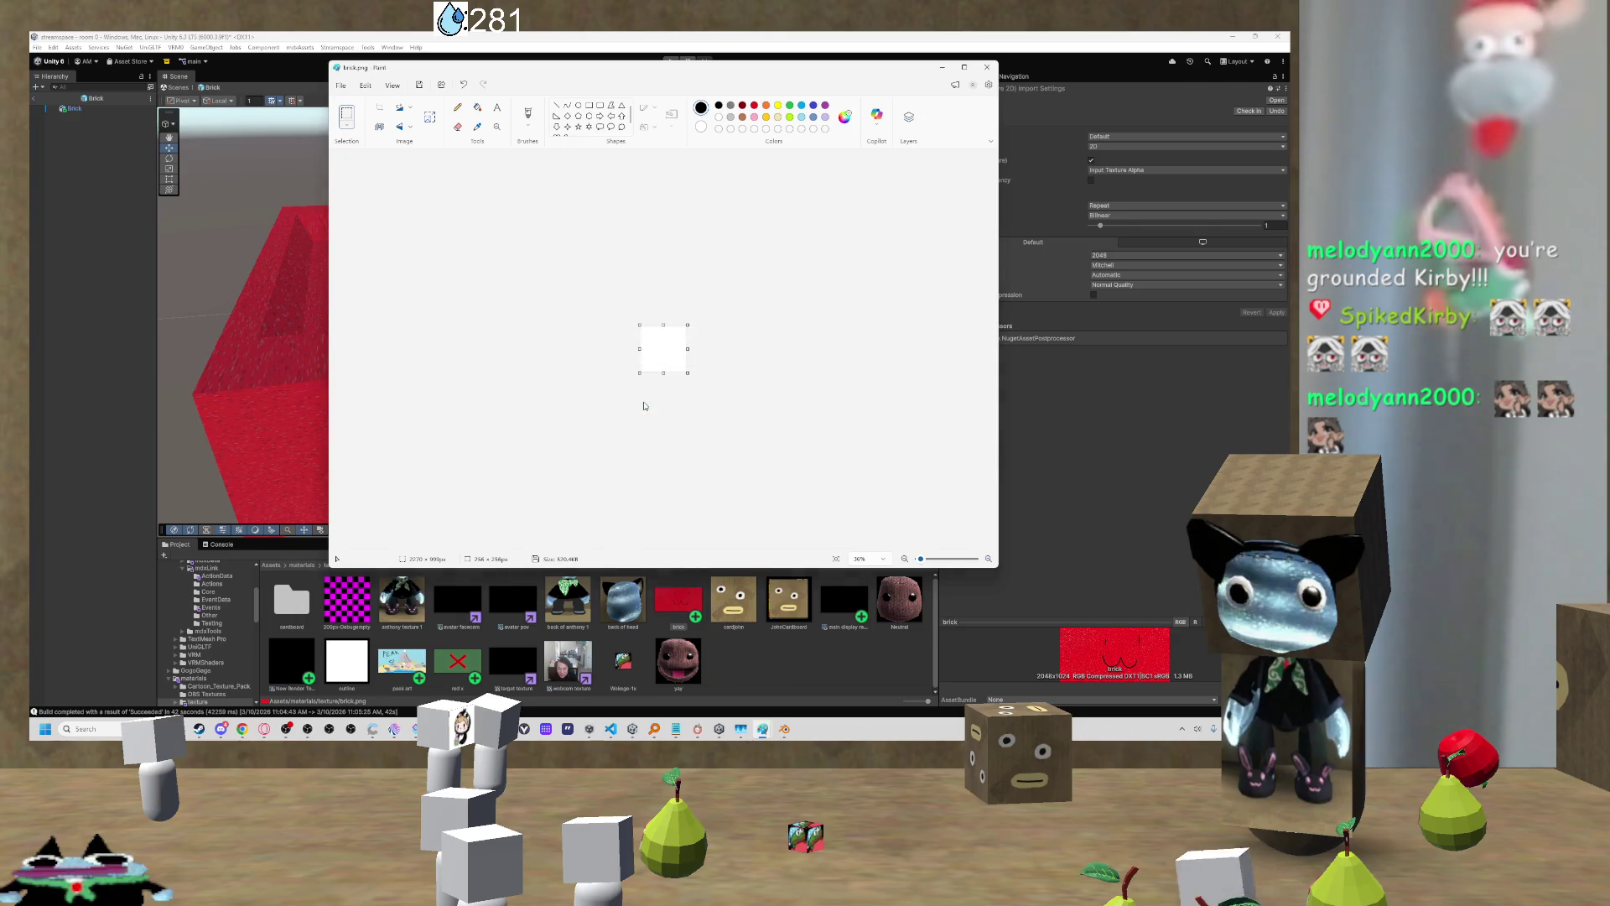
# Step: Fill the blank 256 × 256 canvas with dark red
pyautogui.scroll(1, 719, 236)
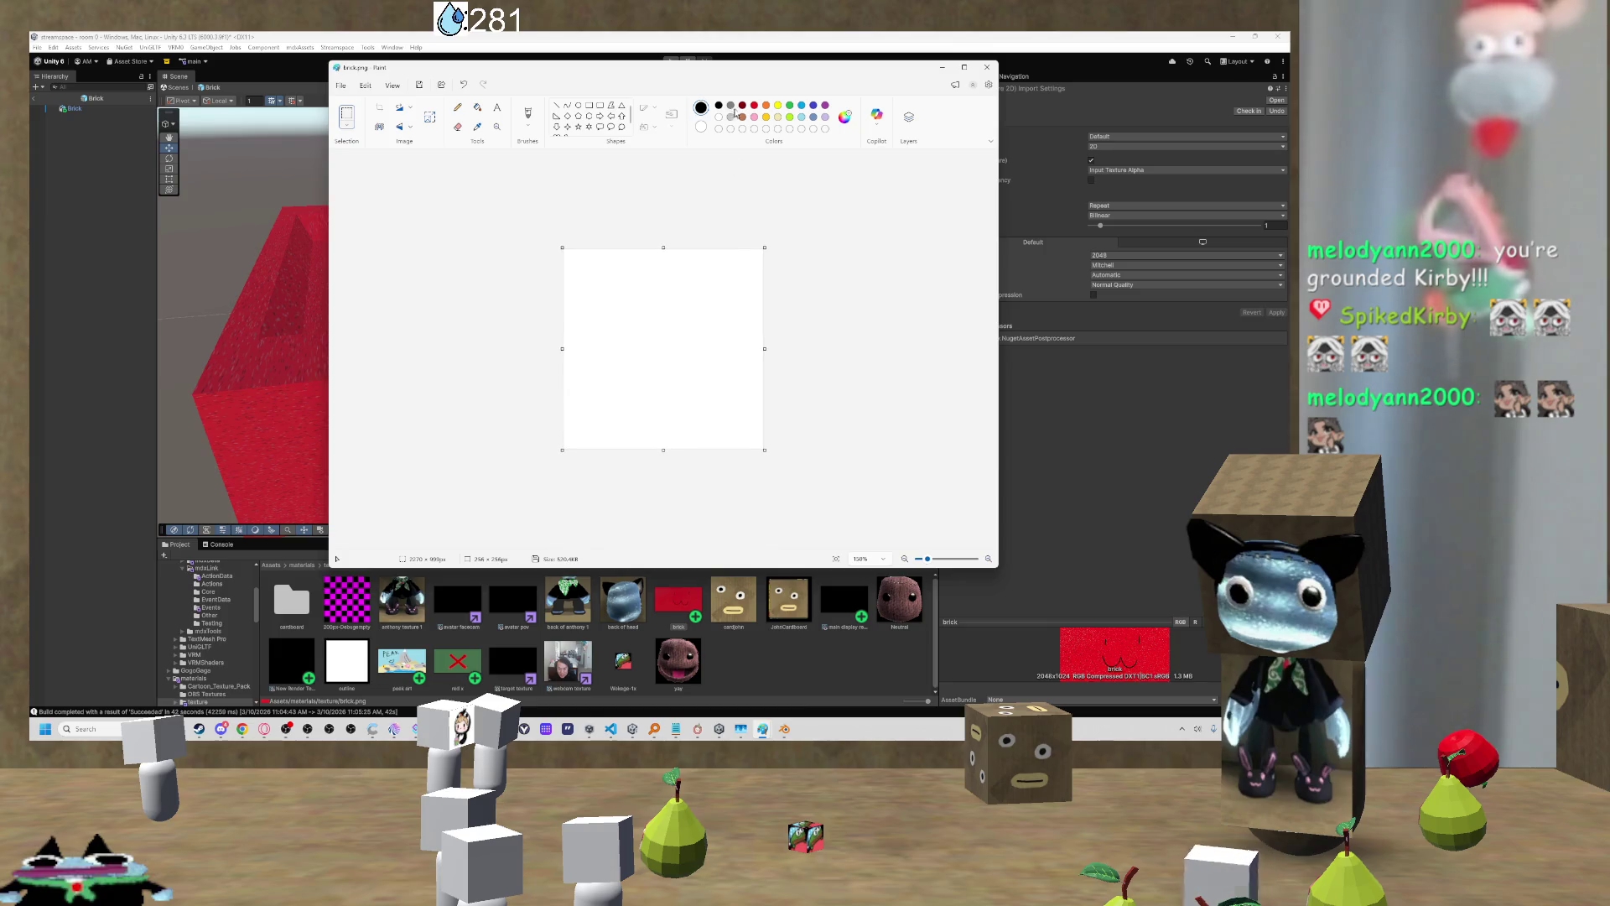
pyautogui.click(743, 106)
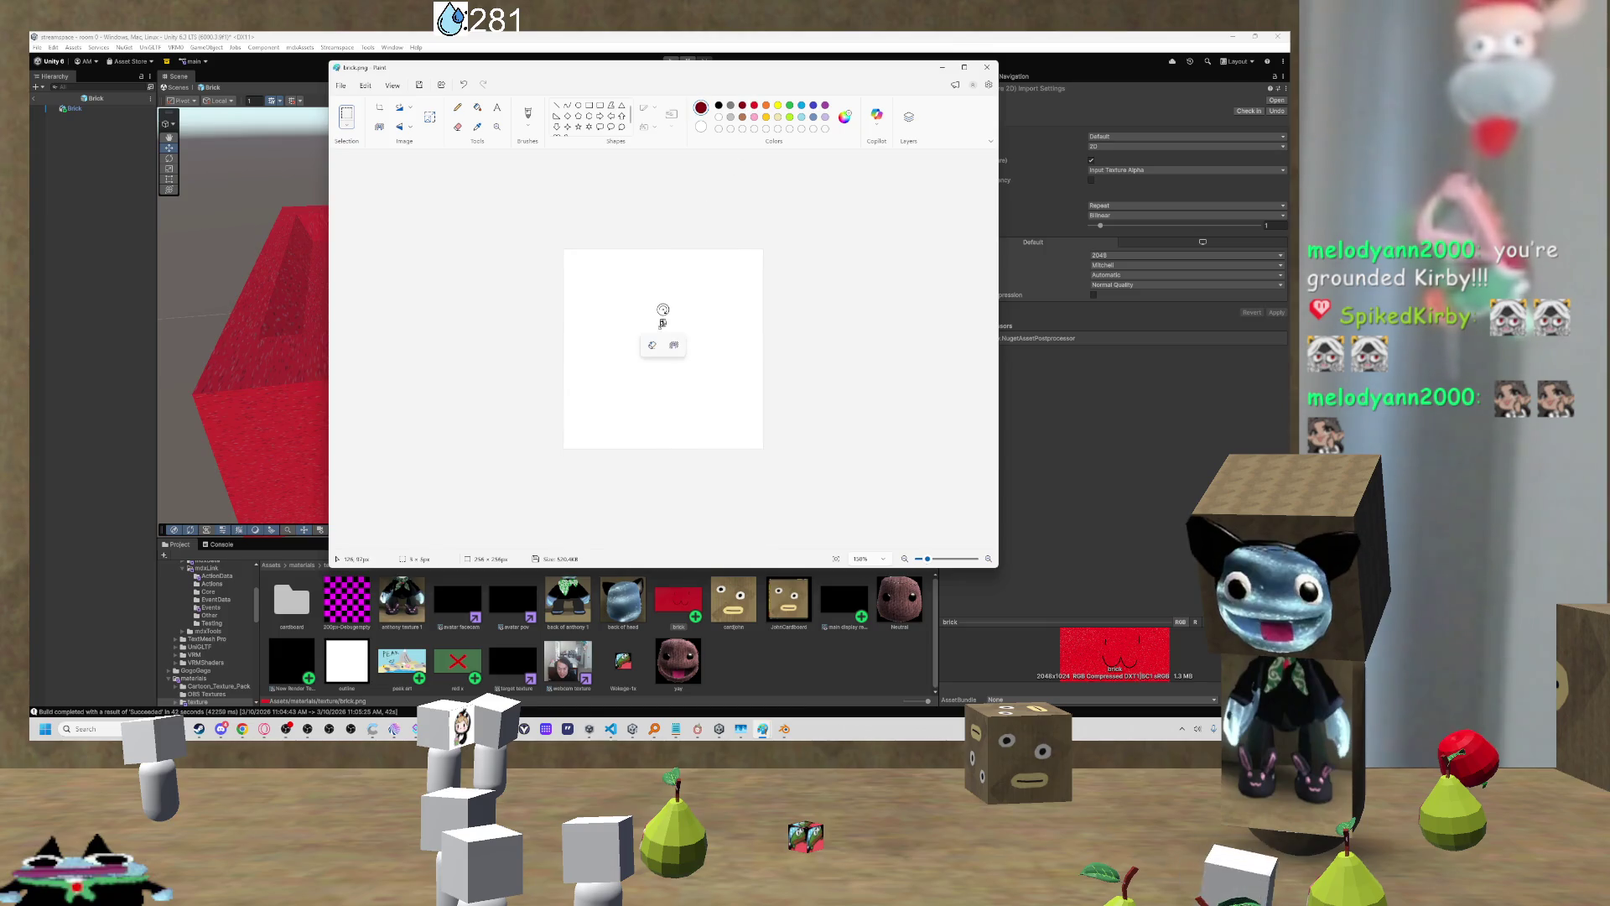
pyautogui.click(477, 106)
pyautogui.click(626, 326)
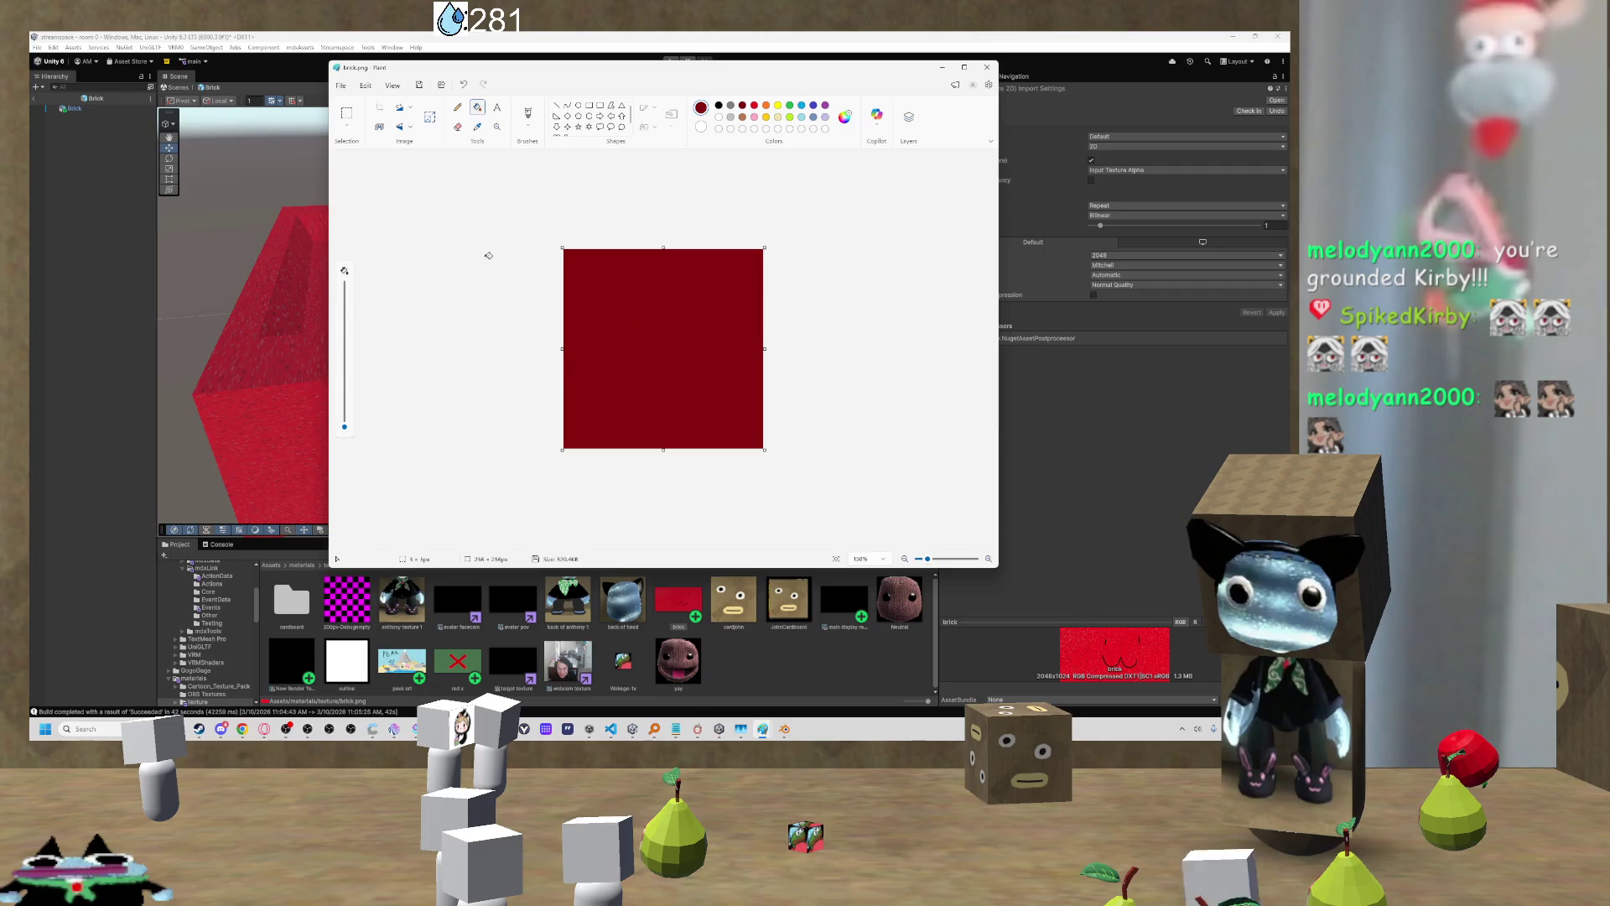
# Step: Spray speckles across the red square with the Airbrush, redoing one stroke
pyautogui.click(527, 126)
pyautogui.click(594, 225)
pyautogui.moveTo(633, 344)
pyautogui.mouseDown()
pyautogui.moveTo(719, 315)
pyautogui.moveTo(613, 319)
pyautogui.moveTo(655, 311)
pyautogui.mouseUp()
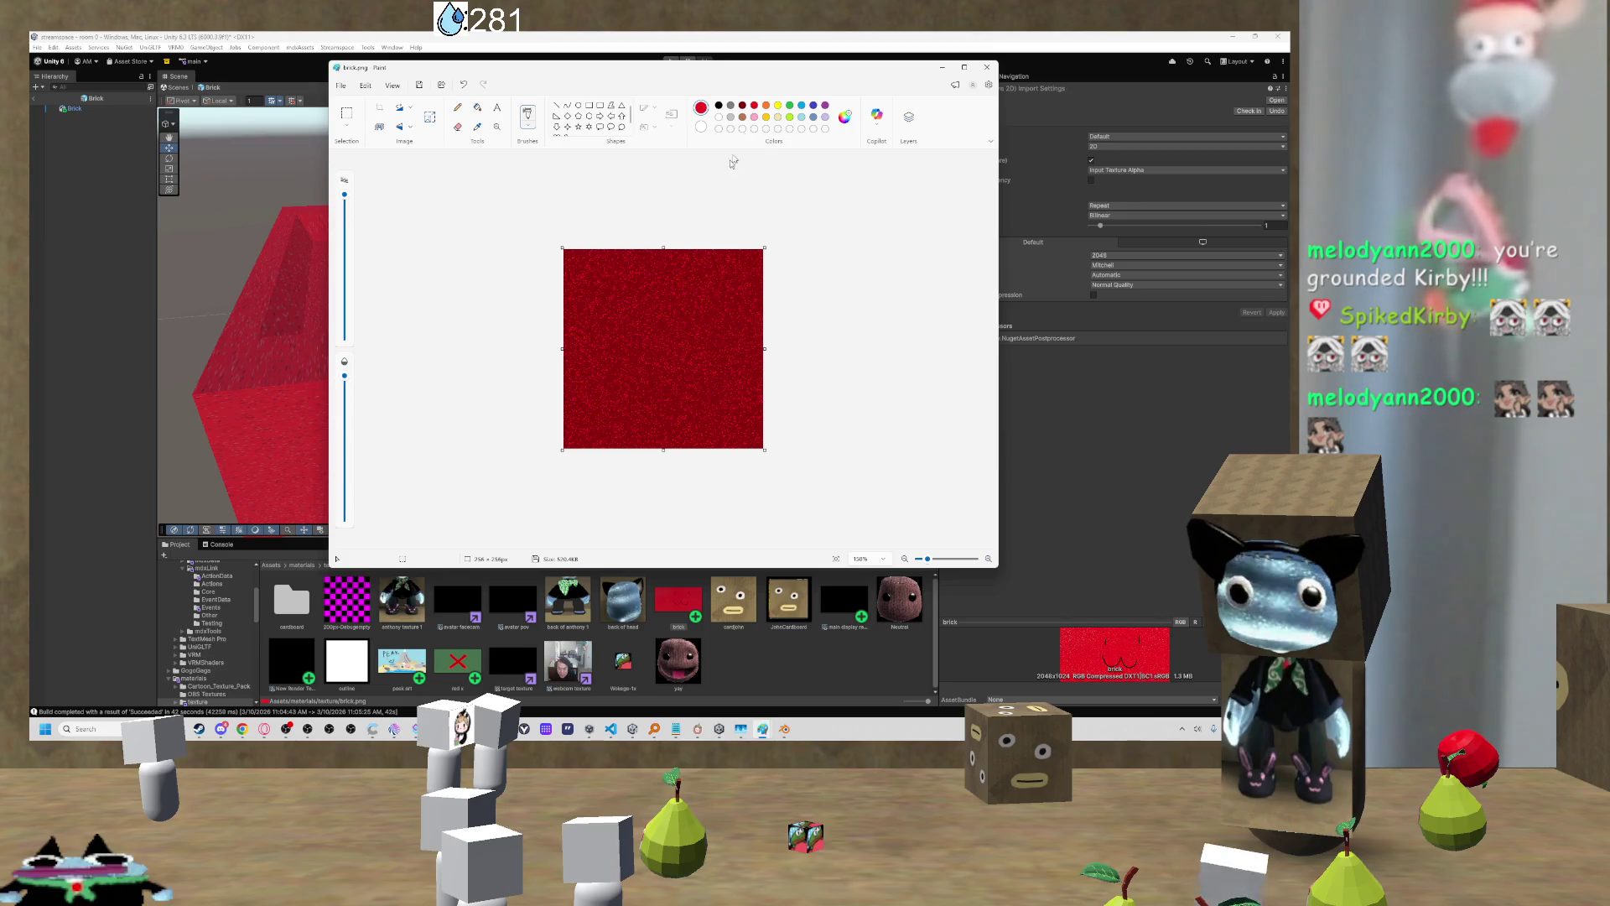
pyautogui.hotkey('ctrl', 'z')
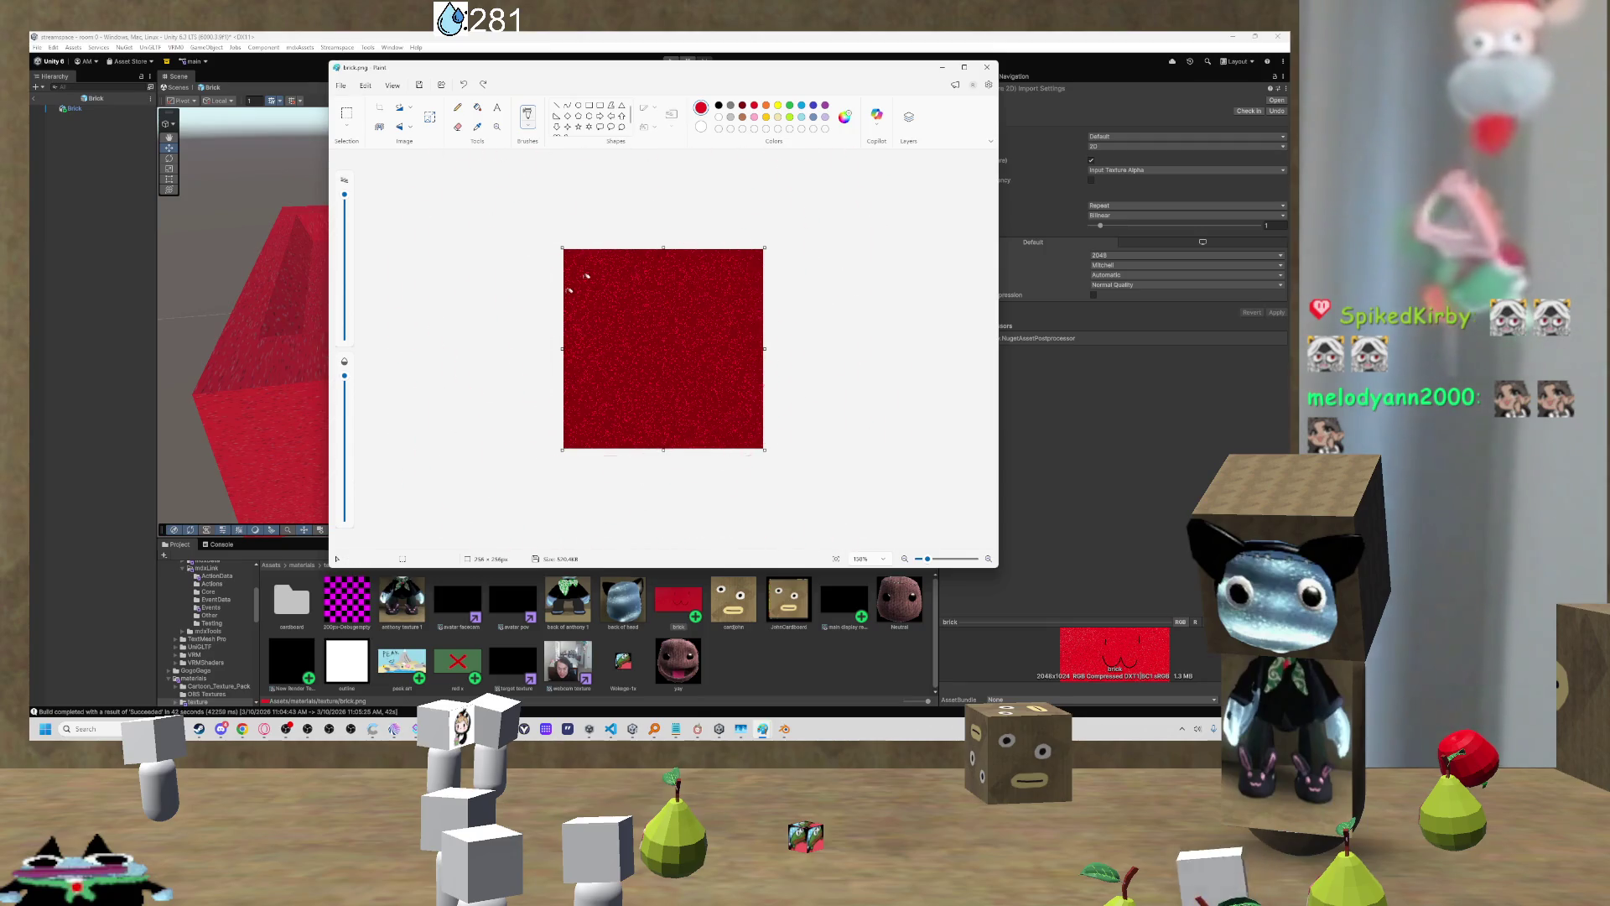
pyautogui.click(621, 271)
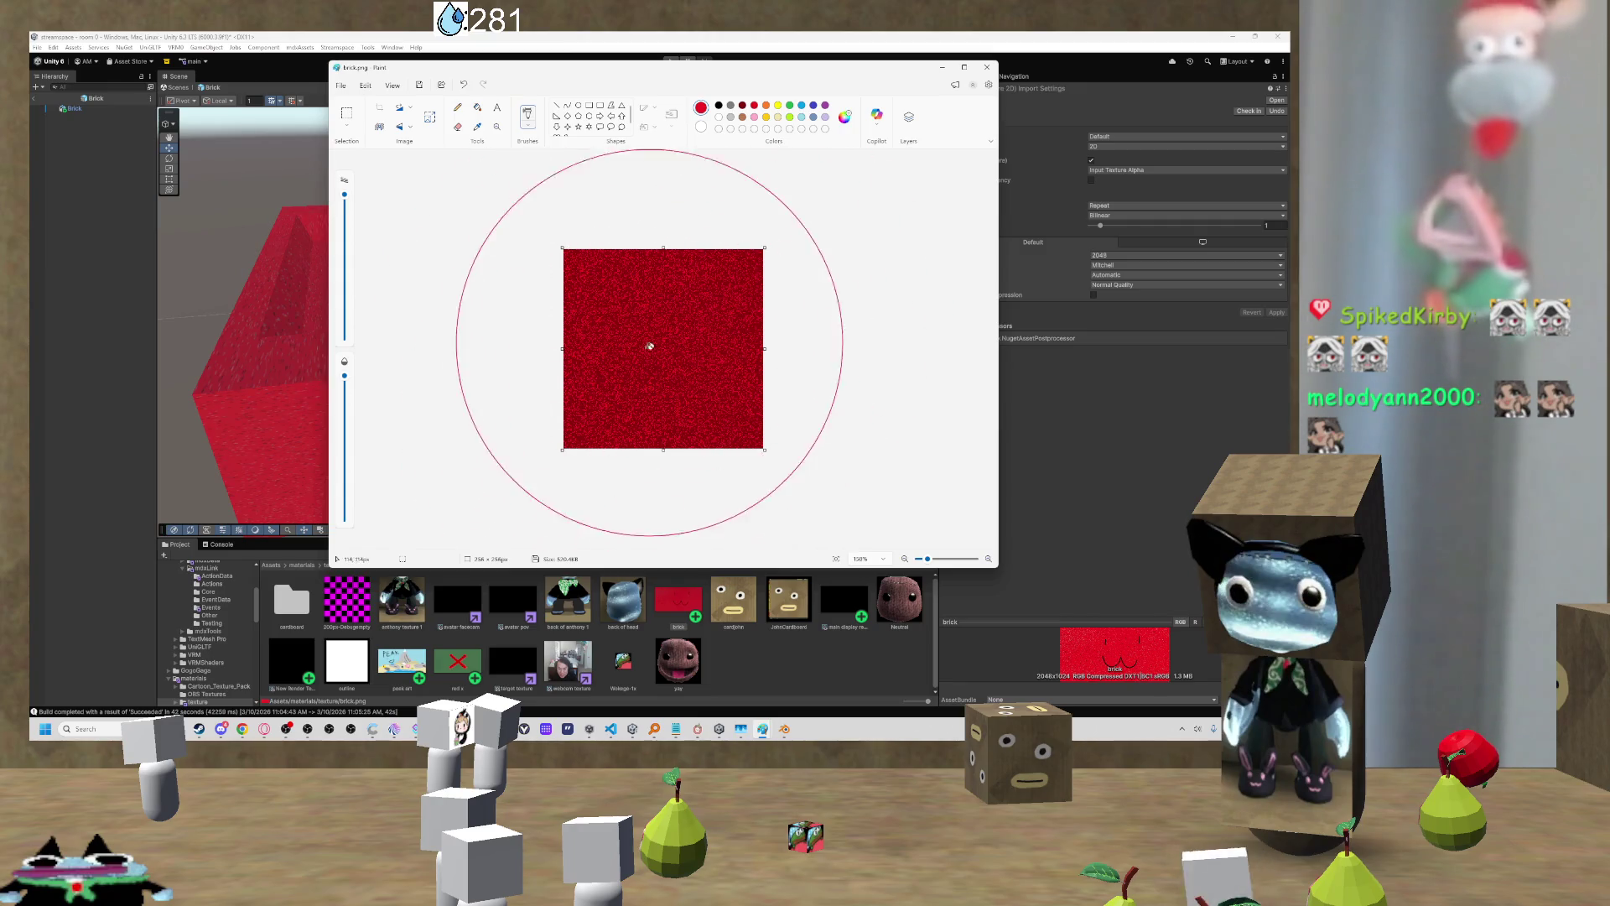
pyautogui.scroll(-5, 831, 274)
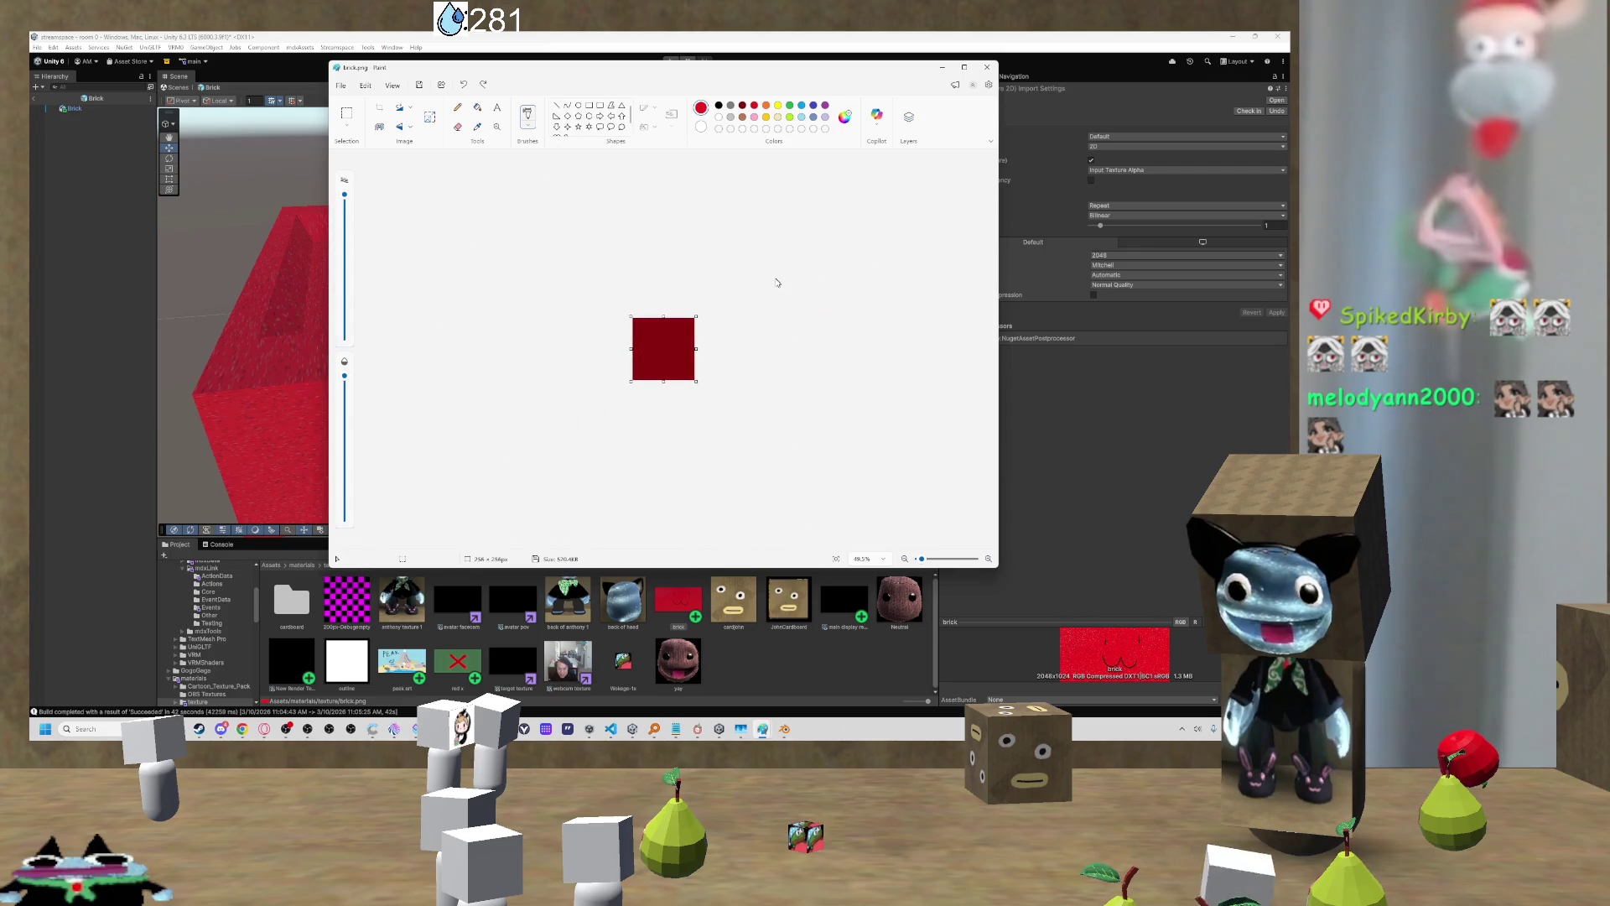
# Step: Fill the square with bright red, trying a dark red fill and undoing it
pyautogui.click(477, 107)
pyautogui.click(680, 344)
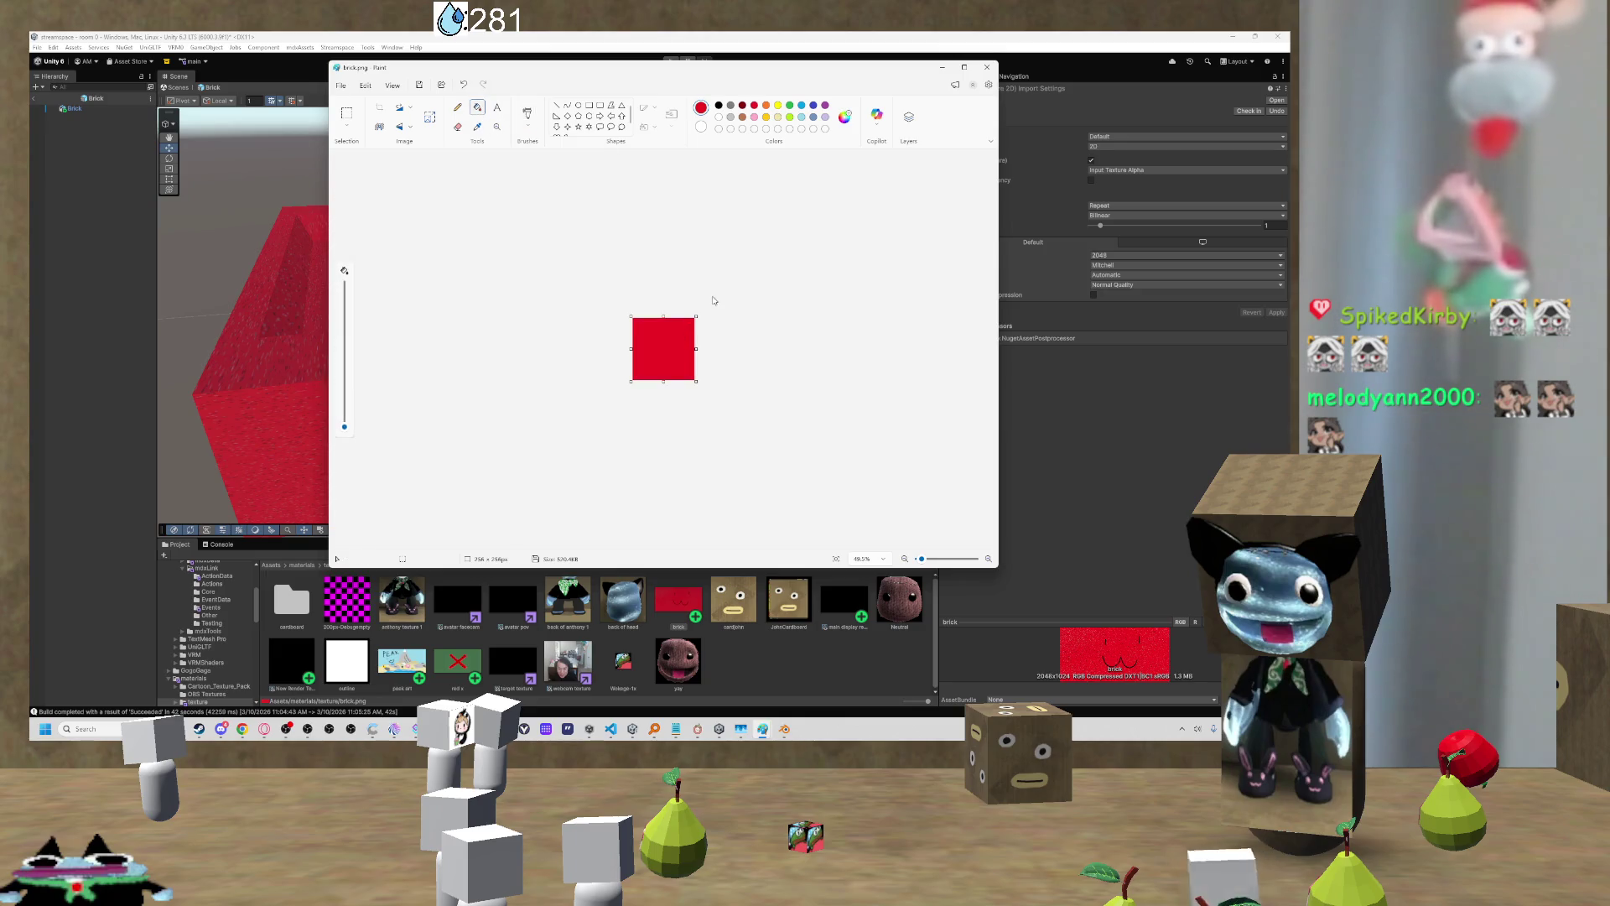
pyautogui.scroll(1, 714, 300)
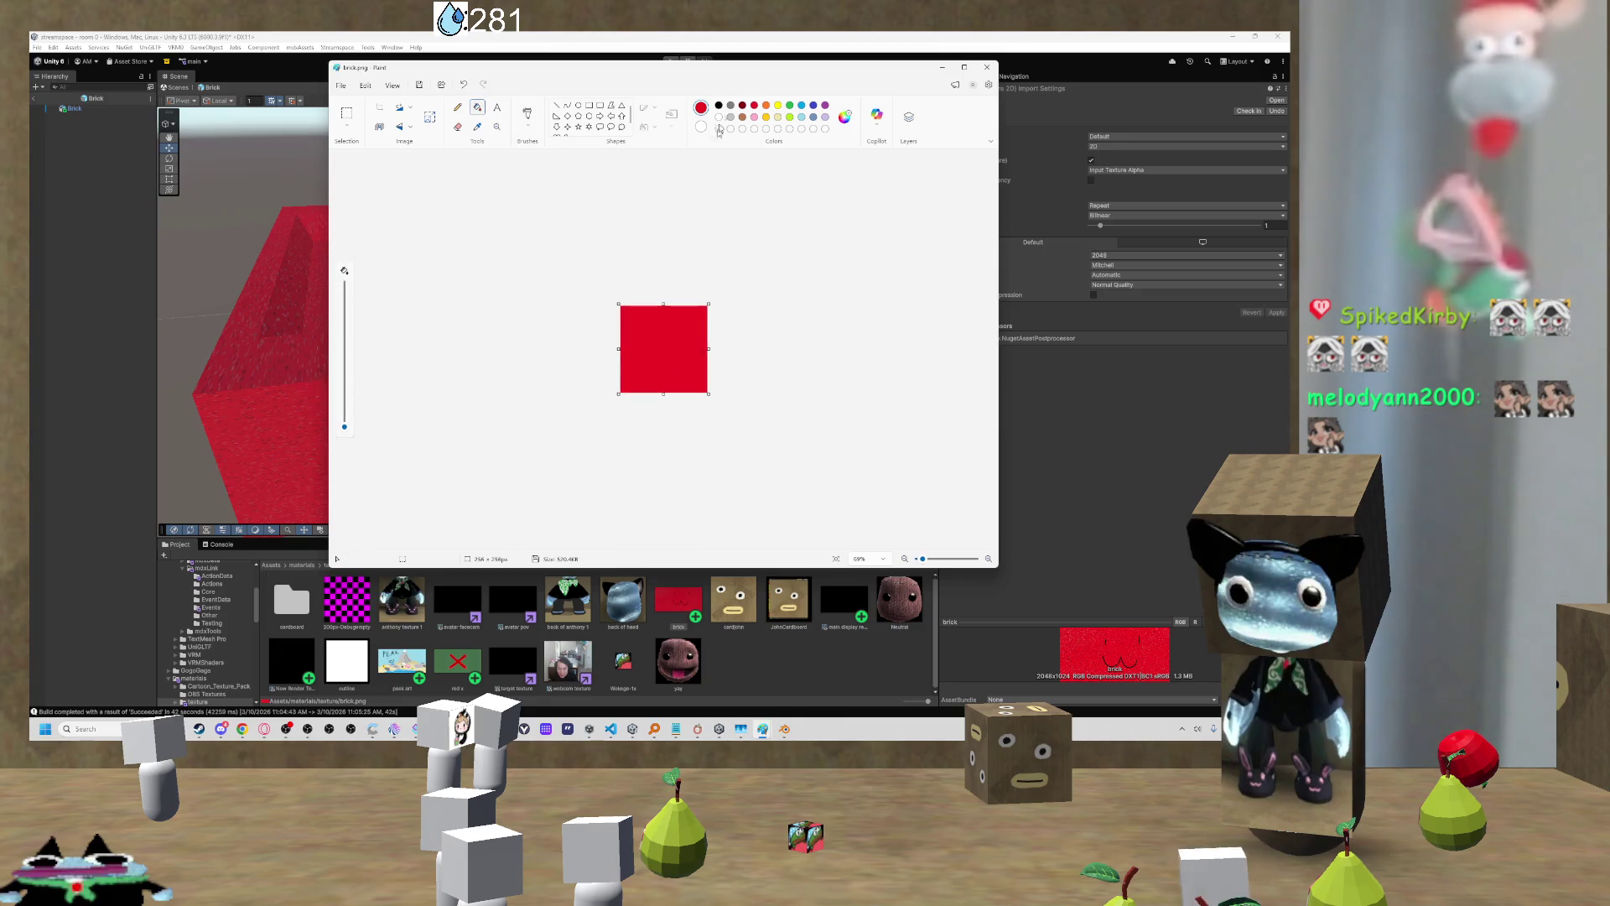
pyautogui.click(742, 104)
pyautogui.click(659, 335)
pyautogui.hotkey('ctrl', 'z')
# Step: Brush grey speckles onto the red square and switch the paint colour to black
pyautogui.click(527, 113)
pyautogui.scroll(5, 696, 317)
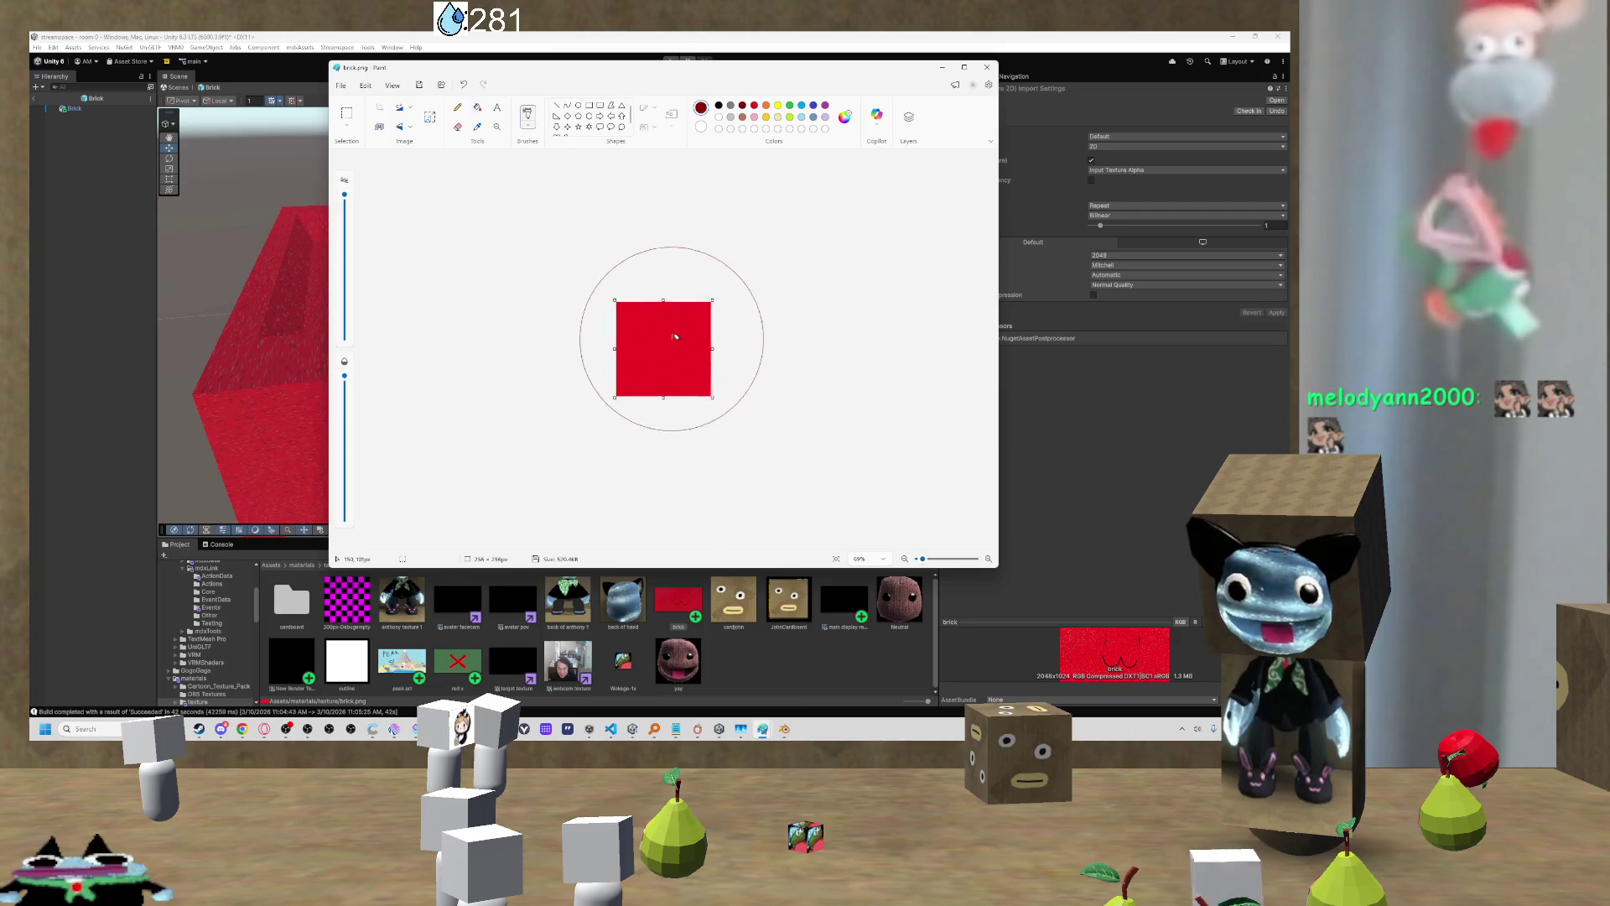
pyautogui.click(730, 117)
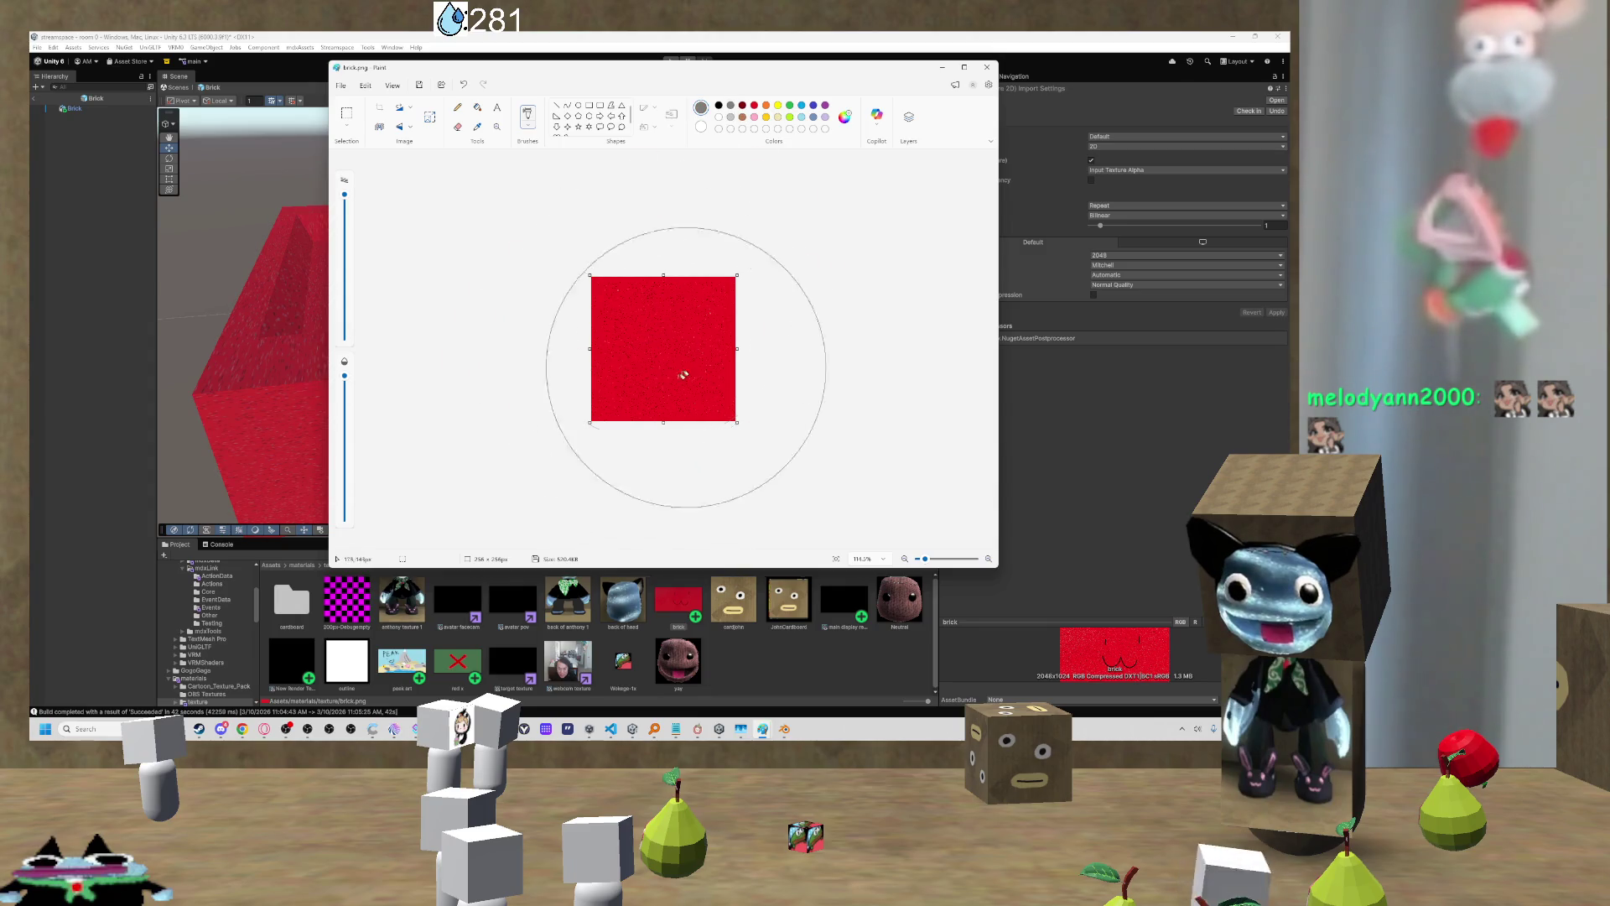
pyautogui.click(650, 350)
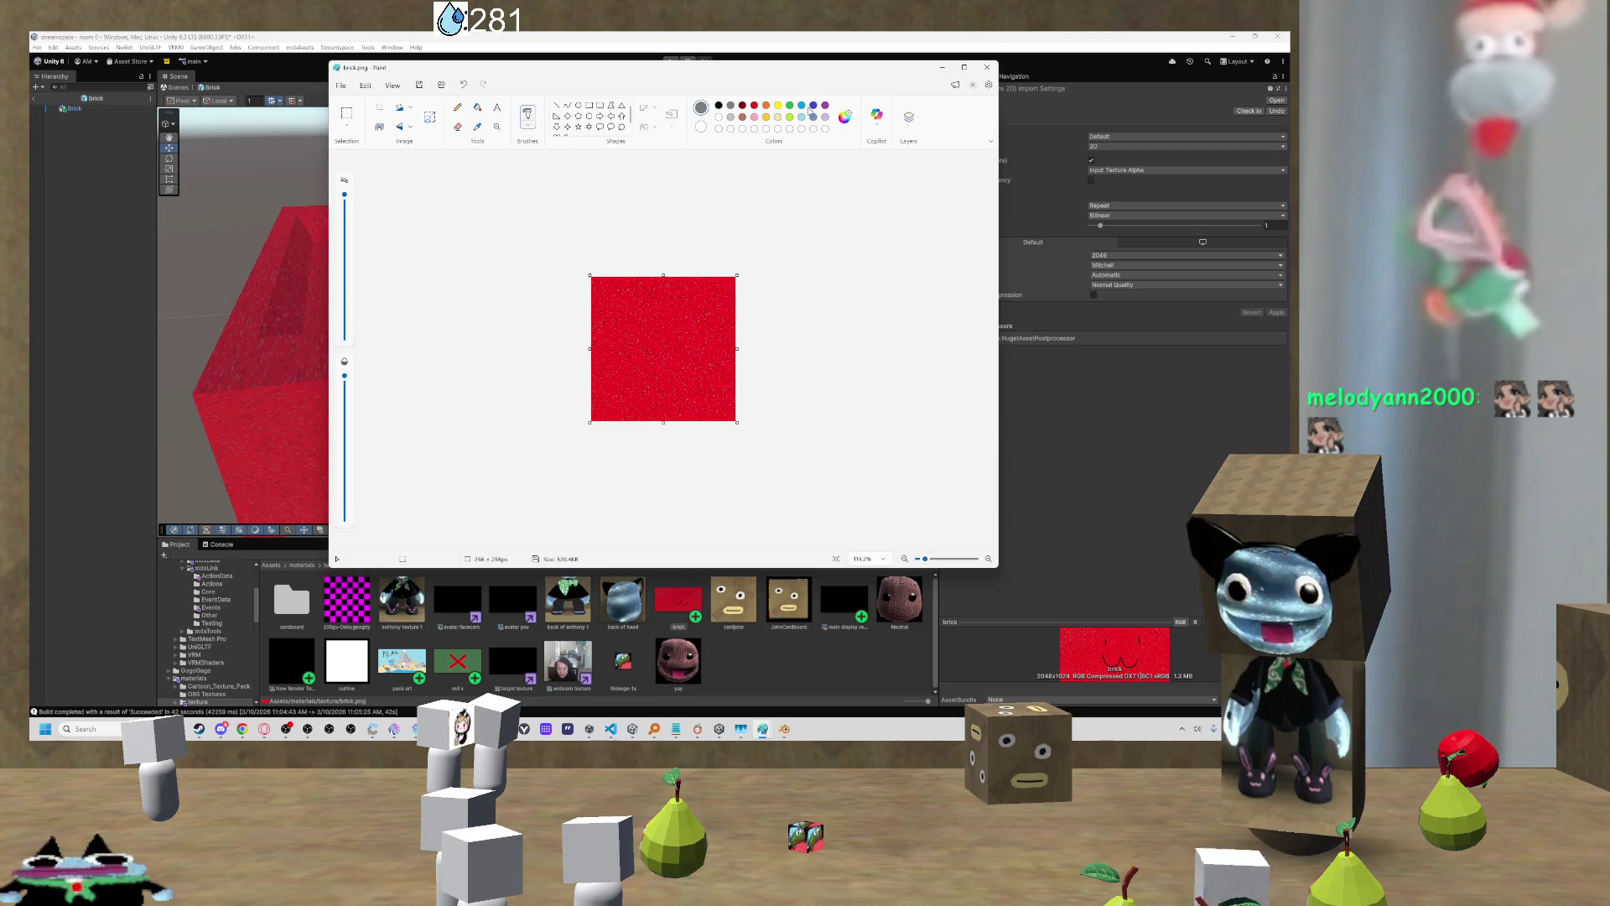
pyautogui.click(719, 106)
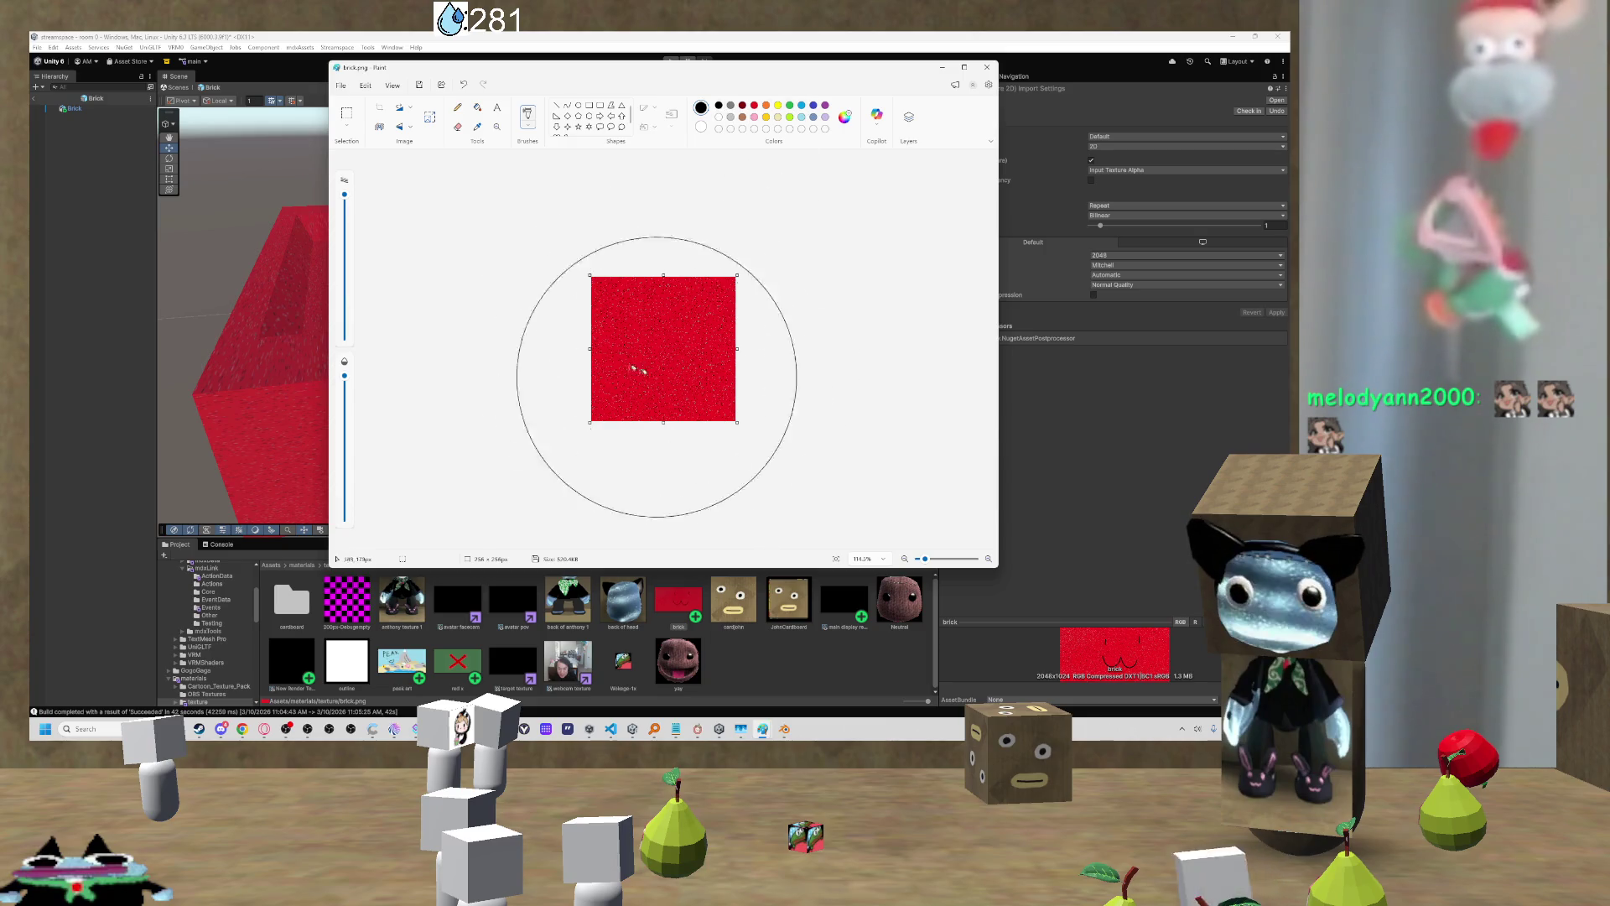
pyautogui.scroll(5, 802, 245)
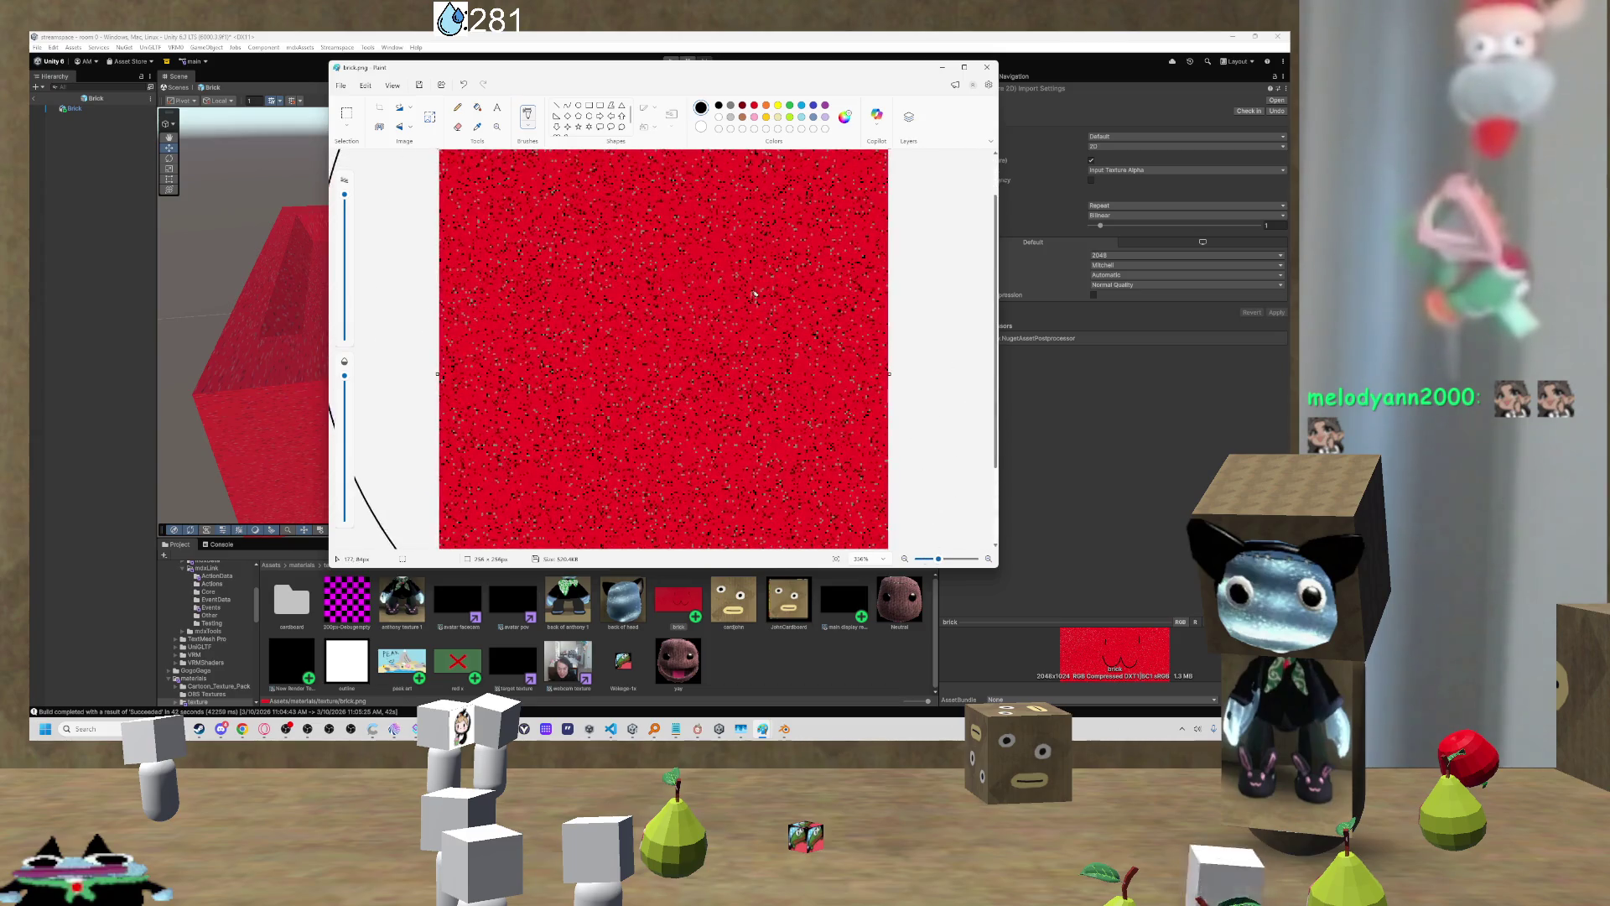
pyautogui.scroll(-1, 756, 279)
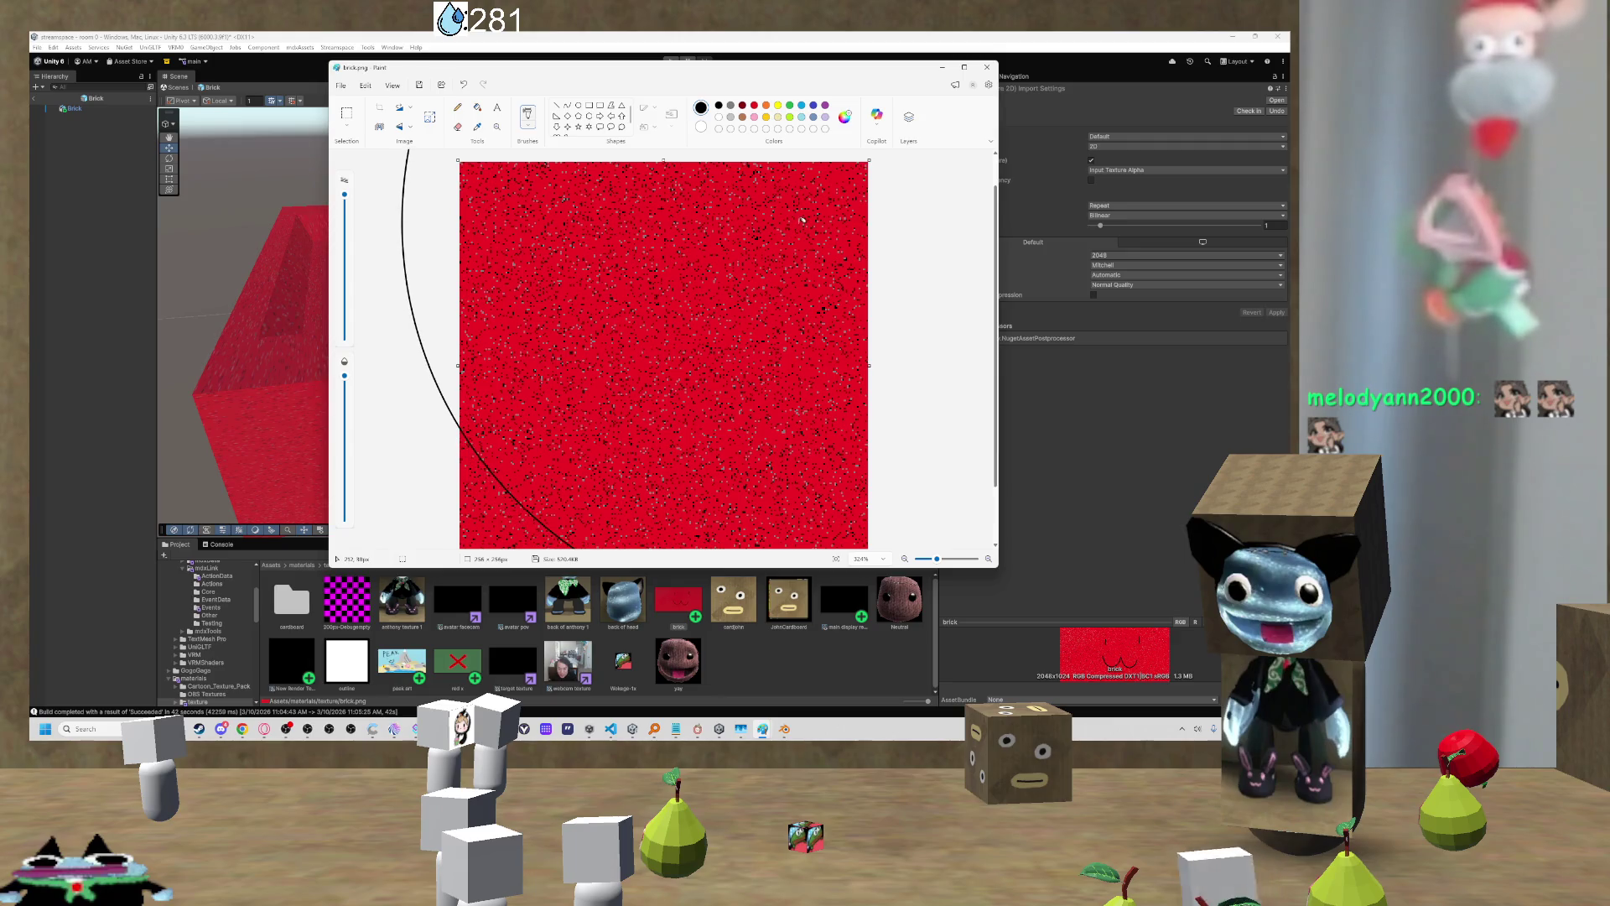
pyautogui.scroll(-5, 801, 220)
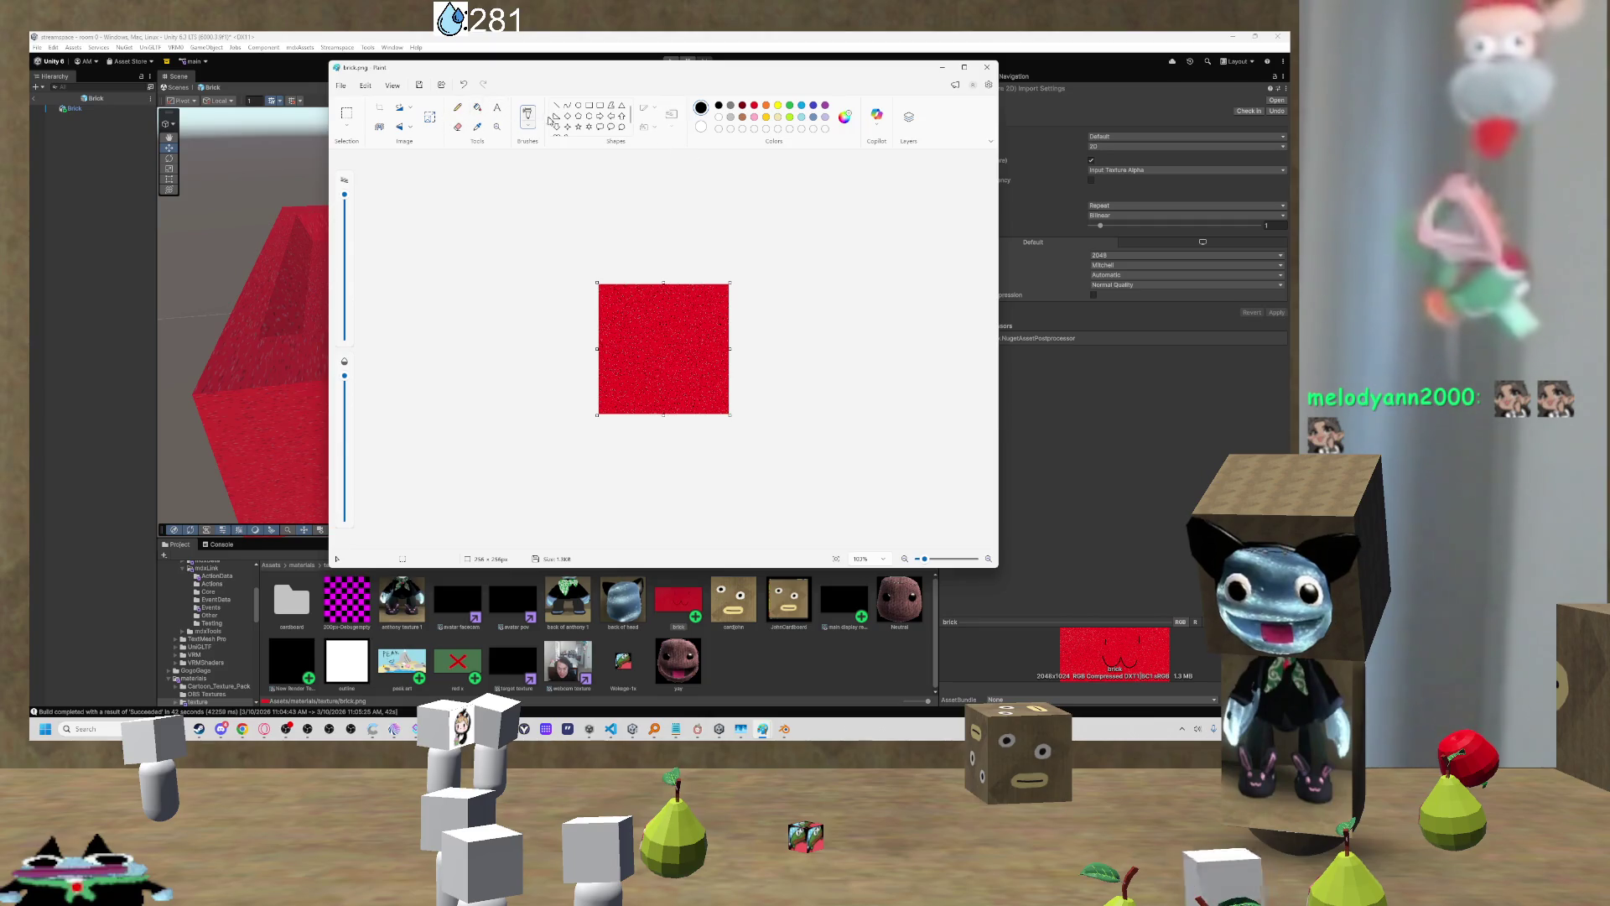
# Step: Pick a different brush for the black face, then save brick.png and close Paint
pyautogui.click(427, 116)
pyautogui.press('Escape')
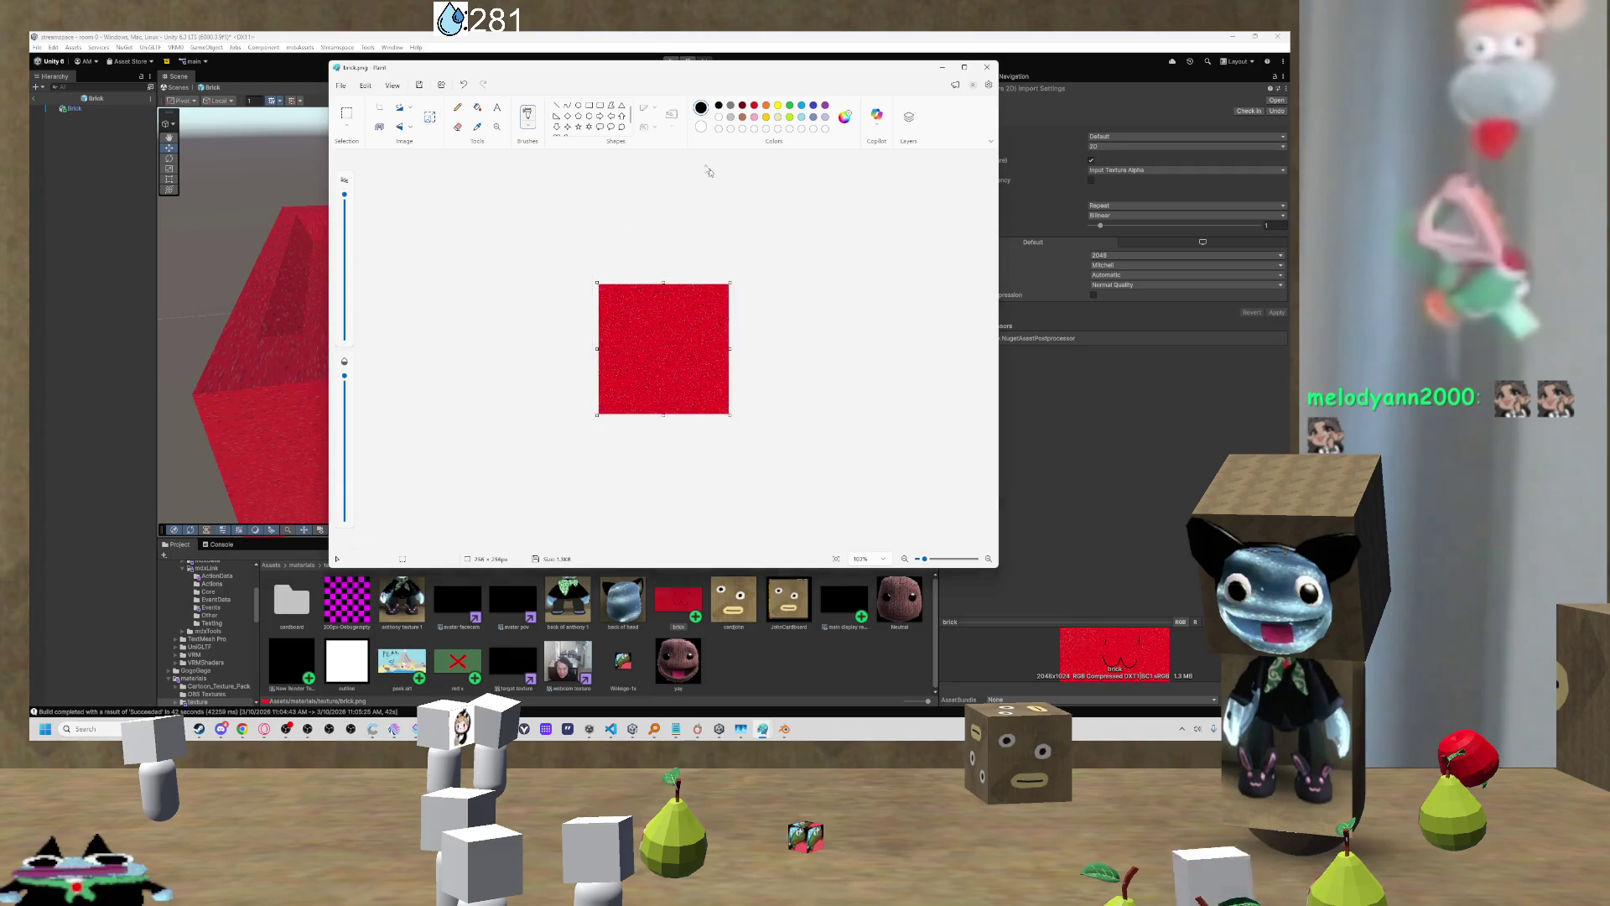
pyautogui.click(527, 117)
pyautogui.click(587, 163)
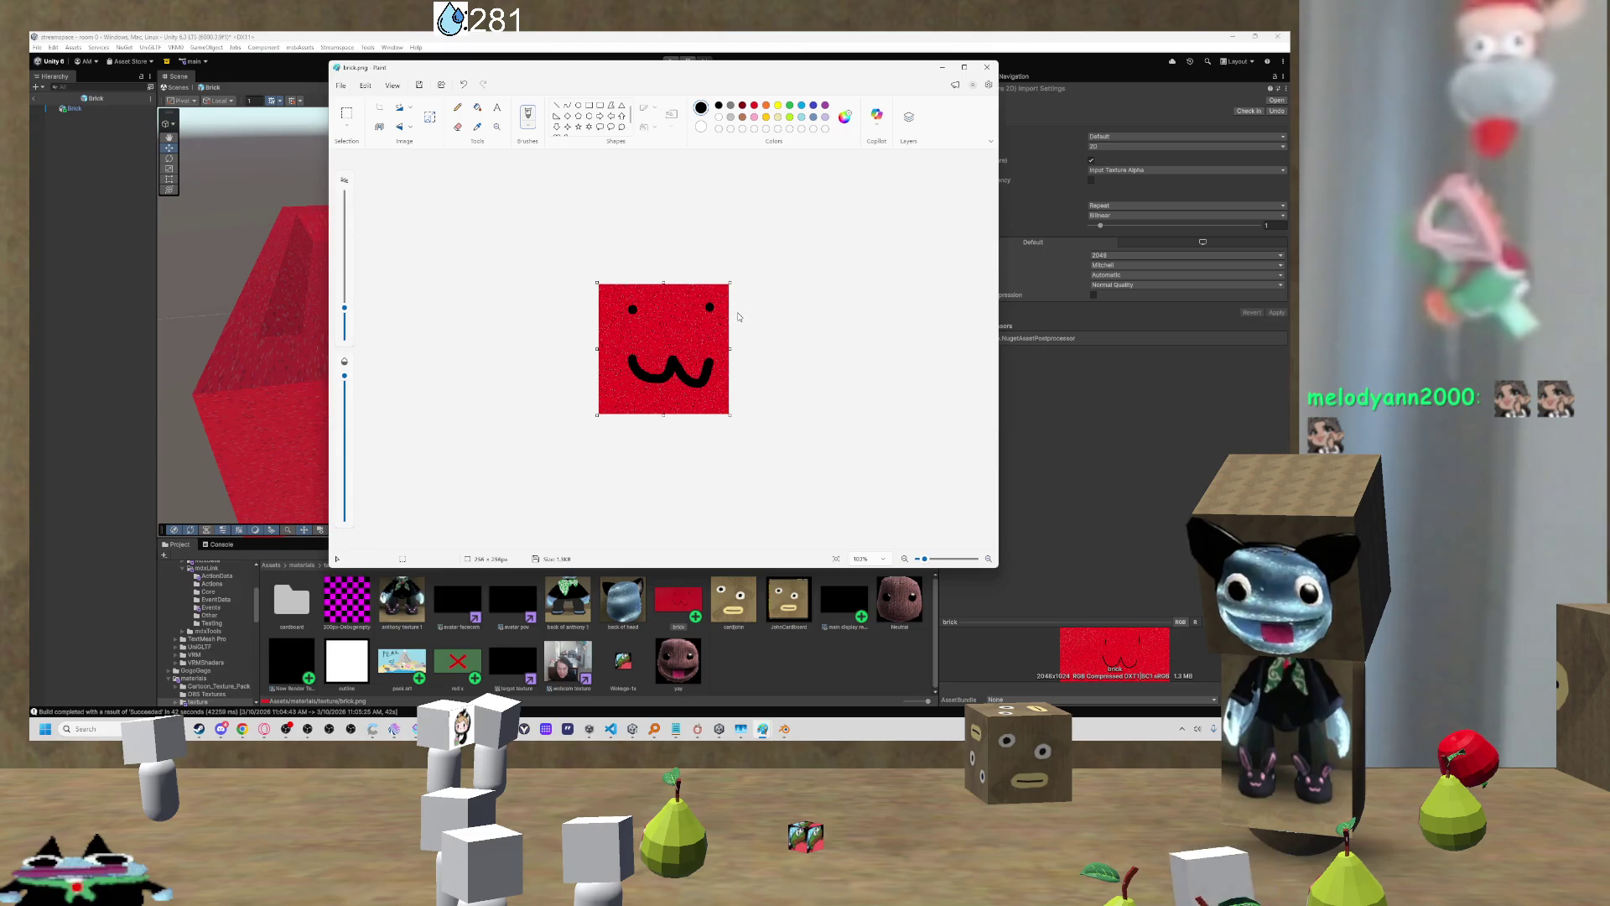
pyautogui.hotkey('ctrl', 's')
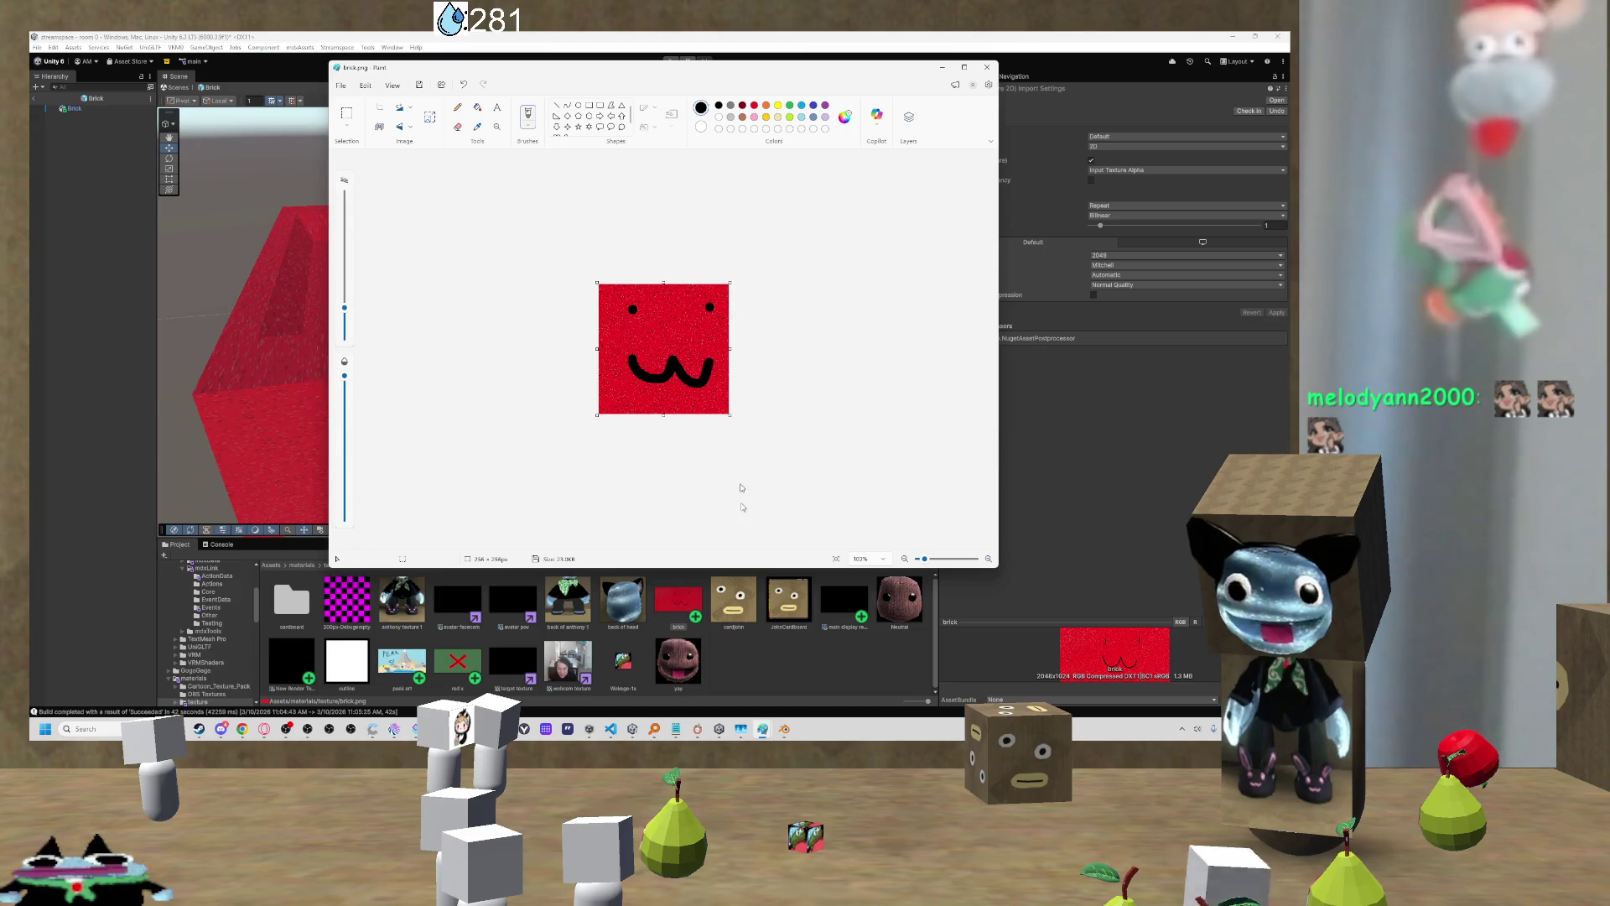
pyautogui.click(986, 68)
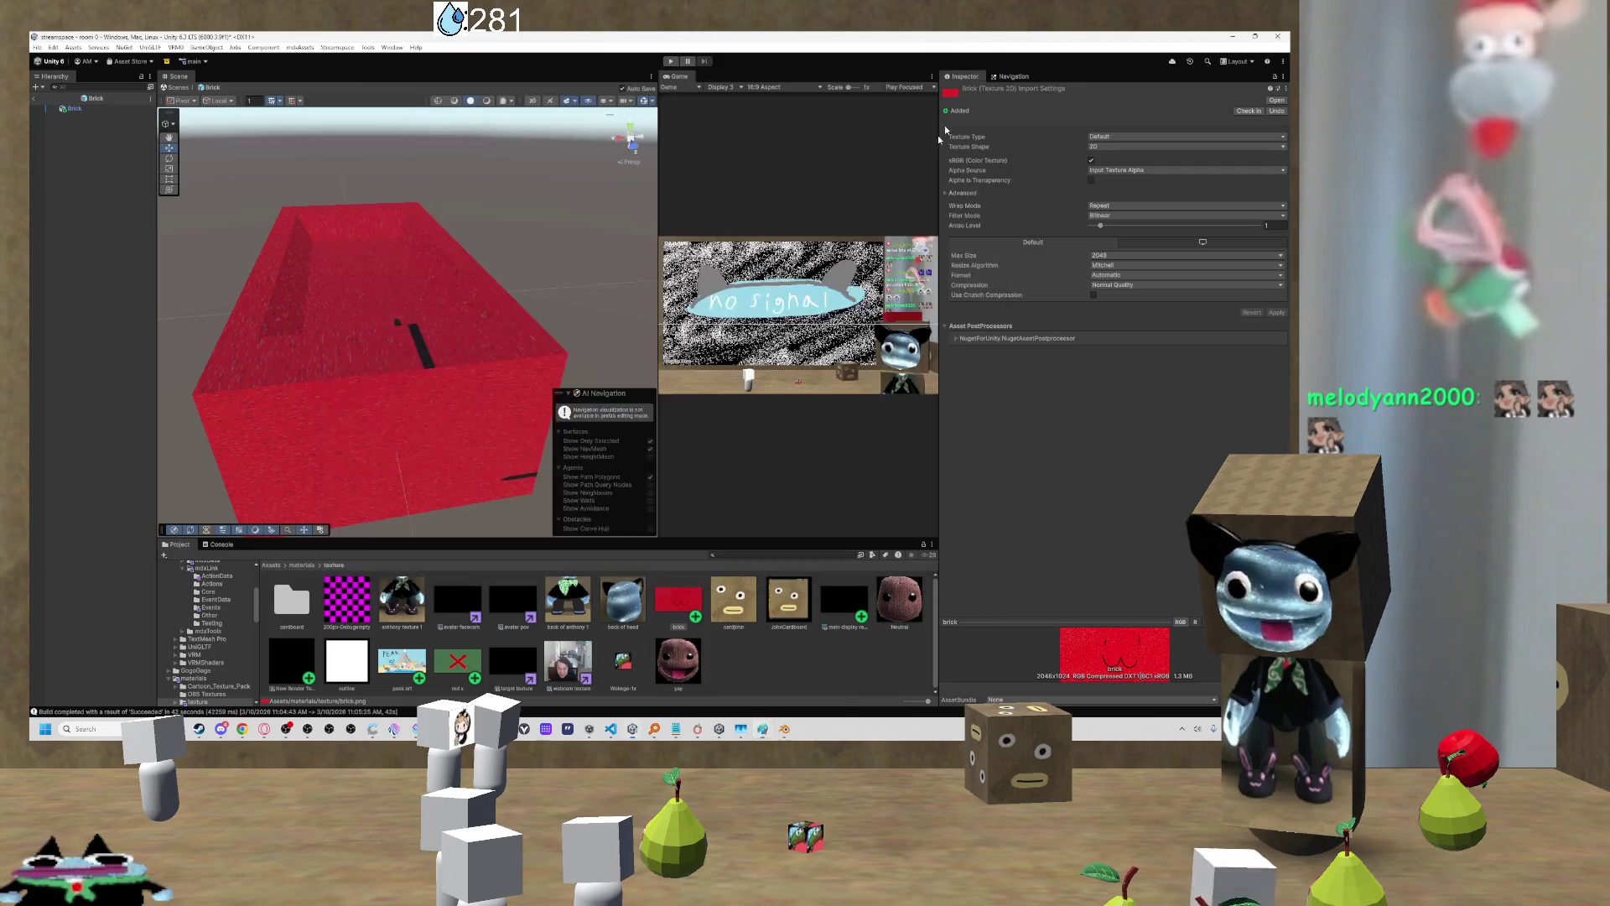
# Step: Delete the old brick texture from the Project panel and bring up brick.png in Downloads
pyautogui.press('Delete')
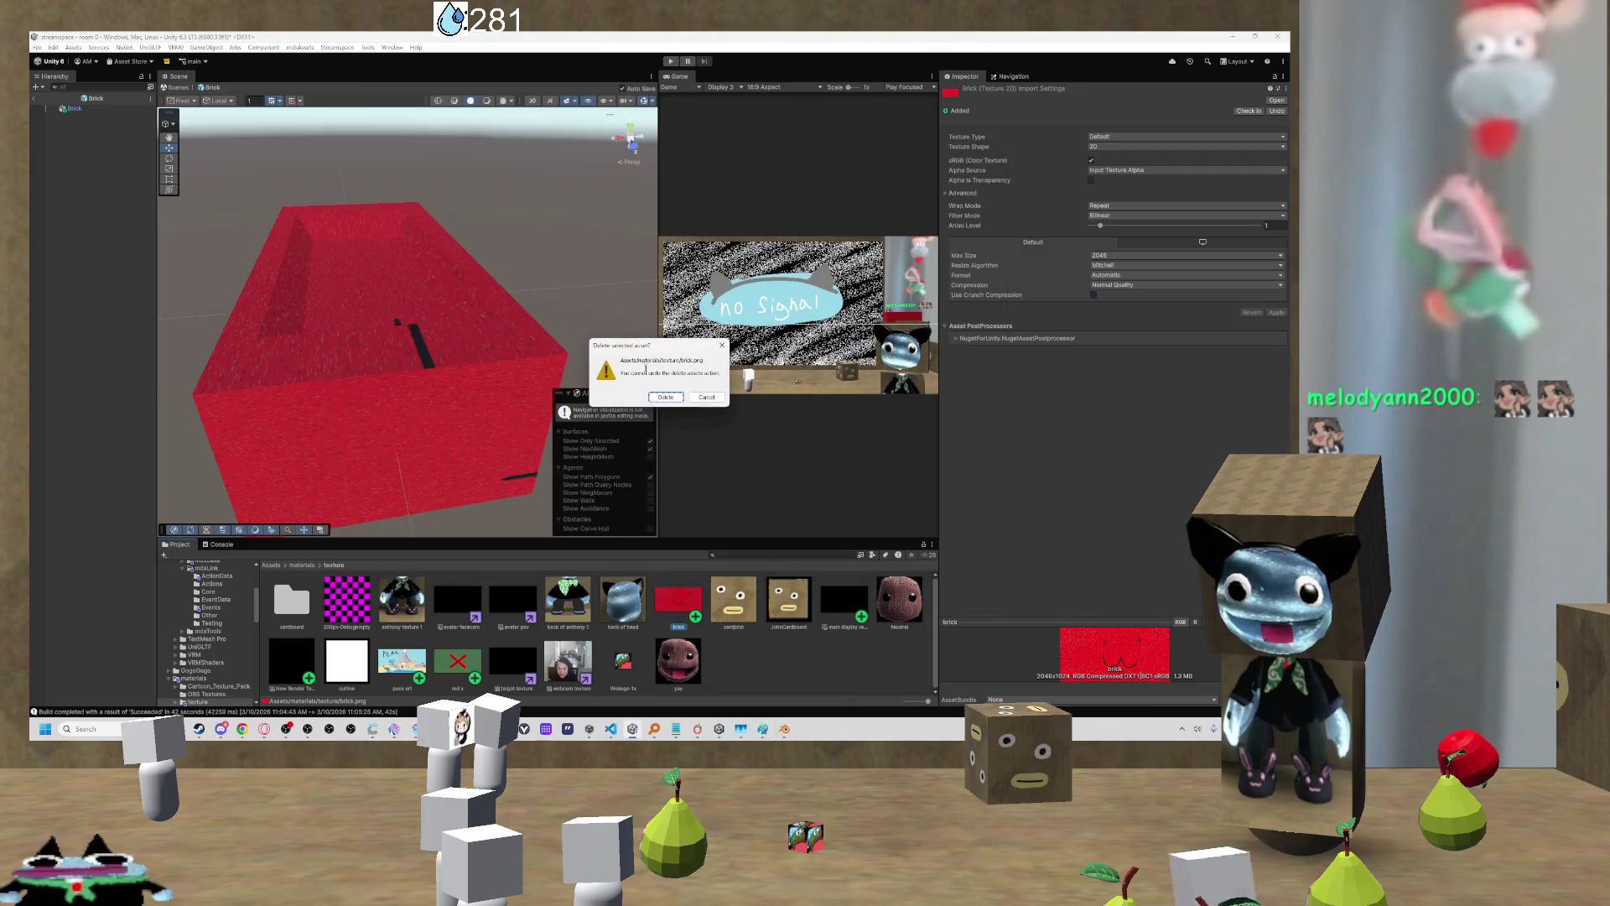
pyautogui.press('Return')
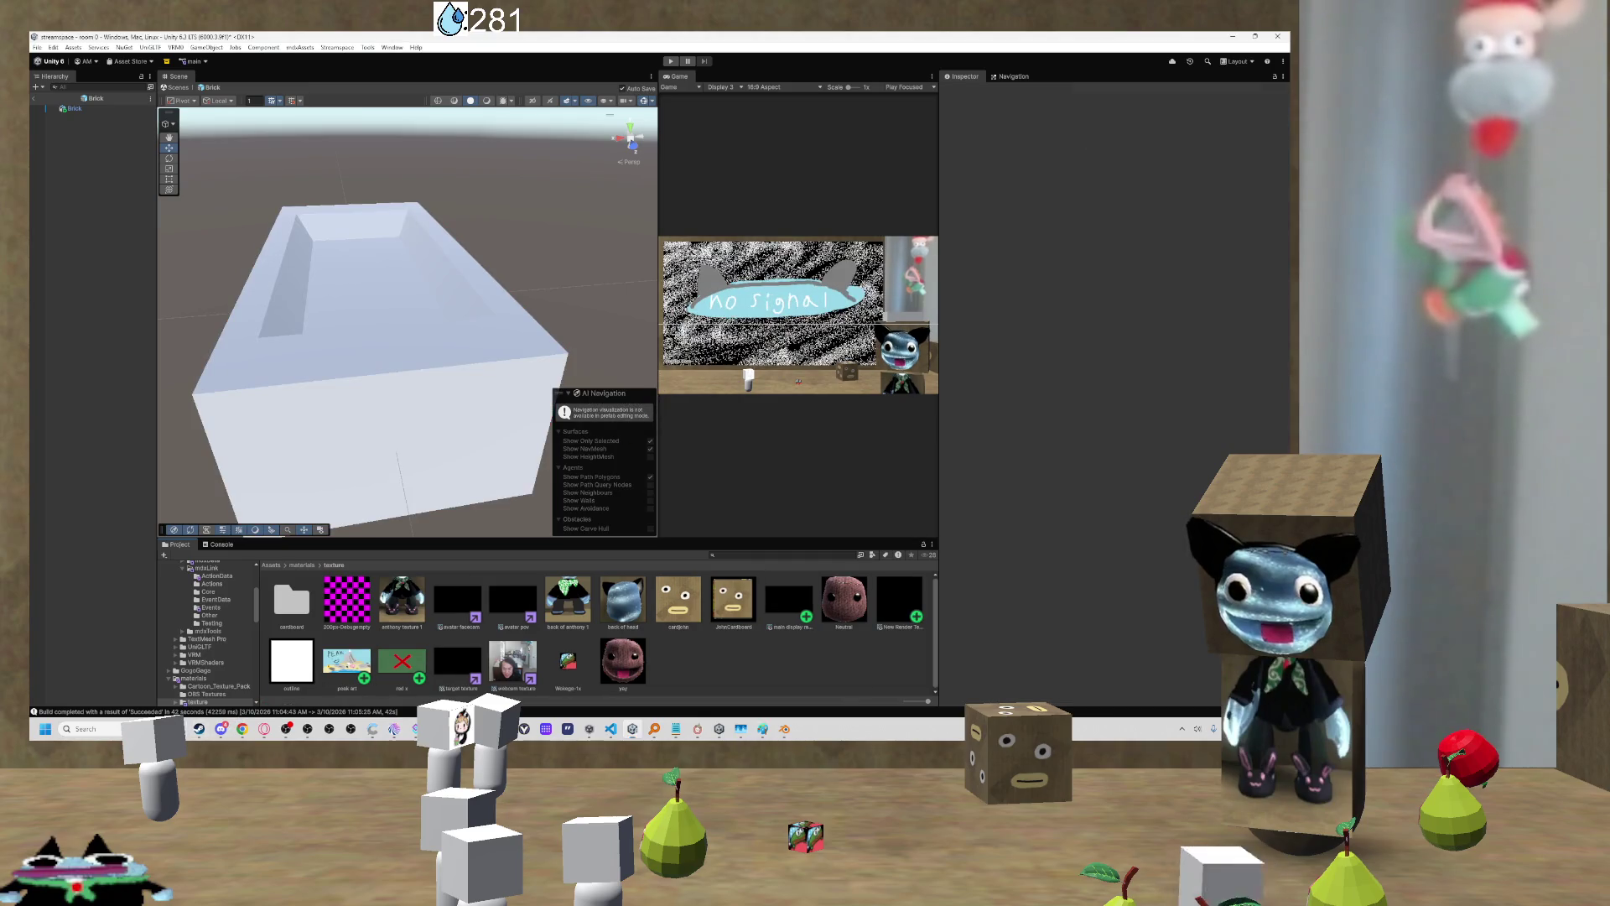
pyautogui.moveTo(199, 728)
pyautogui.click(179, 666)
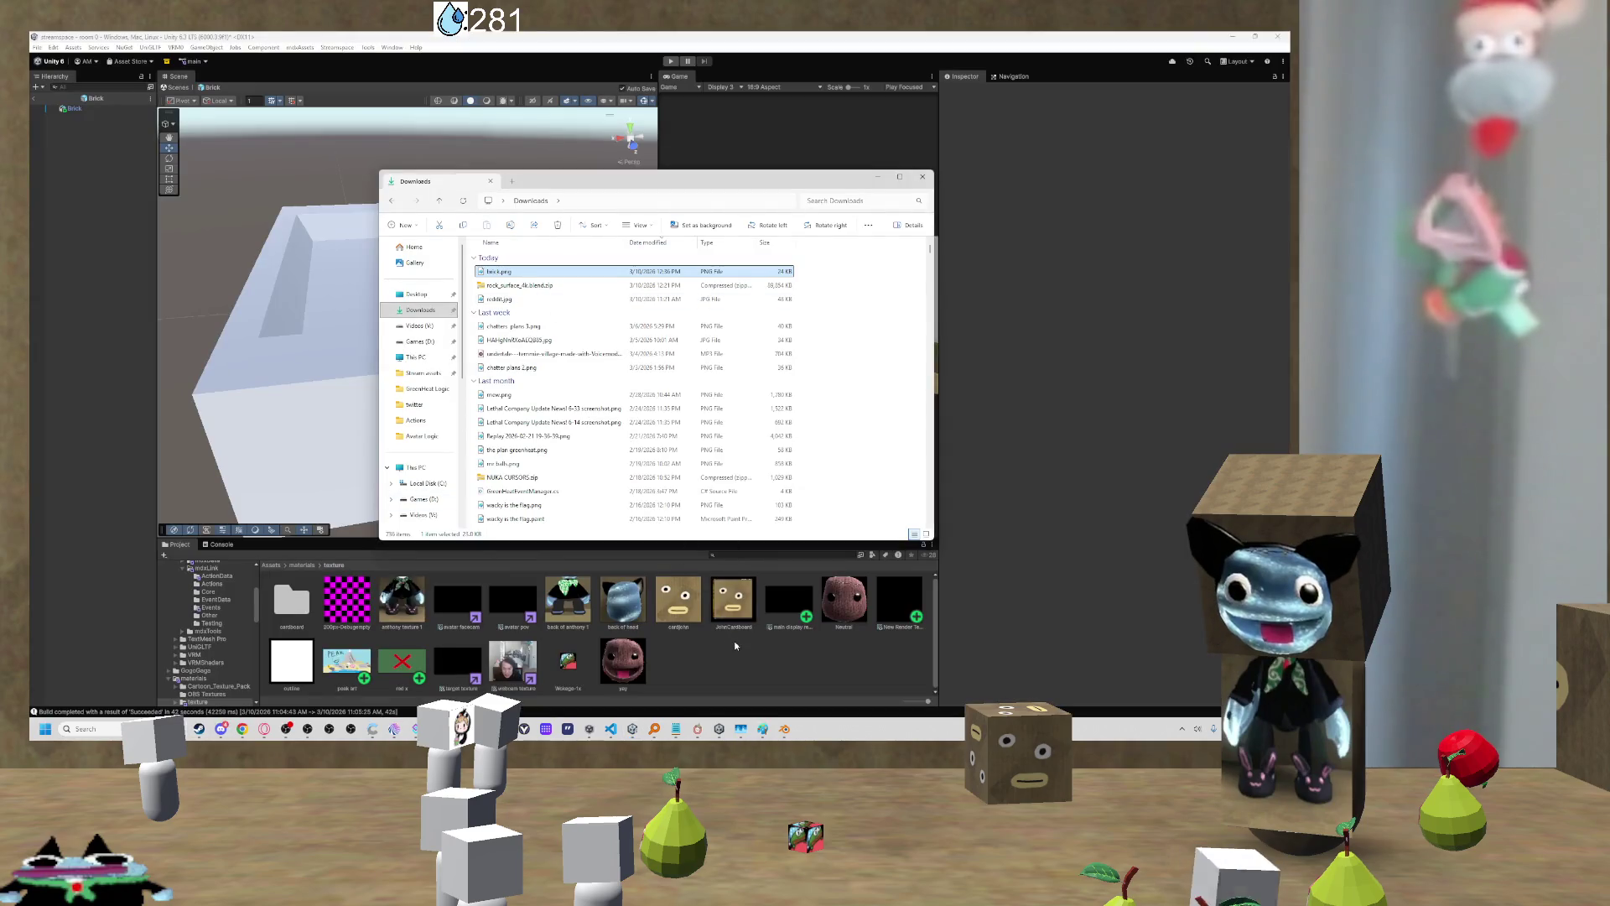
pyautogui.click(878, 176)
# Step: Orbit the Scene view to inspect the updated speckled texture on the box
pyautogui.moveTo(352, 304)
pyautogui.mouseDown()
pyautogui.moveTo(987, 281)
pyautogui.moveTo(765, 164)
pyautogui.moveTo(855, 127)
pyautogui.mouseUp()
pyautogui.scroll(-5, 360, 312)
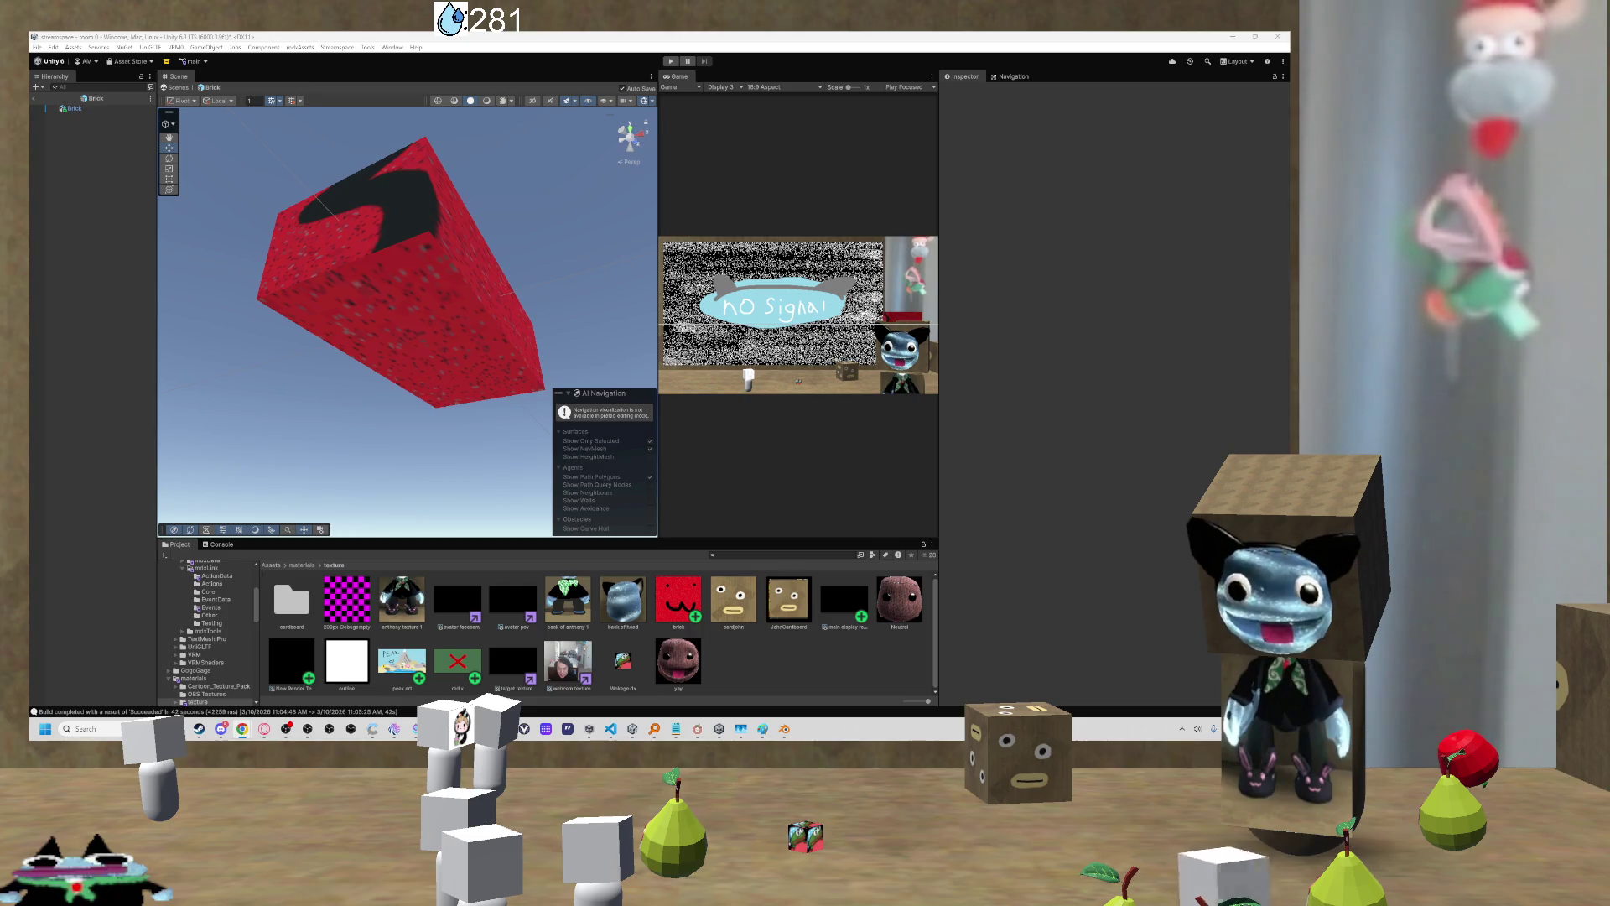
pyautogui.moveTo(412, 367)
pyautogui.mouseDown()
pyautogui.moveTo(438, 291)
pyautogui.moveTo(363, 302)
pyautogui.moveTo(268, 433)
pyautogui.moveTo(277, 306)
pyautogui.moveTo(317, 451)
pyautogui.moveTo(299, 492)
pyautogui.moveTo(352, 494)
pyautogui.mouseUp()
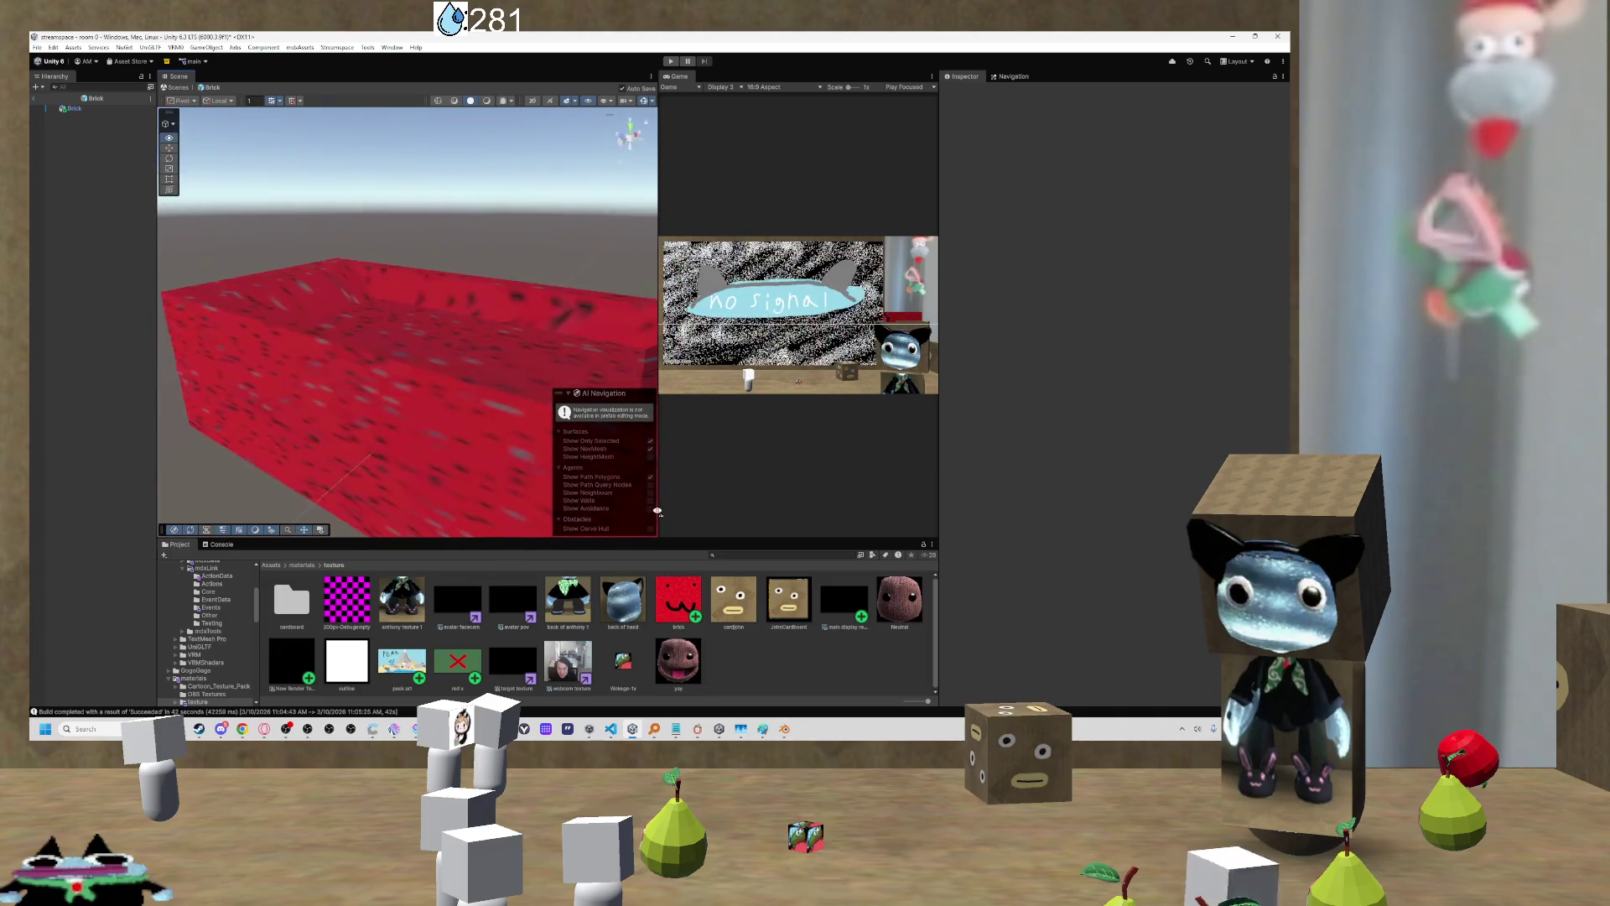
# Step: Review the brick material, leaving smoothness source at Metallic Alpha, and view the brick texture's import settings
pyautogui.moveTo(586, 504); pyautogui.dragTo(290, 531)
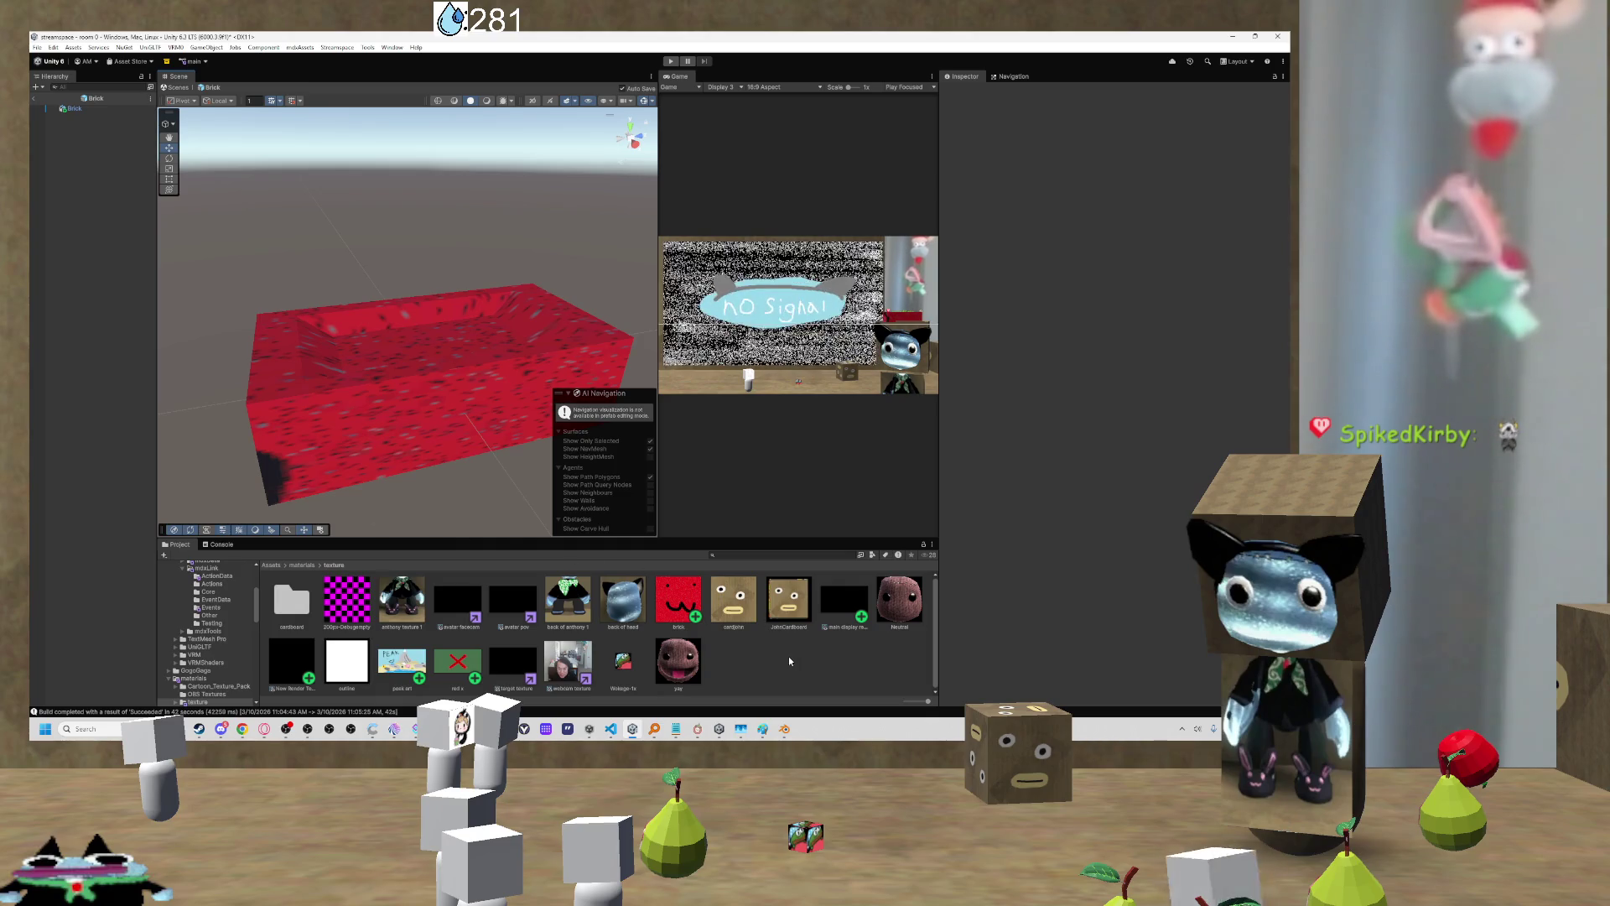
pyautogui.click(656, 612)
pyautogui.click(302, 567)
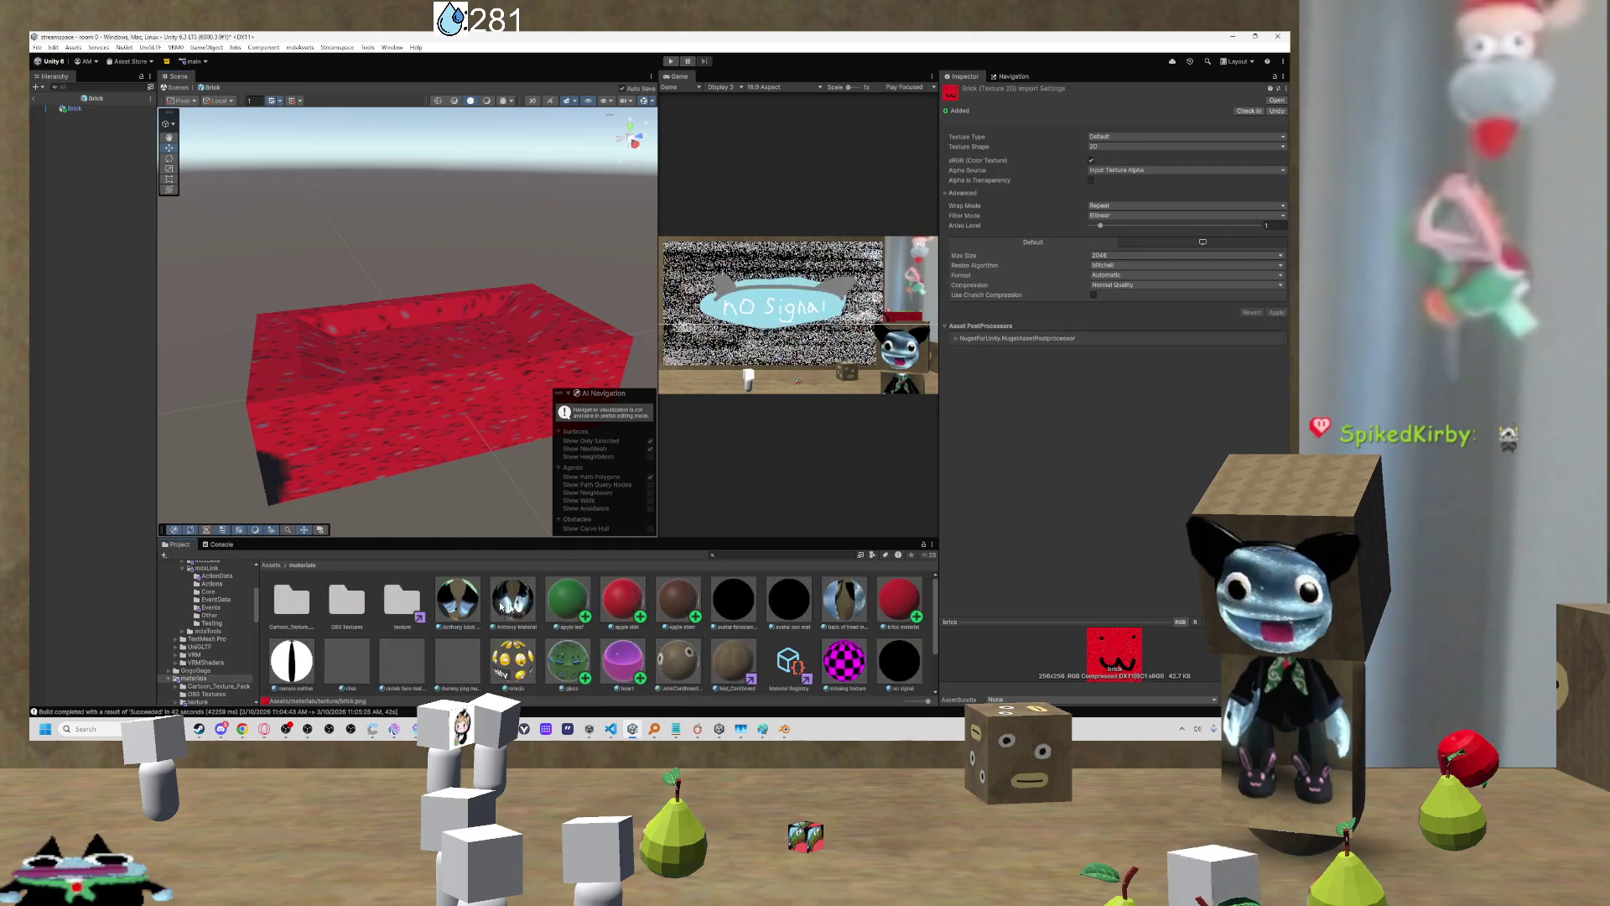
pyautogui.click(899, 602)
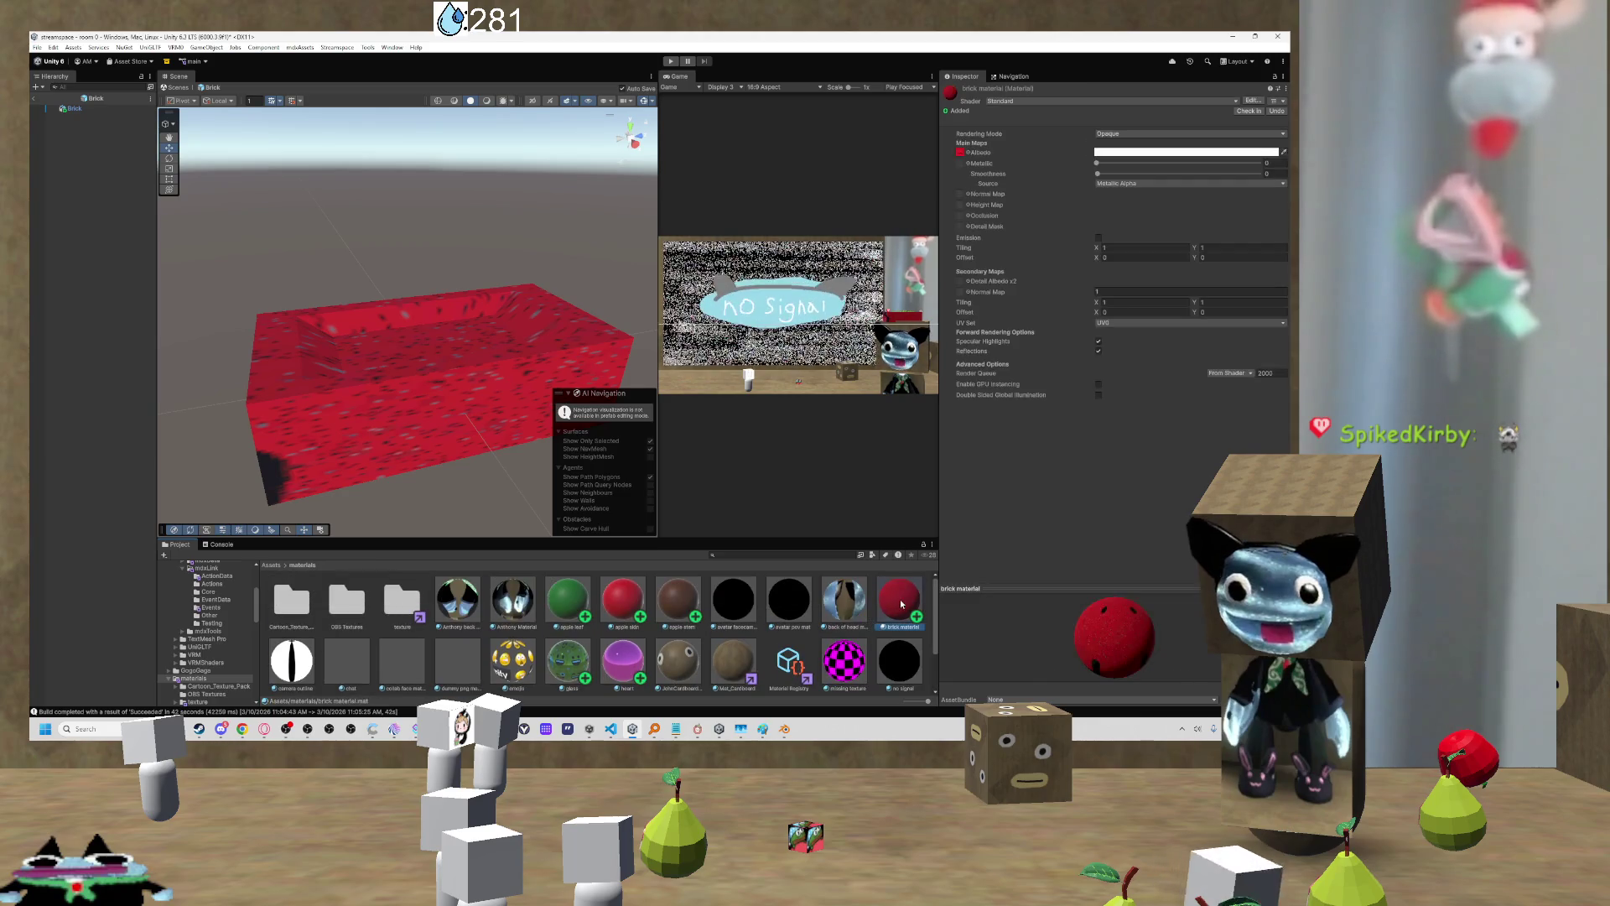
pyautogui.click(962, 153)
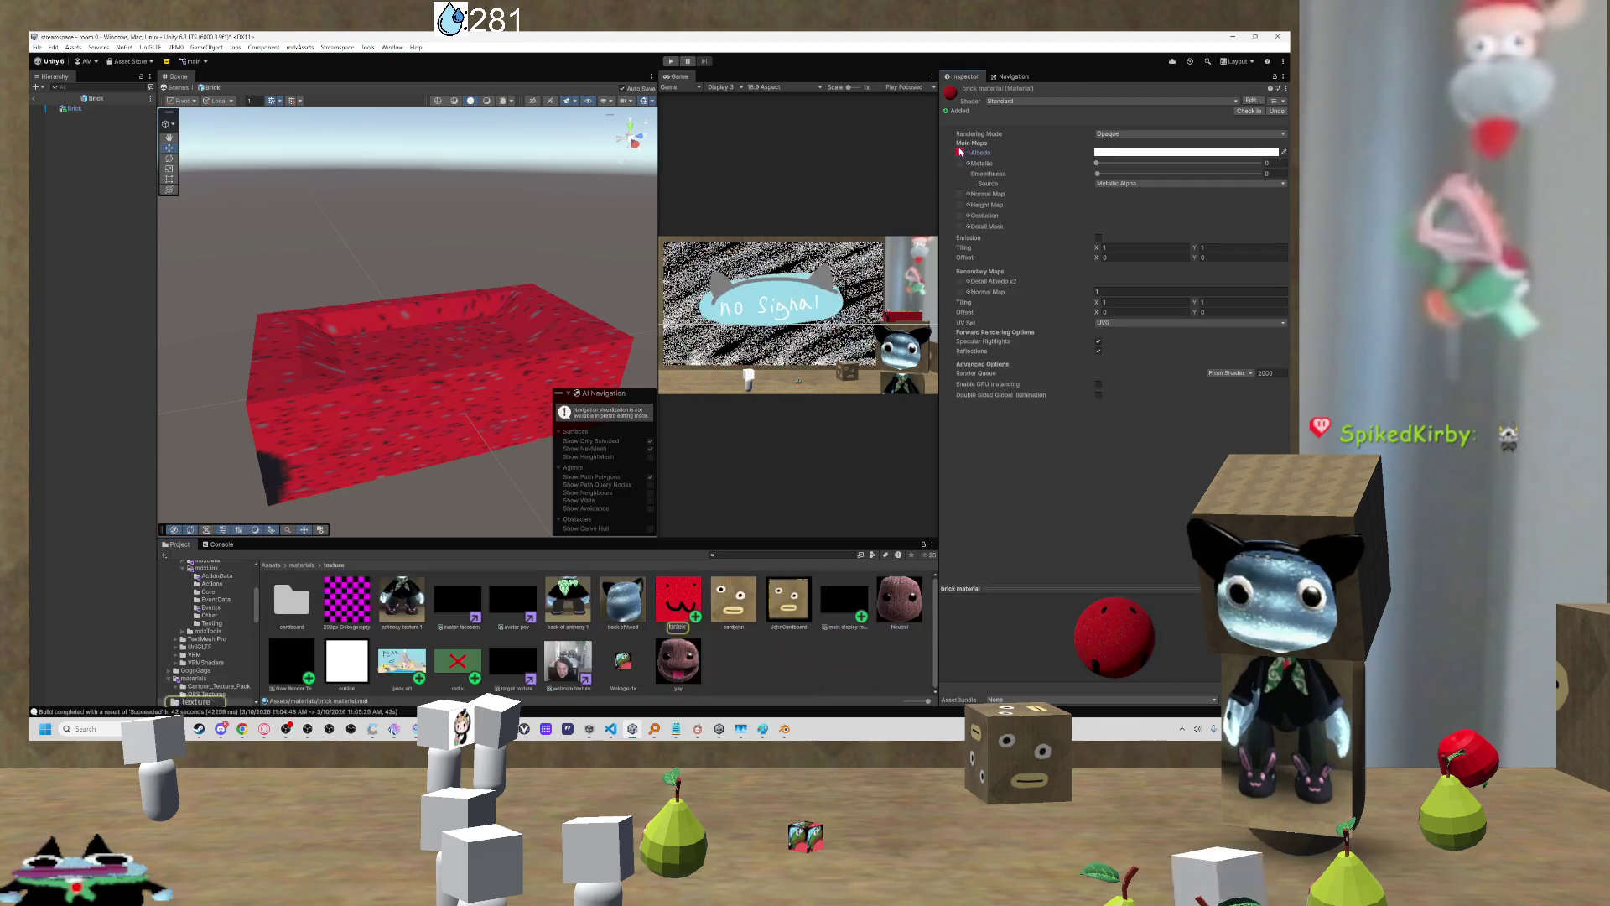
pyautogui.click(1128, 184)
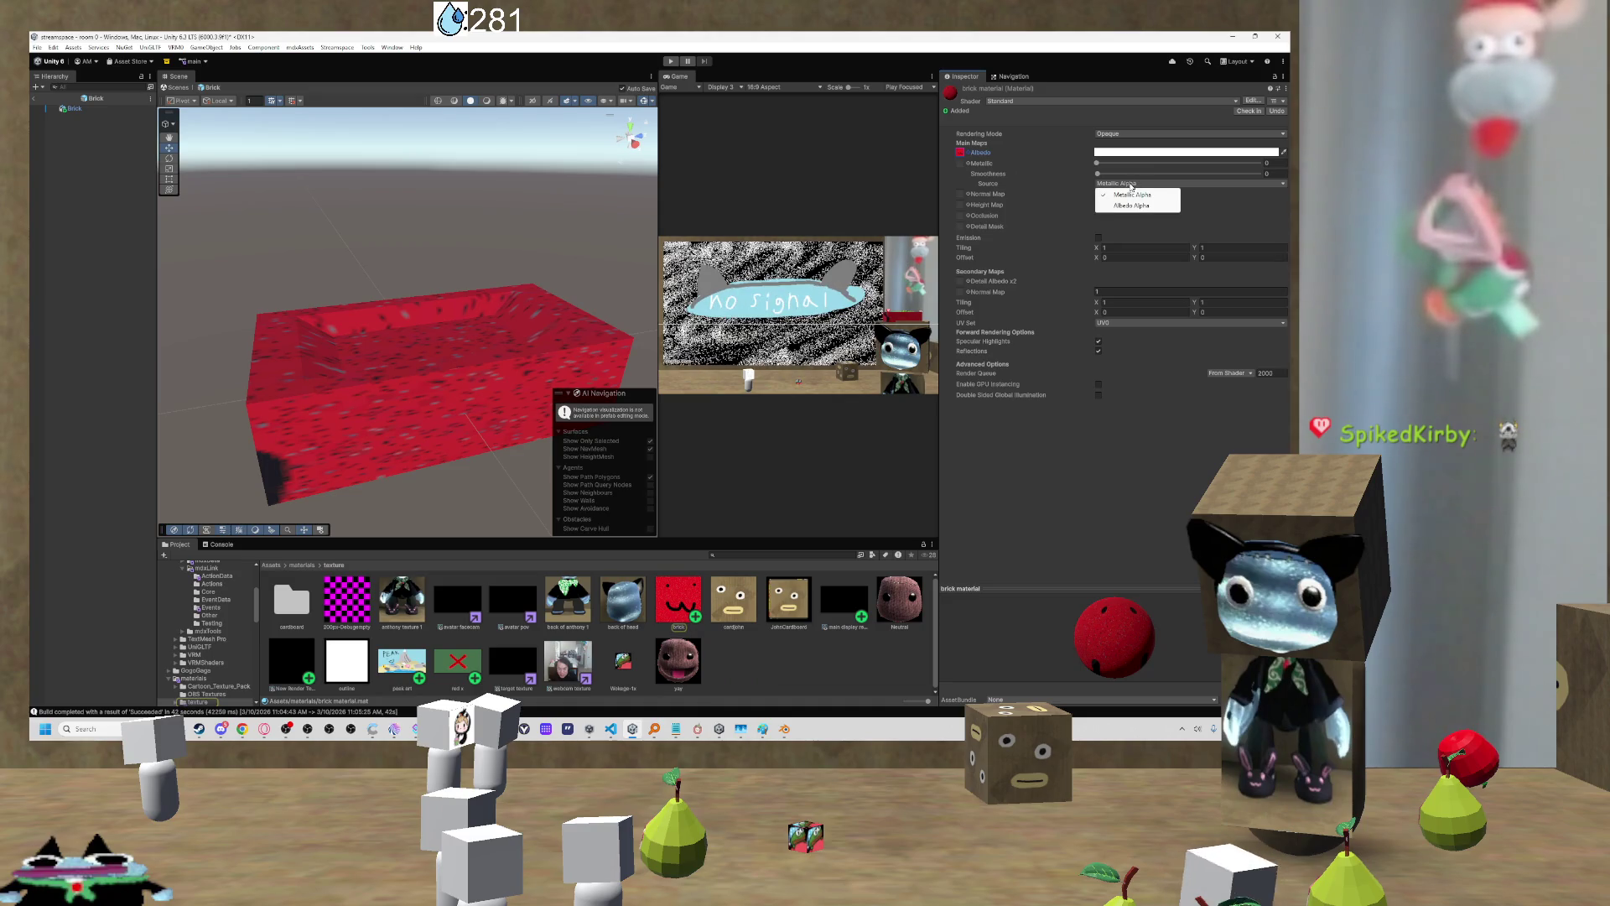
pyautogui.click(1097, 174)
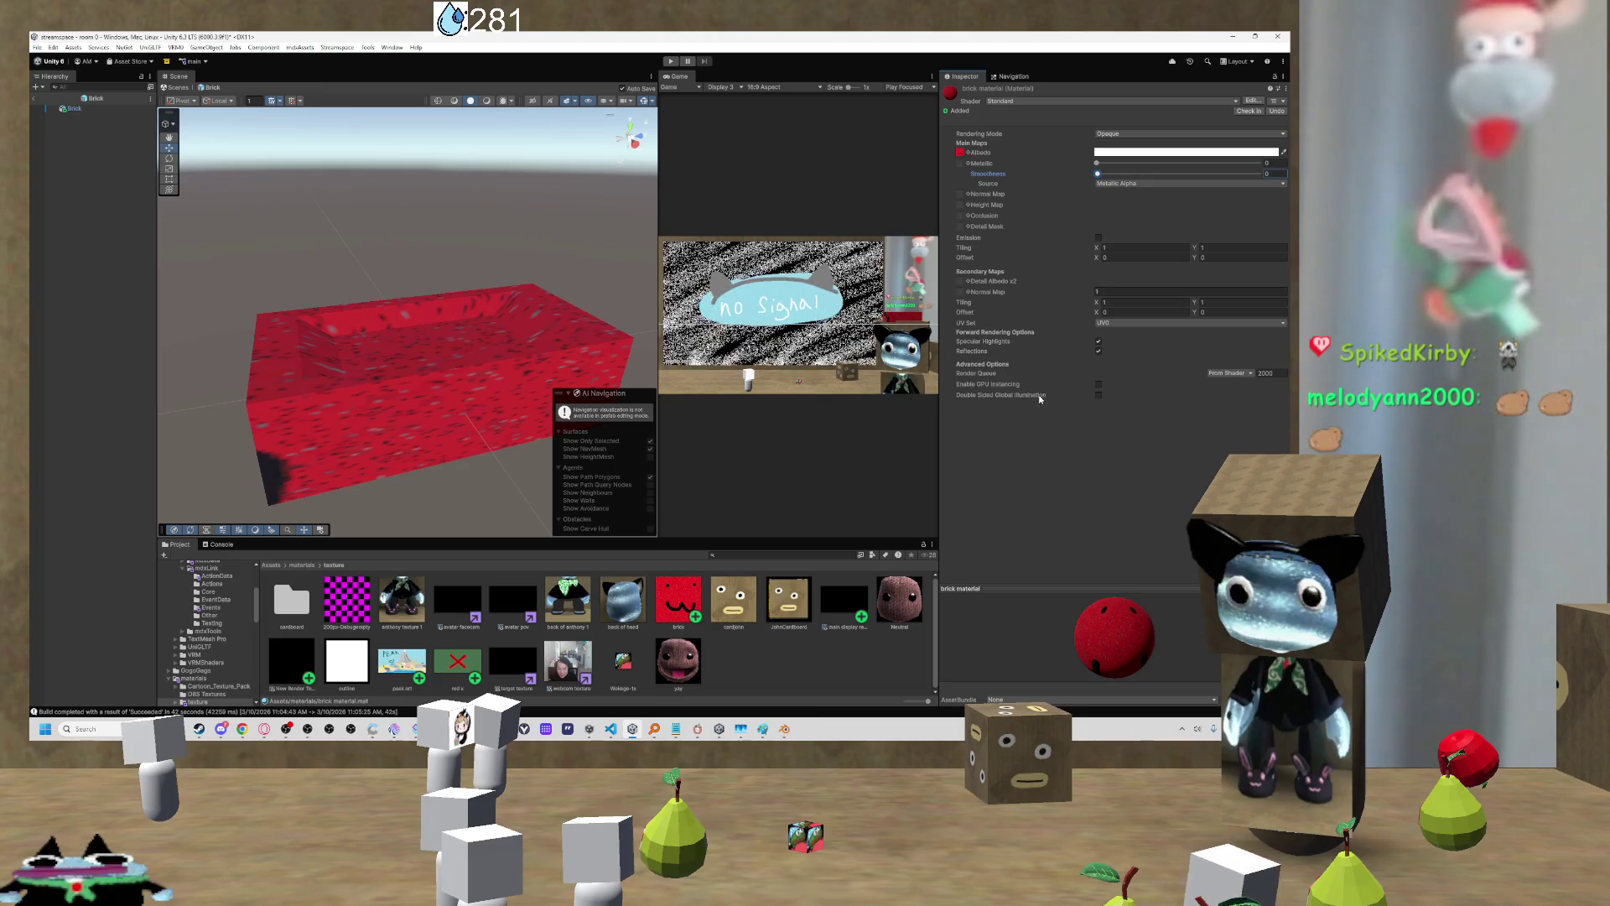
pyautogui.click(693, 592)
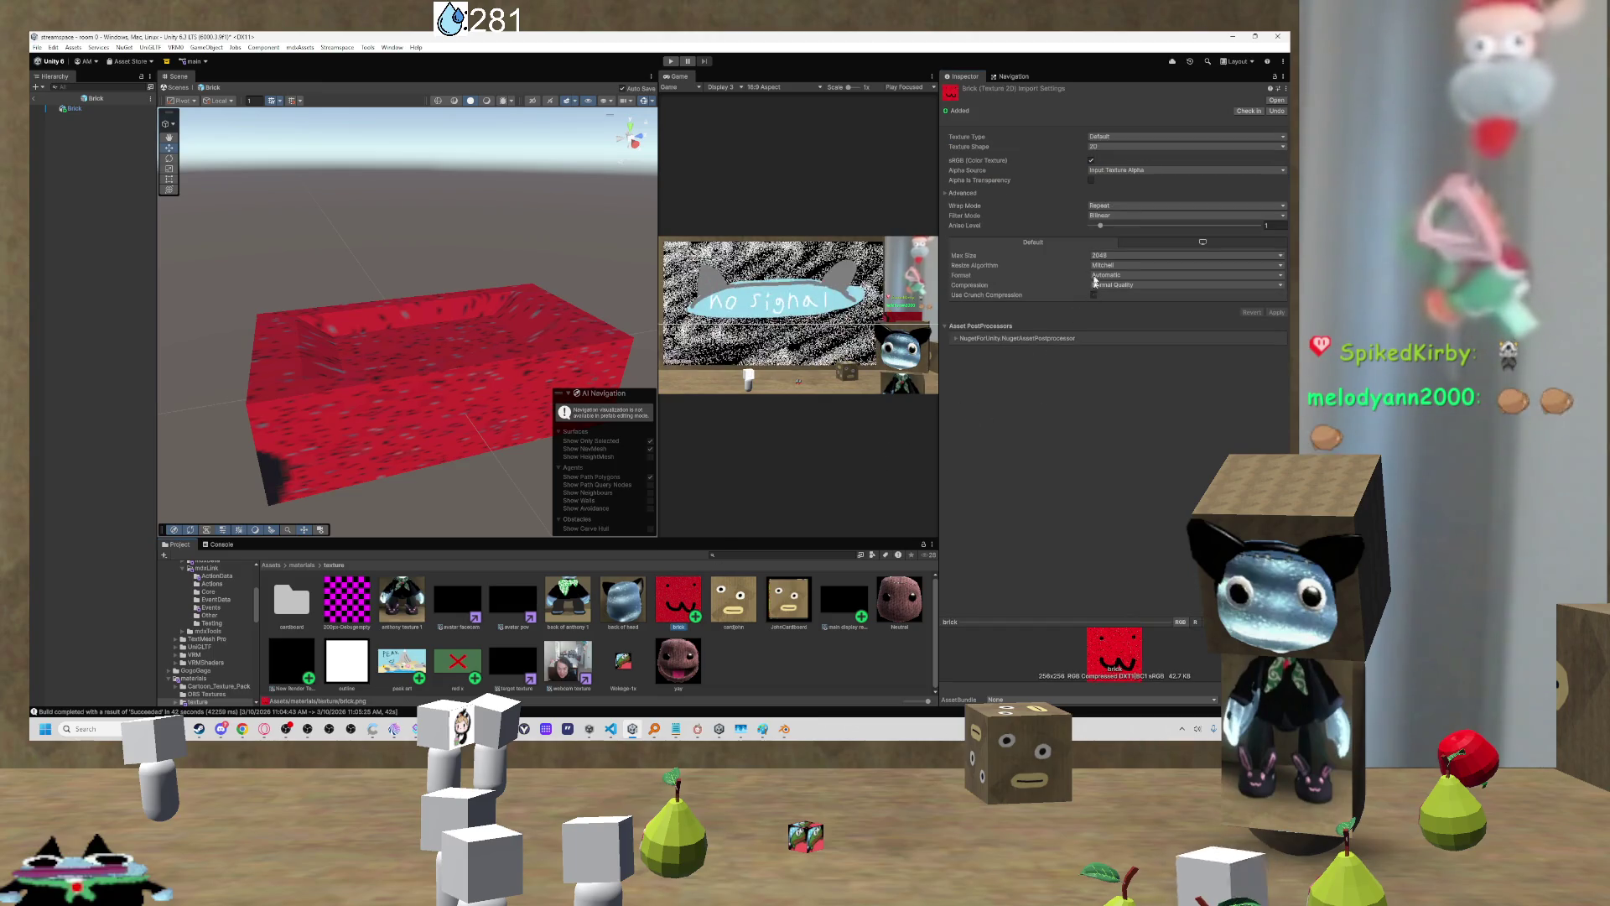
# Step: Set the brick texture's Wrap Mode to Repeat and Aniso Level to about 6, then select Brick
pyautogui.click(1113, 204)
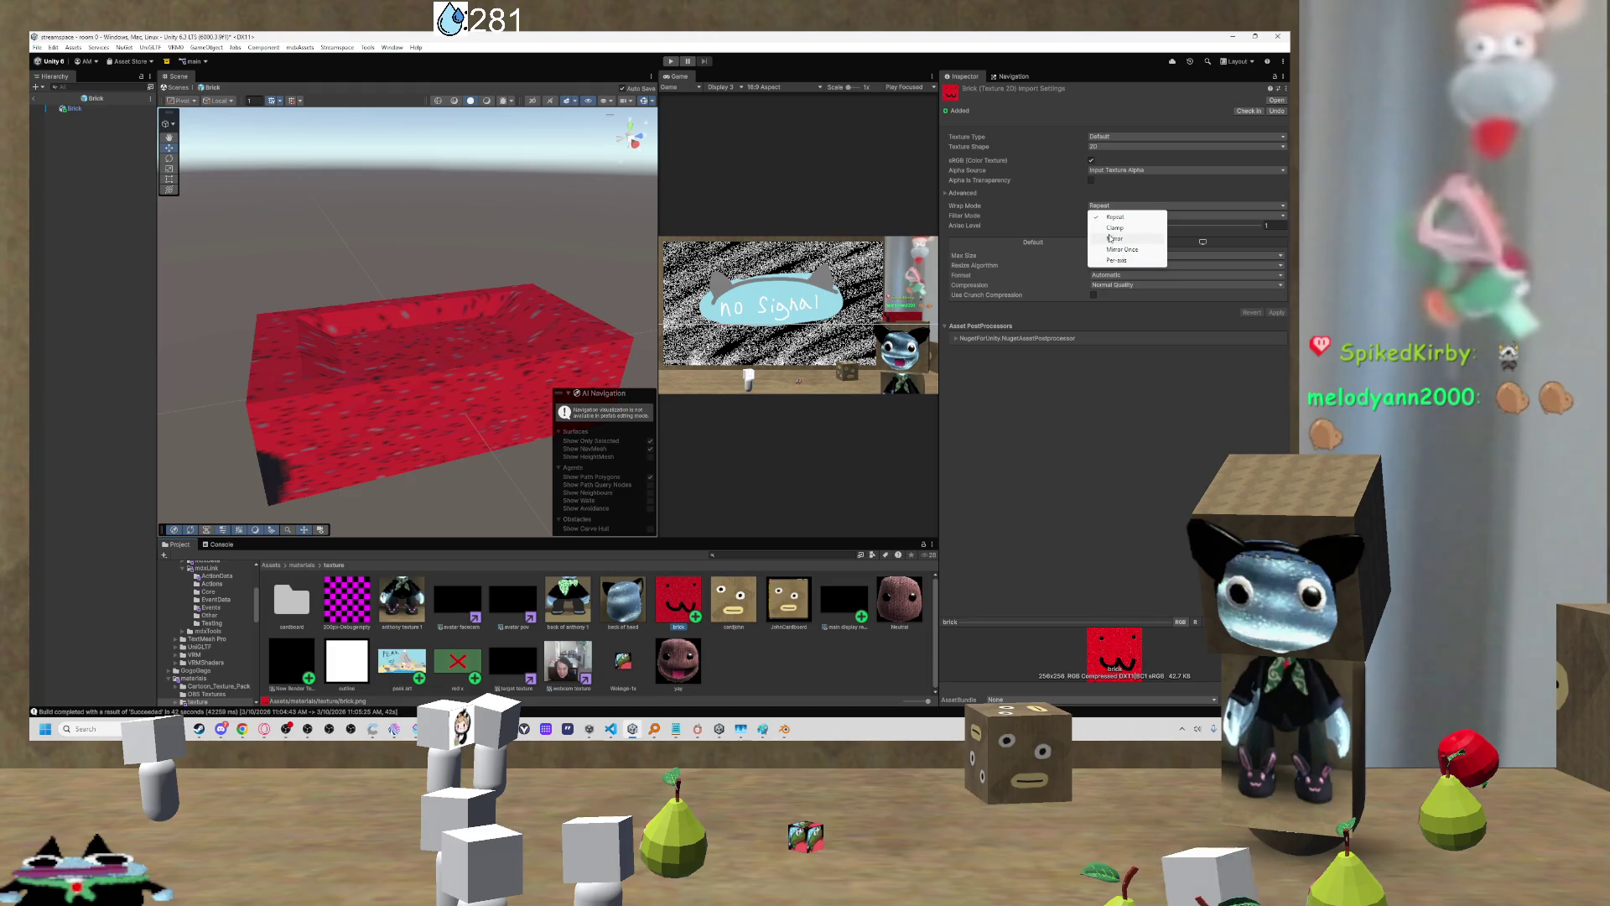
pyautogui.click(1114, 205)
pyautogui.click(1115, 227)
pyautogui.click(1115, 205)
pyautogui.click(1114, 217)
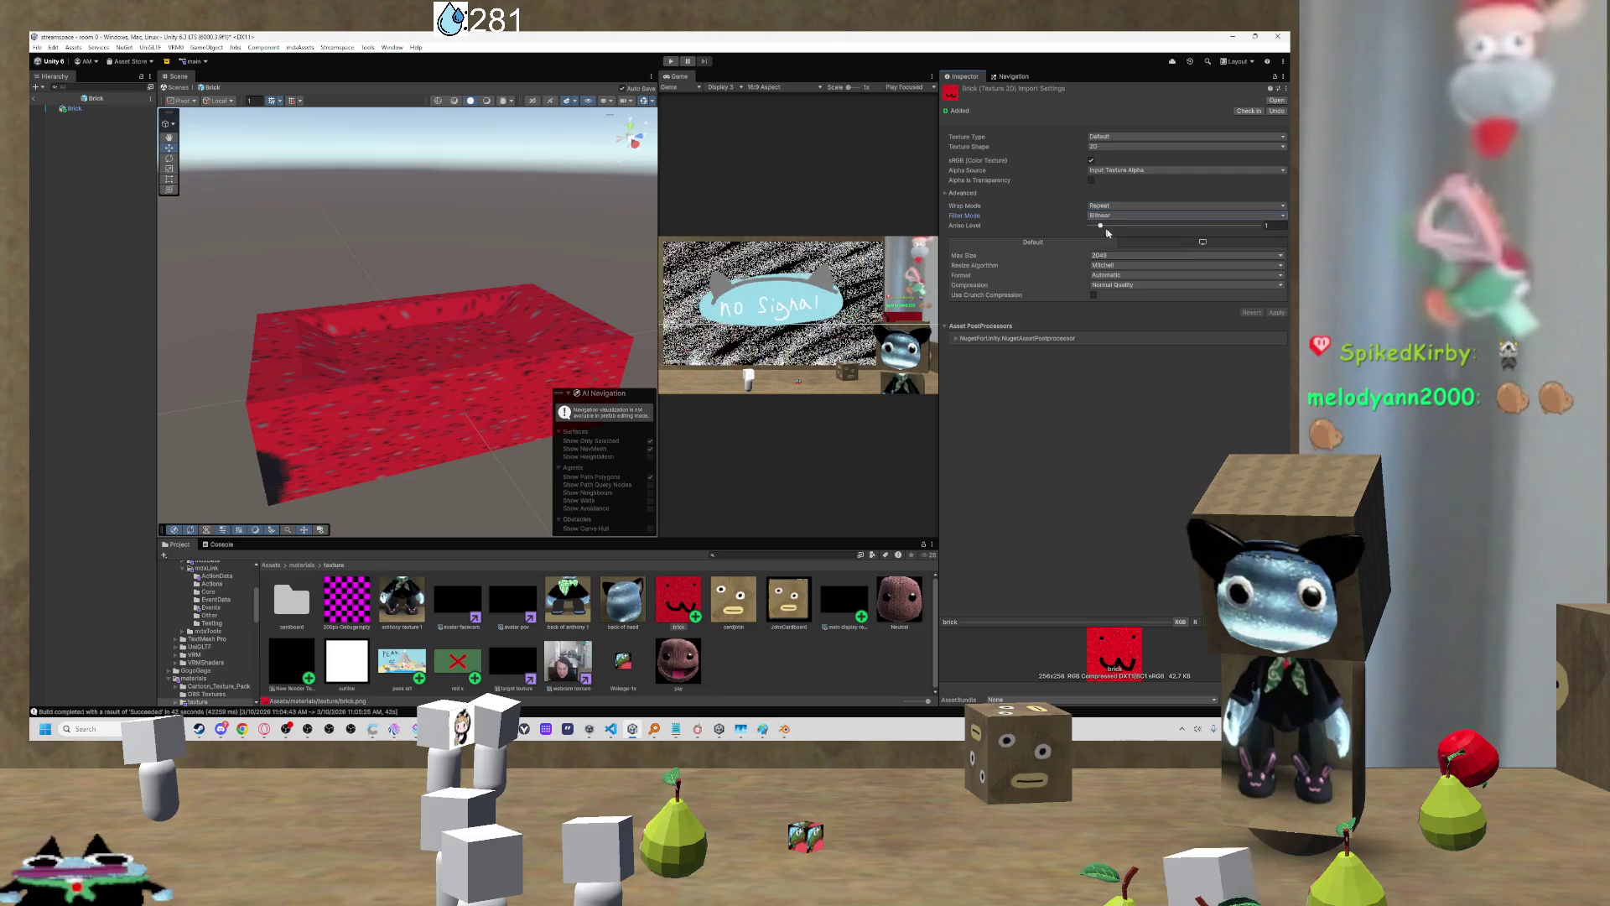
pyautogui.moveTo(1112, 226)
pyautogui.mouseDown()
pyautogui.moveTo(1177, 227)
pyautogui.moveTo(1103, 233)
pyautogui.mouseUp()
pyautogui.click(436, 337)
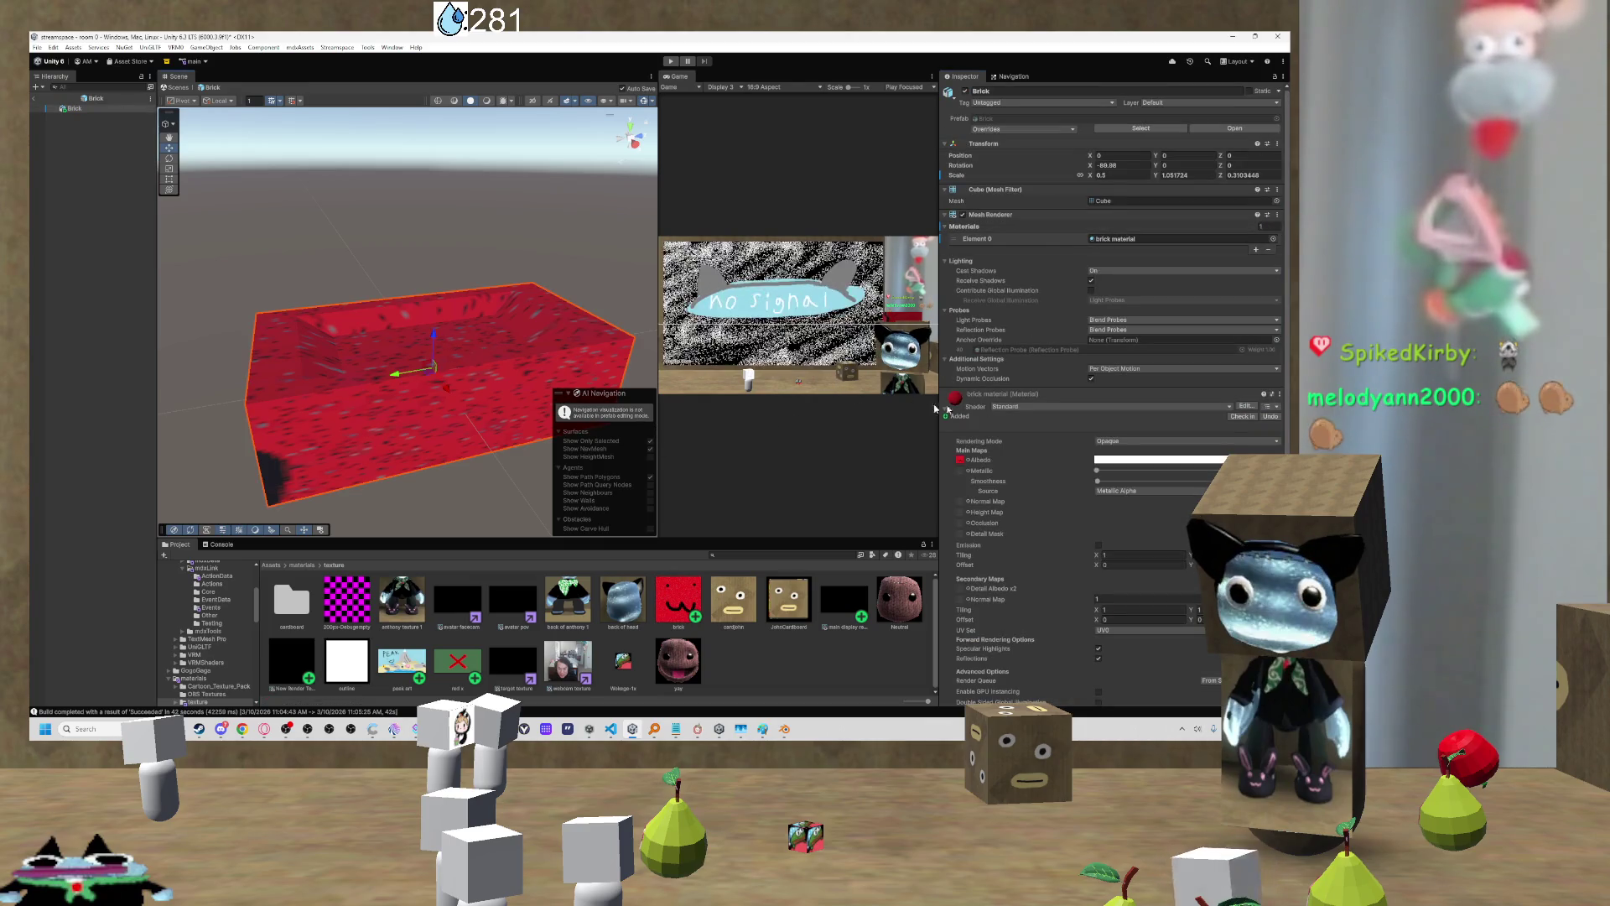
# Step: Assign the brick texture to the brick material's Albedo slot through the texture picker
pyautogui.click(966, 462)
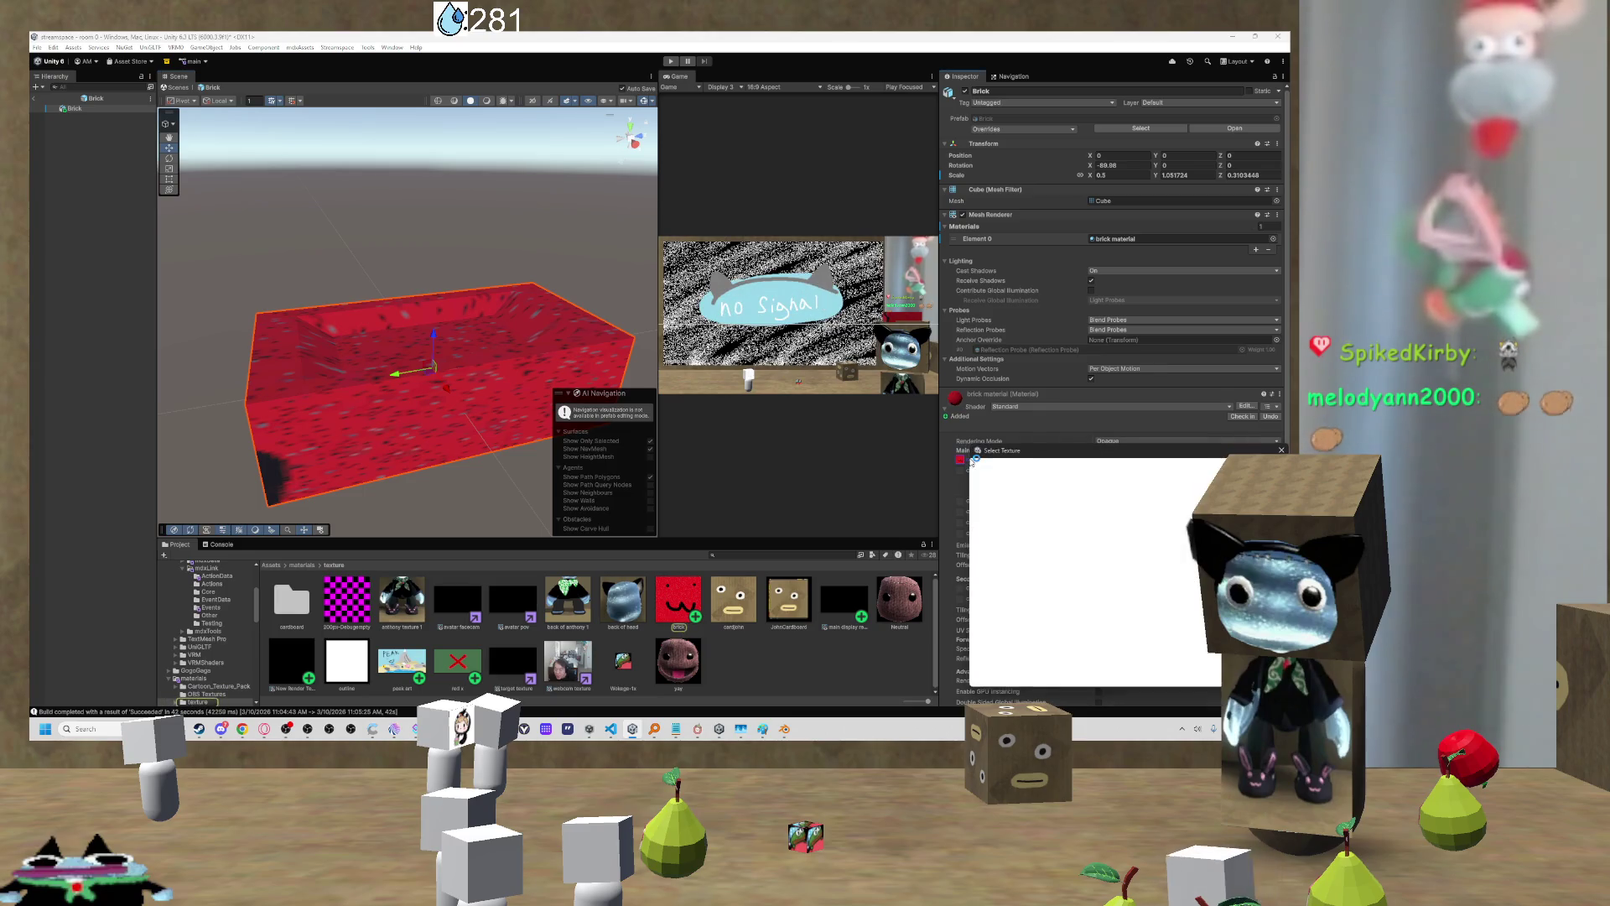
pyautogui.scroll(3, 1049, 502)
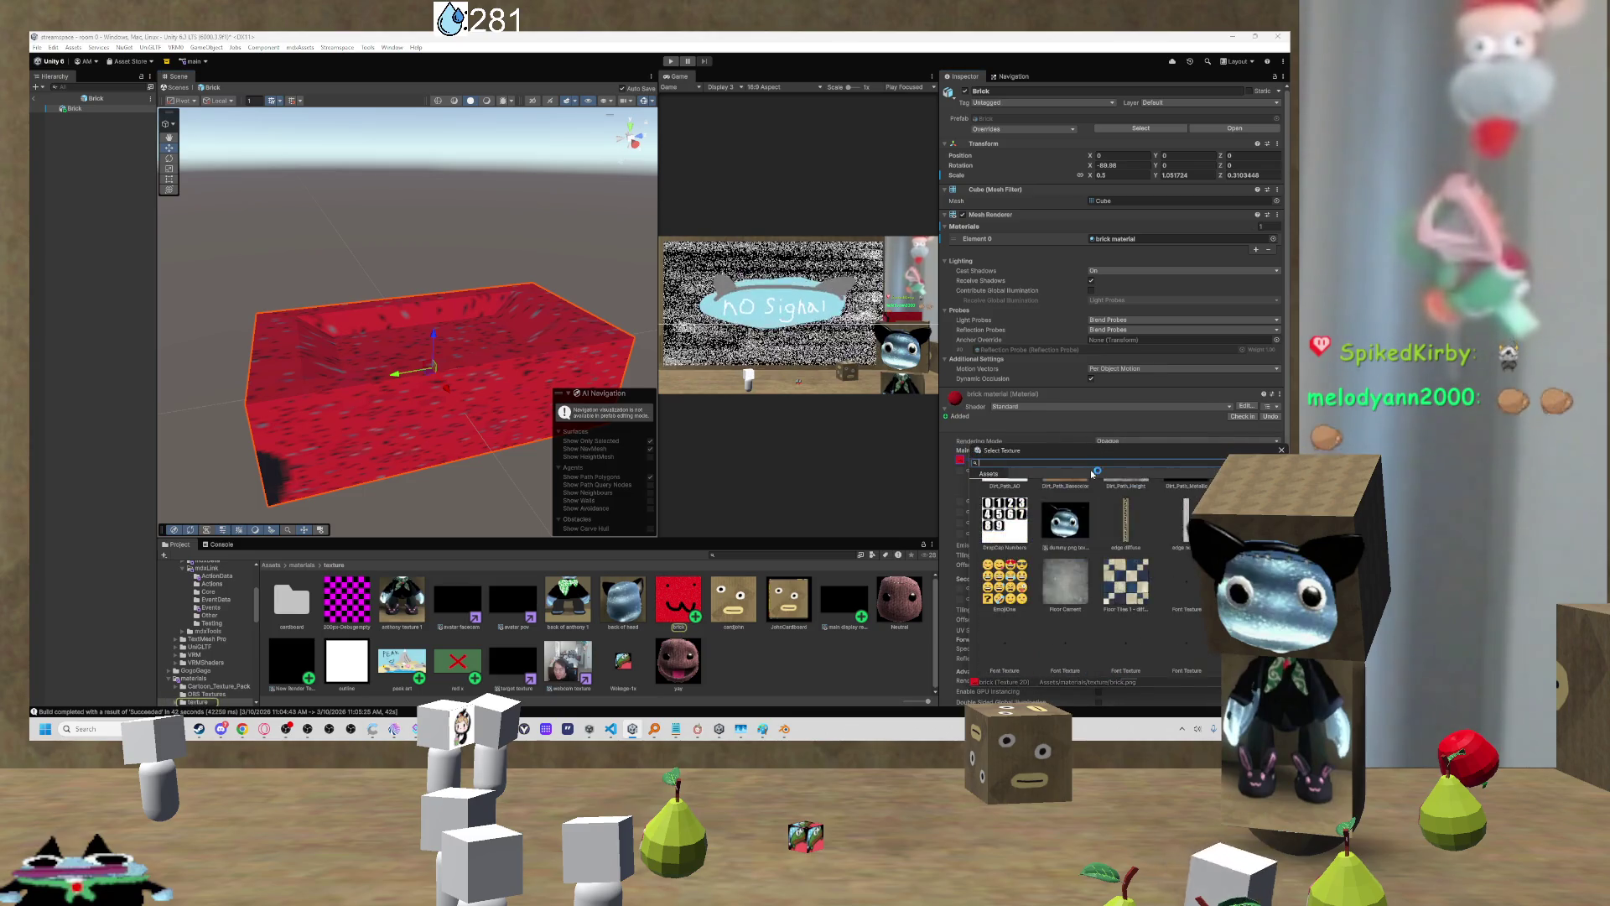
pyautogui.scroll(5, 1066, 529)
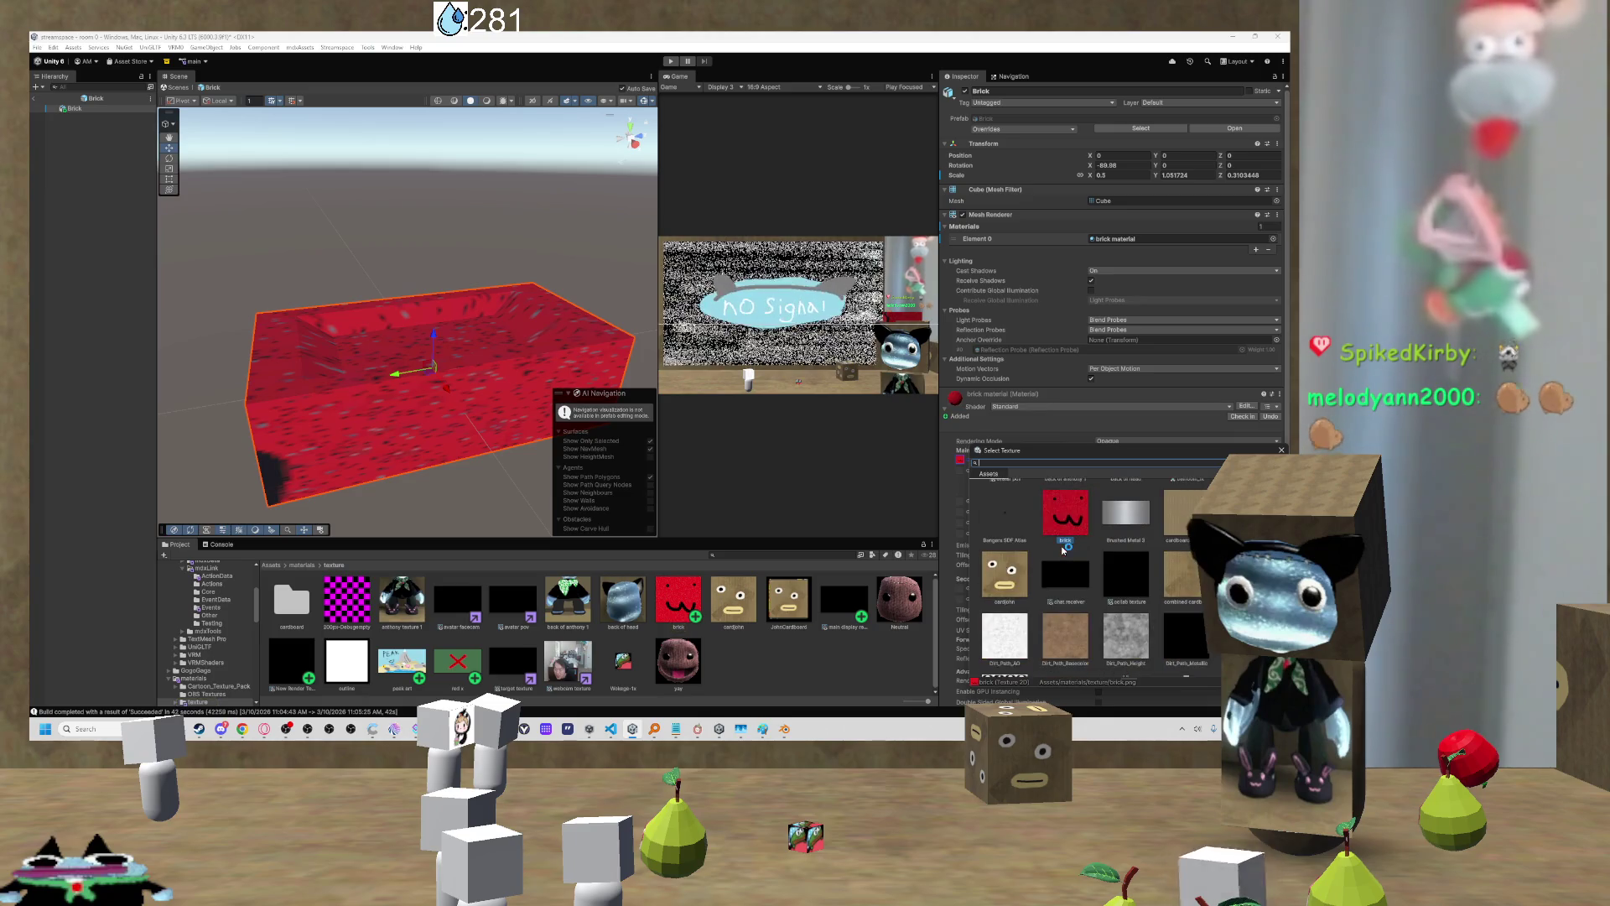
pyautogui.doubleClick(1069, 519)
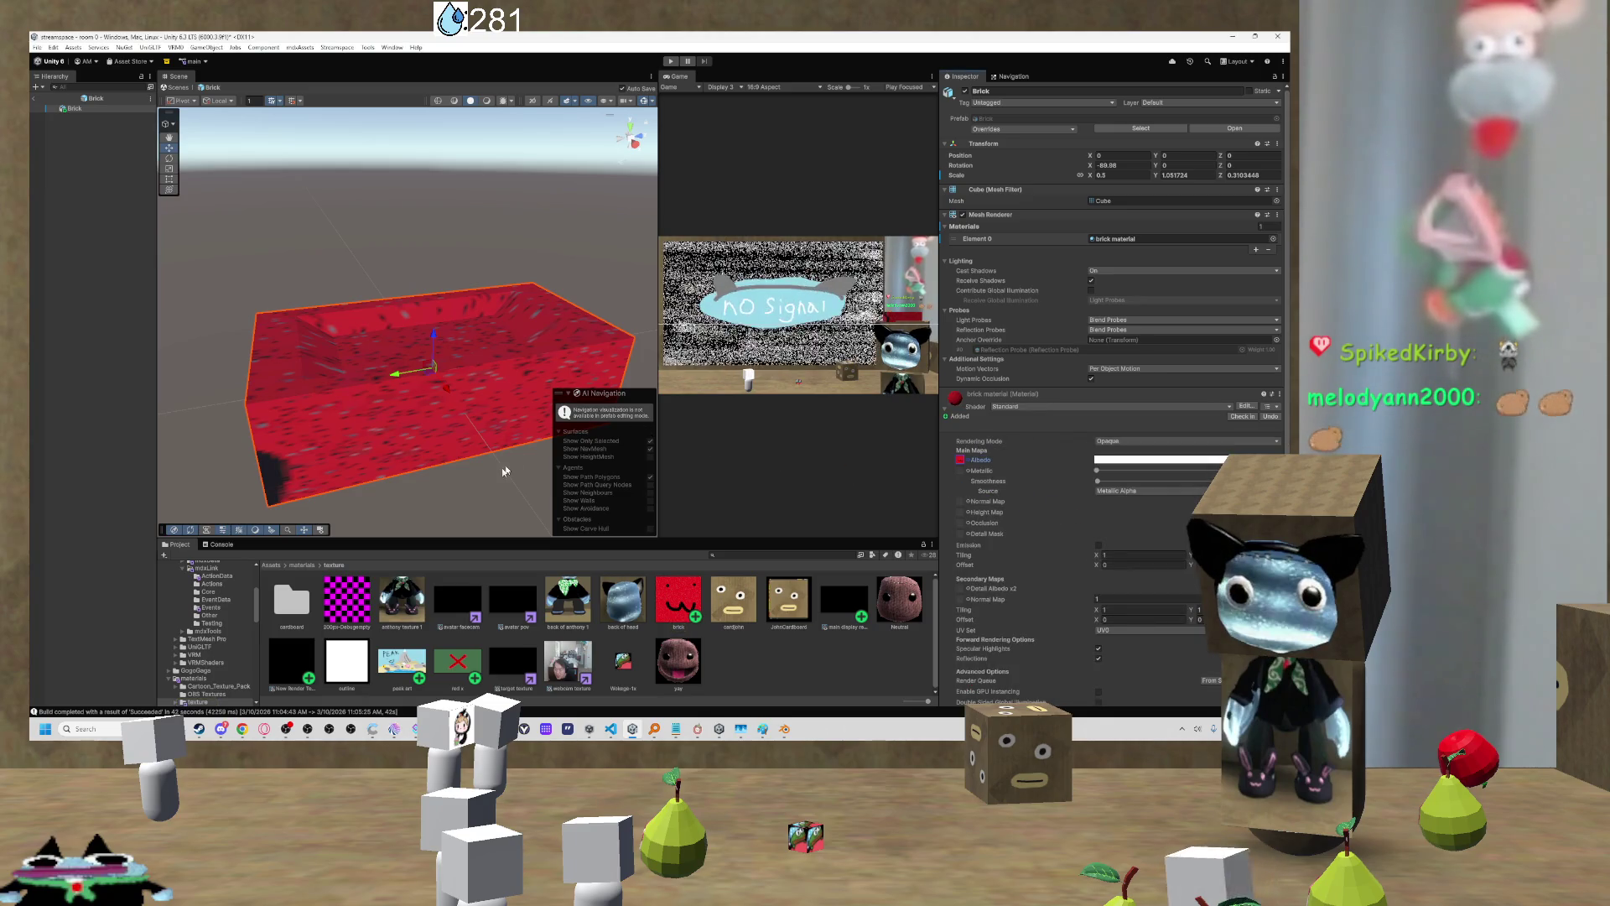
# Step: Set the brick texture's Alpha Source to None, apply it, and adjust the aniso level
pyautogui.click(688, 607)
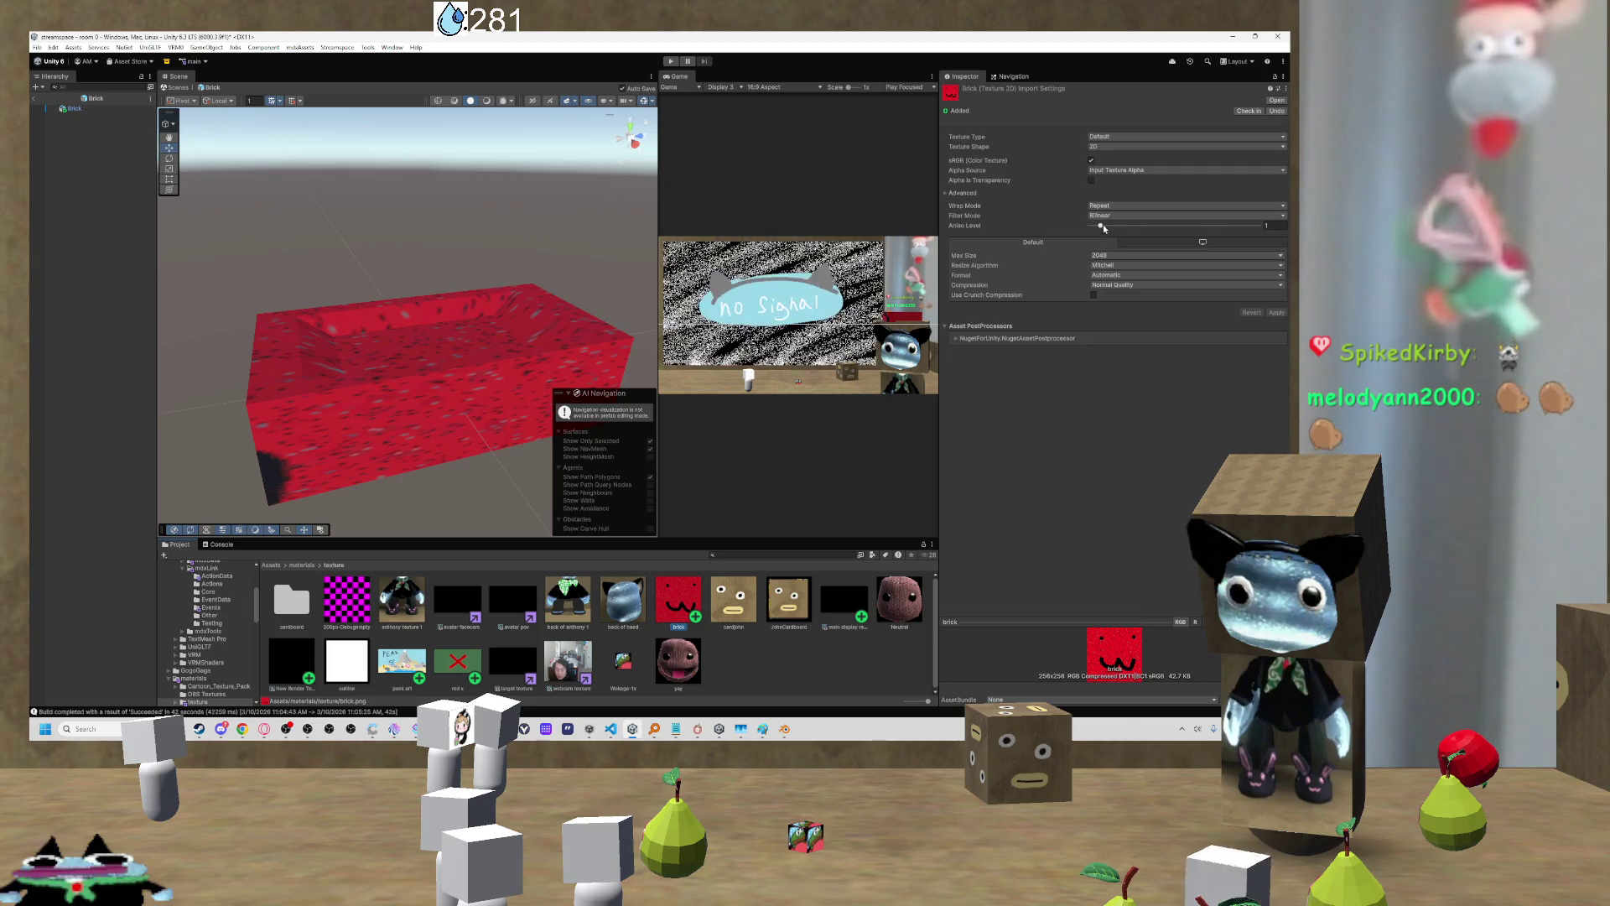
pyautogui.click(1119, 171)
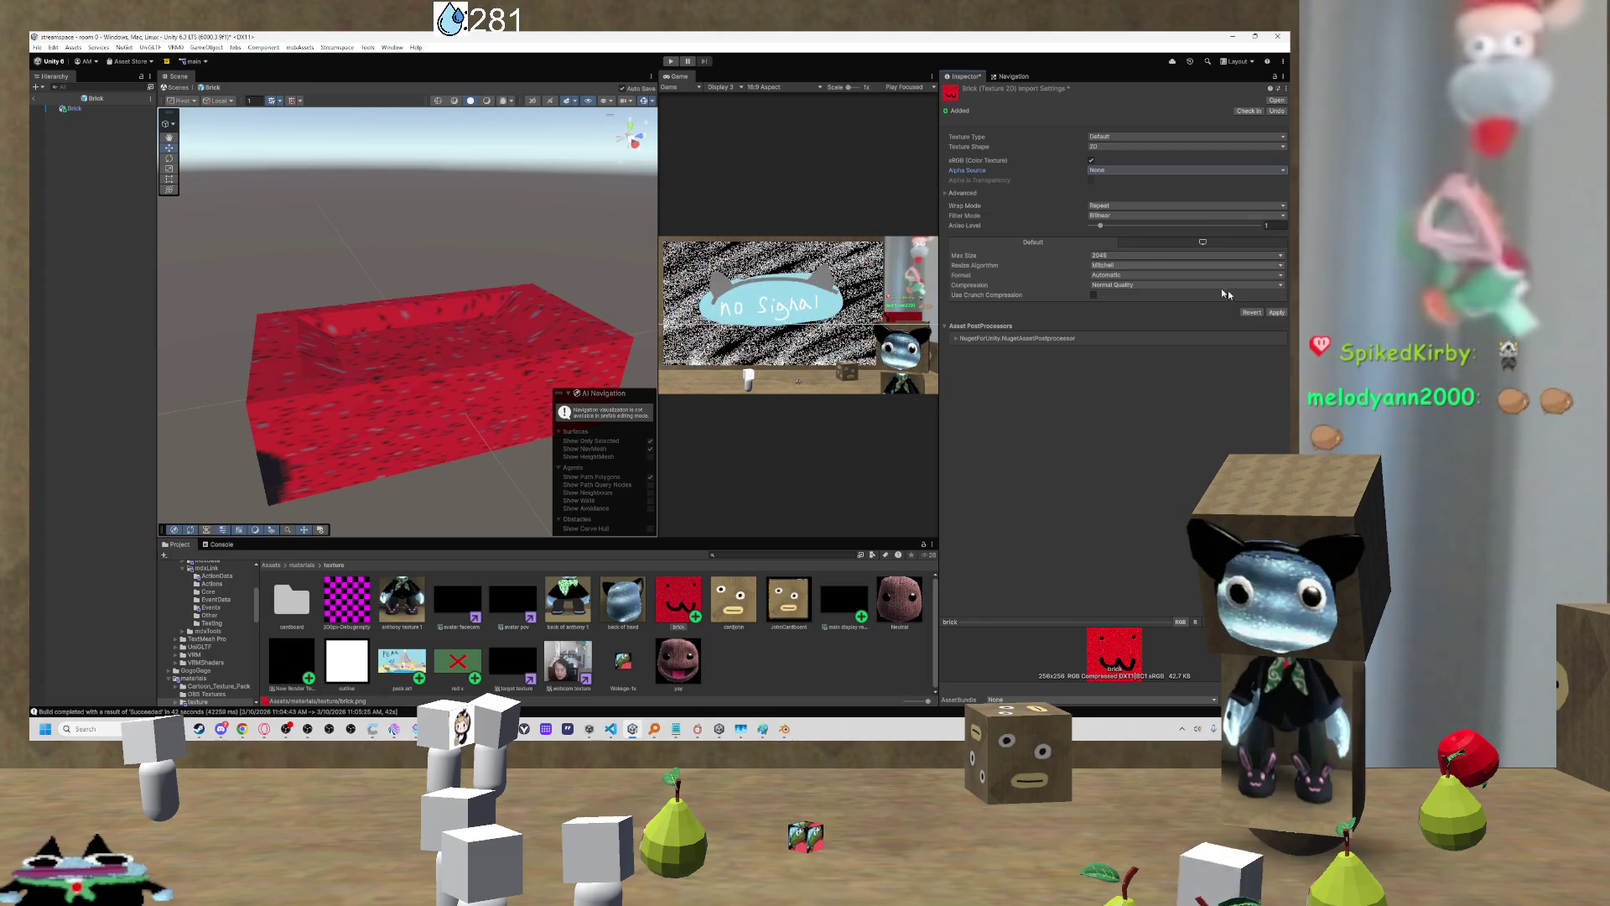
pyautogui.click(1276, 312)
pyautogui.moveTo(1101, 226)
pyautogui.mouseDown()
pyautogui.moveTo(1227, 226)
pyautogui.moveTo(1104, 228)
pyautogui.mouseUp()
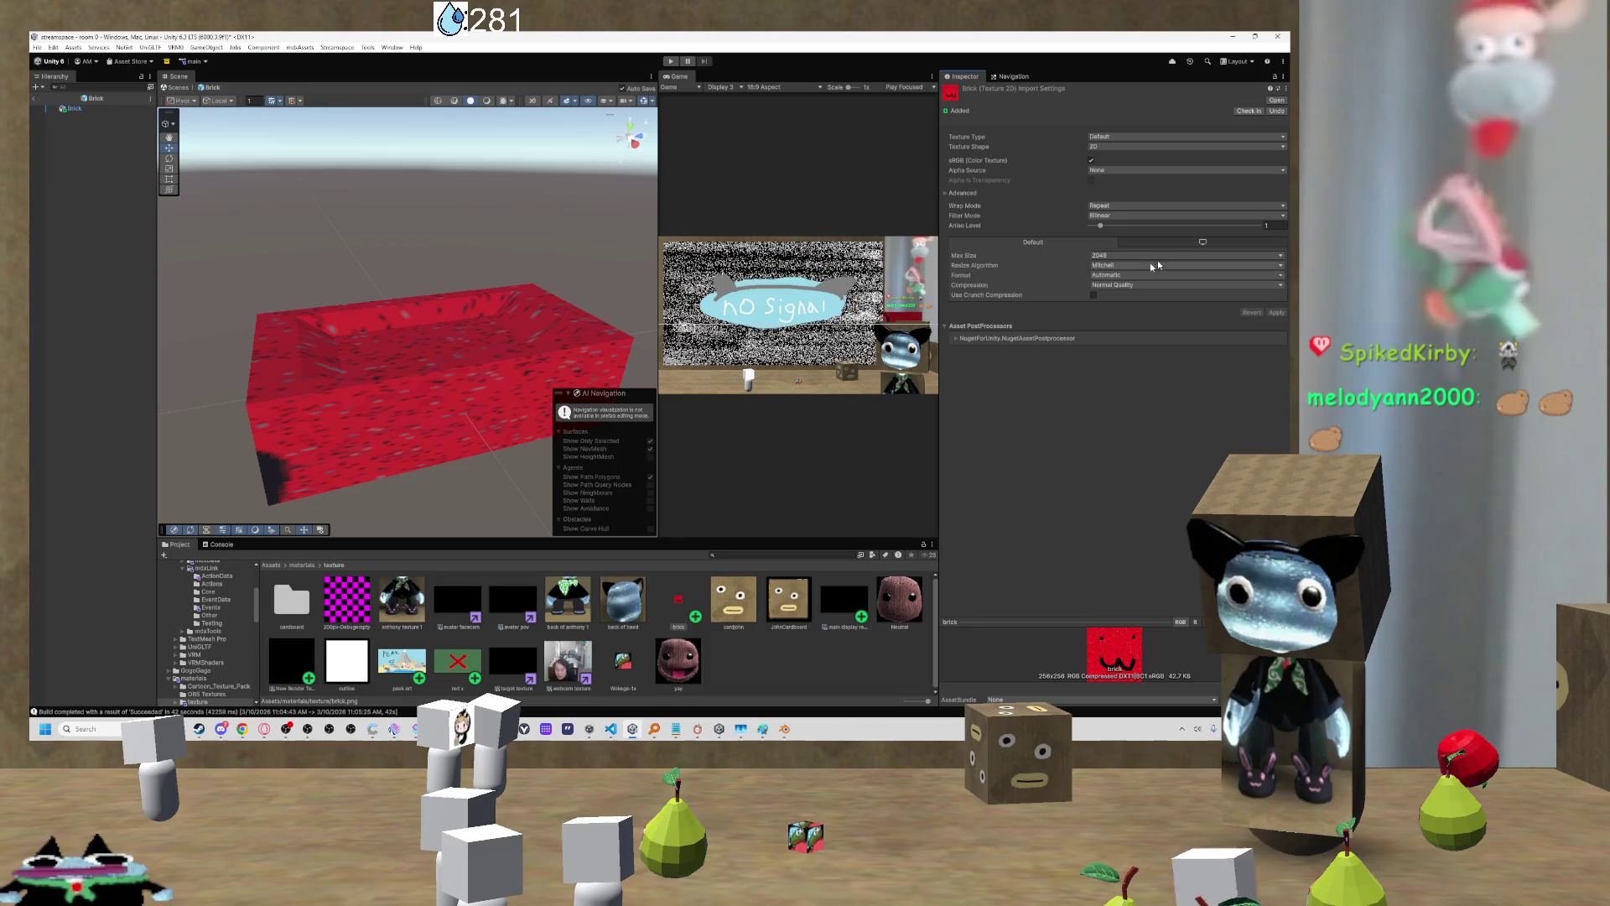
# Step: Try brick texture Max Size values 32, 4096 and 1024, applying each and orbiting to compare
pyautogui.click(1113, 256)
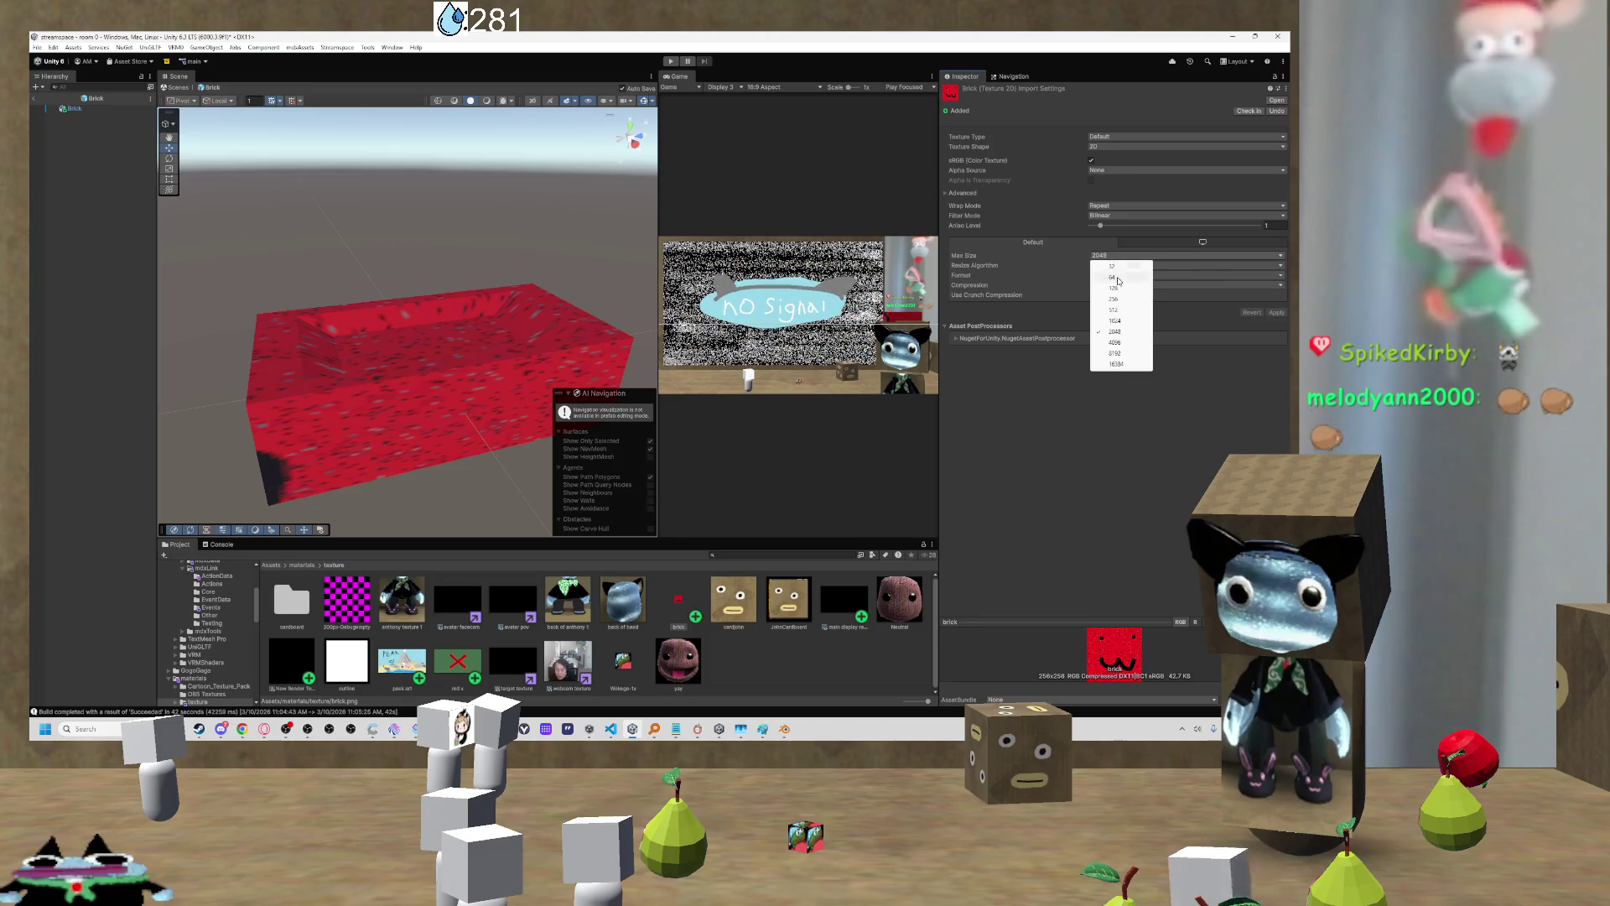
pyautogui.click(1113, 265)
pyautogui.click(1273, 313)
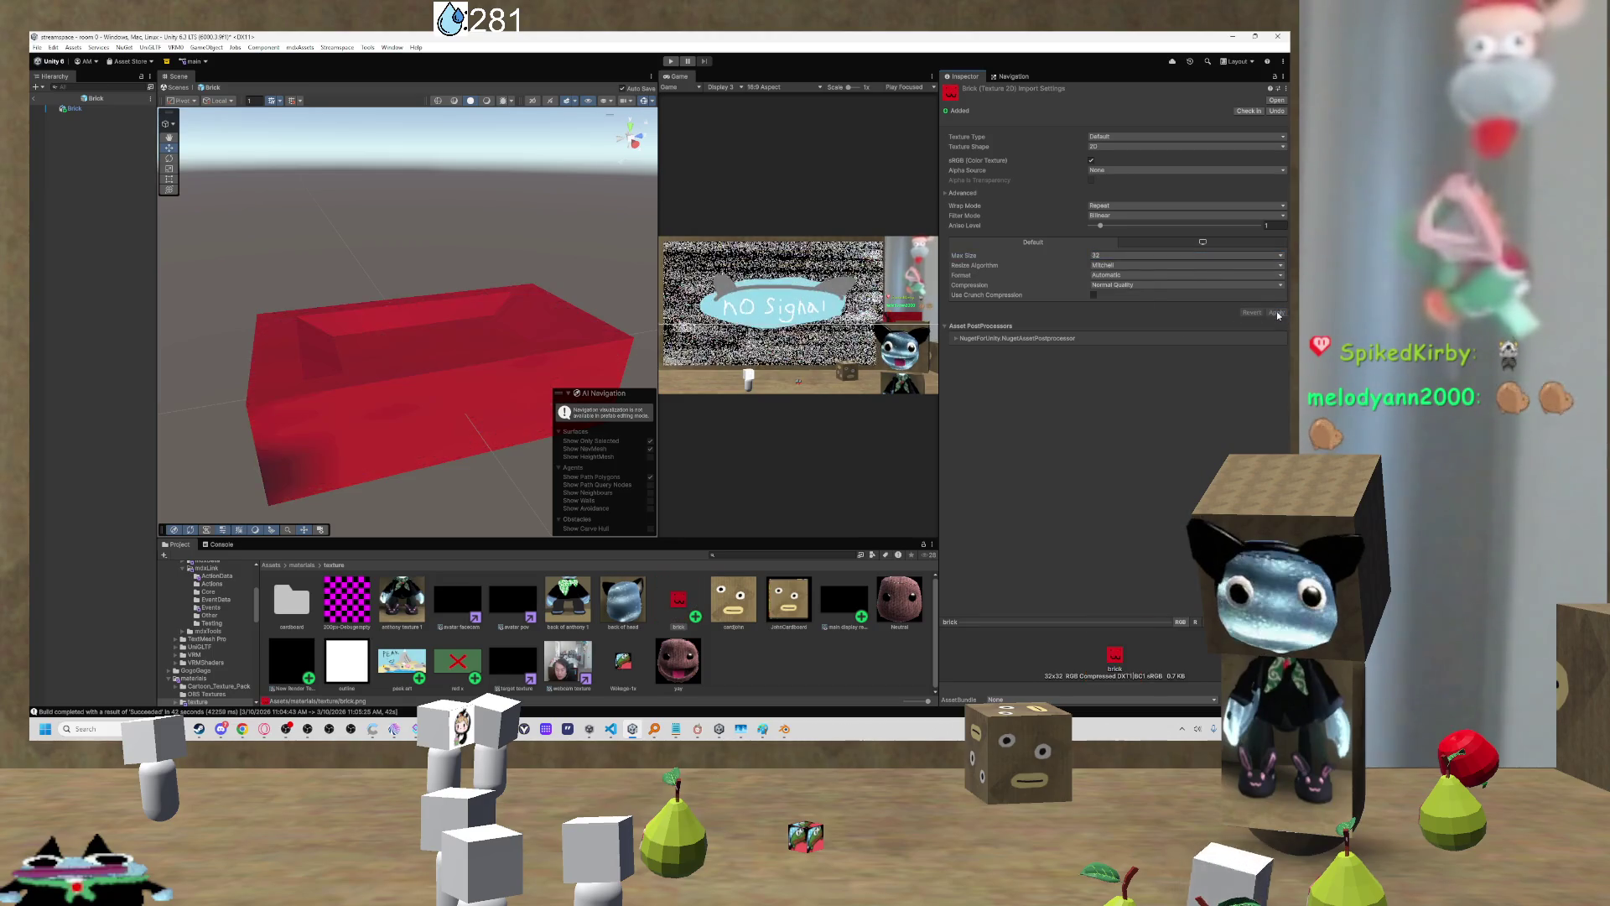
pyautogui.moveTo(500, 374)
pyautogui.mouseDown()
pyautogui.moveTo(437, 401)
pyautogui.moveTo(537, 390)
pyautogui.mouseUp()
pyautogui.click(1150, 255)
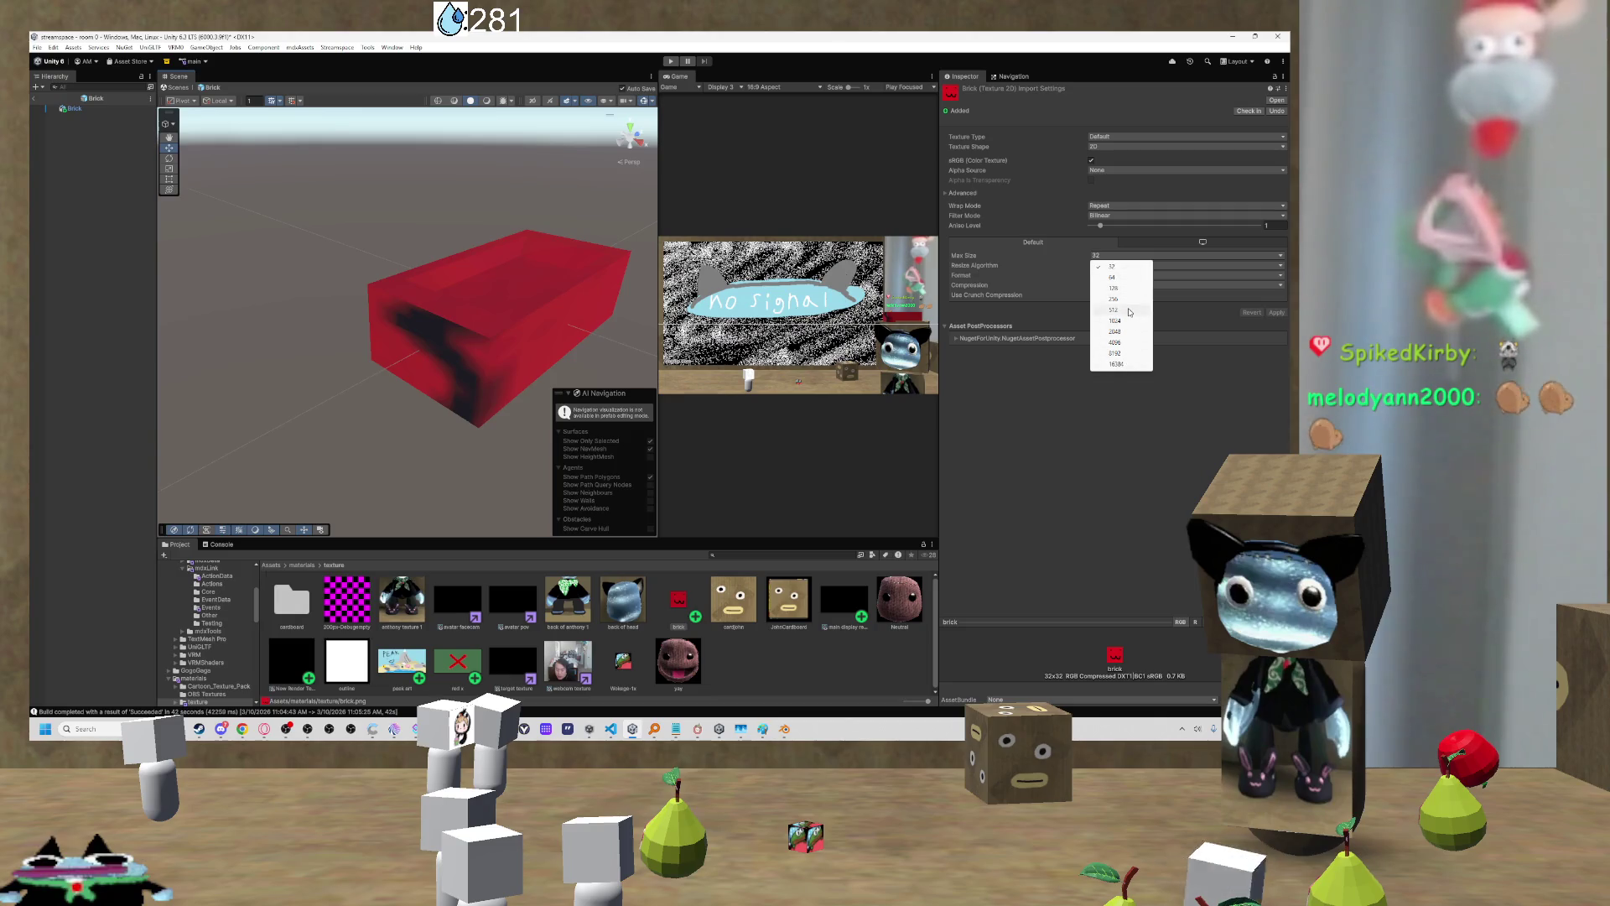
pyautogui.click(1116, 342)
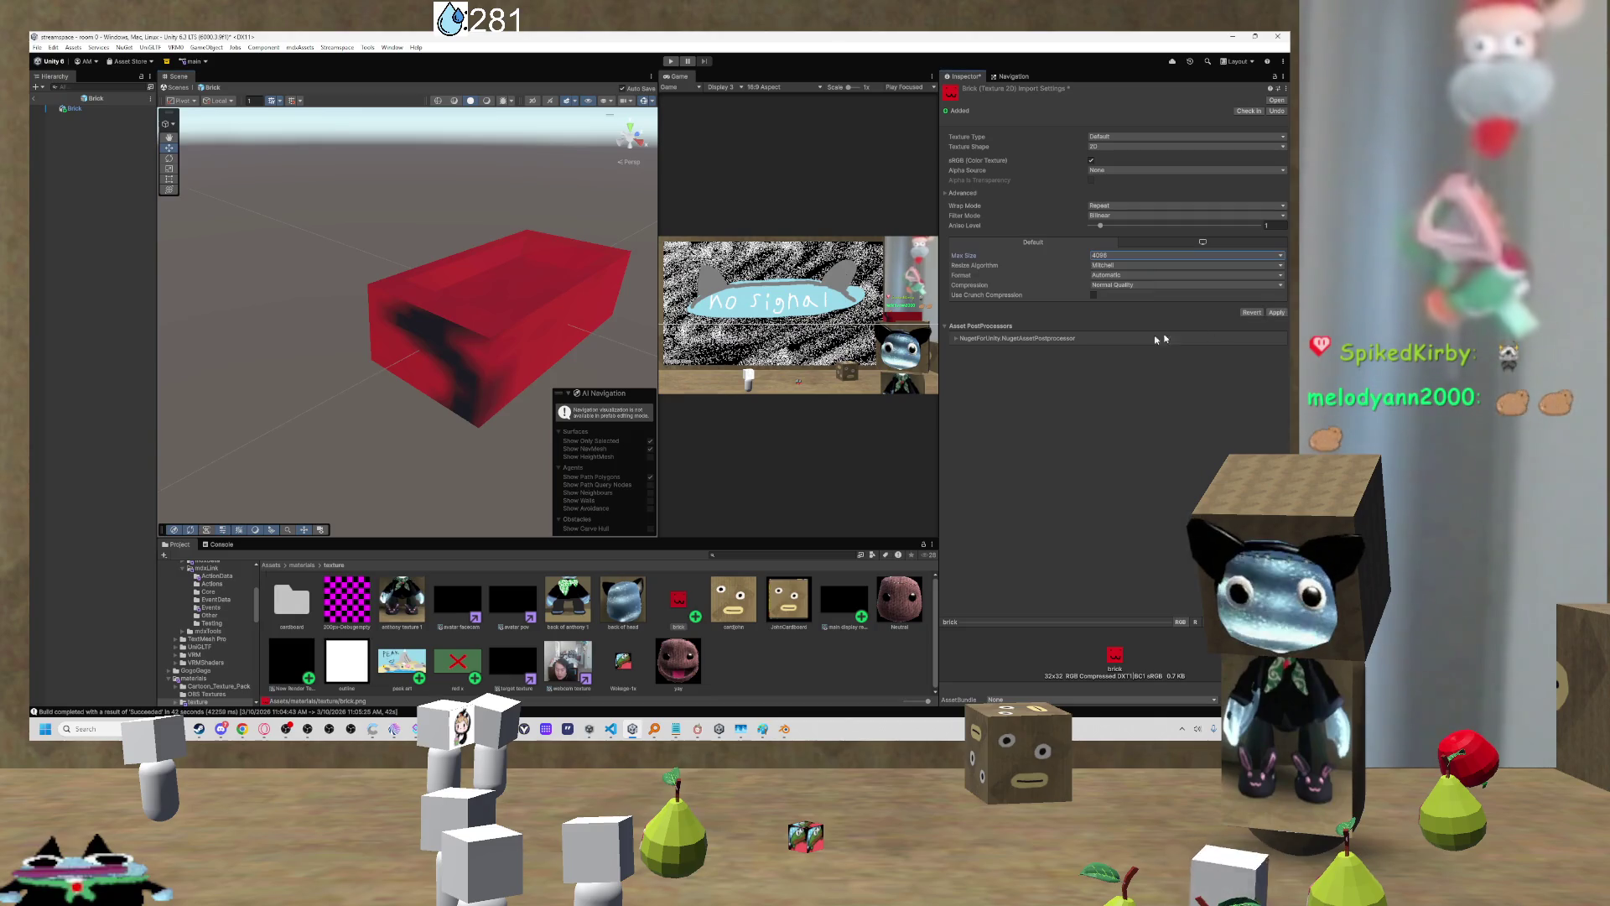
pyautogui.click(1276, 312)
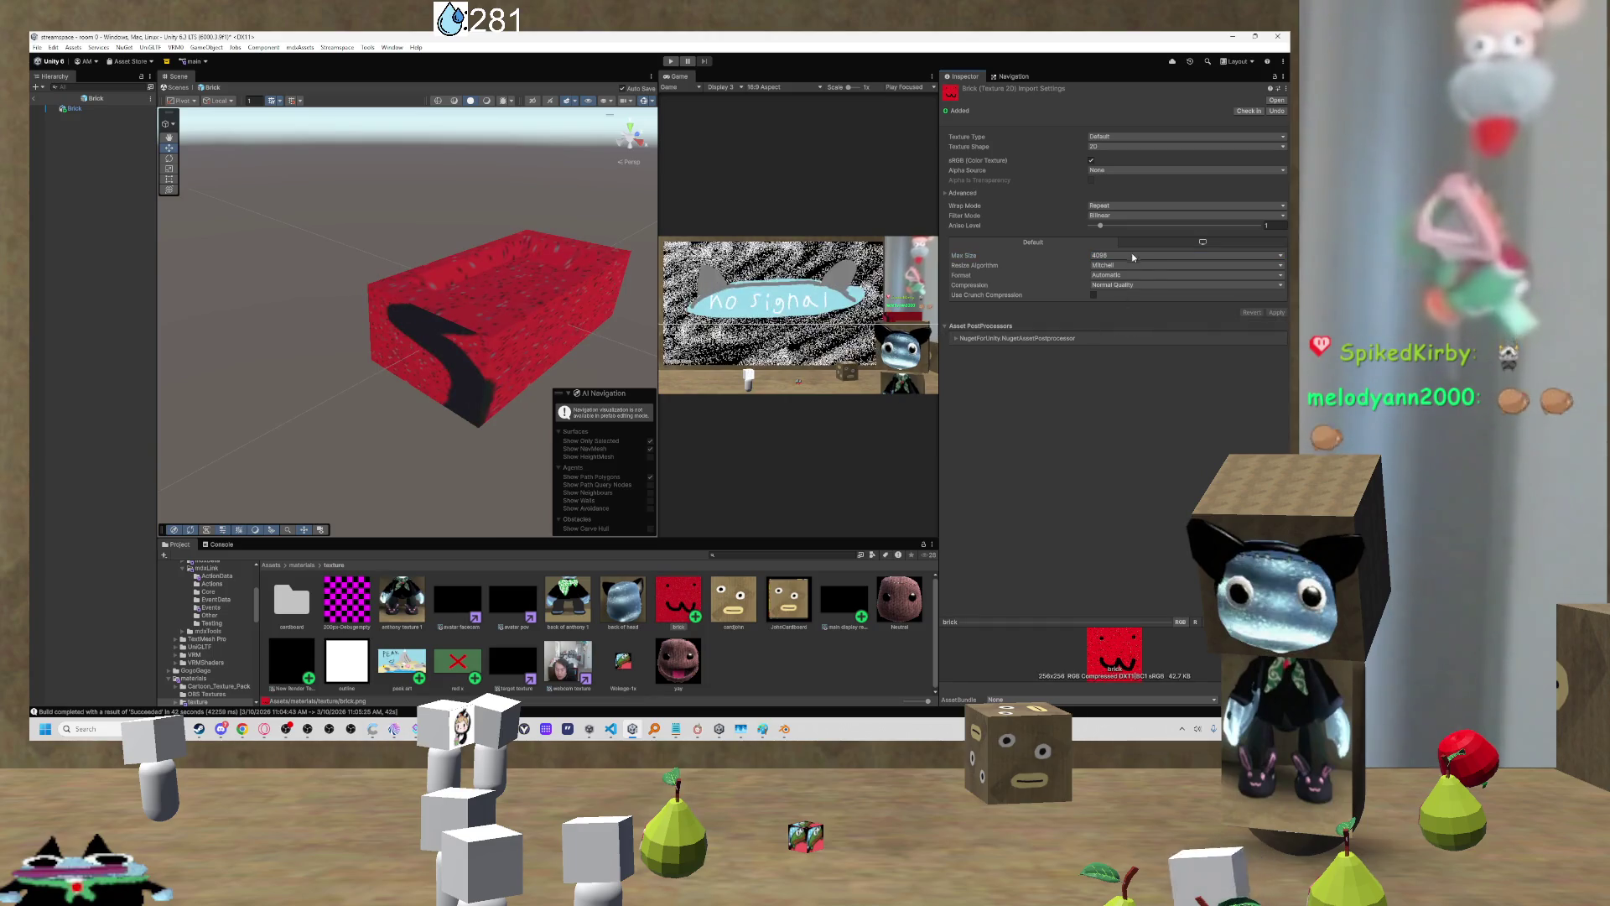
pyautogui.click(1132, 255)
pyautogui.click(1115, 320)
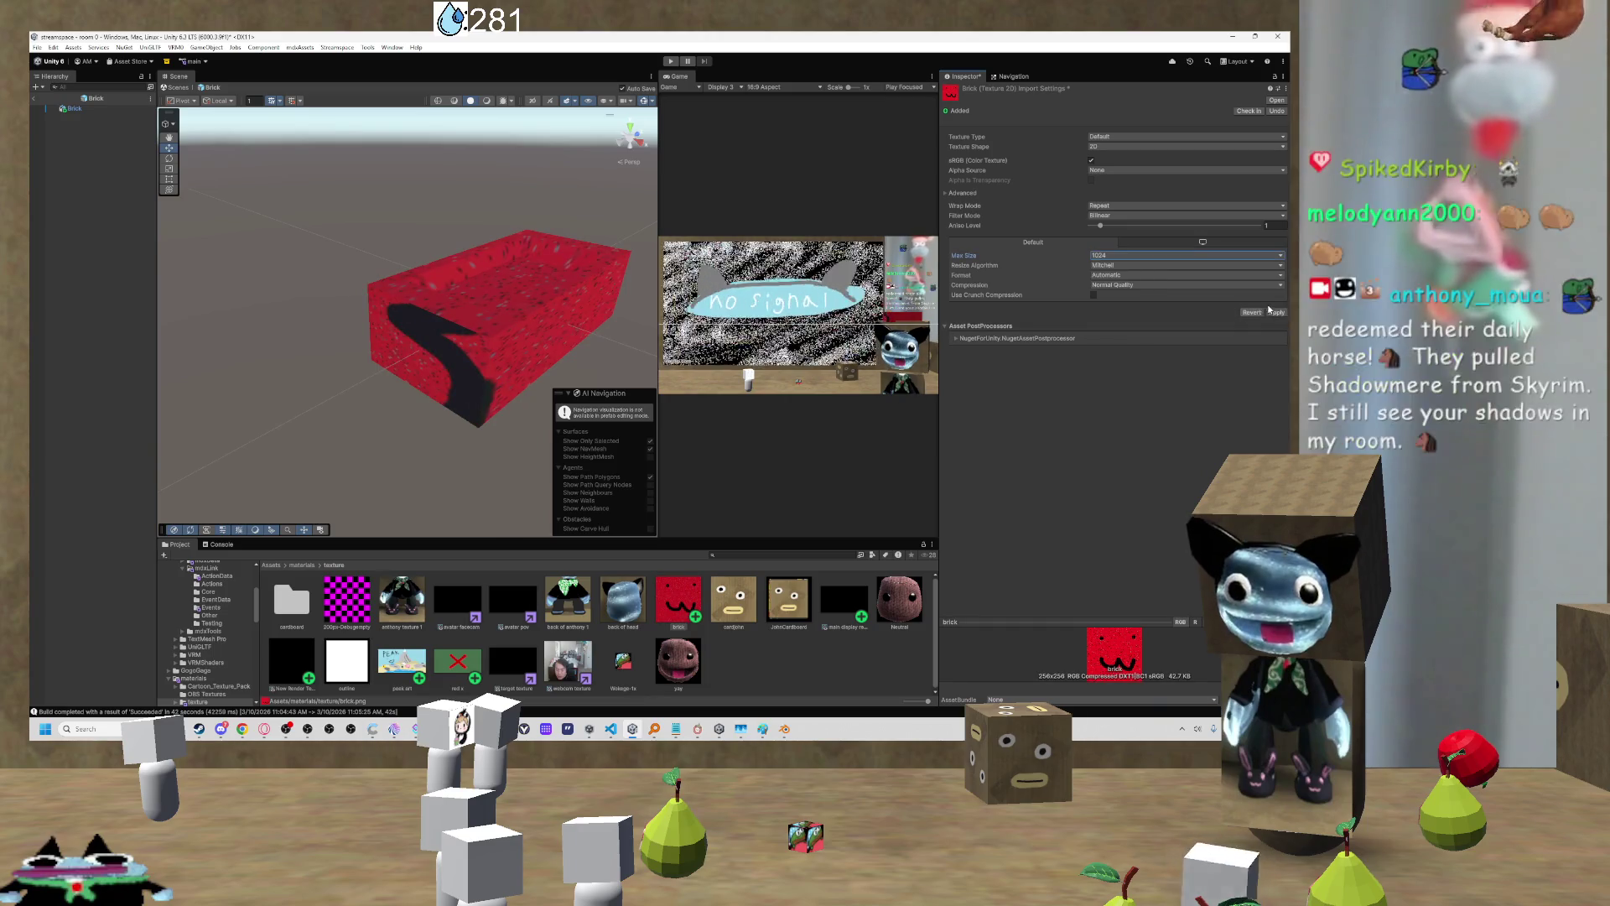
pyautogui.click(1276, 312)
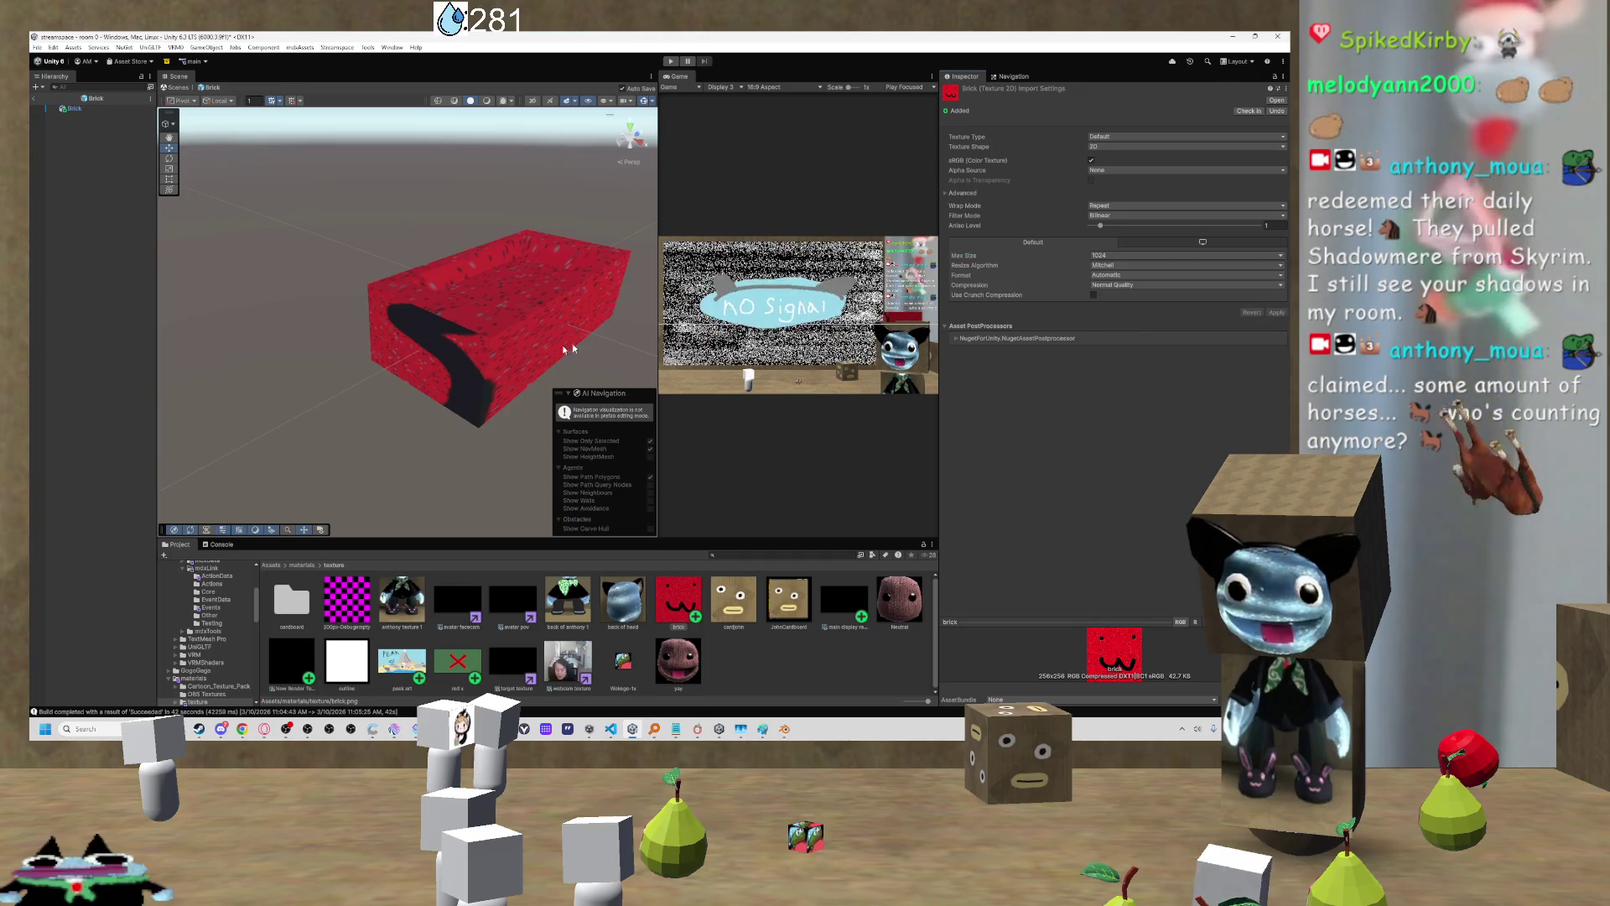
pyautogui.moveTo(503, 331)
pyautogui.mouseDown()
pyautogui.moveTo(457, 327)
pyautogui.moveTo(449, 347)
pyautogui.mouseUp()
pyautogui.scroll(-3, 452, 348)
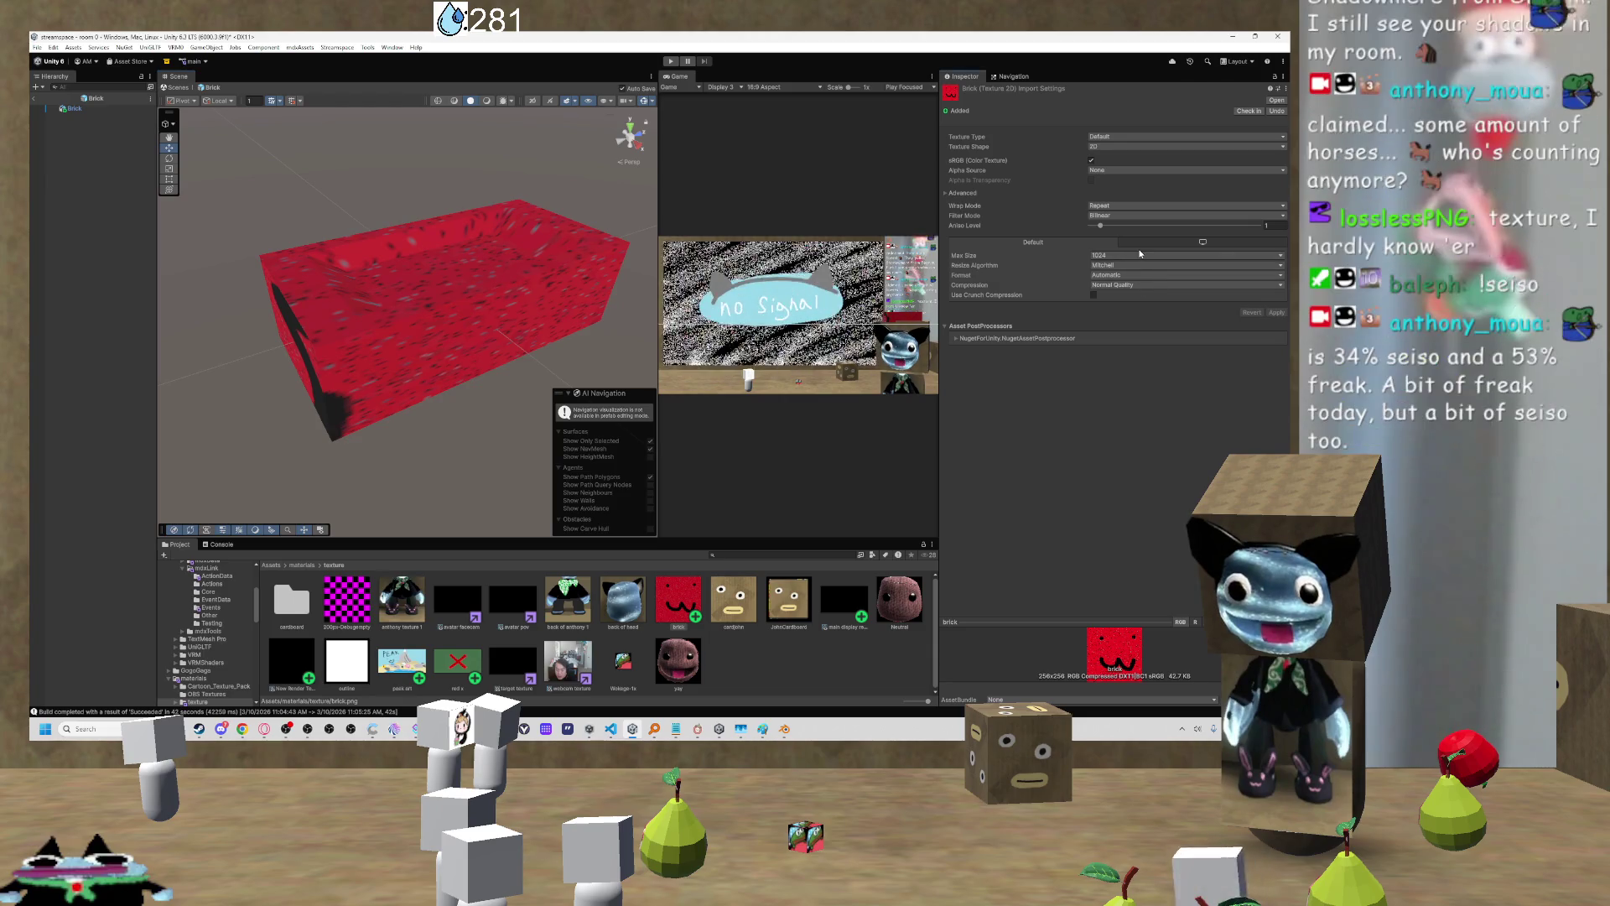
# Step: Compare Max Size 256 and 128, settling on 128 applied, and orbit closer to the box
pyautogui.click(1140, 254)
pyautogui.click(1115, 299)
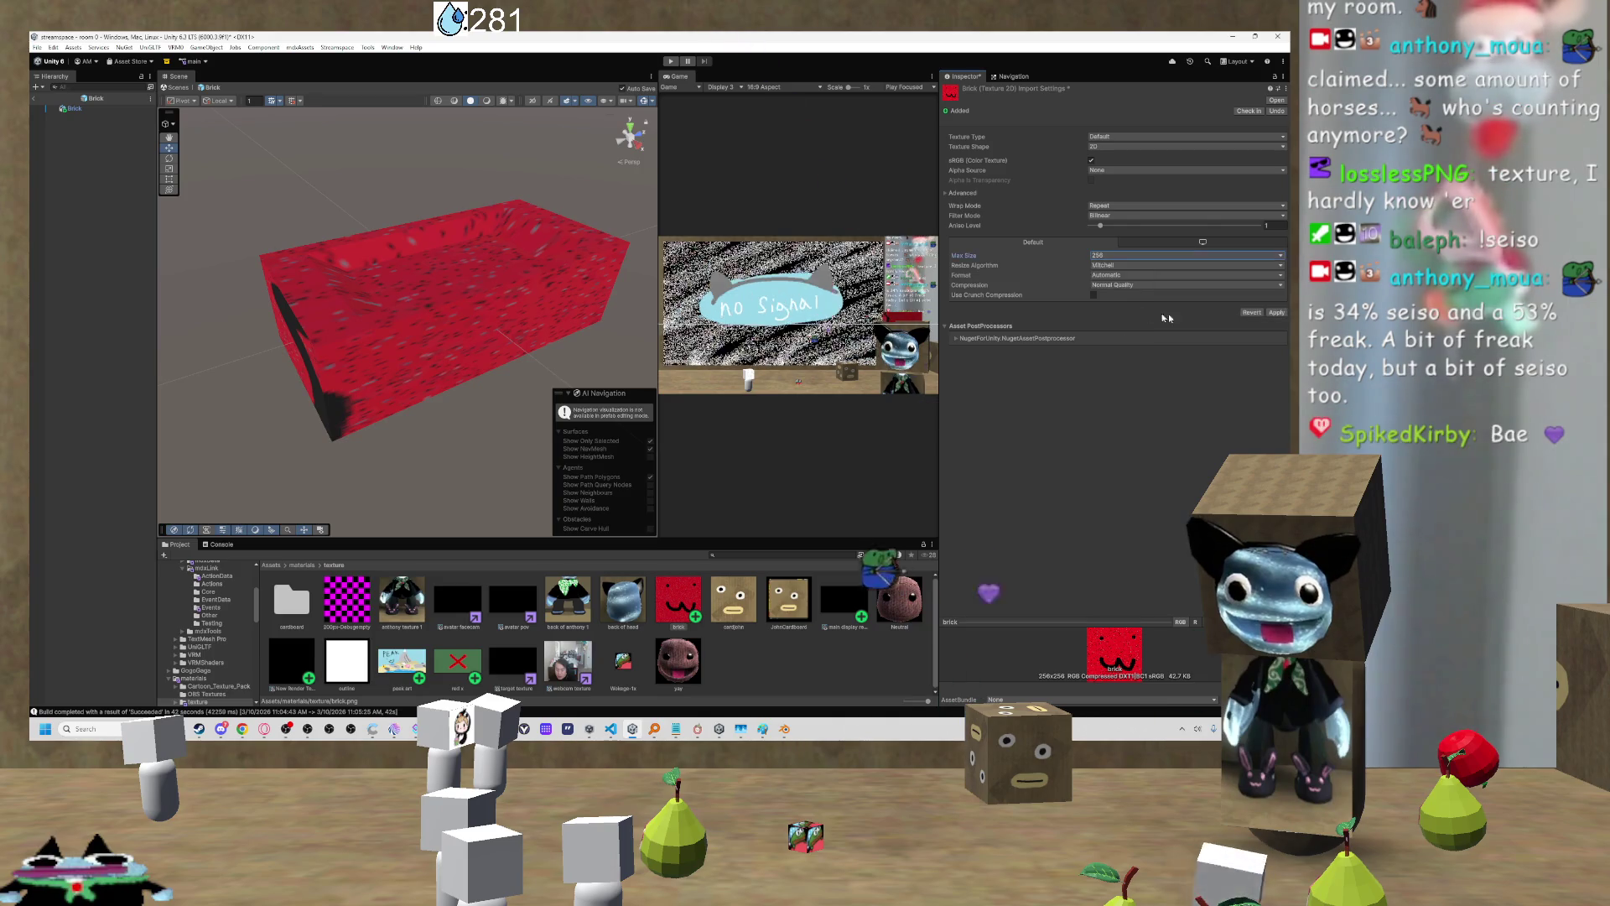
pyautogui.click(1174, 255)
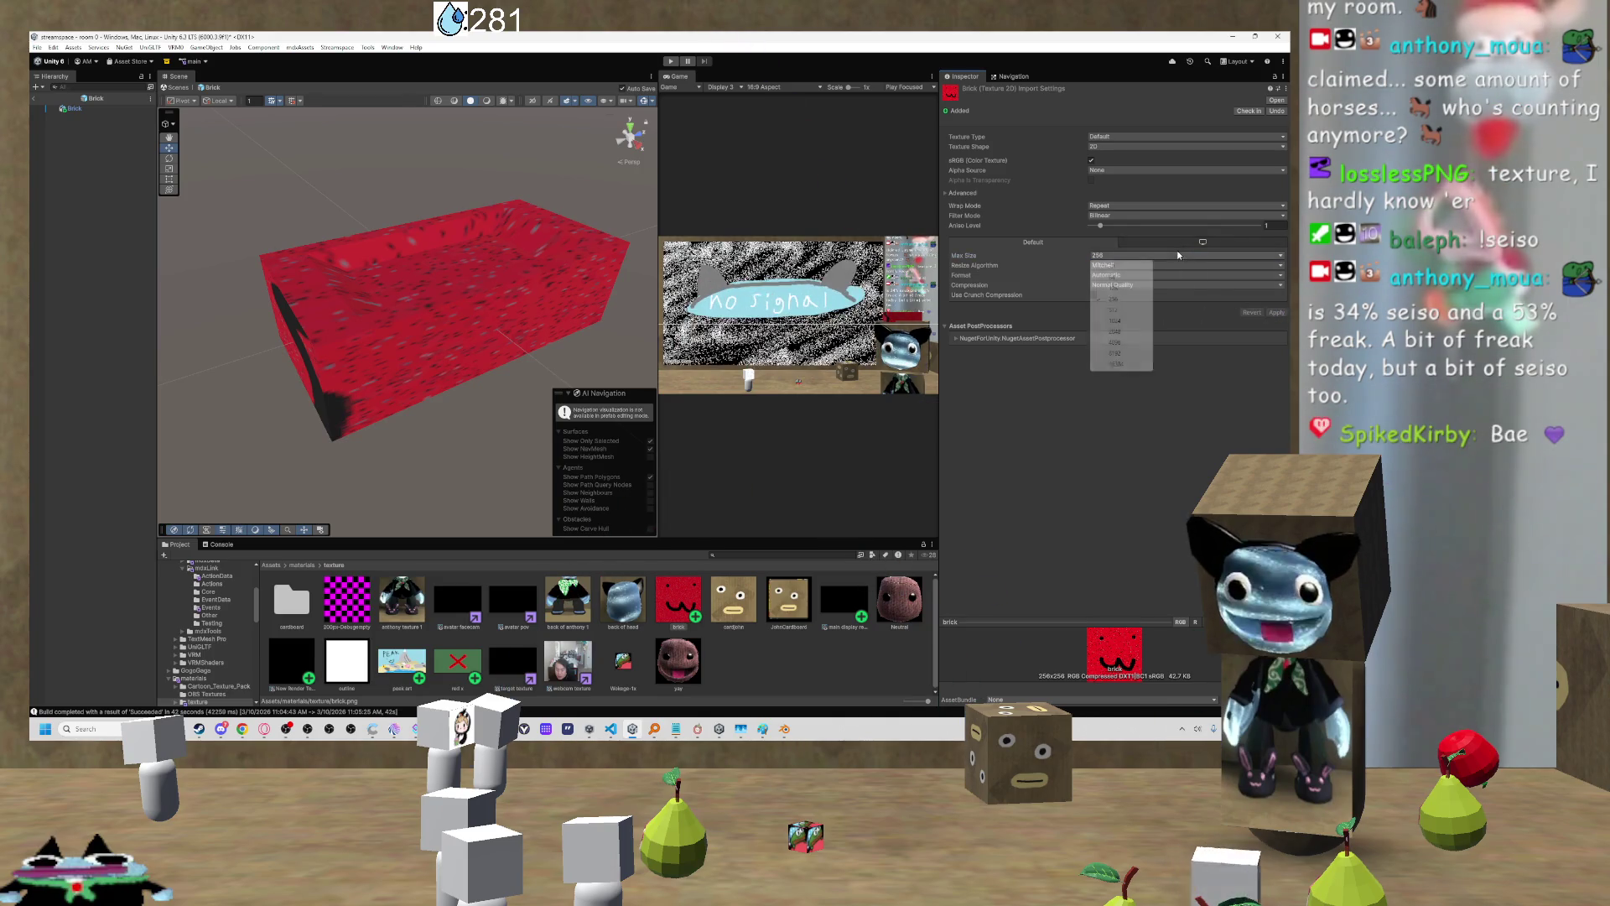
pyautogui.click(1115, 287)
pyautogui.click(1275, 311)
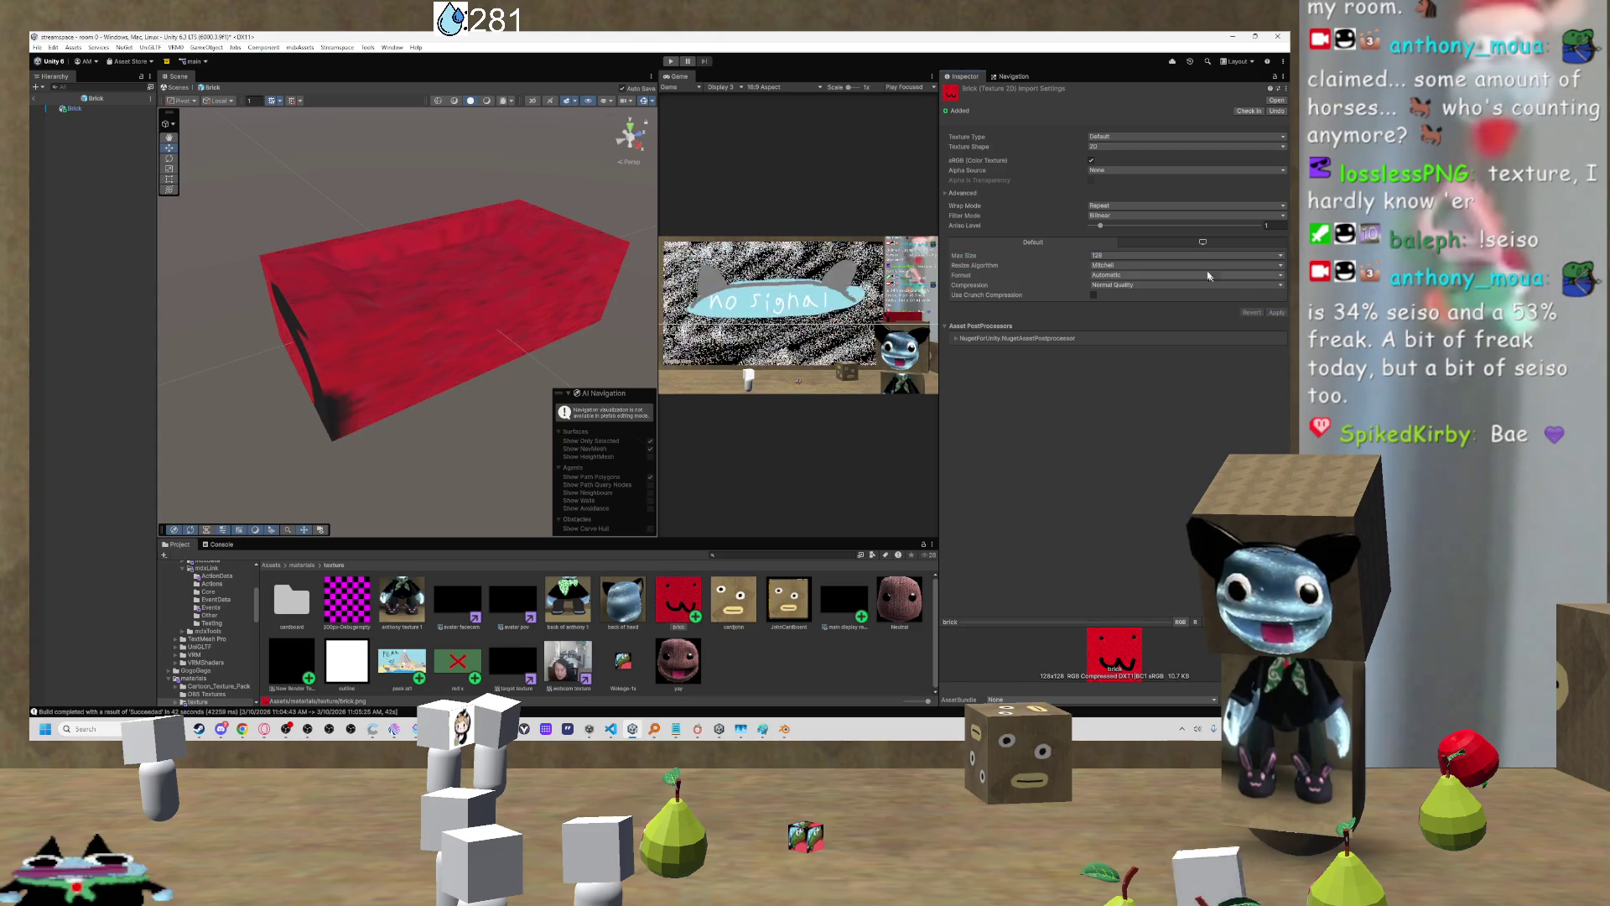
pyautogui.click(1181, 254)
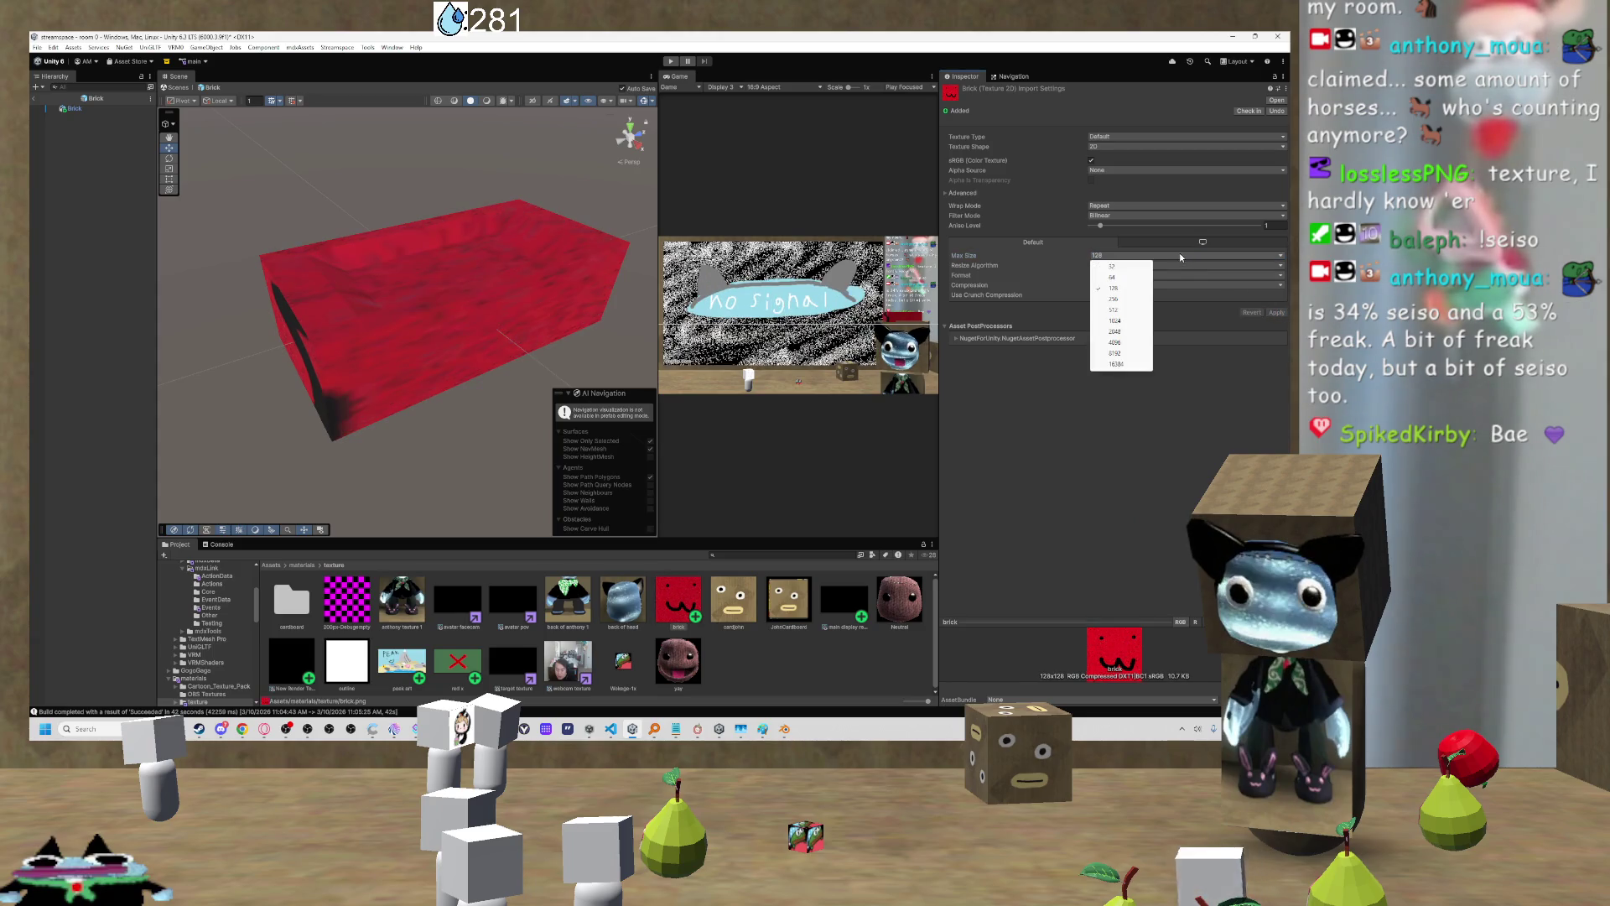
pyautogui.click(1131, 302)
pyautogui.click(1276, 311)
pyautogui.click(1123, 255)
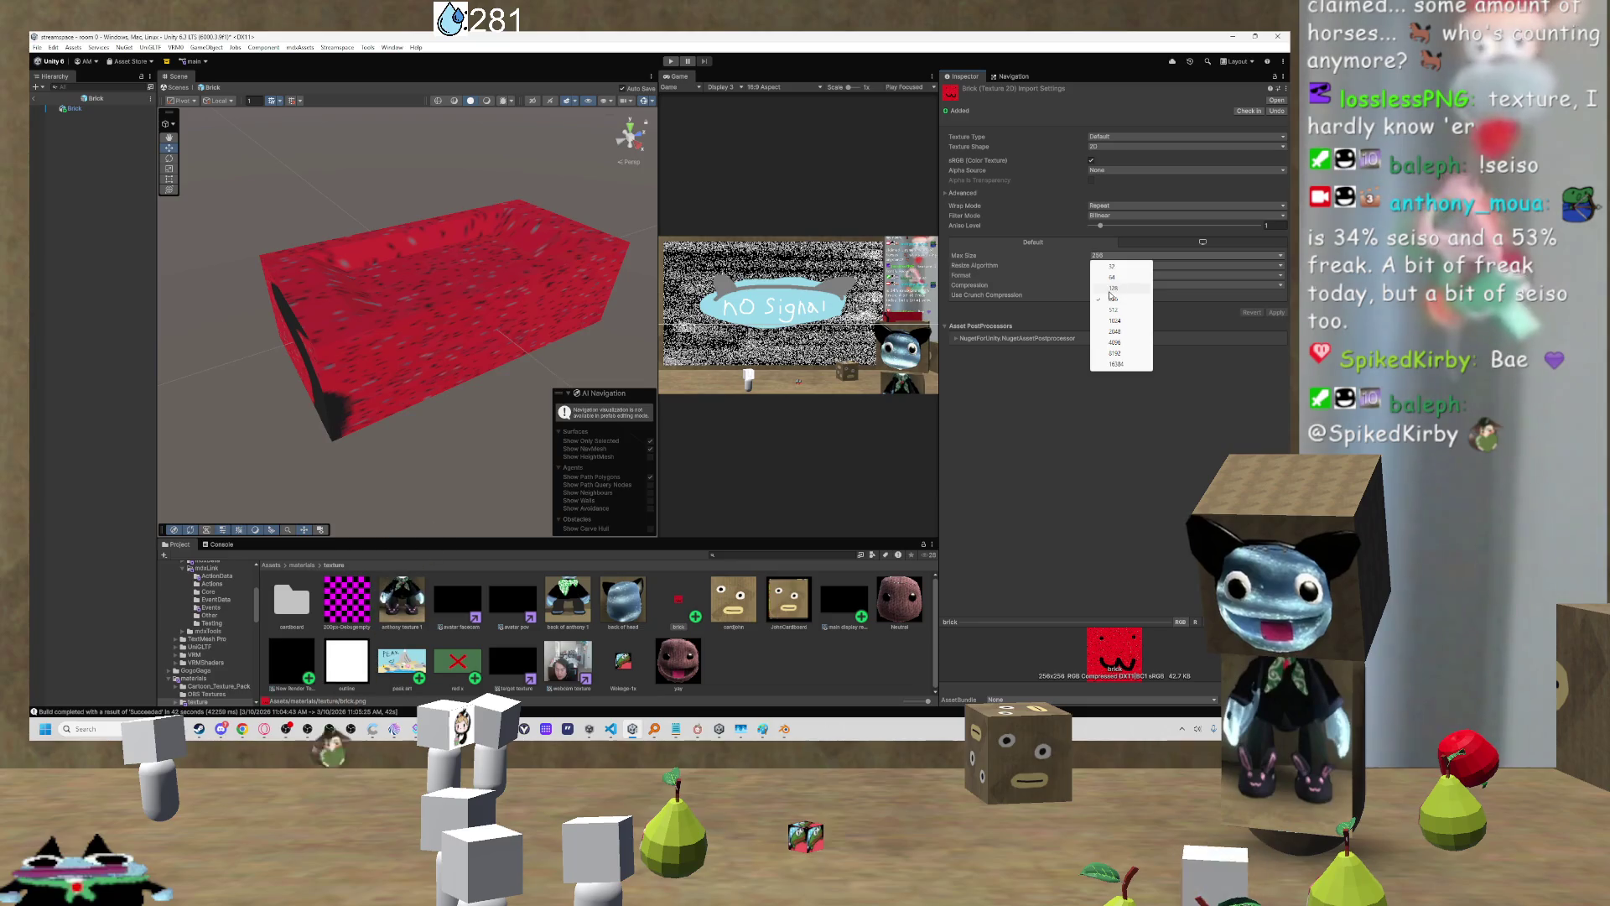
pyautogui.click(1114, 288)
pyautogui.click(1274, 312)
pyautogui.moveTo(485, 311)
pyautogui.mouseDown()
pyautogui.moveTo(514, 295)
pyautogui.moveTo(740, 295)
pyautogui.moveTo(780, 270)
pyautogui.moveTo(456, 313)
pyautogui.moveTo(500, 330)
pyautogui.moveTo(546, 324)
pyautogui.moveTo(324, 280)
pyautogui.moveTo(150, 306)
pyautogui.moveTo(1281, 304)
pyautogui.moveTo(35, 335)
pyautogui.moveTo(42, 310)
pyautogui.moveTo(249, 215)
pyautogui.mouseUp()
# Step: Zoom out and orbit the Scene view to see the red brick box from a lower angle
pyautogui.scroll(-5, 476, 319)
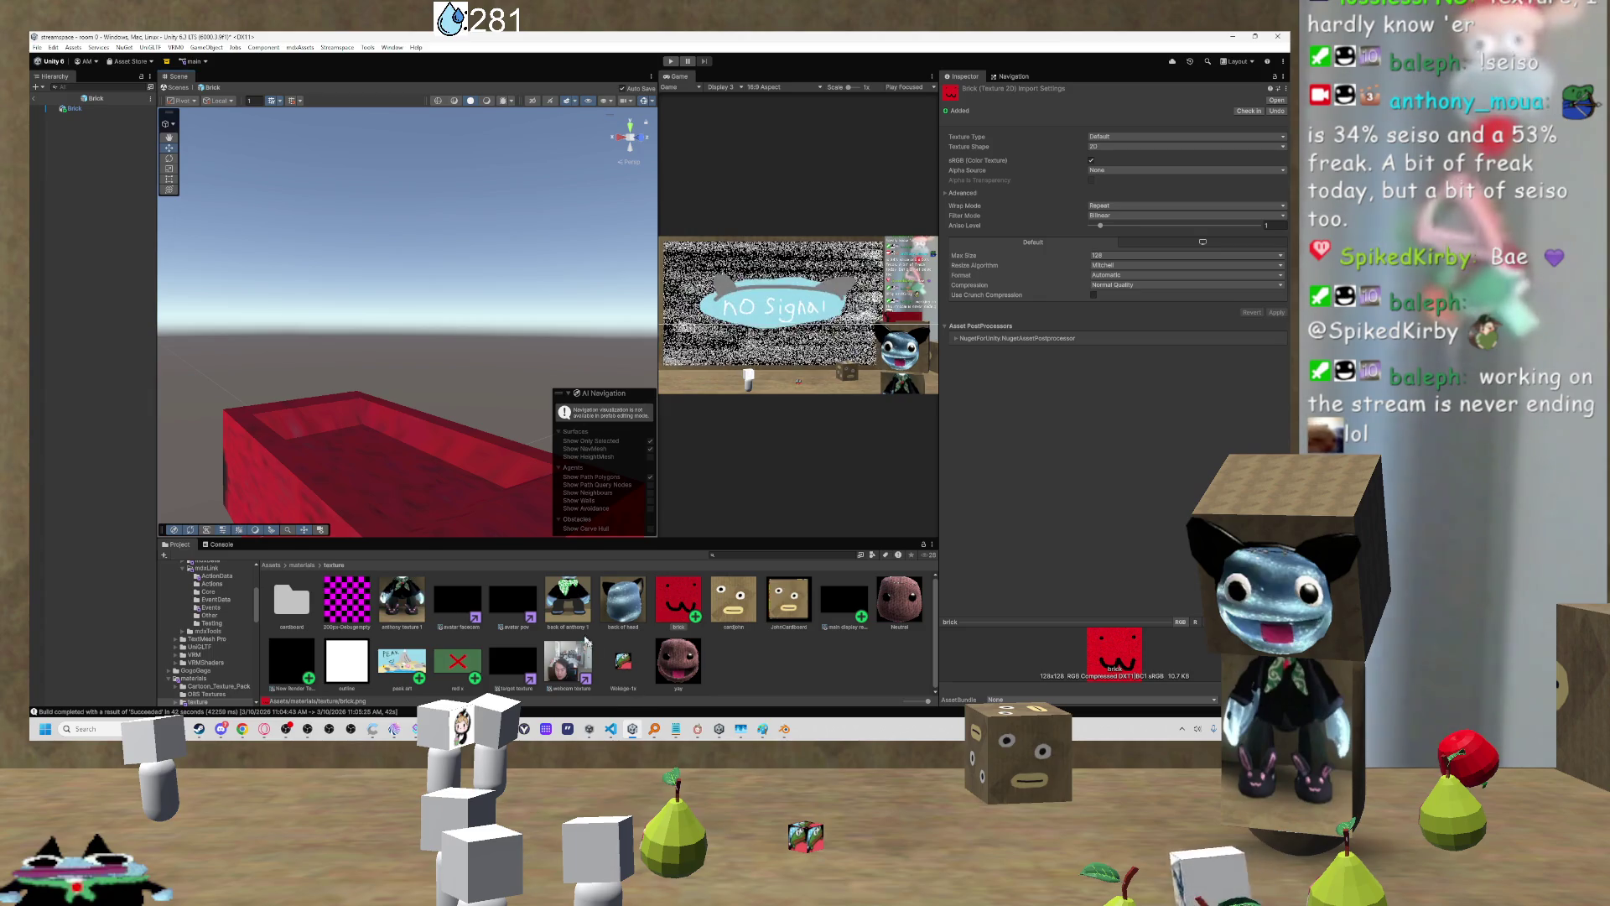
pyautogui.moveTo(453, 407)
pyautogui.mouseDown()
pyautogui.moveTo(218, 443)
pyautogui.moveTo(237, 432)
pyautogui.moveTo(242, 446)
pyautogui.moveTo(198, 438)
pyautogui.mouseUp()
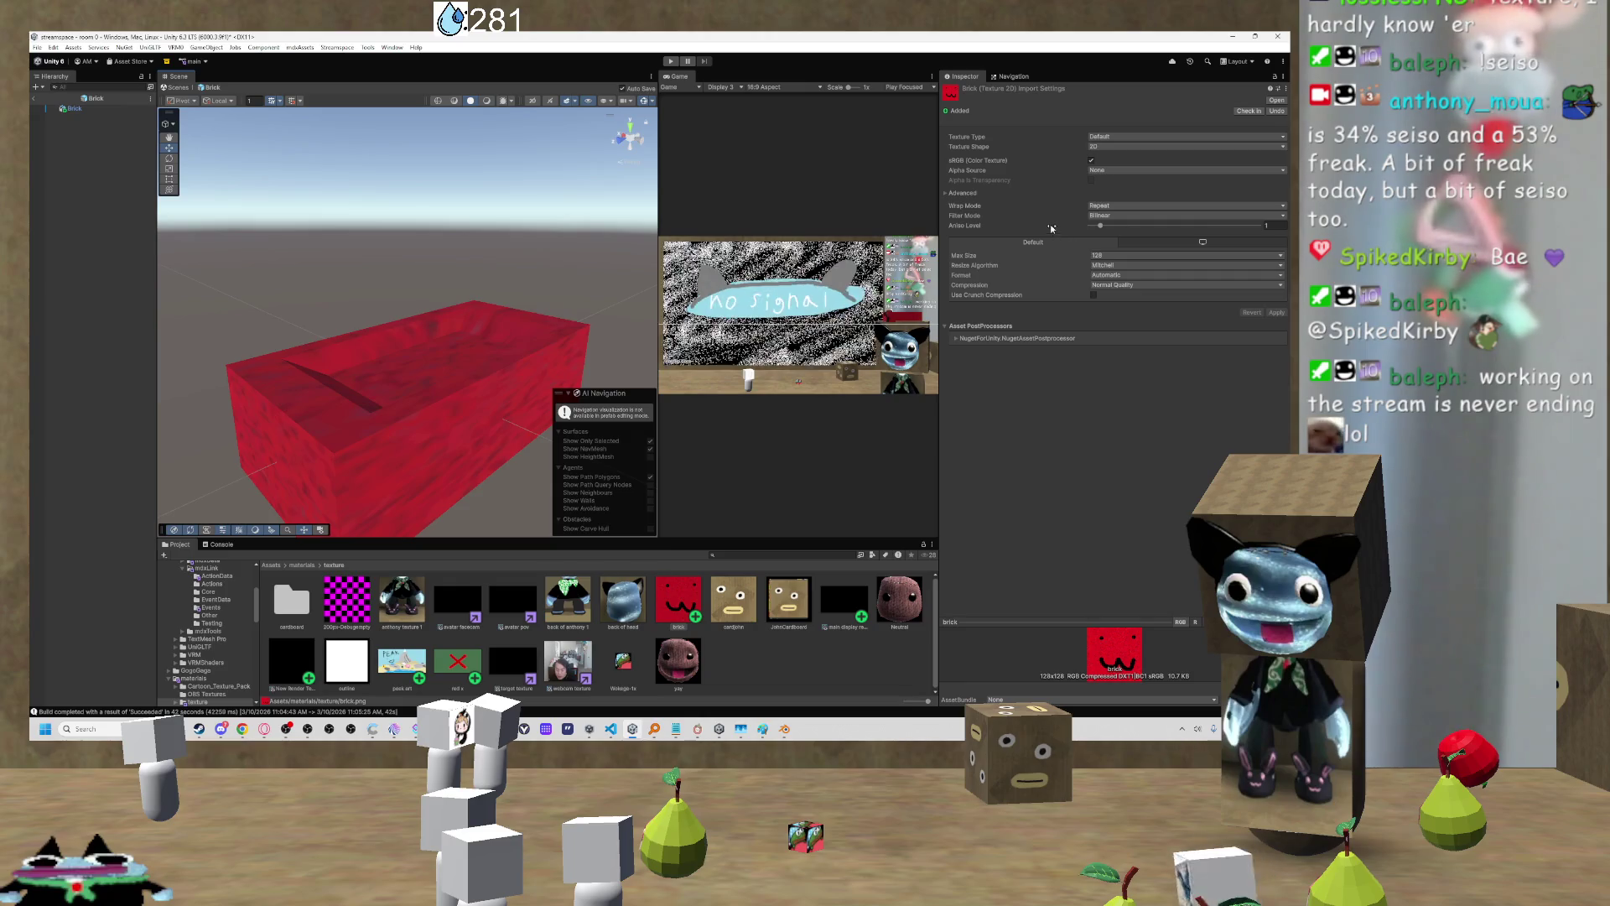
# Step: Orbit the Scene view, lowering the horizon and moving close to the Brick box's rim
pyautogui.moveTo(403, 383); pyautogui.dragTo(449, 395)
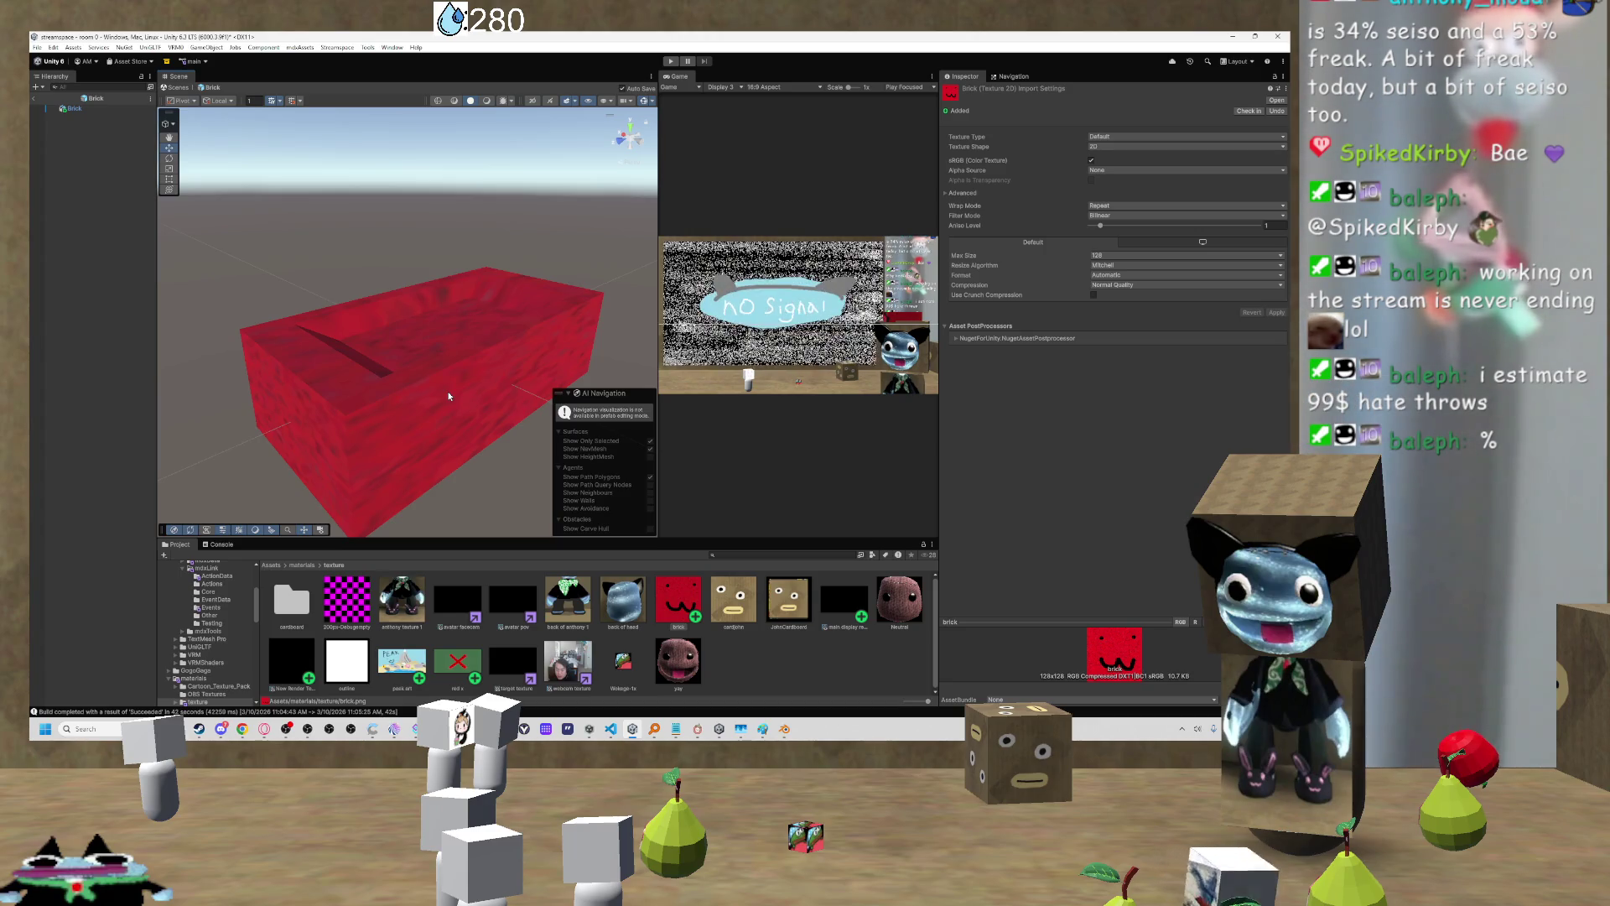
pyautogui.moveTo(500, 364)
pyautogui.mouseDown()
pyautogui.moveTo(489, 316)
pyautogui.moveTo(556, 349)
pyautogui.moveTo(471, 357)
pyautogui.moveTo(448, 379)
pyautogui.moveTo(461, 397)
pyautogui.mouseUp()
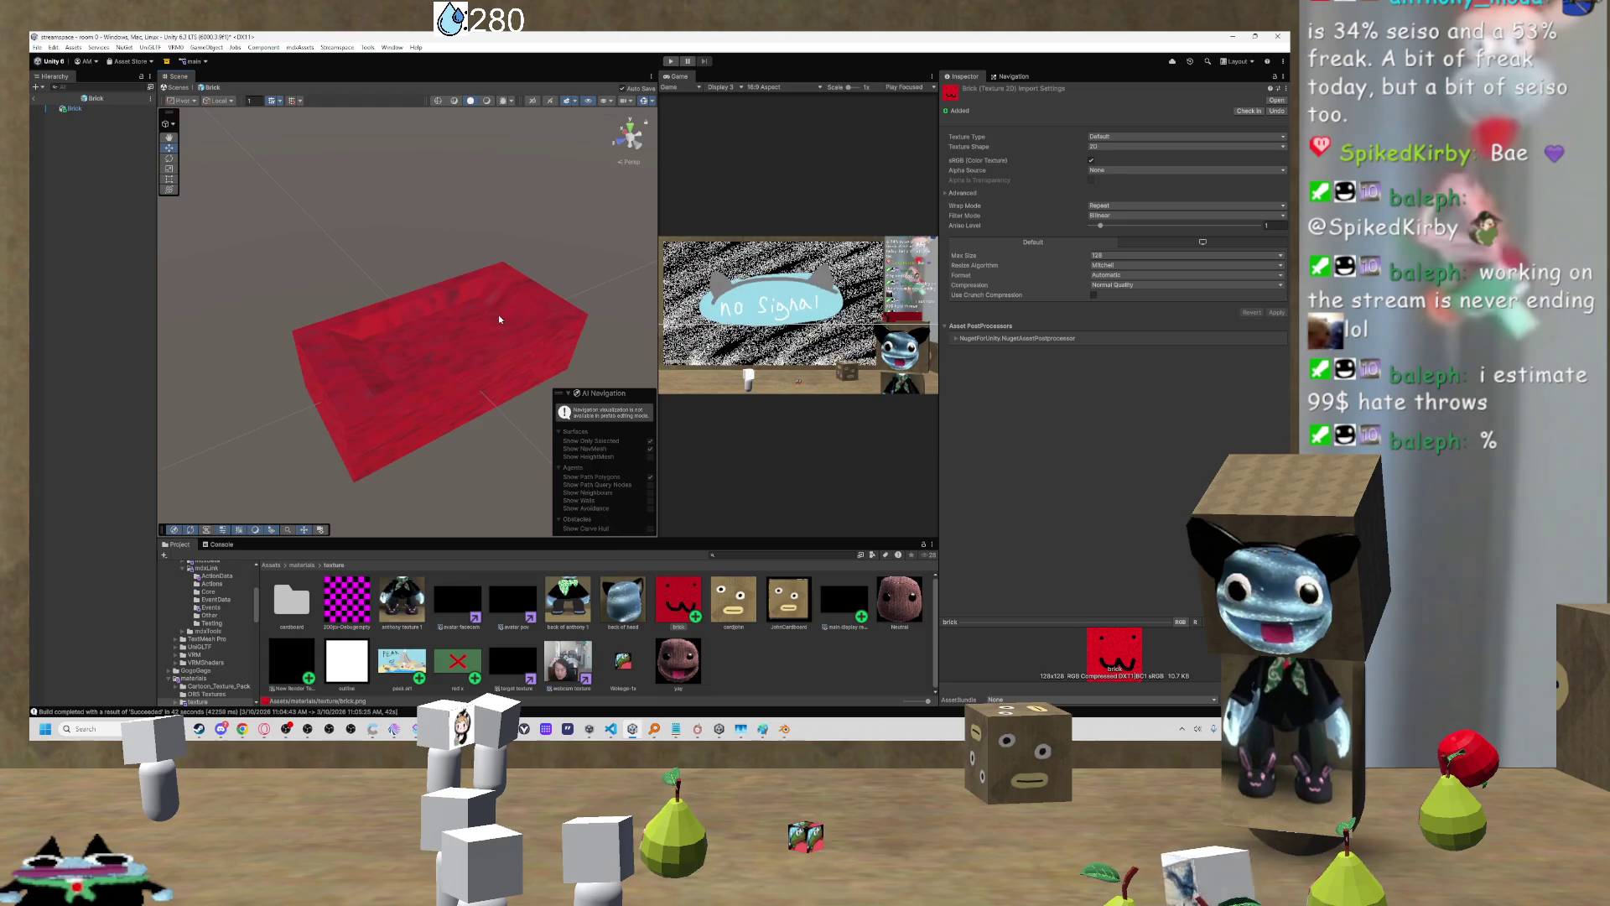
pyautogui.moveTo(500, 314)
pyautogui.mouseDown()
pyautogui.moveTo(478, 316)
pyautogui.moveTo(893, 321)
pyautogui.mouseUp()
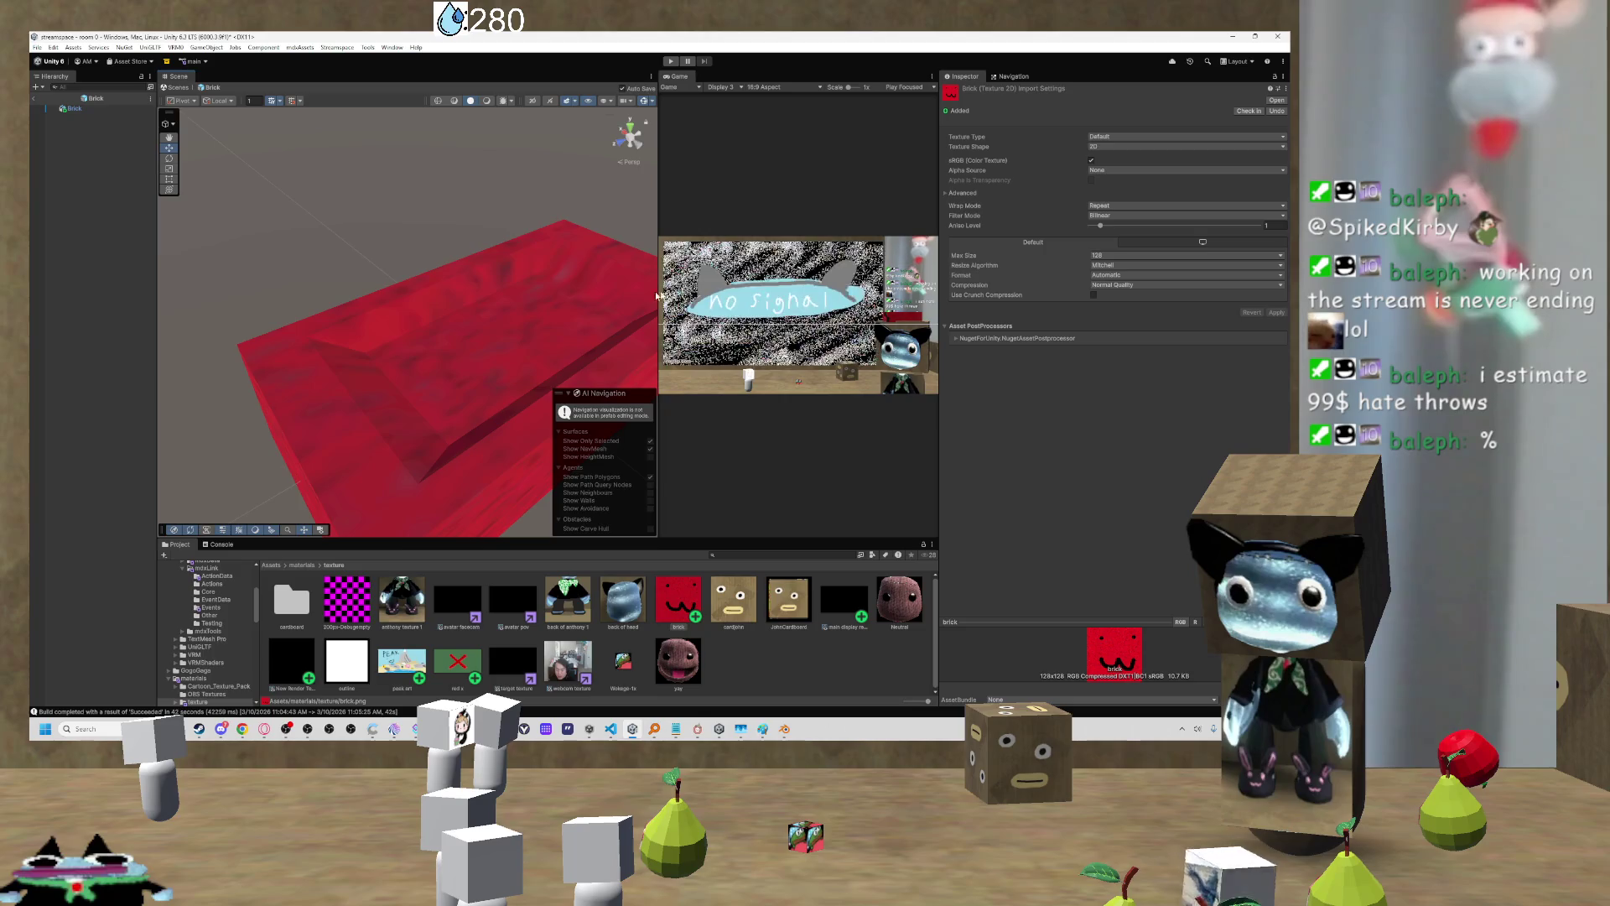
# Step: Set the brick texture's Resize Algorithm to Bilinear and apply it
pyautogui.click(1118, 265)
pyautogui.click(1121, 288)
pyautogui.click(1275, 313)
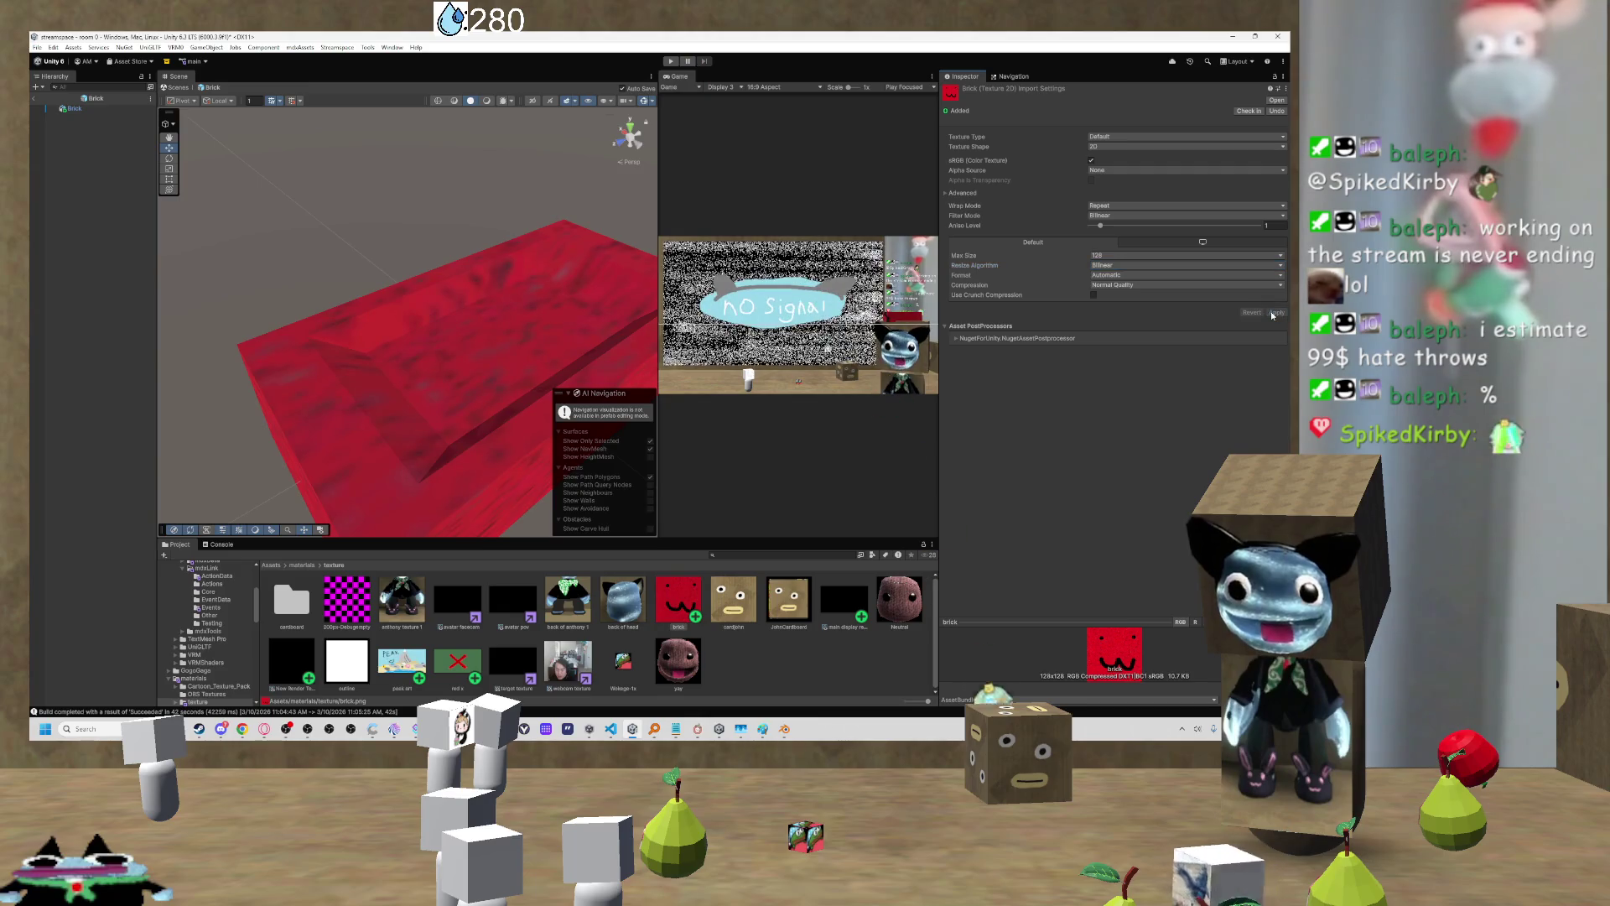
# Step: Keep the format Automatic, set Compression to None, and apply it
pyautogui.click(1122, 275)
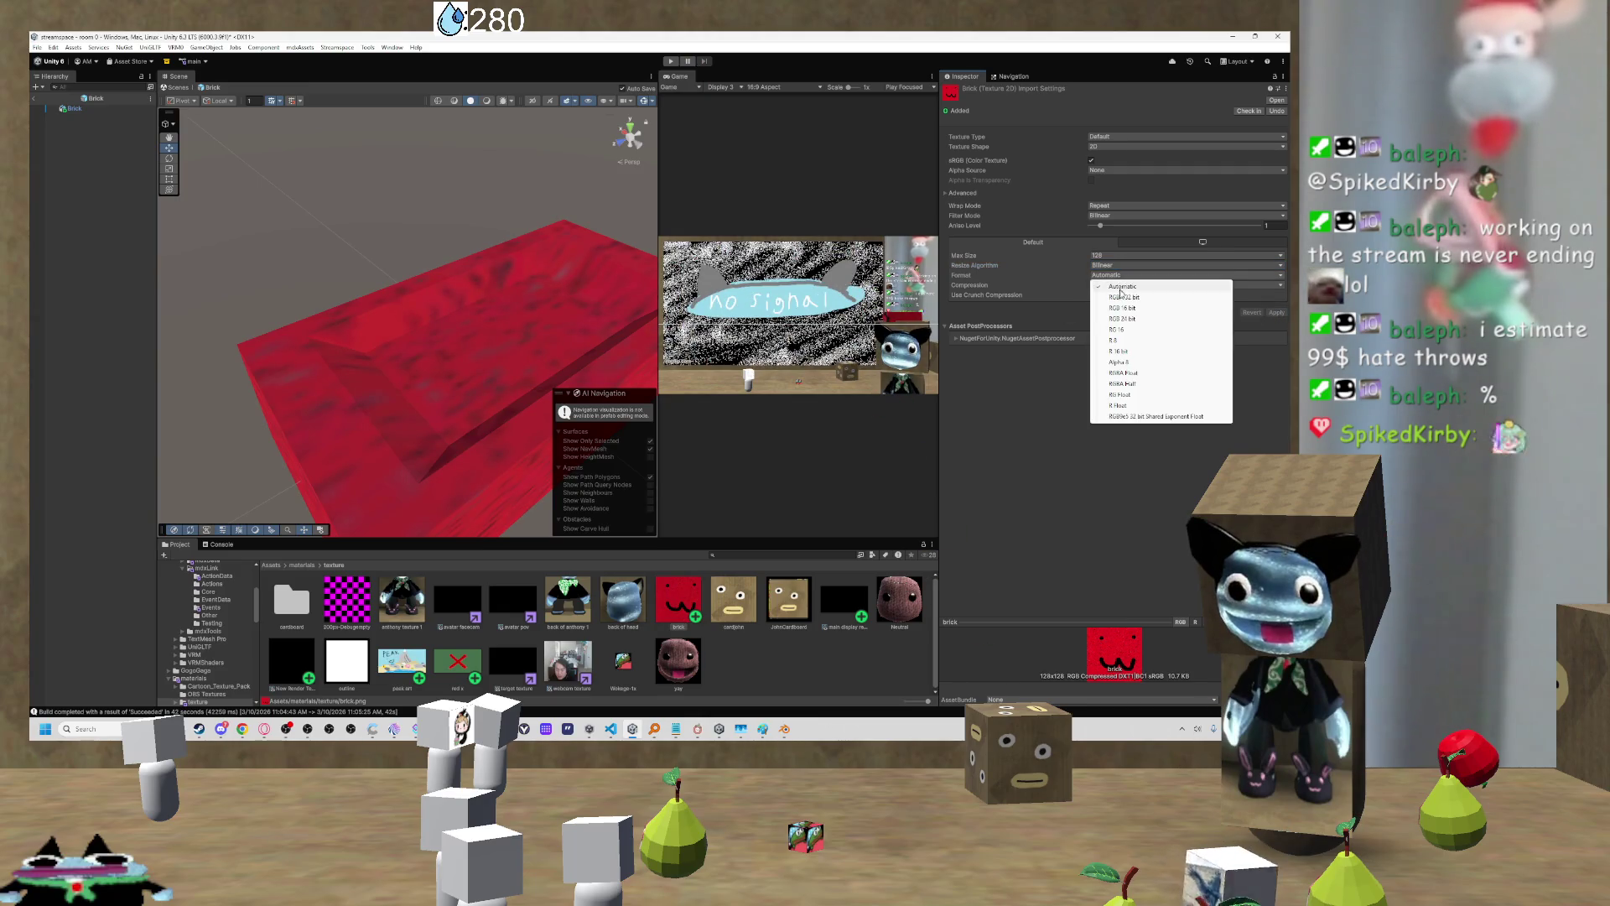
pyautogui.click(1049, 399)
pyautogui.click(1126, 285)
pyautogui.click(1126, 329)
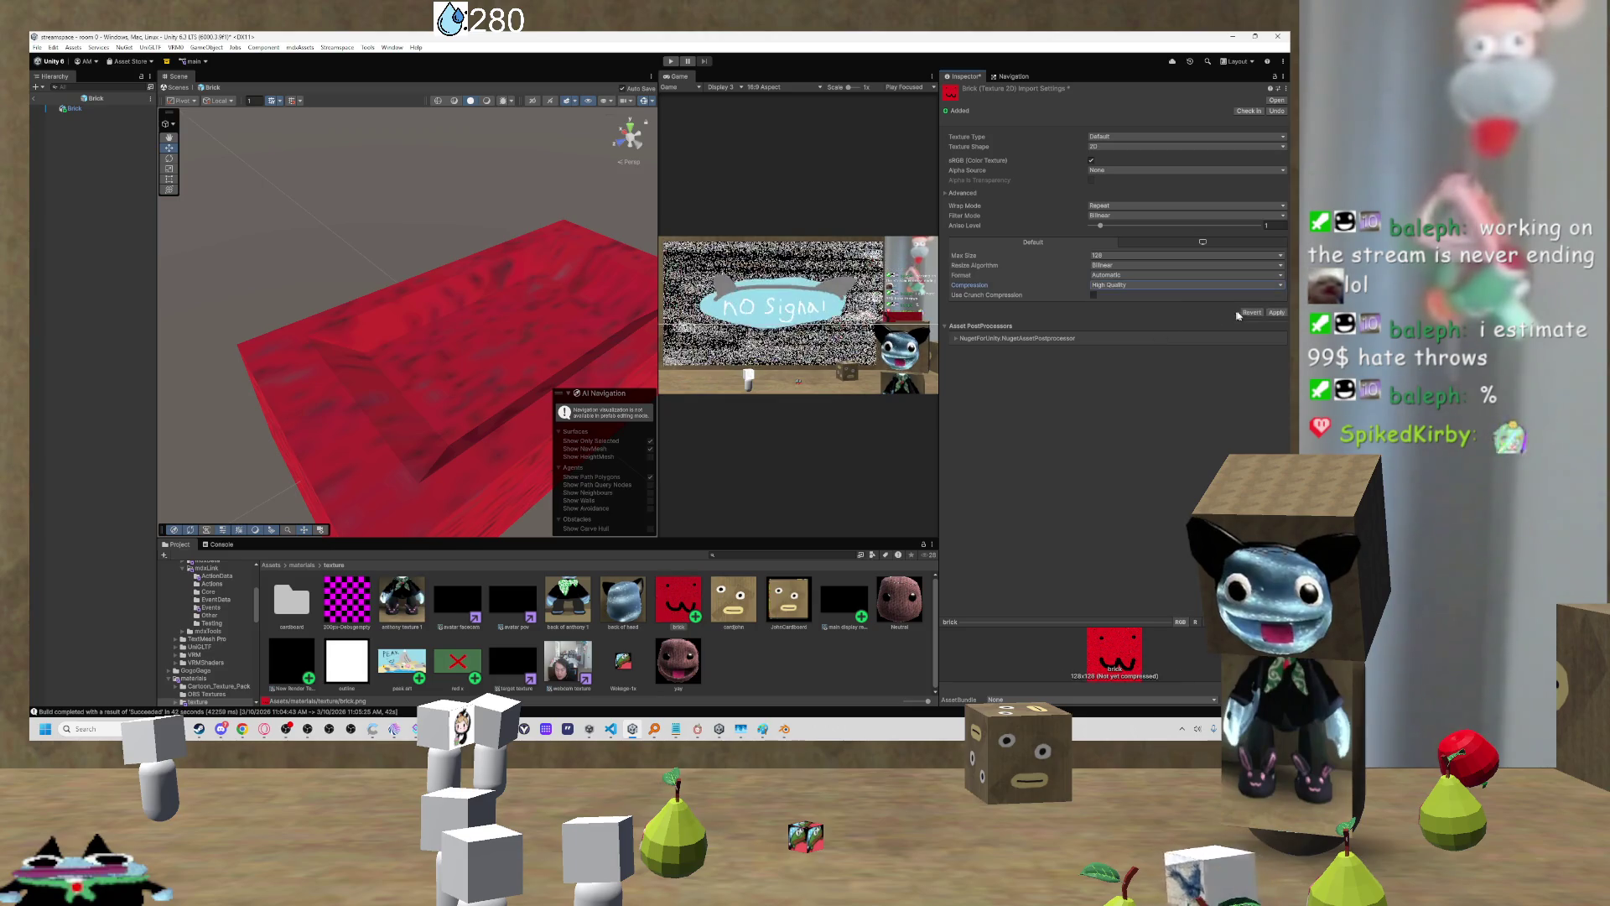
pyautogui.click(1140, 285)
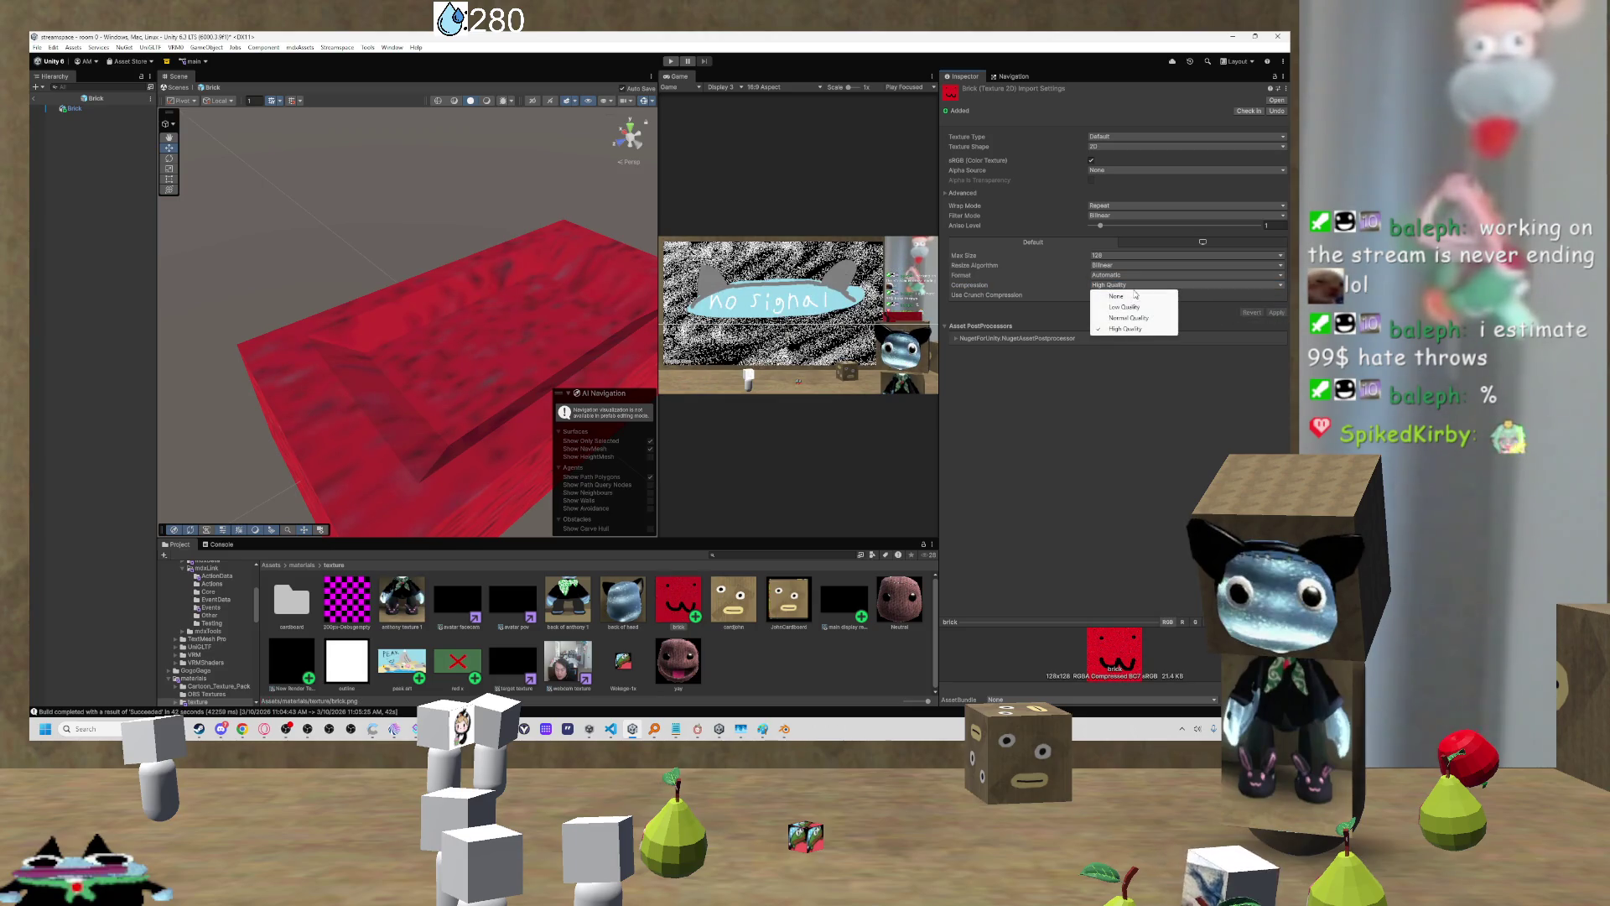
pyautogui.click(1130, 297)
pyautogui.click(1277, 304)
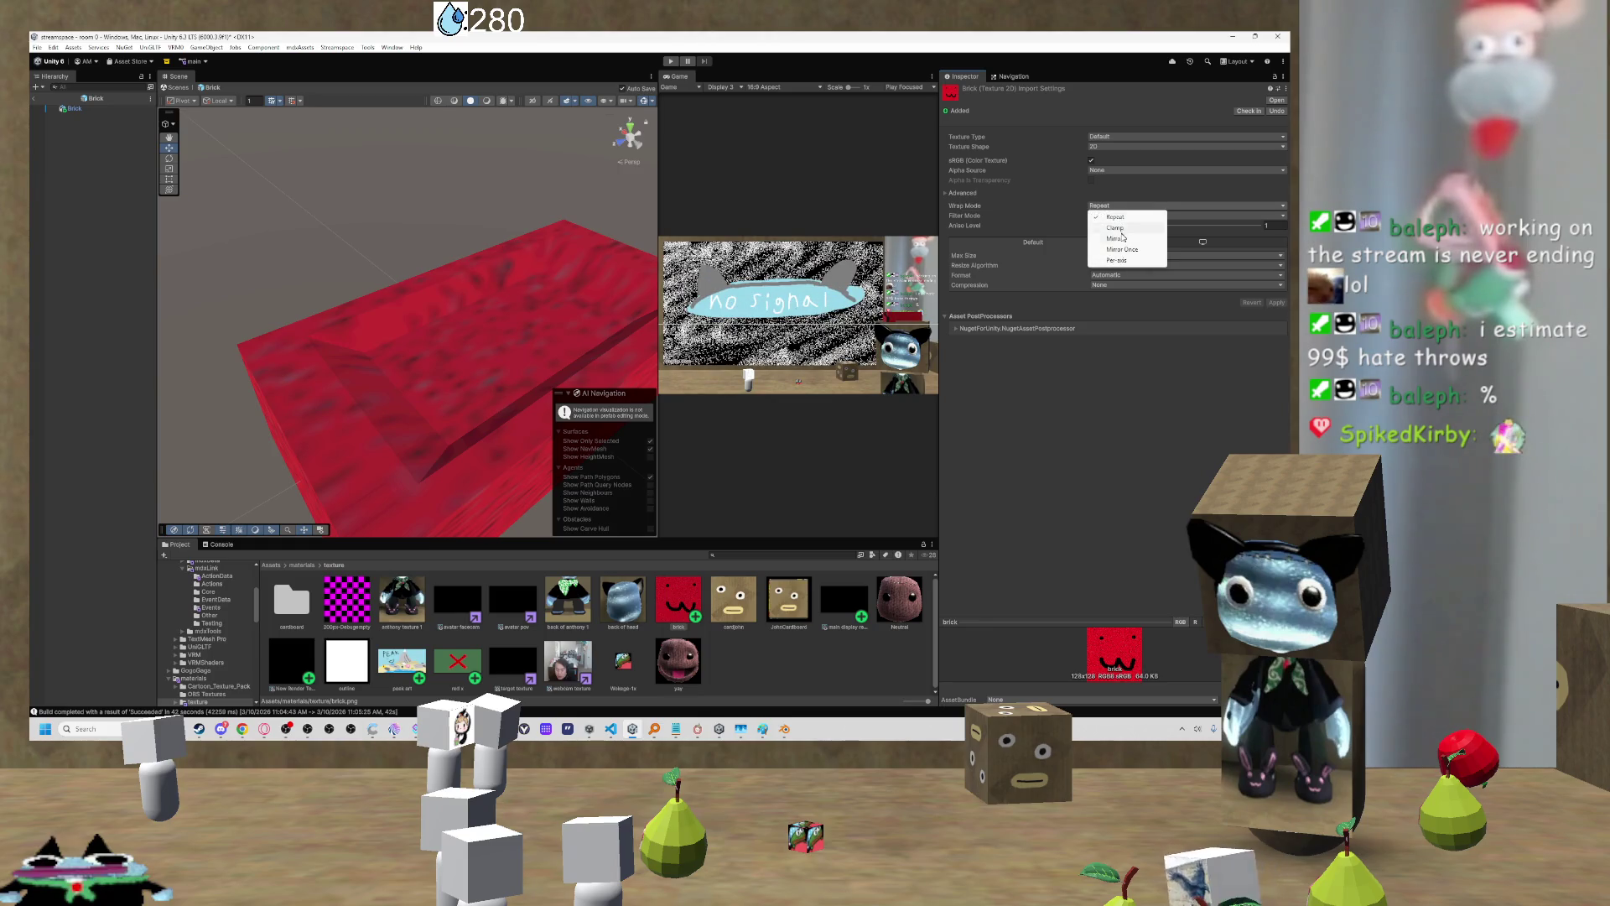
# Step: Save pending changes, then set the brick texture's Wrap Mode to Clamp and apply it
pyautogui.hotkey('ctrl', 's')
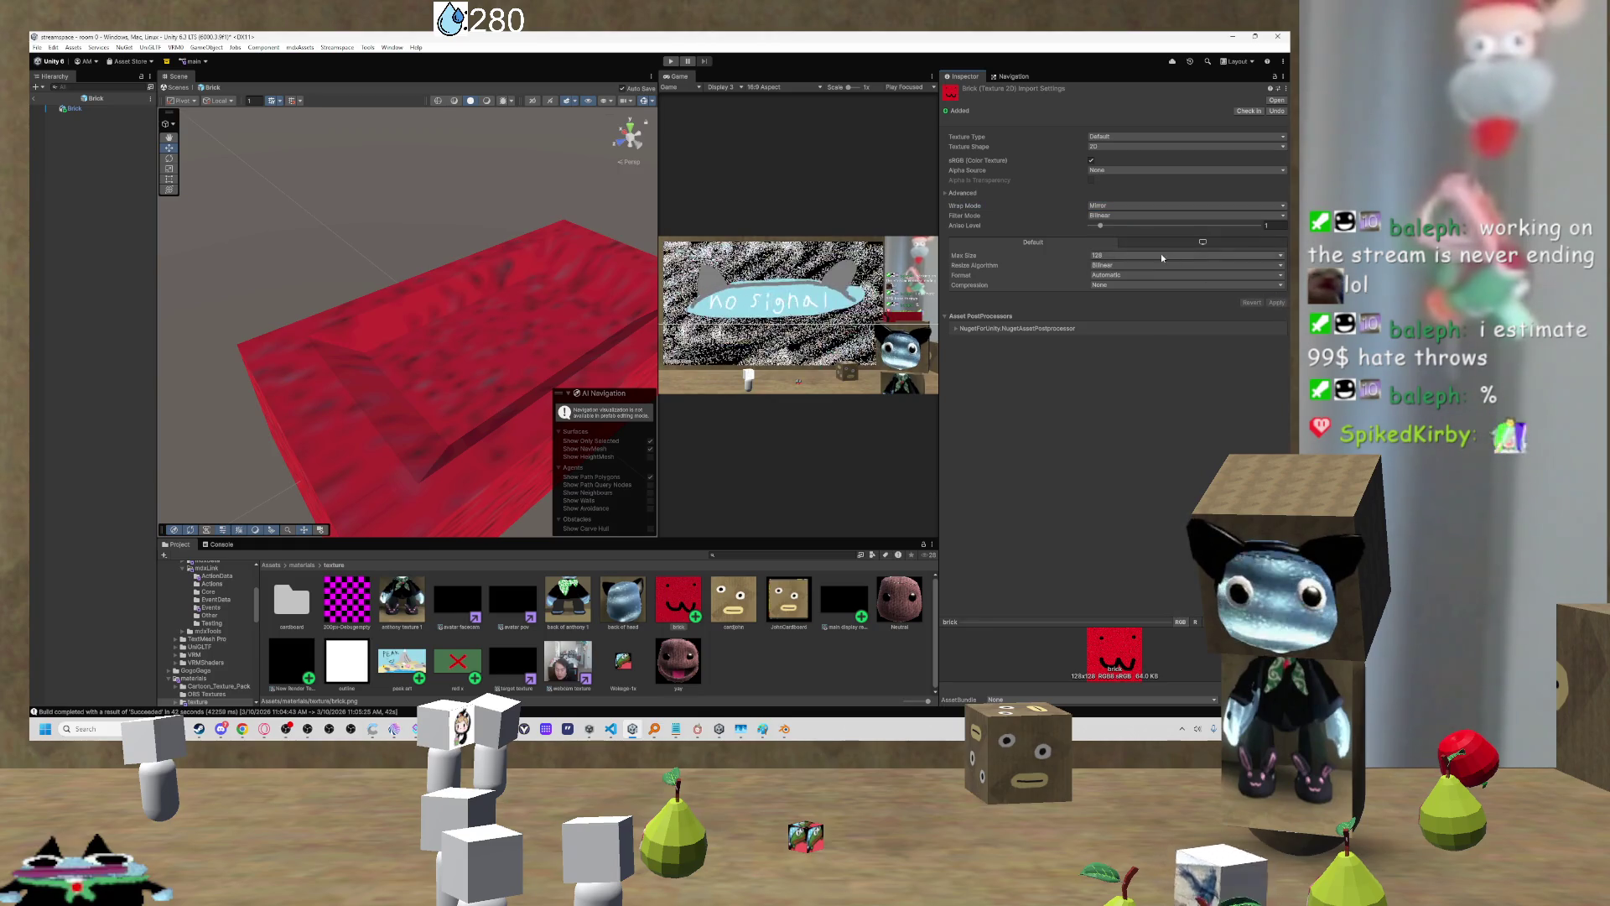
pyautogui.click(1120, 206)
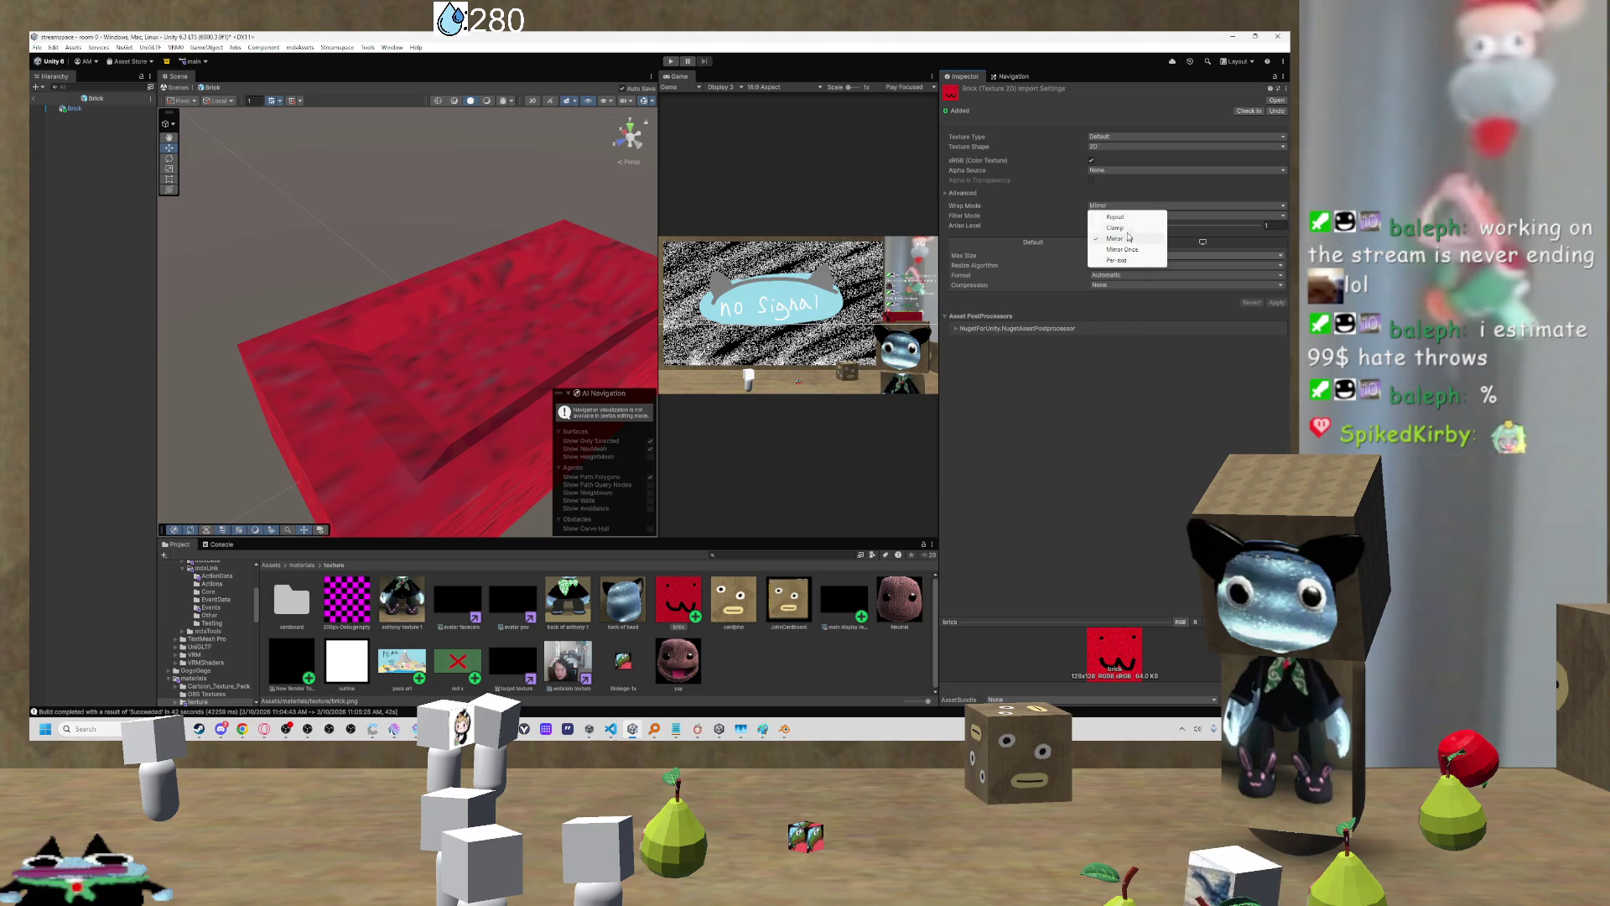
pyautogui.click(1129, 228)
pyautogui.click(1277, 303)
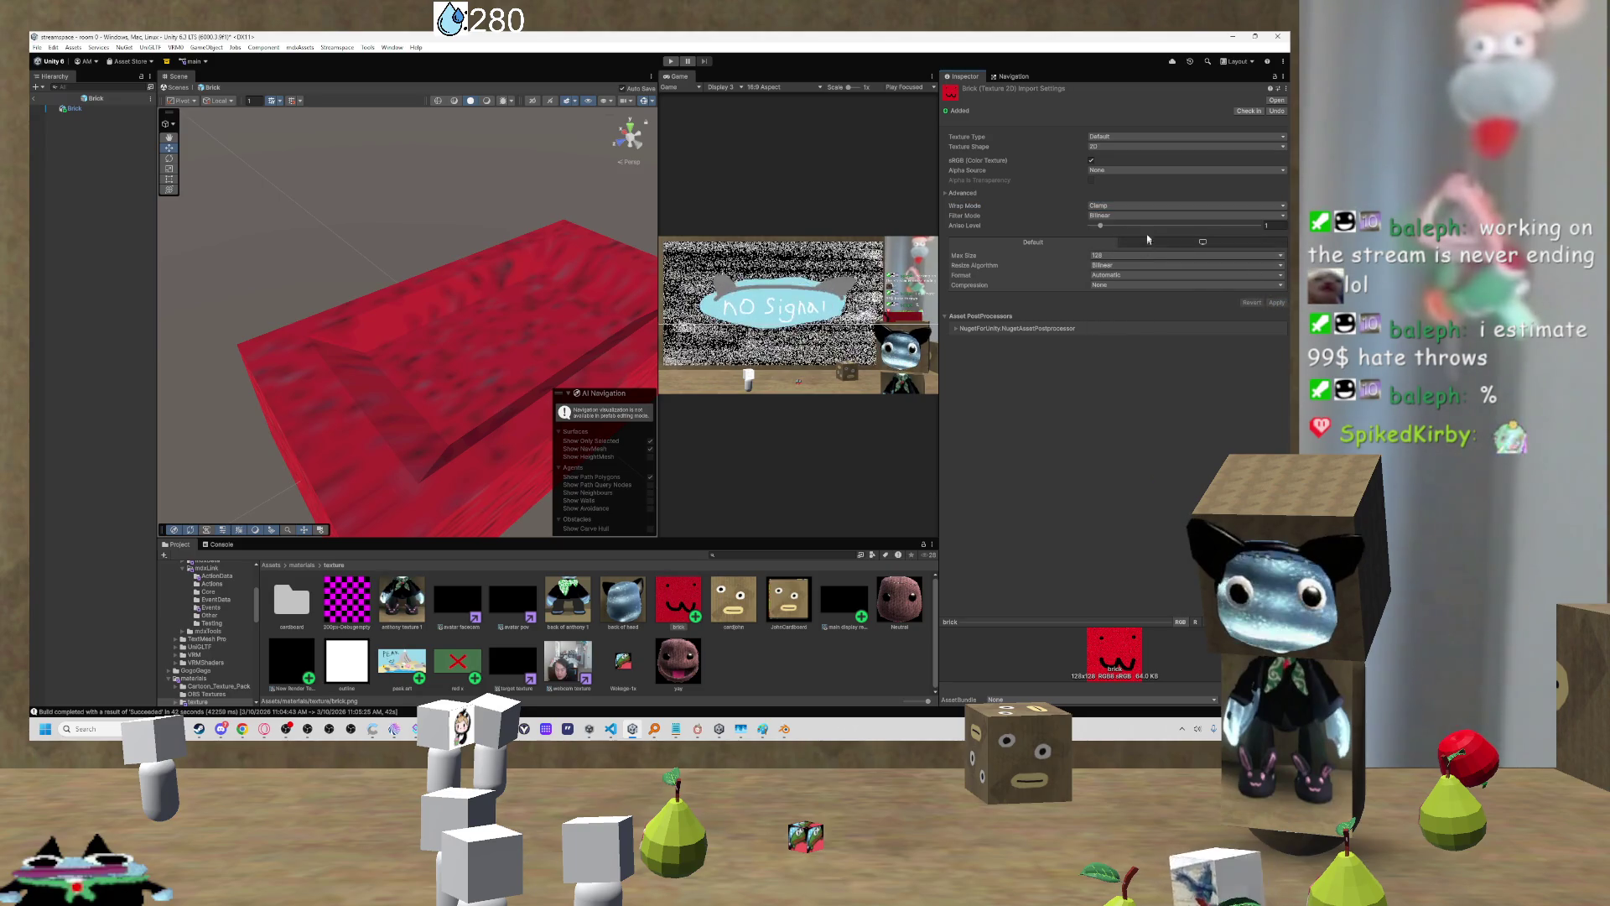
pyautogui.click(1139, 205)
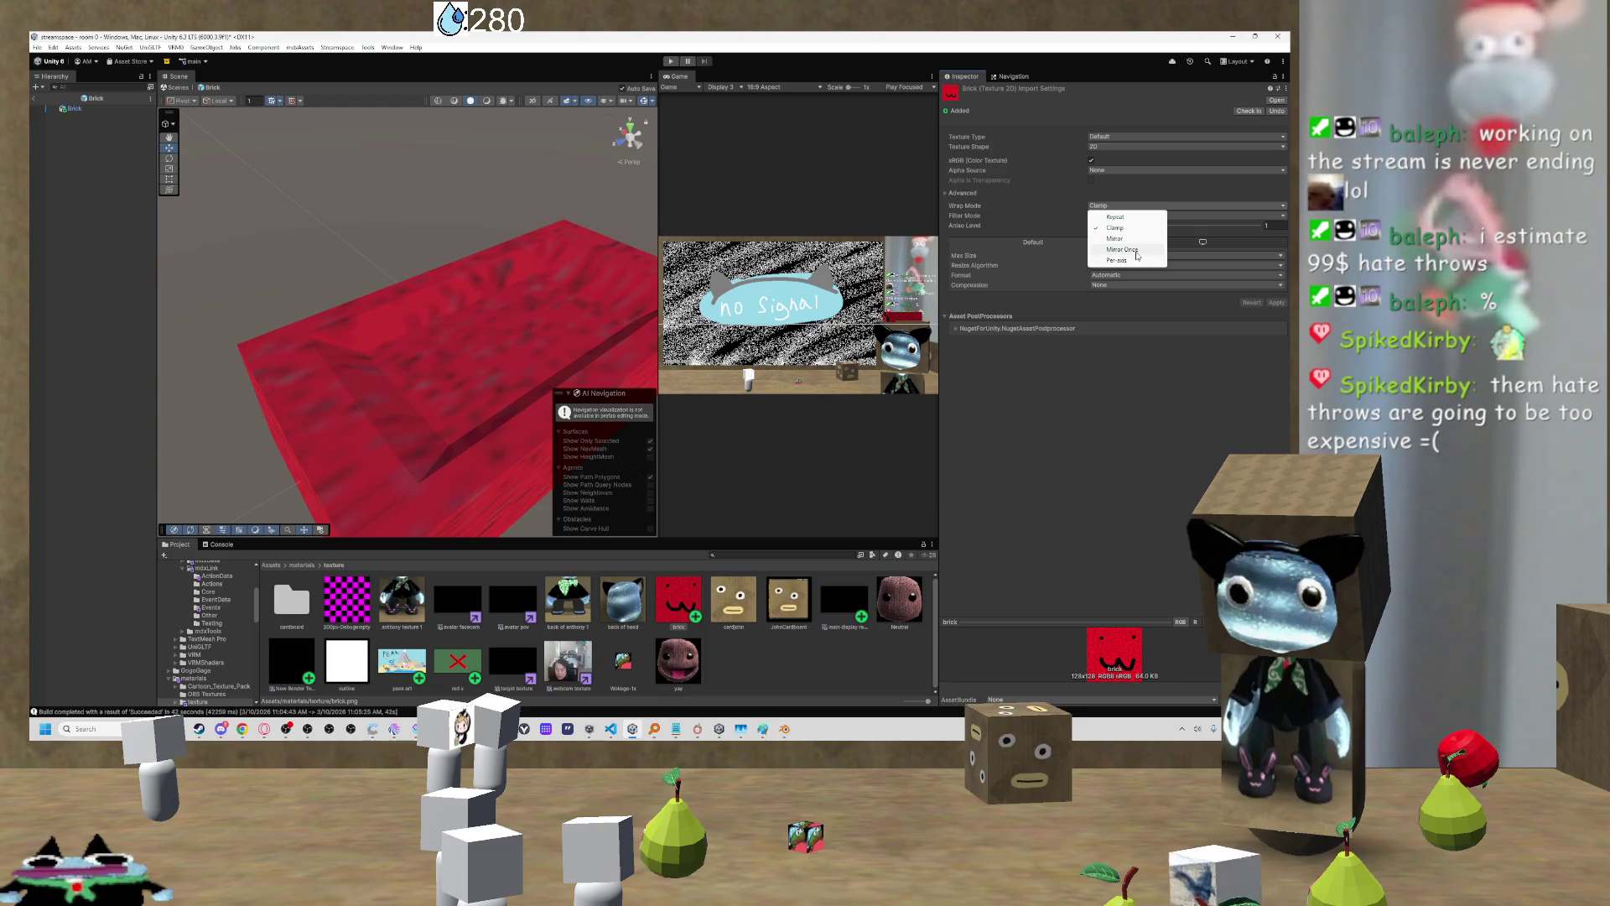
pyautogui.press('Escape')
# Step: Raise the texture's Max Size to 1024, apply it, and orbit around the box
pyautogui.click(1132, 255)
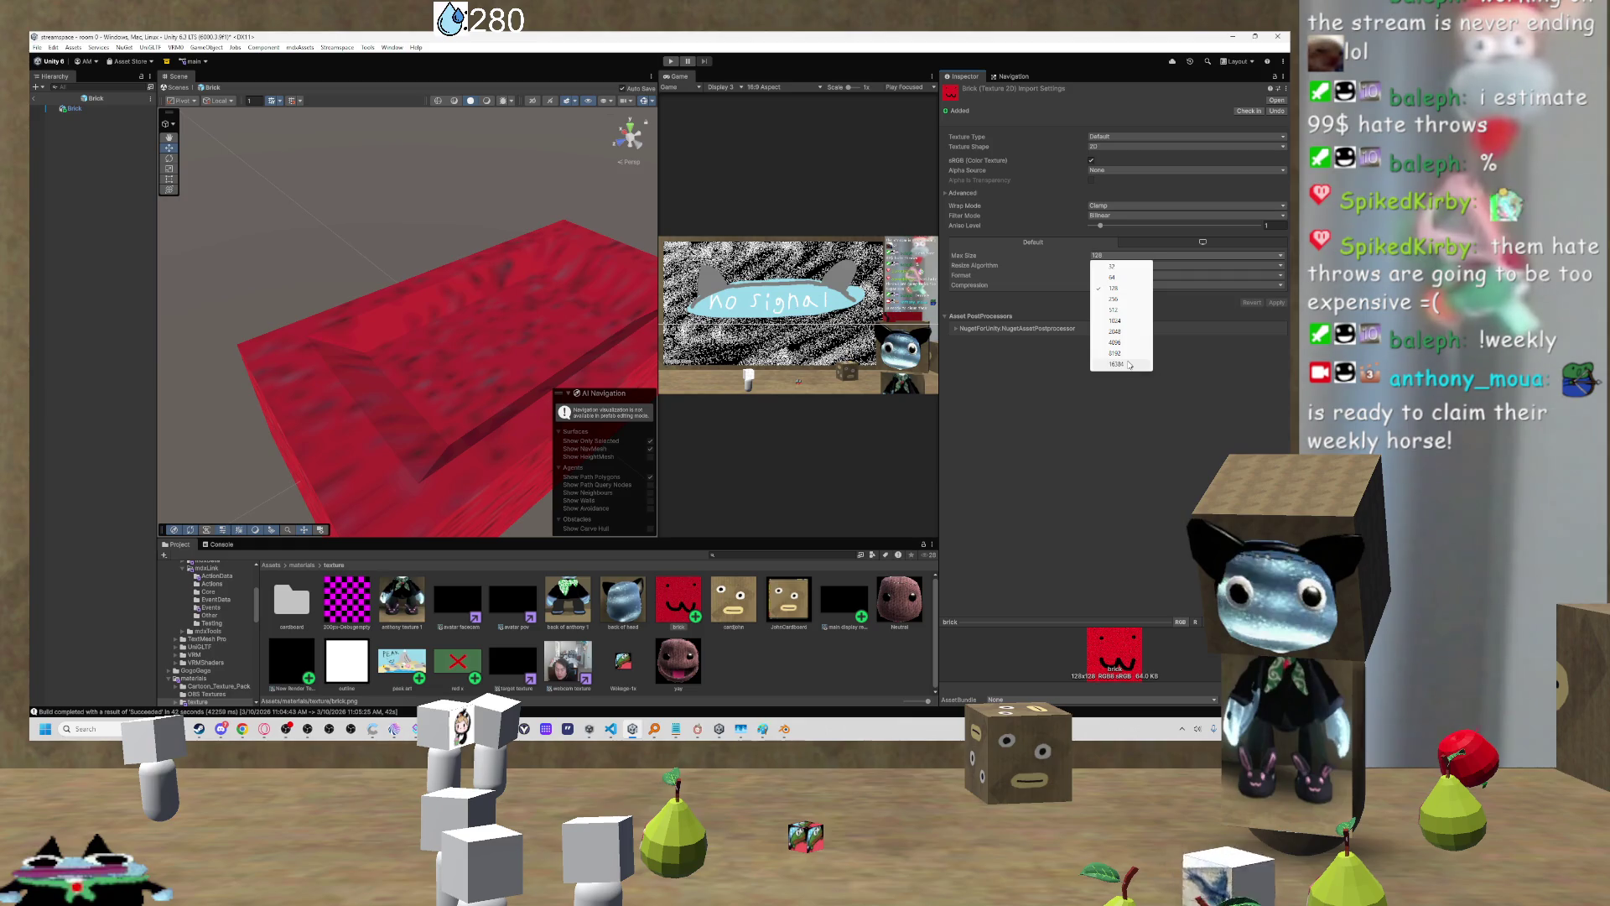
pyautogui.click(1132, 320)
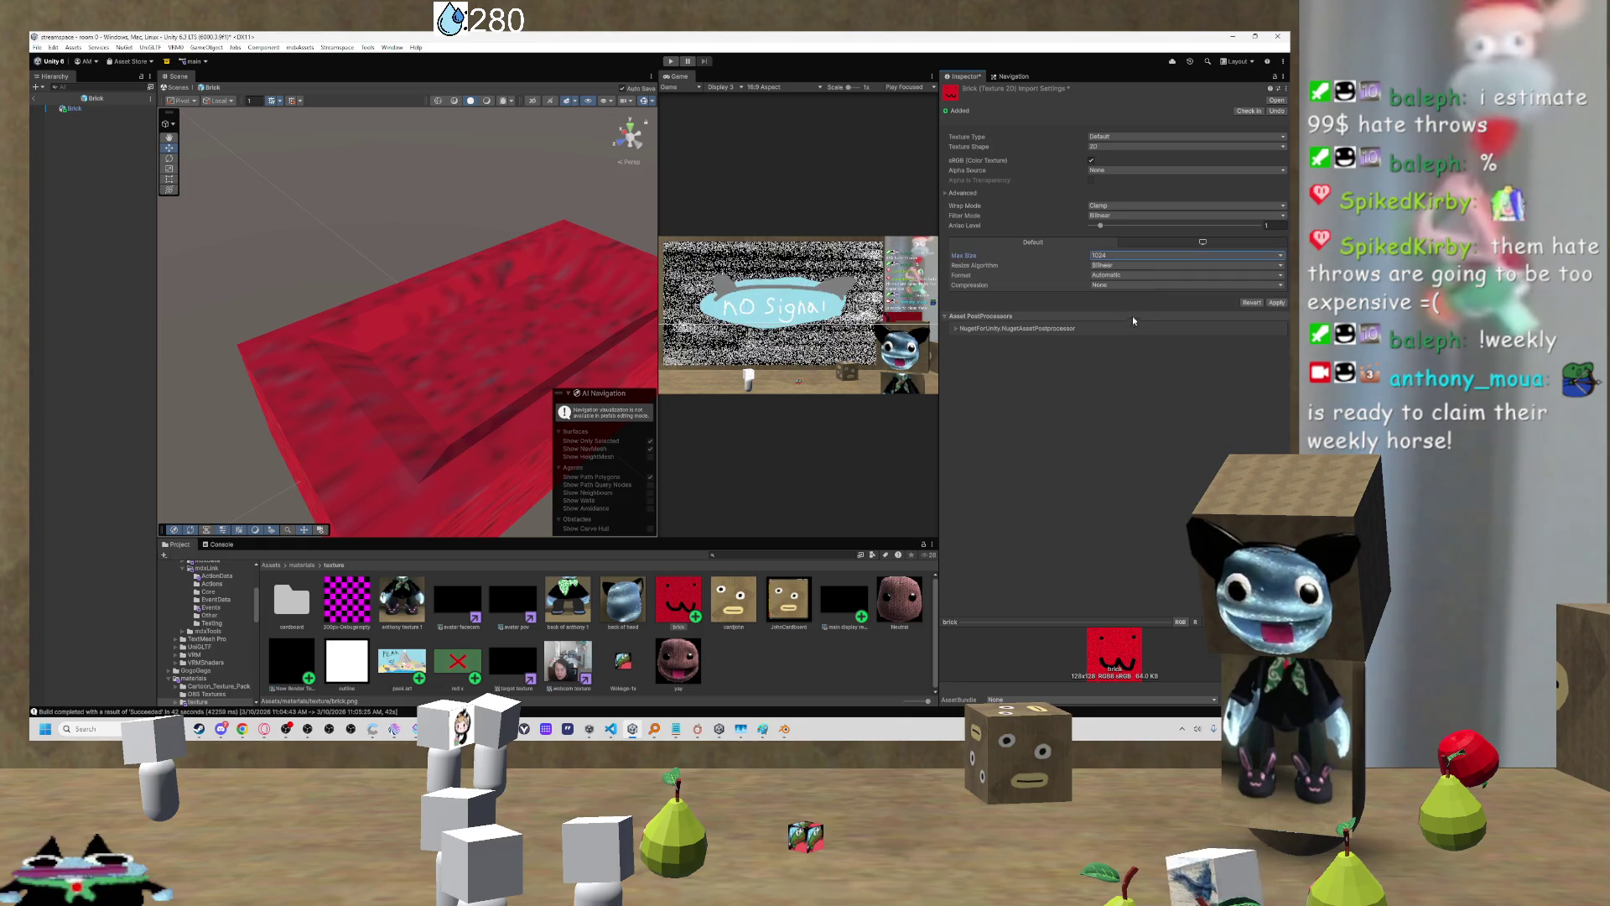
pyautogui.click(1276, 303)
pyautogui.moveTo(478, 323)
pyautogui.mouseDown()
pyautogui.moveTo(361, 351)
pyautogui.moveTo(410, 273)
pyautogui.mouseUp()
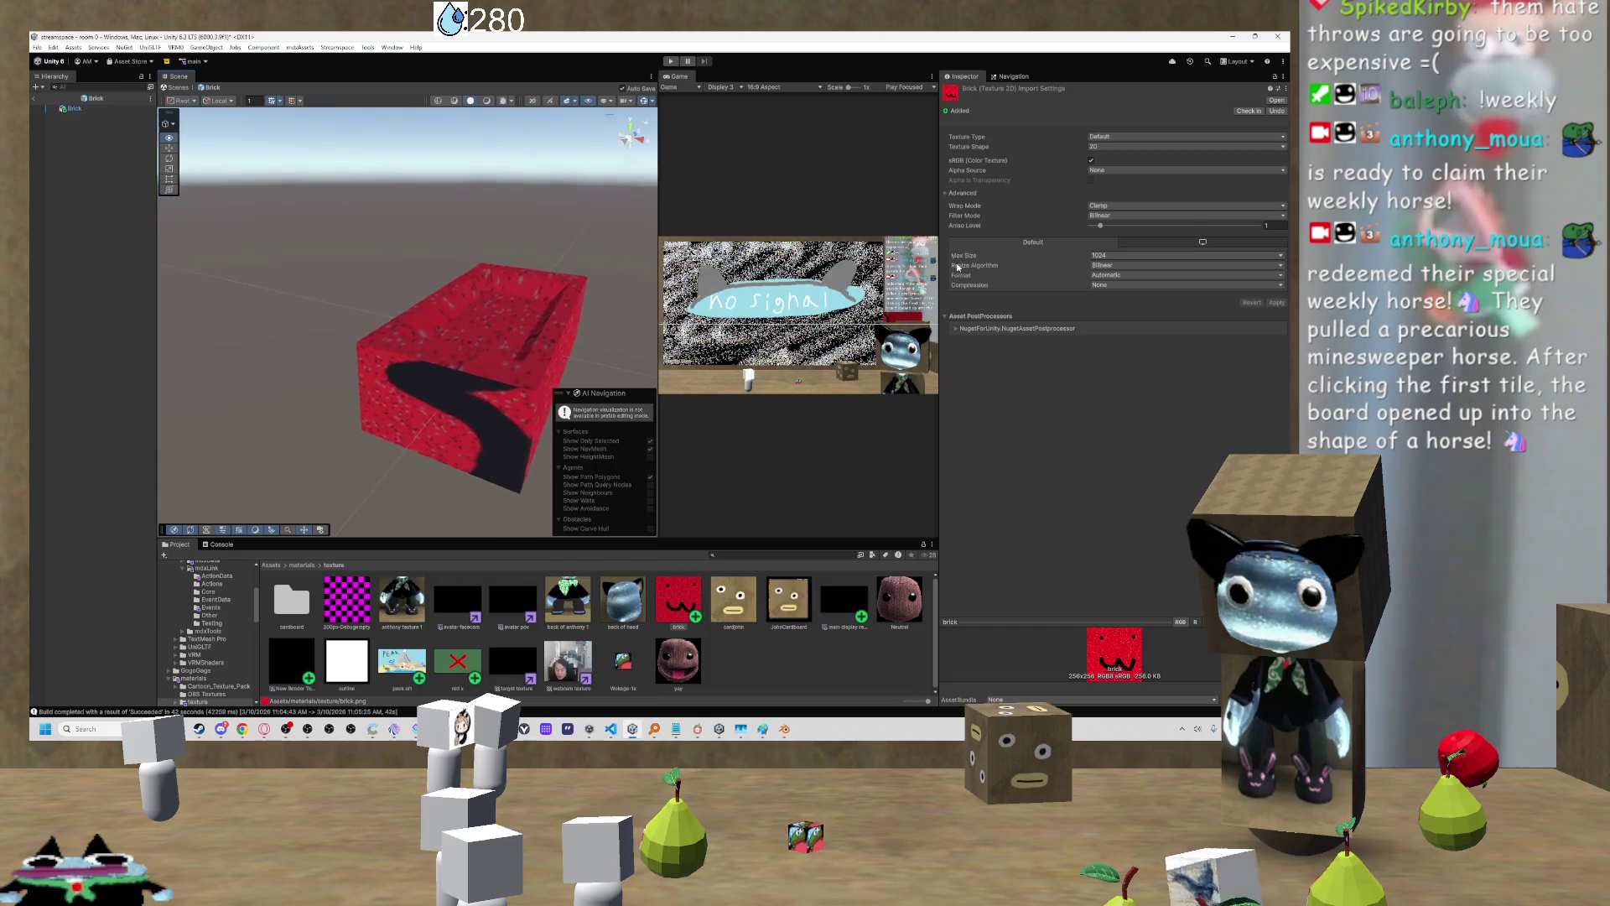
pyautogui.scroll(10, 407, 319)
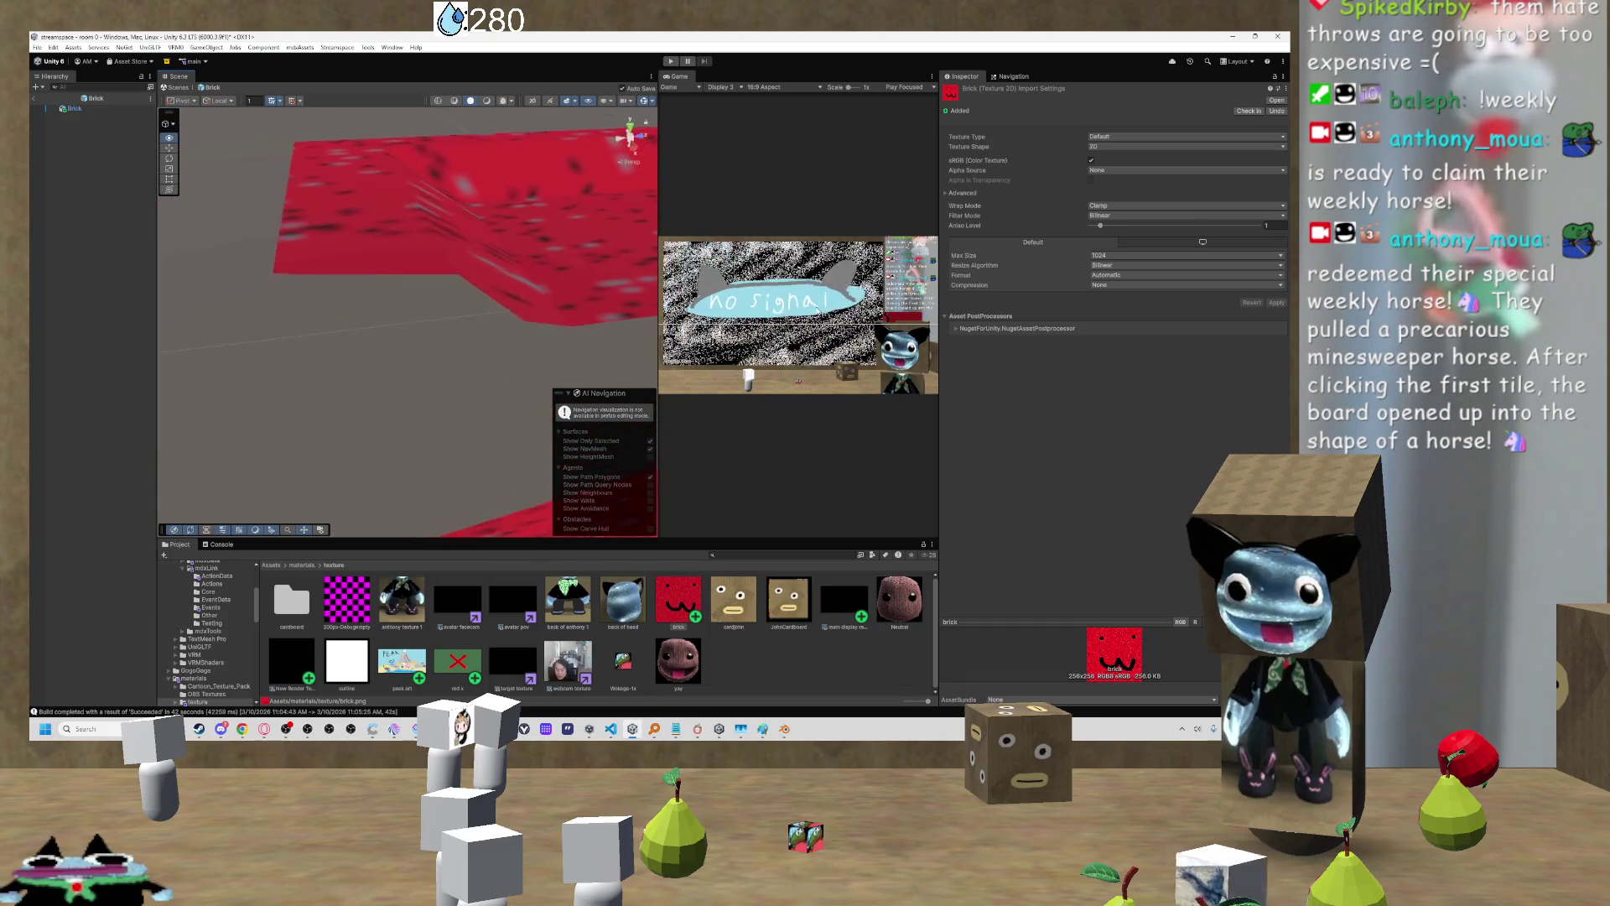
pyautogui.press('f')
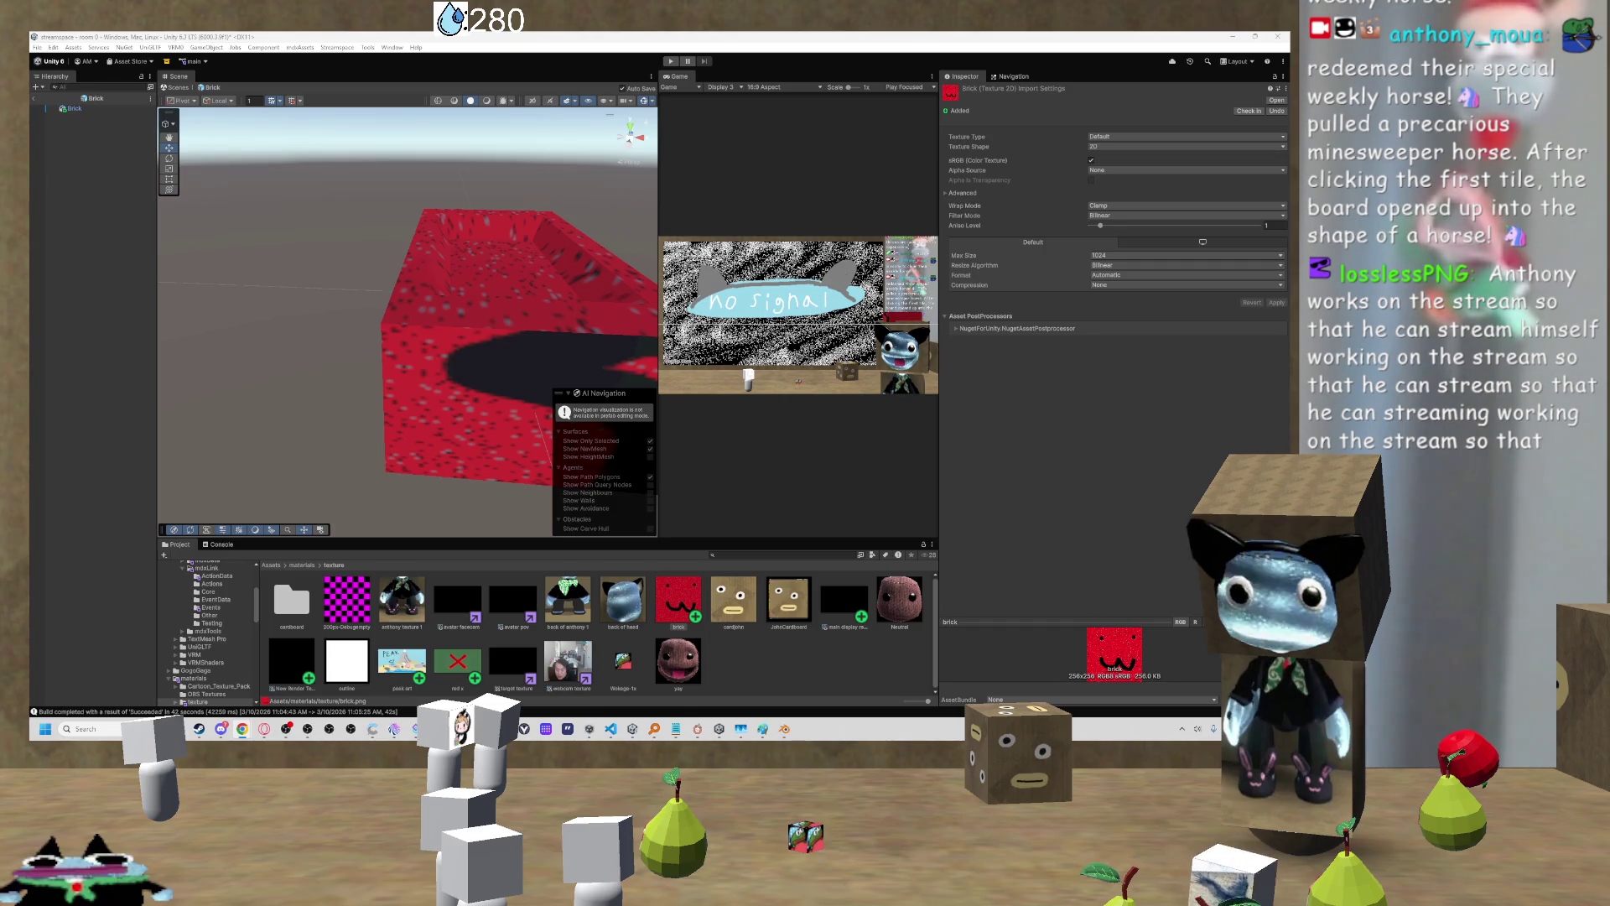
pyautogui.moveTo(515, 415)
pyautogui.mouseDown()
pyautogui.moveTo(465, 346)
pyautogui.moveTo(536, 351)
pyautogui.moveTo(312, 358)
pyautogui.mouseUp()
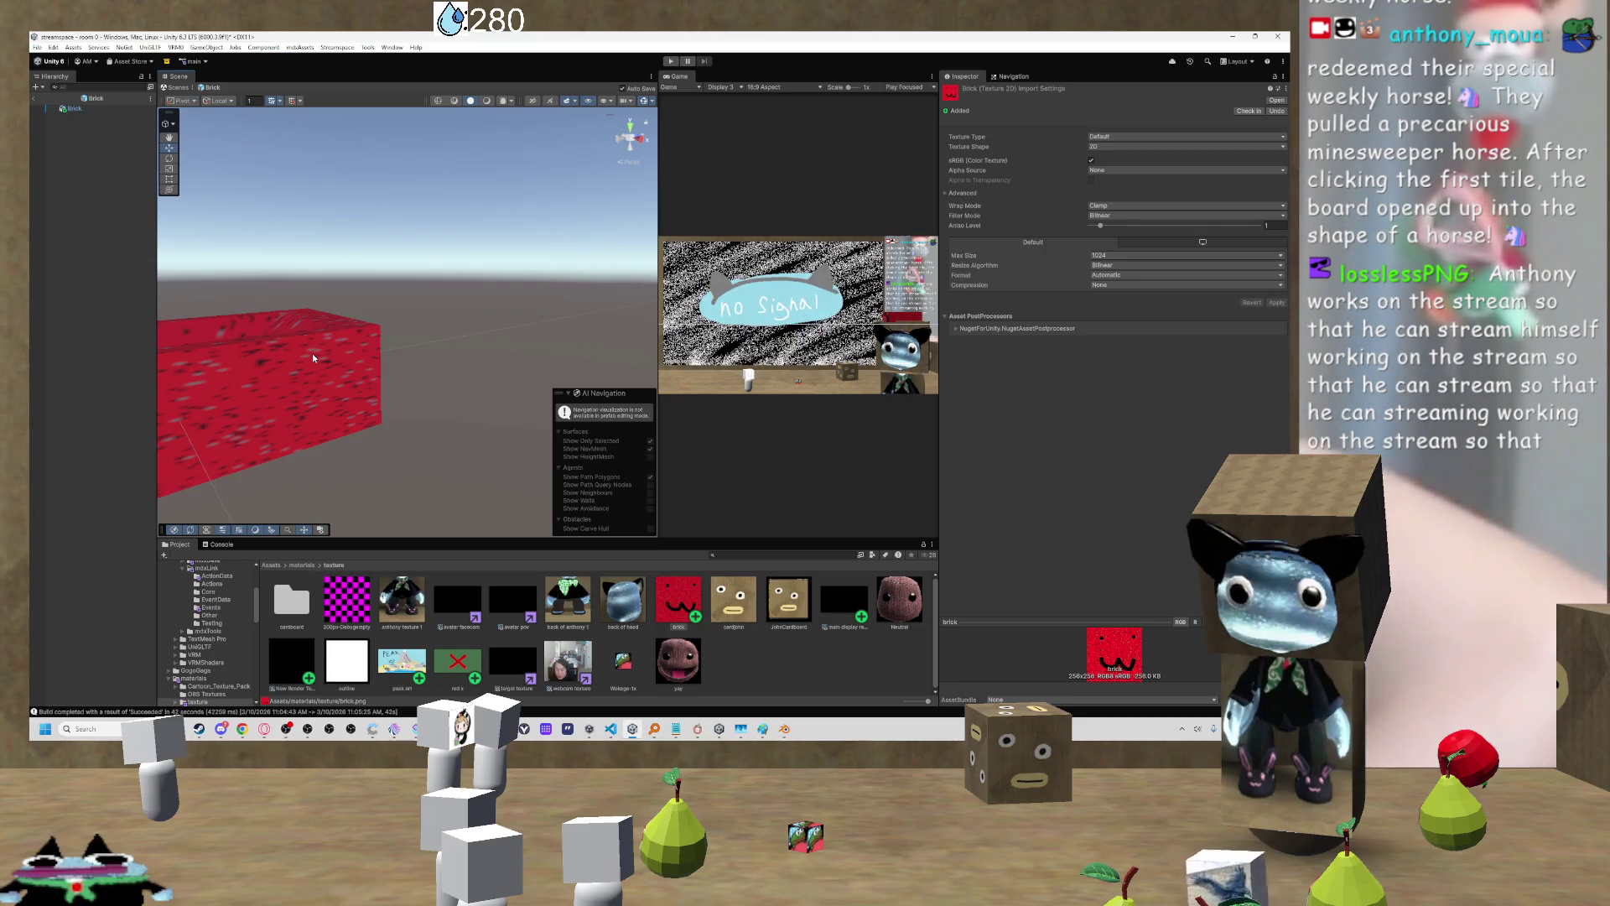
pyautogui.moveTo(312, 354)
pyautogui.mouseDown()
pyautogui.moveTo(327, 336)
pyautogui.moveTo(527, 316)
pyautogui.moveTo(516, 390)
pyautogui.moveTo(439, 349)
pyautogui.moveTo(162, 383)
pyautogui.moveTo(155, 359)
pyautogui.moveTo(44, 368)
pyautogui.moveTo(1270, 382)
pyautogui.moveTo(59, 360)
pyautogui.moveTo(139, 345)
pyautogui.moveTo(490, 362)
pyautogui.mouseUp()
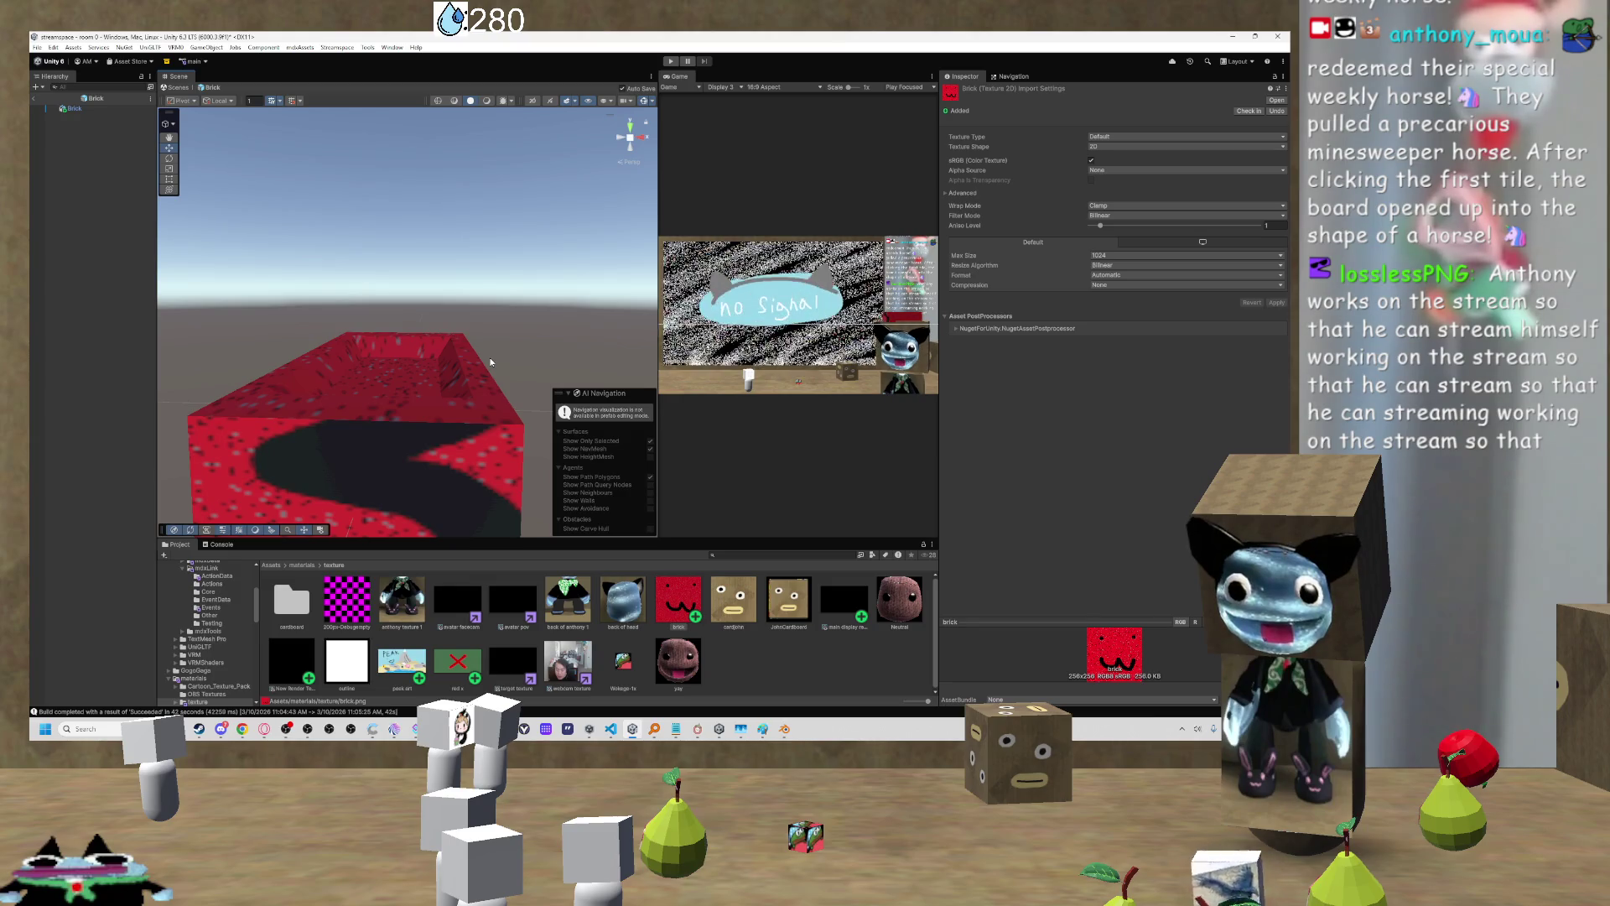
pyautogui.moveTo(469, 334)
pyautogui.mouseDown()
pyautogui.moveTo(399, 315)
pyautogui.moveTo(280, 331)
pyautogui.mouseUp()
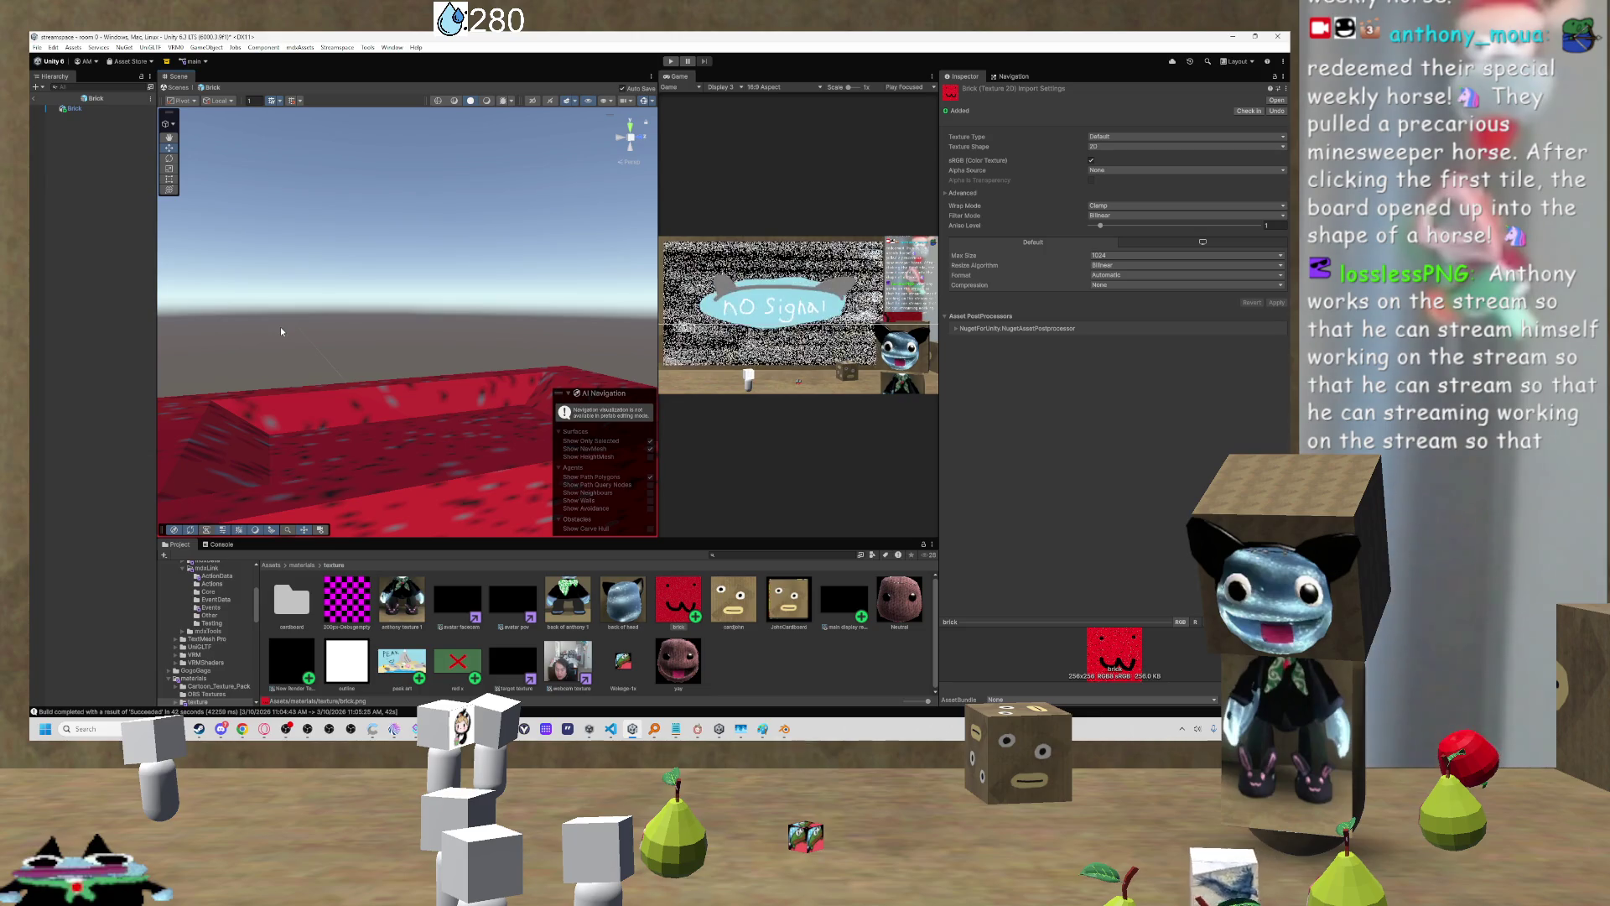
pyautogui.moveTo(281, 331)
pyautogui.mouseDown()
pyautogui.moveTo(349, 332)
pyautogui.moveTo(494, 375)
pyautogui.moveTo(513, 347)
pyautogui.moveTo(350, 312)
pyautogui.moveTo(433, 385)
pyautogui.moveTo(138, 383)
pyautogui.moveTo(108, 414)
pyautogui.moveTo(107, 386)
pyautogui.moveTo(52, 390)
pyautogui.moveTo(291, 397)
pyautogui.mouseUp()
pyautogui.click(292, 397)
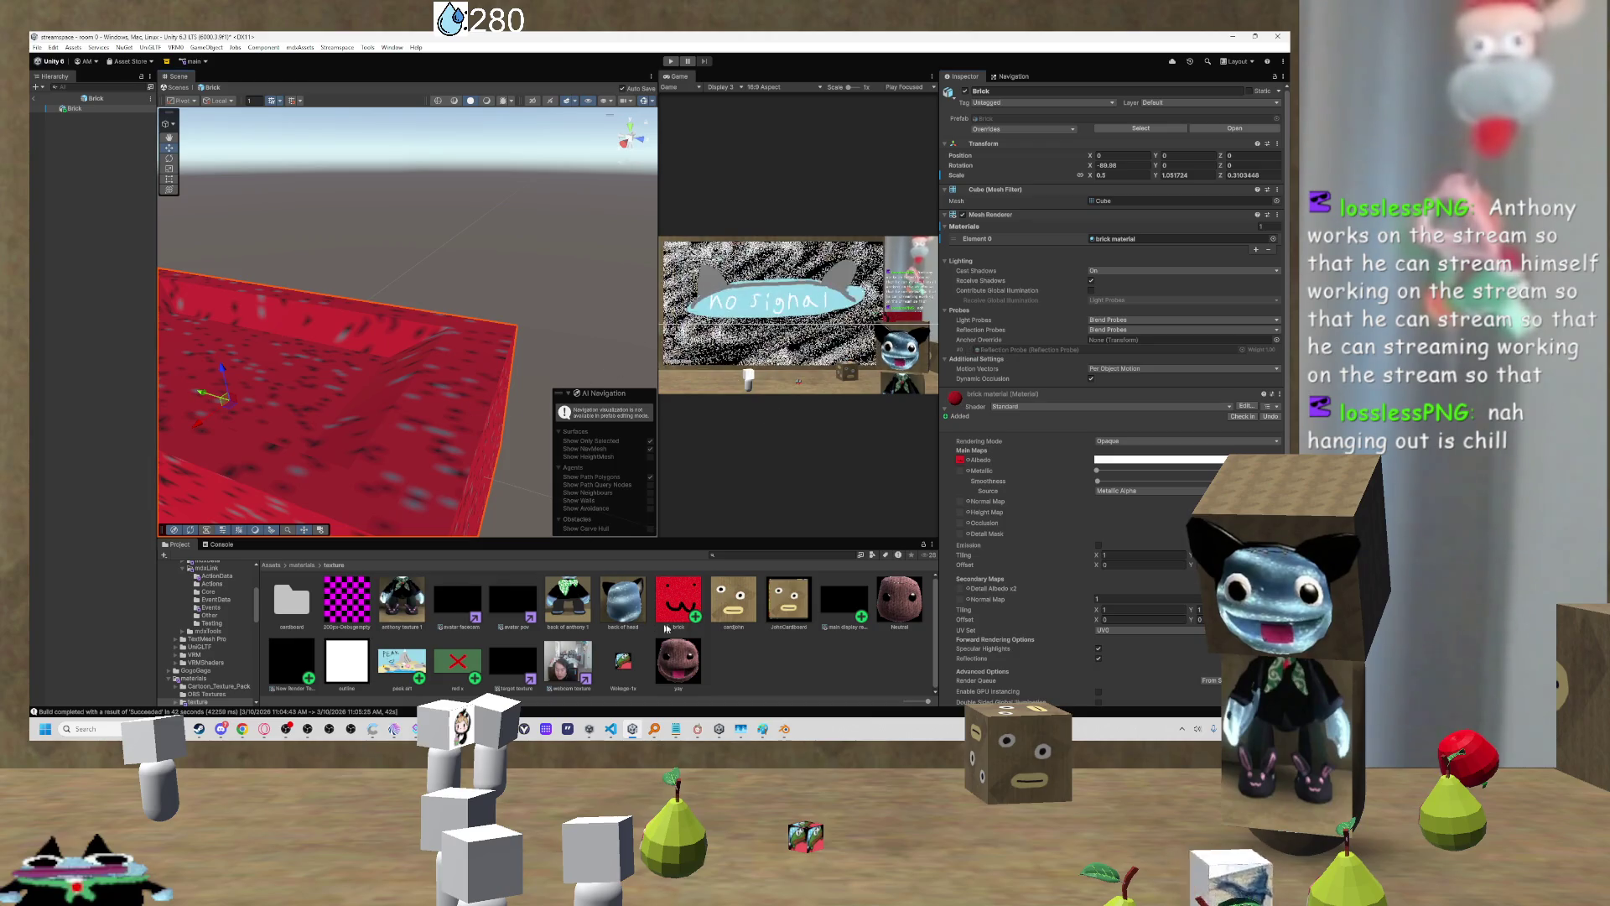
# Step: Reselect brick.png's import settings and change its Wrap Mode from Clamp to Repeat
pyautogui.click(678, 598)
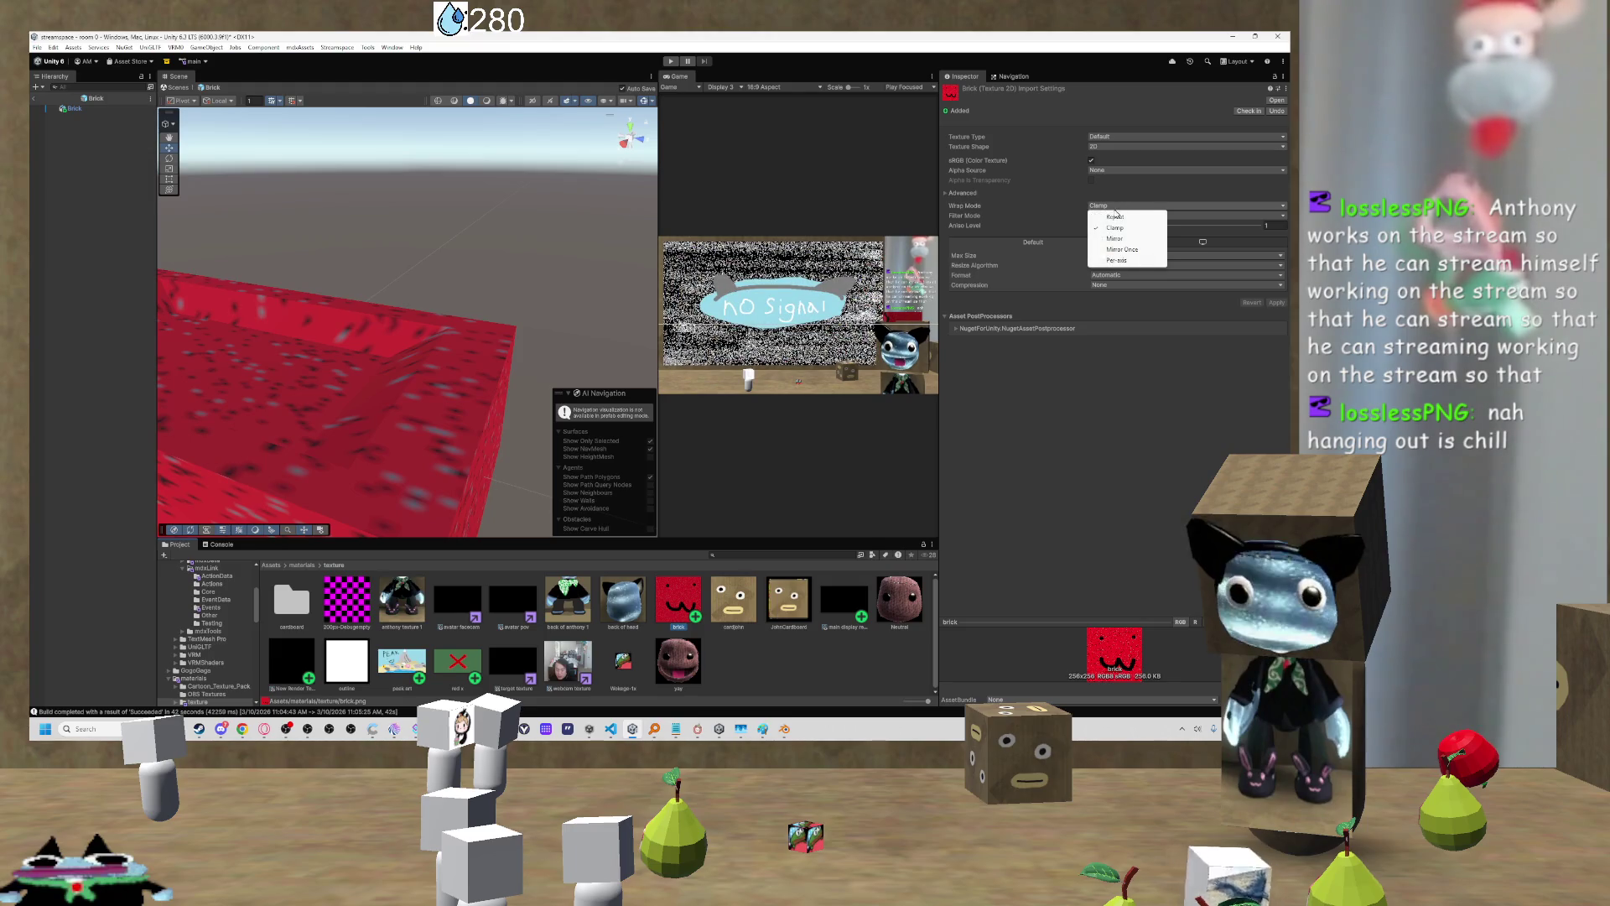
pyautogui.click(556, 271)
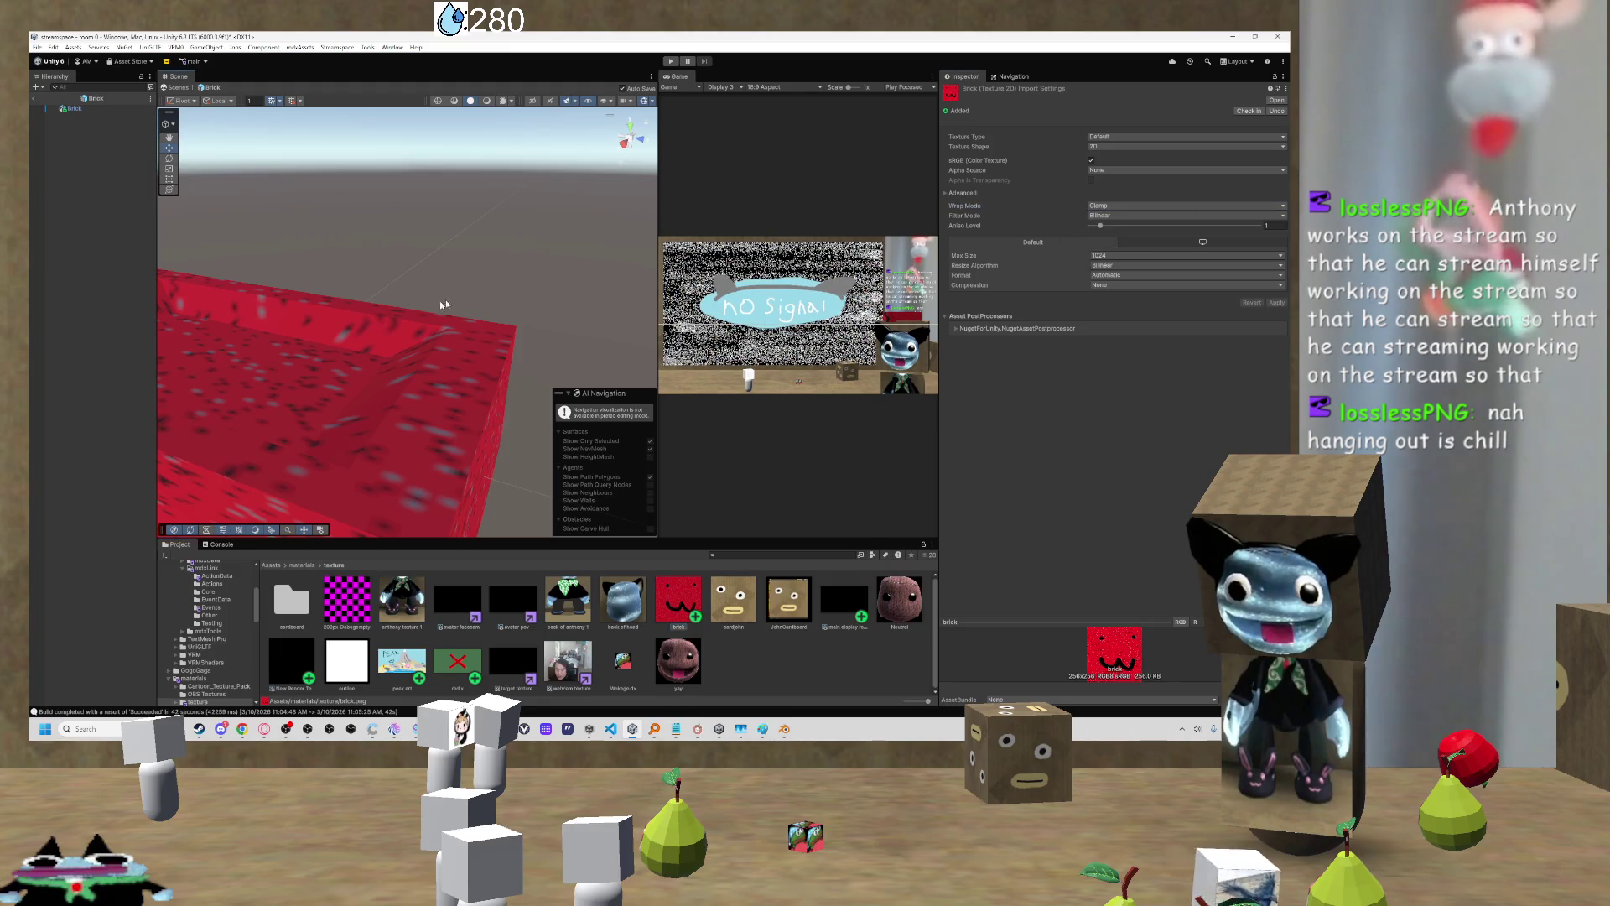
pyautogui.scroll(2, 439, 301)
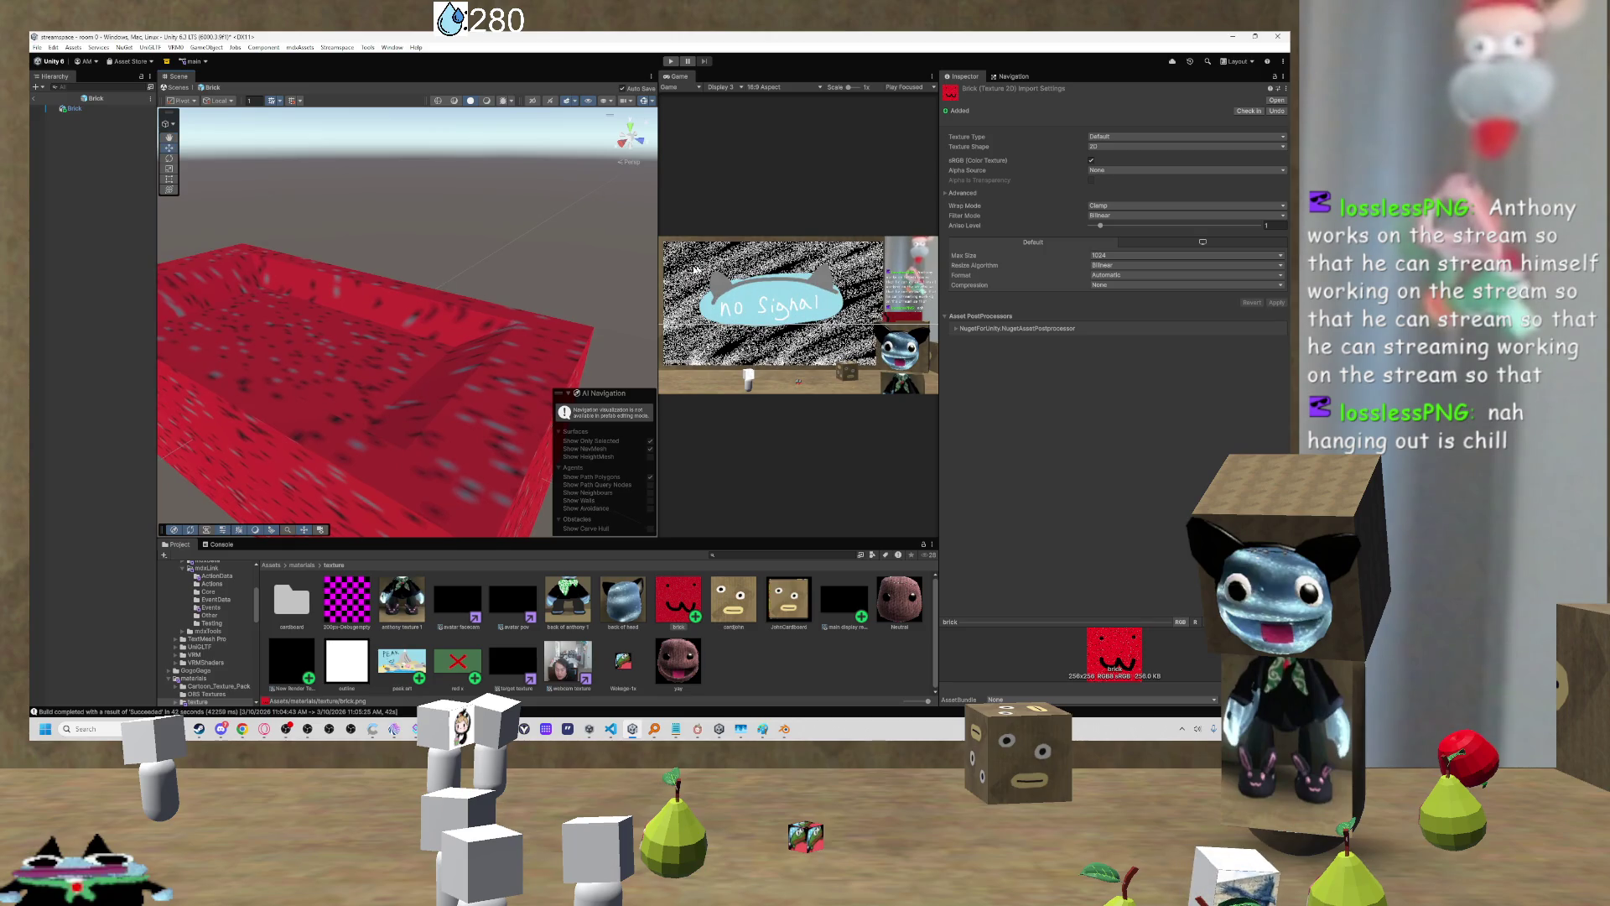
pyautogui.click(1118, 206)
pyautogui.click(1116, 218)
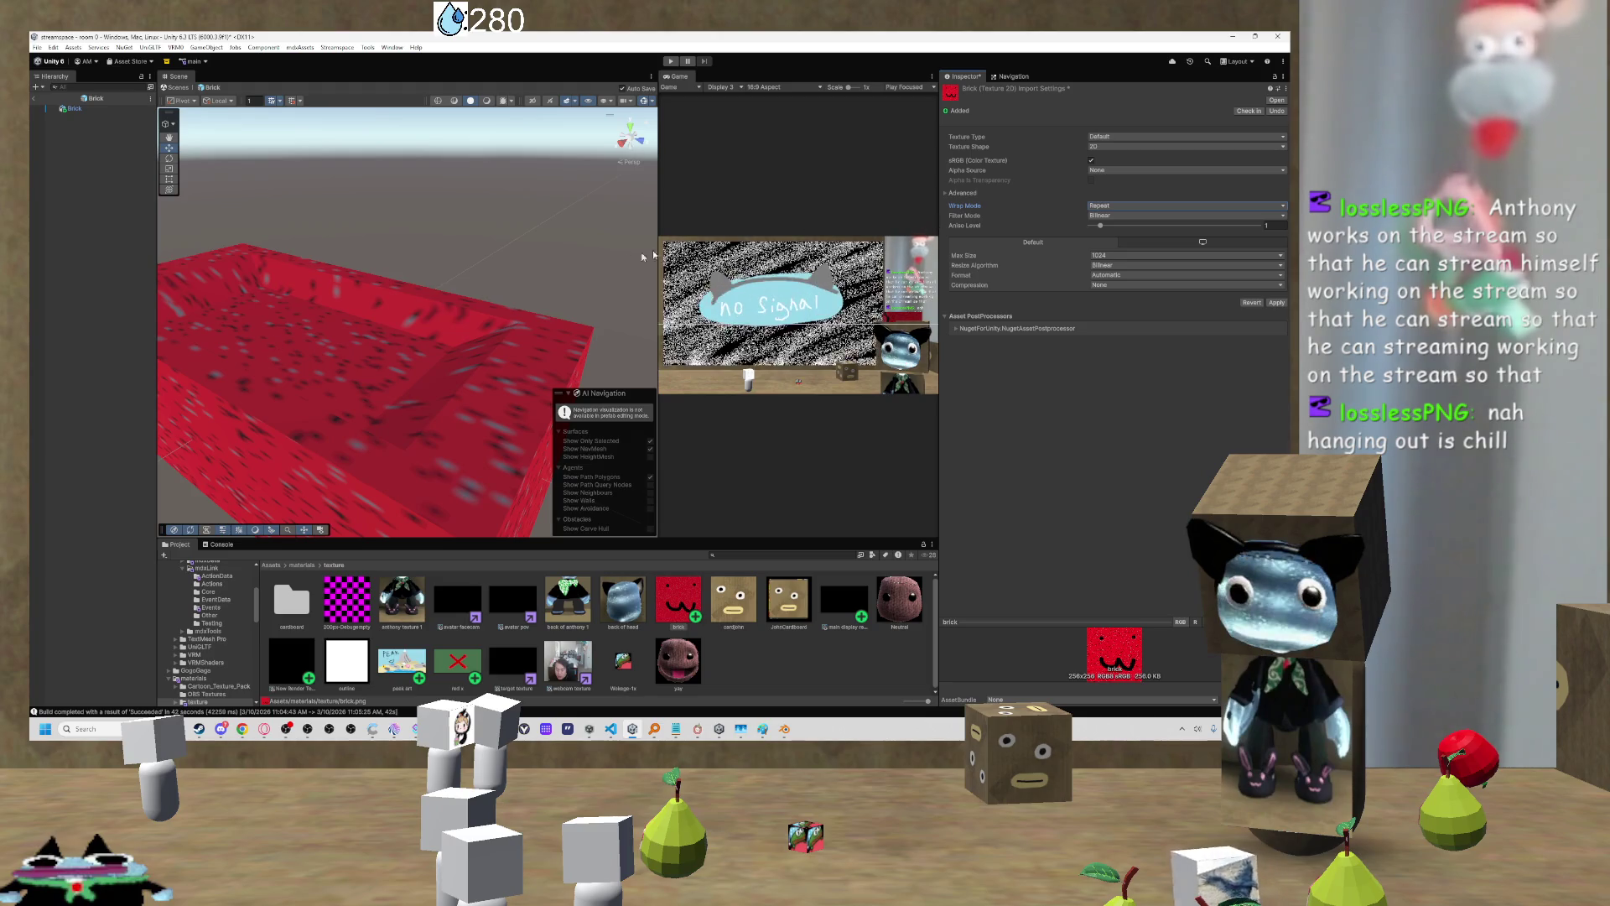
pyautogui.moveTo(471, 341)
pyautogui.mouseDown()
pyautogui.moveTo(423, 336)
pyautogui.moveTo(430, 352)
pyautogui.mouseUp()
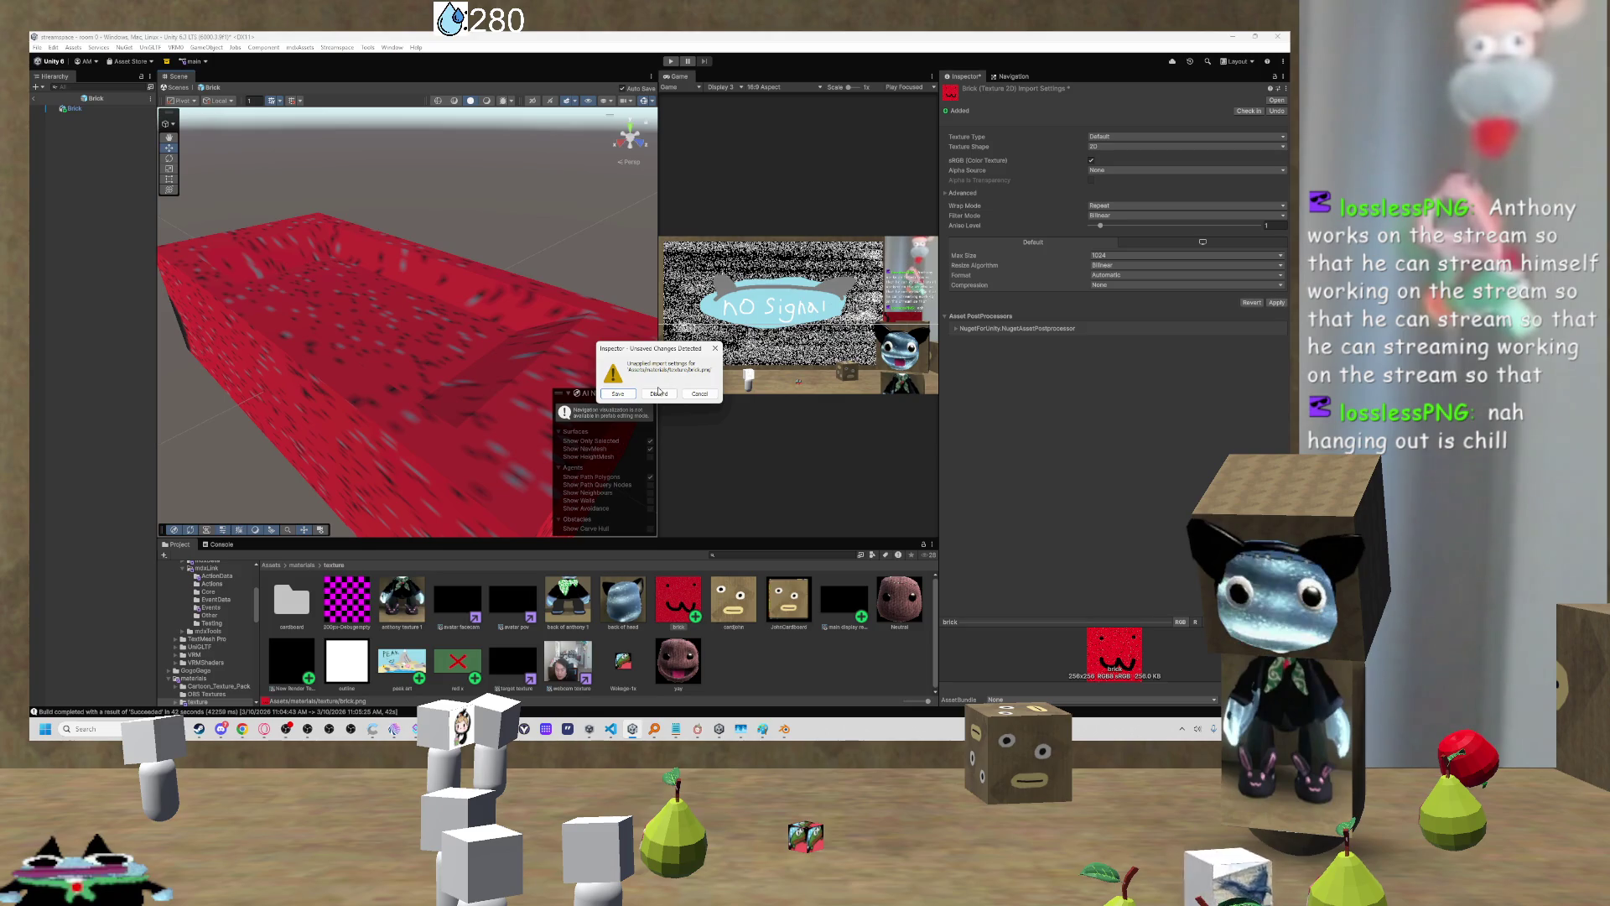
# Step: Apply the Repeat wrap change and confirm Max Size remains 1024
pyautogui.click(619, 394)
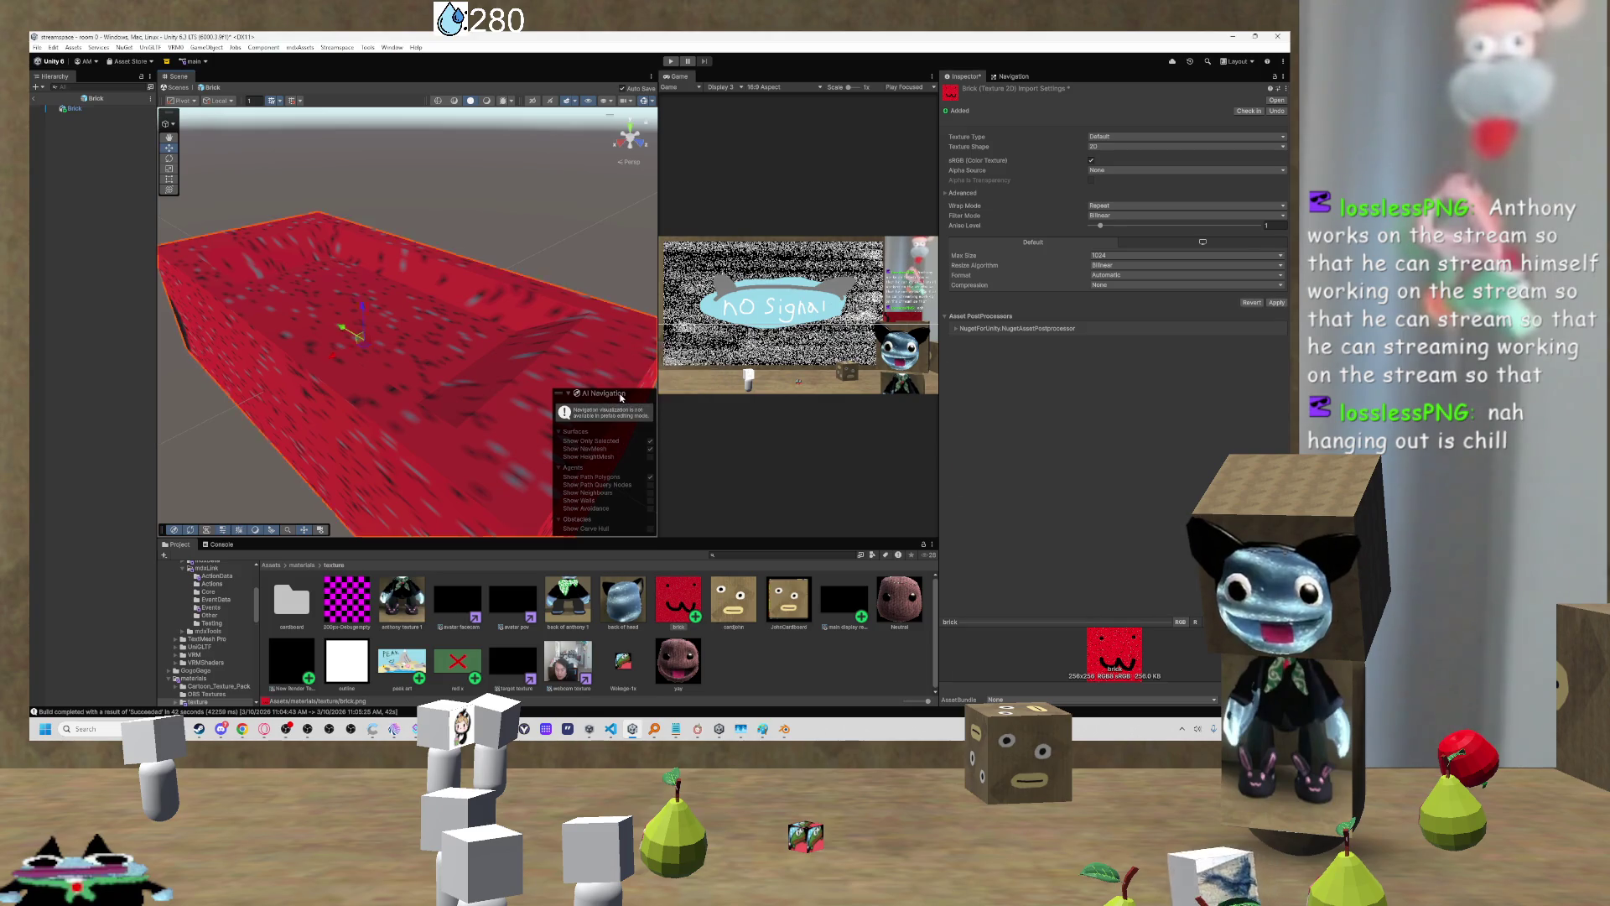
pyautogui.click(680, 589)
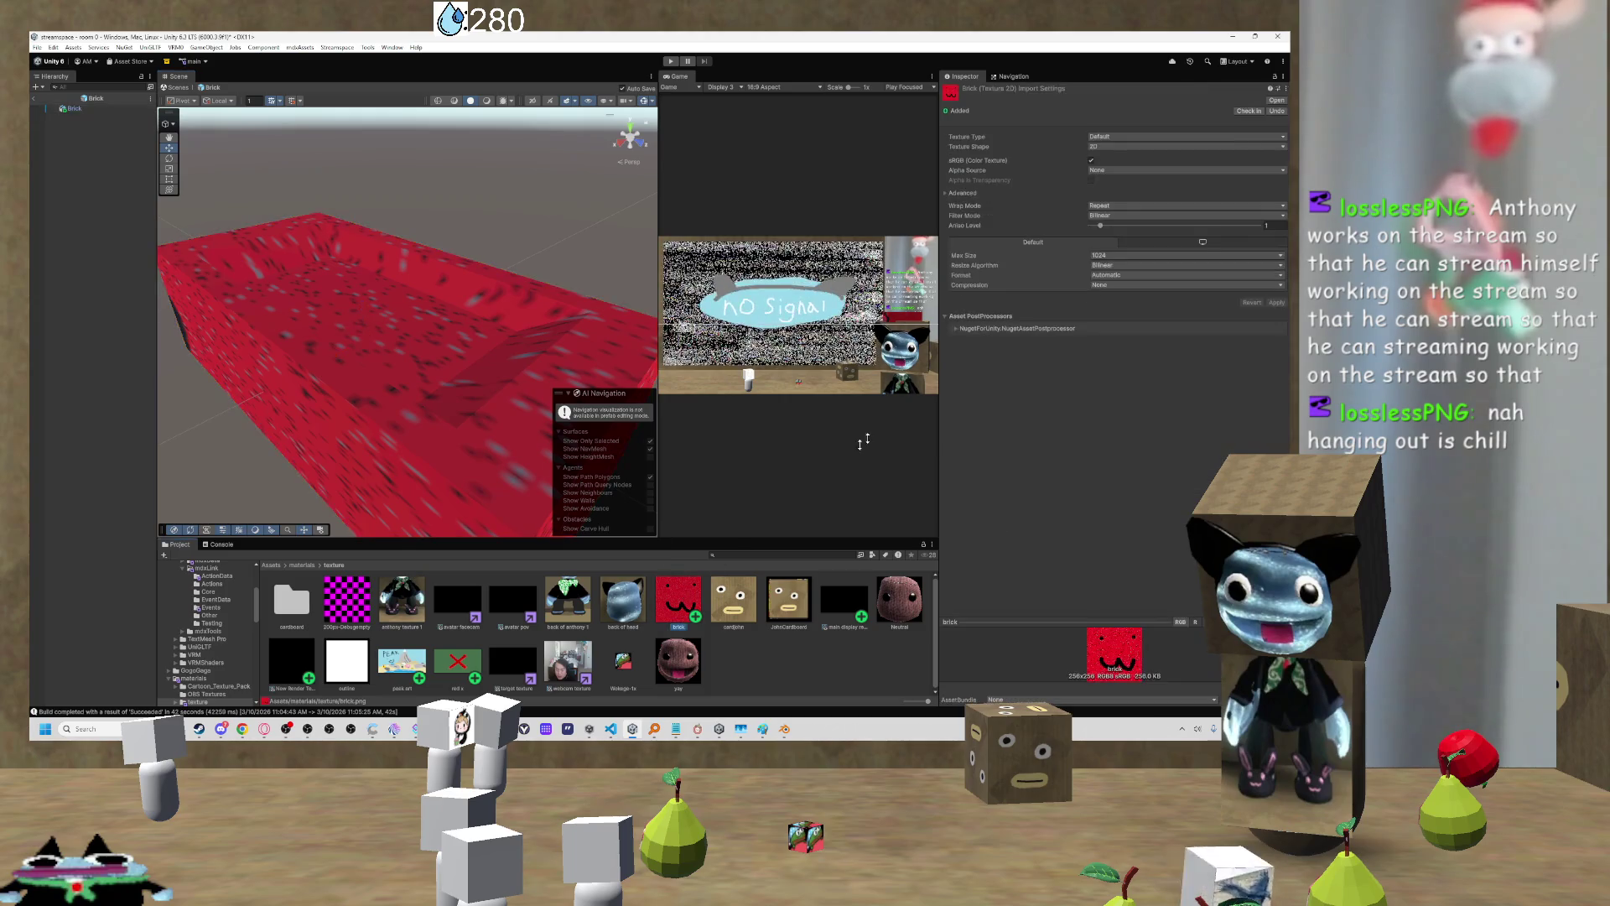
pyautogui.click(1132, 256)
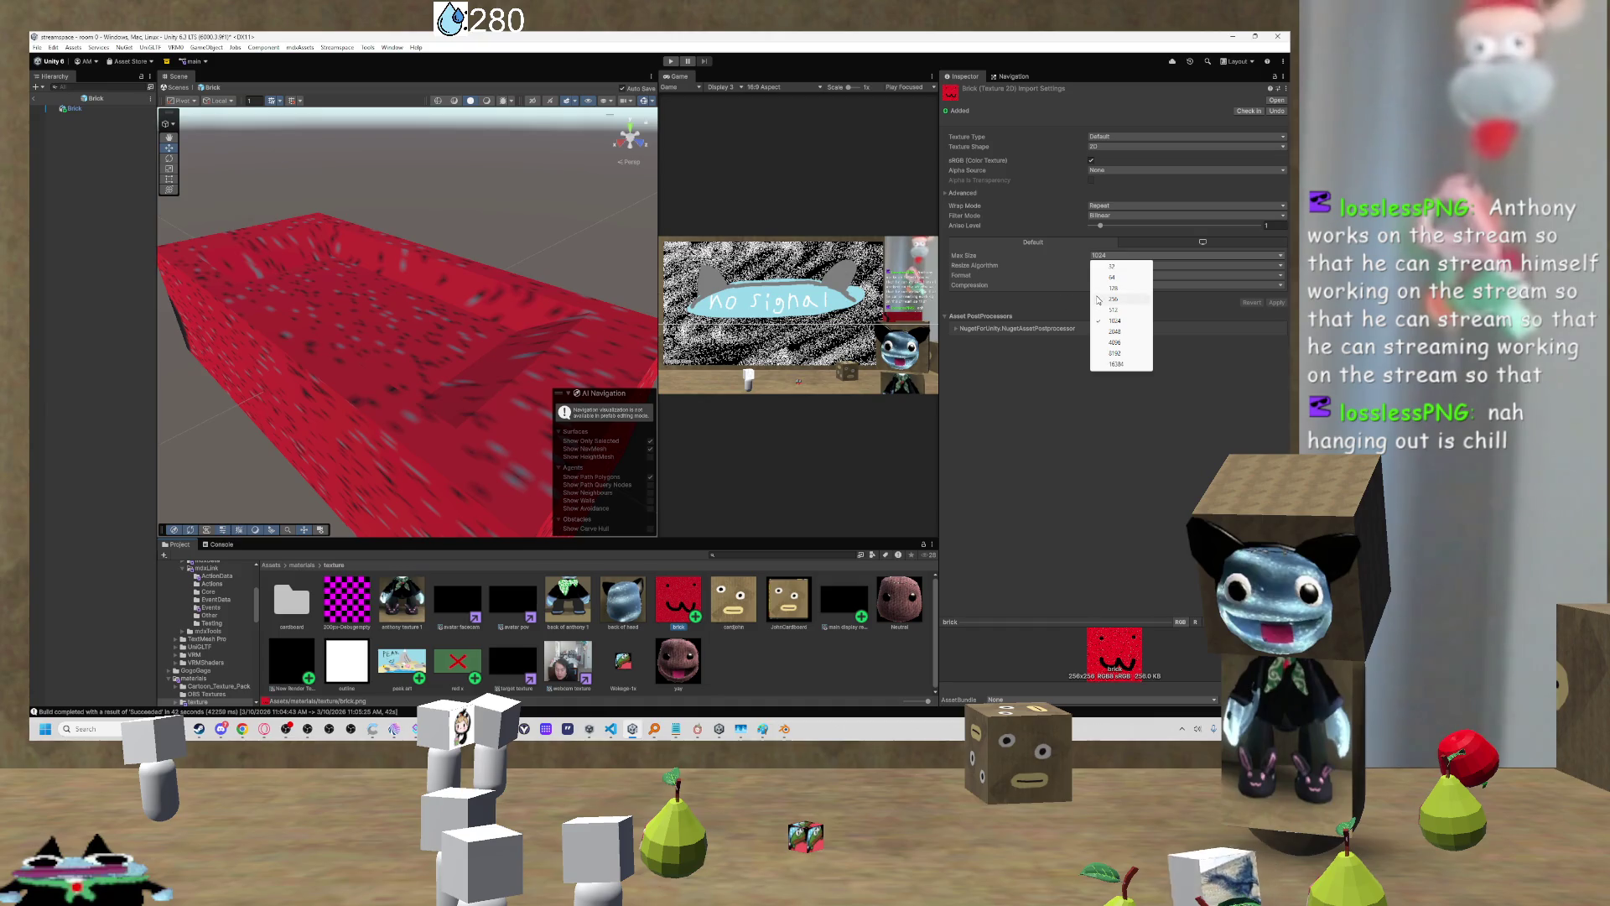
pyautogui.press('Escape')
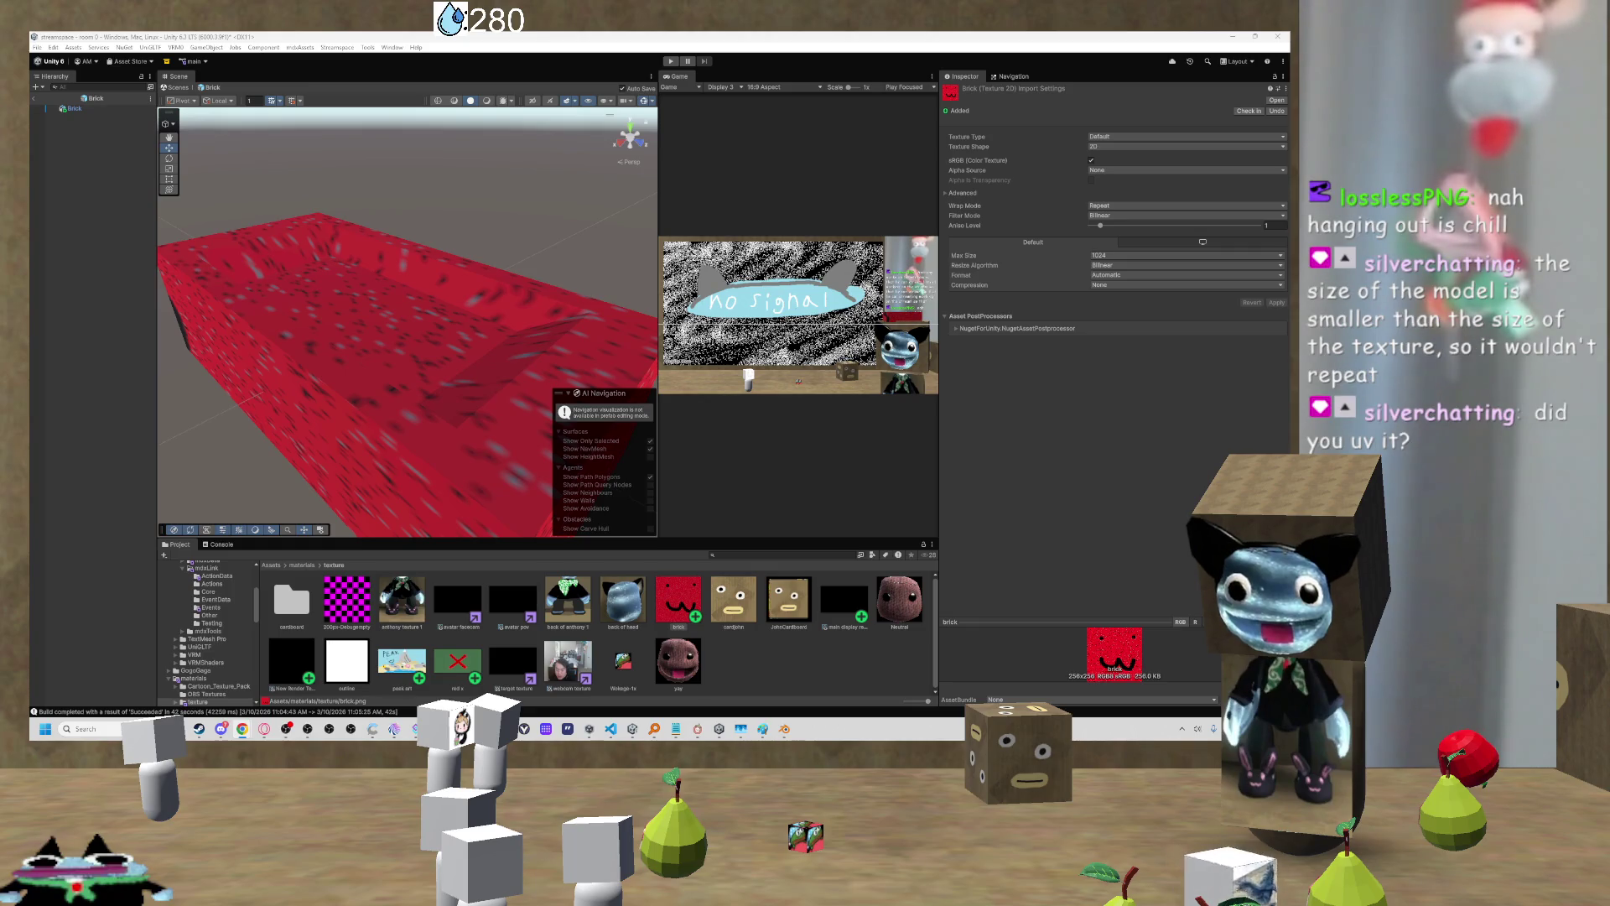
# Step: Orbit the Scene view out and around to the brick box's side
pyautogui.moveTo(400, 290)
pyautogui.mouseDown()
pyautogui.moveTo(453, 335)
pyautogui.moveTo(518, 329)
pyautogui.moveTo(517, 299)
pyautogui.moveTo(497, 295)
pyautogui.moveTo(369, 335)
pyautogui.moveTo(160, 351)
pyautogui.moveTo(587, 343)
pyautogui.moveTo(520, 336)
pyautogui.mouseUp()
pyautogui.moveTo(1089, 323); pyautogui.dragTo(1165, 308)
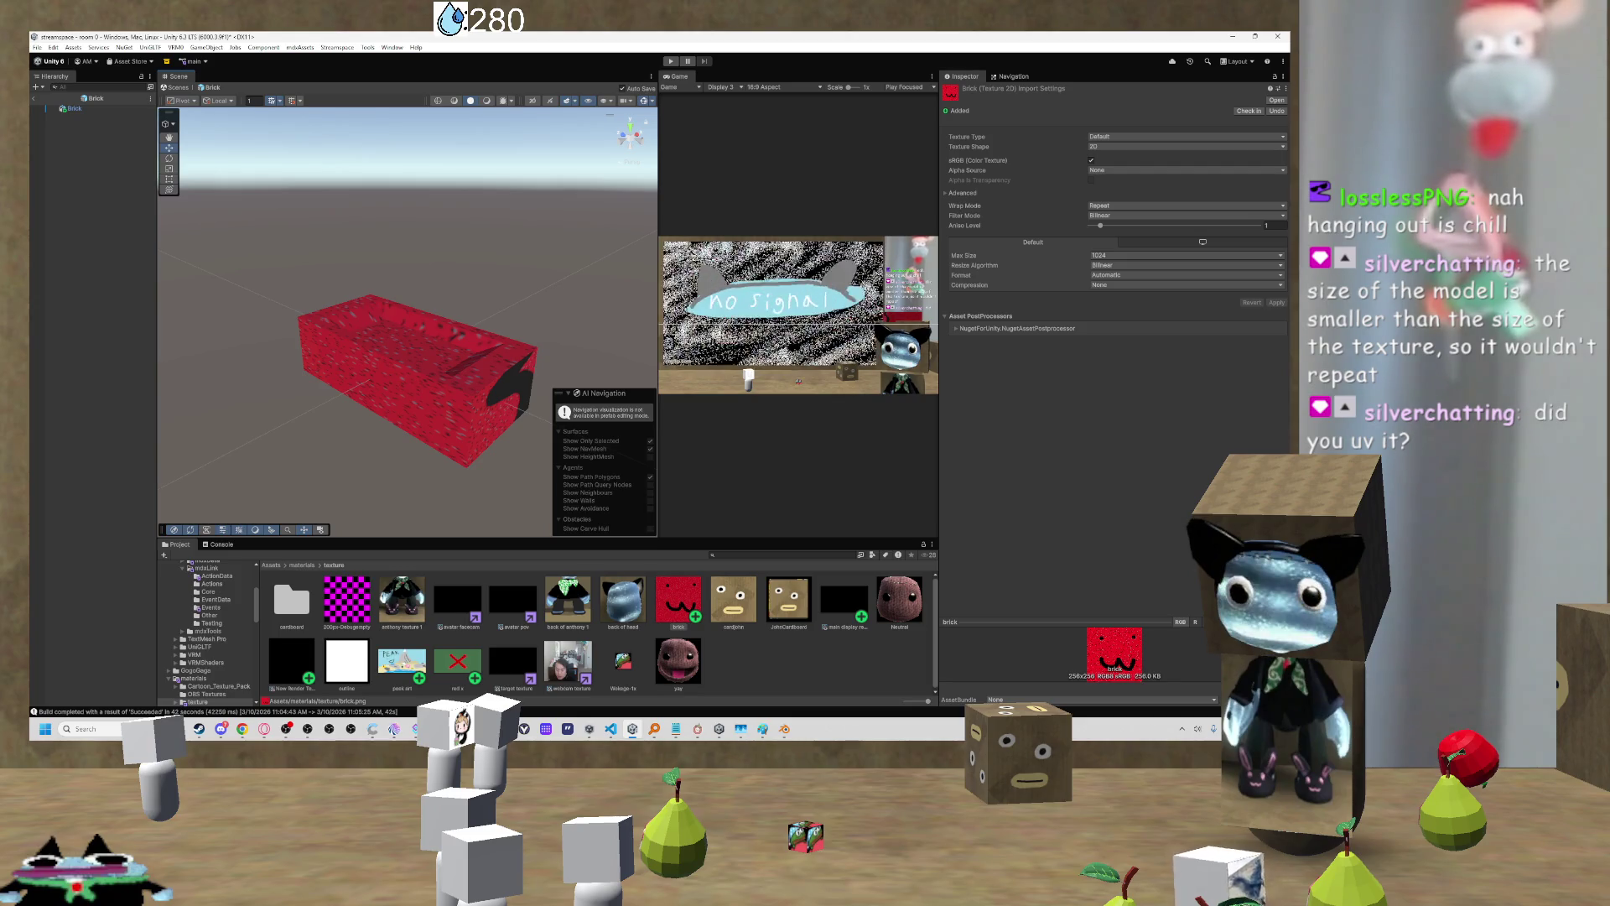
pyautogui.hotkey('alt', 'Tab')
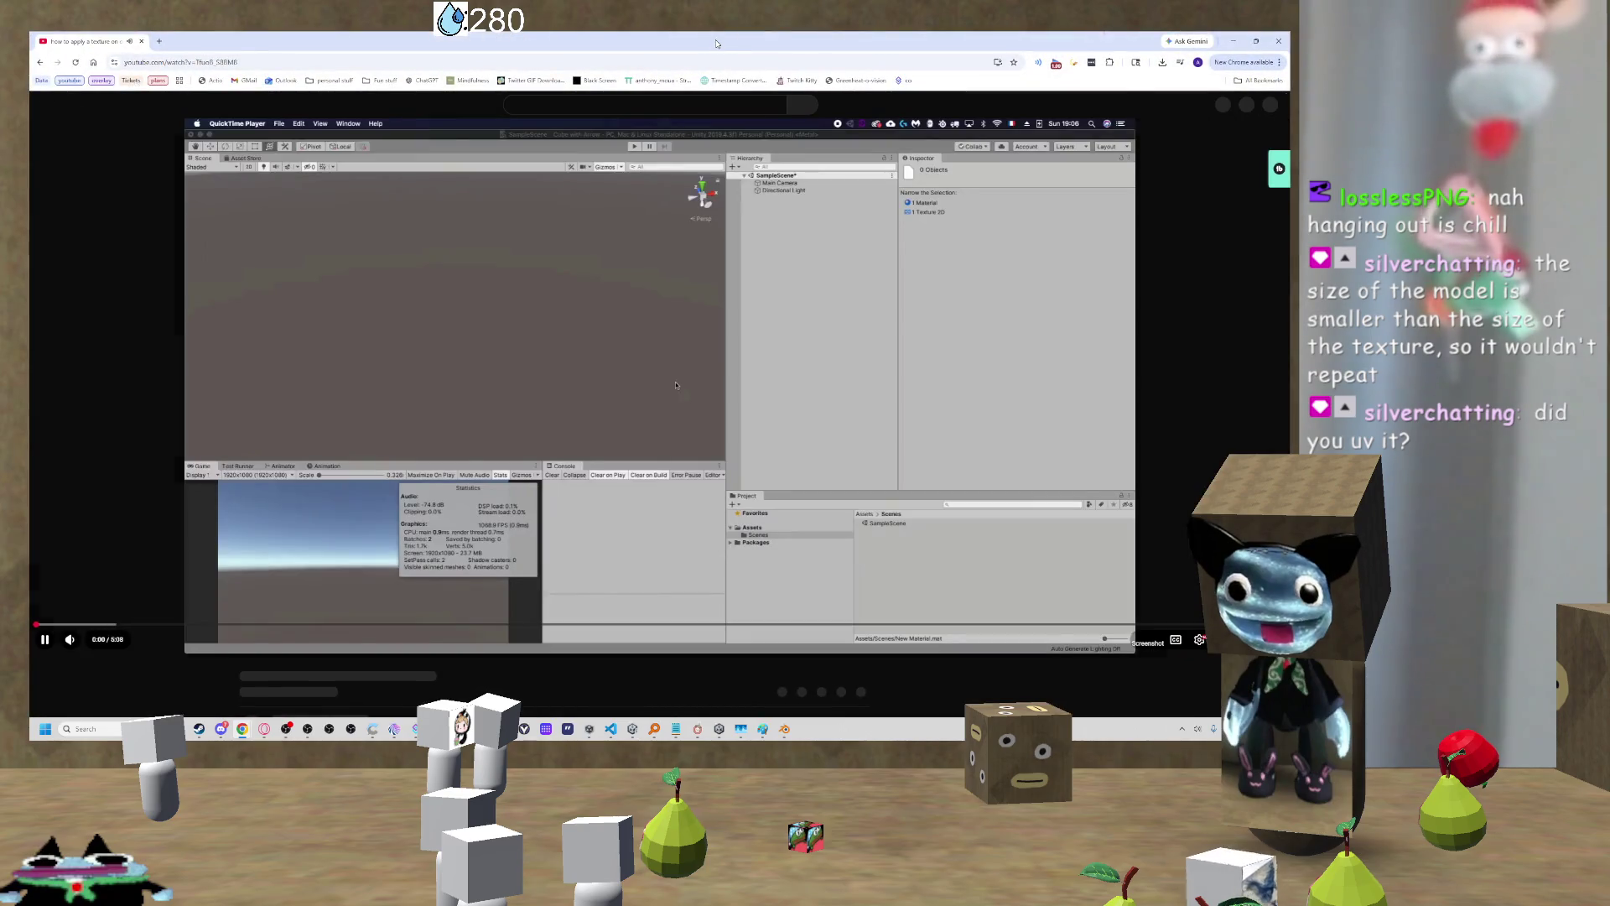
# Step: Pause, resume and skip ahead through the cube-texturing tutorial, adjusting the volume
pyautogui.click(672, 389)
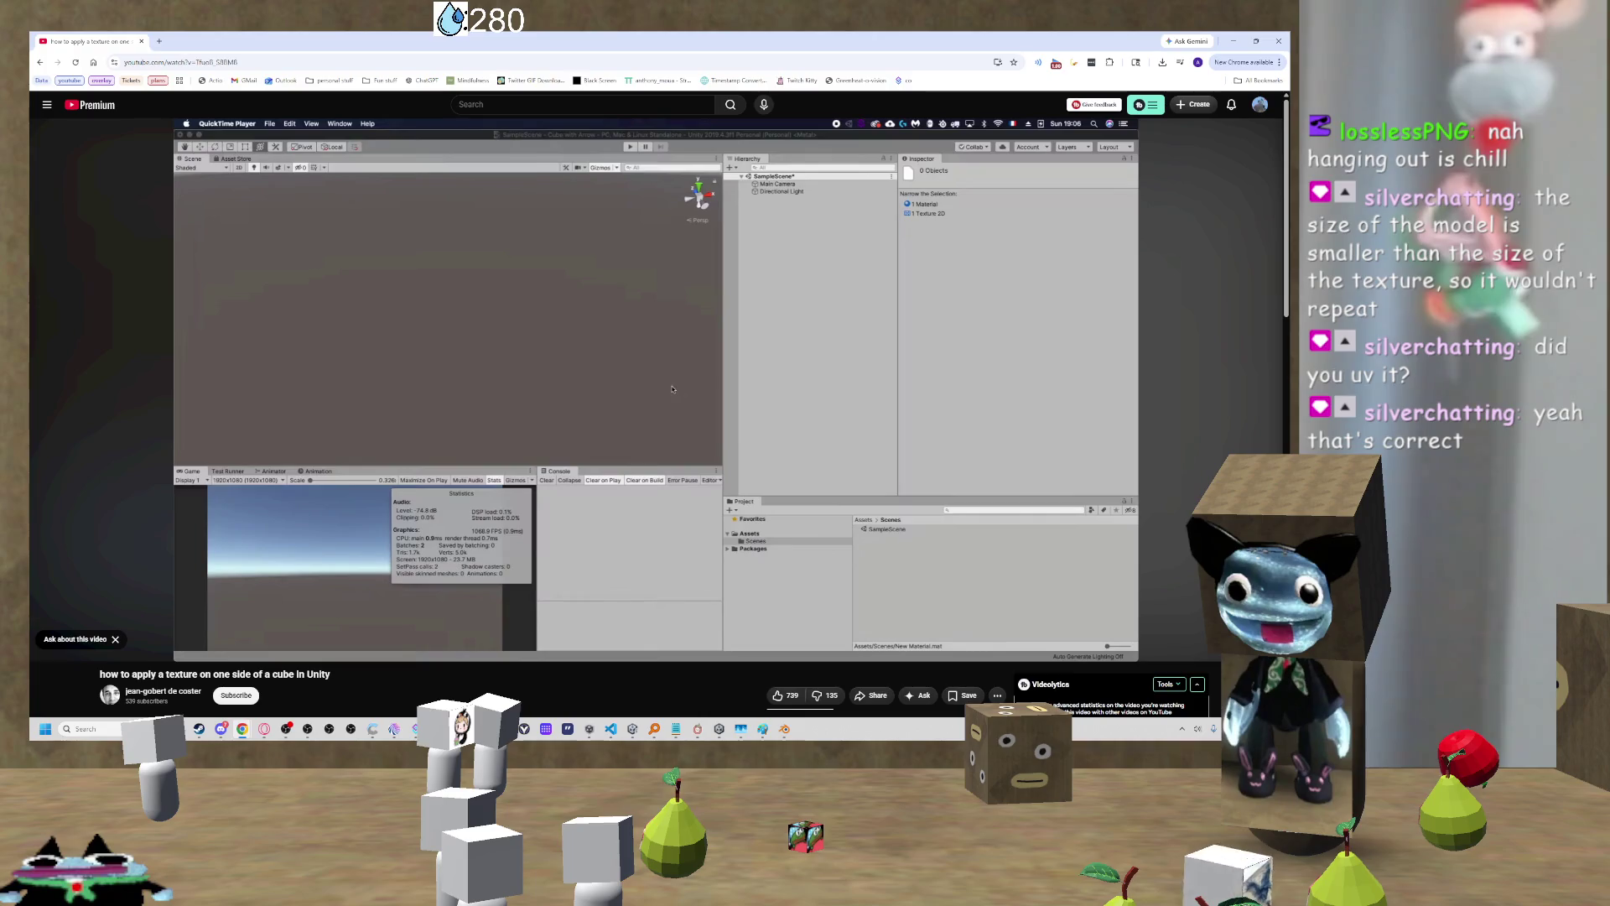
pyautogui.moveTo(511, 205)
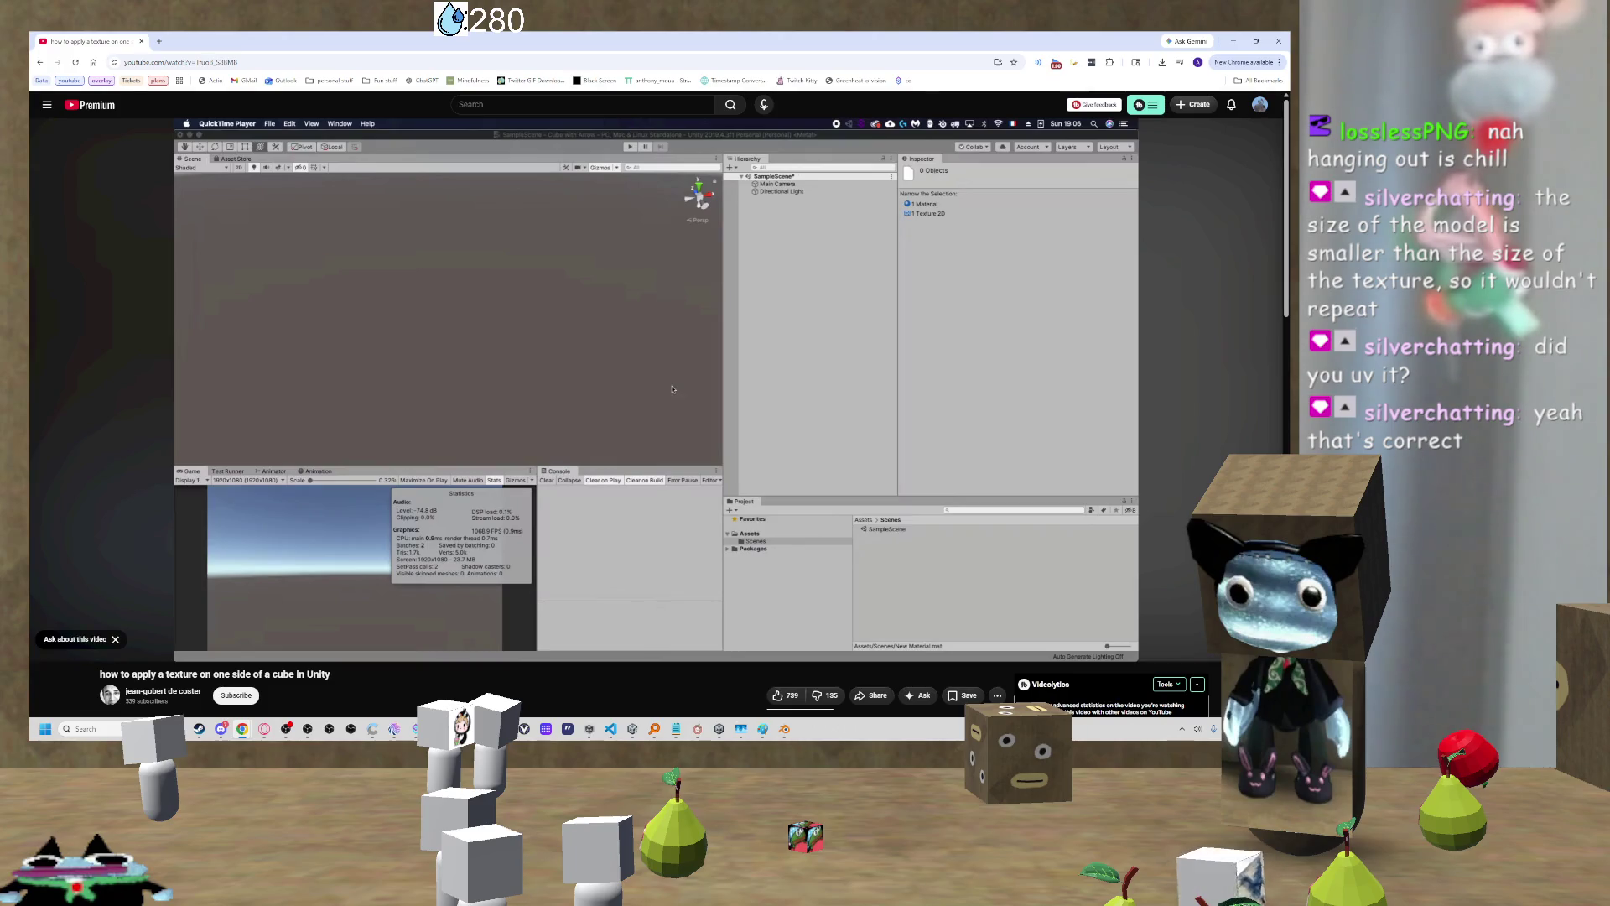
pyautogui.click(808, 205)
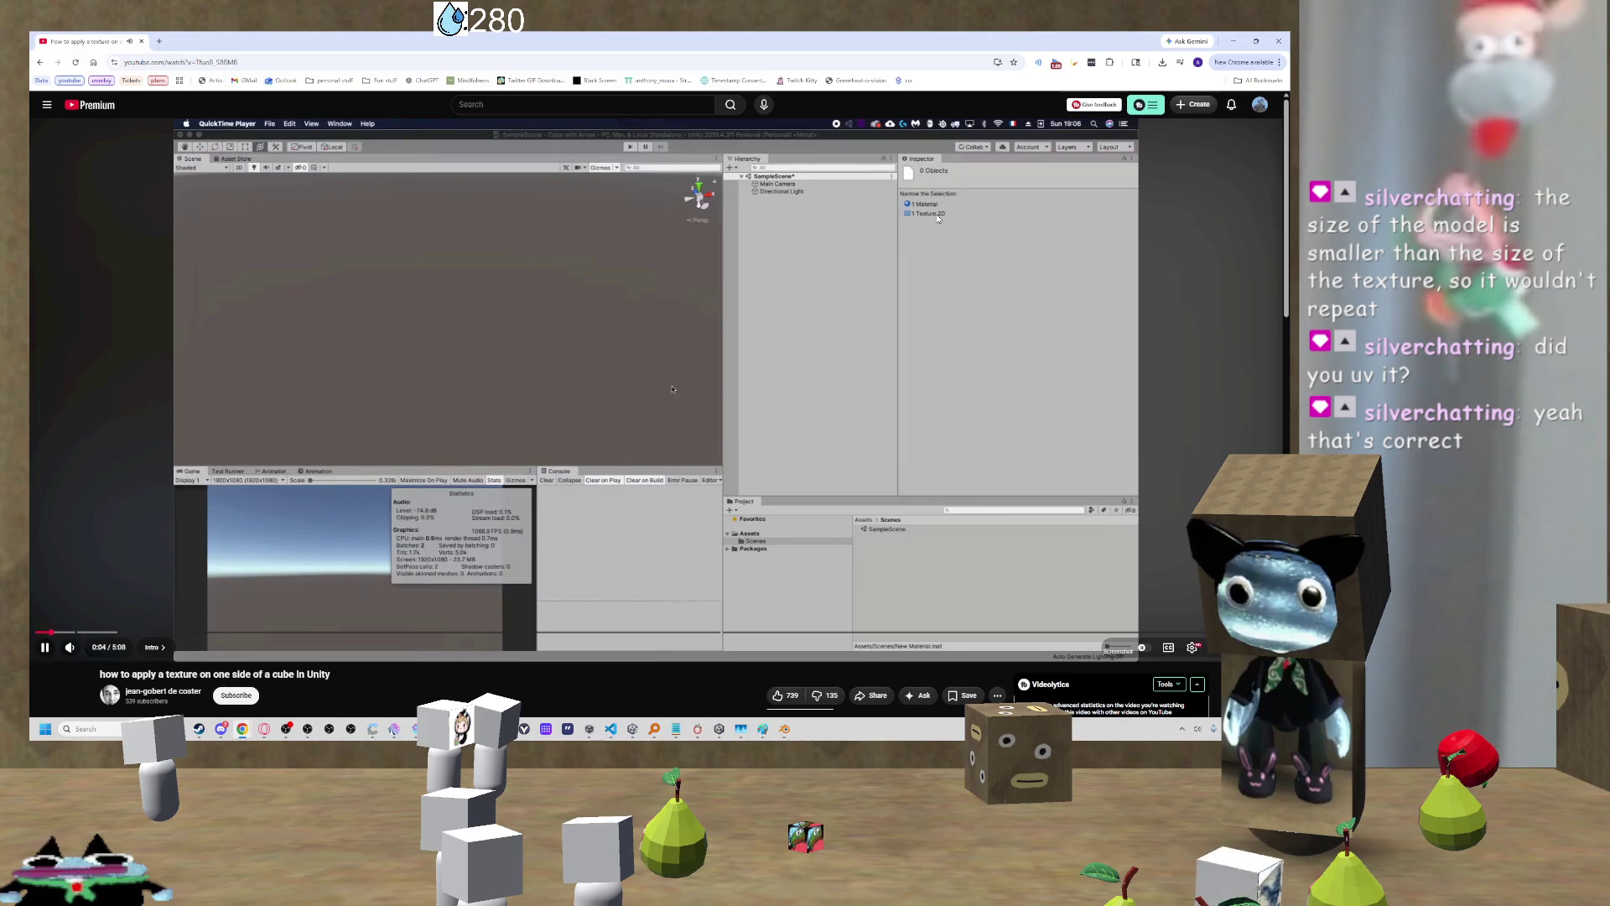
pyautogui.press('Right')
pyautogui.press('Right')
pyautogui.press('Right')
pyautogui.press('Right')
pyautogui.press('Right')
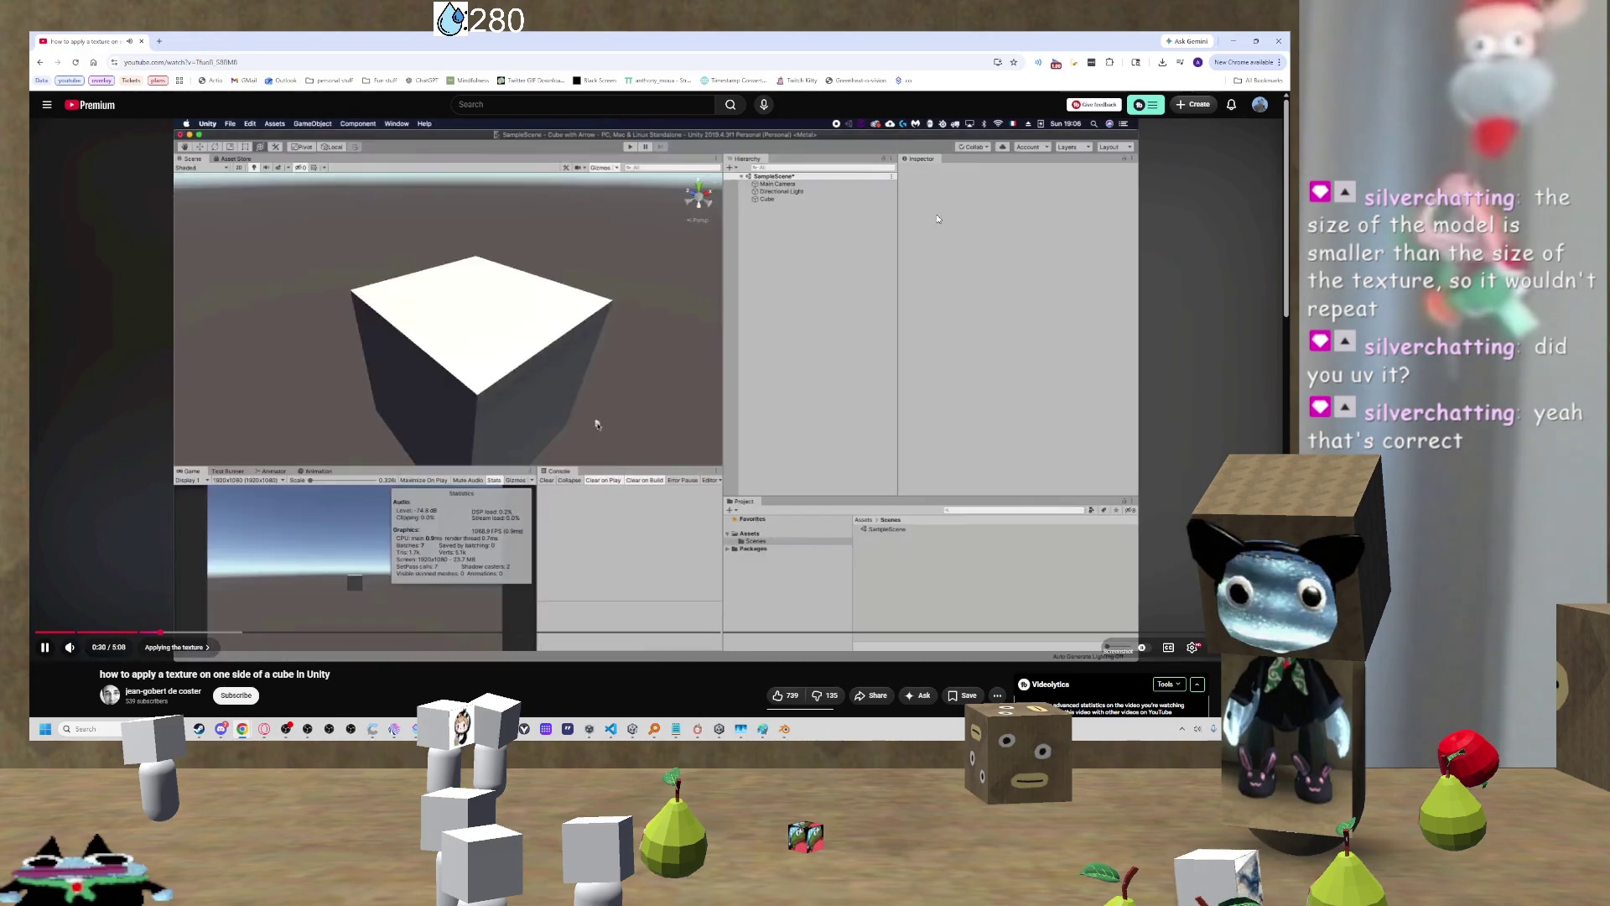
pyautogui.press('Right')
pyautogui.press('Right')
pyautogui.press('Right')
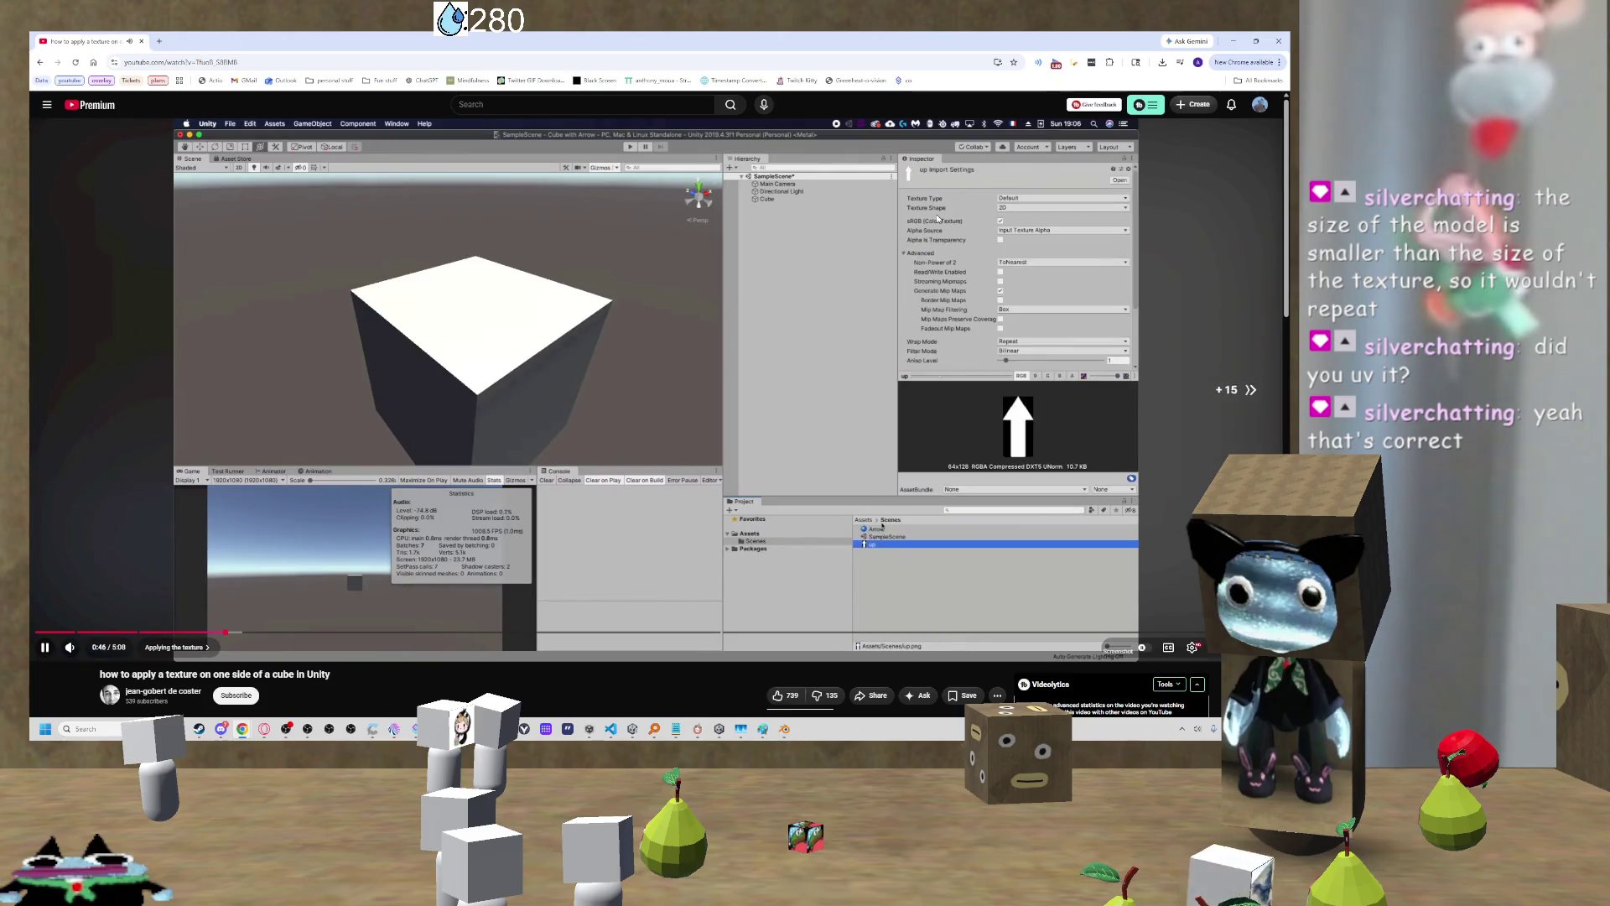
pyautogui.press('Down')
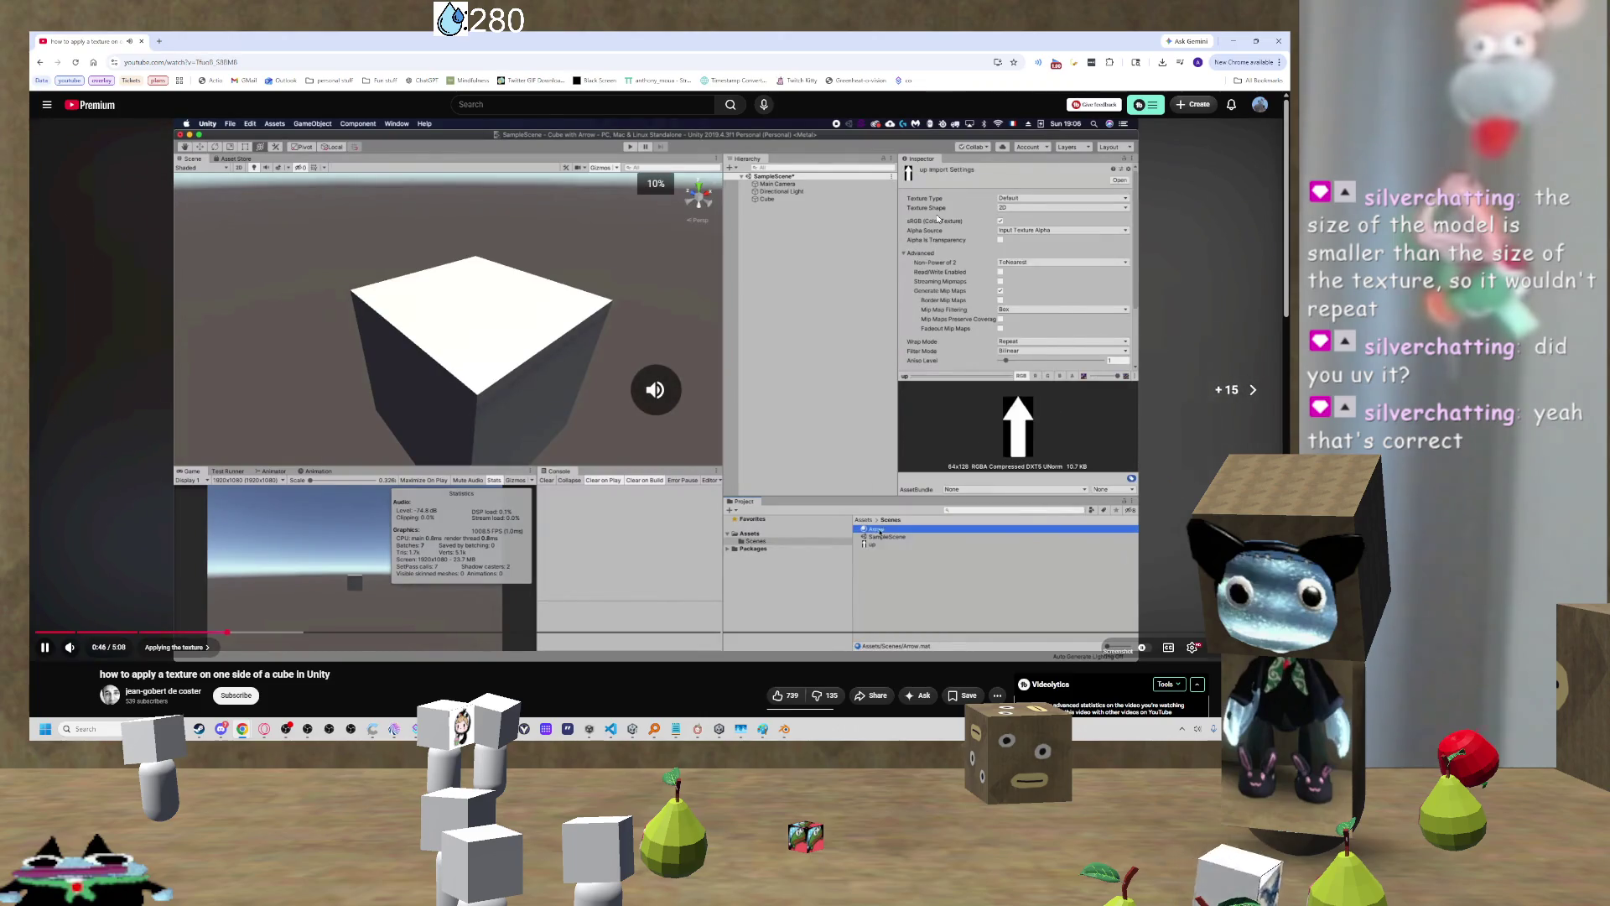
pyautogui.press('Right')
pyautogui.press('Right')
pyautogui.press('Right')
pyautogui.press('Up')
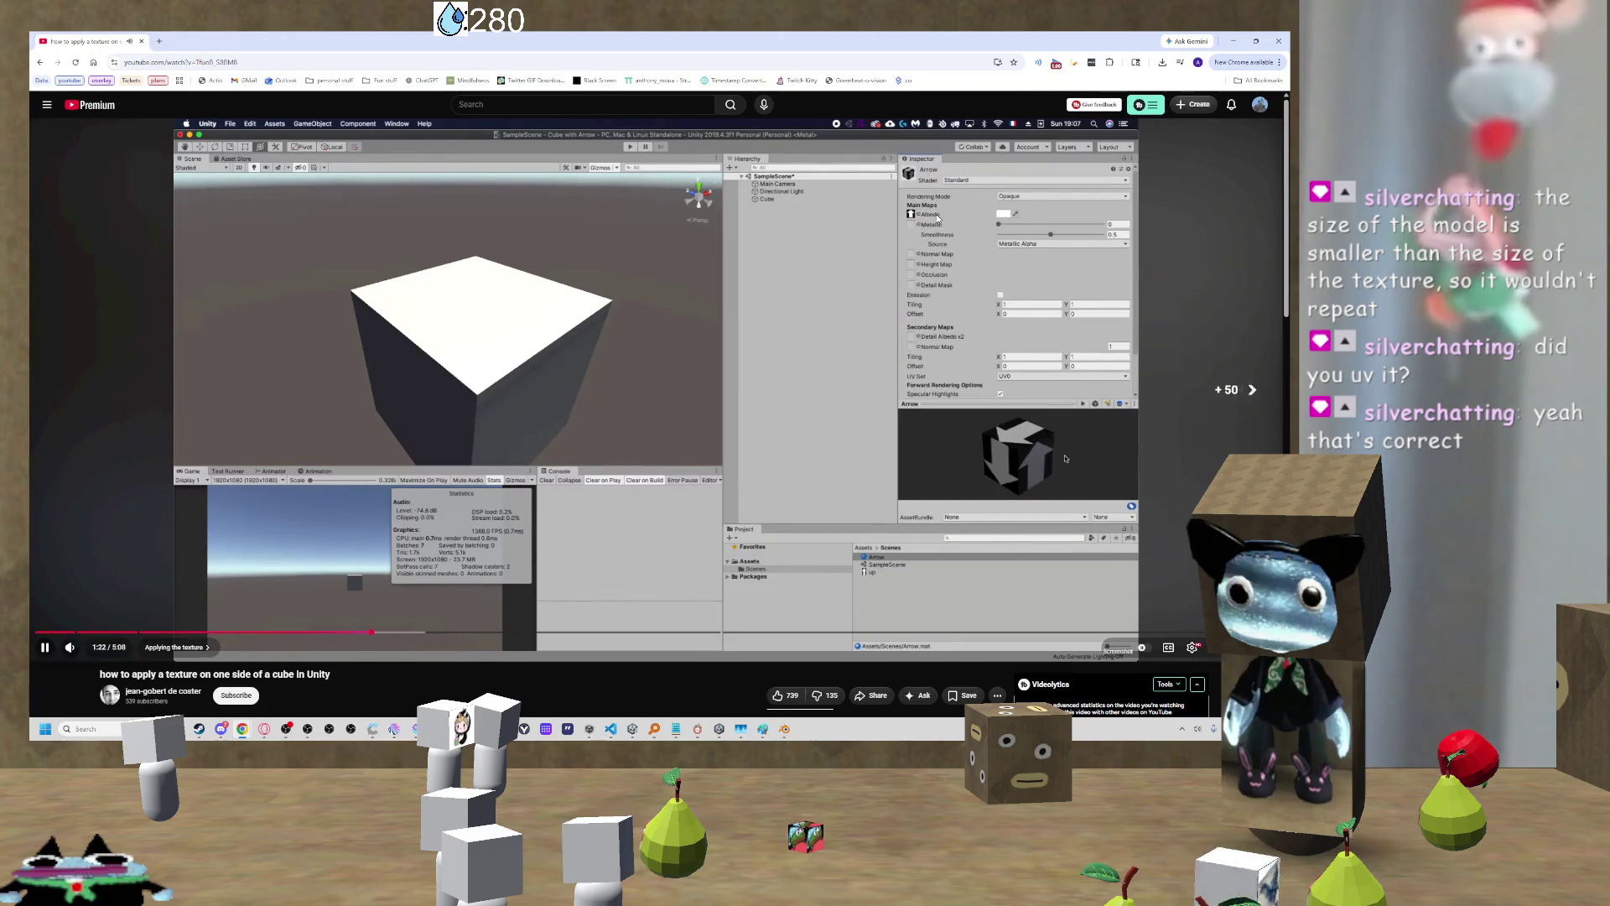
# Step: Skip forward past the quad step to the final result, then return to the search results
pyautogui.press('Right')
pyautogui.press('Right')
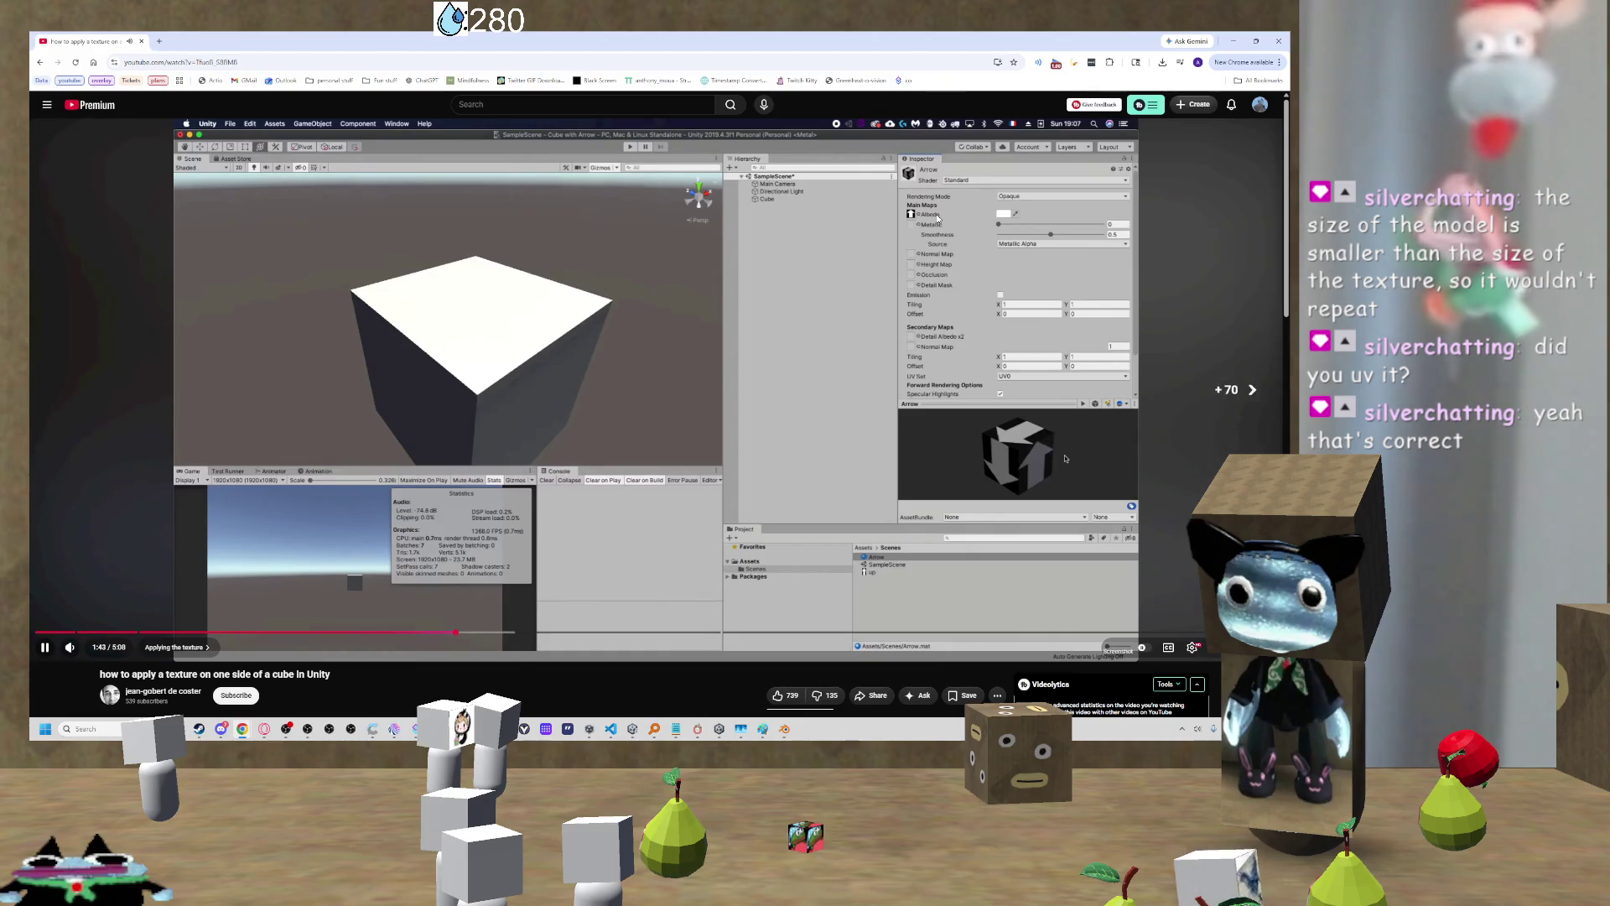
pyautogui.press('Right')
pyautogui.press('Right')
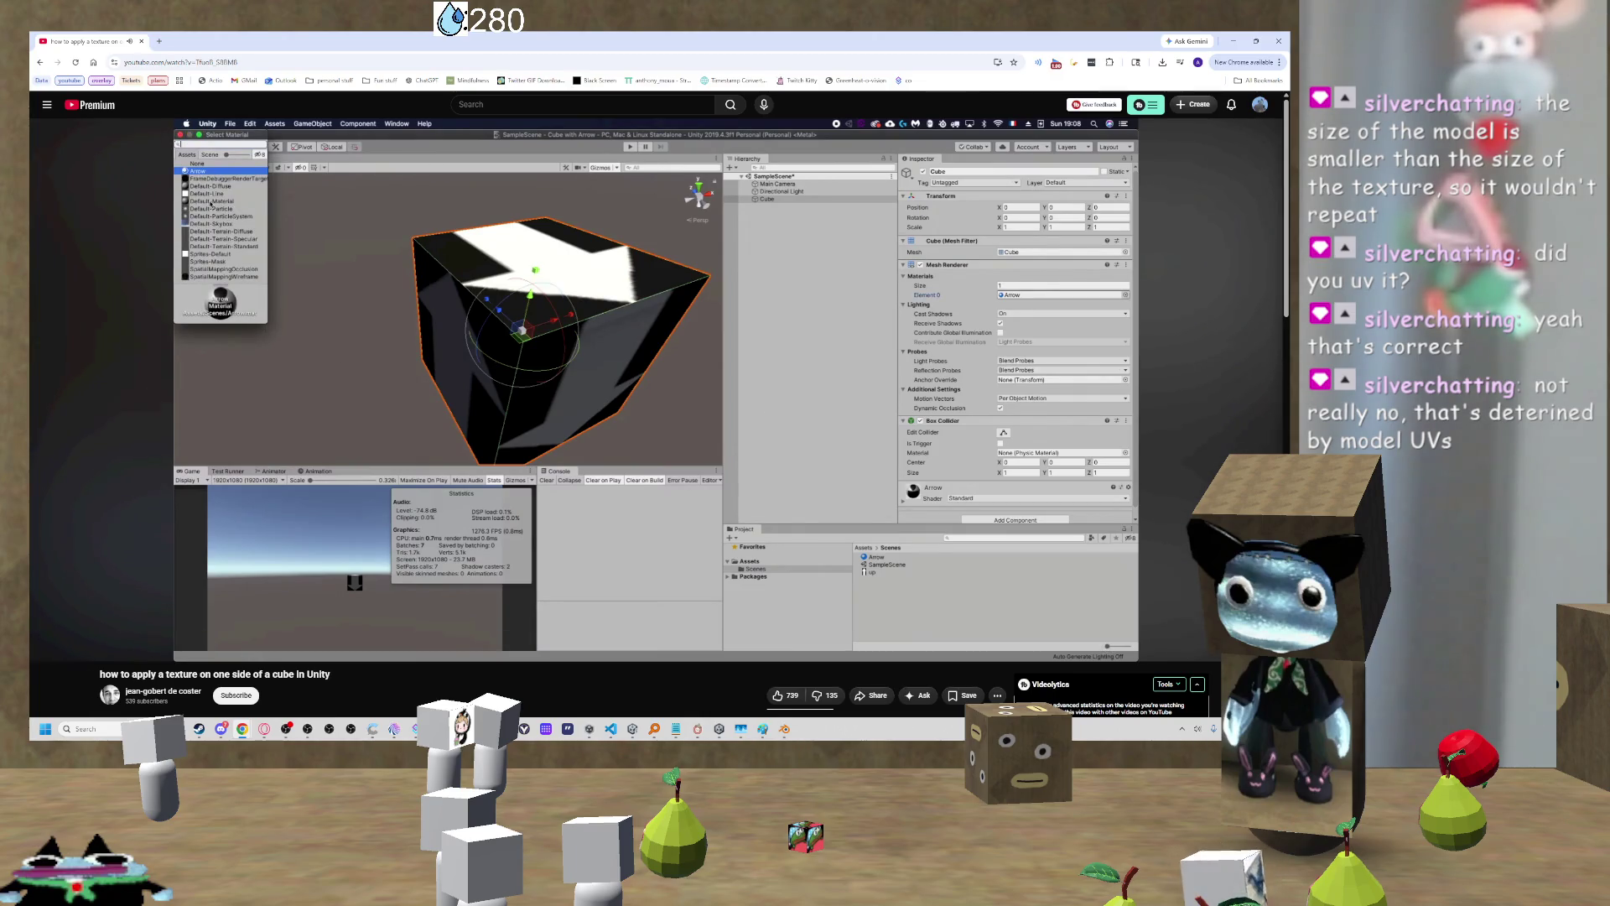
pyautogui.press('Right')
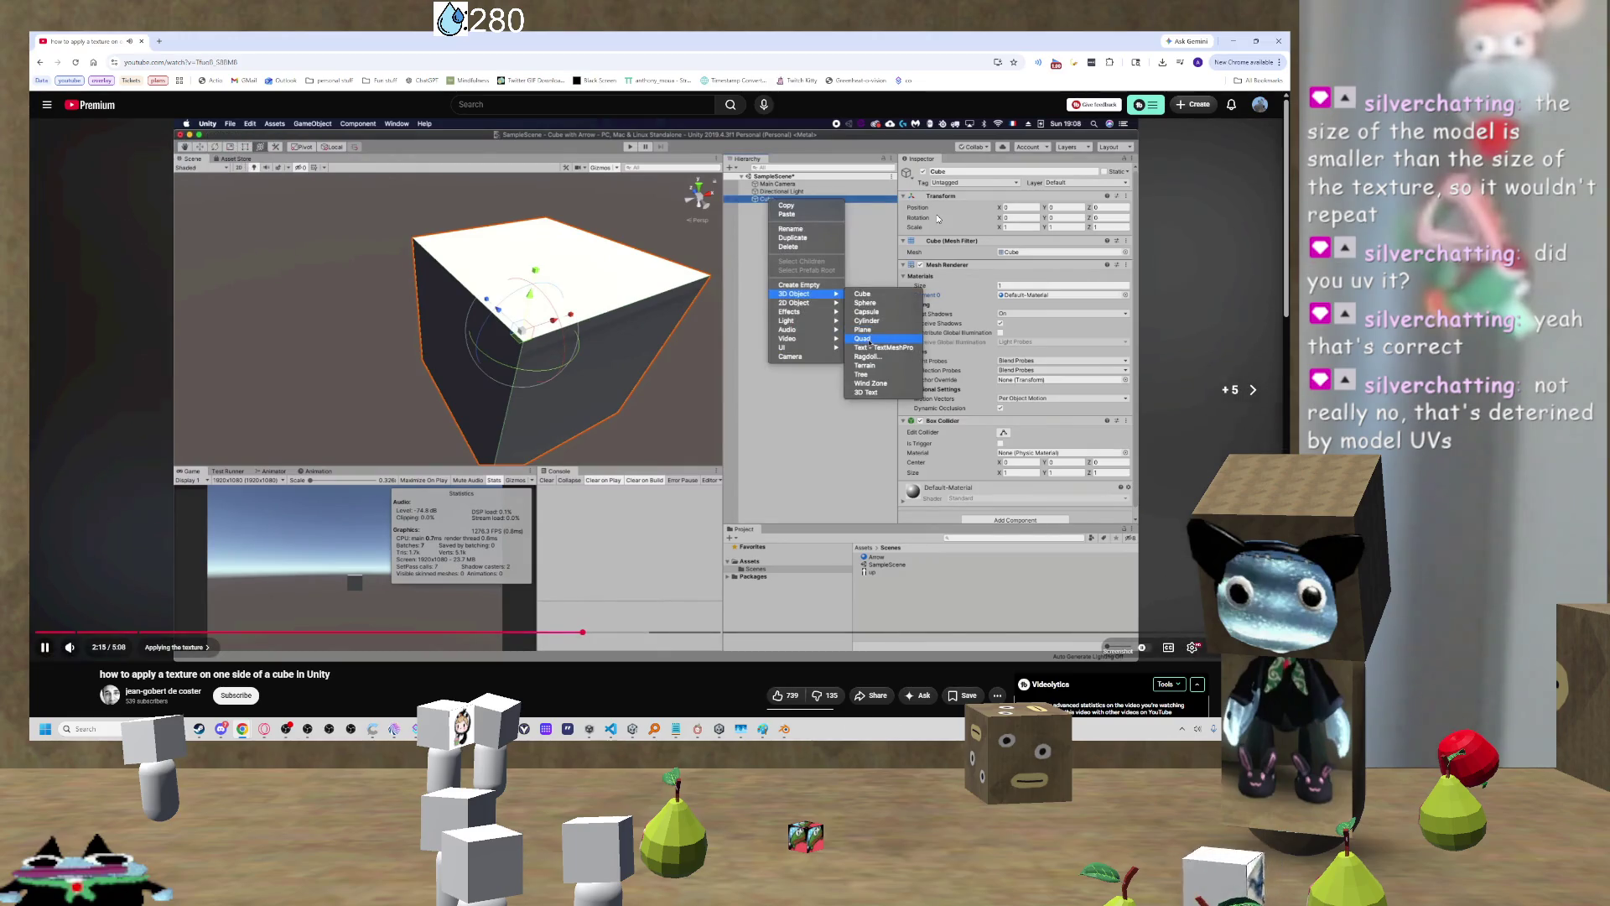
pyautogui.press('Right')
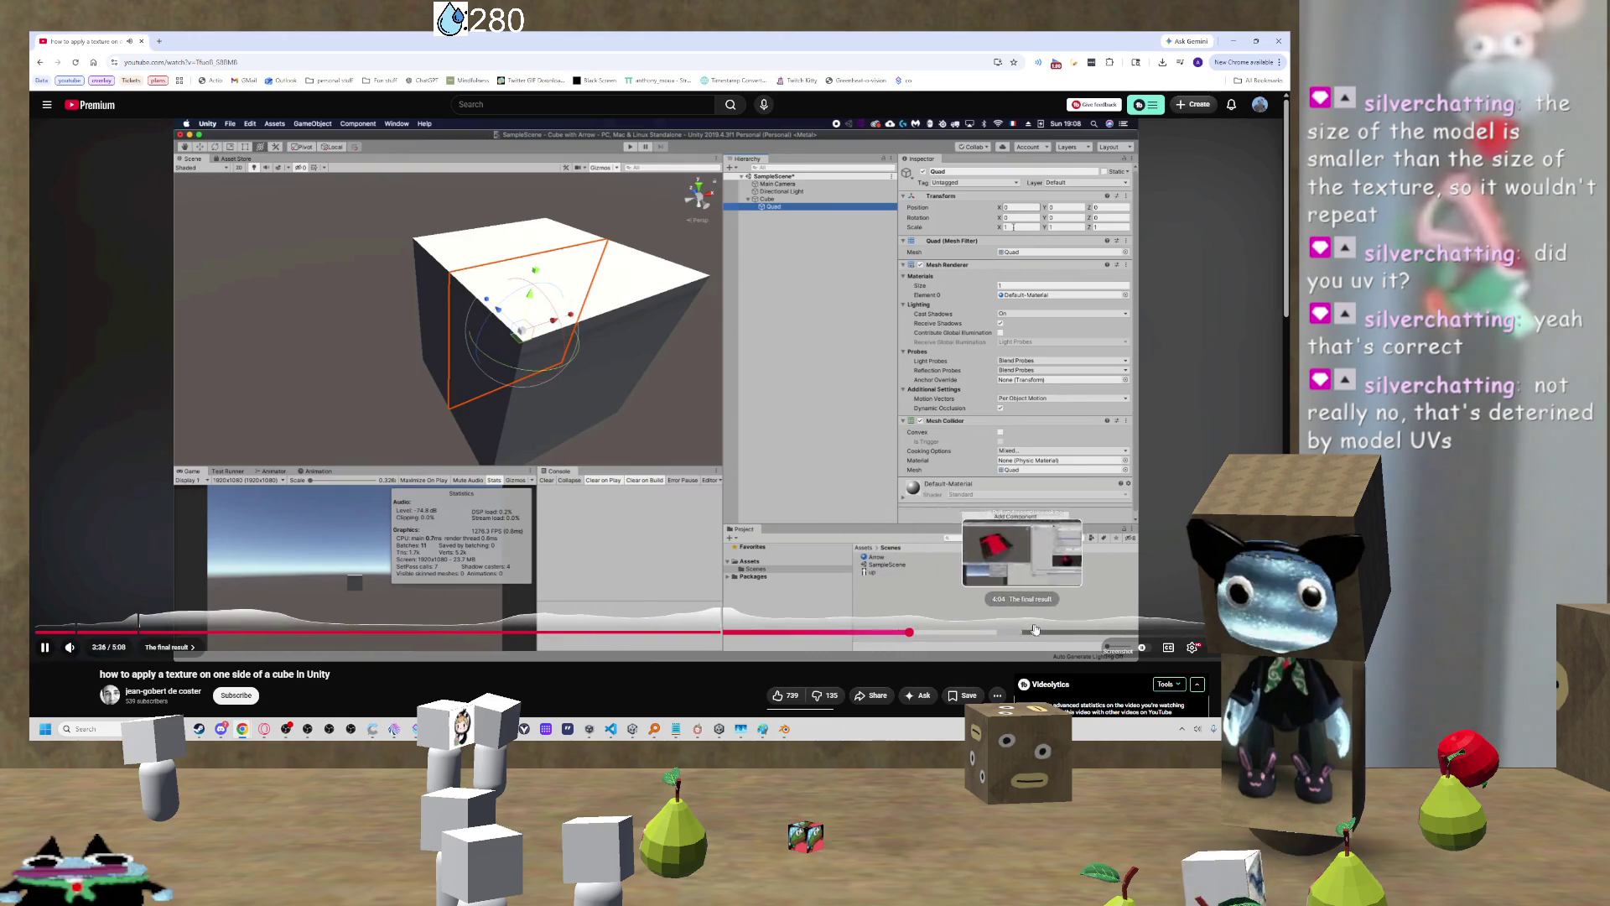
pyautogui.click(1096, 632)
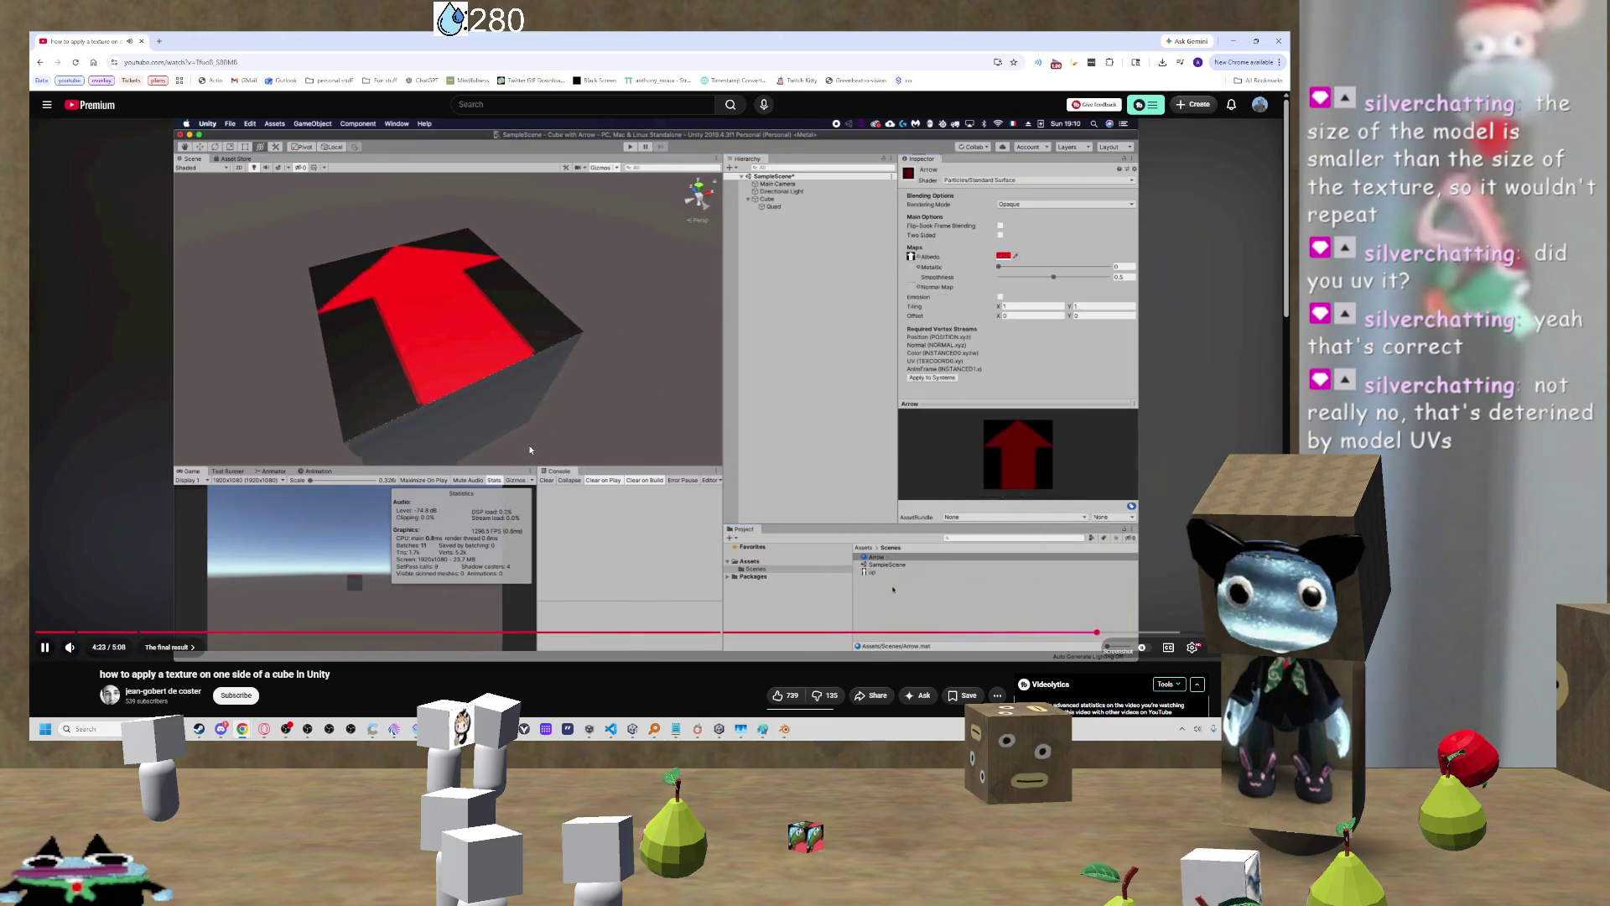
pyautogui.click(39, 64)
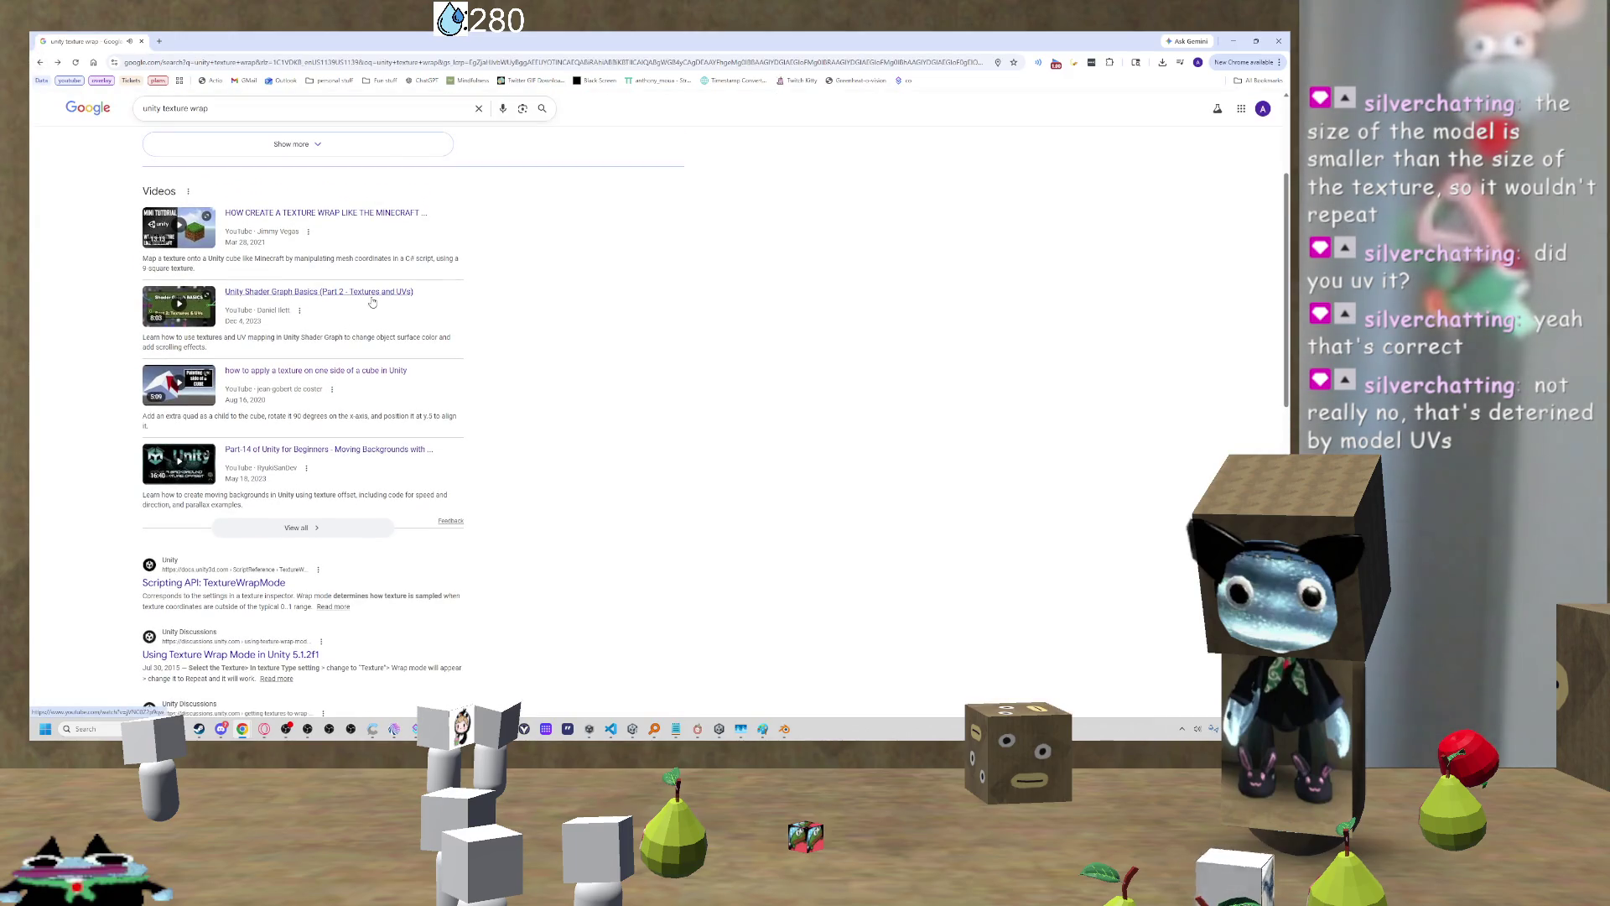
# Step: Skim the Shader Graph Basics Part 2 video to the texture sampling graph, then switch to Blender
pyautogui.click(372, 299)
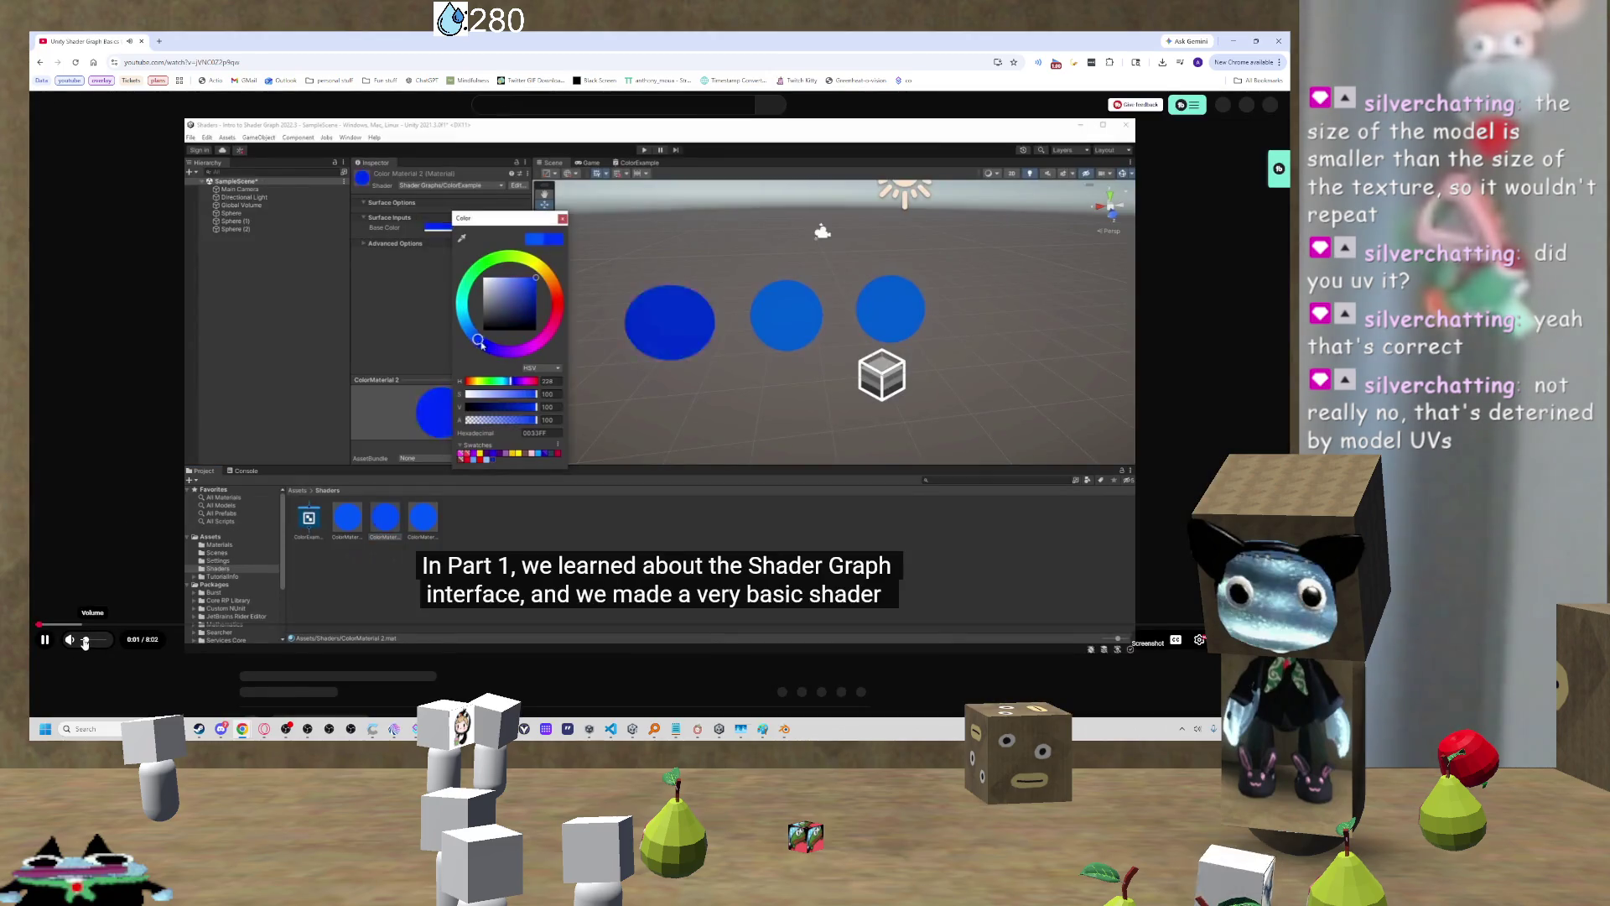
pyautogui.click(151, 630)
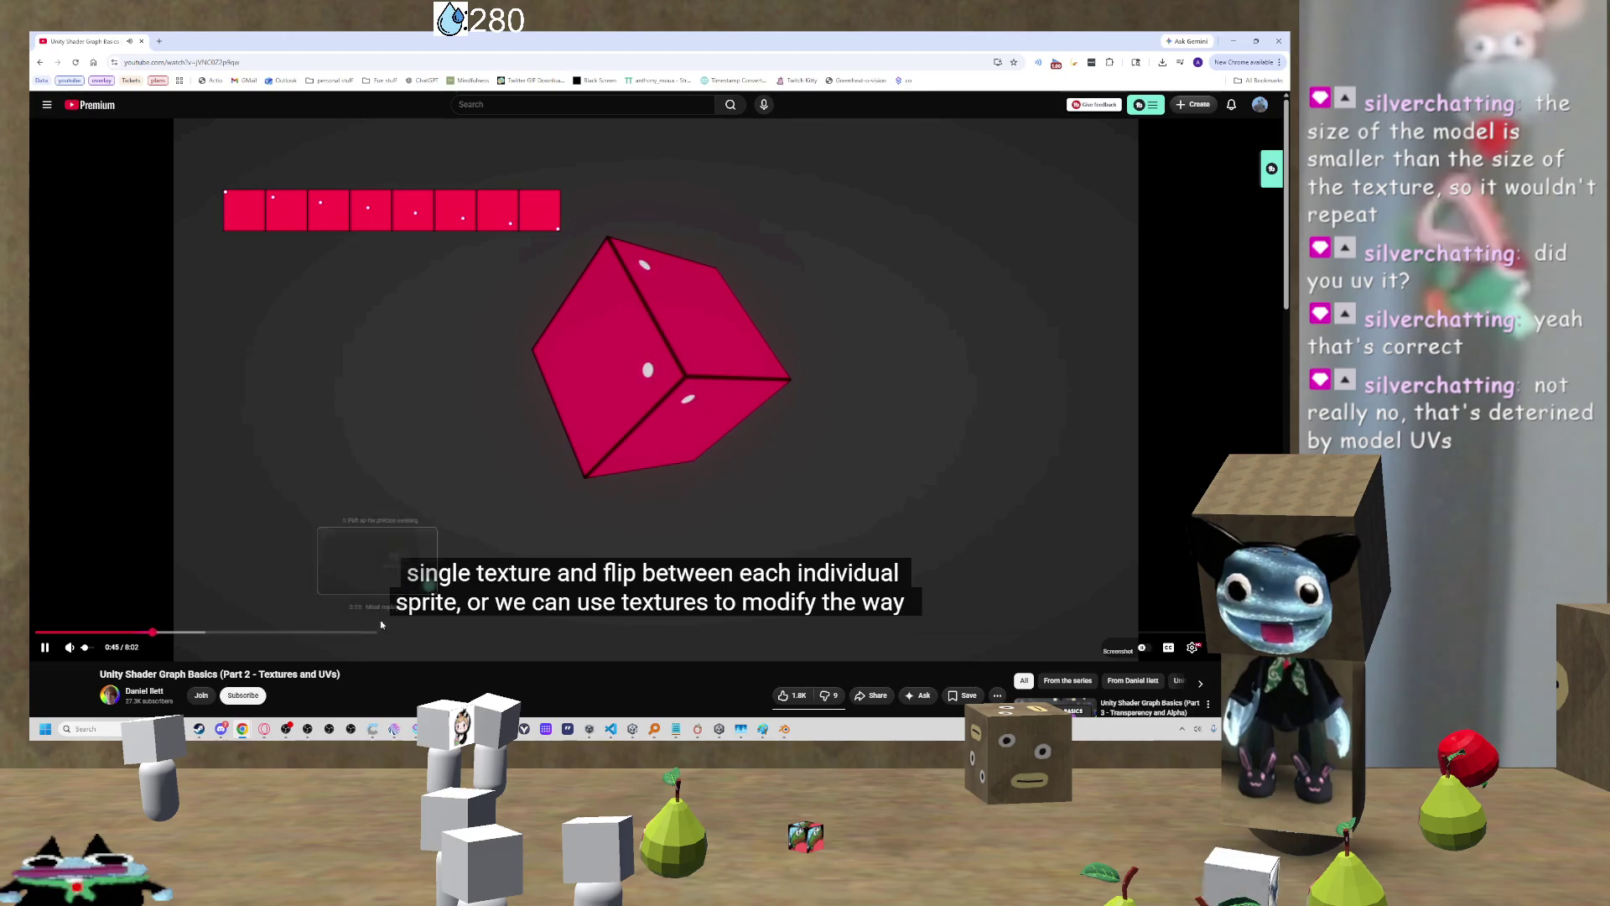
pyautogui.click(335, 631)
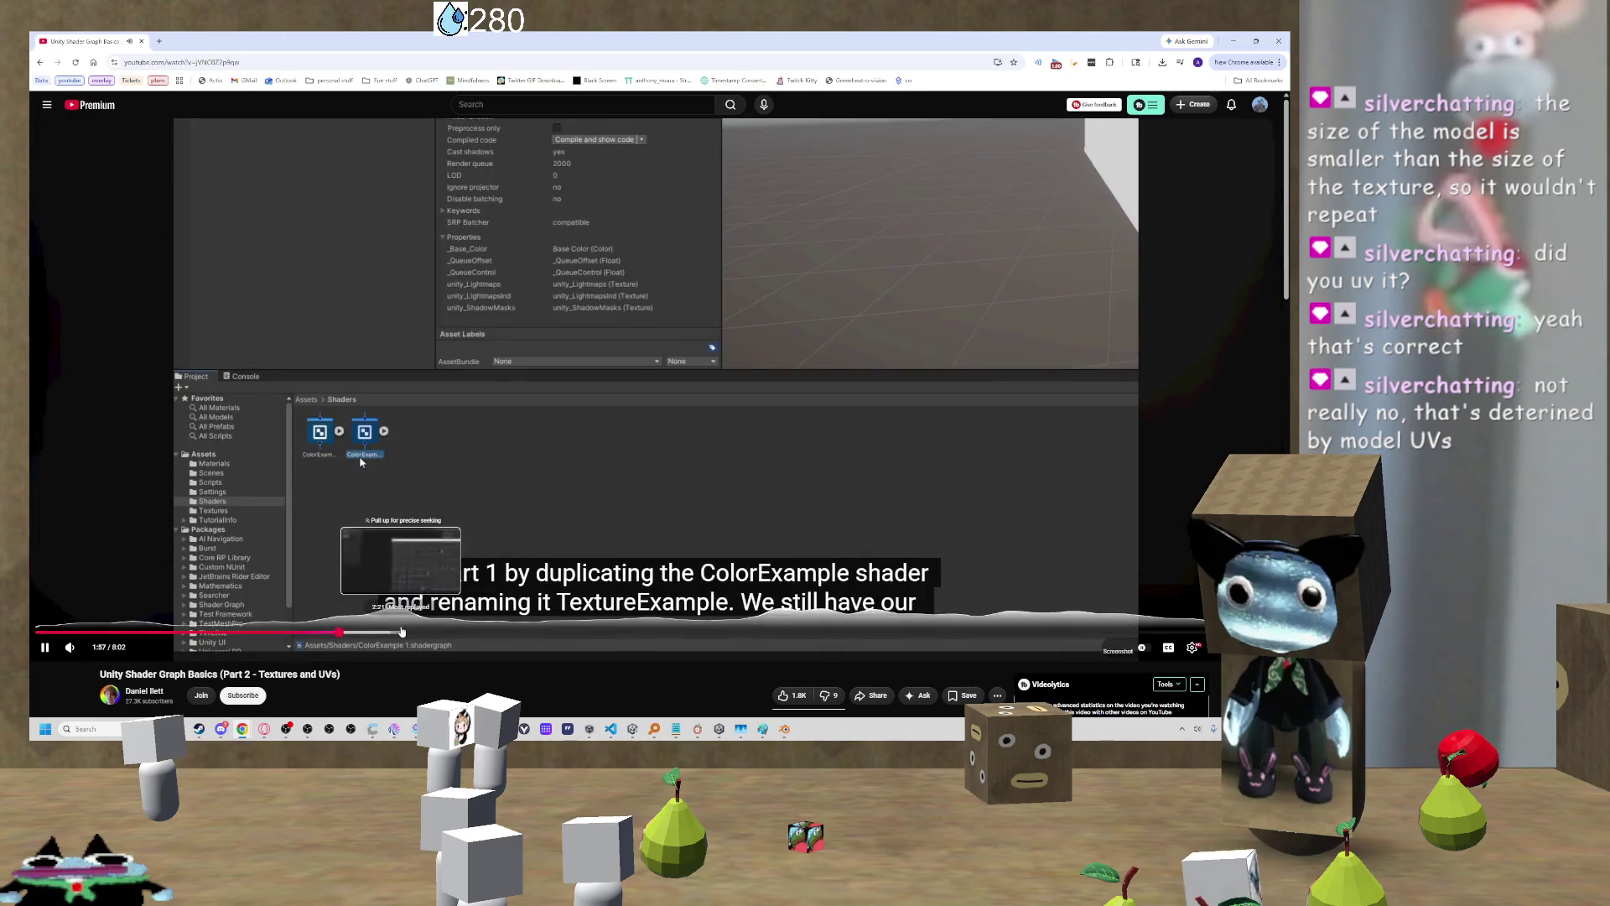
pyautogui.click(503, 631)
pyautogui.click(605, 631)
pyautogui.click(736, 633)
pyautogui.click(820, 631)
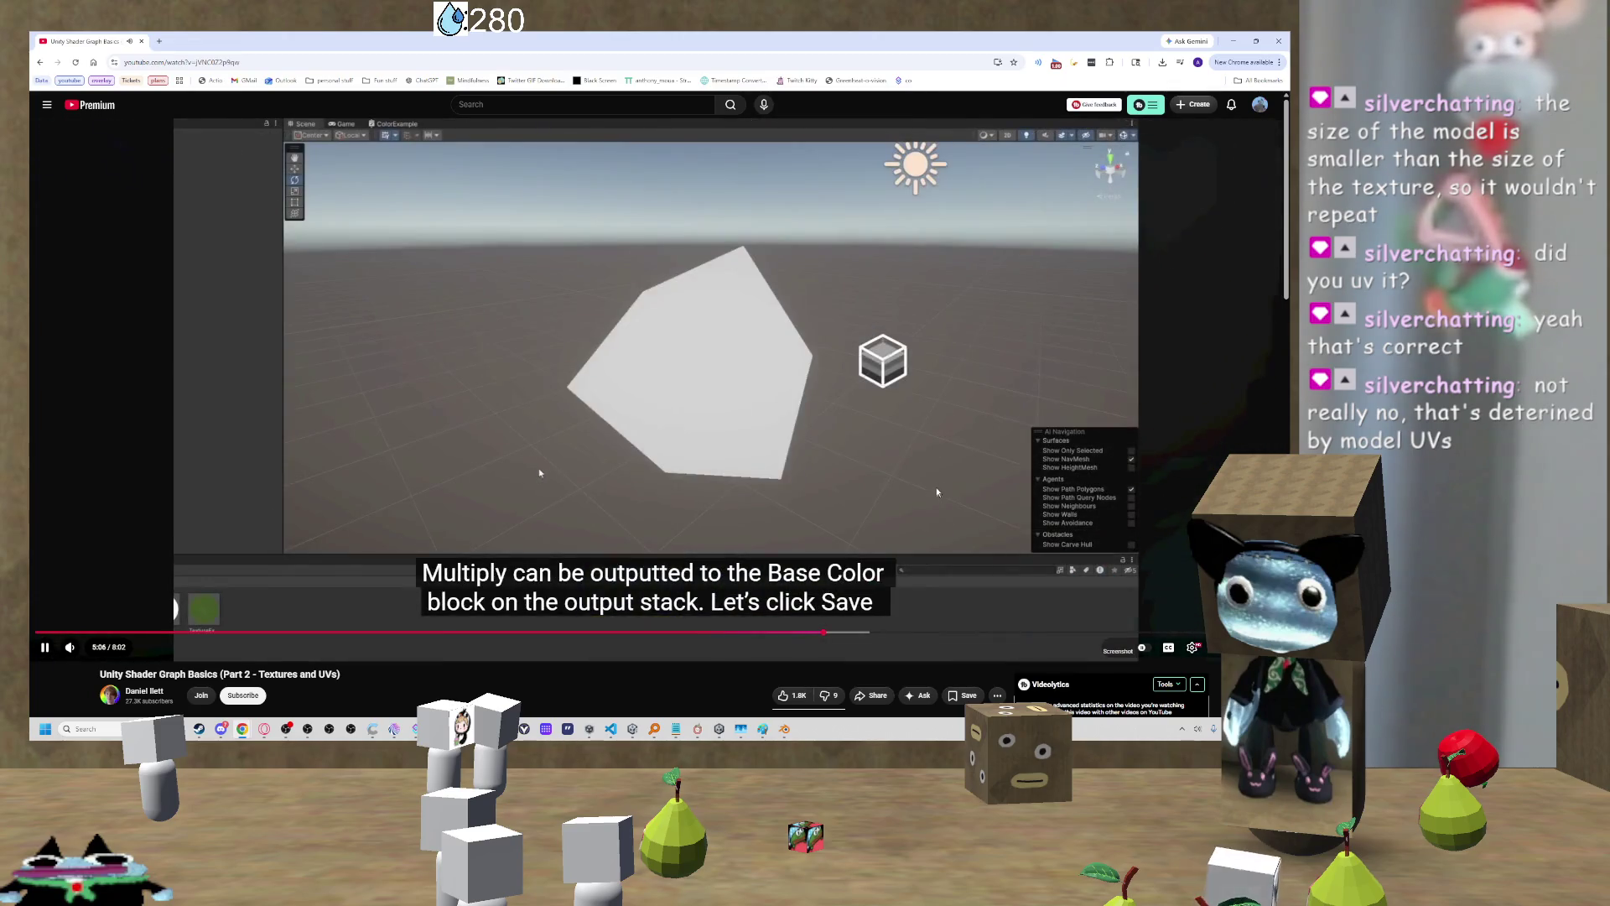
pyautogui.click(805, 458)
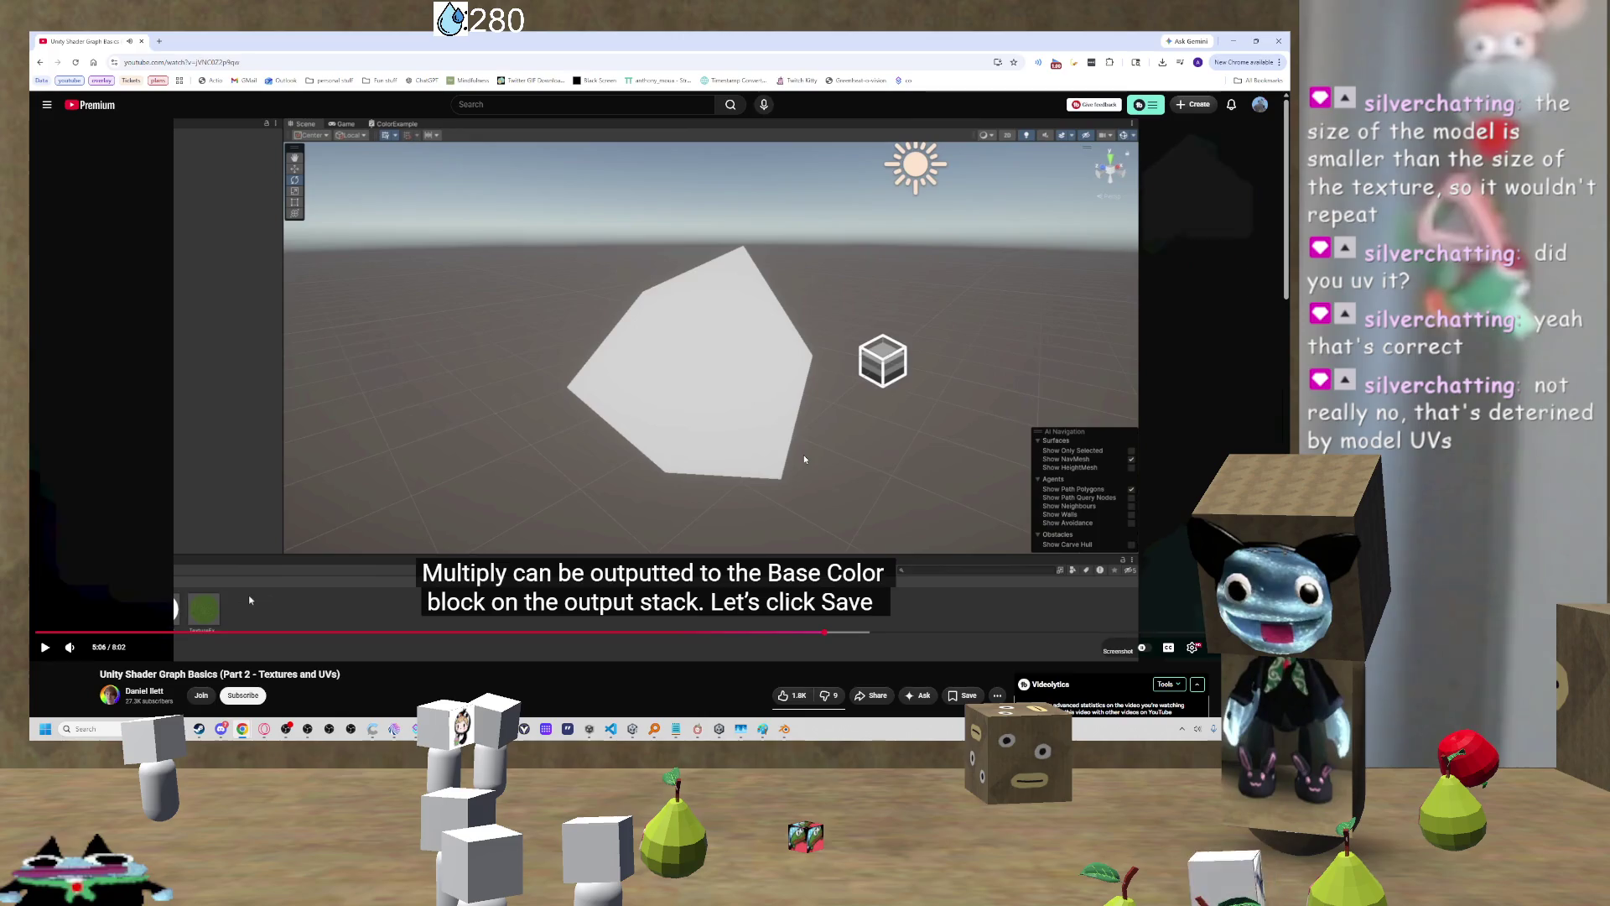
pyautogui.click(784, 728)
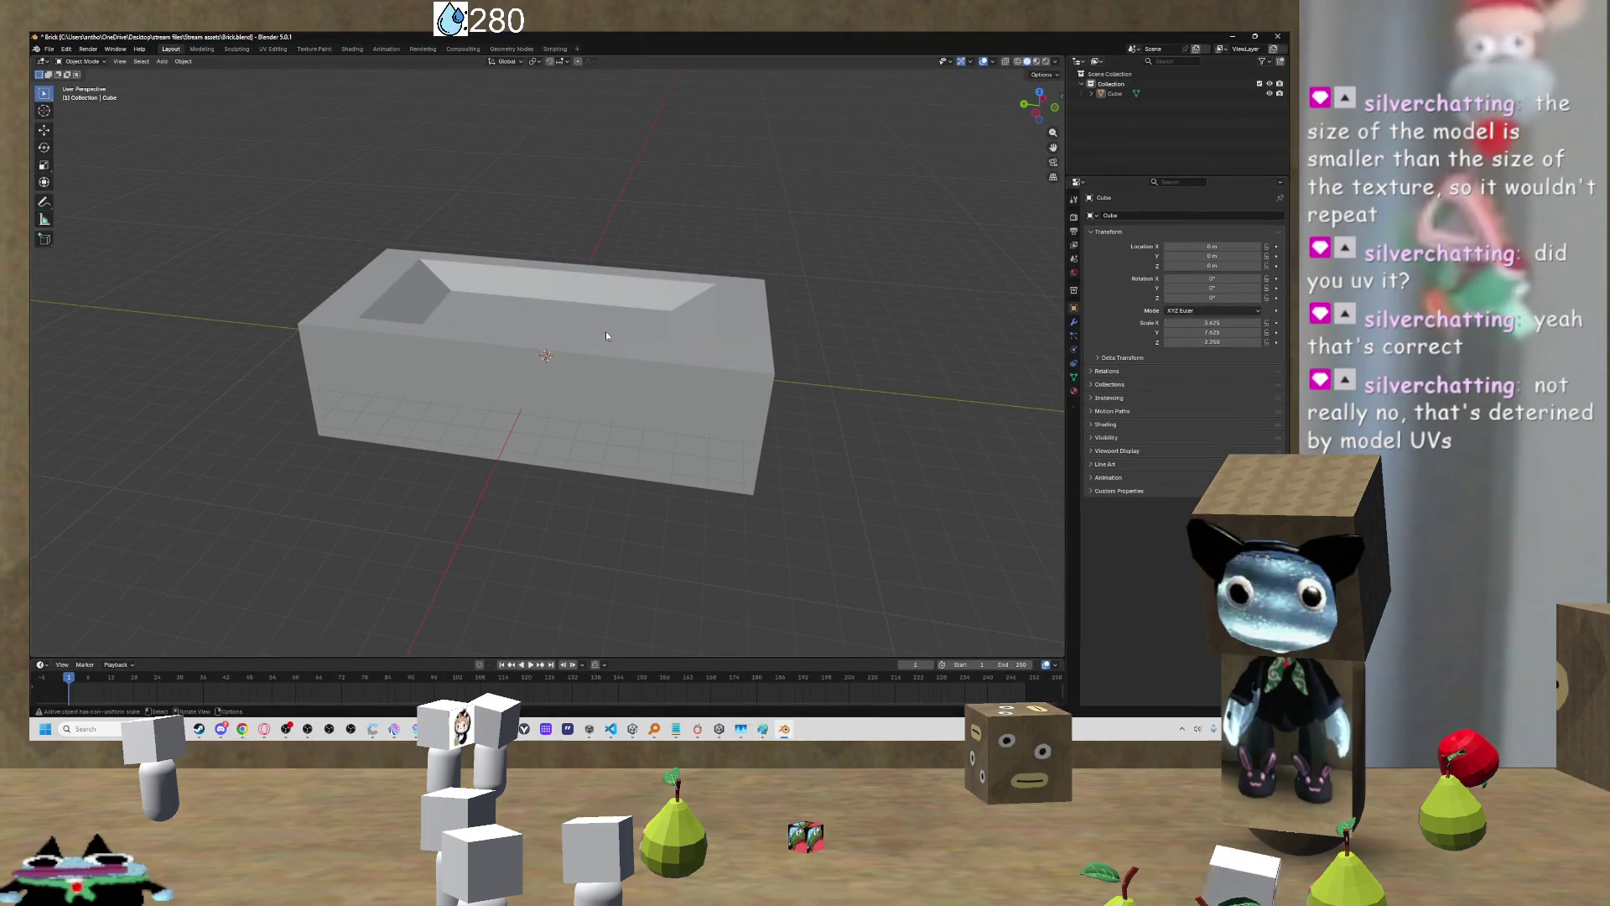
# Step: Select the box, enter Edit Mode and apply a Smart UV Project unwrap
pyautogui.click(613, 336)
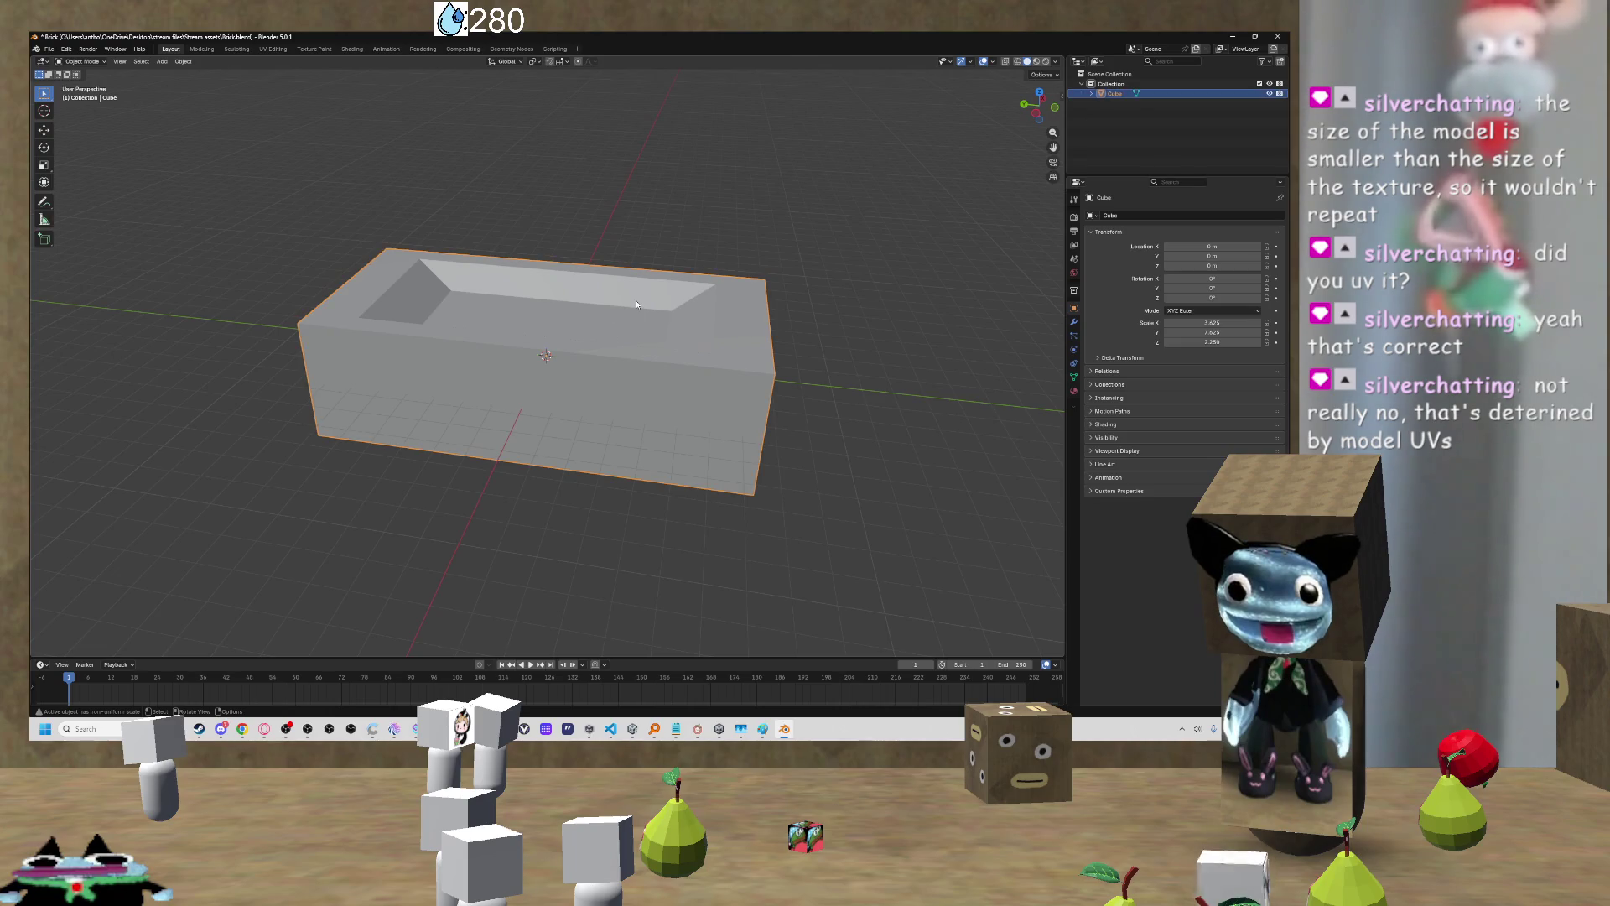
pyautogui.rightClick(686, 340)
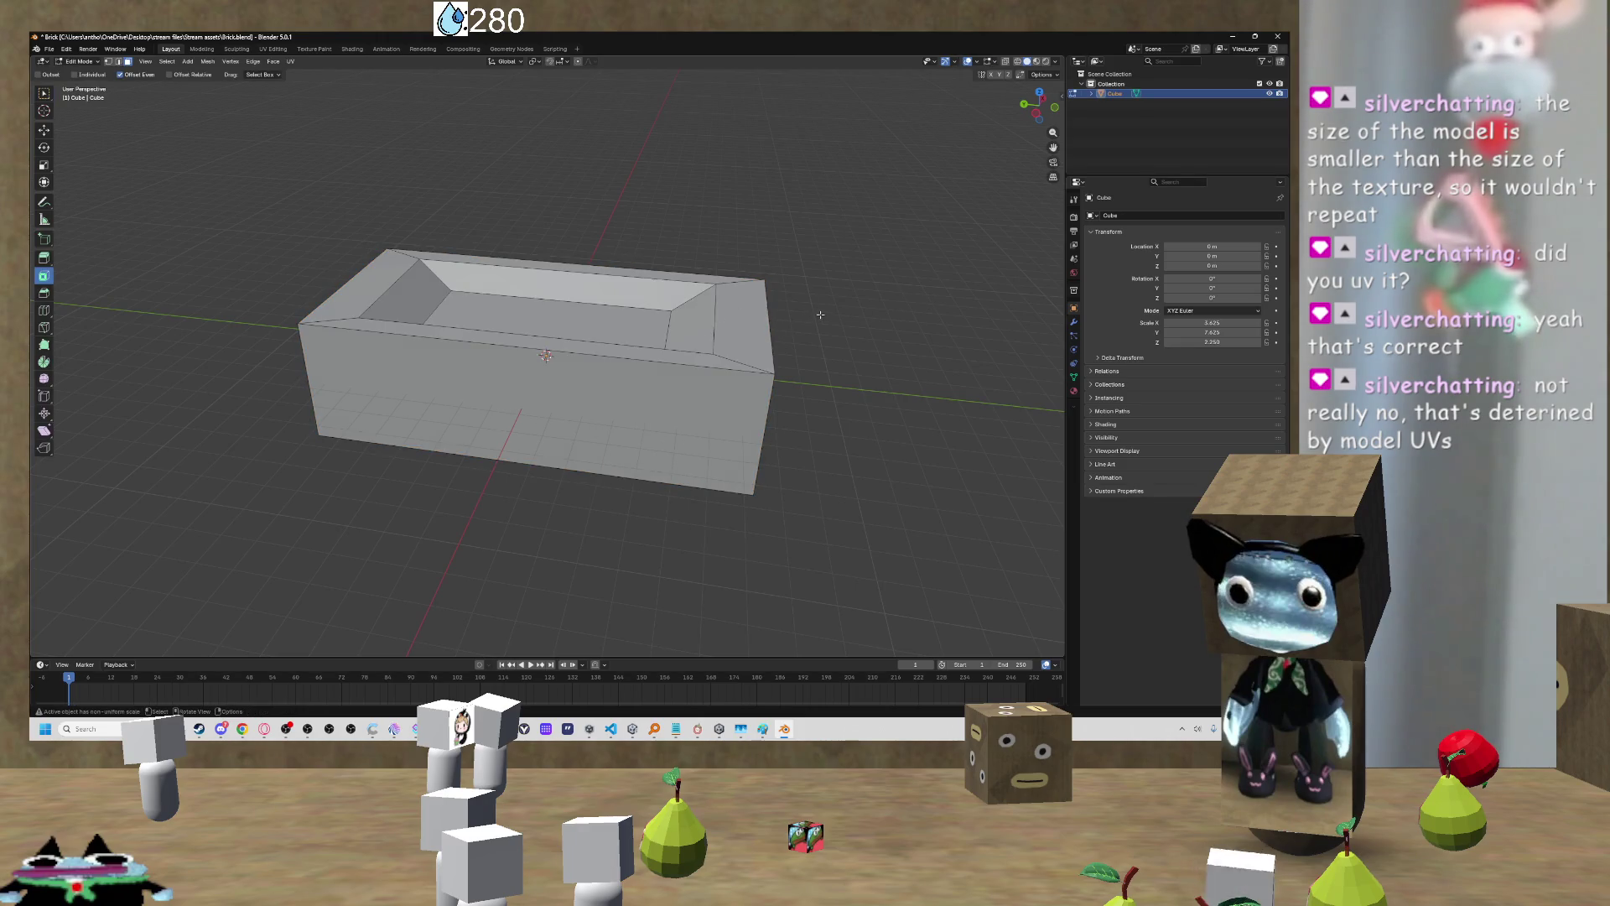
pyautogui.press('Tab')
pyautogui.press('u')
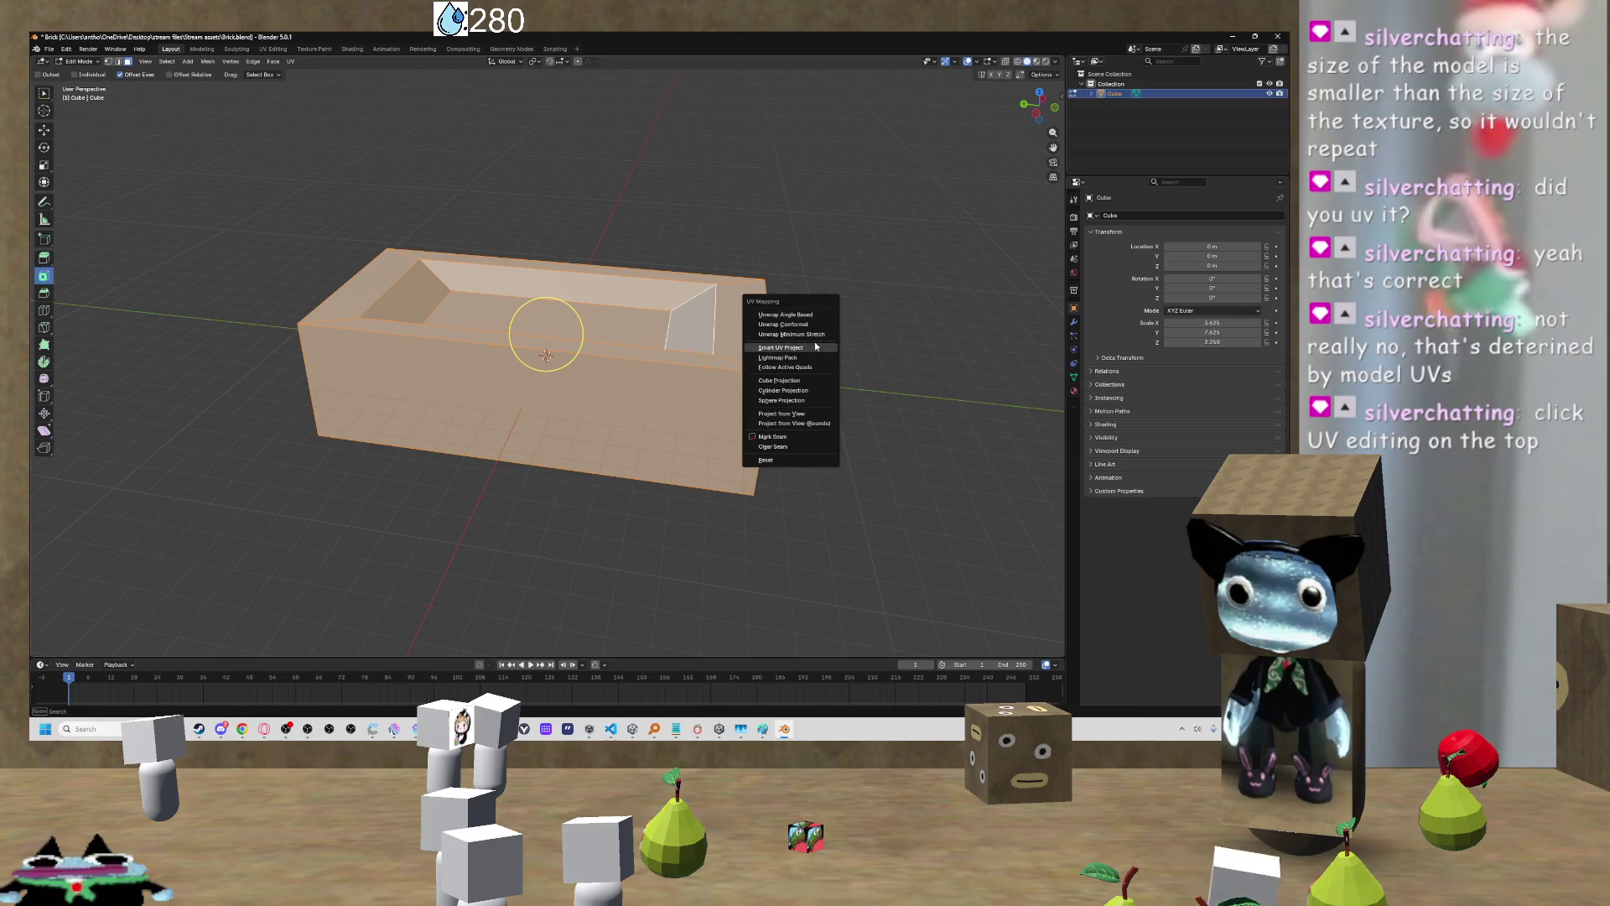
pyautogui.click(814, 346)
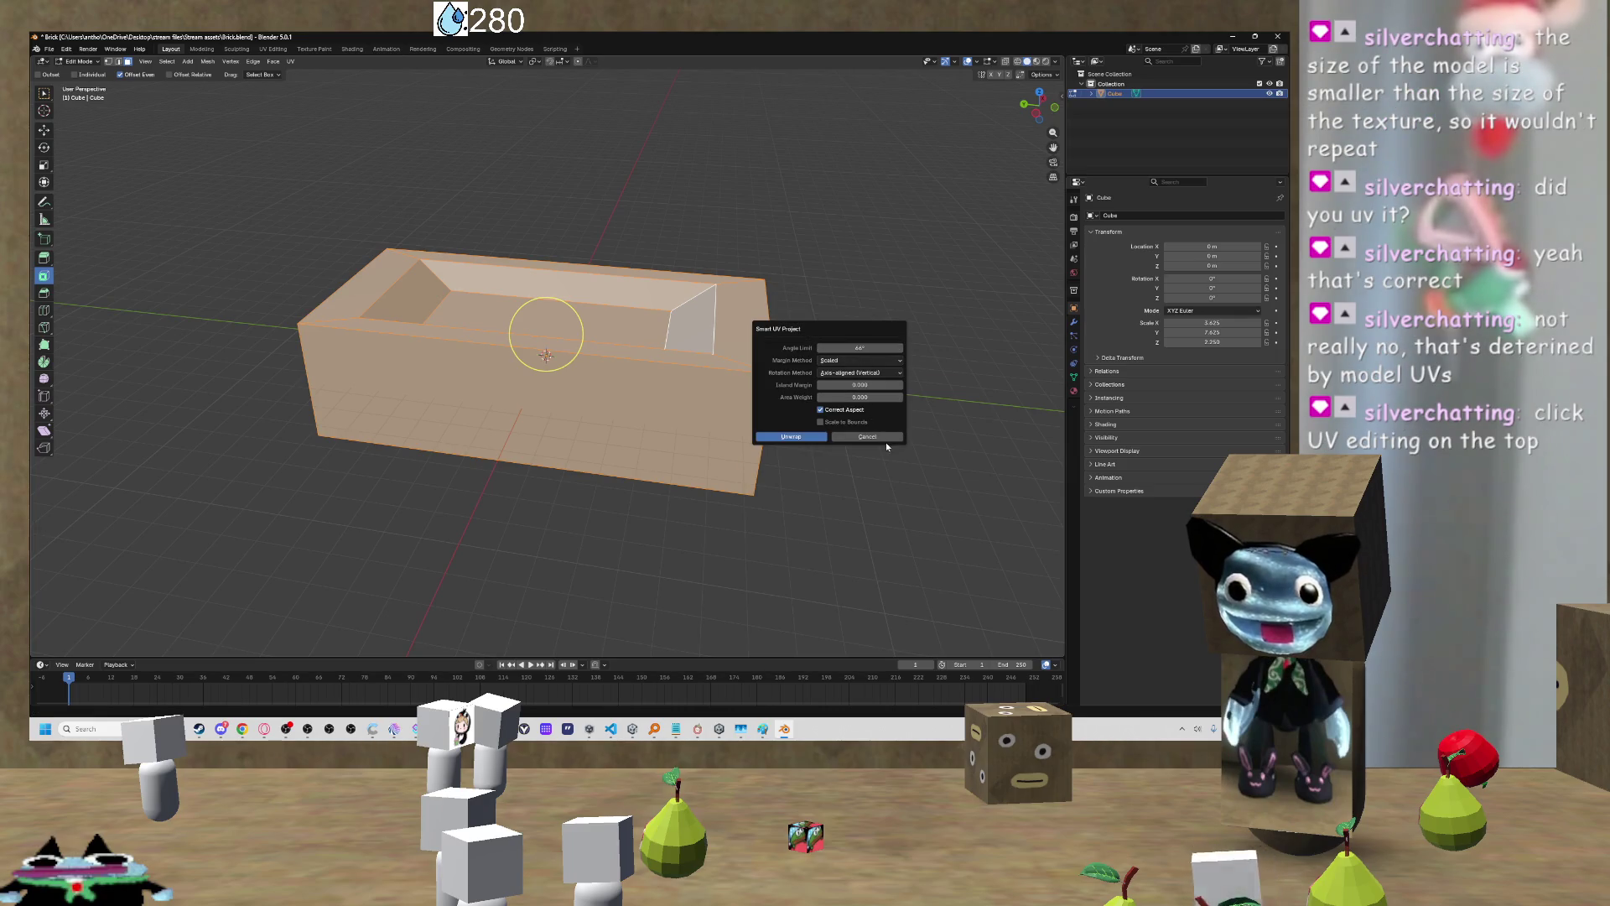
pyautogui.press('Return')
# Step: Re-unwrap the mesh with Unwrap Minimum Stretch and deselect it
pyautogui.press('u')
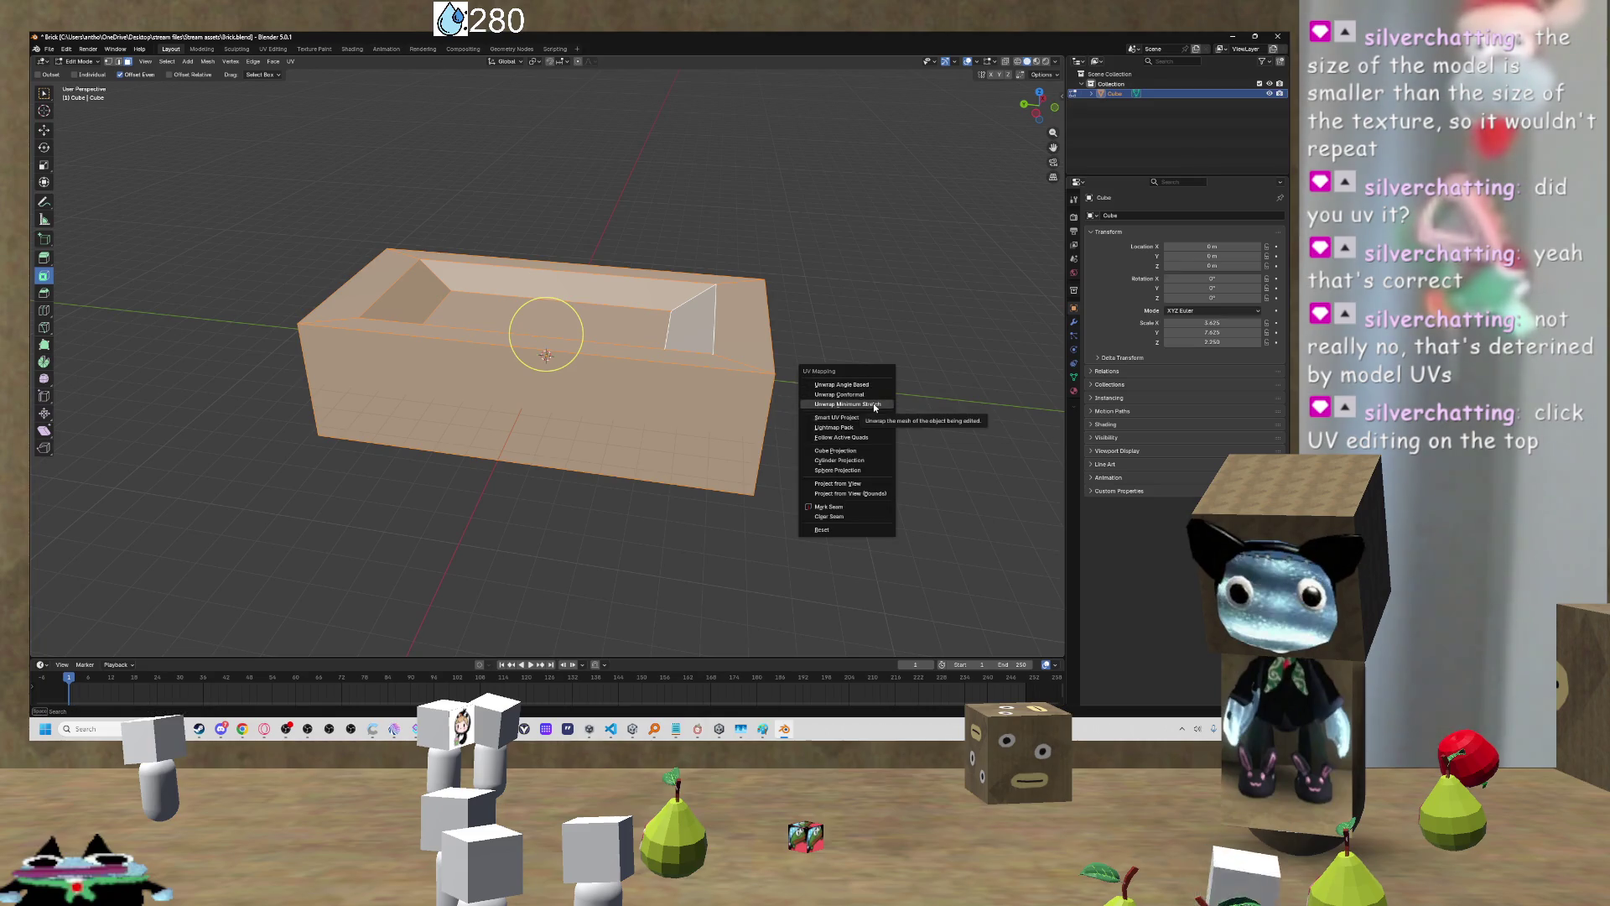
pyautogui.click(873, 404)
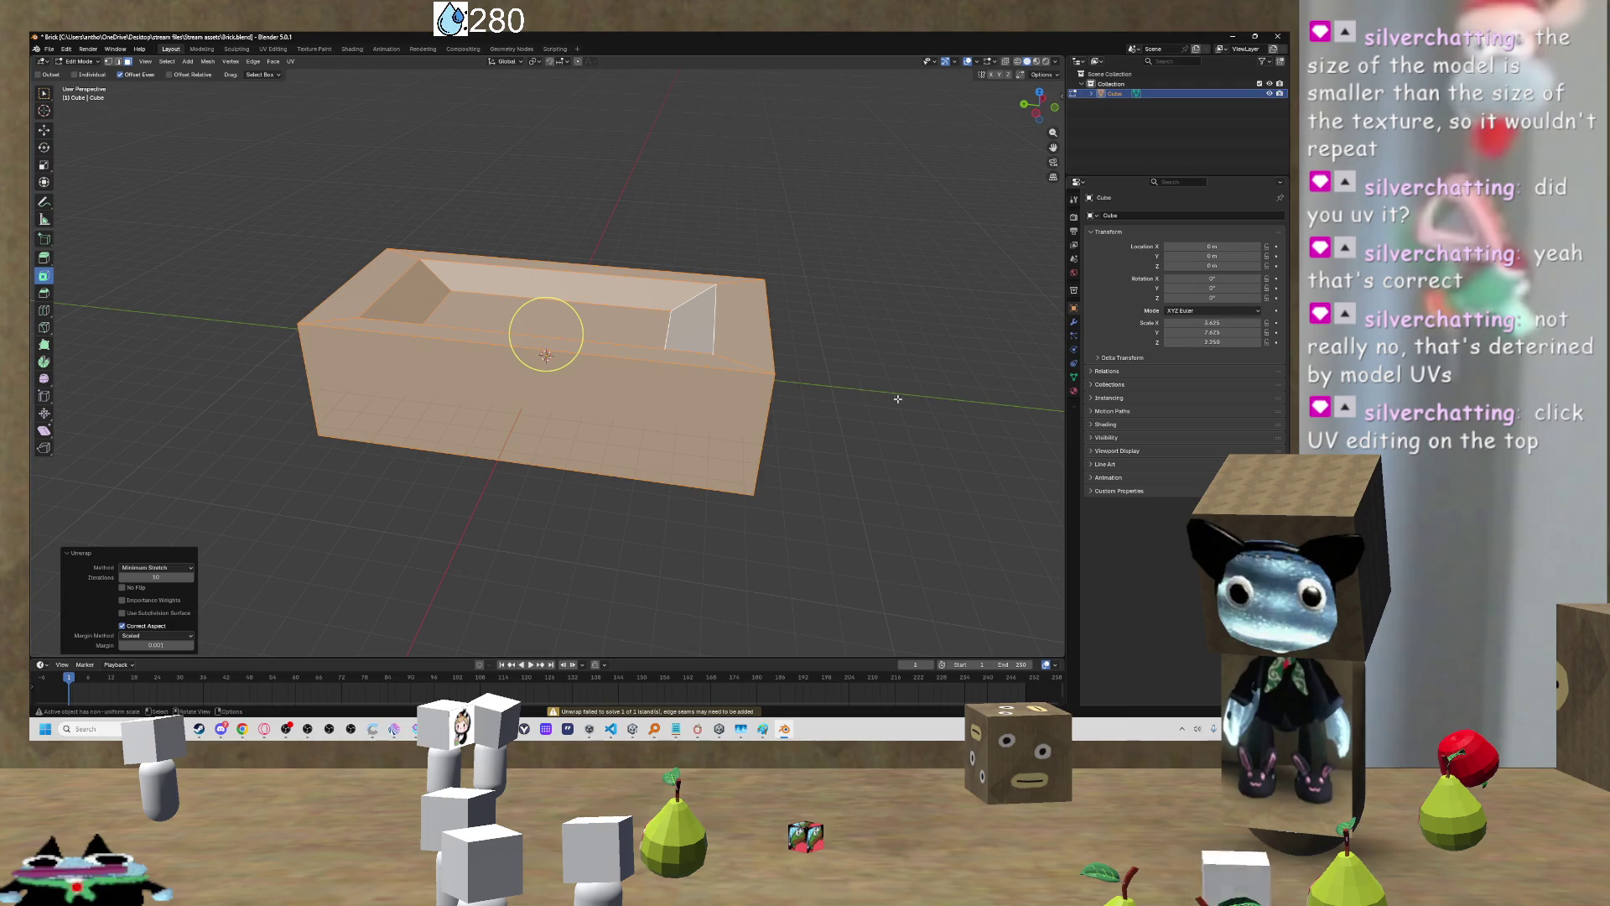
pyautogui.click(665, 234)
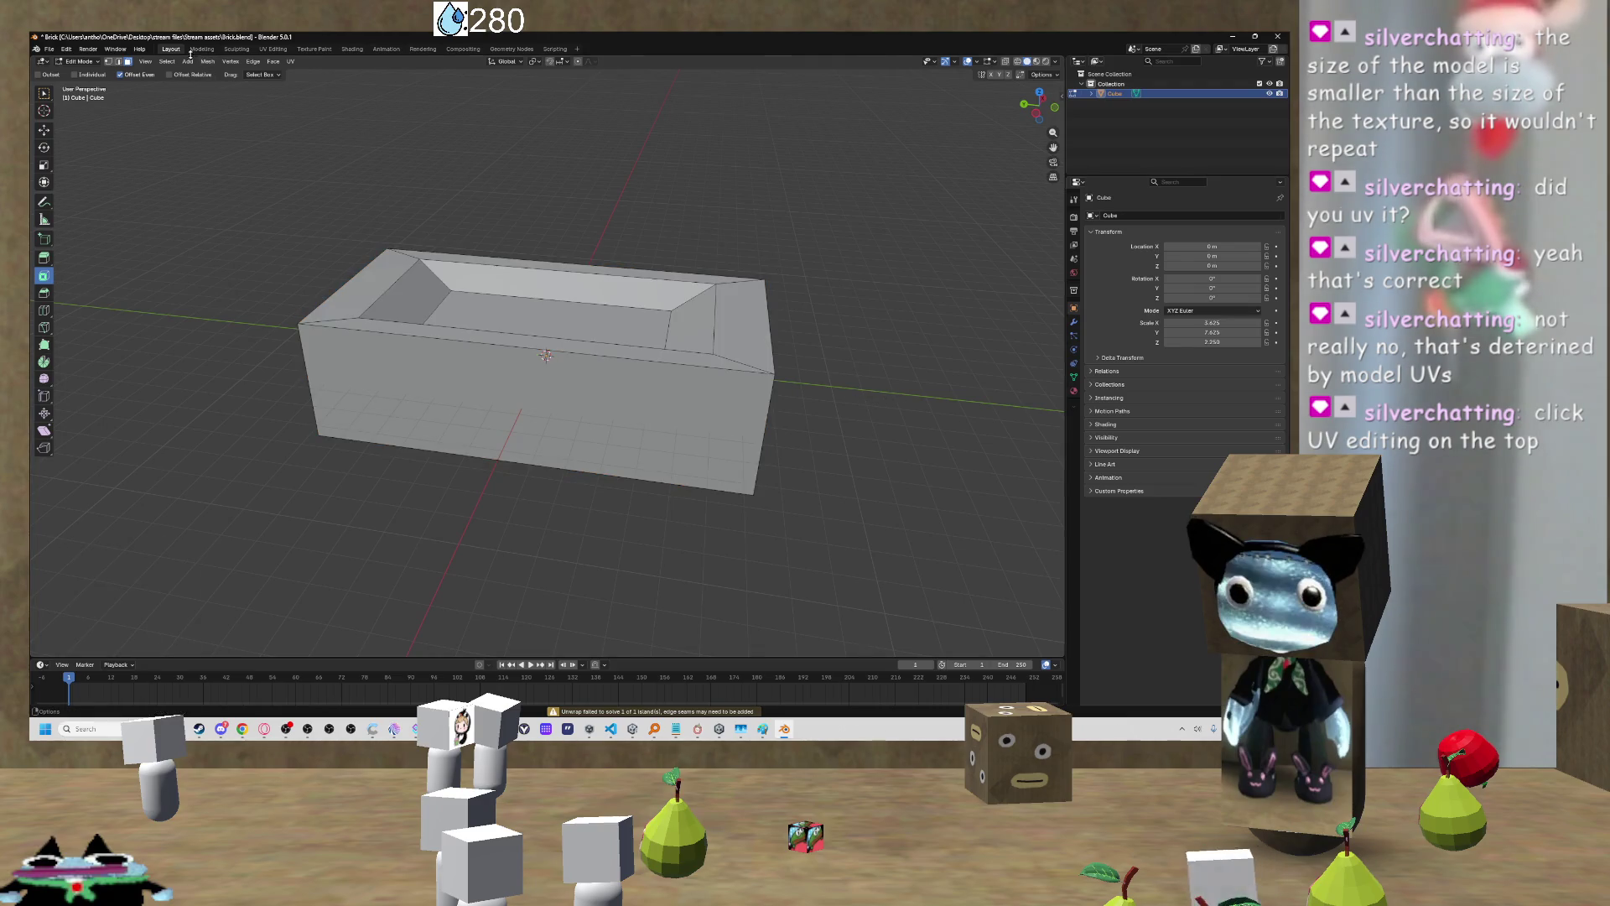
# Step: Switch to the UV Editing workspace, zoom the UV editor, and orbit the box
pyautogui.click(264, 50)
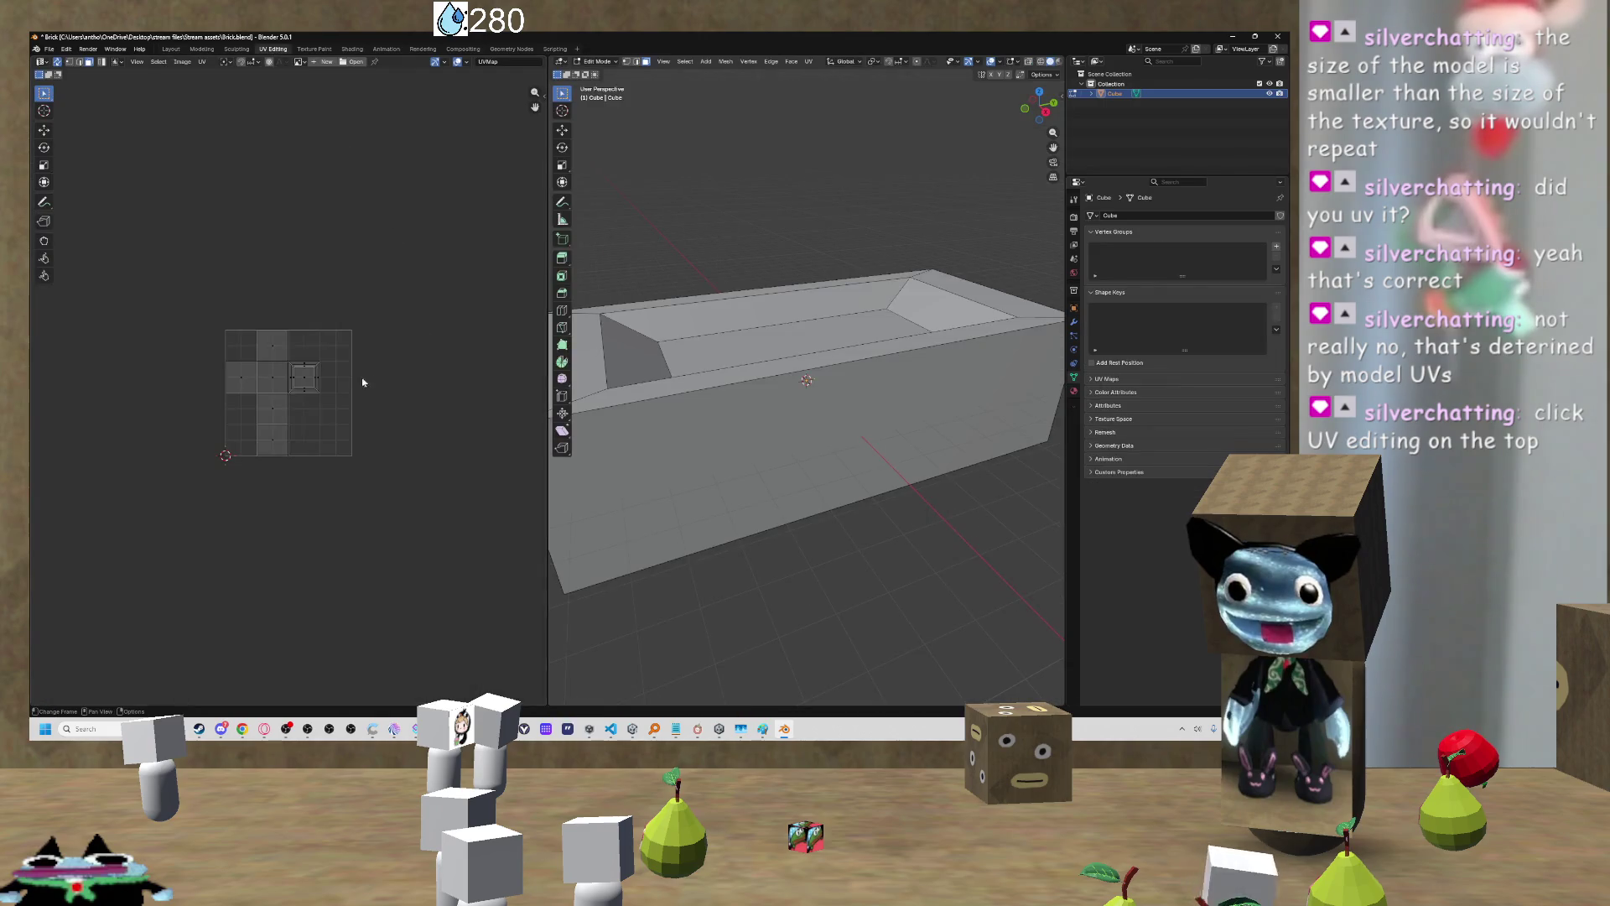
pyautogui.scroll(3, 319, 359)
pyautogui.scroll(-2, 324, 358)
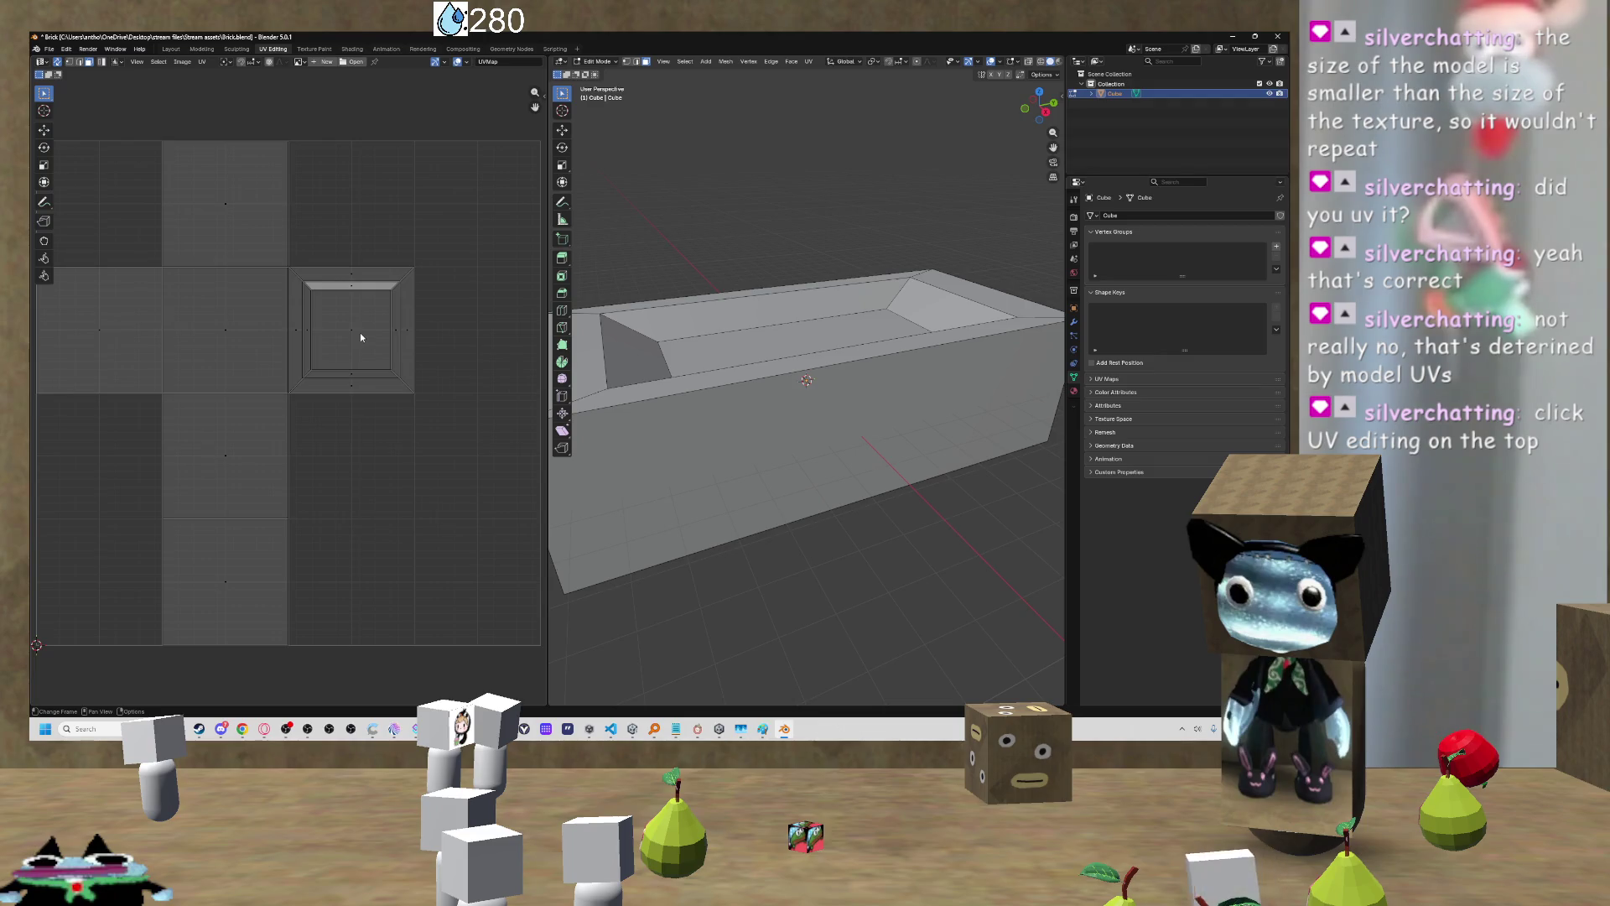
pyautogui.scroll(-2, 360, 337)
pyautogui.moveTo(751, 393)
pyautogui.mouseDown()
pyautogui.moveTo(1041, 378)
pyautogui.moveTo(809, 405)
pyautogui.moveTo(895, 358)
pyautogui.mouseUp()
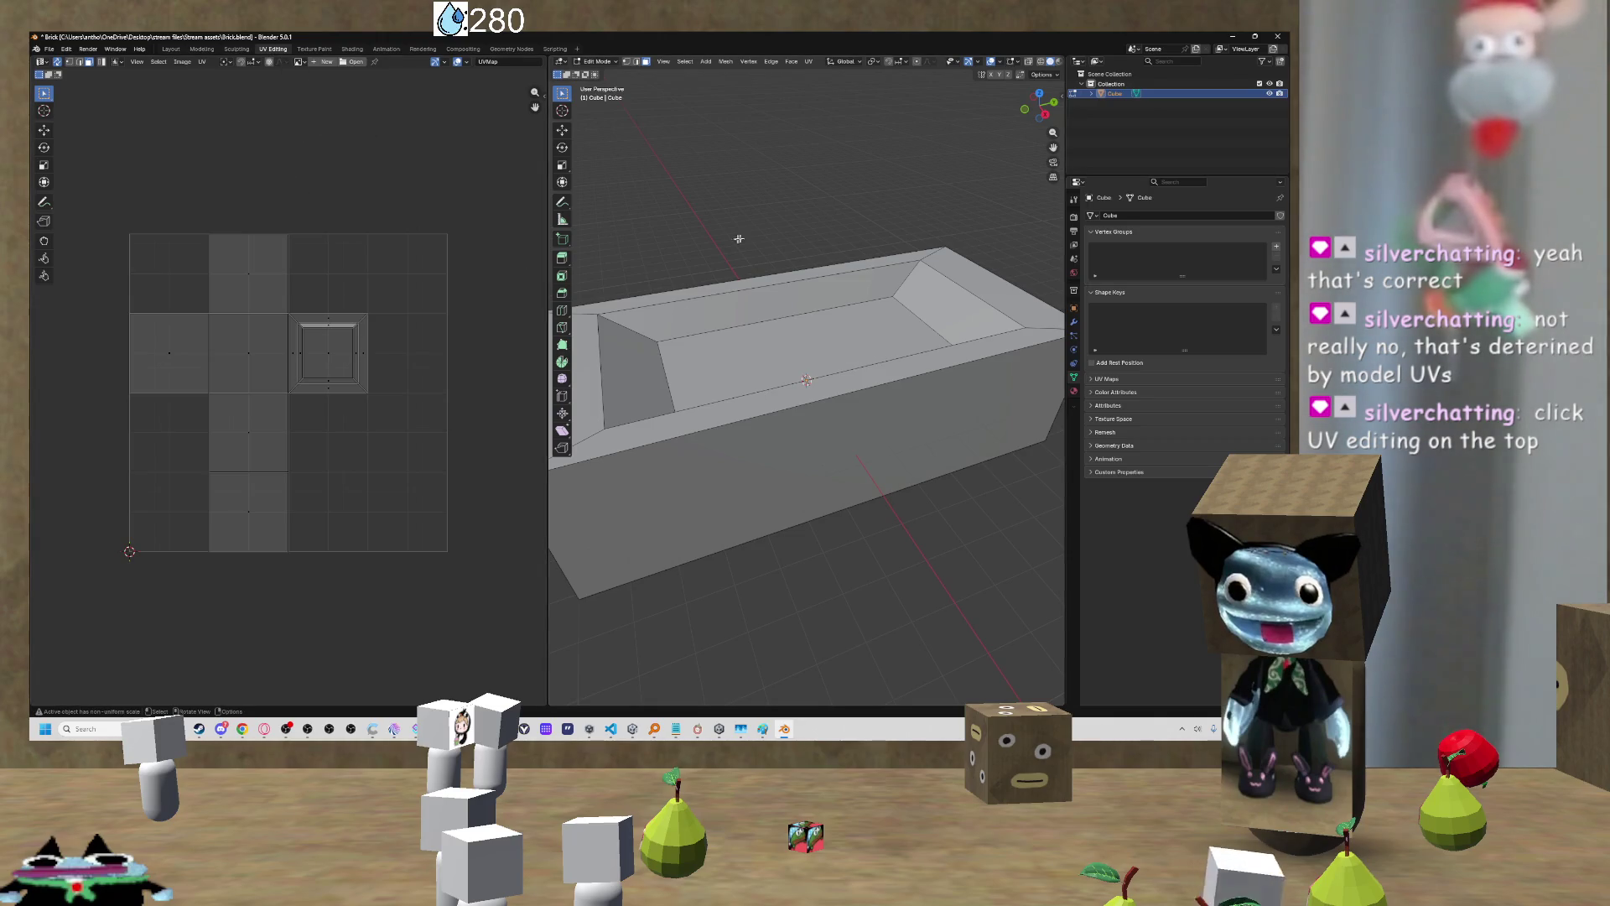
pyautogui.moveTo(724, 239)
pyautogui.mouseDown()
pyautogui.moveTo(966, 223)
pyautogui.moveTo(914, 230)
pyautogui.mouseUp()
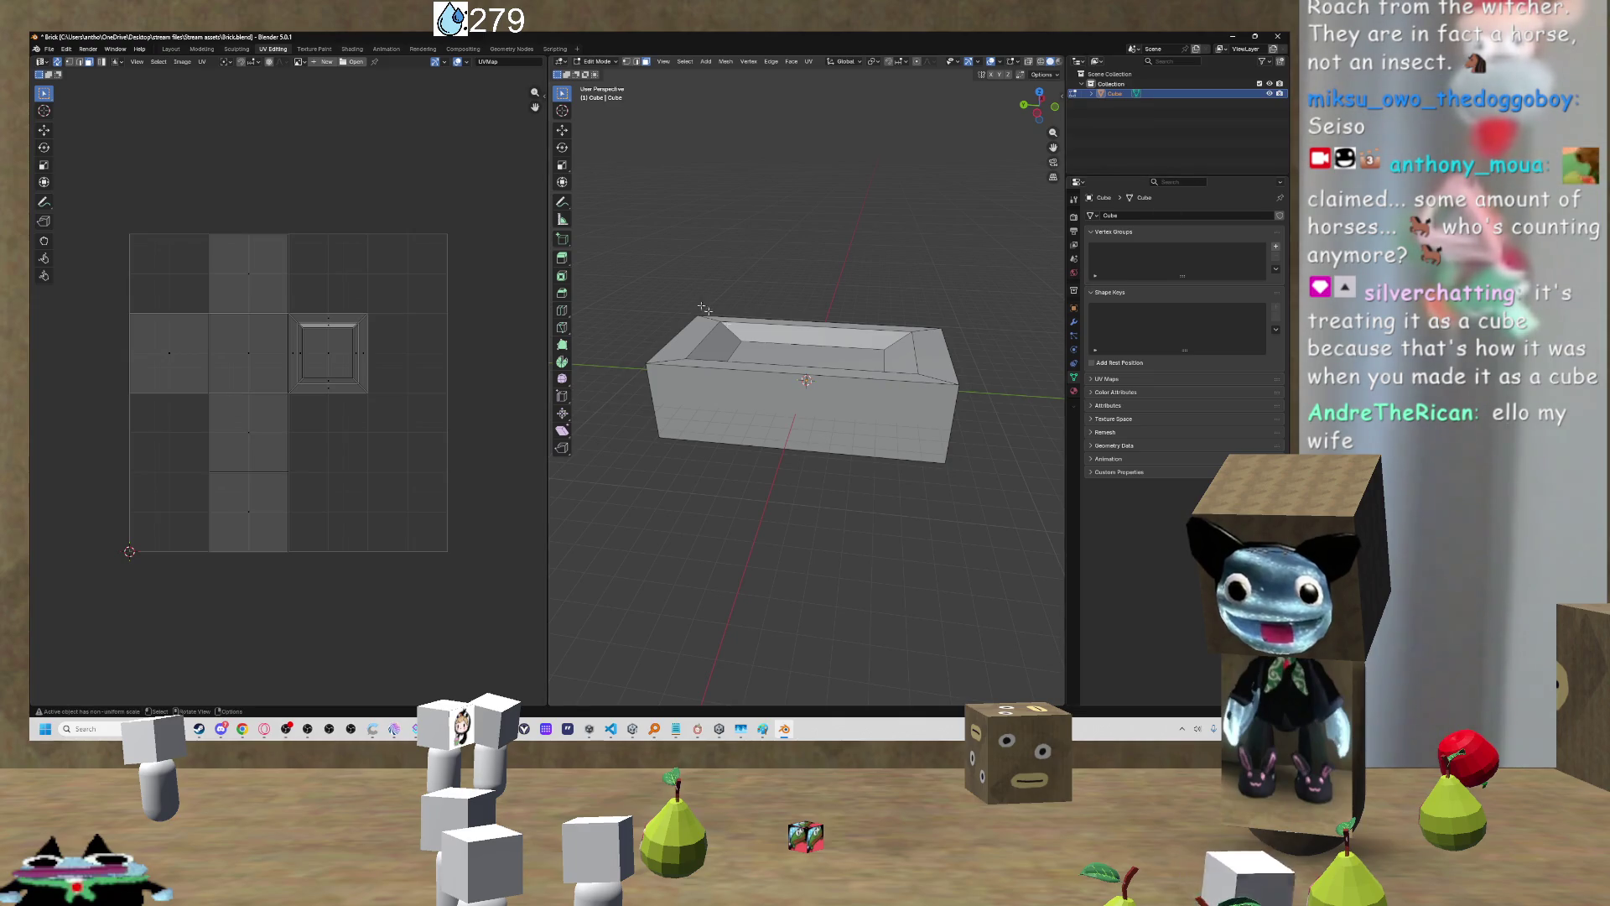
# Step: Orbit to view the box from above, select all faces, and bring up the Face menu
pyautogui.rightClick(731, 304)
pyautogui.rightClick(893, 281)
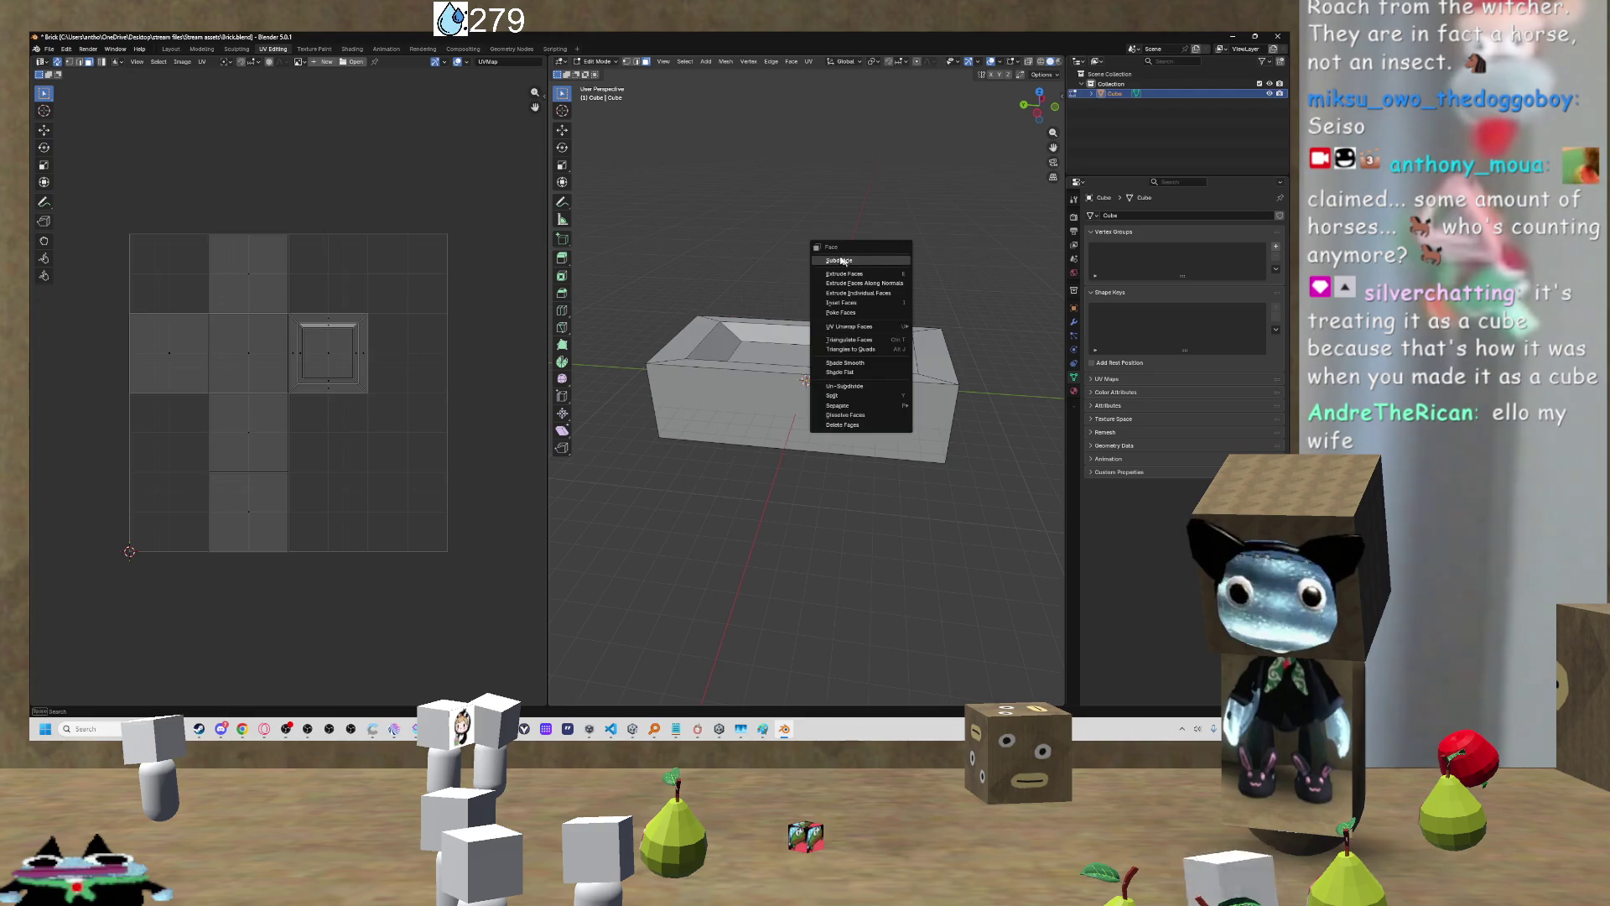
pyautogui.moveTo(880, 268); pyautogui.dragTo(835, 302)
pyautogui.rightClick(835, 302)
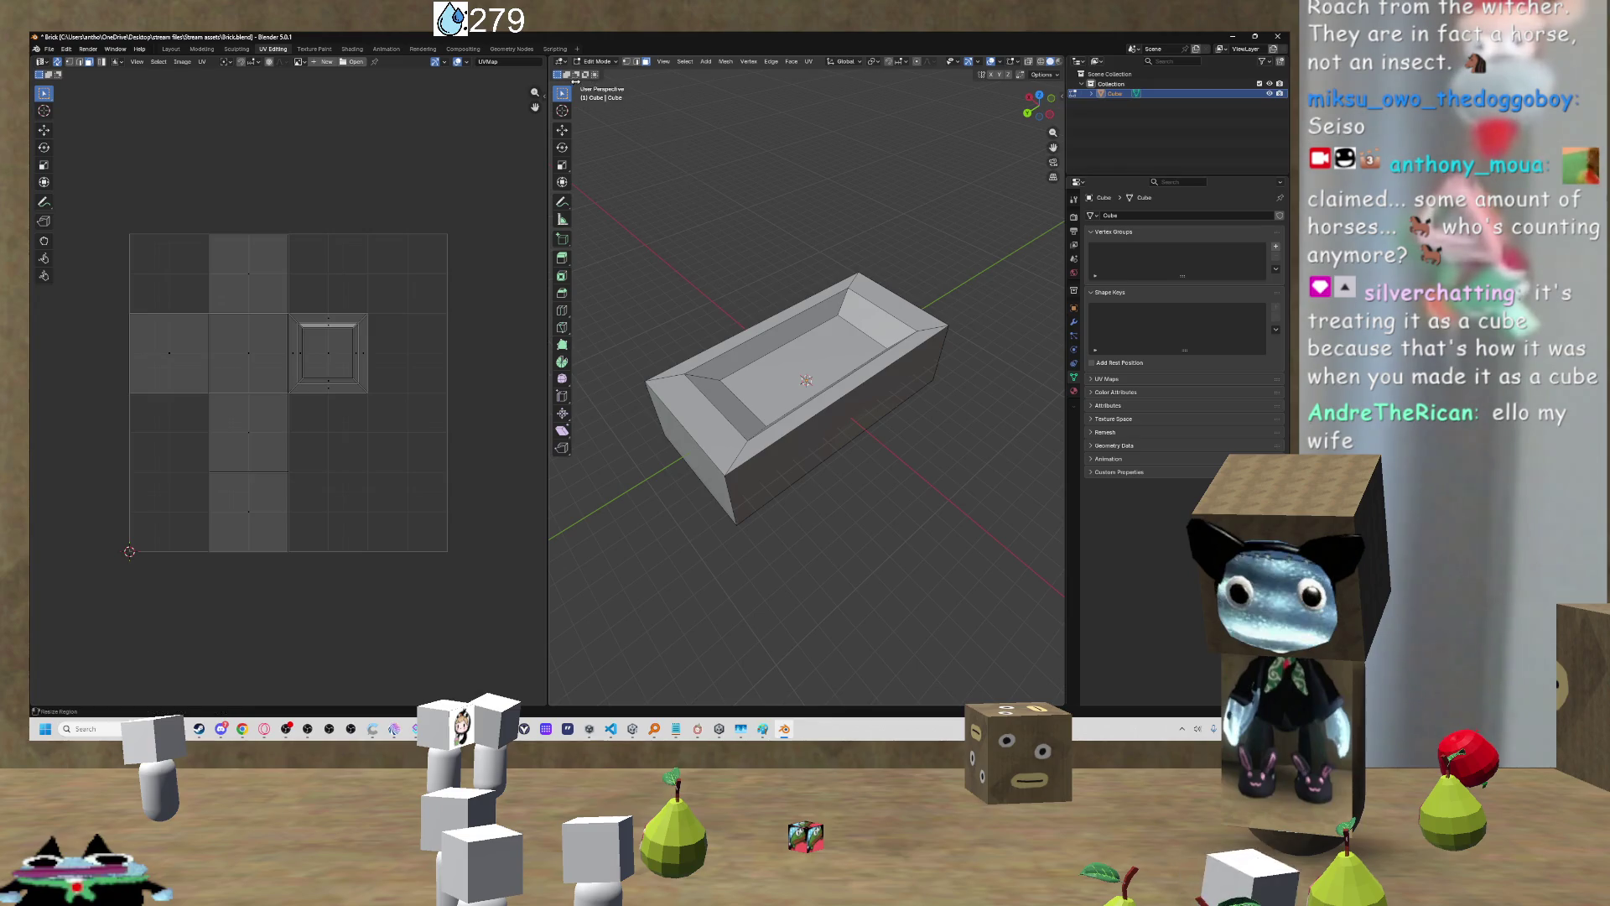
pyautogui.press('a')
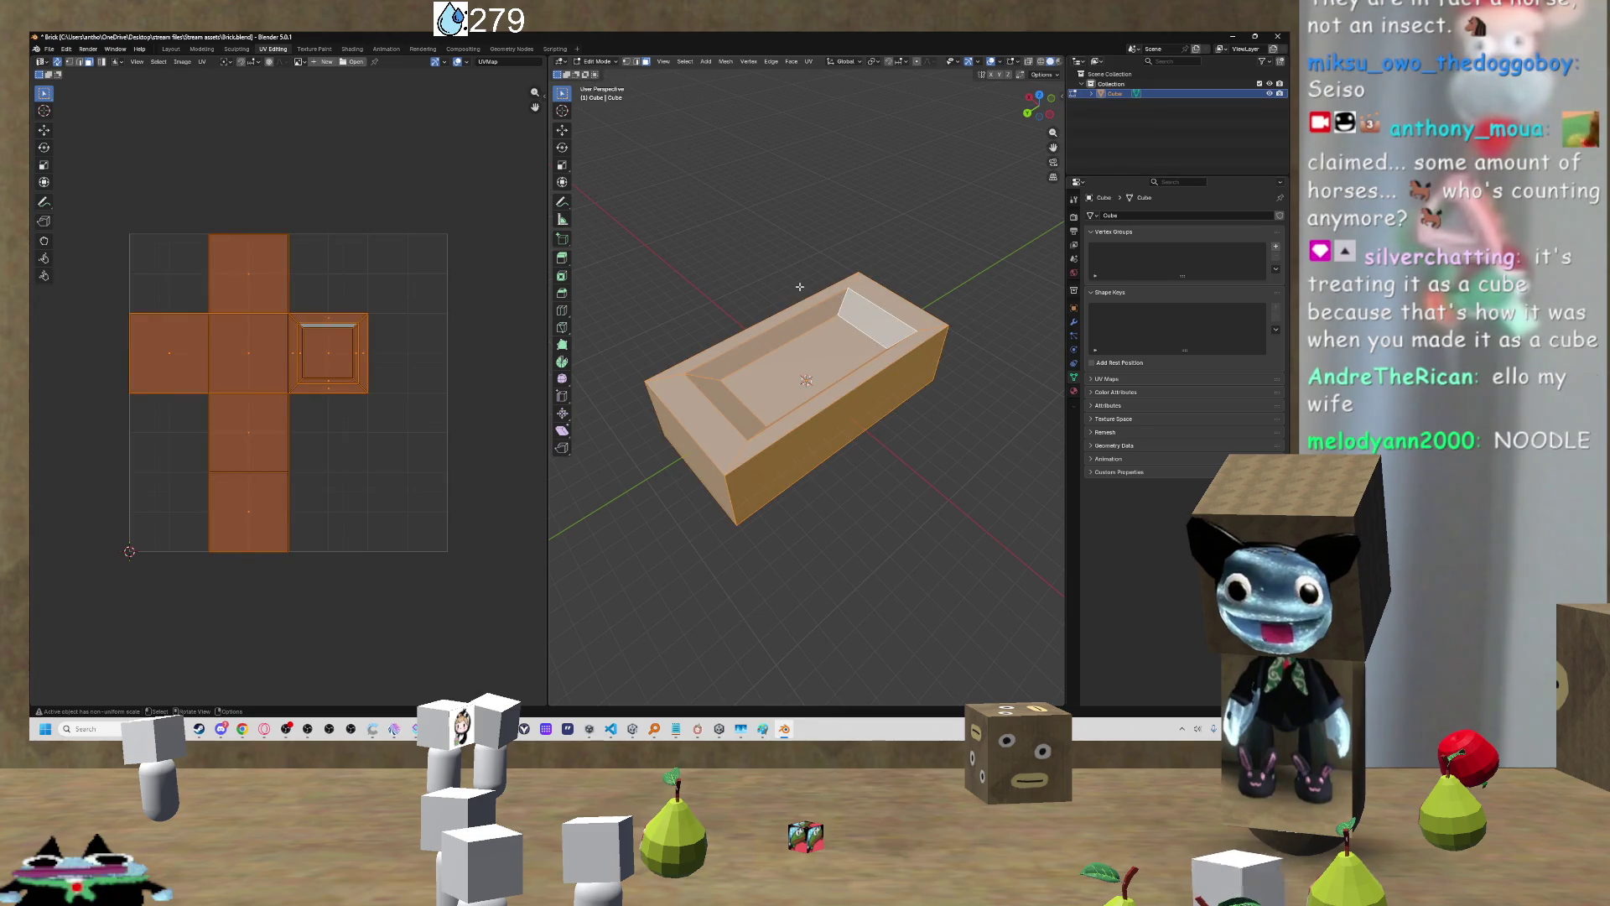
pyautogui.rightClick(826, 327)
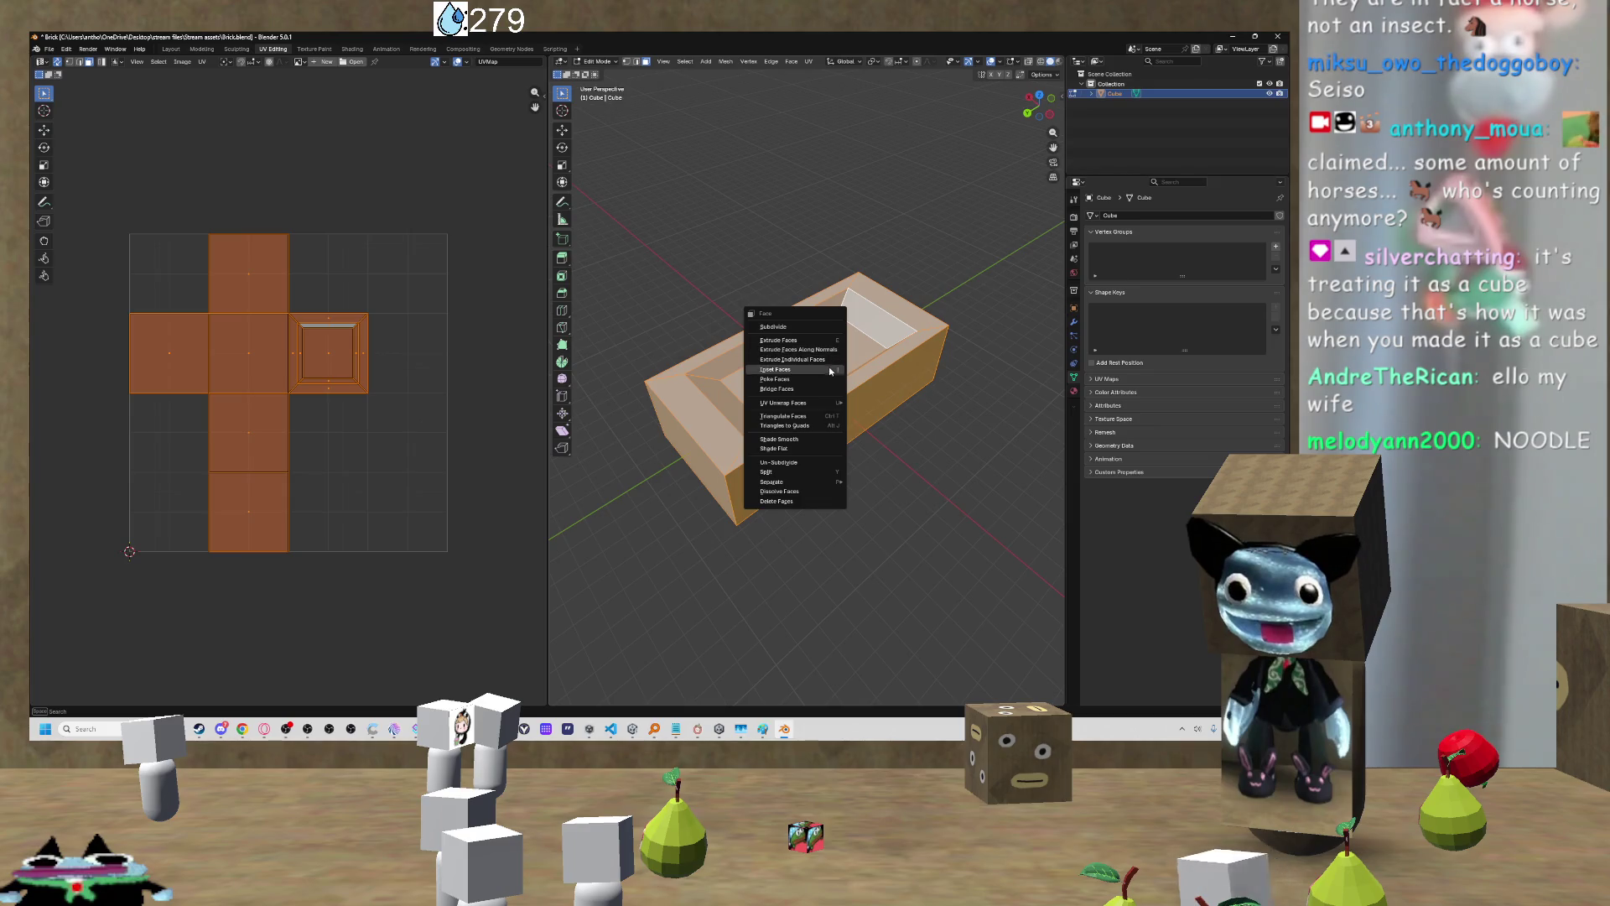
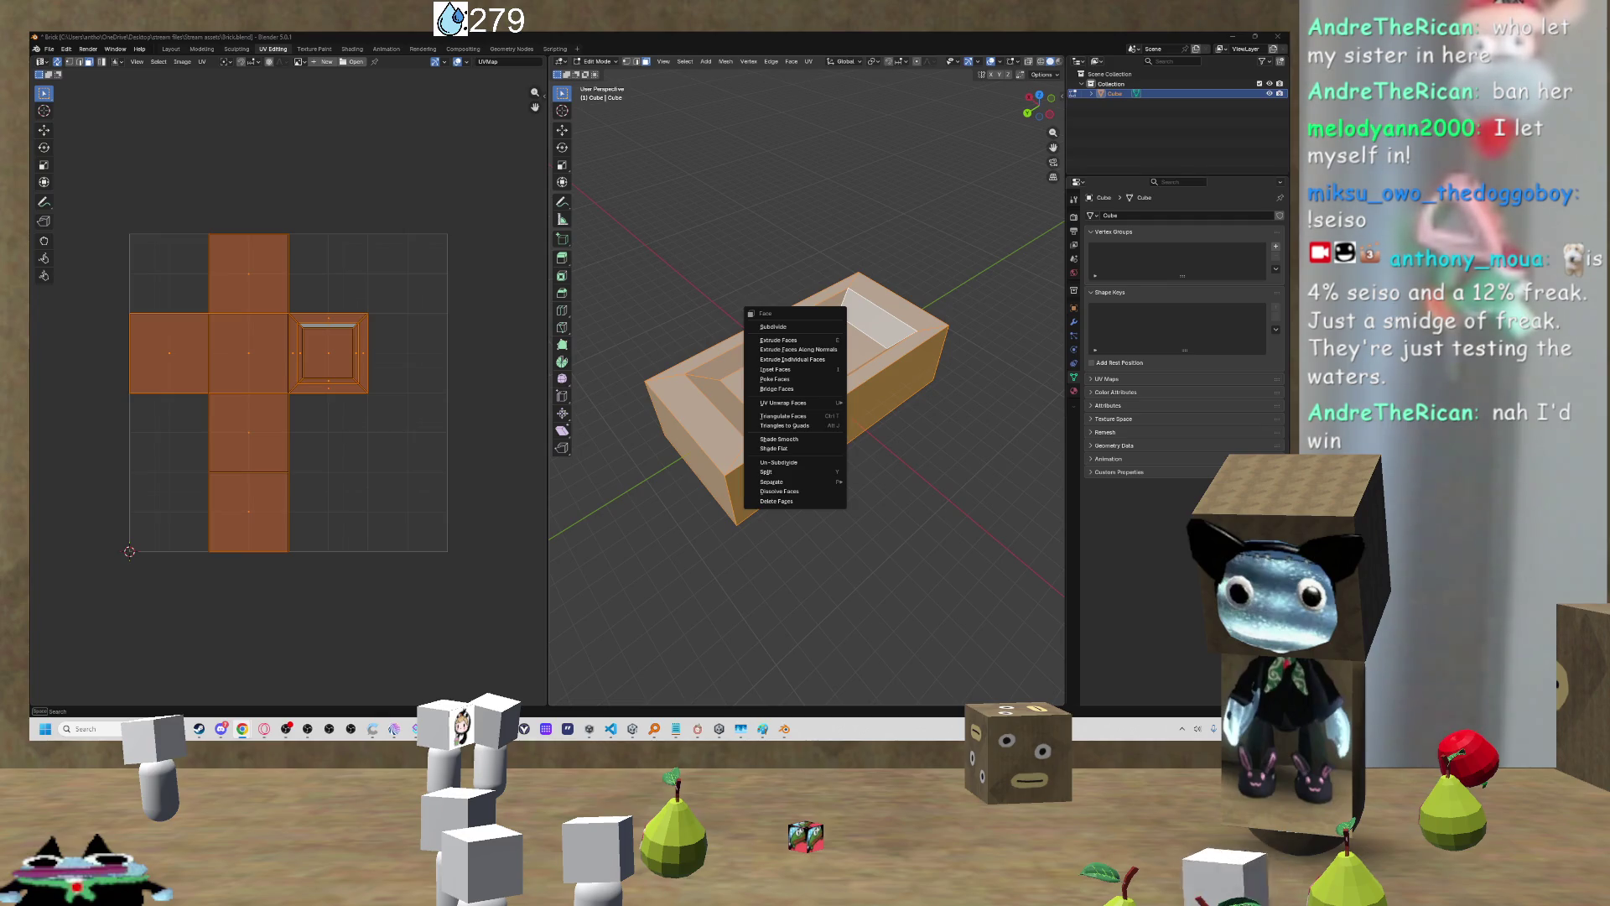
# Step: Unwrap the bathtub's faces with the Conformal method from the UV Unwrap Faces menu
pyautogui.rightClick(758, 335)
pyautogui.press('u')
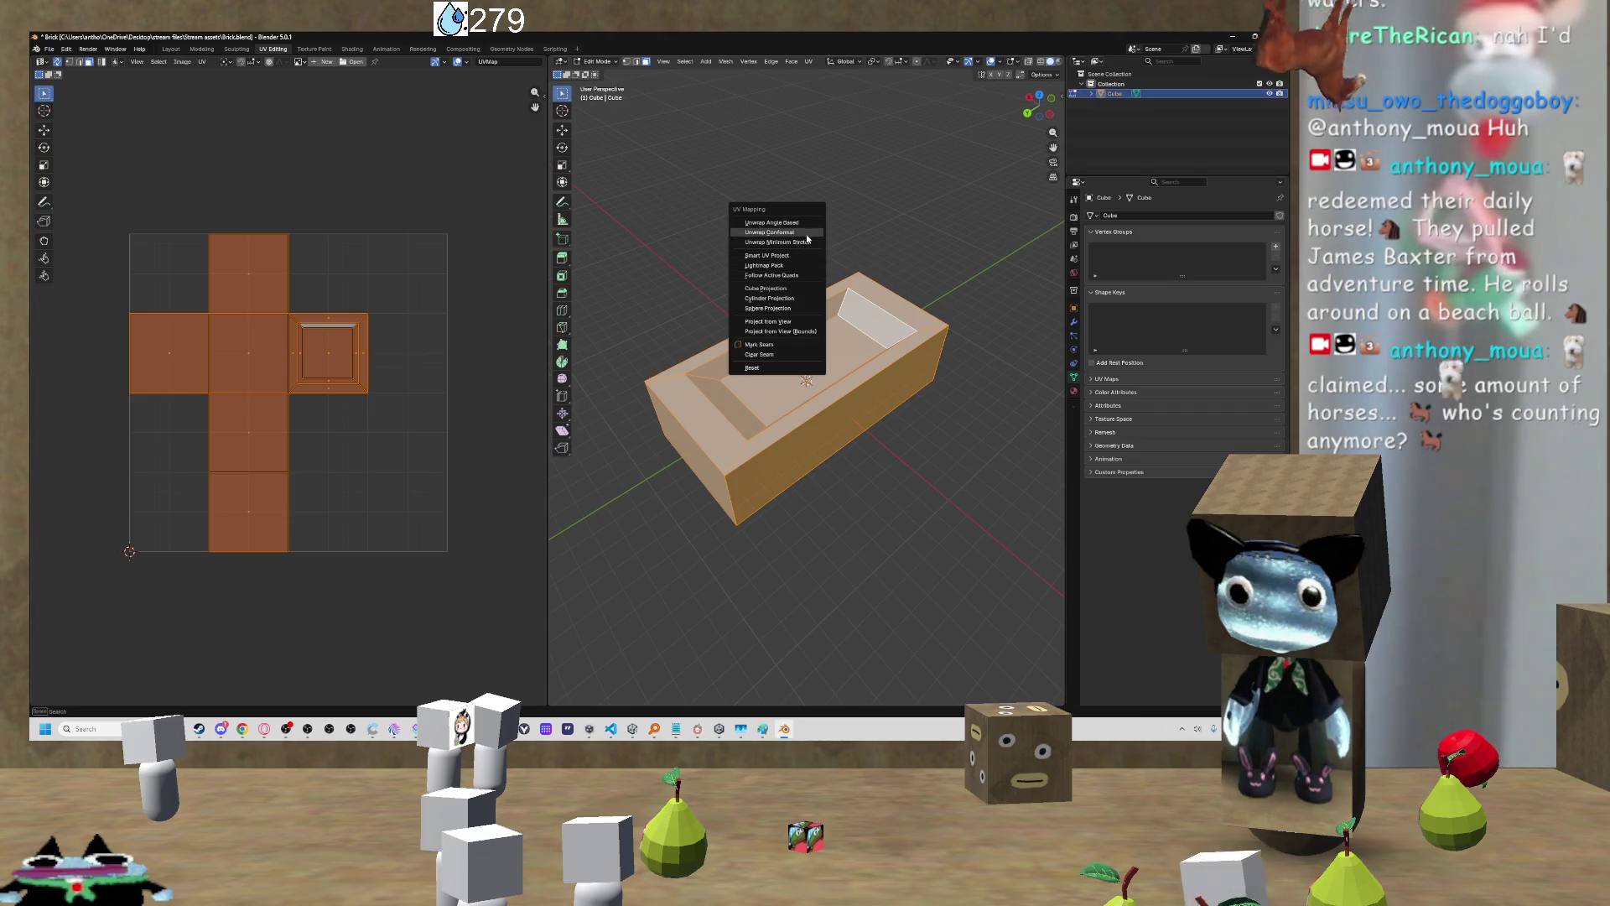
pyautogui.click(807, 236)
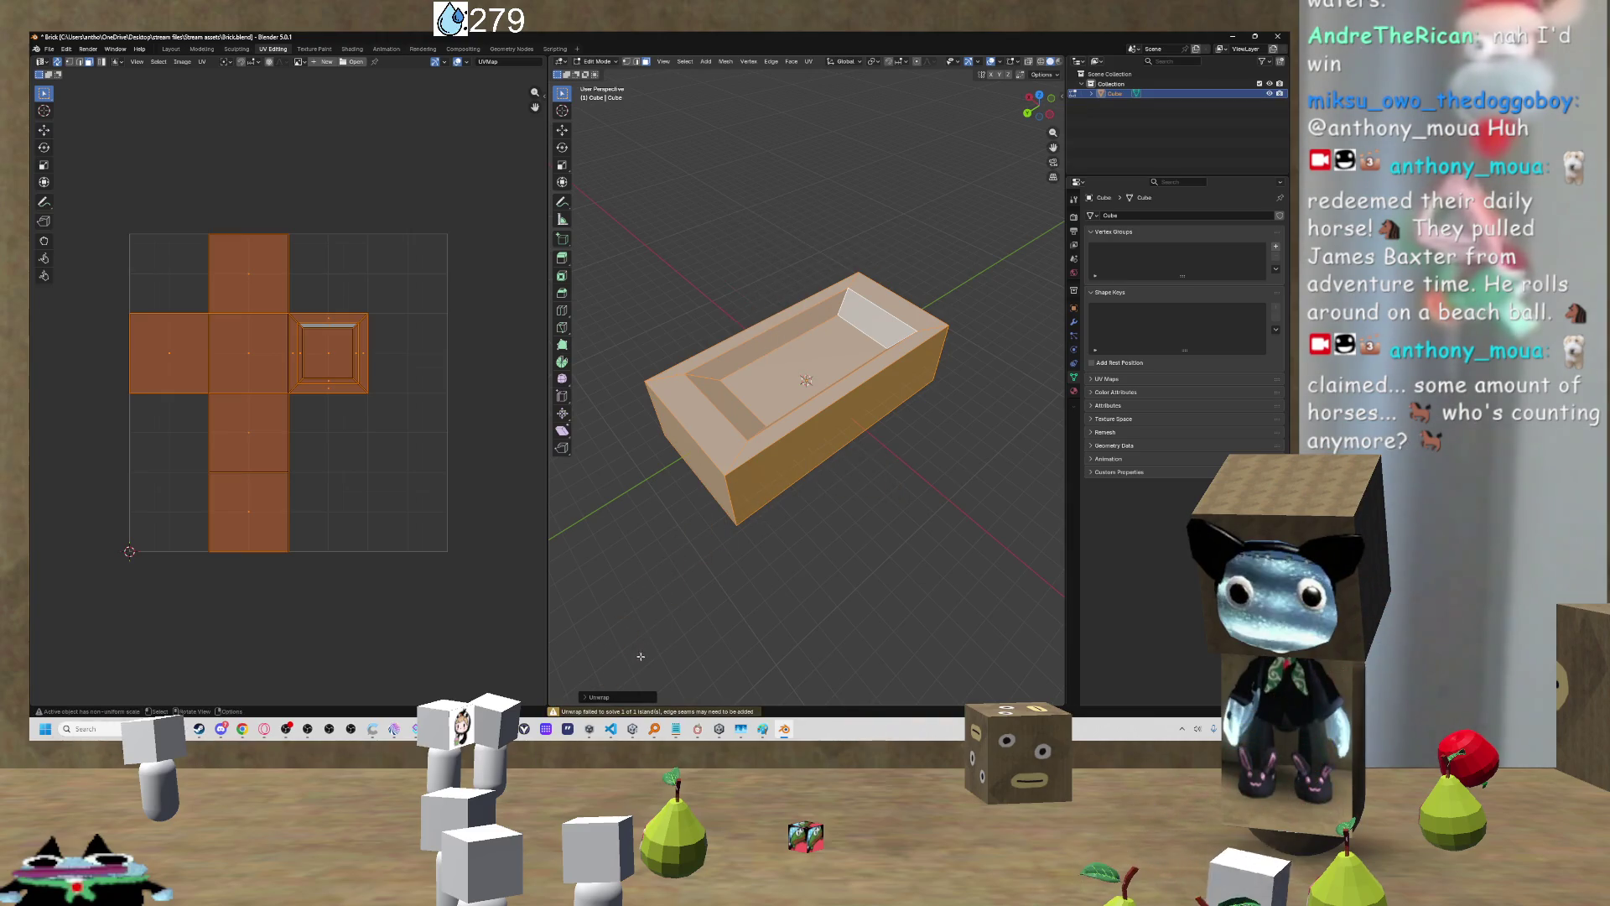
# Step: Expand the Unwrap redo panel to review its settings, then switch to the browser tutorial
pyautogui.click(611, 698)
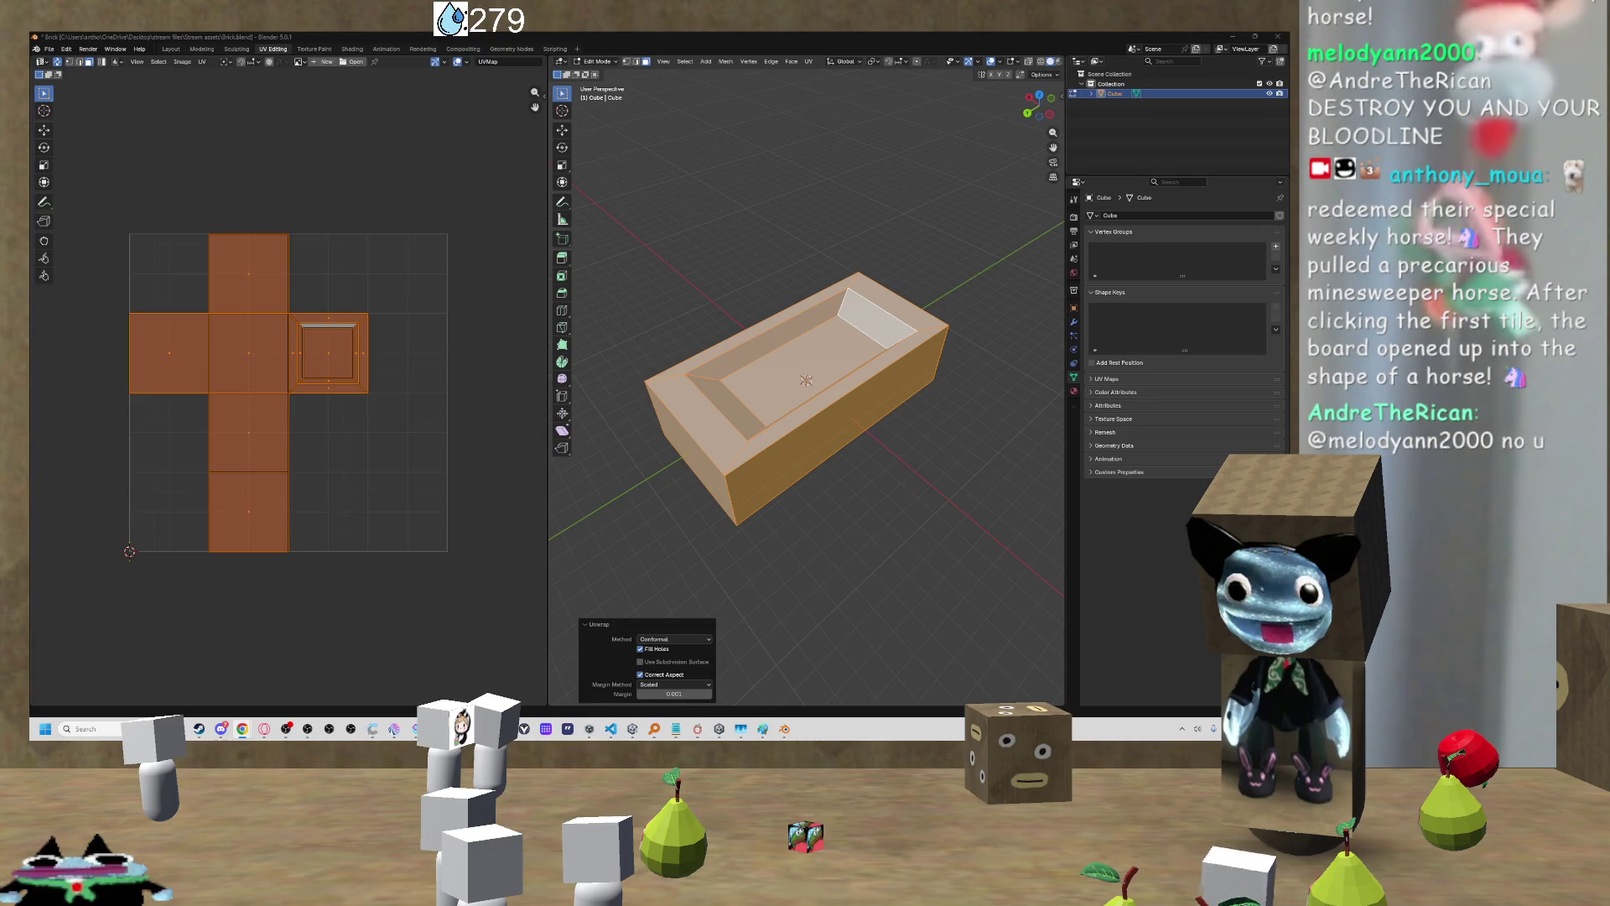
pyautogui.moveTo(671, 218)
pyautogui.mouseDown()
pyautogui.moveTo(707, 163)
pyautogui.moveTo(731, 261)
pyautogui.moveTo(778, 219)
pyautogui.mouseUp()
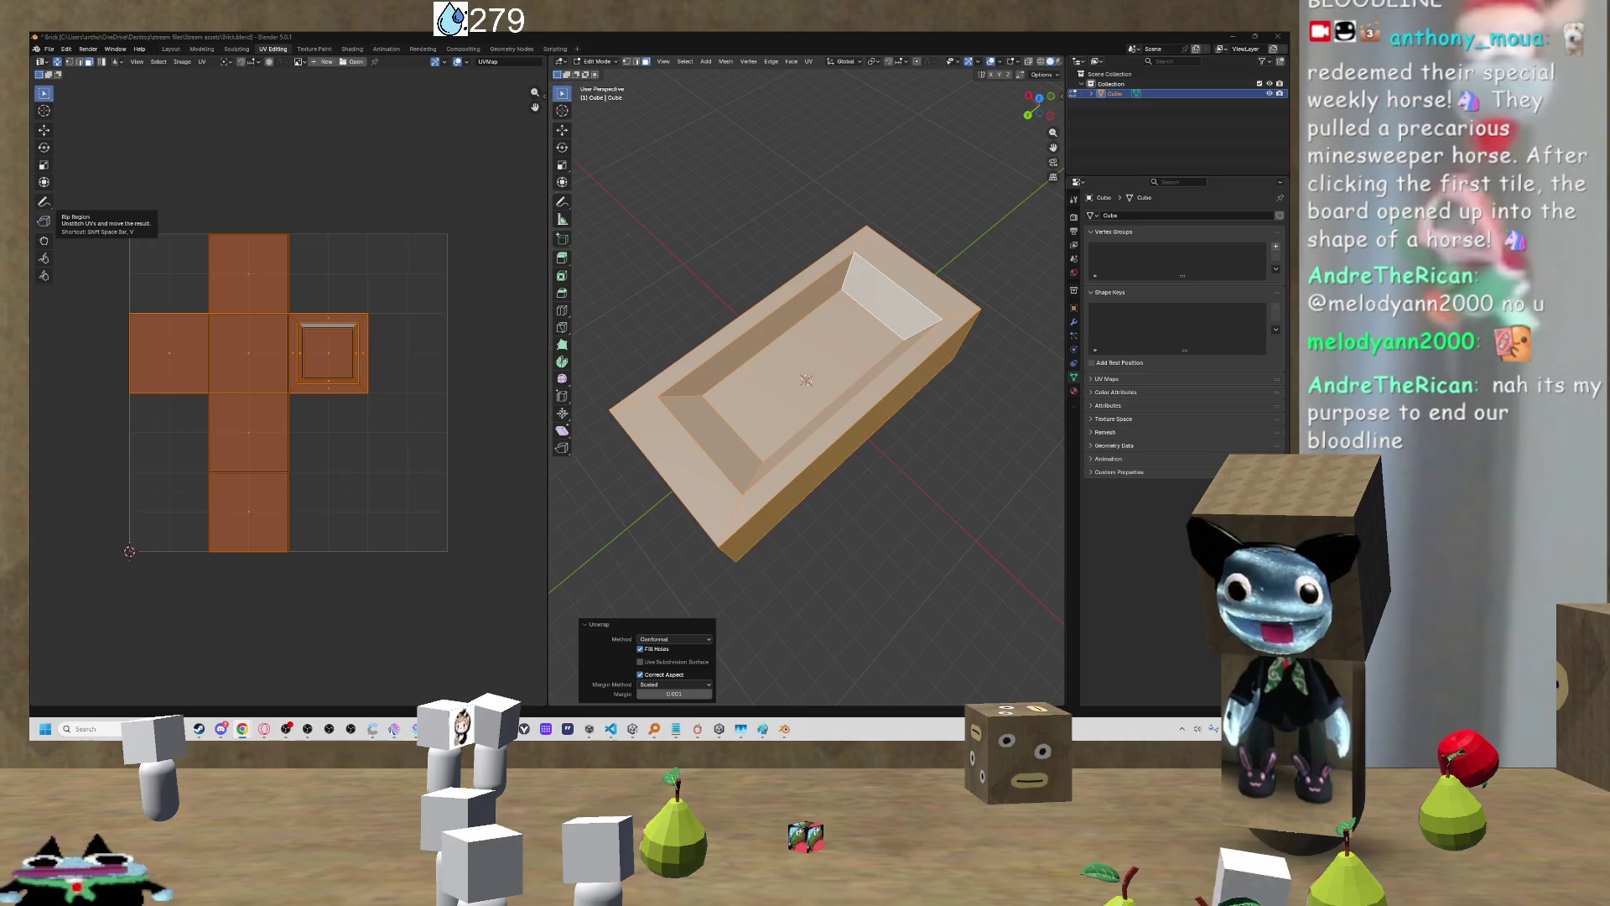
pyautogui.hotkey('alt', 'Tab')
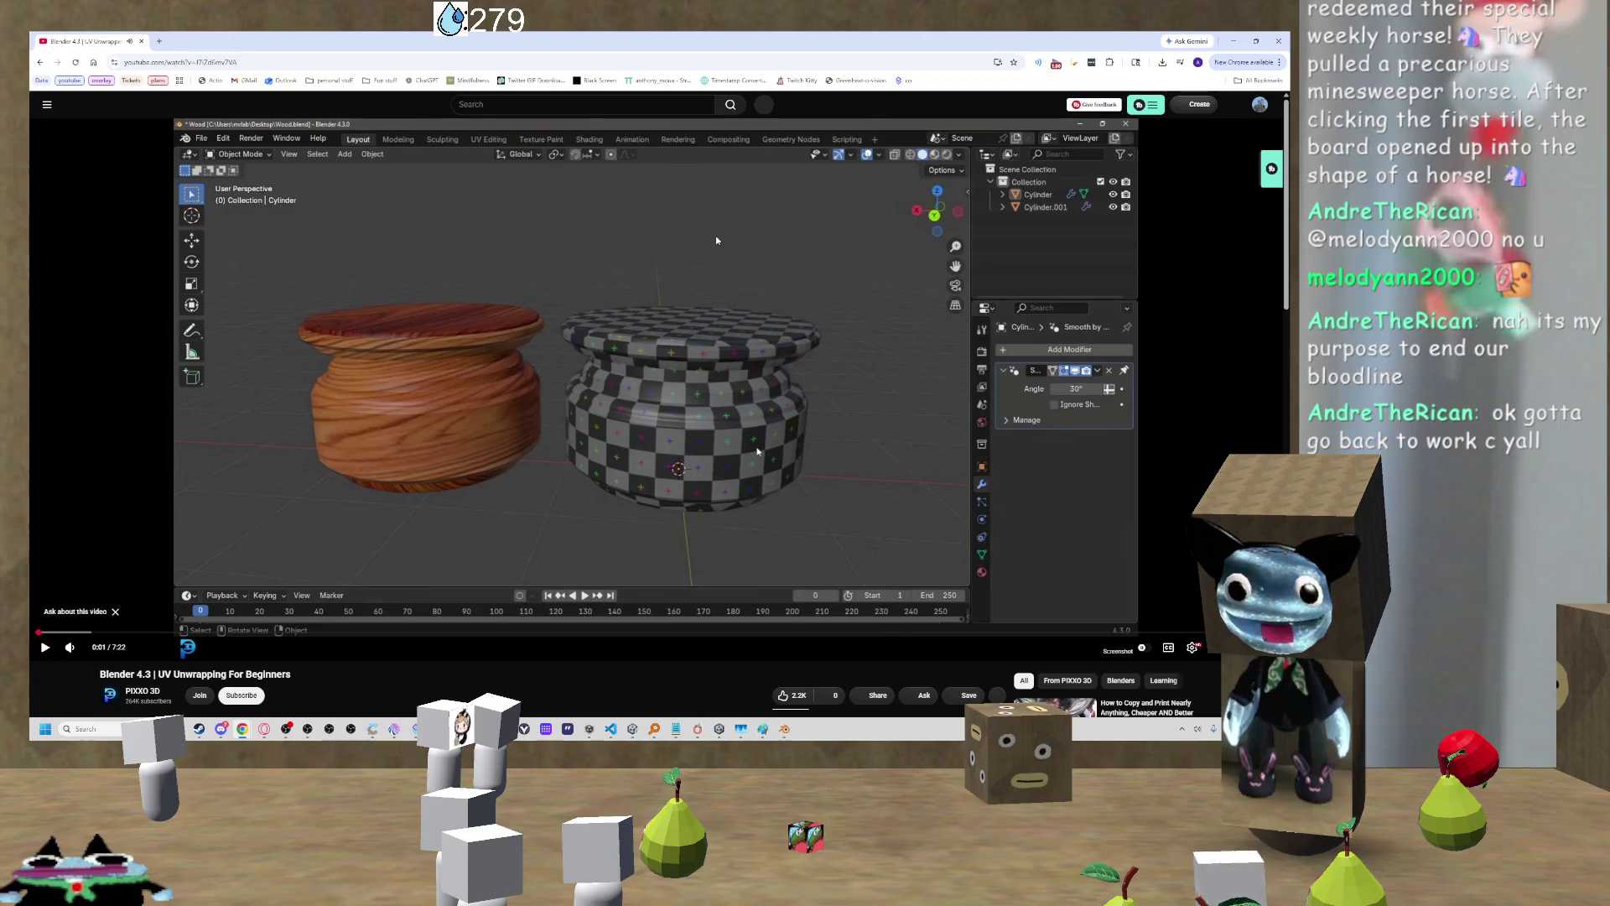
# Step: Resume and unmute the UV Unwrapping For Beginners tutorial, skipping ahead to about 2:22
pyautogui.press('k')
pyautogui.press('m')
pyautogui.press('Right')
pyautogui.press('Right')
pyautogui.press('Right')
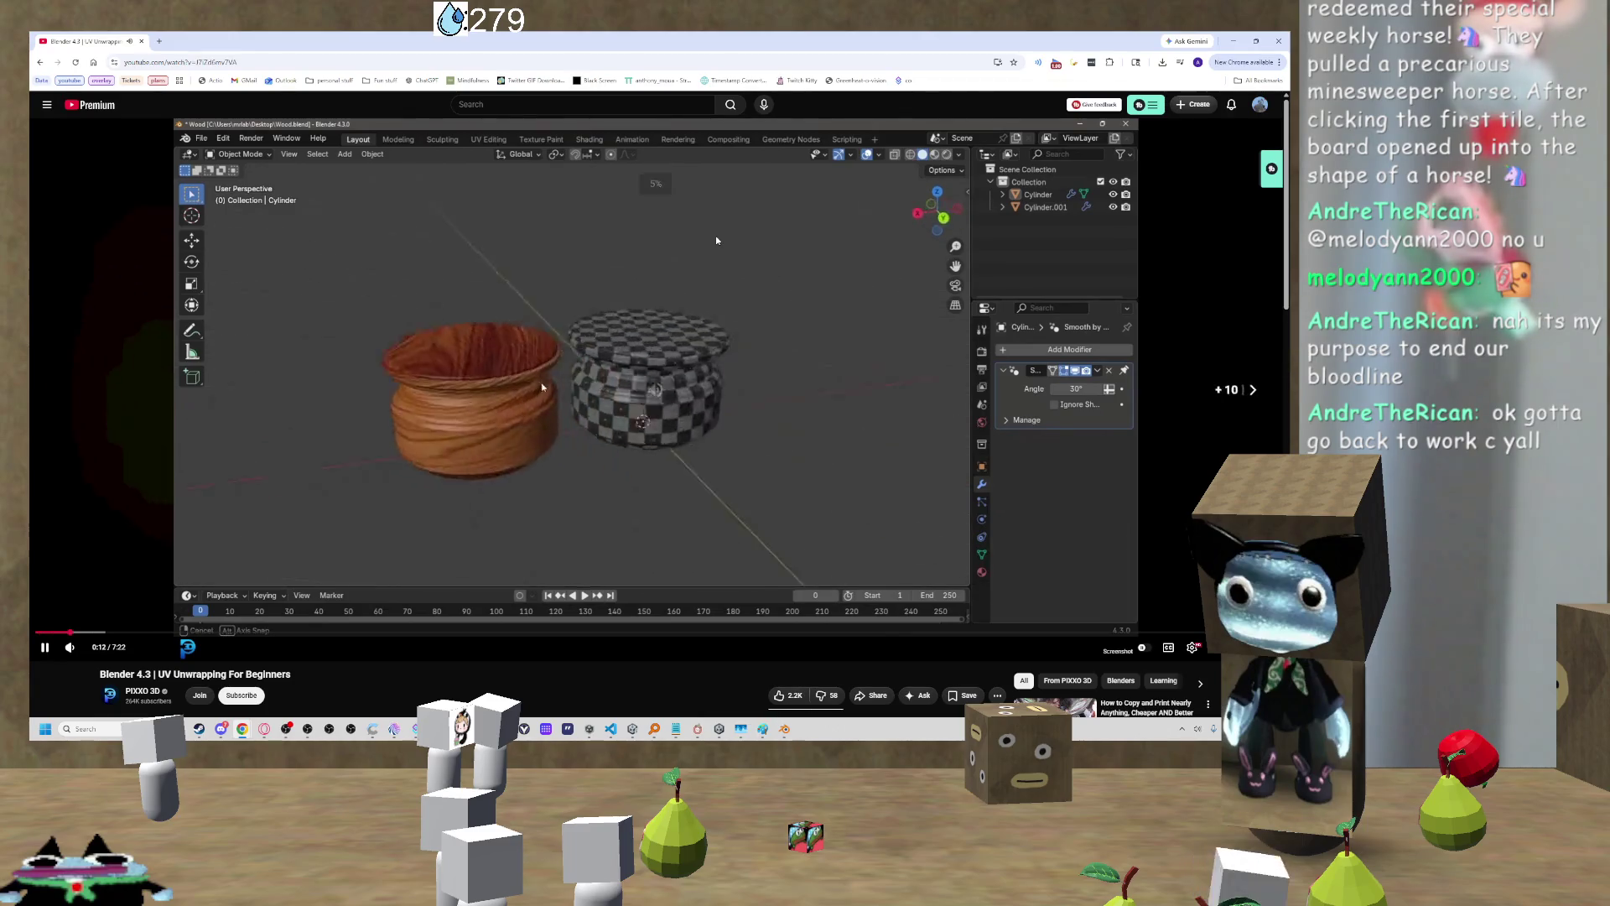
pyautogui.press('Right')
pyautogui.press('Right')
pyautogui.press('Right')
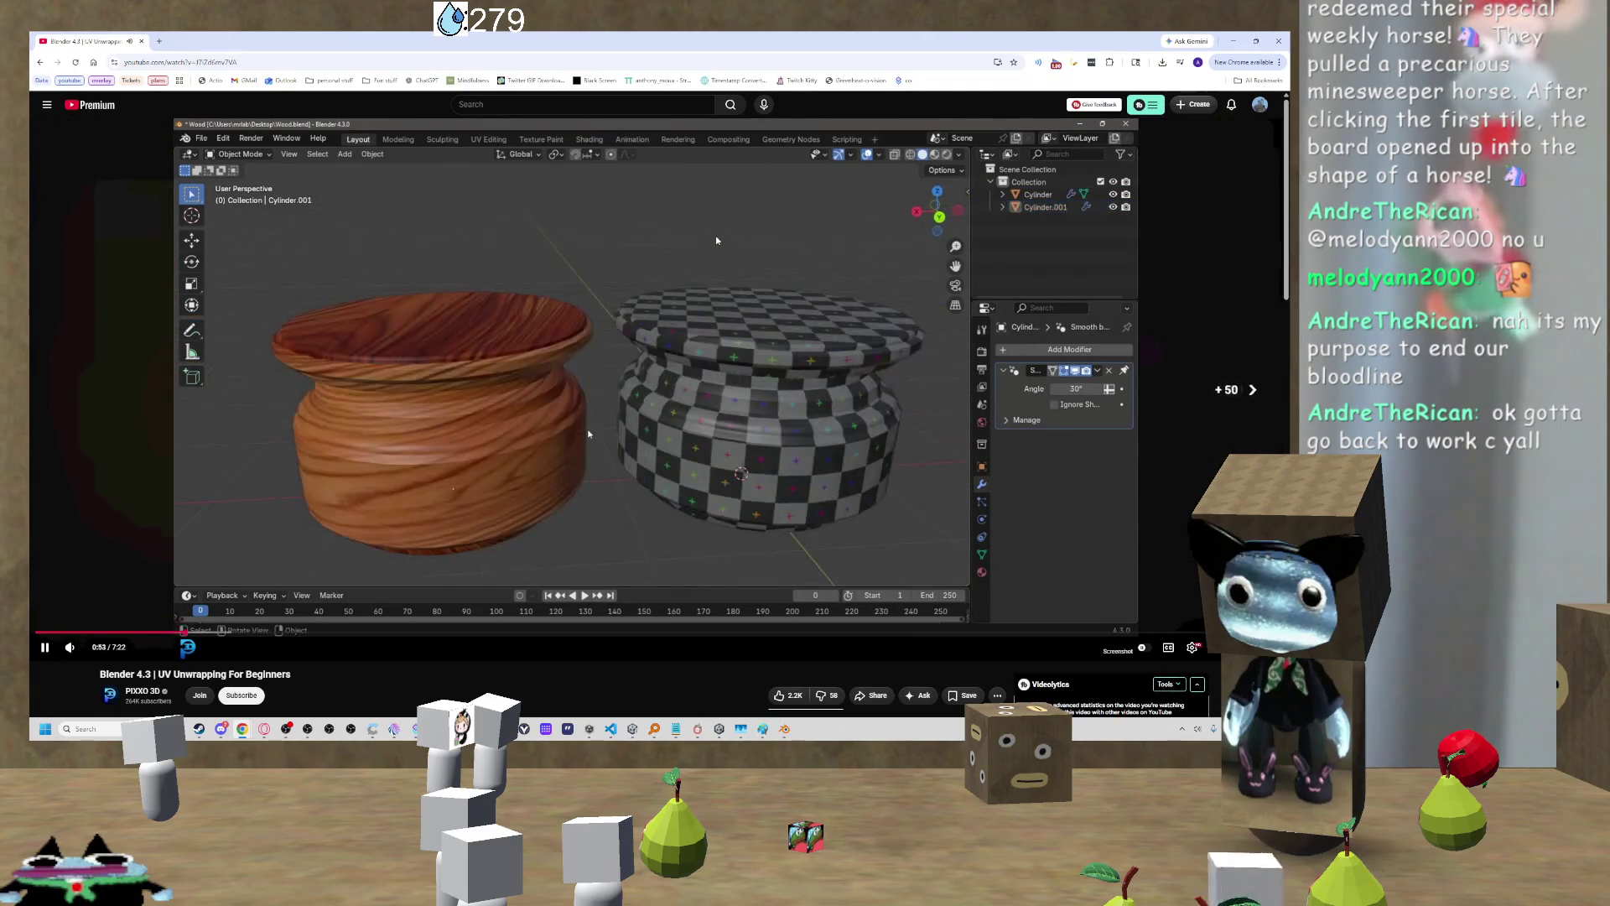
pyautogui.press('Right')
pyautogui.press('Right')
pyautogui.press('Right')
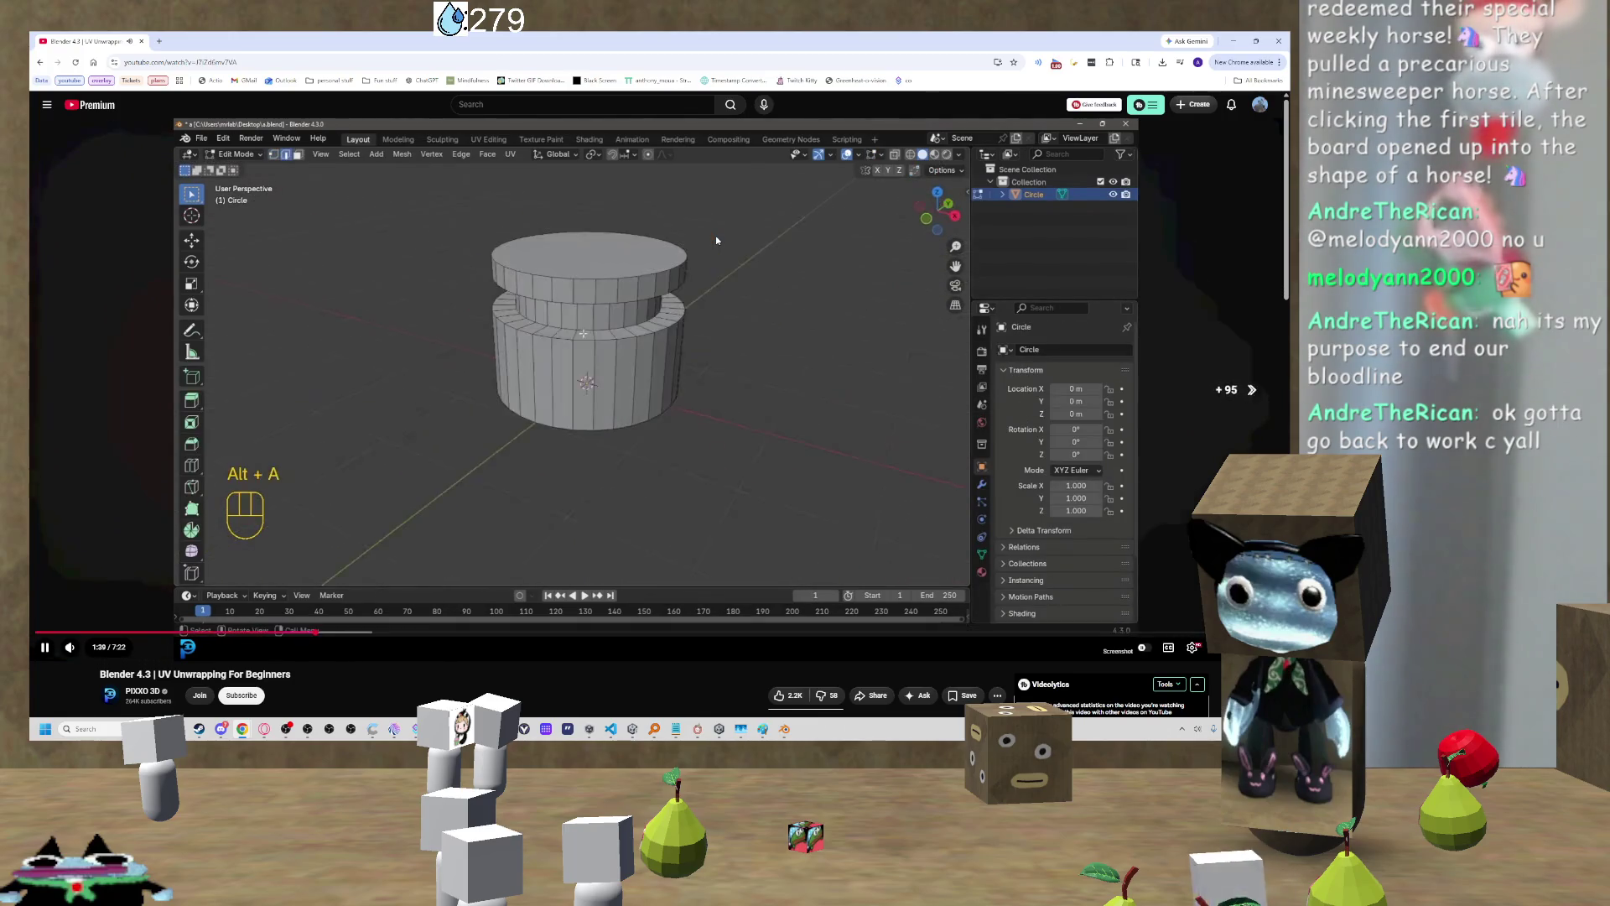
pyautogui.press('Right')
pyautogui.press('Right')
pyautogui.press('Right')
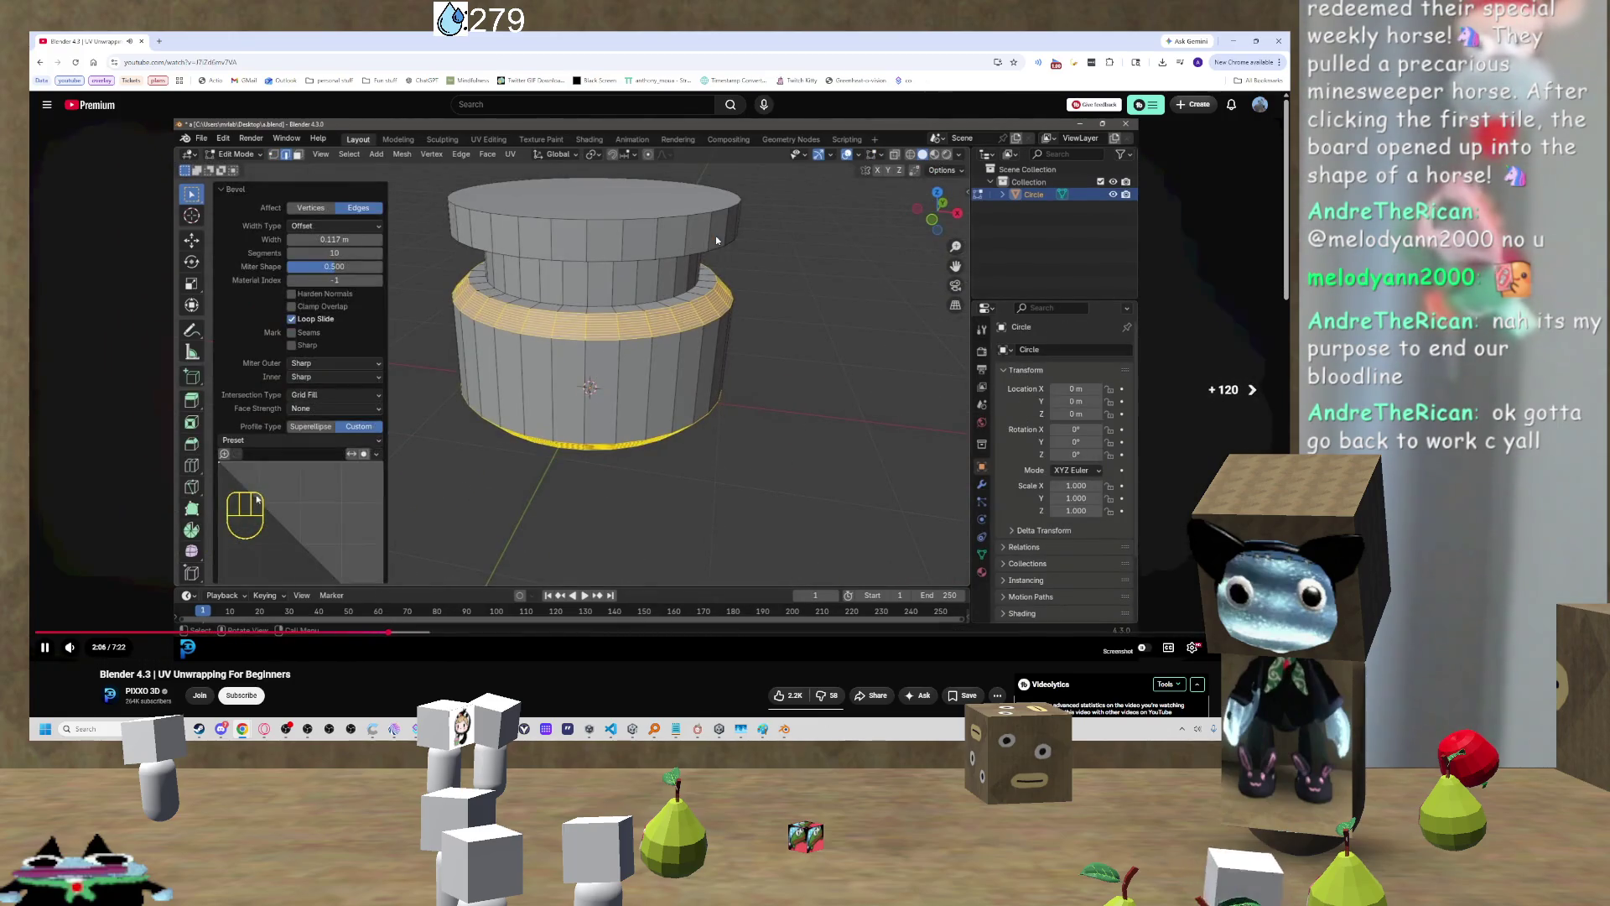
pyautogui.press('Right')
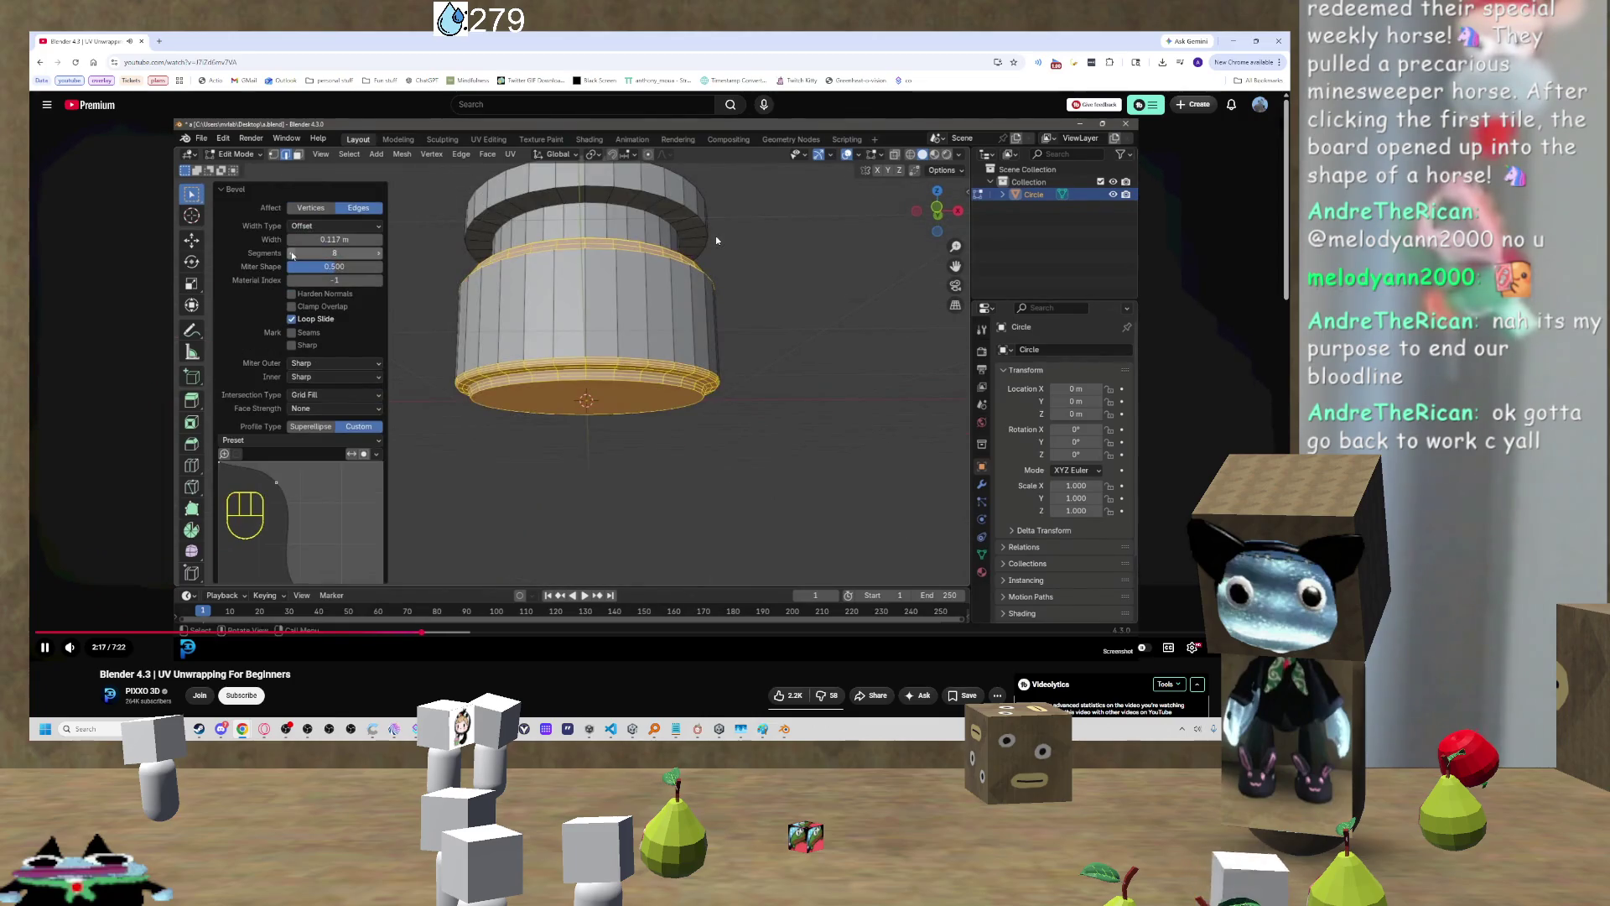
# Step: Lower the video volume, pause the tutorial and return to Blender
pyautogui.press('Down')
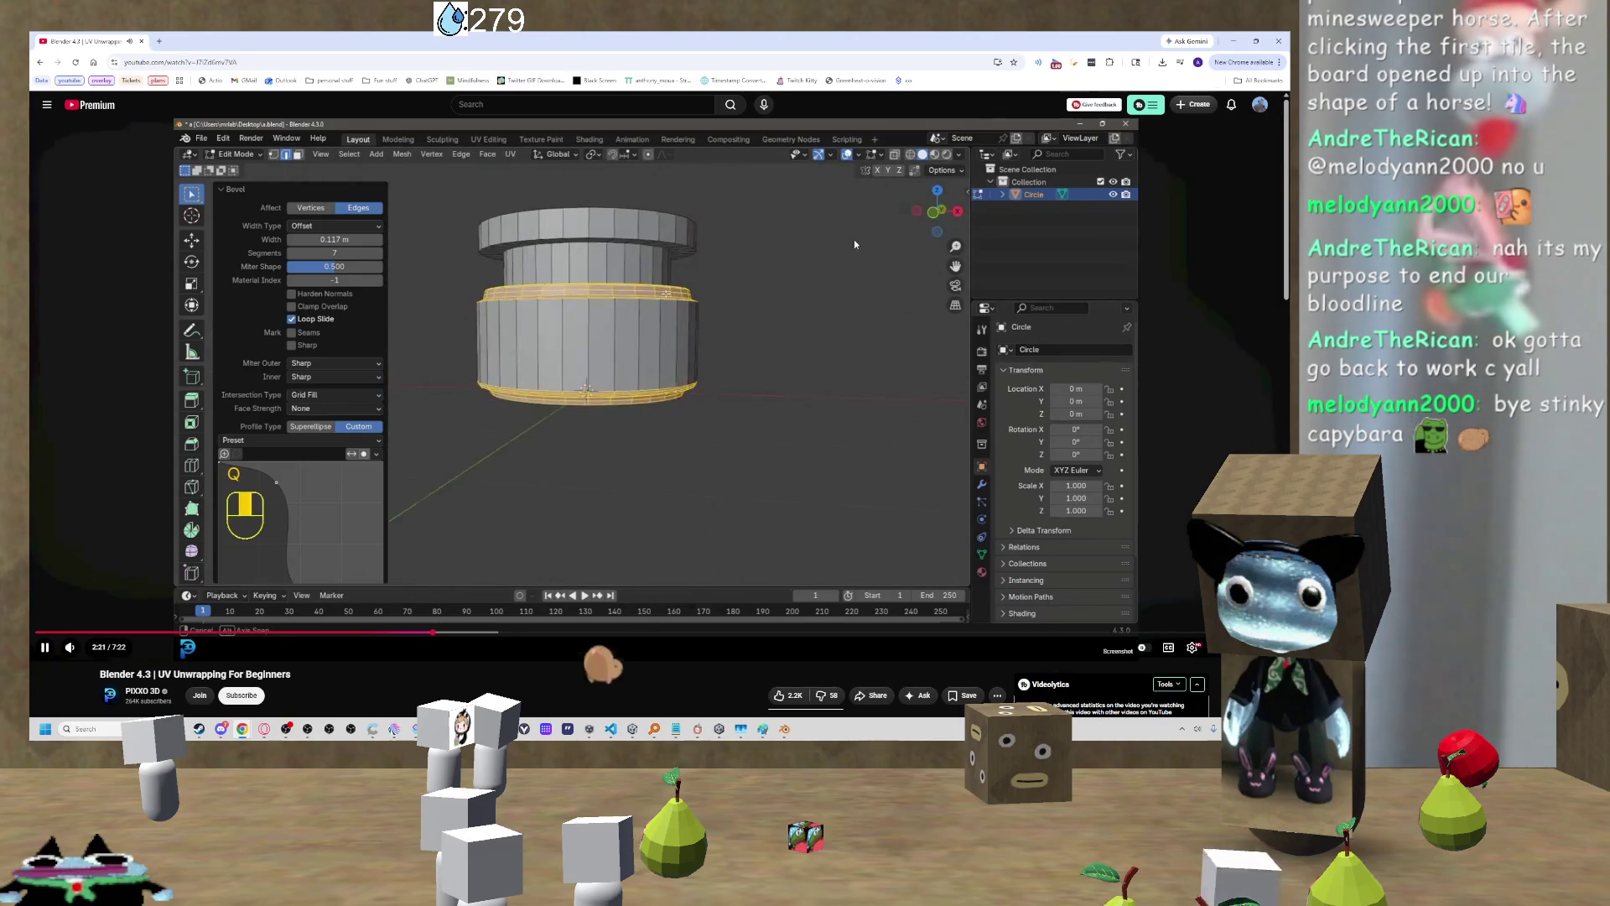
pyautogui.press('space')
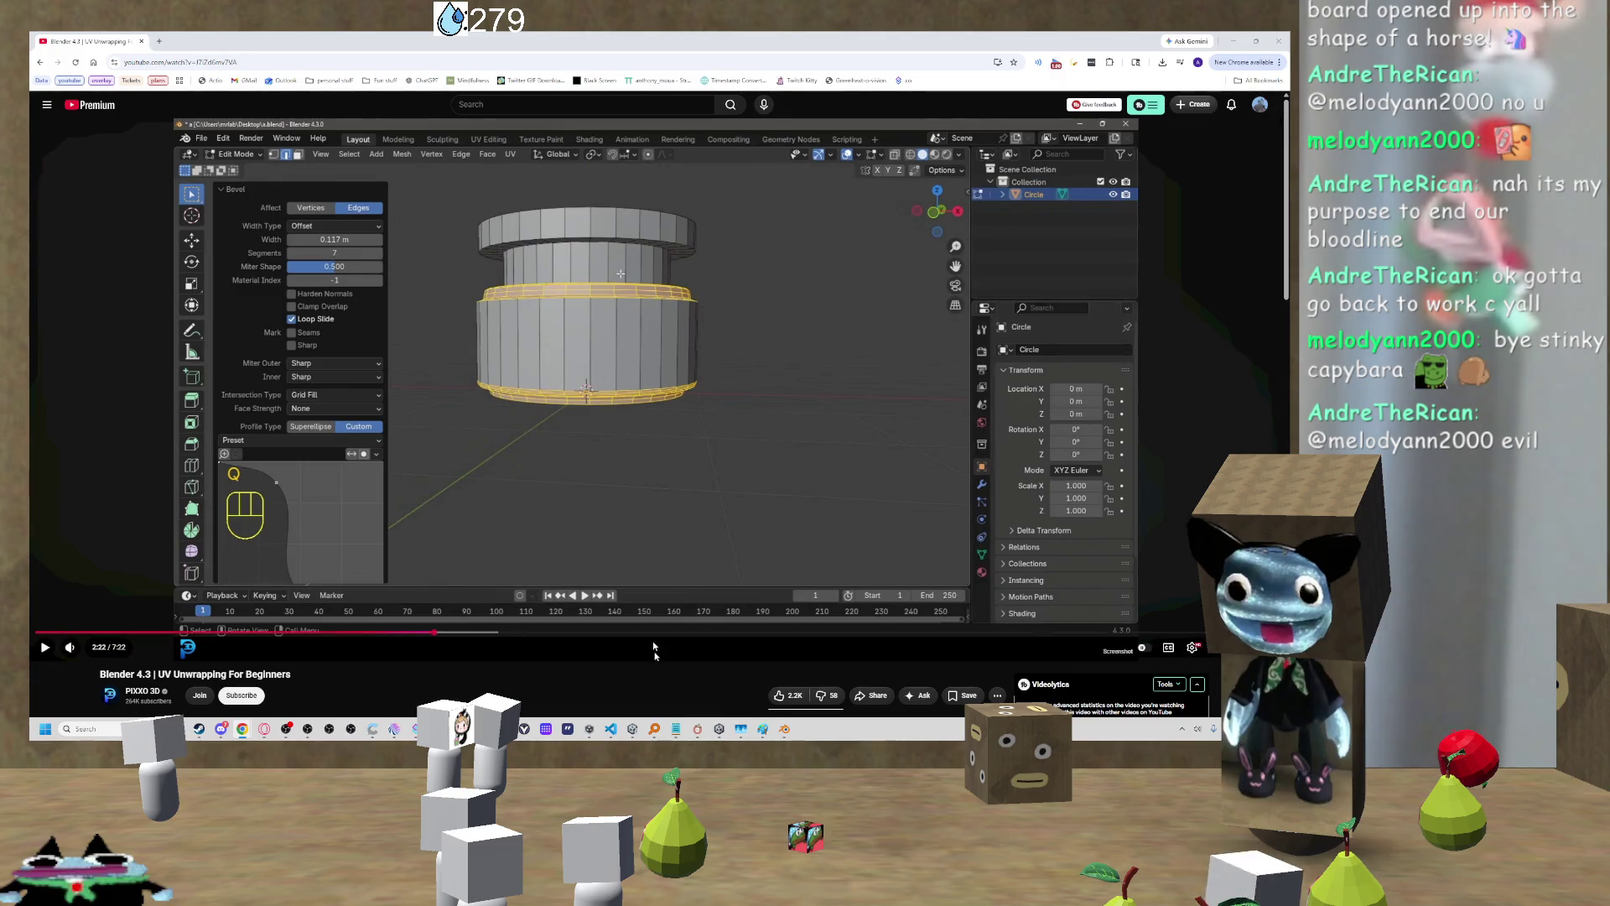
pyautogui.click(784, 729)
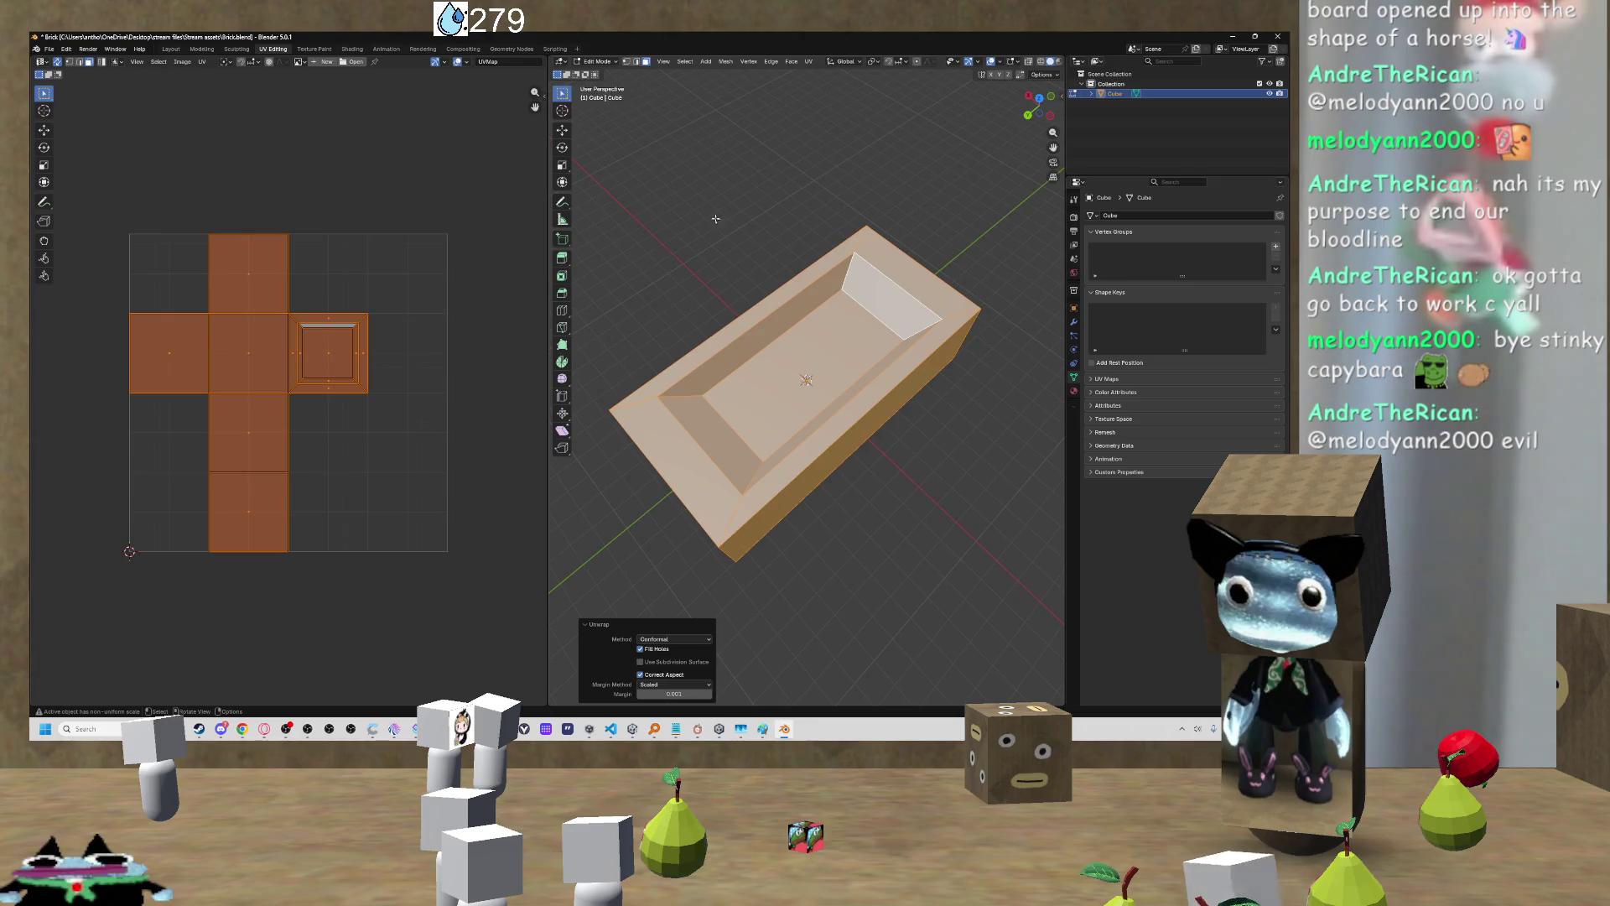
# Step: Reselect all the bathtub's faces and confirm a scale at 1.0, leaving the mesh unchanged
pyautogui.hotkey('alt', 'a')
pyautogui.press('a')
pyautogui.press('s')
pyautogui.press('Return')
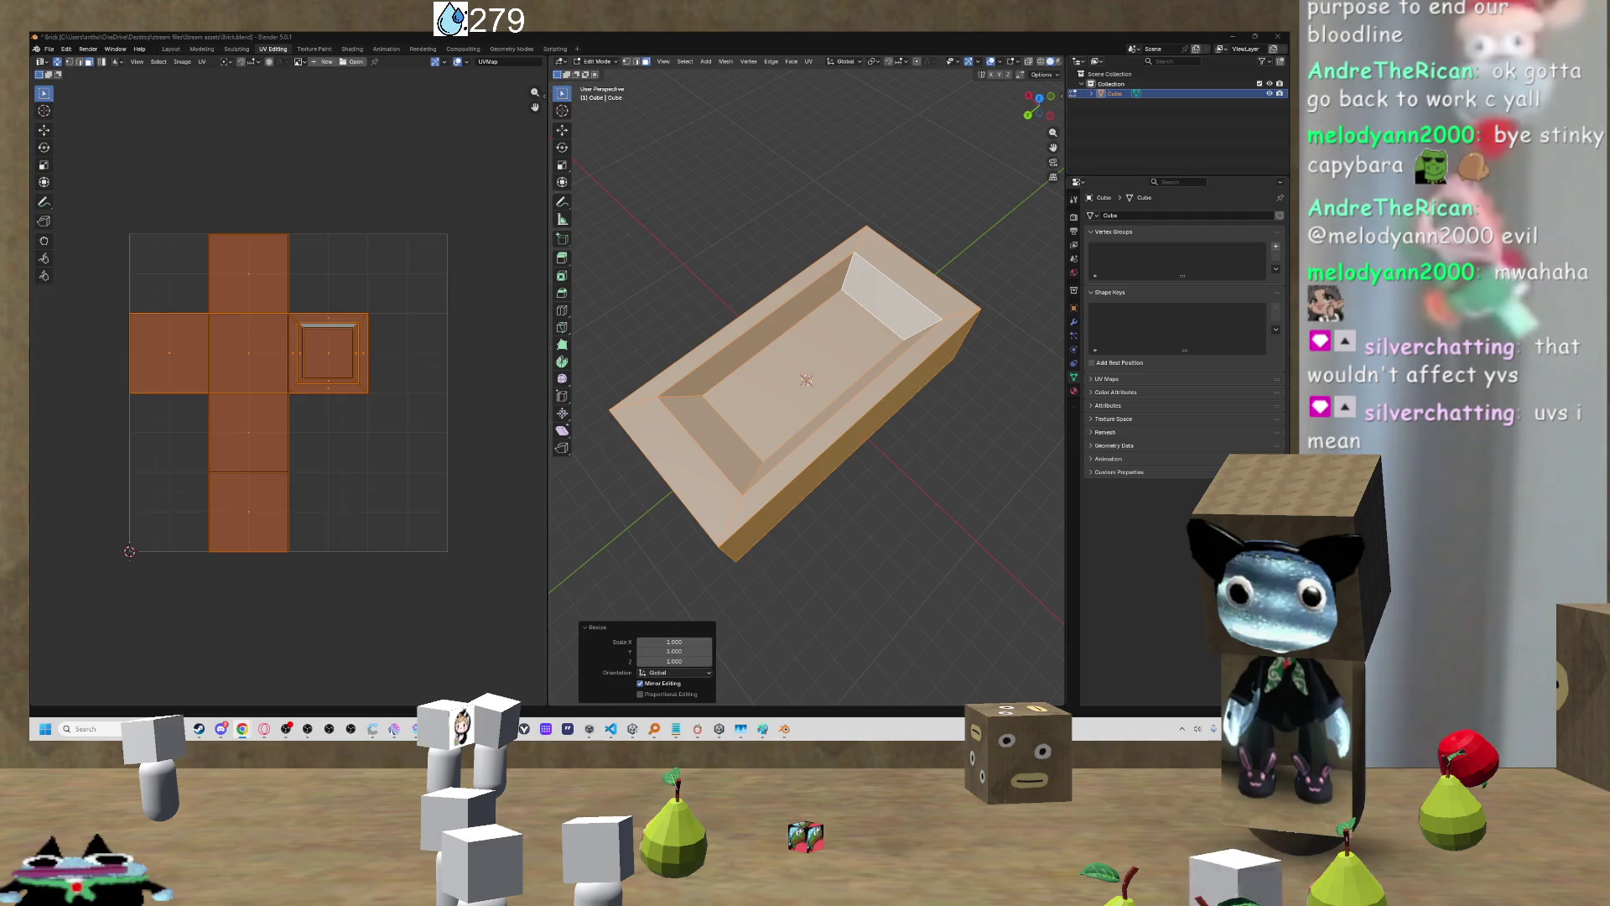
# Step: Close the face menu without changes, select one side face, and switch to Object Mode
pyautogui.hotkey('ctrl', 'f')
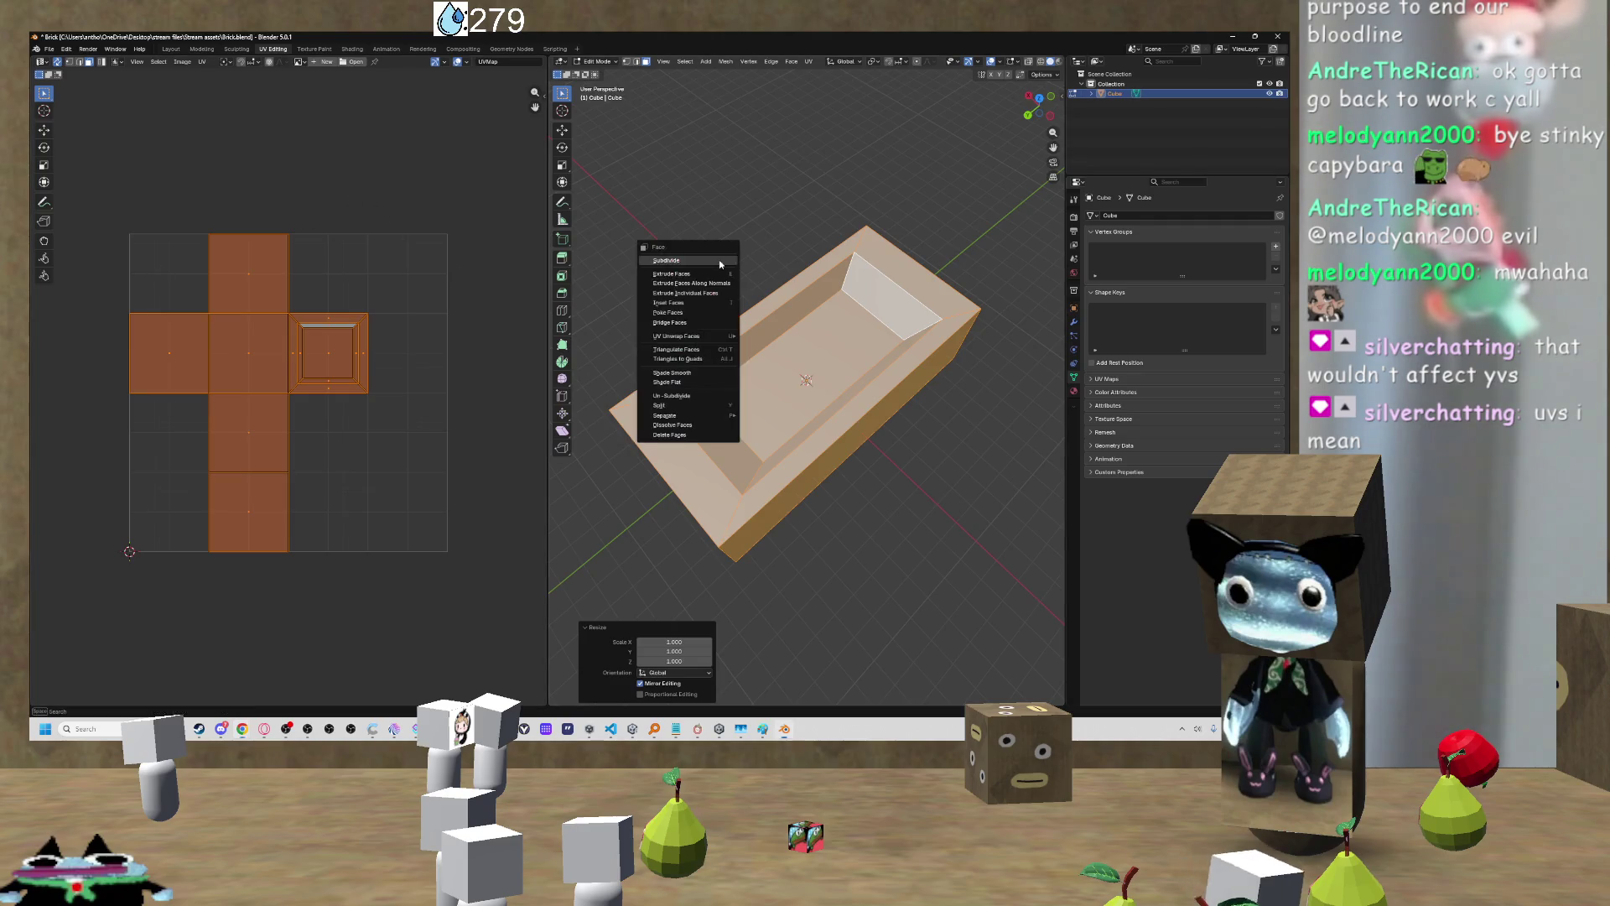
pyautogui.press('Escape')
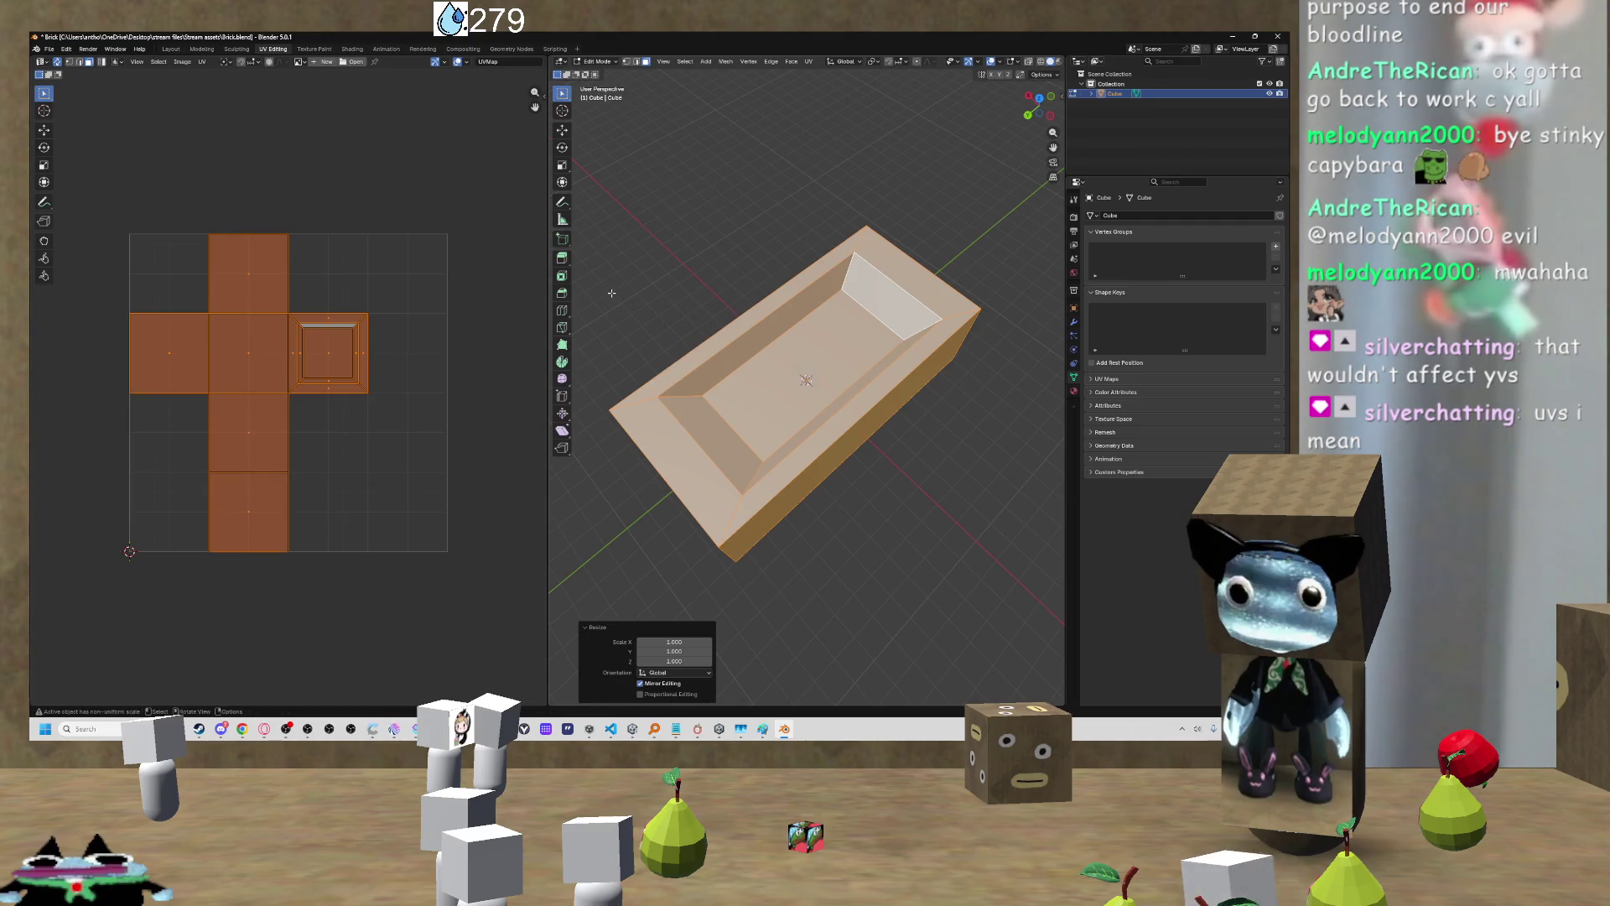
pyautogui.click(611, 293)
pyautogui.click(827, 367)
pyautogui.press('Tab')
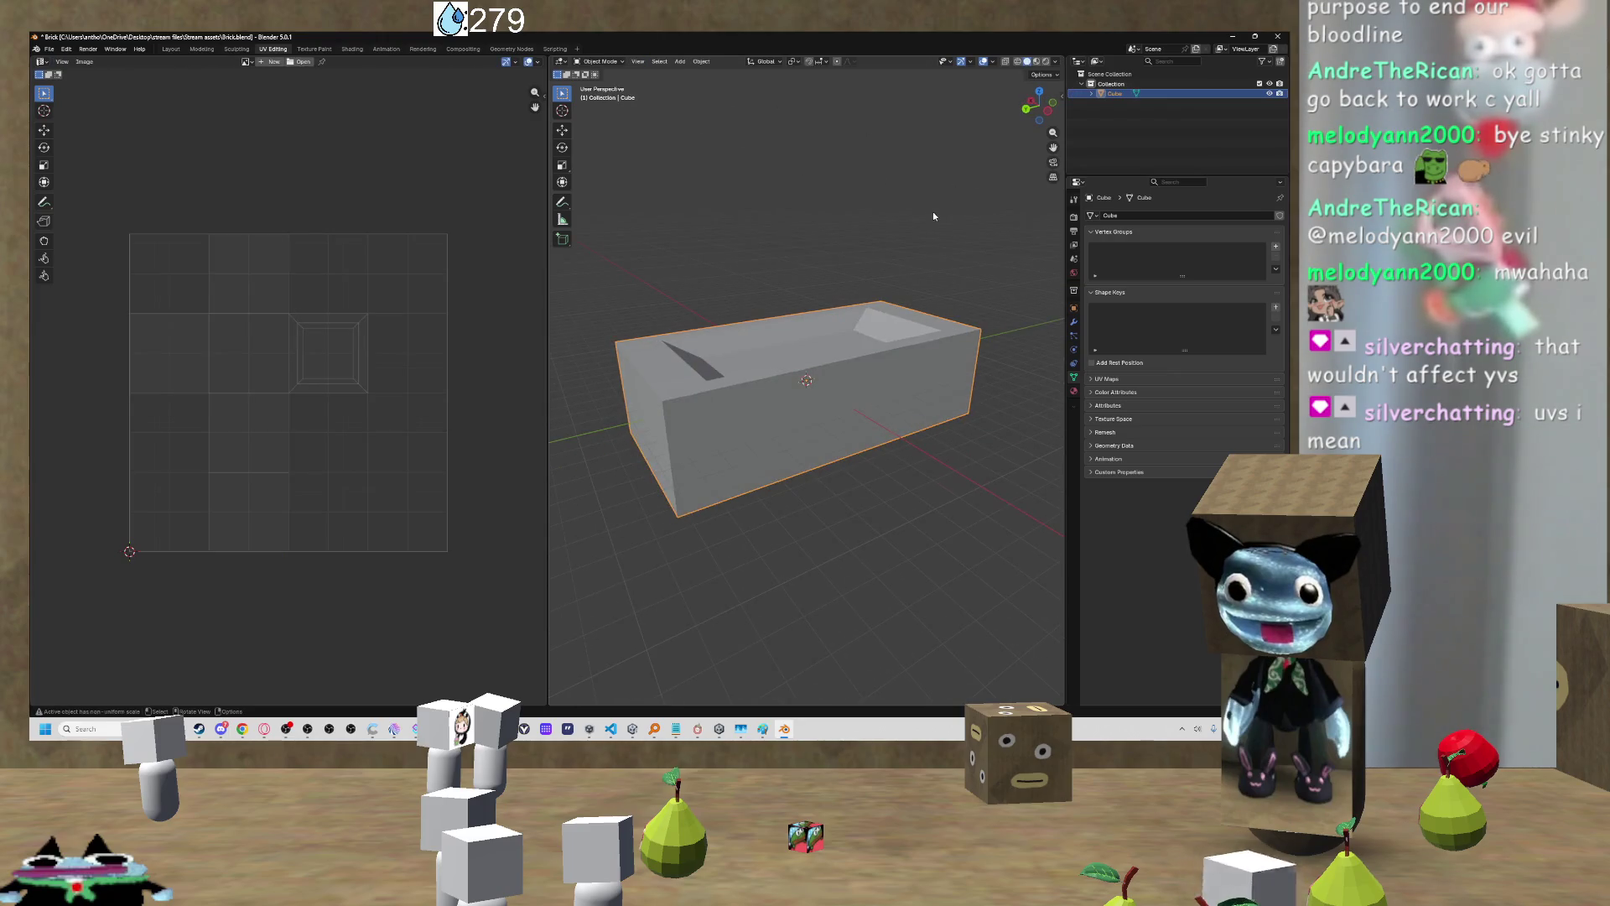
# Step: Check the StackExchange answer on applying scale, then view the bathtub in Object Mode
pyautogui.moveTo(1038, 105); pyautogui.dragTo(1025, 111)
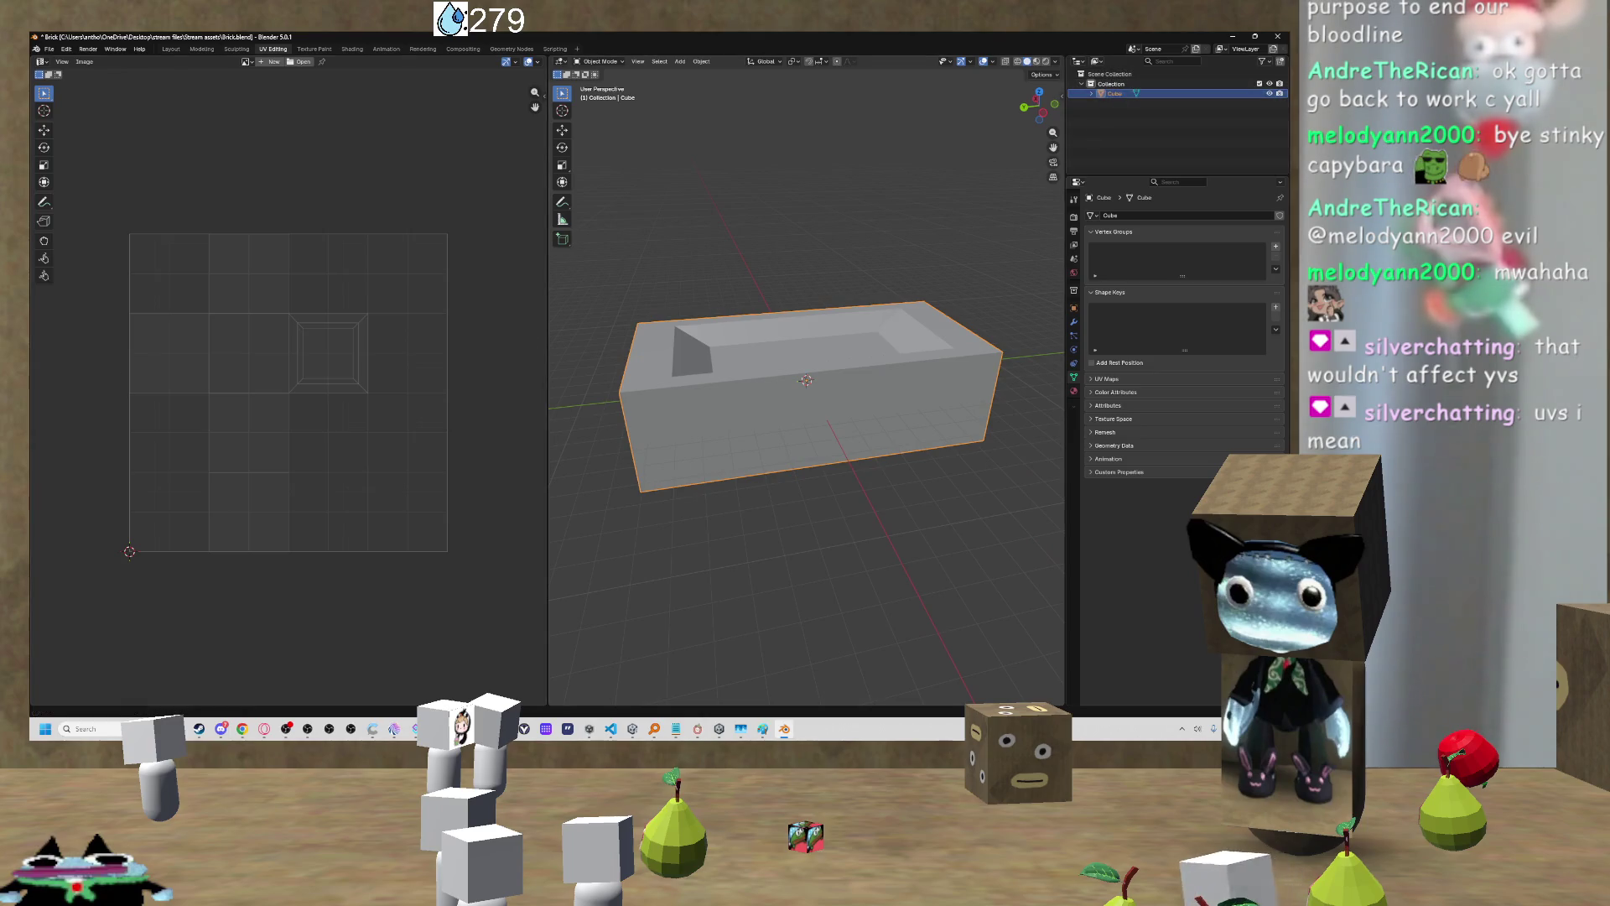
pyautogui.hotkey('alt', 'Tab')
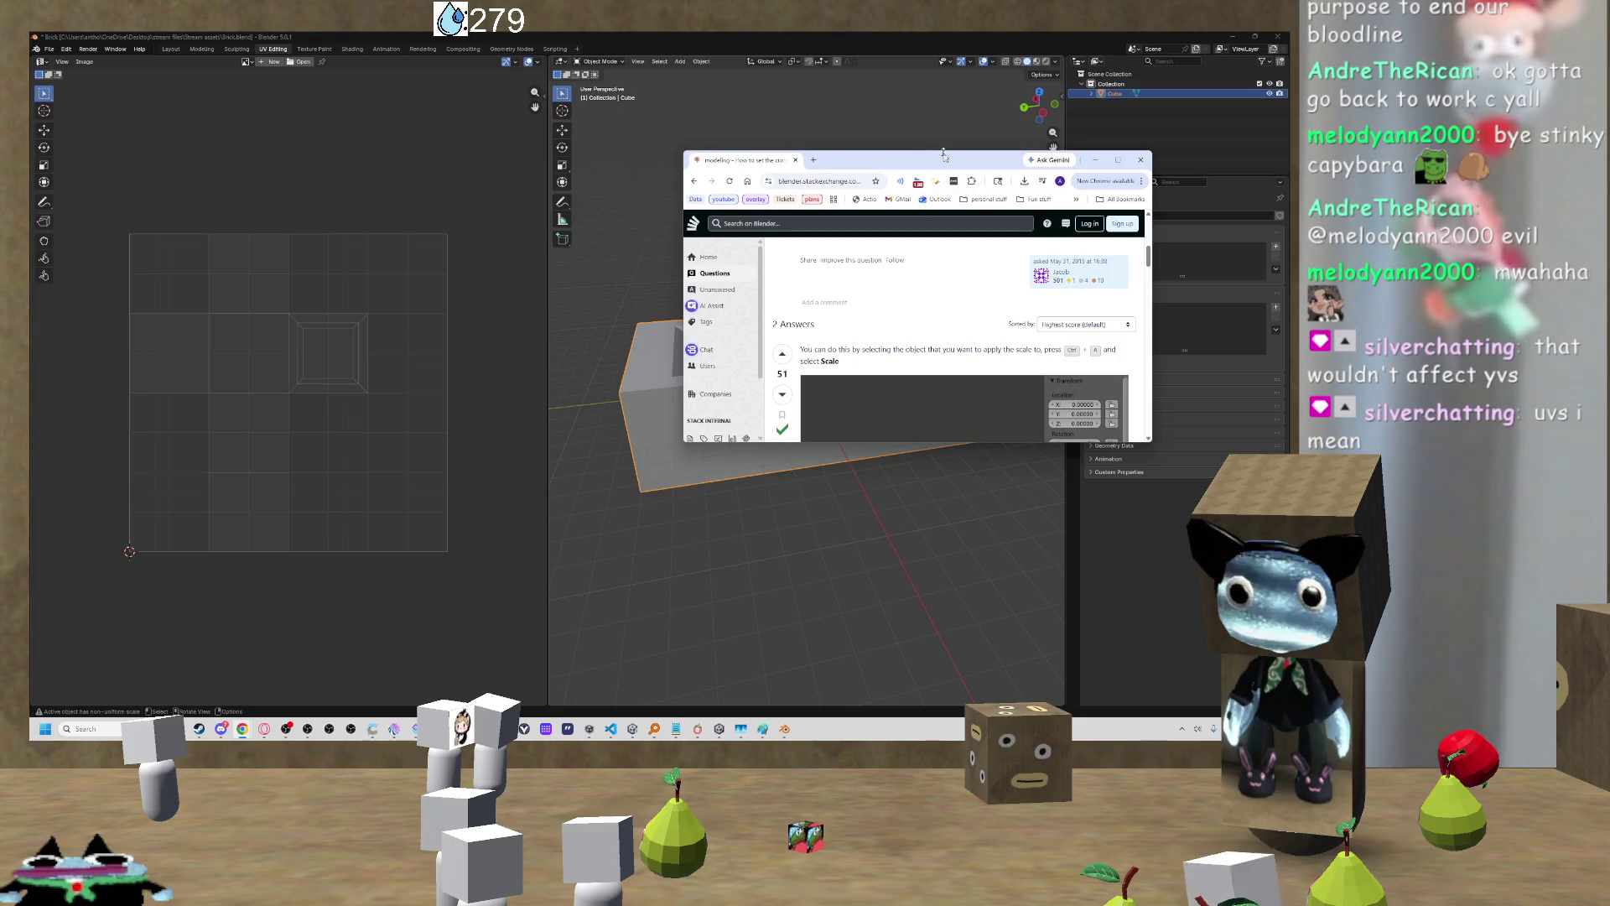
pyautogui.moveTo(922, 161)
pyautogui.mouseDown()
pyautogui.moveTo(858, 401)
pyautogui.moveTo(843, 362)
pyautogui.moveTo(591, 296)
pyautogui.mouseUp()
pyautogui.hotkey('alt', 'Tab')
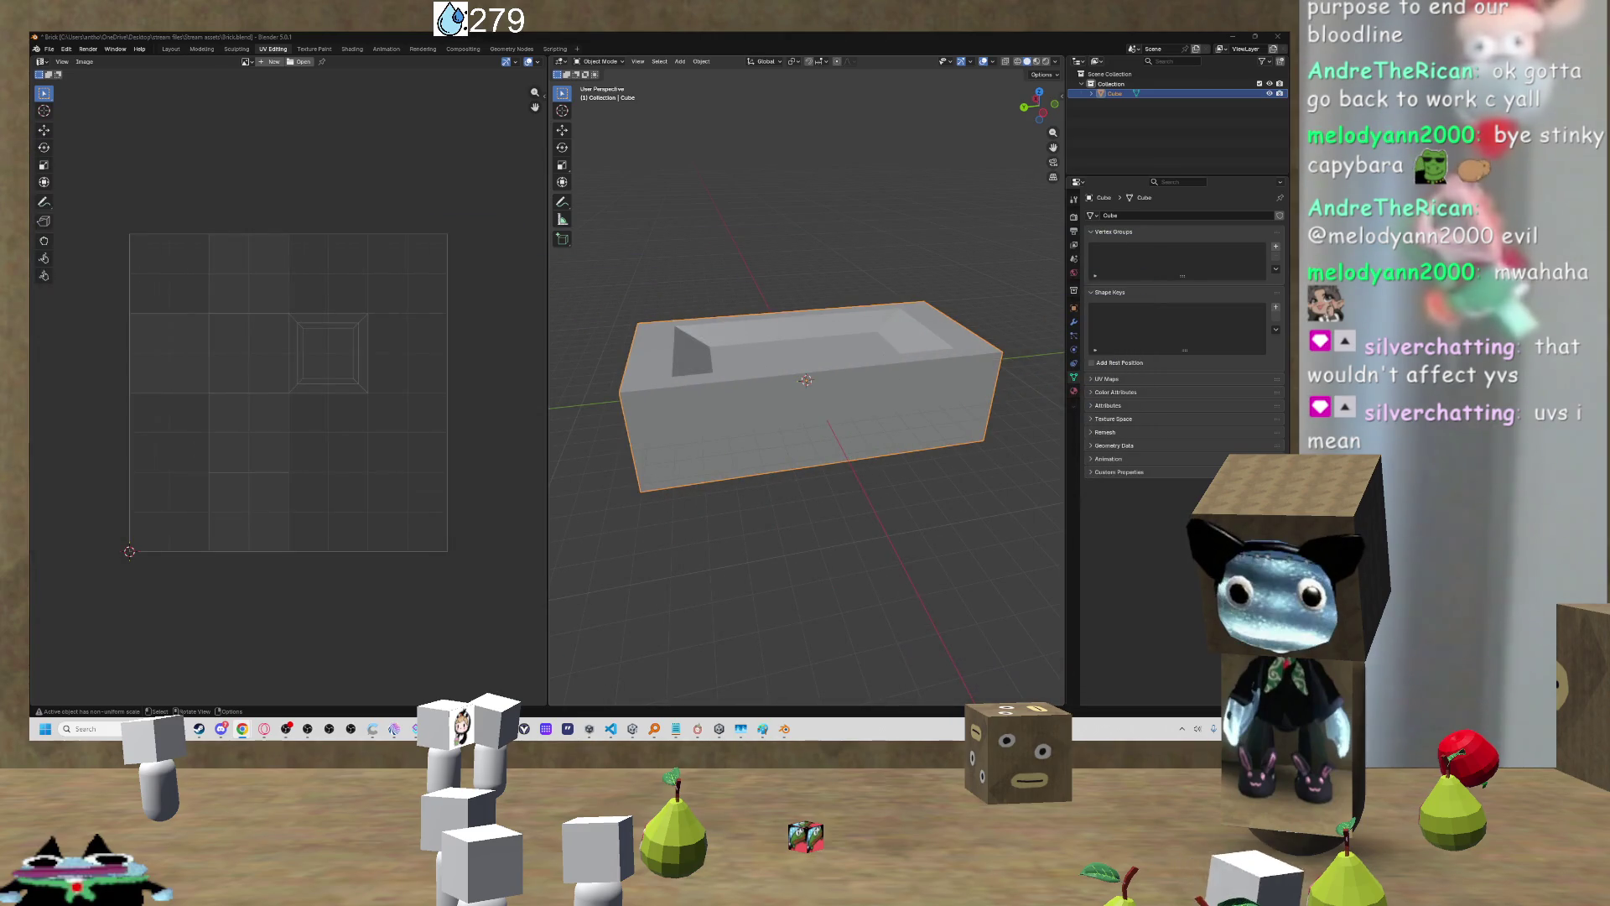
pyautogui.moveTo(669, 280)
pyautogui.mouseDown()
pyautogui.moveTo(741, 286)
pyautogui.moveTo(738, 317)
pyautogui.moveTo(706, 255)
pyautogui.moveTo(854, 379)
pyautogui.moveTo(755, 373)
pyautogui.mouseUp()
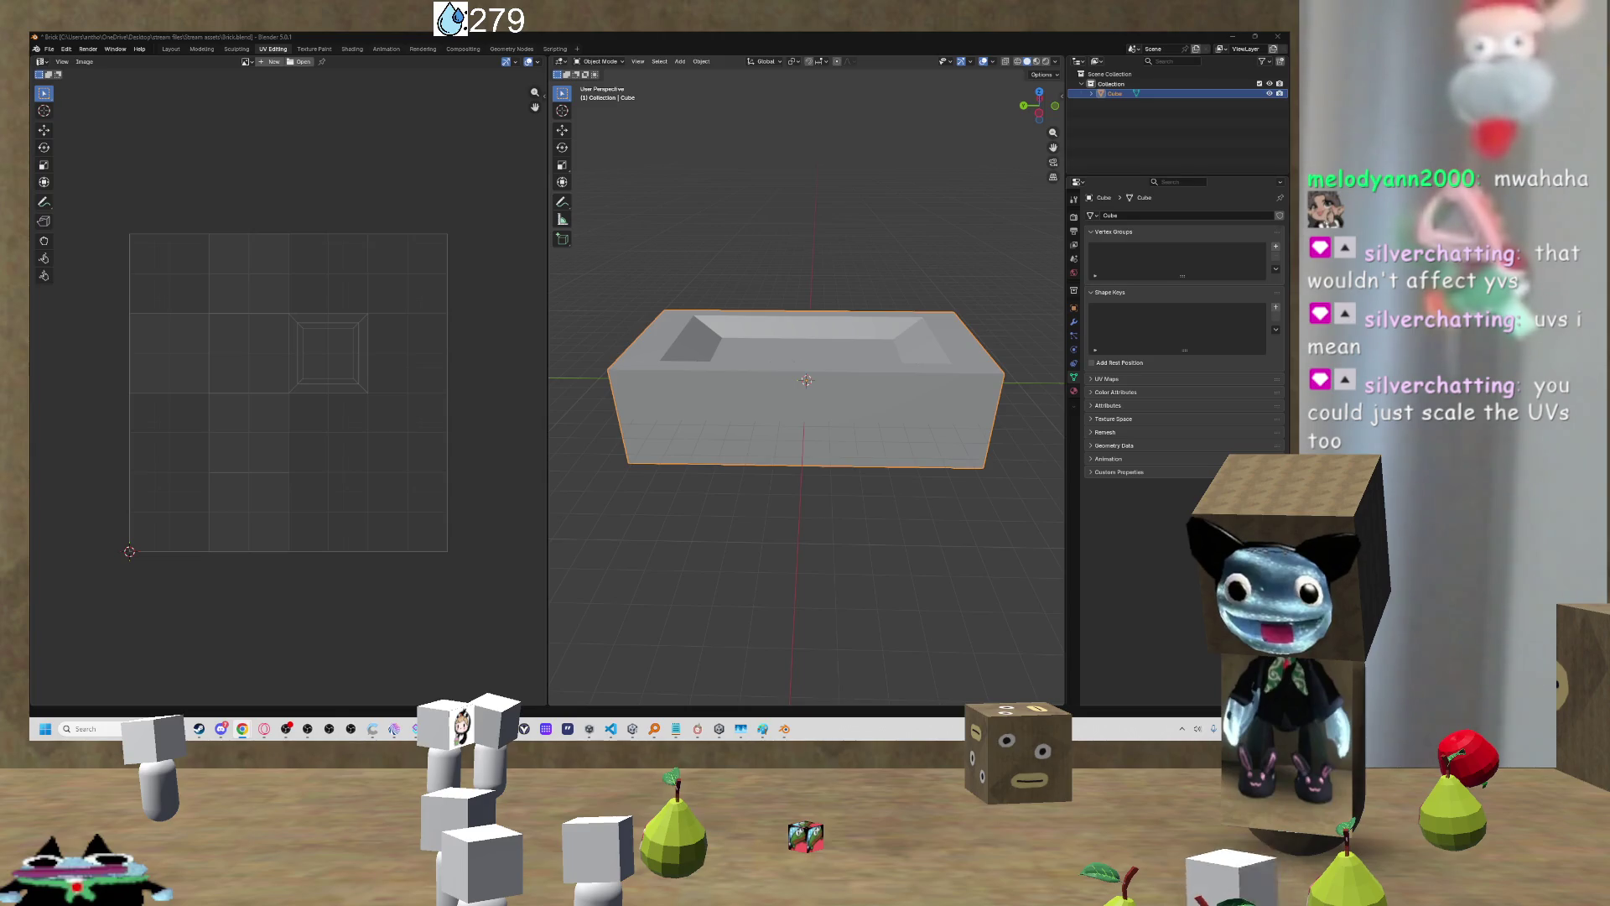
# Step: Switch the bathtub back into Edit Mode and select all its faces
pyautogui.click(333, 280)
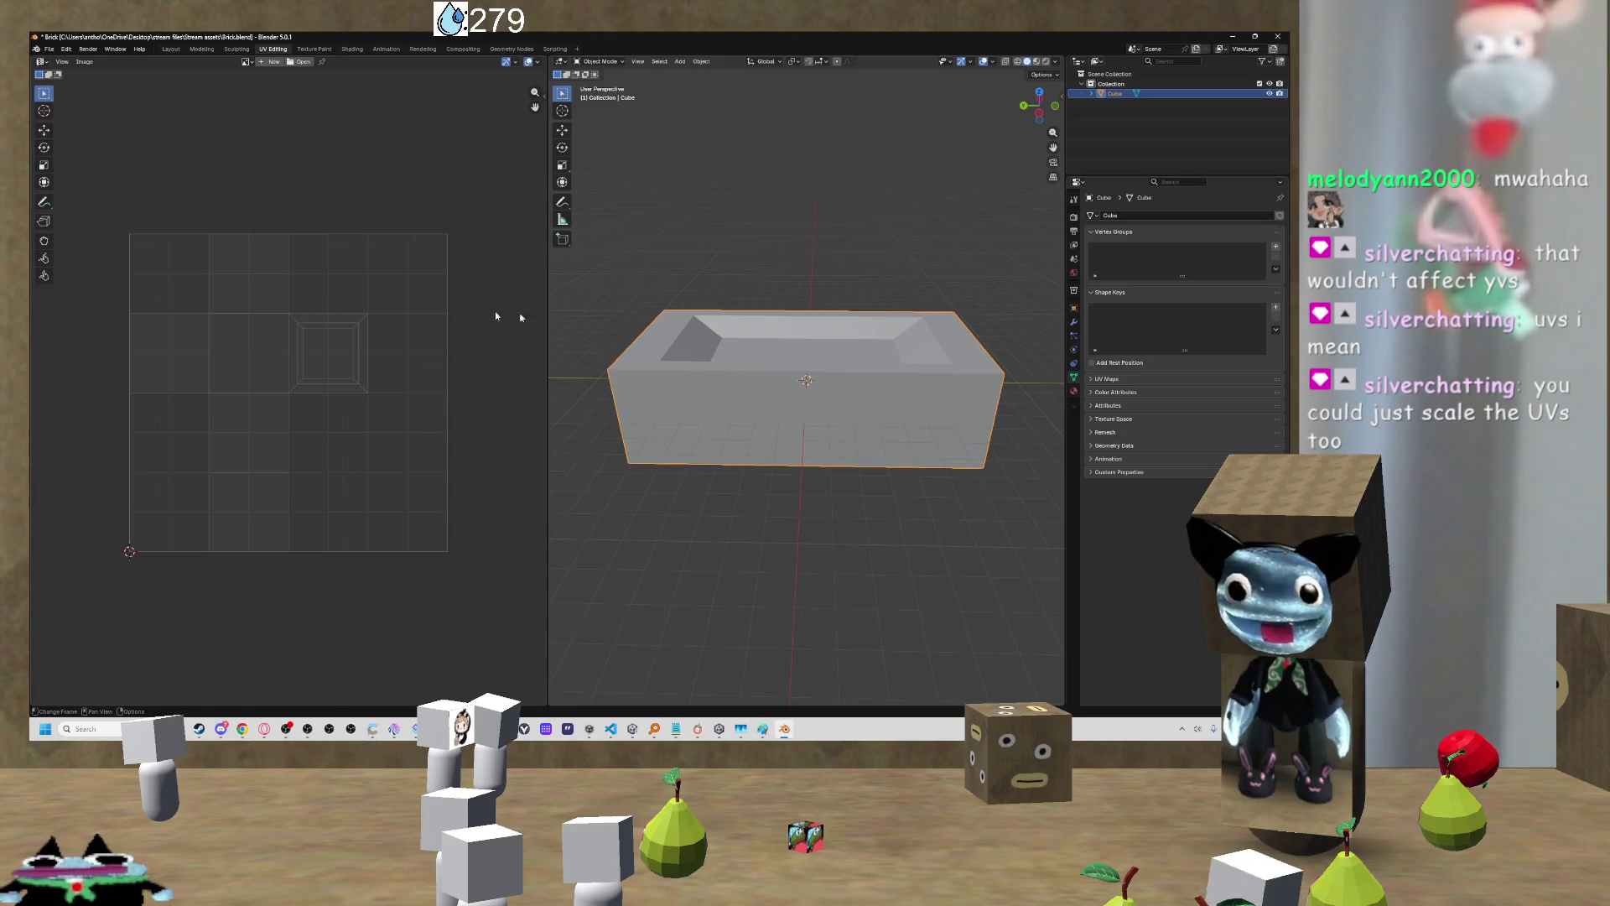
pyautogui.moveTo(718, 347); pyautogui.dragTo(647, 399)
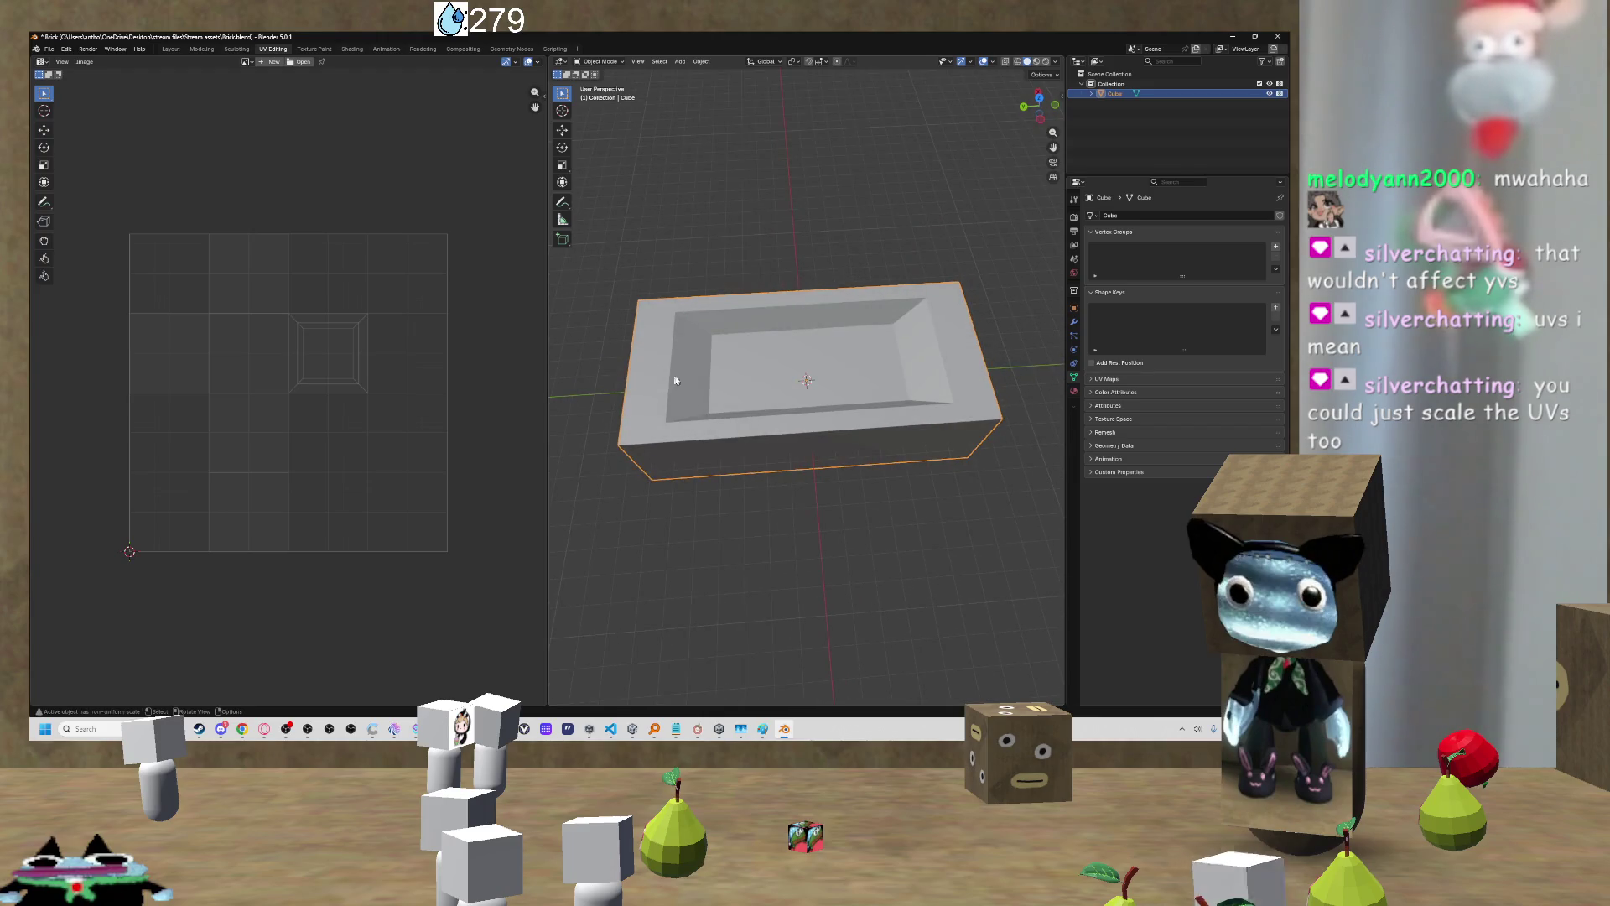
pyautogui.click(600, 61)
pyautogui.click(616, 81)
pyautogui.press('a')
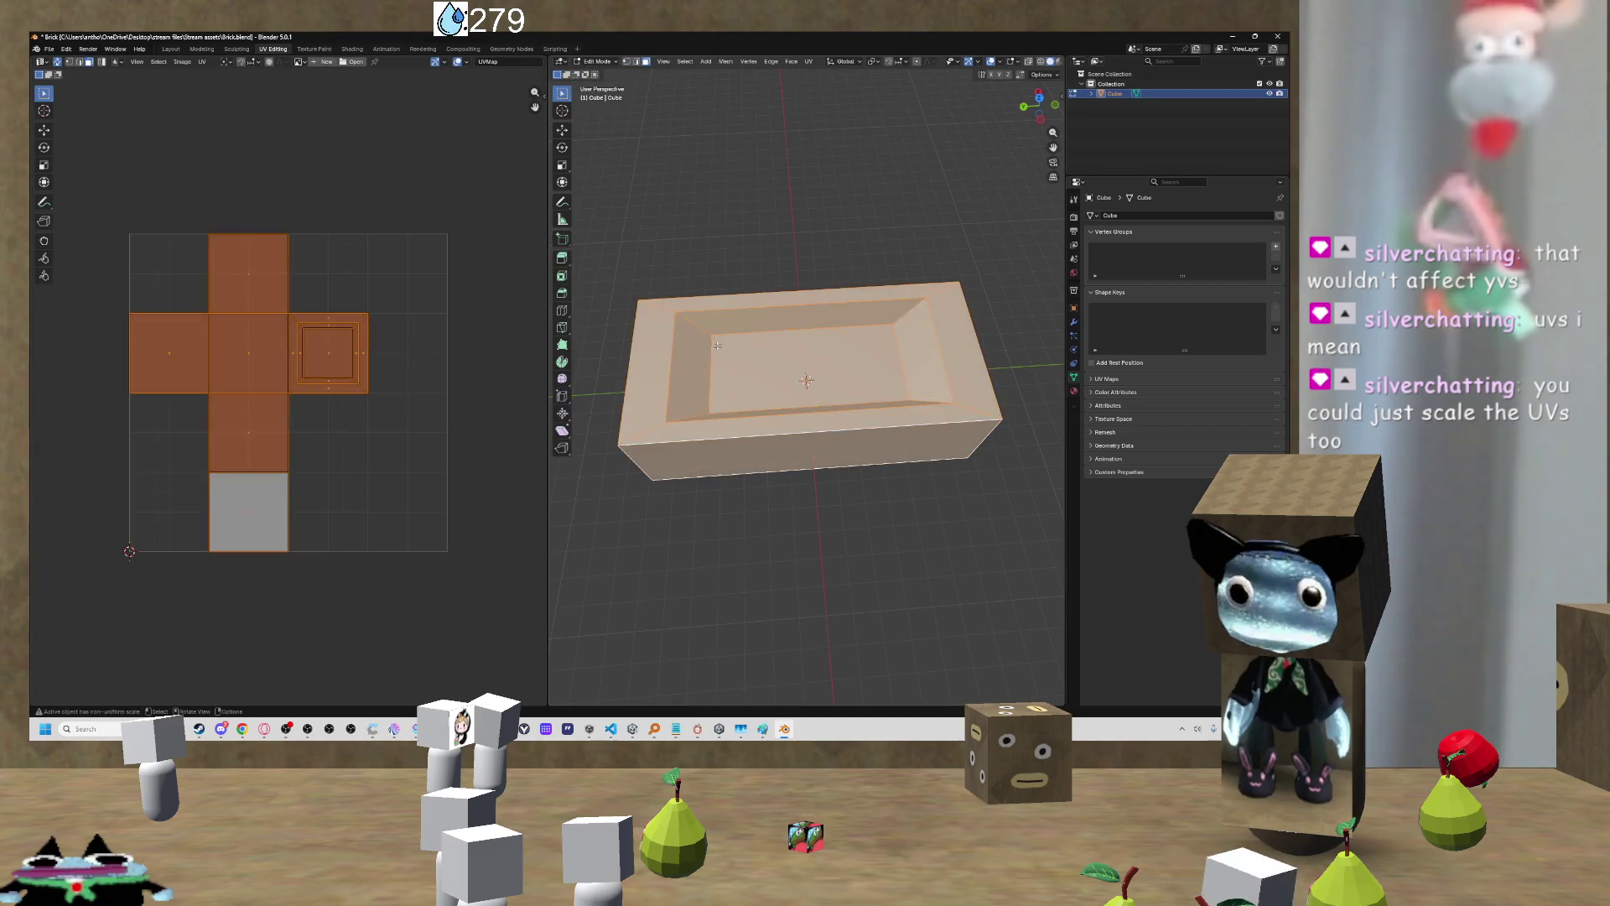
# Step: Start enlarging the bottom face's UV island, then cancel so the cross layout keeps its size
pyautogui.scroll(3, 268, 369)
pyautogui.scroll(-1, 268, 369)
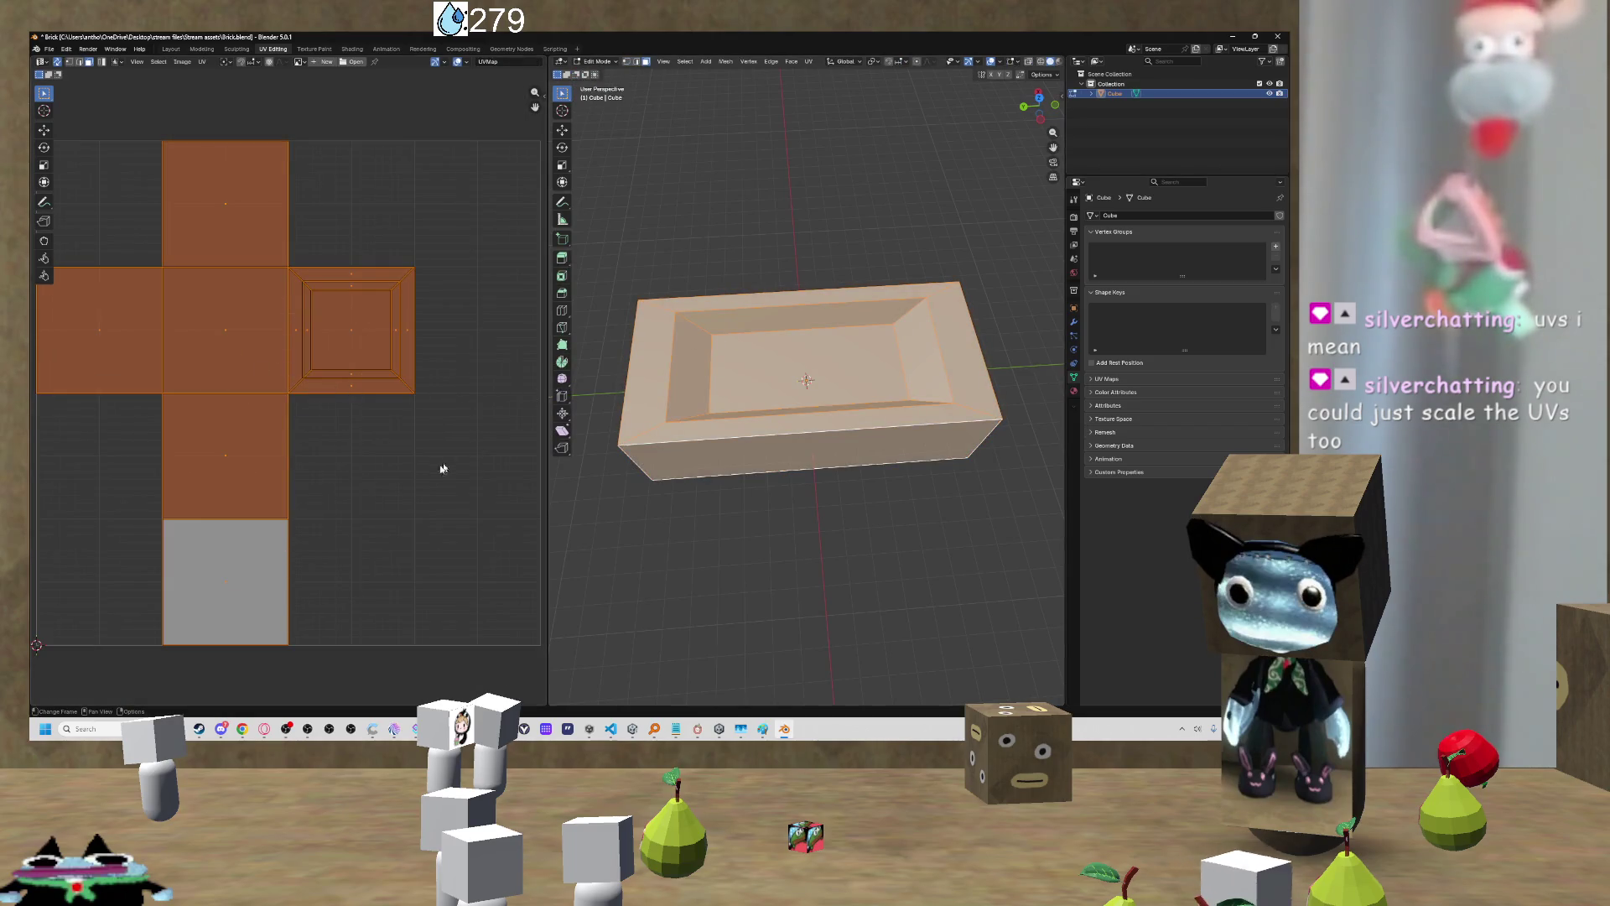
pyautogui.click(250, 577)
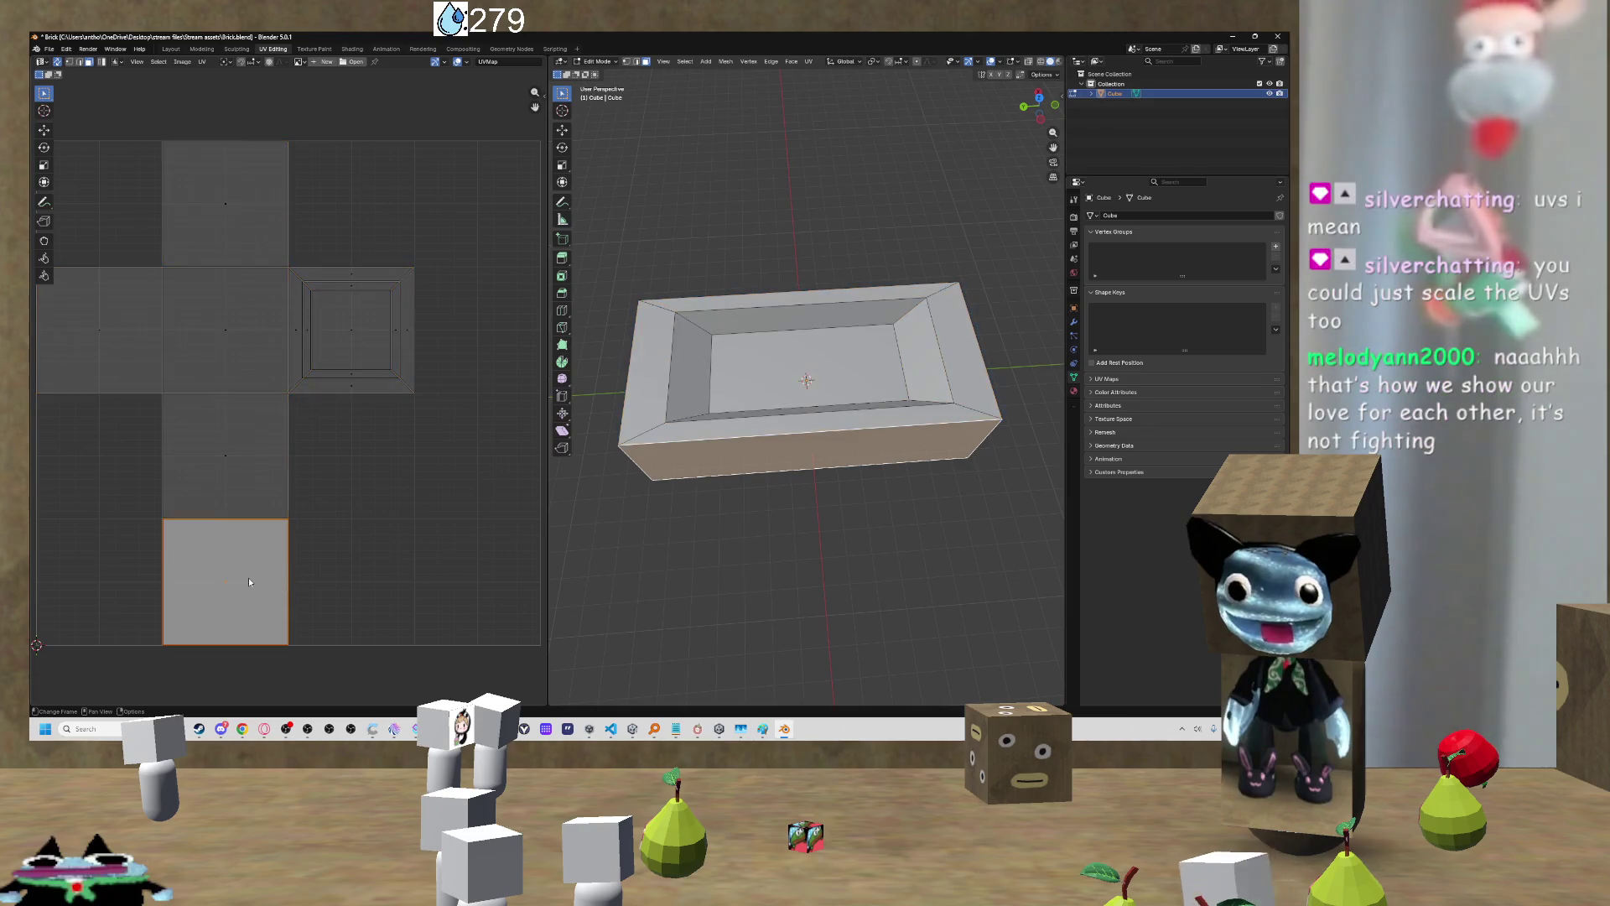
pyautogui.press('s')
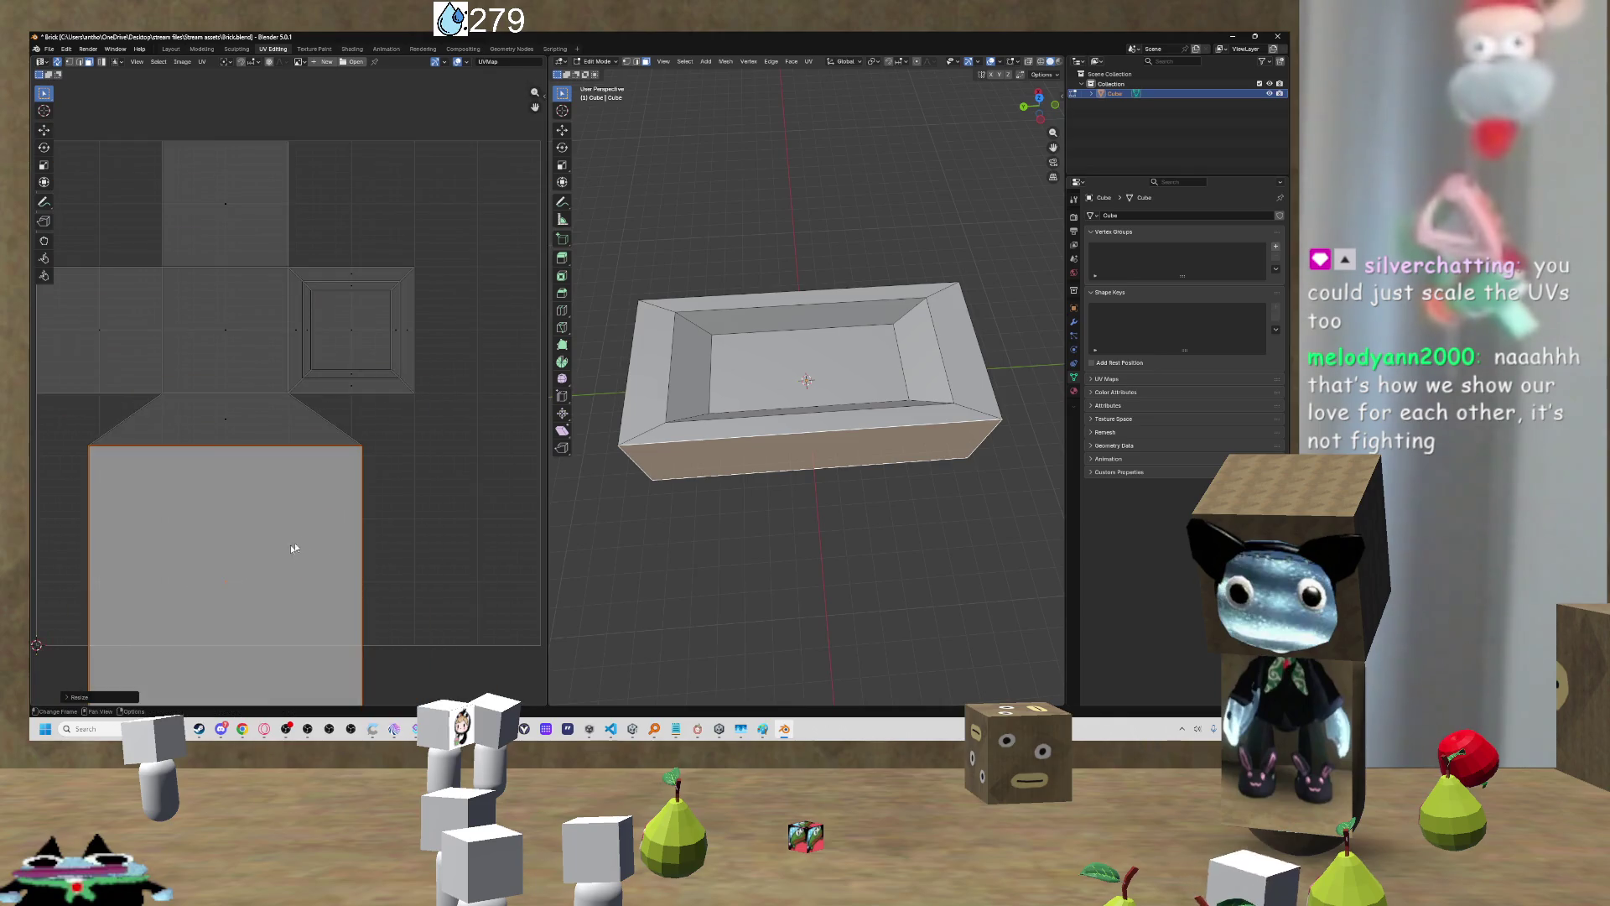
pyautogui.scroll(-3, 335, 536)
pyautogui.press('Escape')
pyautogui.moveTo(708, 539)
pyautogui.mouseDown()
pyautogui.moveTo(793, 475)
pyautogui.moveTo(716, 480)
pyautogui.mouseUp()
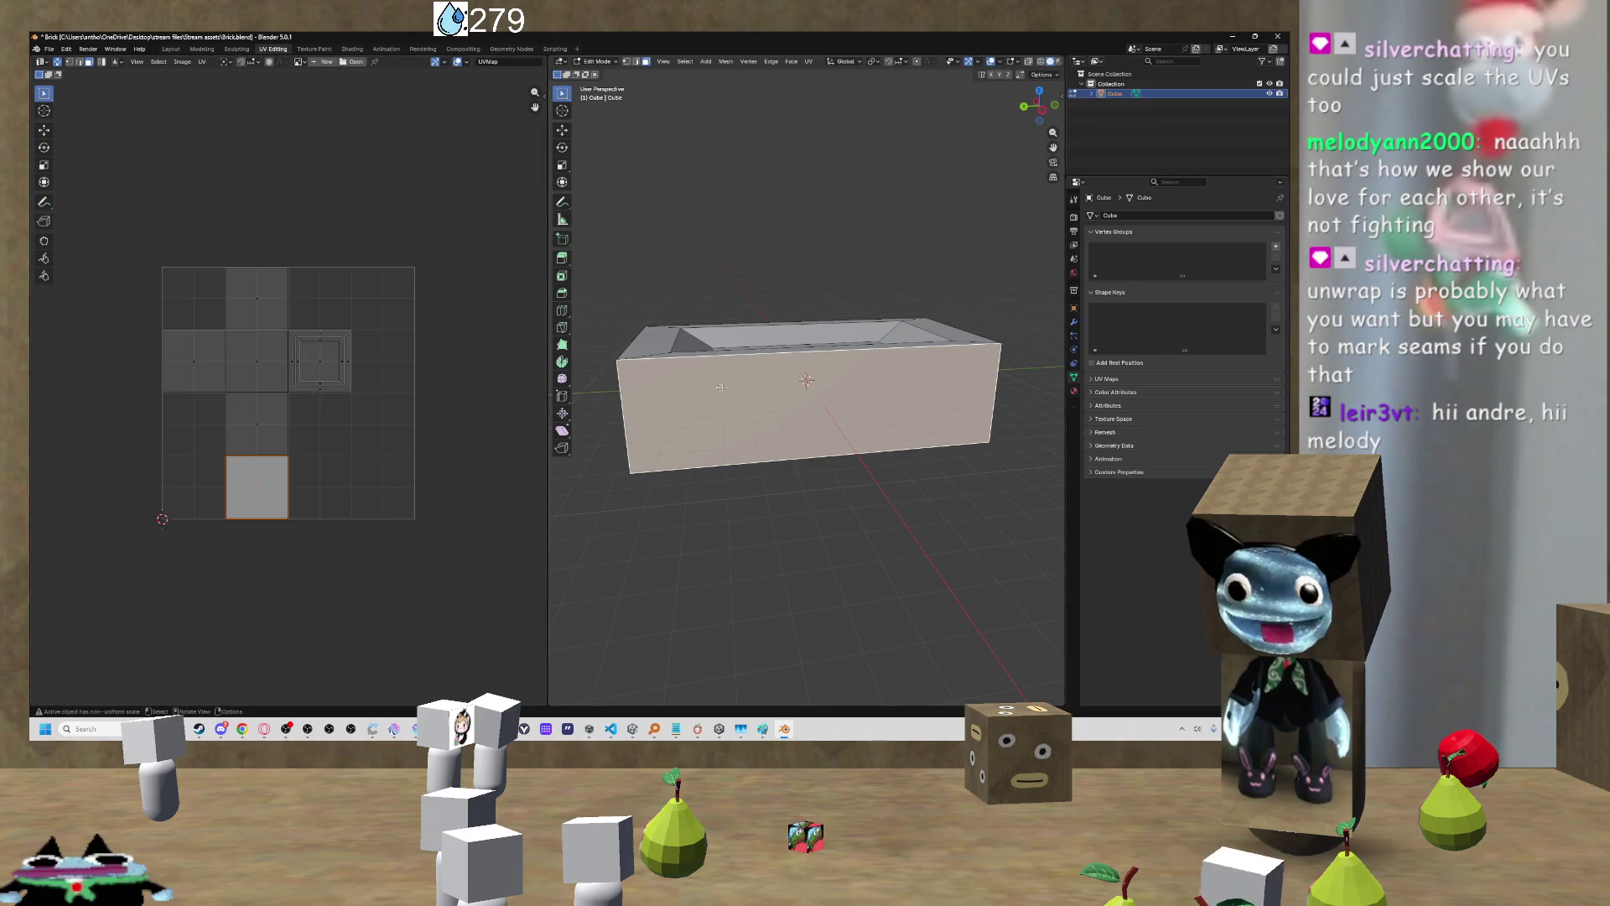
# Step: Select a single flat face of the brick, viewing its underside and hollow top
pyautogui.moveTo(768, 392)
pyautogui.mouseDown()
pyautogui.moveTo(838, 352)
pyautogui.moveTo(864, 394)
pyautogui.moveTo(899, 401)
pyautogui.moveTo(981, 348)
pyautogui.moveTo(964, 317)
pyautogui.mouseUp()
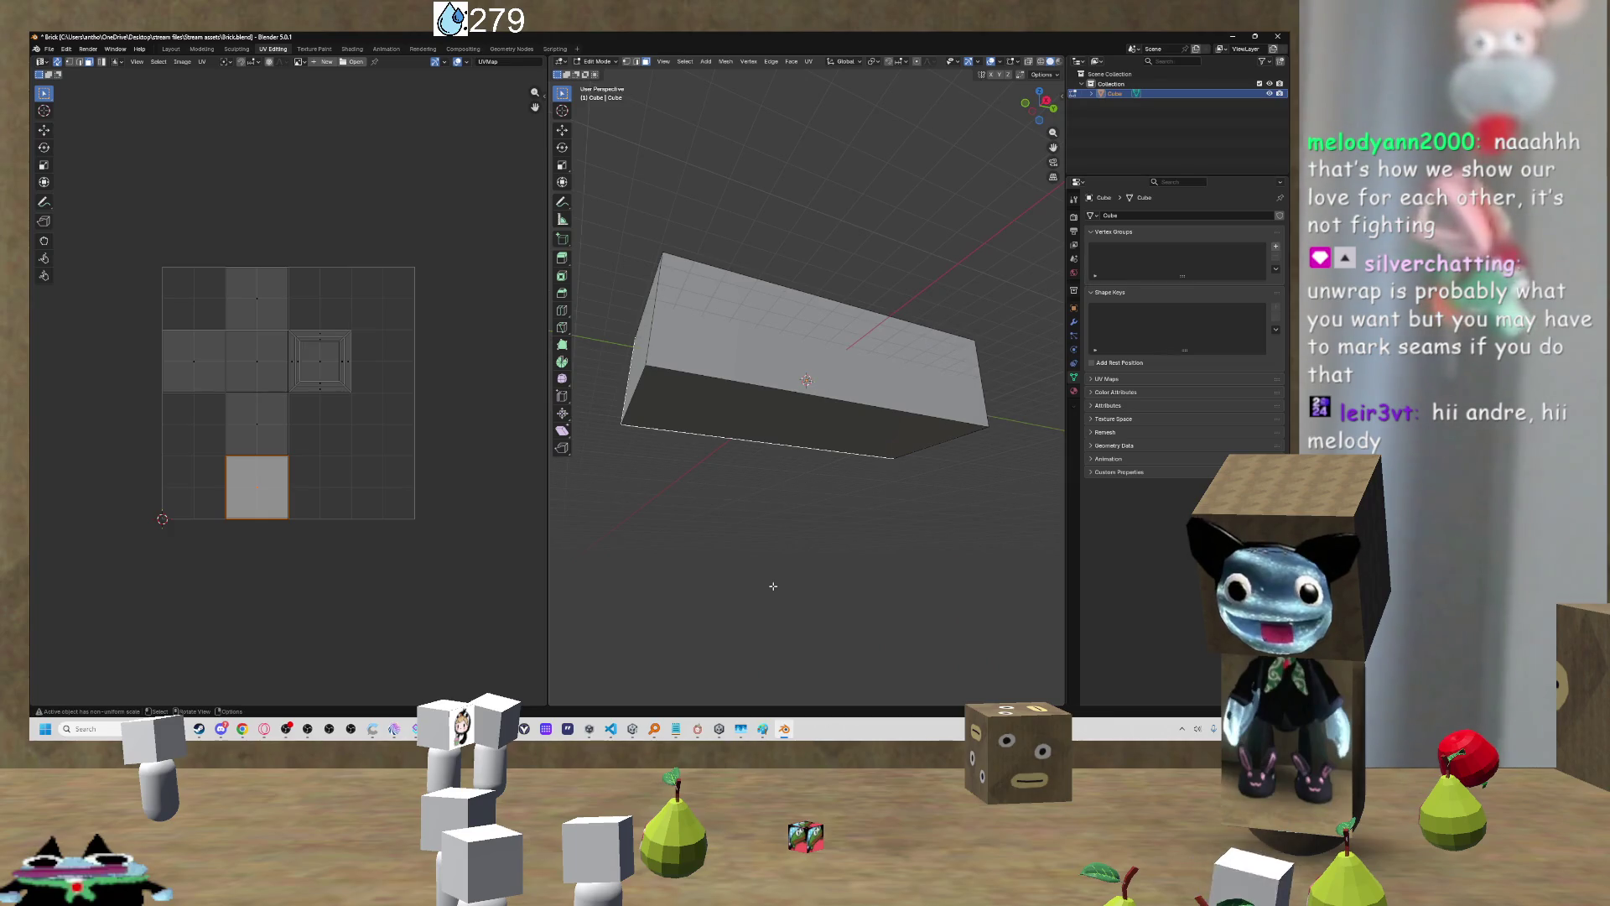
pyautogui.moveTo(798, 520)
pyautogui.mouseDown()
pyautogui.moveTo(922, 492)
pyautogui.moveTo(916, 575)
pyautogui.moveTo(909, 492)
pyautogui.moveTo(924, 528)
pyautogui.moveTo(909, 501)
pyautogui.moveTo(801, 524)
pyautogui.moveTo(795, 506)
pyautogui.moveTo(805, 484)
pyautogui.moveTo(855, 564)
pyautogui.moveTo(857, 604)
pyautogui.moveTo(858, 500)
pyautogui.moveTo(906, 501)
pyautogui.moveTo(820, 515)
pyautogui.moveTo(908, 478)
pyautogui.moveTo(906, 384)
pyautogui.moveTo(927, 374)
pyautogui.moveTo(869, 389)
pyautogui.moveTo(897, 419)
pyautogui.moveTo(881, 368)
pyautogui.mouseUp()
pyautogui.click(878, 426)
pyautogui.click(833, 371)
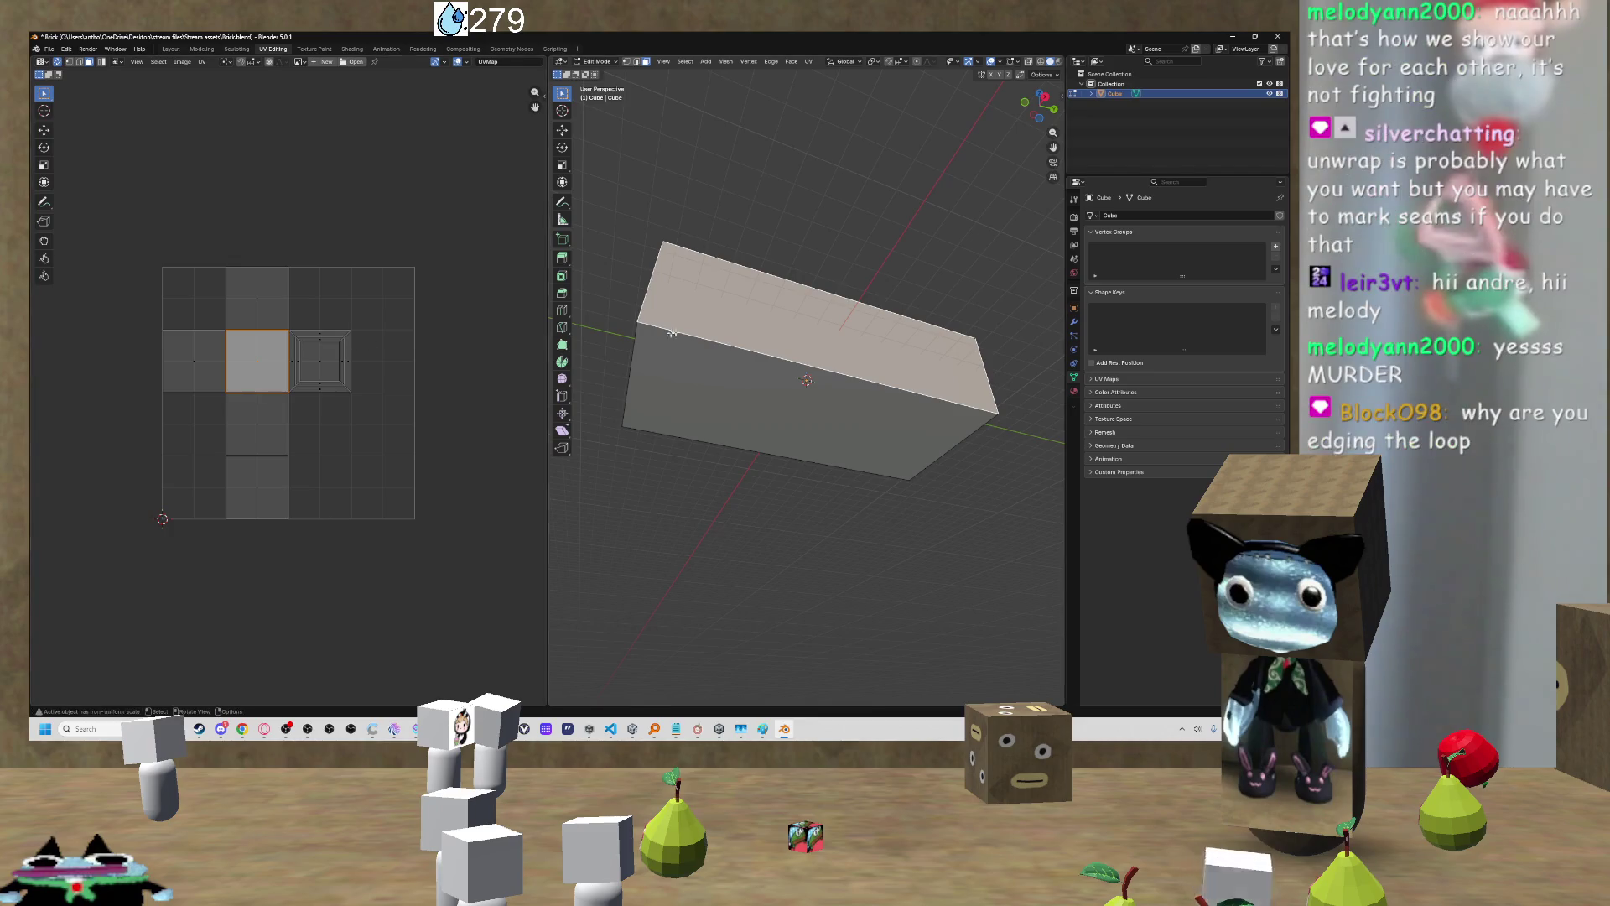
pyautogui.moveTo(830, 230); pyautogui.dragTo(846, 318)
# Step: Invert the selection to all other faces and unwrap them with Conformal, which fails
pyautogui.hotkey('ctrl', 'i')
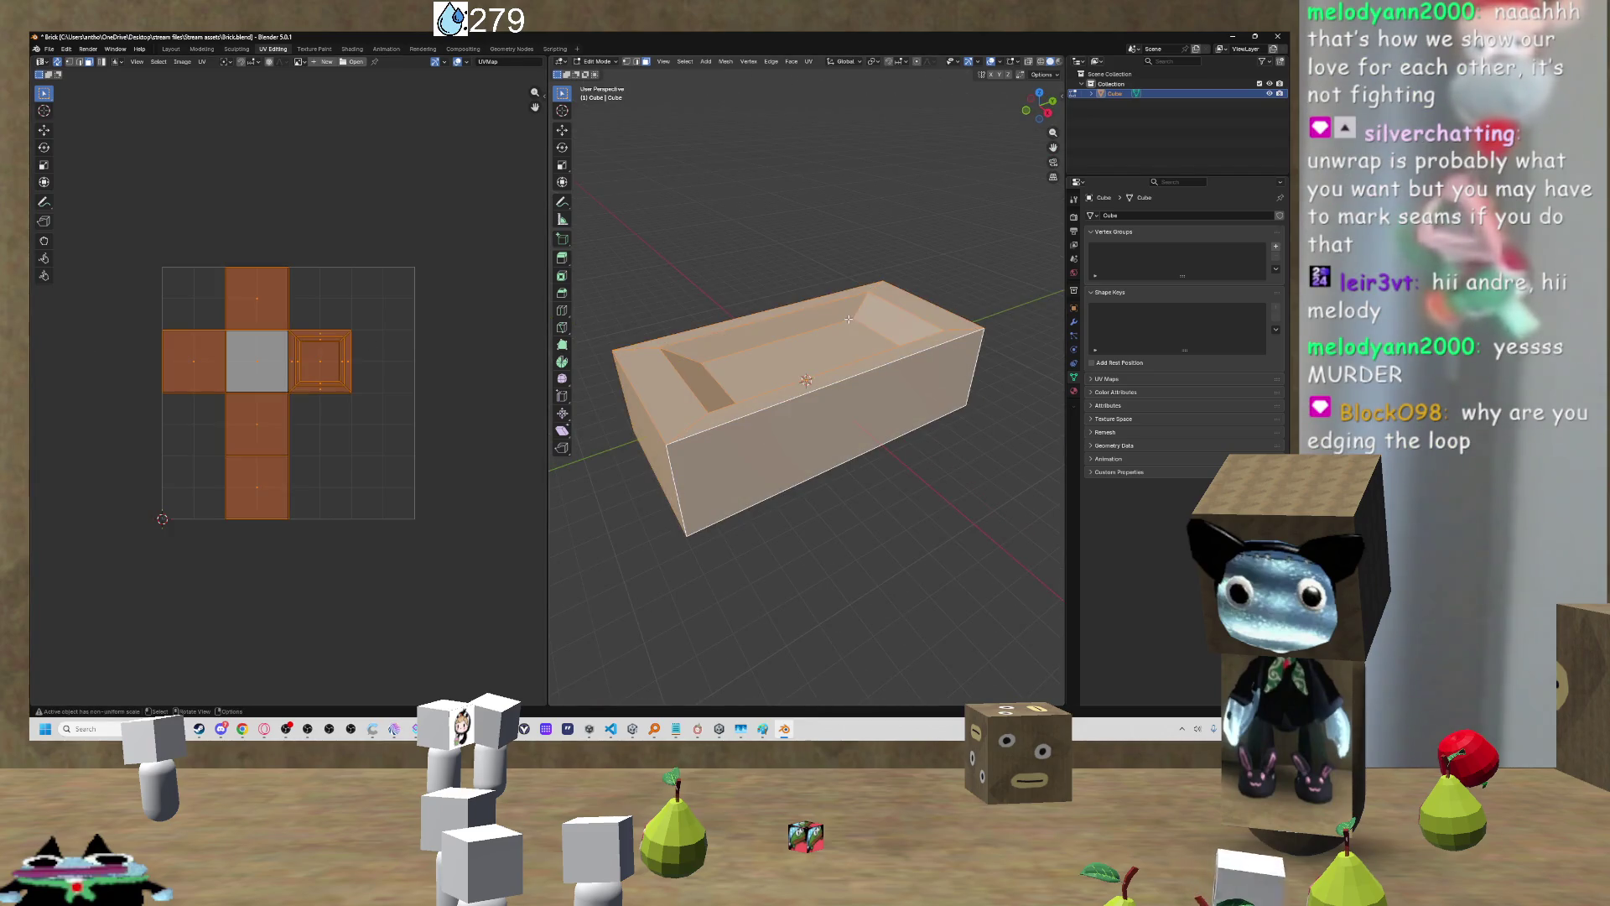
pyautogui.rightClick(782, 359)
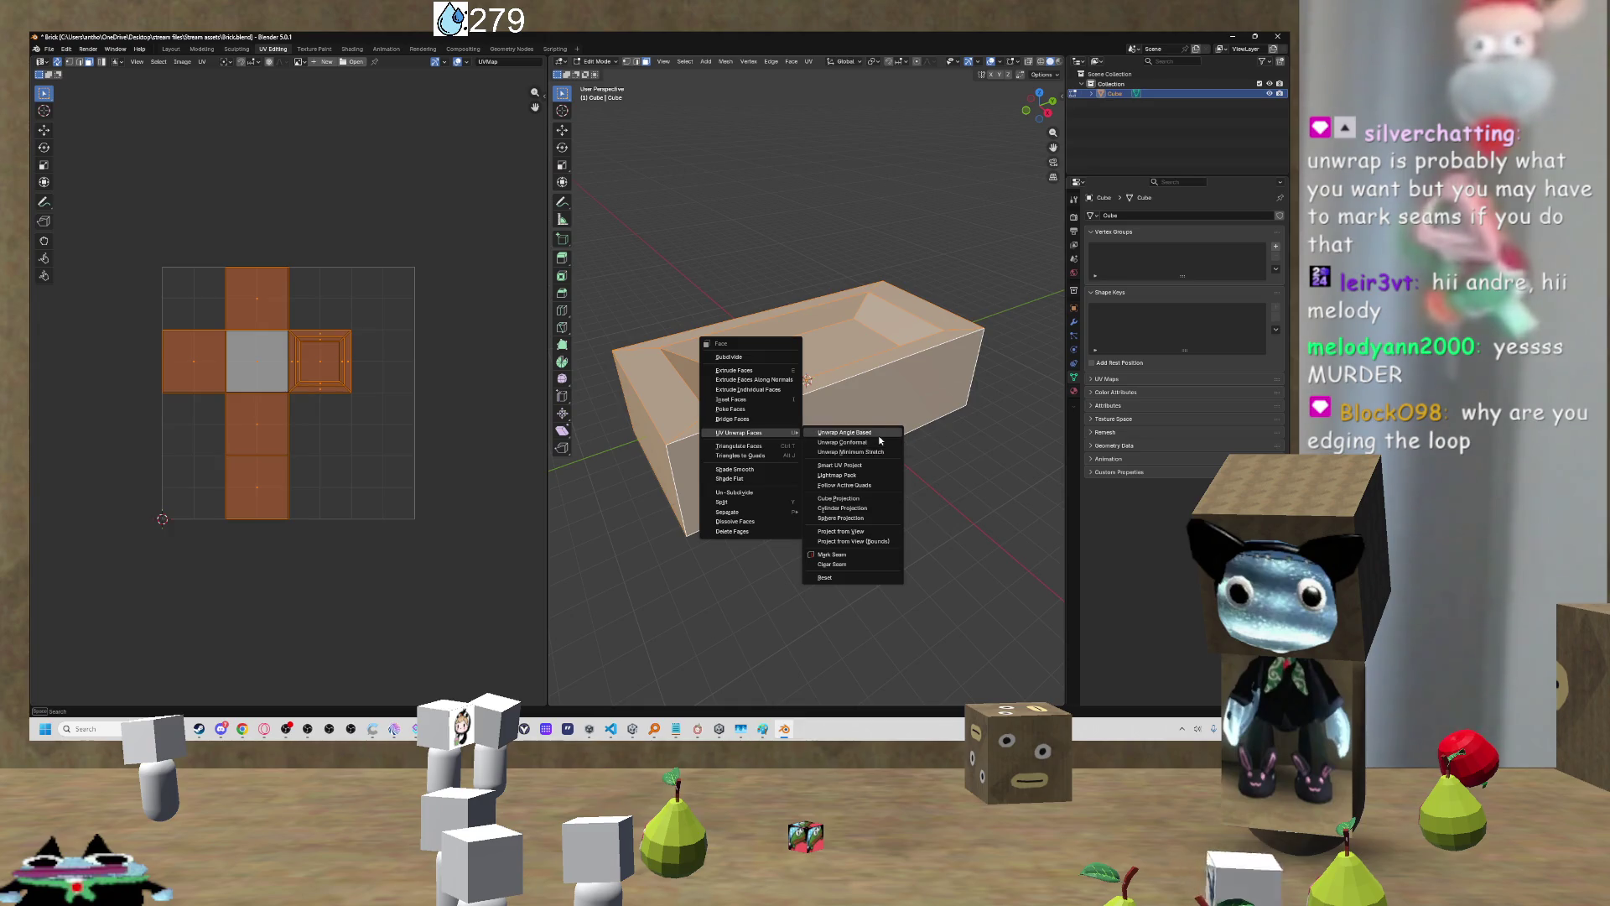
pyautogui.click(881, 443)
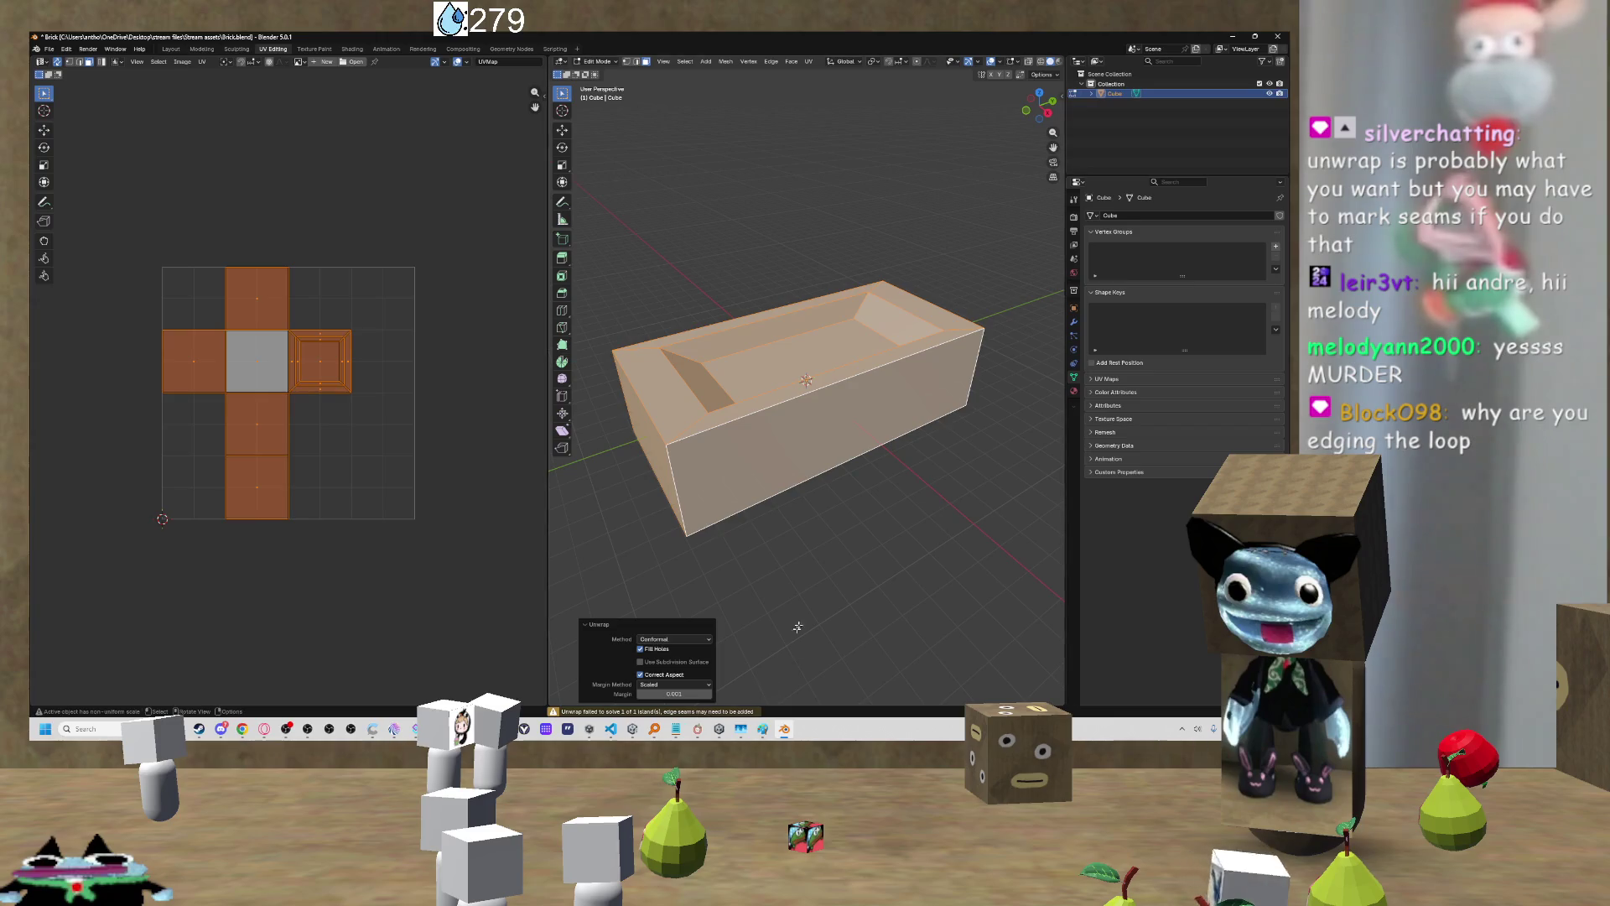
# Step: In edge select mode, mark the brick's bottom front edge as a seam via Ctrl+E
pyautogui.hotkey('alt', 'a')
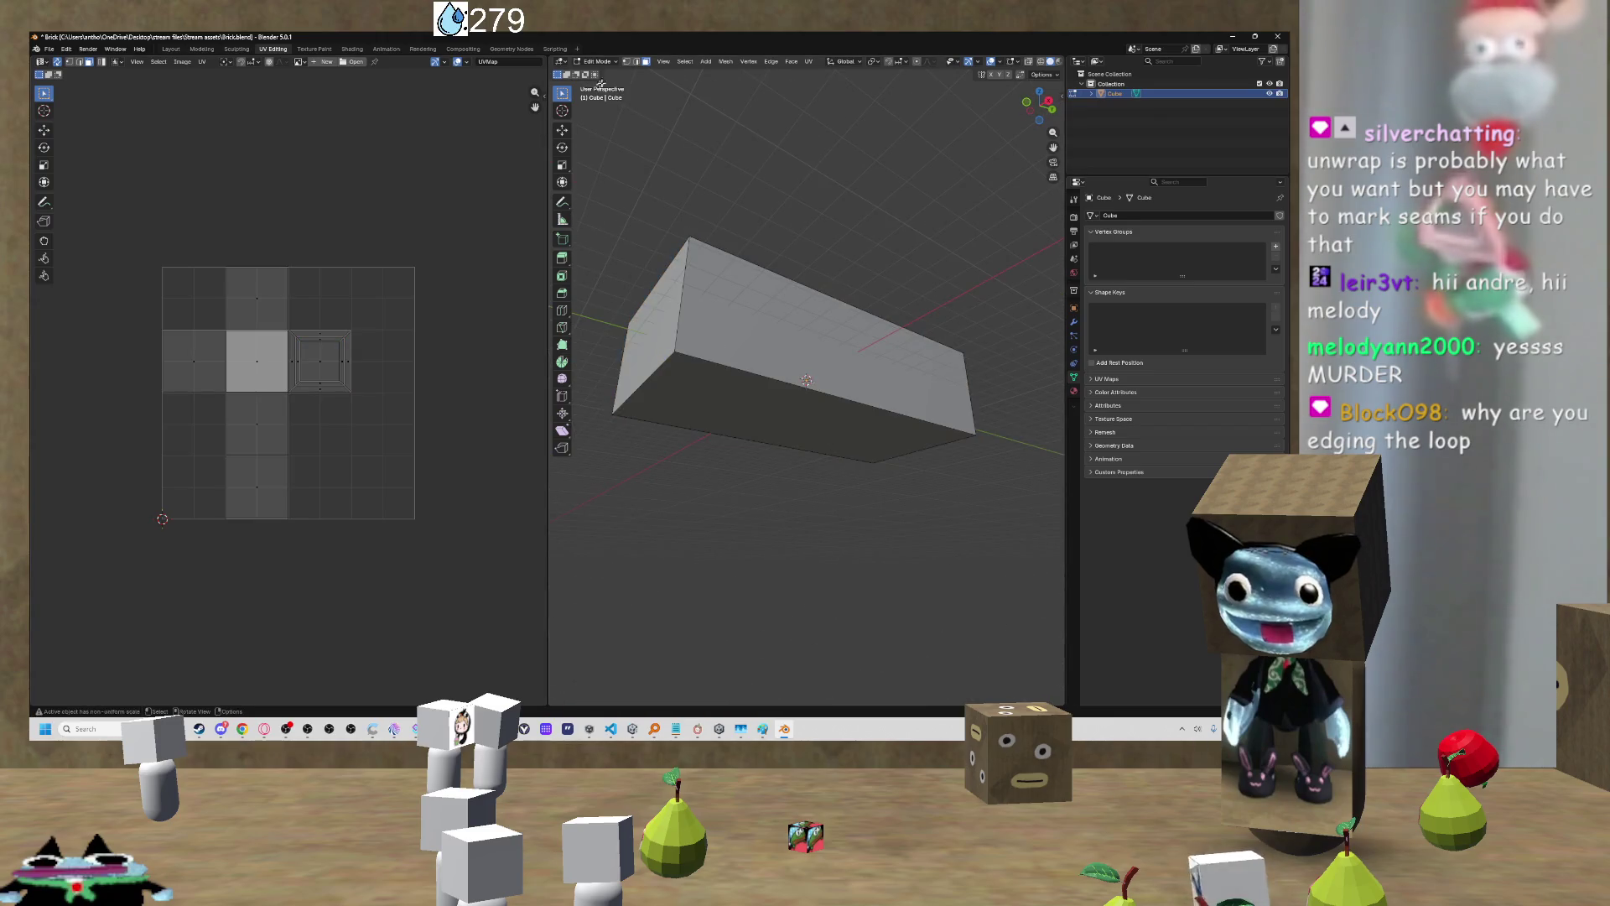
pyautogui.click(636, 62)
pyautogui.click(880, 408)
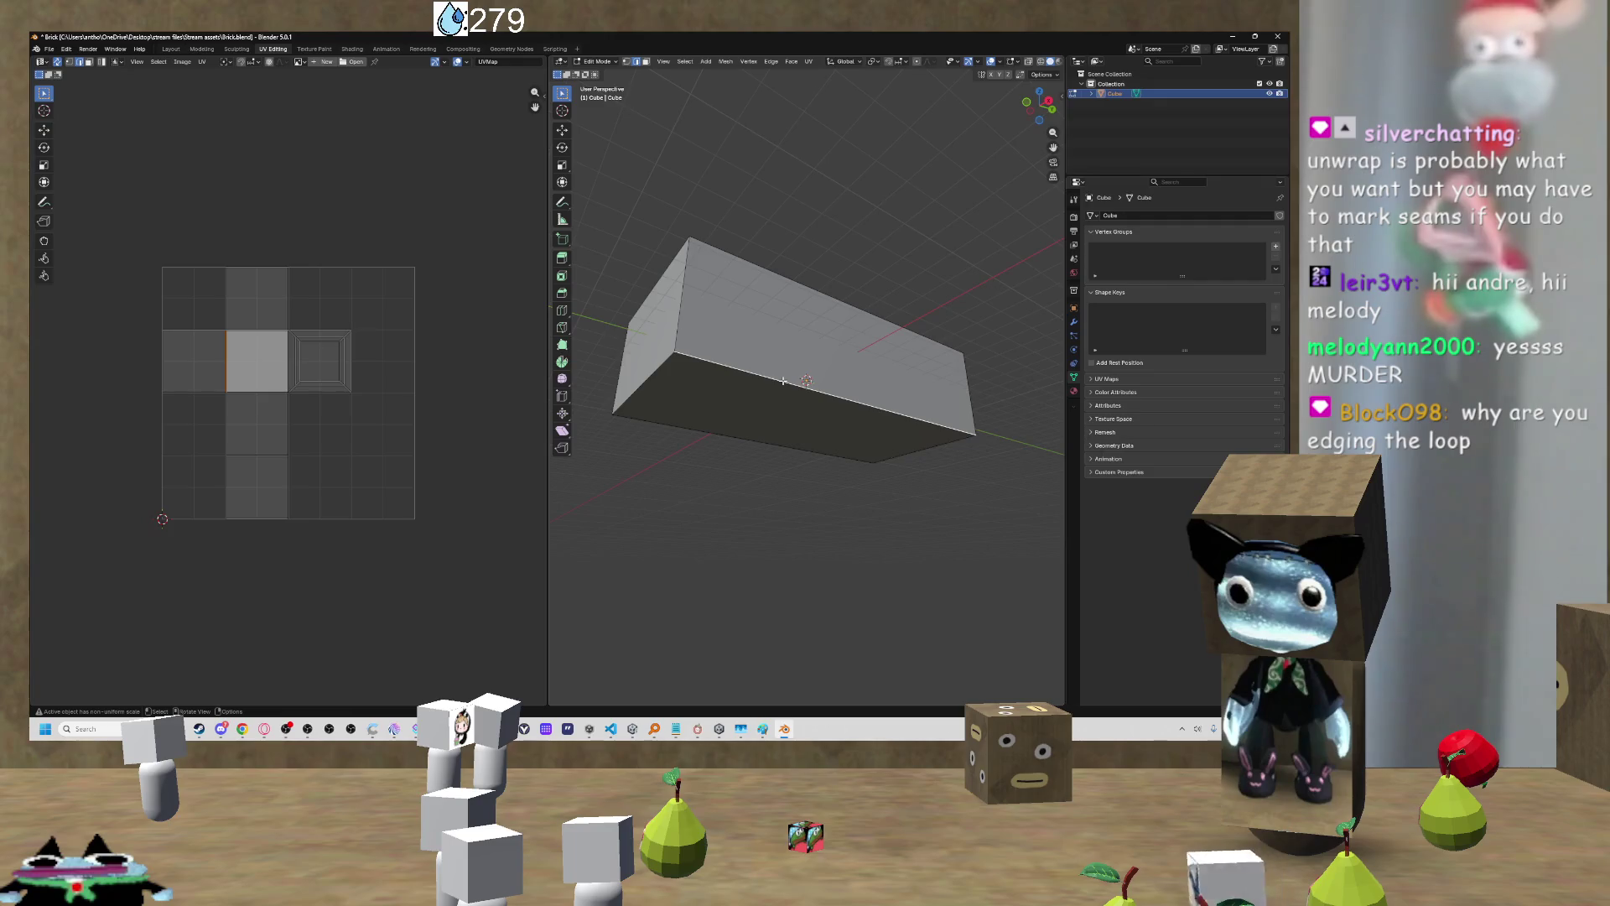
pyautogui.hotkey('ctrl', 'e')
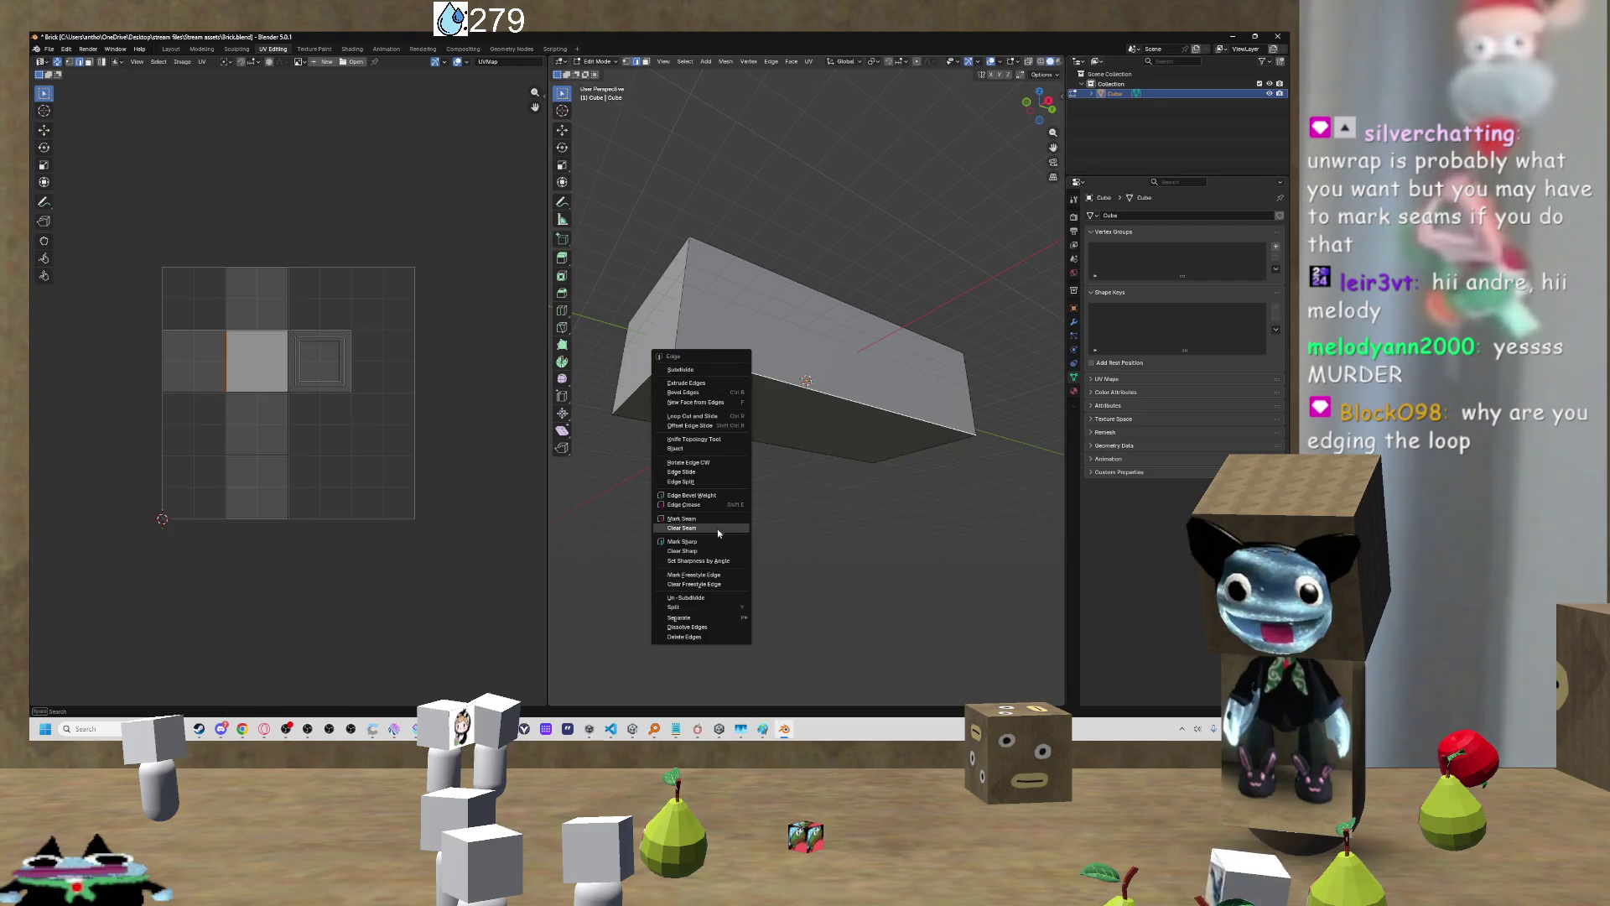
pyautogui.click(717, 520)
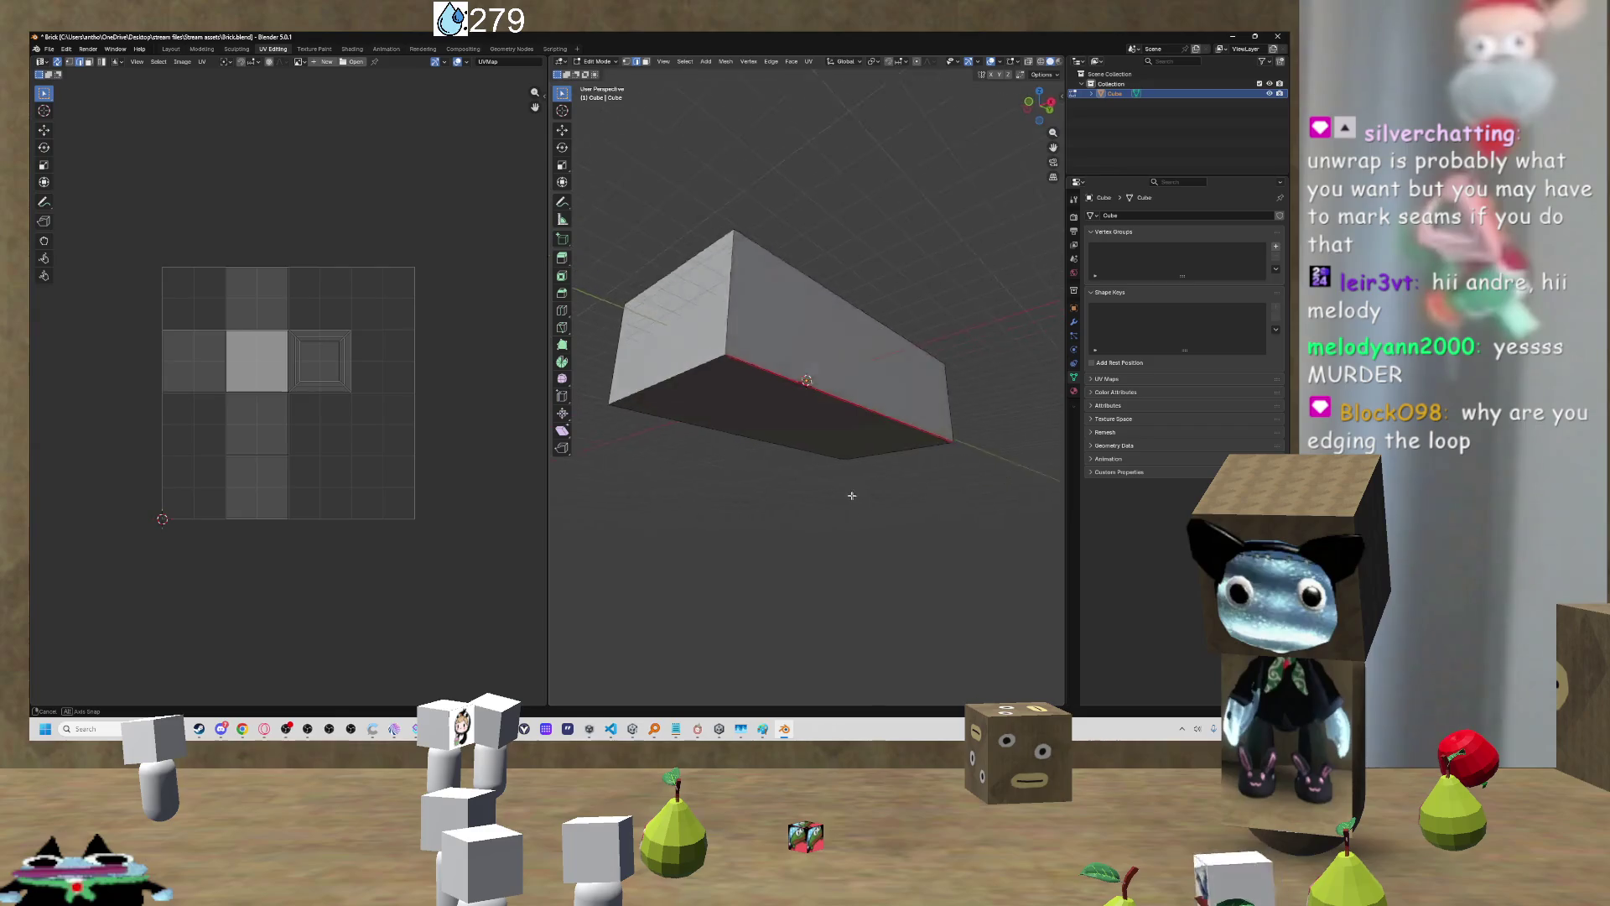
pyautogui.moveTo(776, 488)
pyautogui.mouseDown()
pyautogui.moveTo(718, 474)
pyautogui.moveTo(831, 488)
pyautogui.mouseUp()
# Step: Unwrap the whole brick with Conformal, producing a thin sliver in the UV editor
pyautogui.press('a')
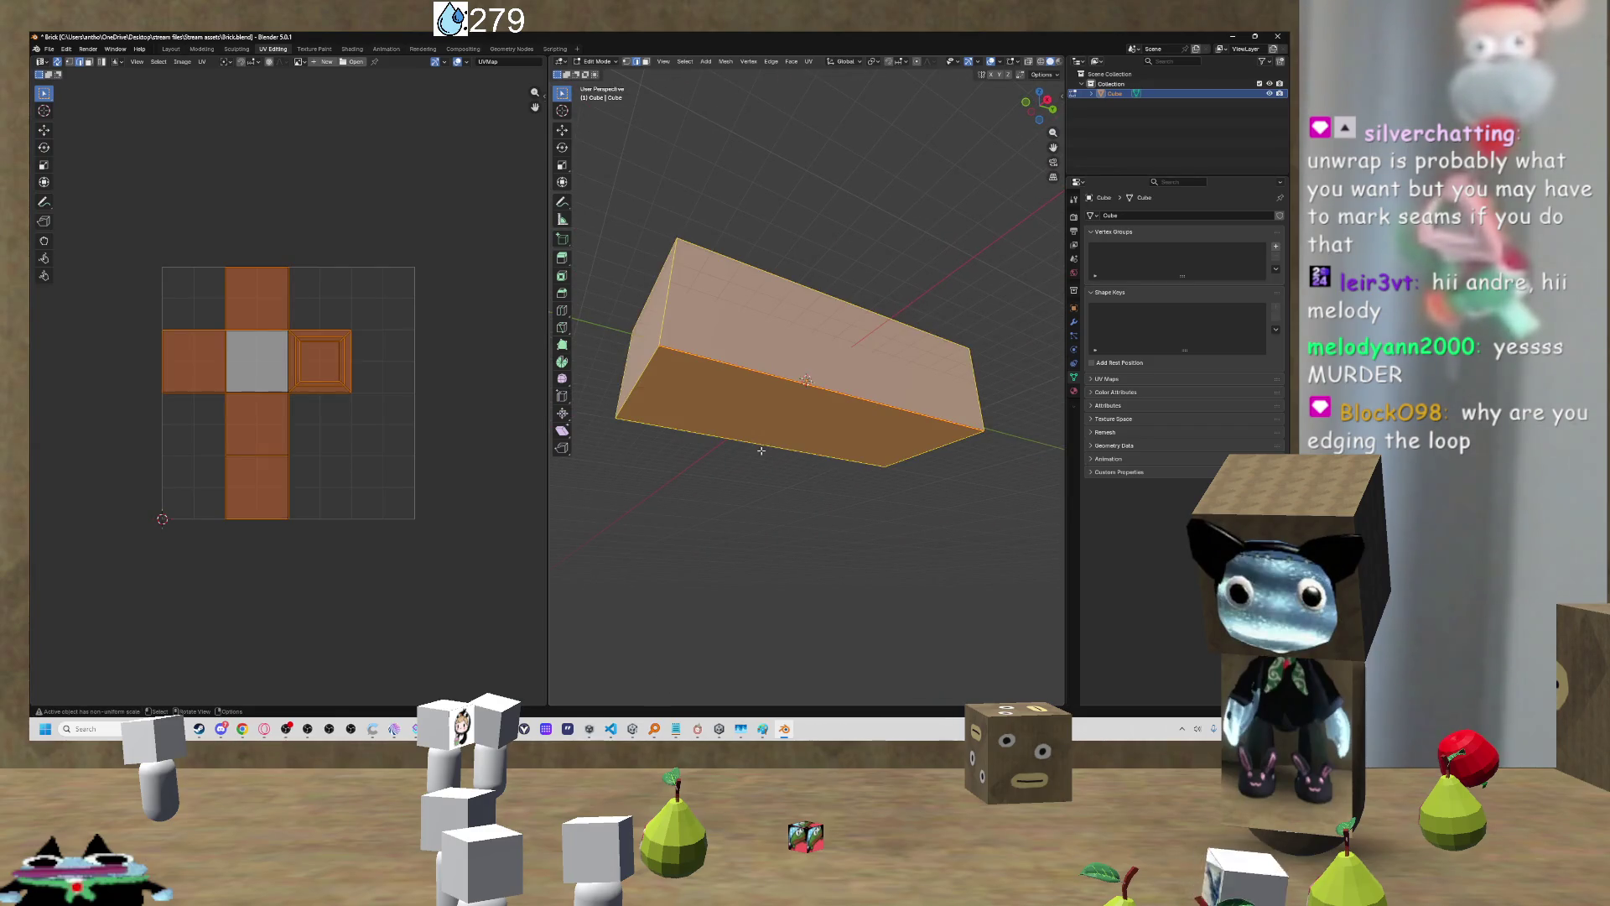
pyautogui.press('u')
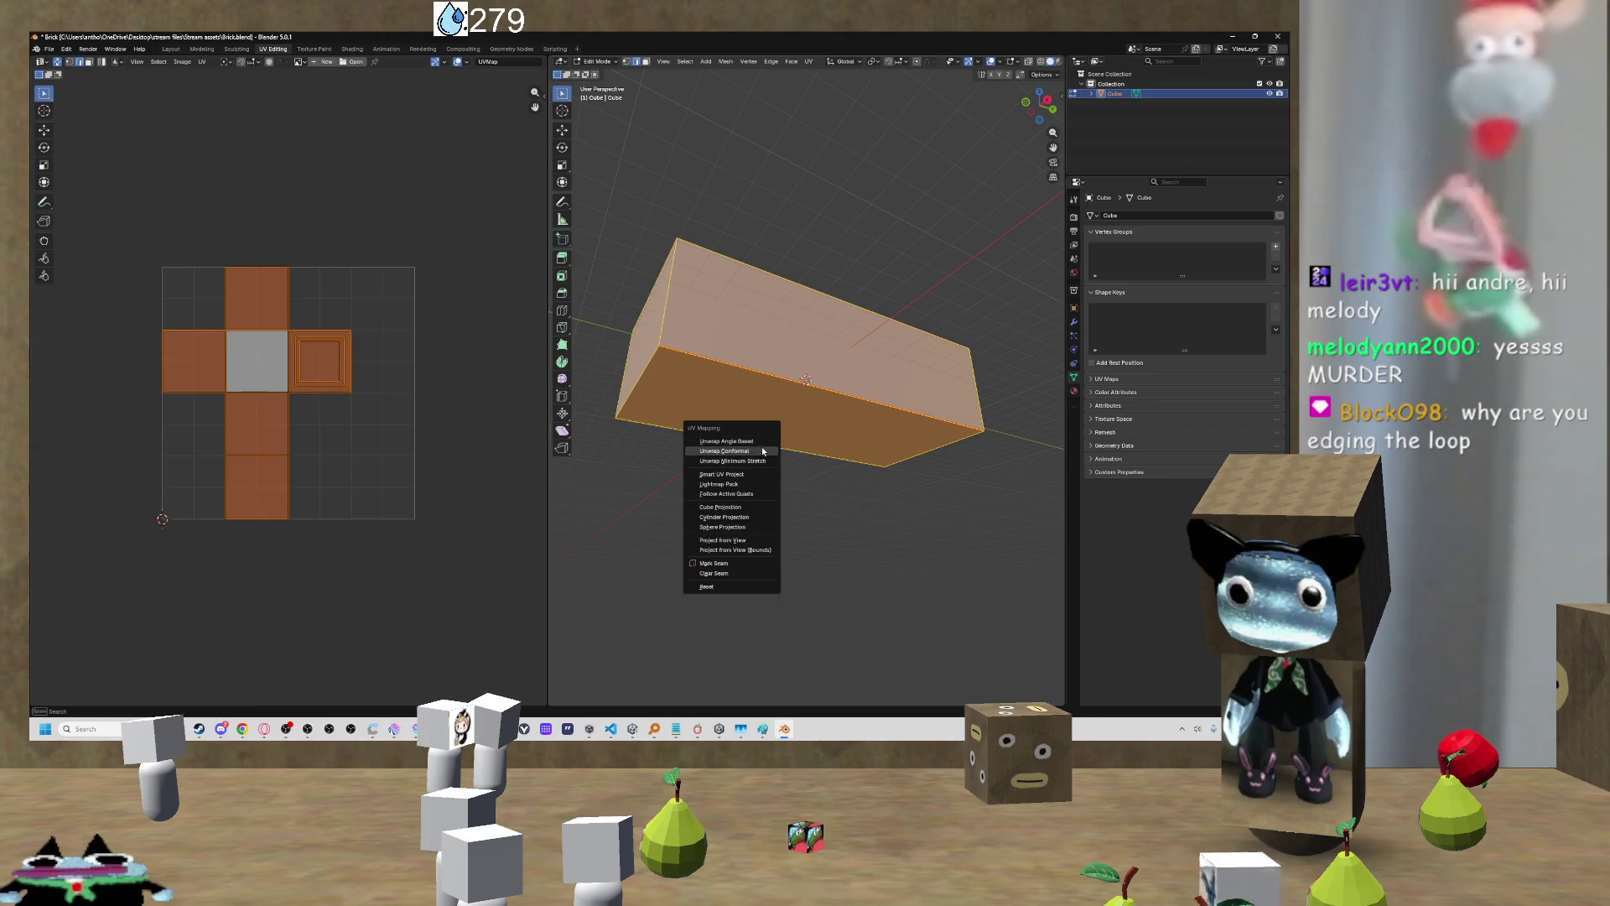
pyautogui.click(763, 450)
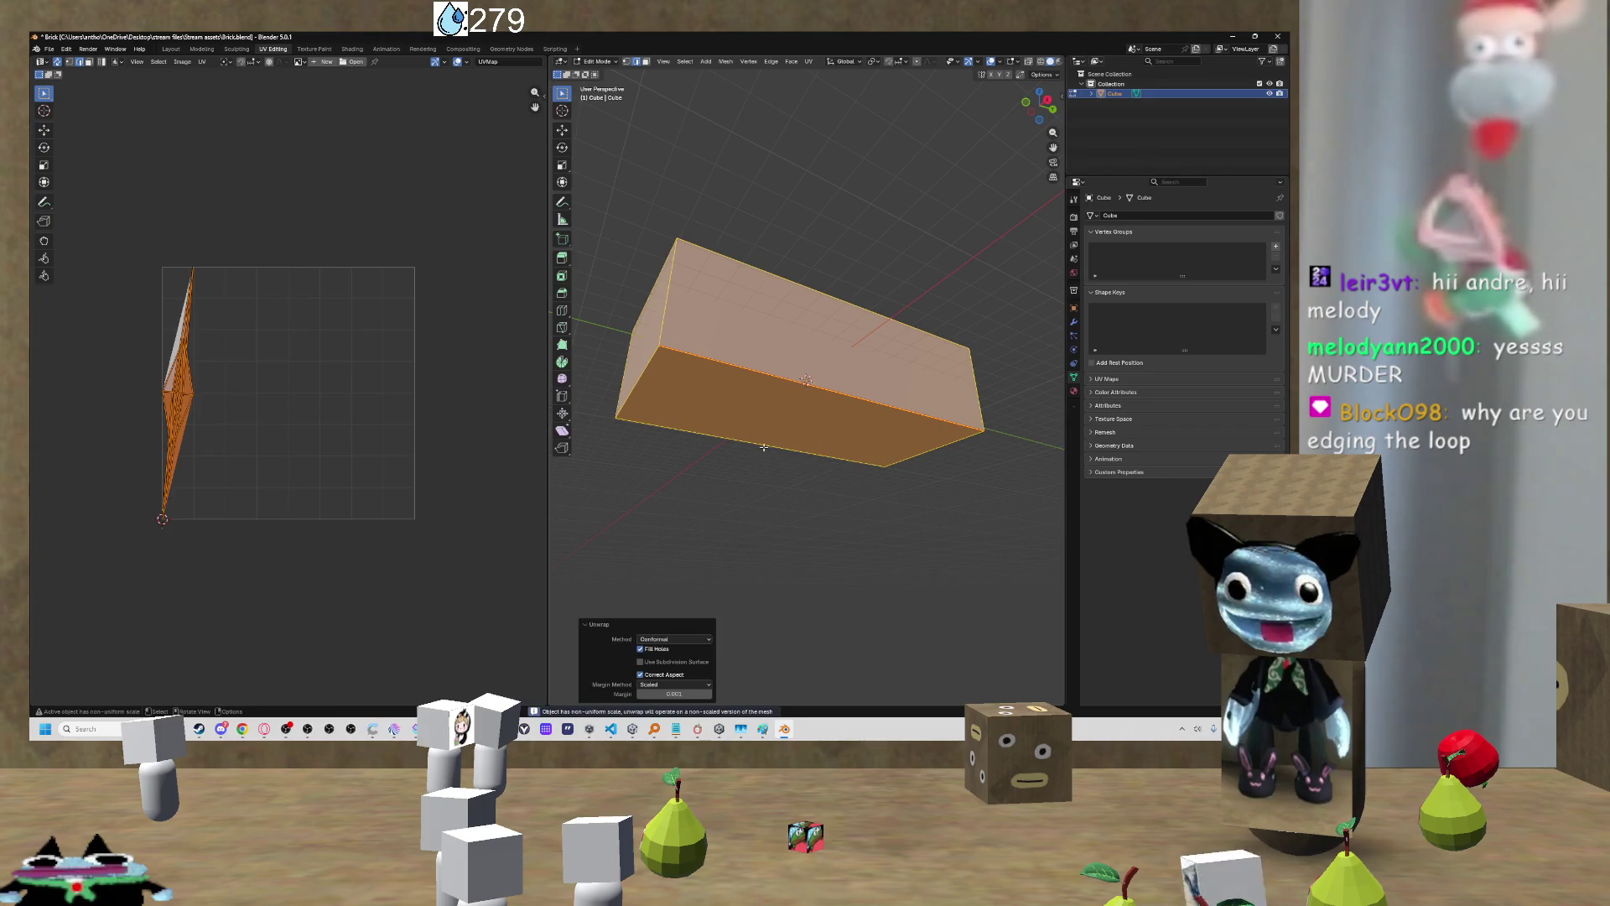
pyautogui.scroll(3, 209, 392)
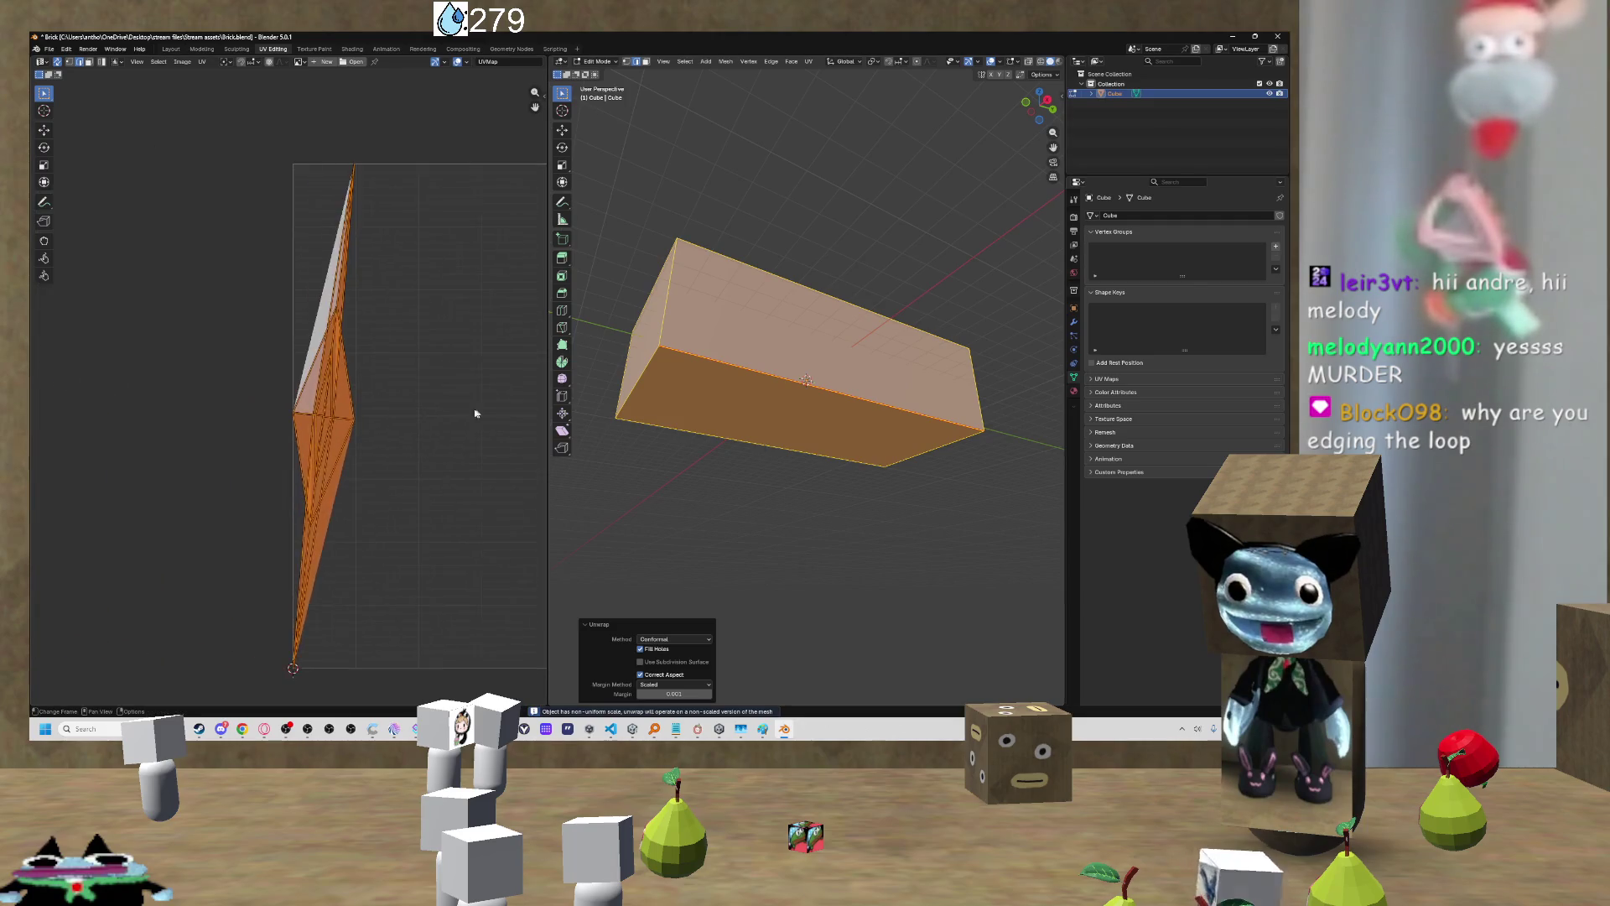
pyautogui.scroll(3, 440, 414)
# Step: Retry the unwrap with Minimum Stretch, which fails and leaves no UV island
pyautogui.press('u')
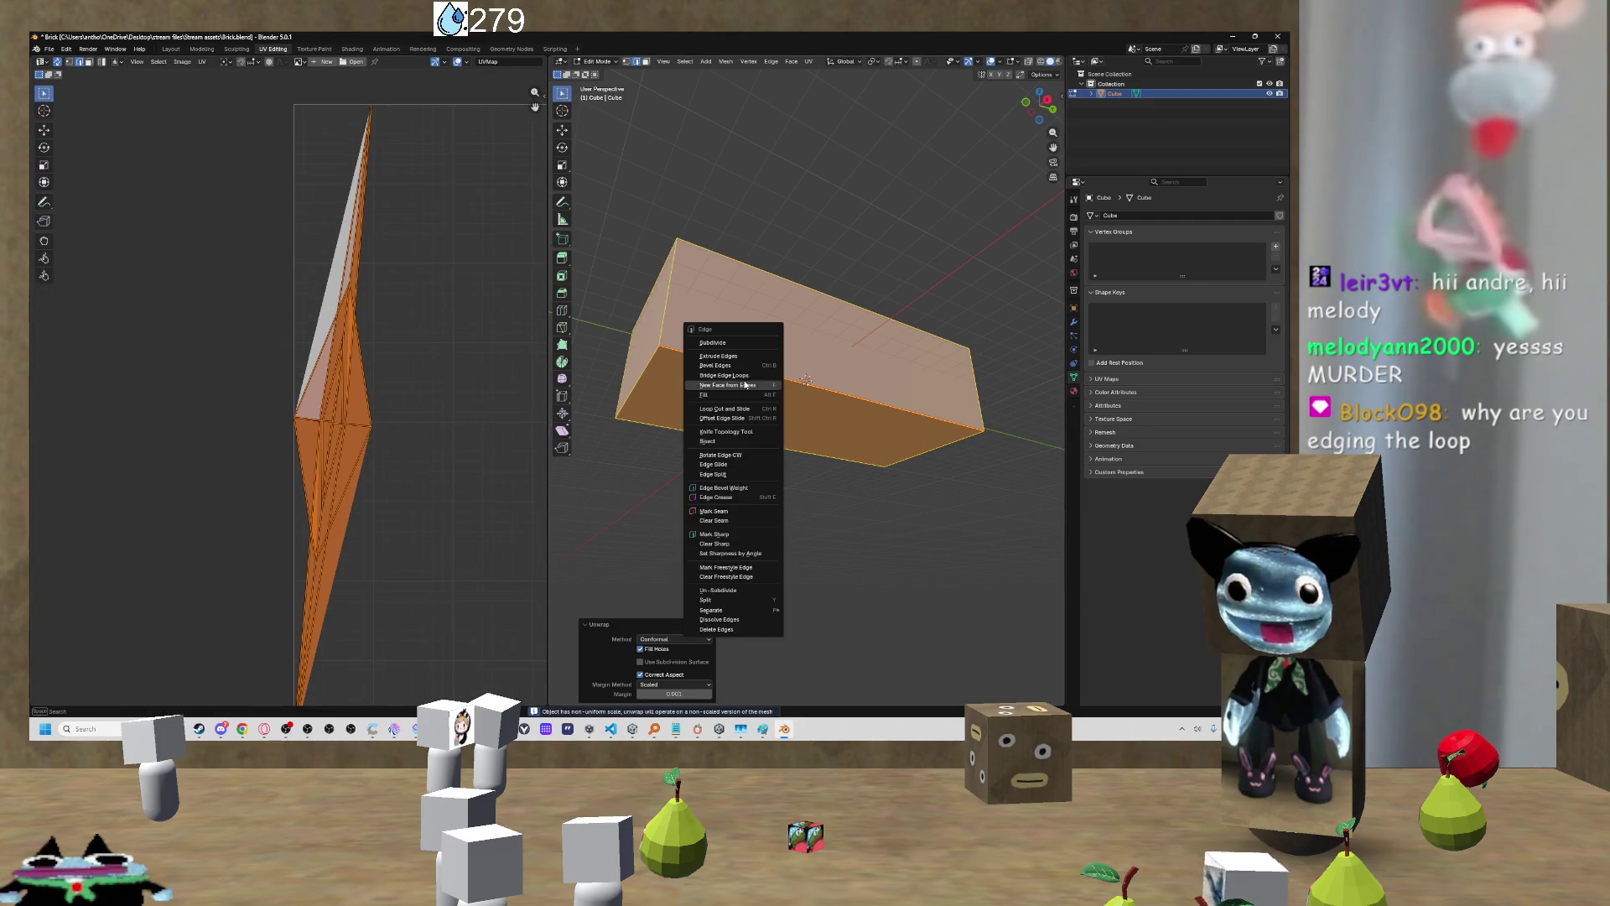
pyautogui.press('u')
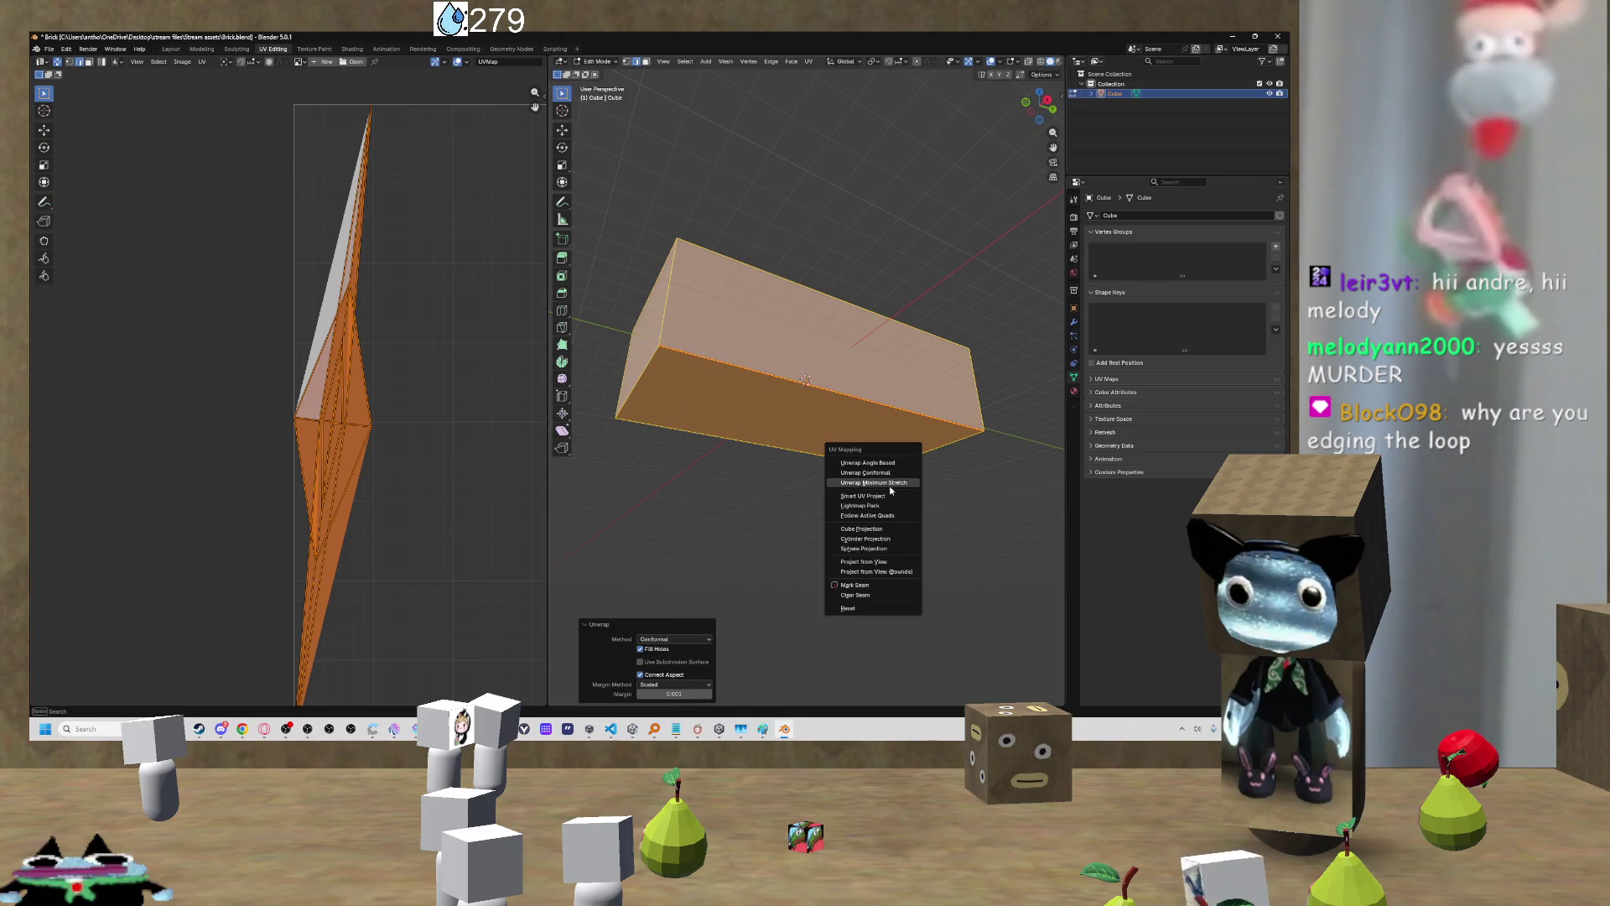
pyautogui.click(872, 480)
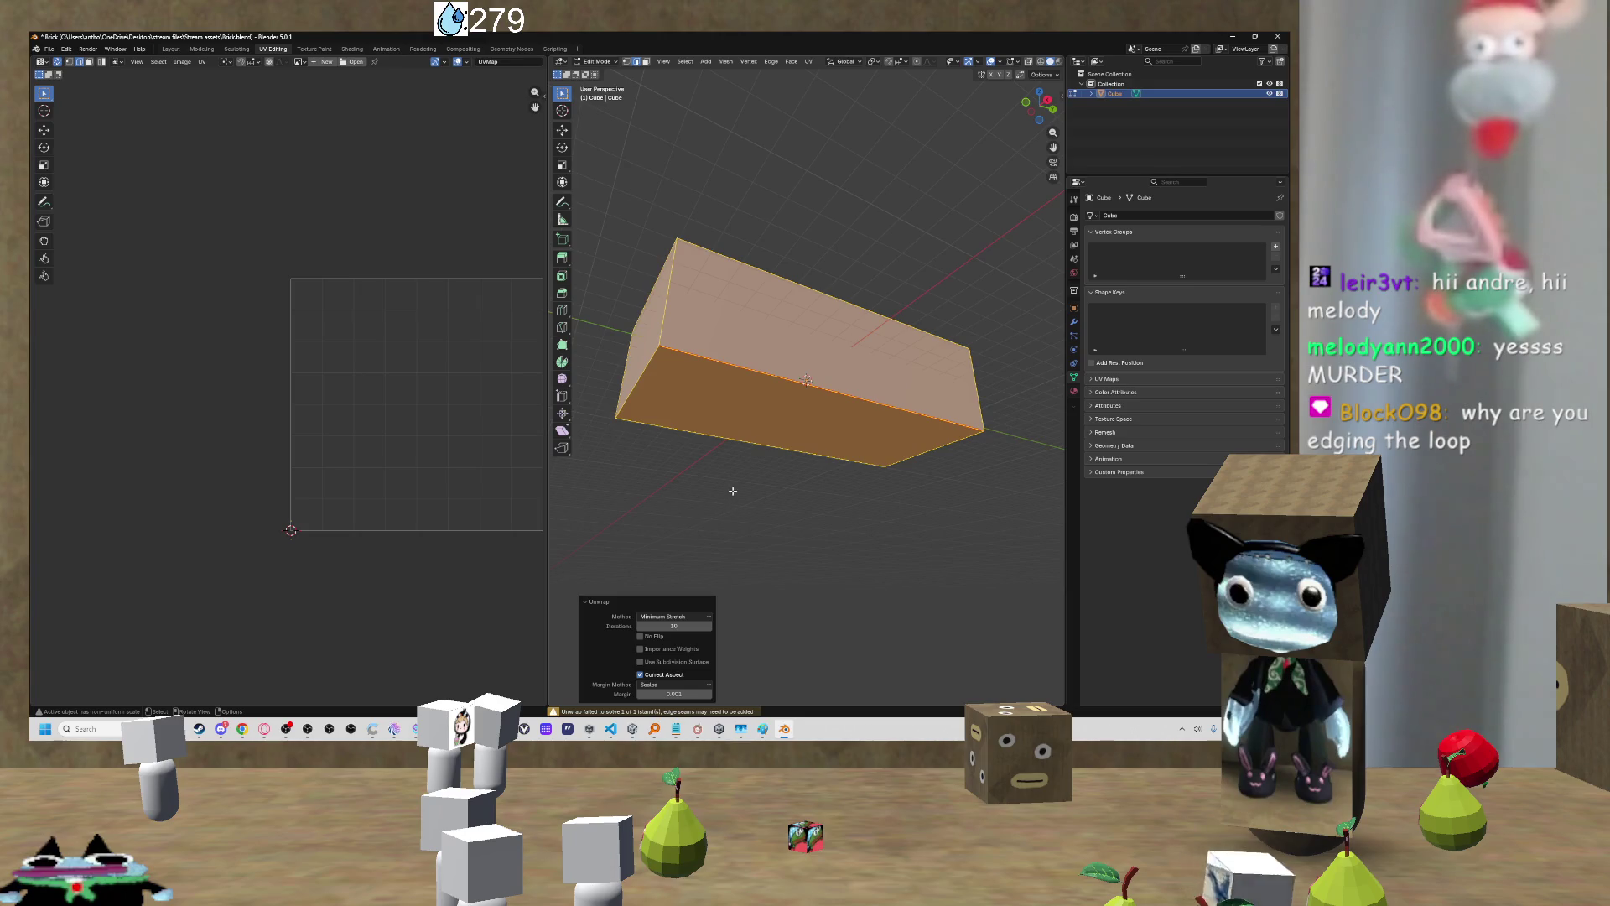
pyautogui.moveTo(747, 464)
pyautogui.mouseDown()
pyautogui.moveTo(598, 468)
pyautogui.moveTo(660, 486)
pyautogui.moveTo(716, 434)
pyautogui.moveTo(650, 359)
pyautogui.mouseUp()
# Step: Mark another bottom edge of the box as a seam
pyautogui.hotkey('alt', 'a')
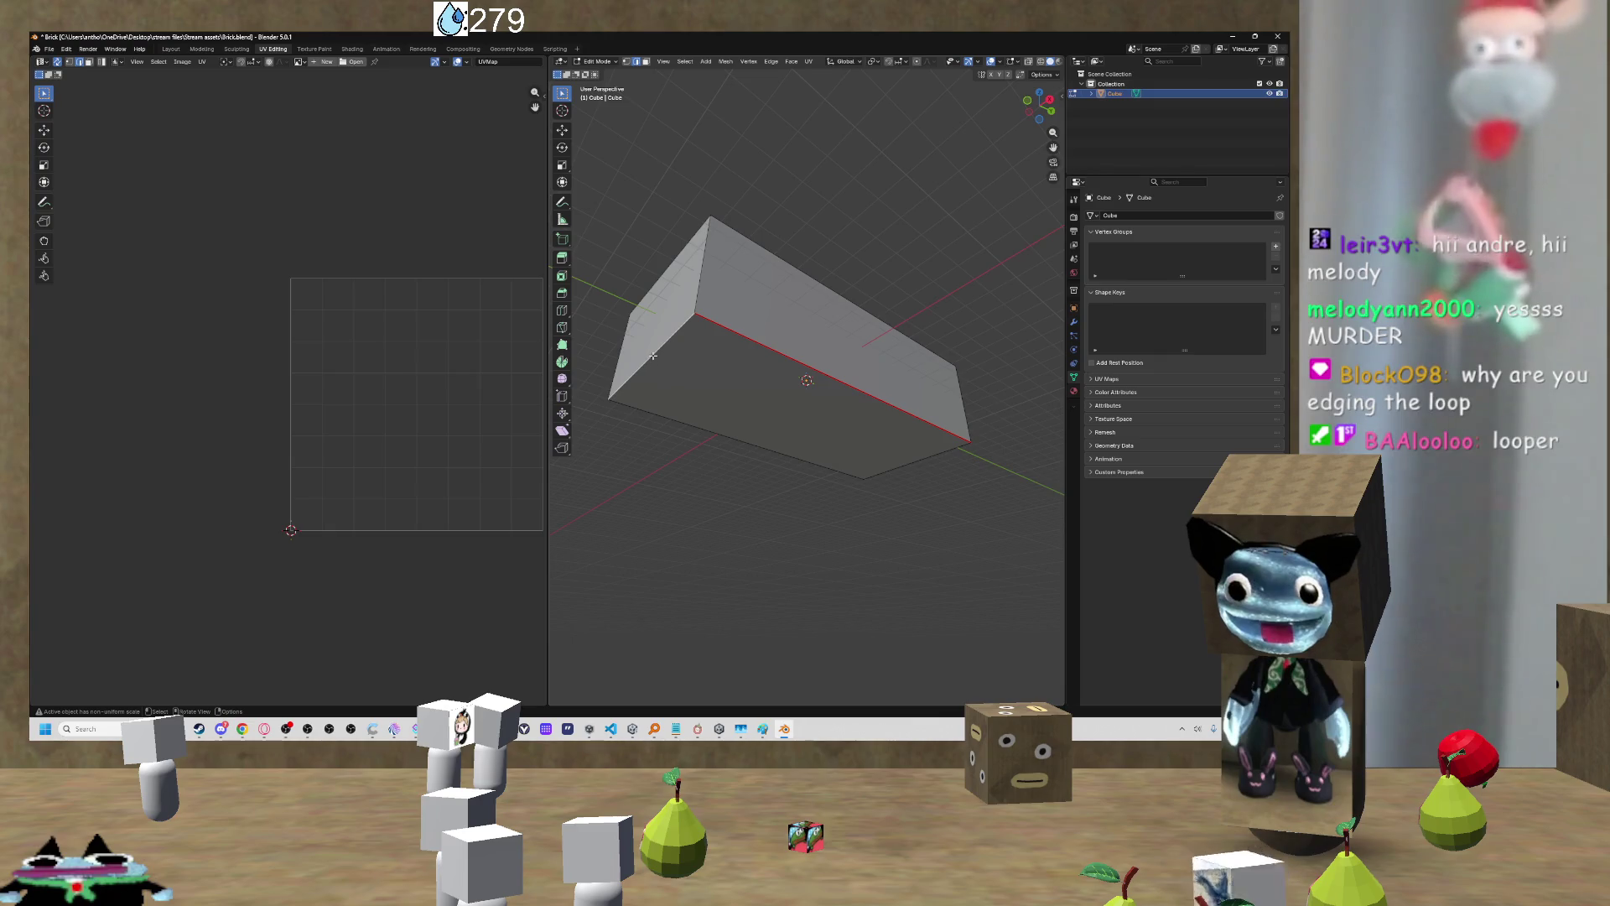
pyautogui.moveTo(696, 375)
pyautogui.mouseDown()
pyautogui.moveTo(988, 410)
pyautogui.moveTo(872, 320)
pyautogui.mouseUp()
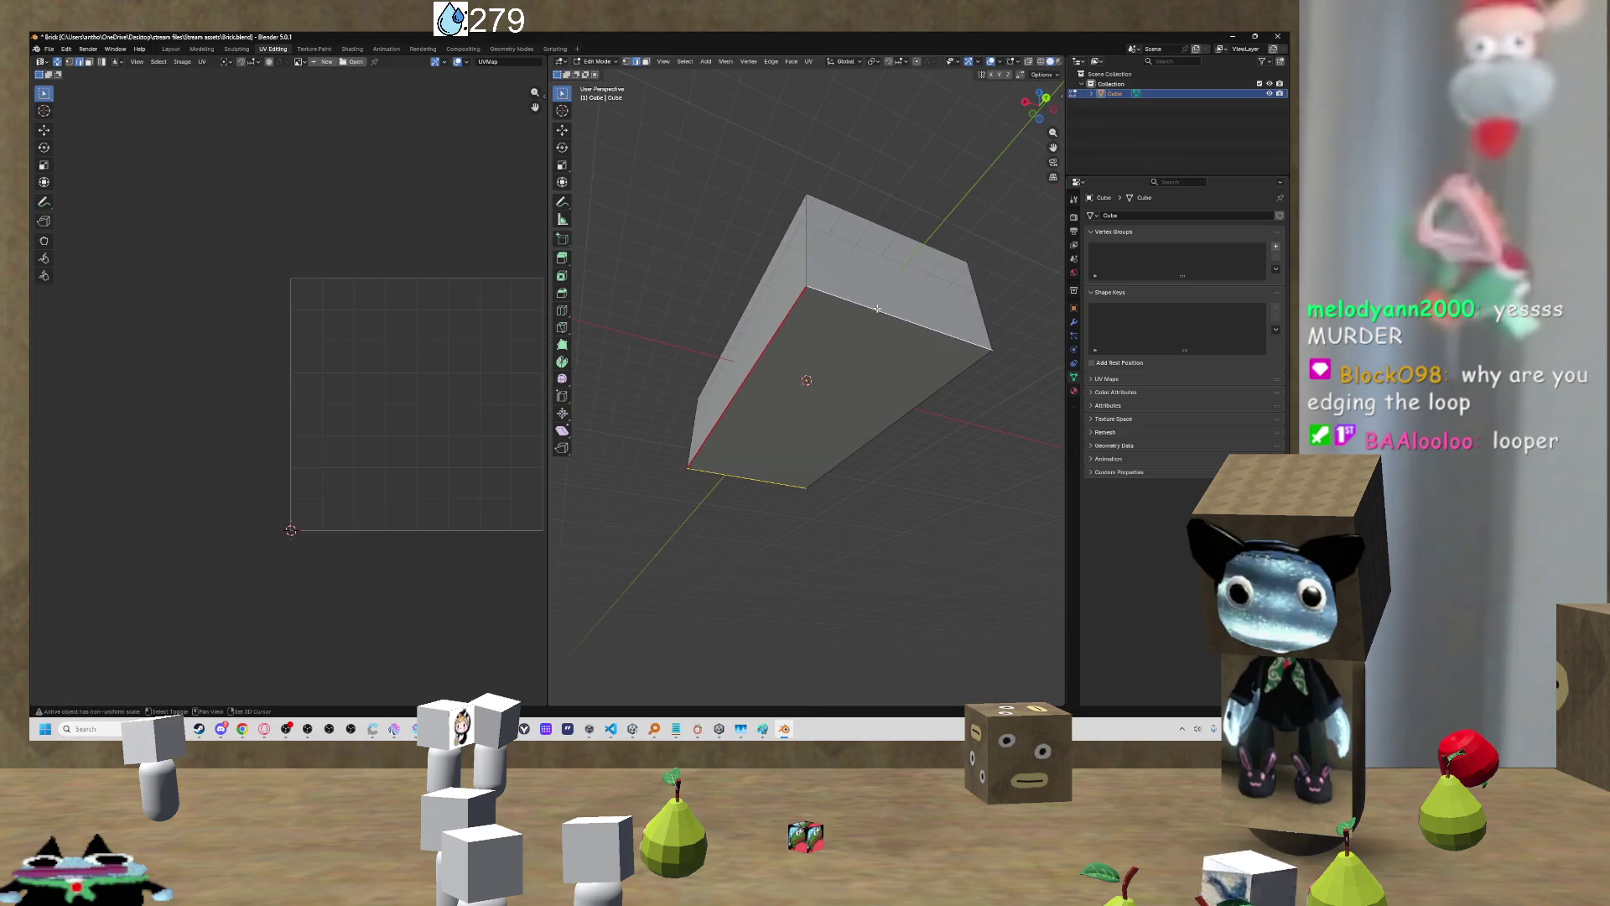
pyautogui.rightClick(833, 348)
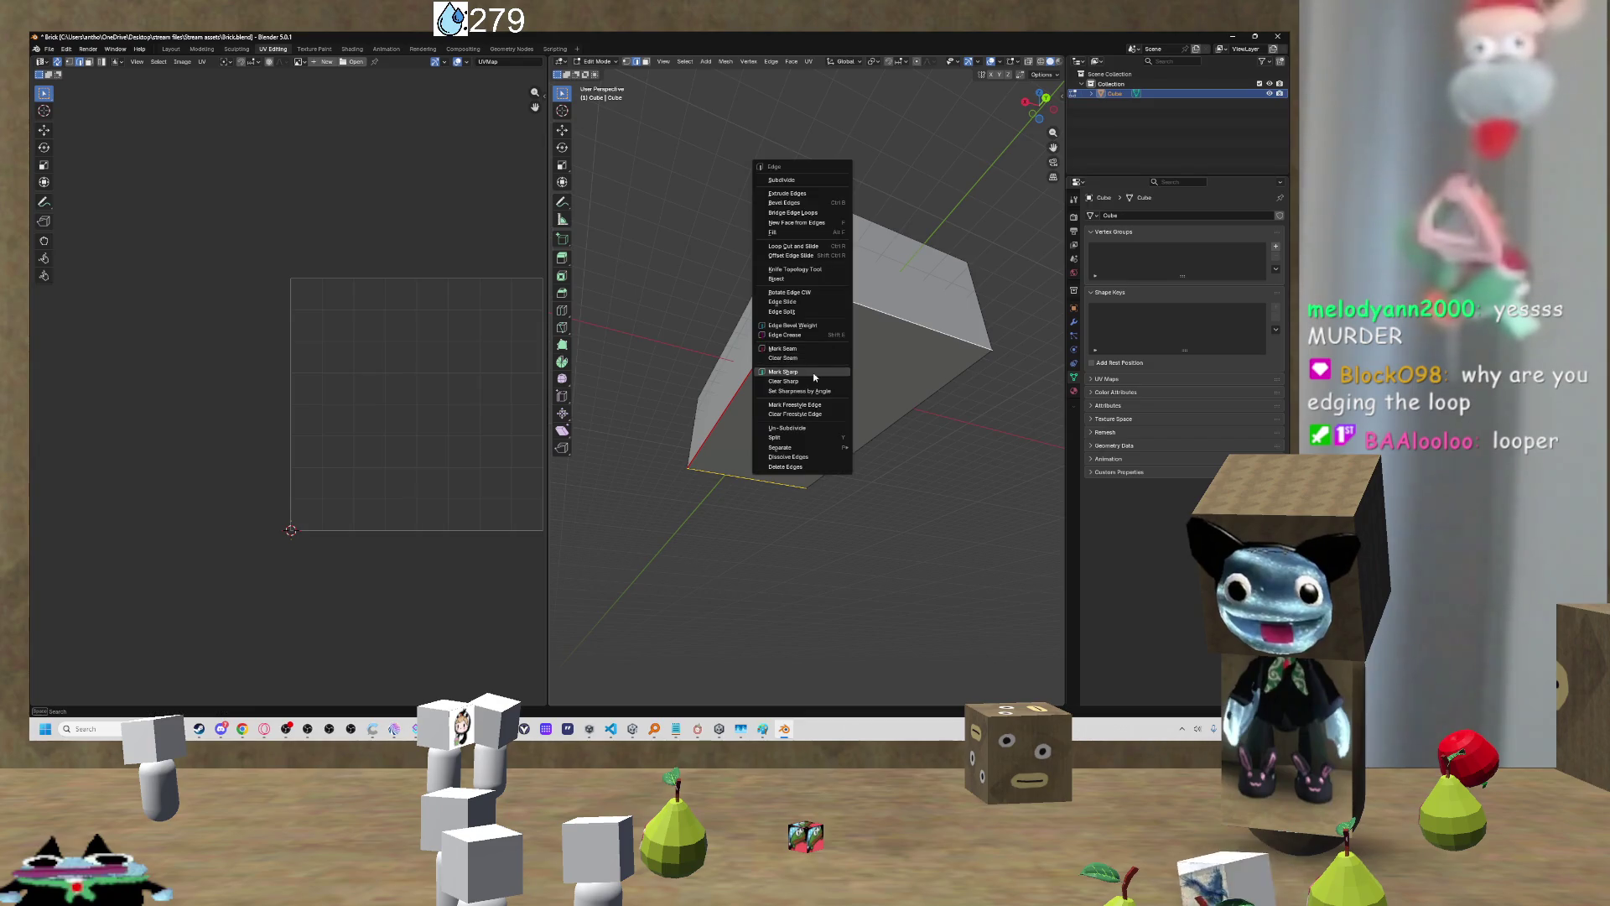
pyautogui.press('Escape')
pyautogui.moveTo(833, 348)
pyautogui.mouseDown()
pyautogui.moveTo(815, 400)
pyautogui.moveTo(923, 428)
pyautogui.moveTo(945, 397)
pyautogui.mouseUp()
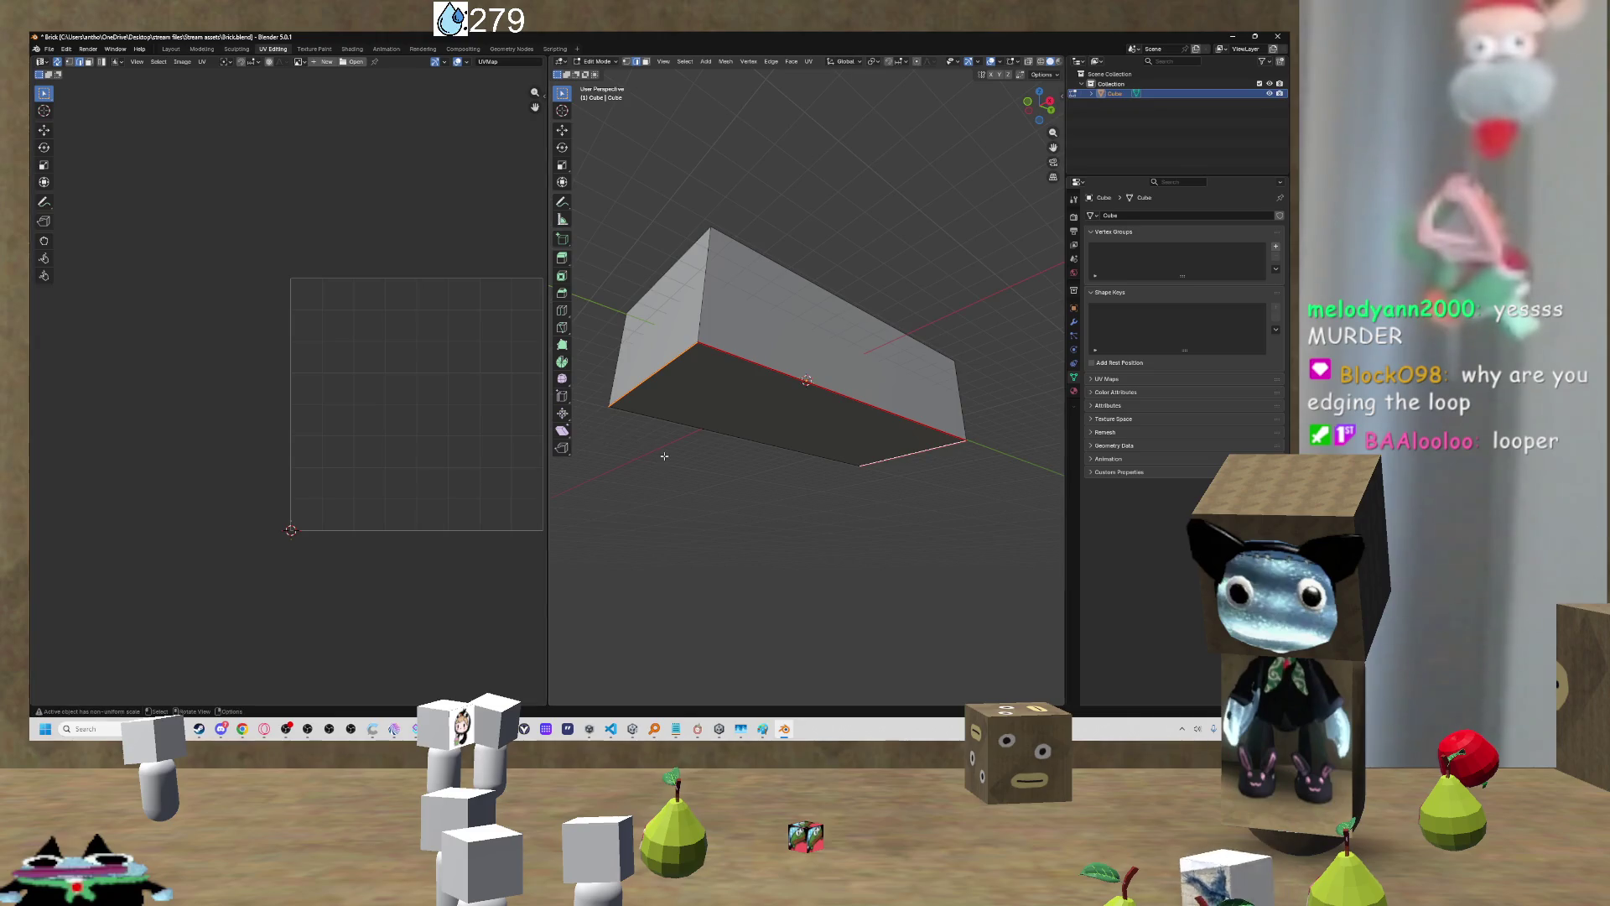
# Step: Unwrap the whole mesh along its seams, inspect the UV result, then undo the unwrap
pyautogui.press('a')
pyautogui.hotkey('ctrl', 'e')
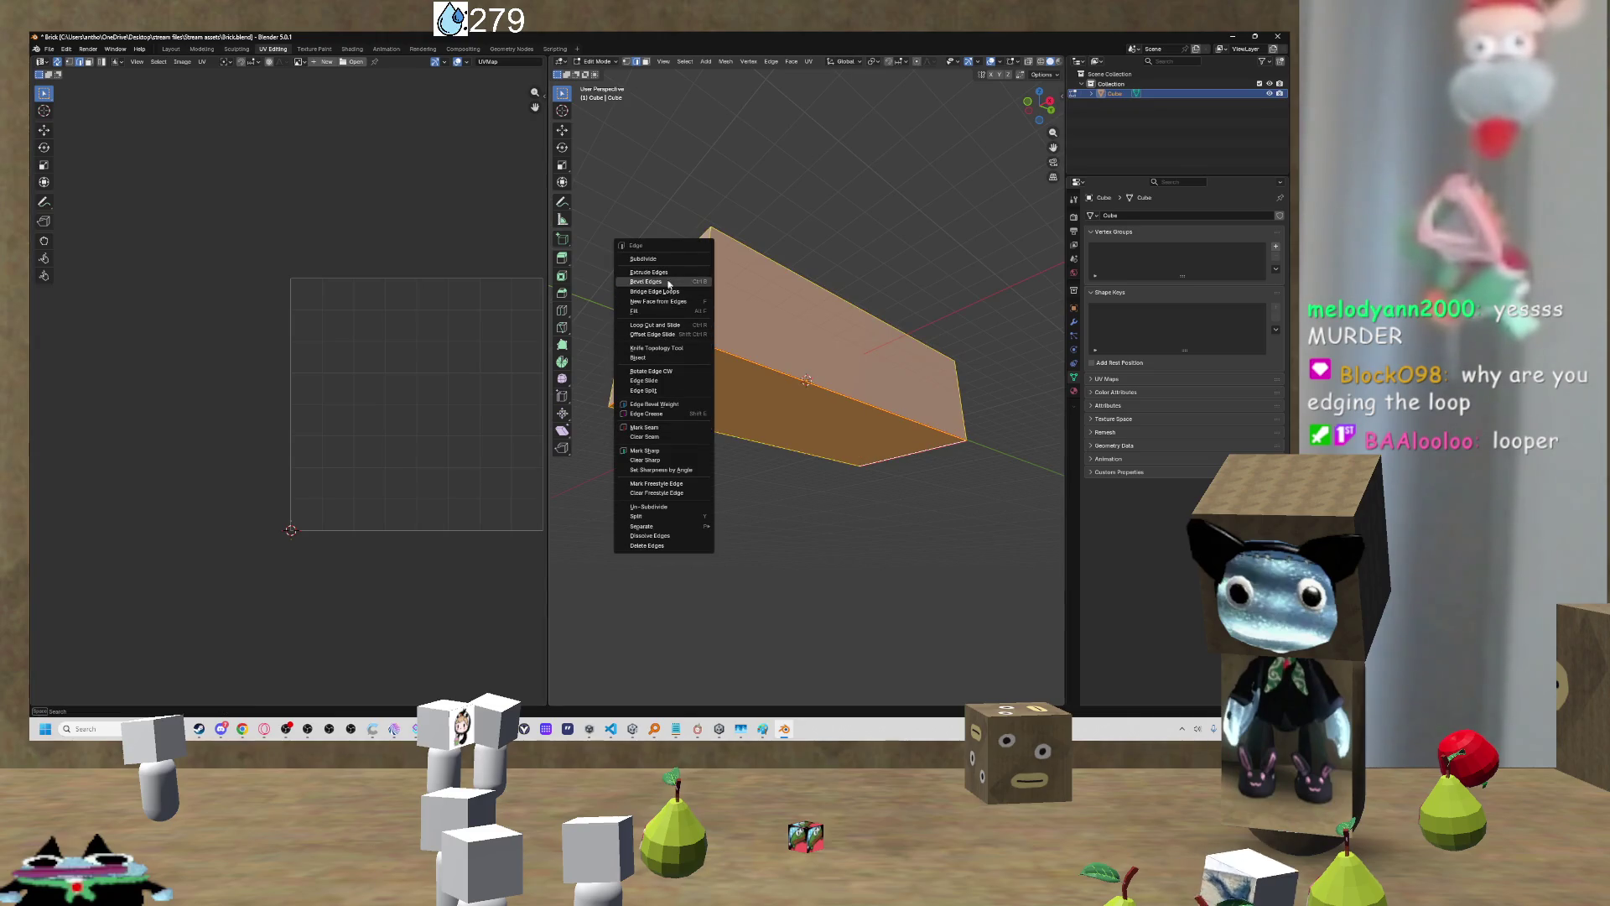
pyautogui.press('u')
pyautogui.press('Return')
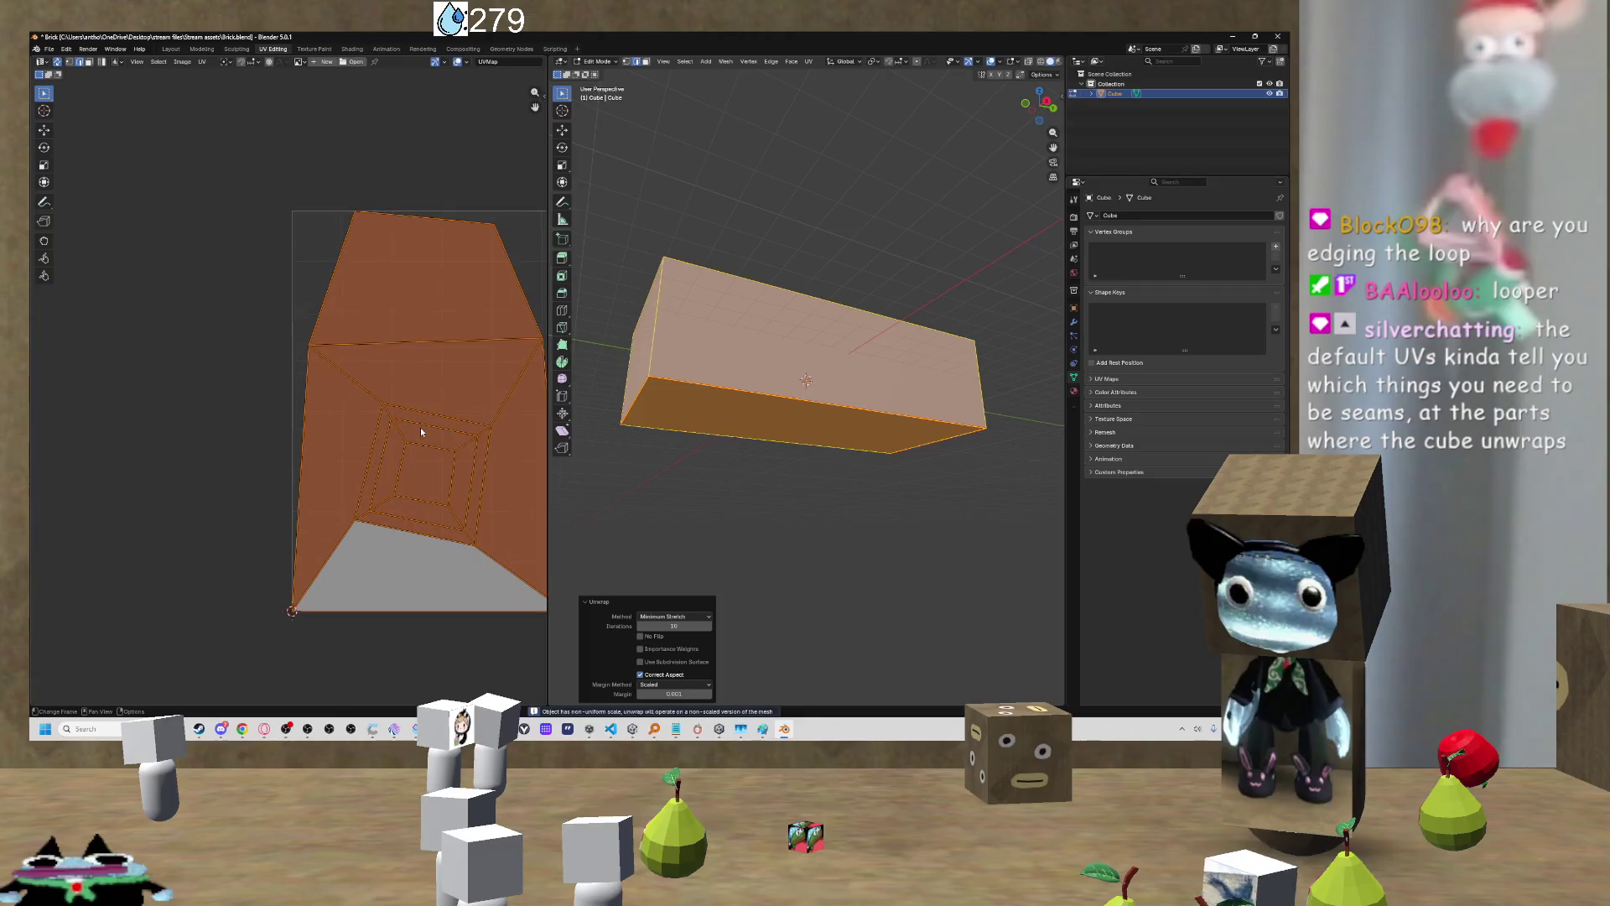
pyautogui.moveTo(471, 416); pyautogui.dragTo(338, 385)
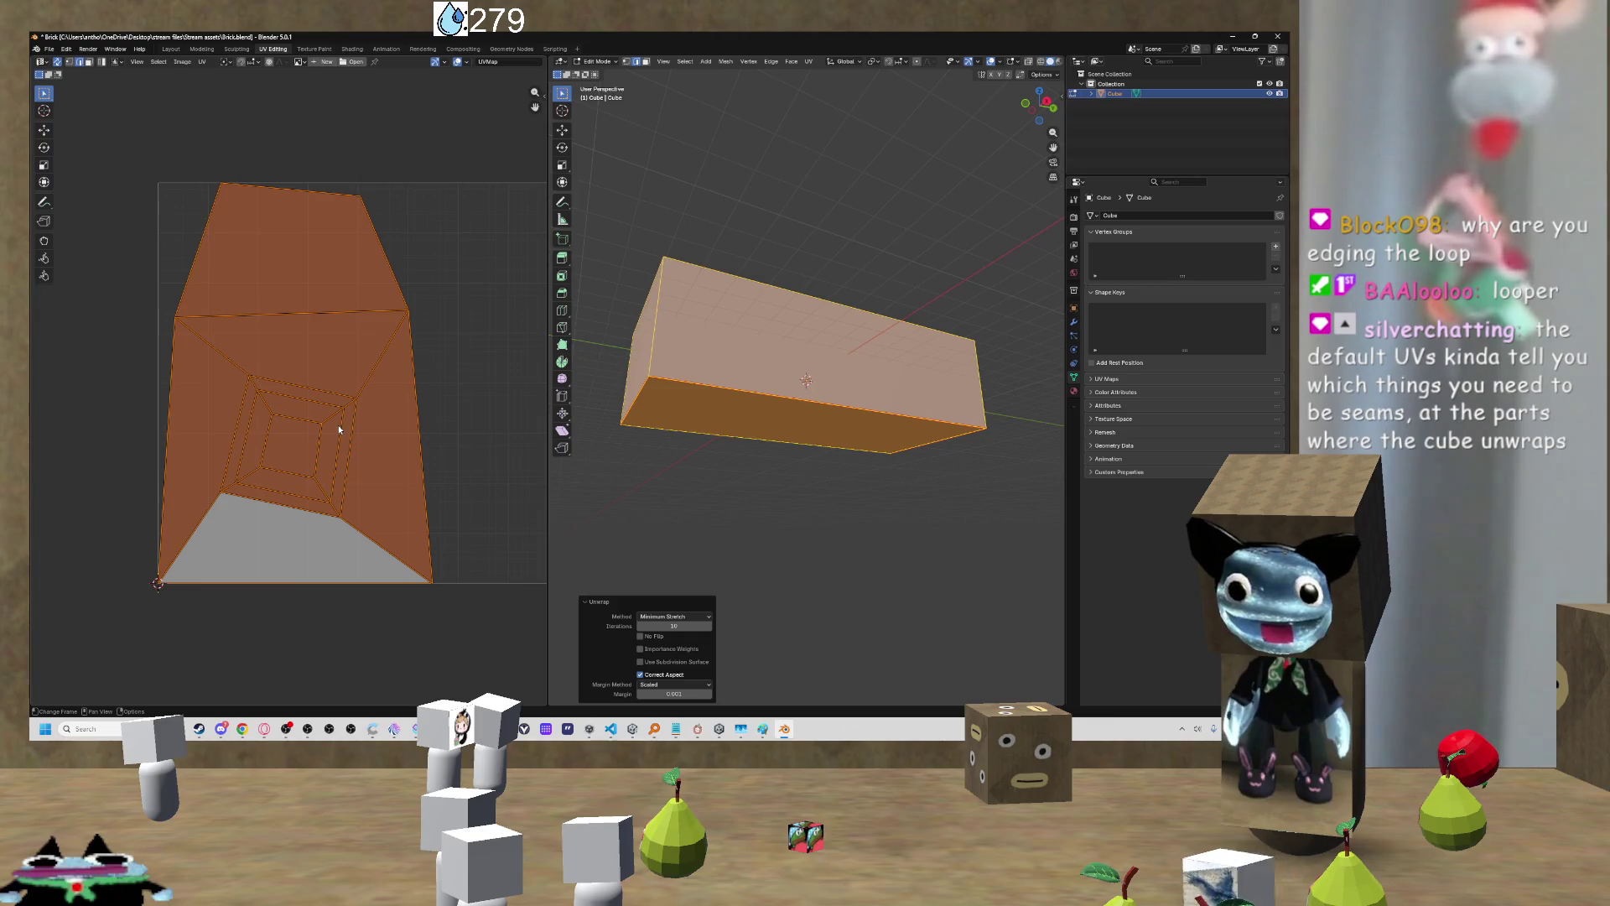
pyautogui.hotkey('ctrl', 'z')
pyautogui.scroll(-2, 489, 384)
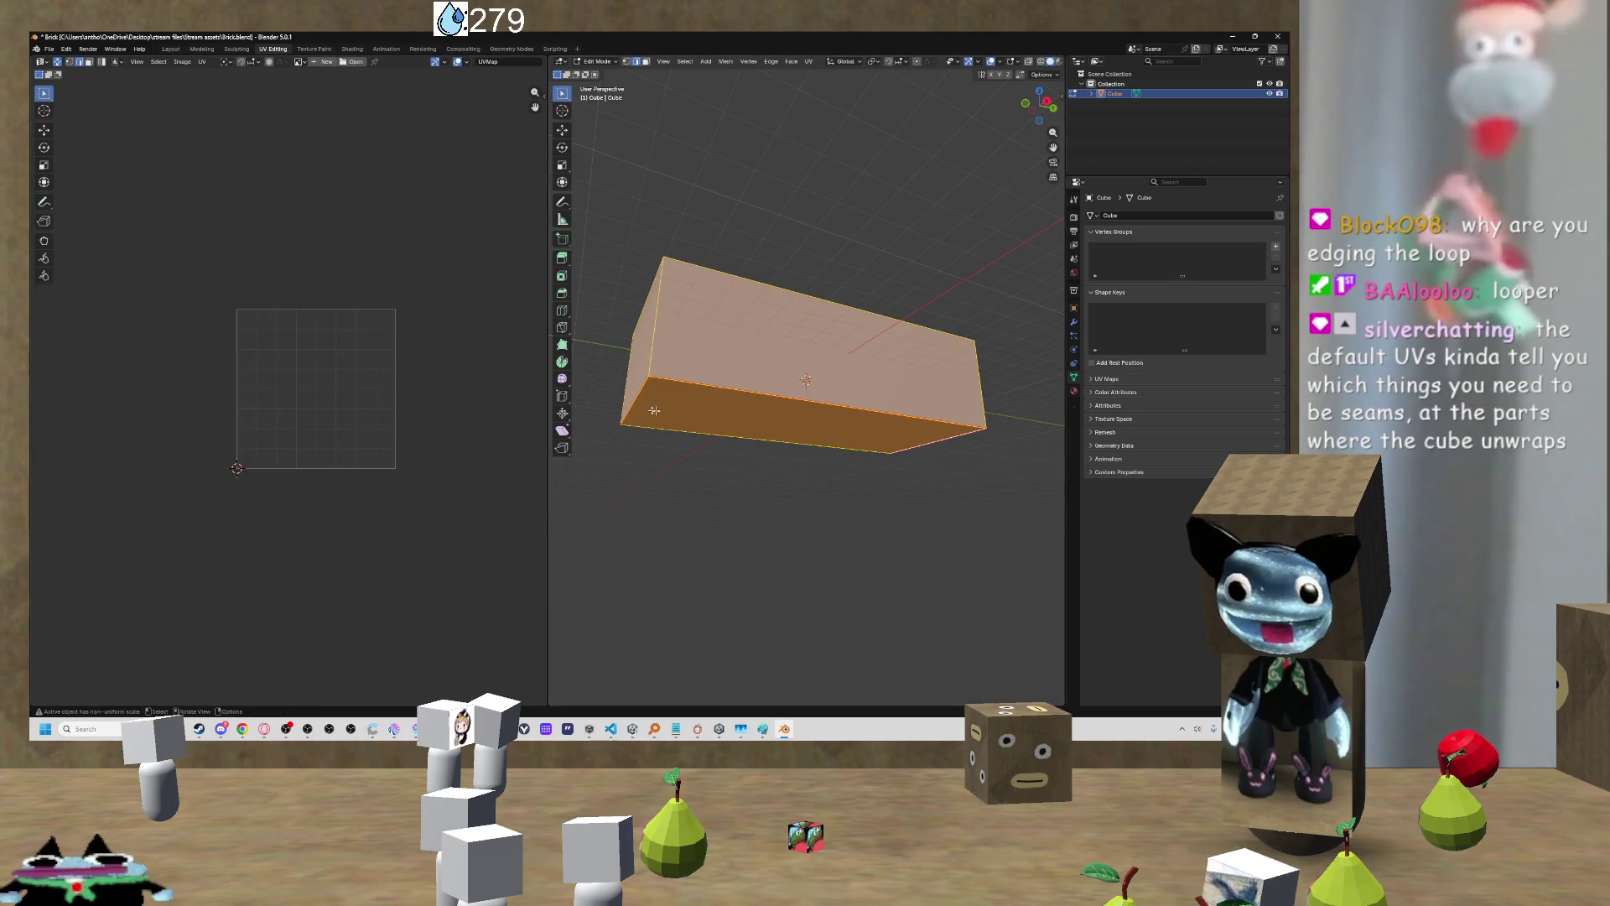
# Step: Select the whole bathtub and reset its UVs to the default cube cross, fitted in view
pyautogui.hotkey('alt', 'a')
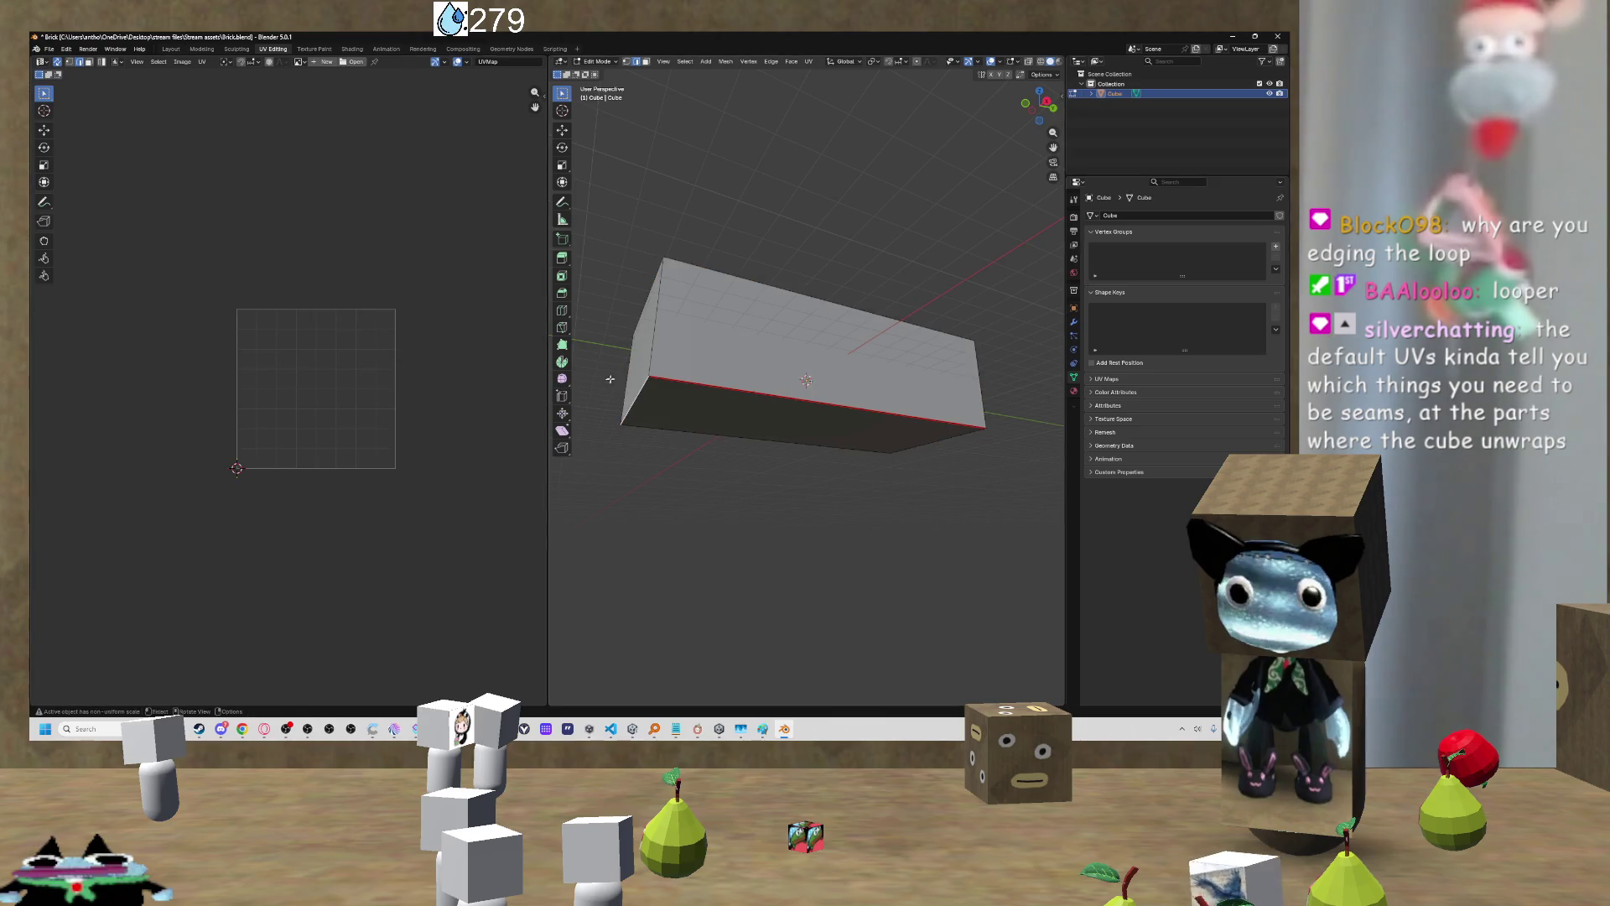
pyautogui.moveTo(613, 377); pyautogui.dragTo(627, 421)
pyautogui.press('a')
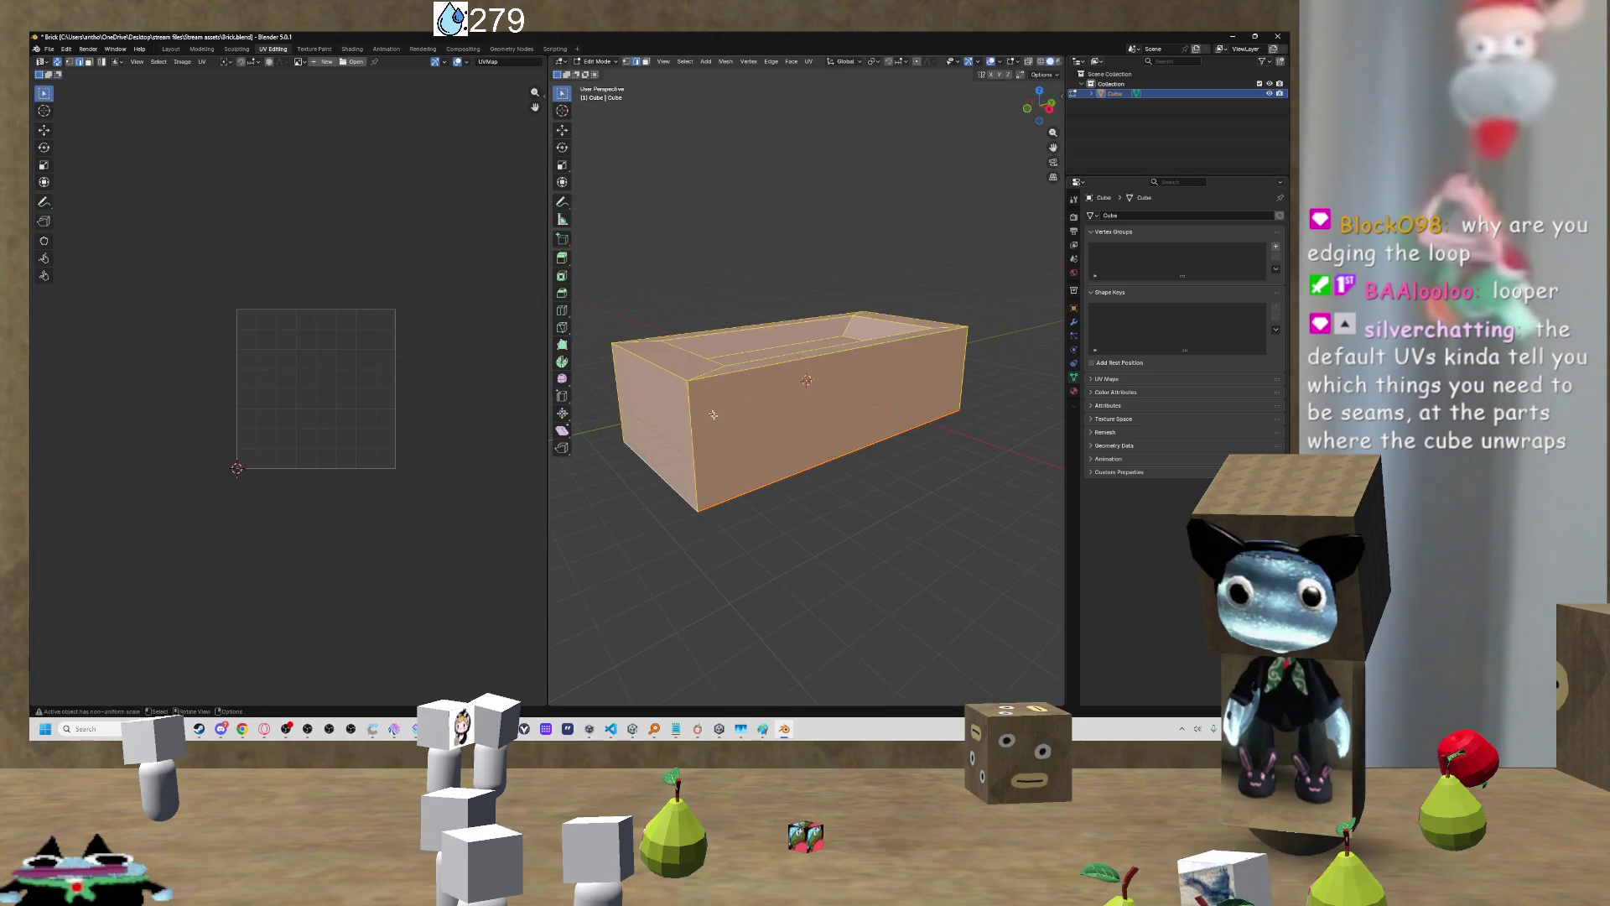
pyautogui.moveTo(742, 414); pyautogui.dragTo(791, 431)
pyautogui.moveTo(688, 243); pyautogui.dragTo(684, 326)
pyautogui.press('z')
pyautogui.click(849, 266)
pyautogui.moveTo(848, 266); pyautogui.dragTo(668, 285)
pyautogui.press('u')
pyautogui.press('Return')
pyautogui.press('Home')
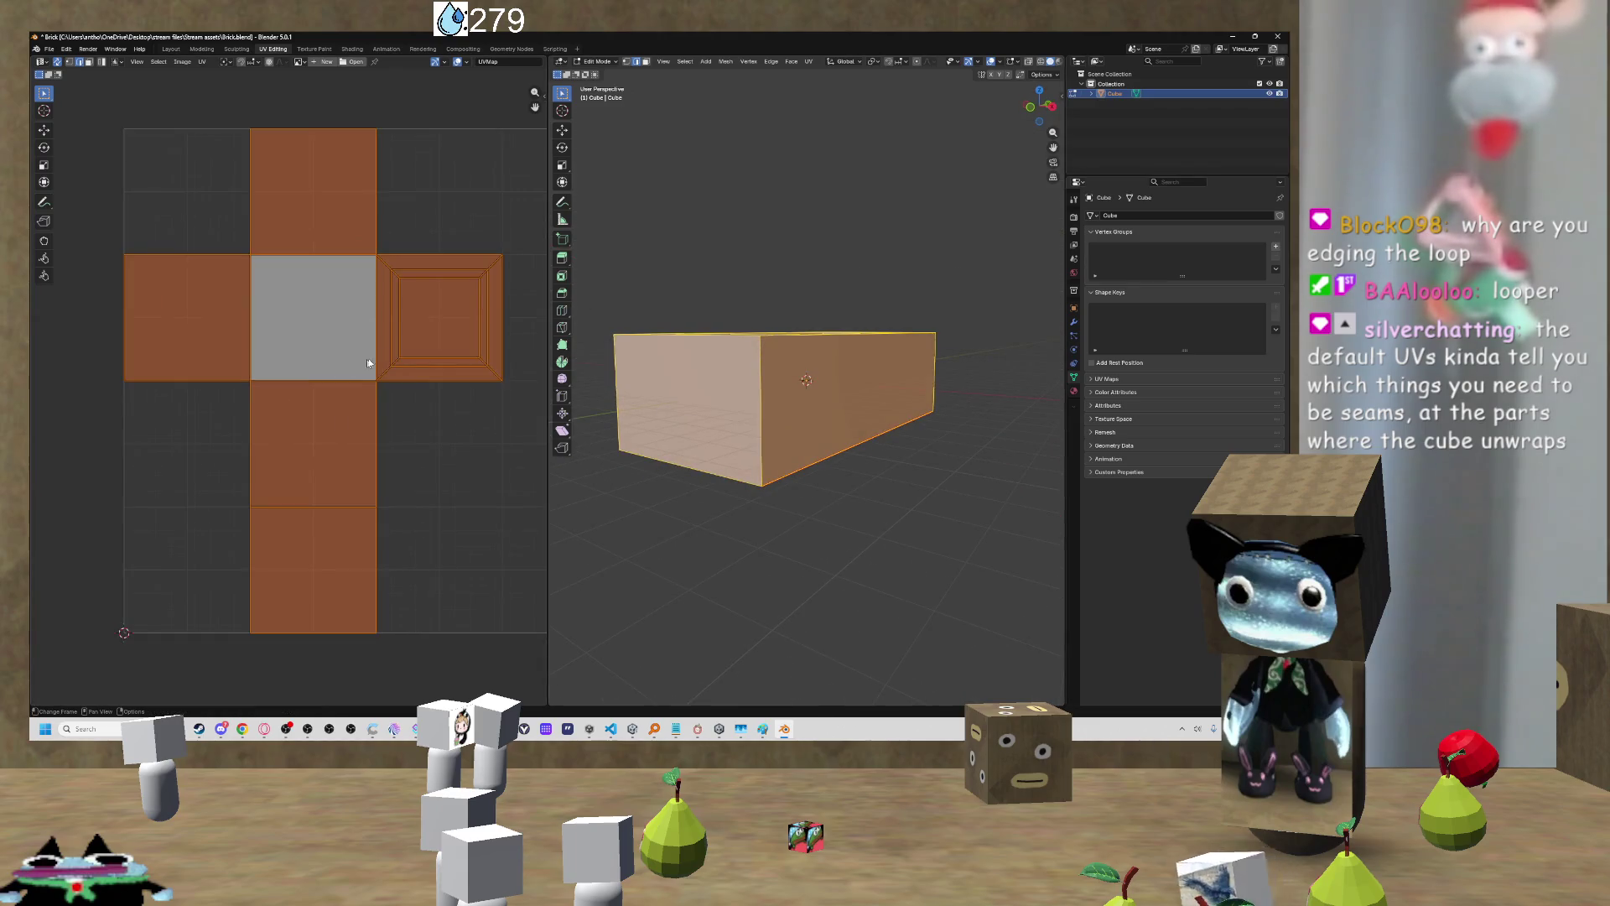
# Step: Select the cross's cut edges: top square sides, lower square's left edge, bottom square edges
pyautogui.click(377, 243)
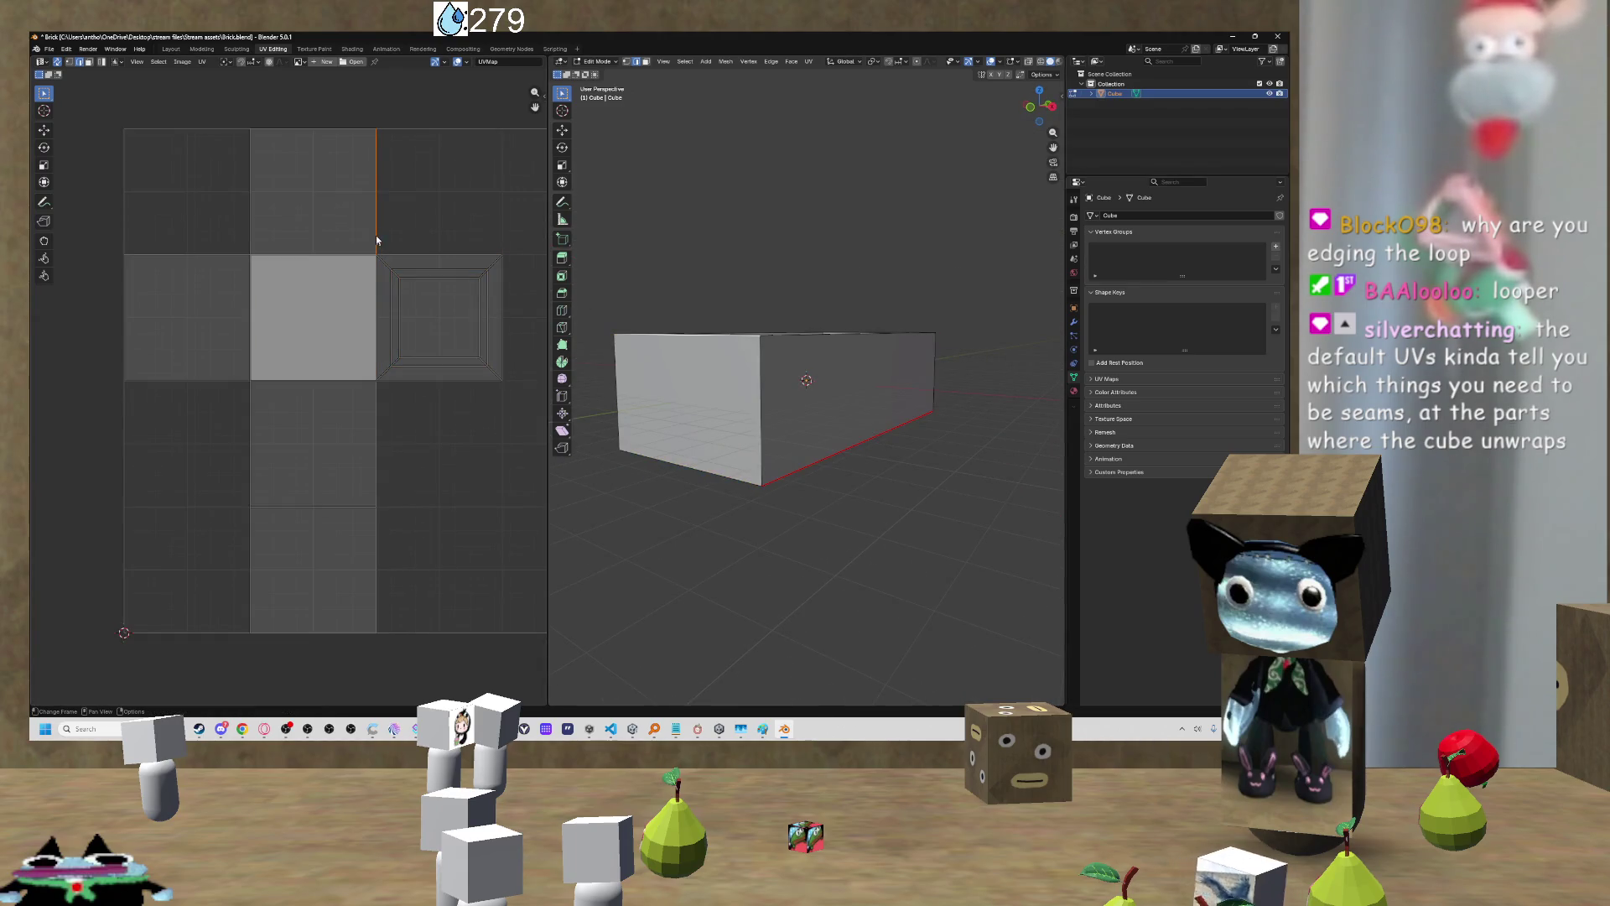
pyautogui.keyDown('shift'); pyautogui.click(250, 173); pyautogui.keyUp('shift')
pyautogui.keyDown('shift'); pyautogui.click(205, 255); pyautogui.keyUp('shift')
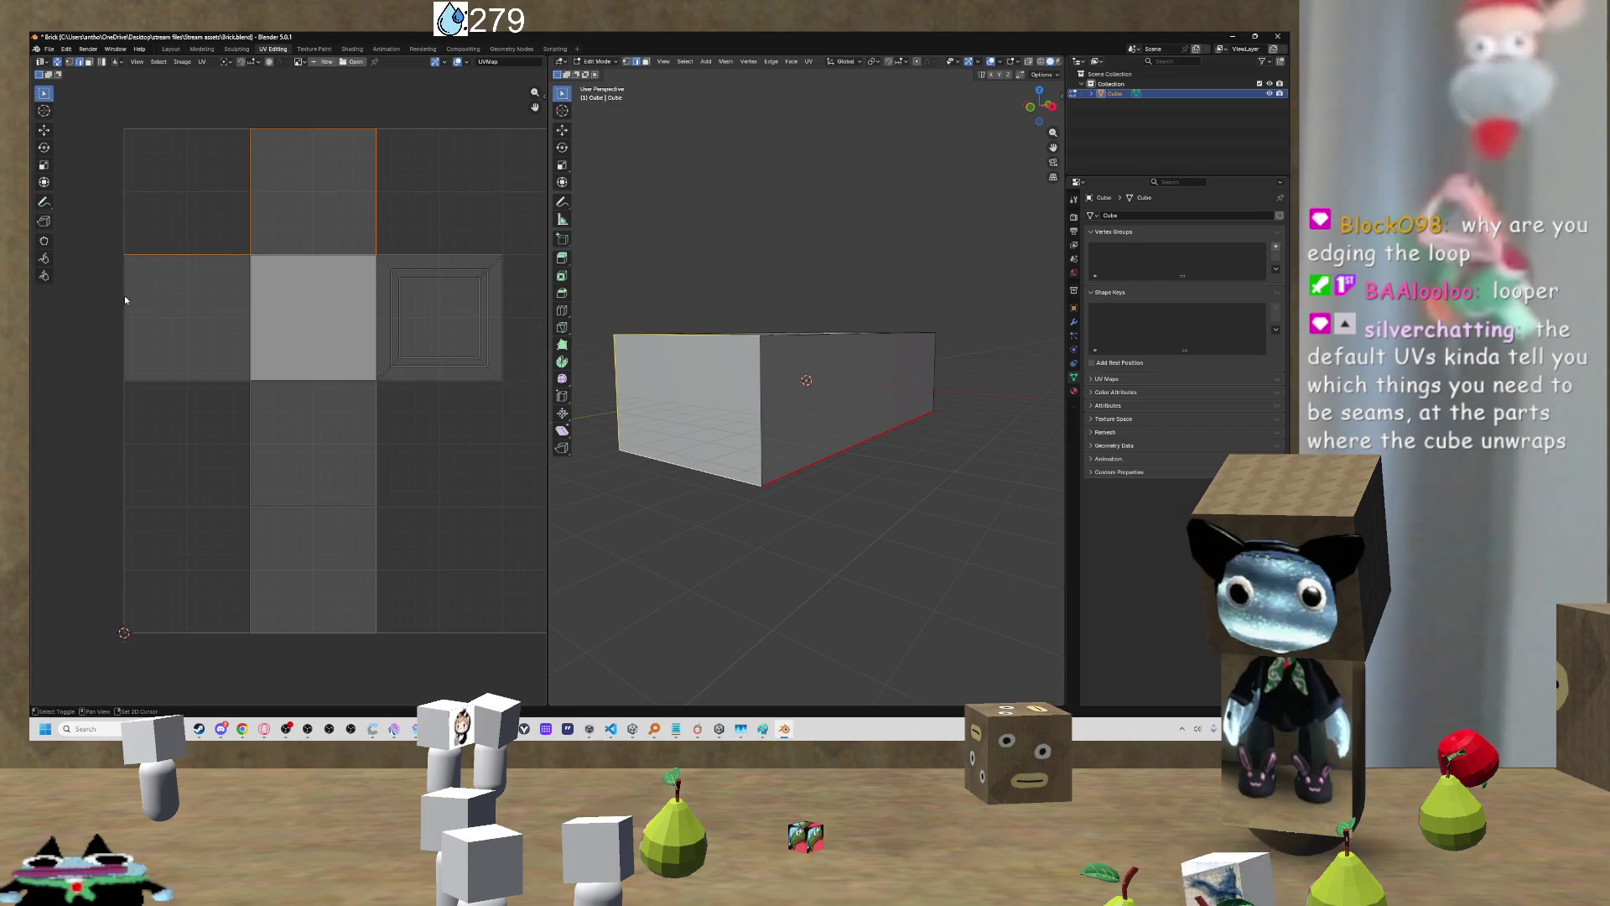
pyautogui.keyDown('shift'); pyautogui.click(256, 441); pyautogui.keyUp('shift')
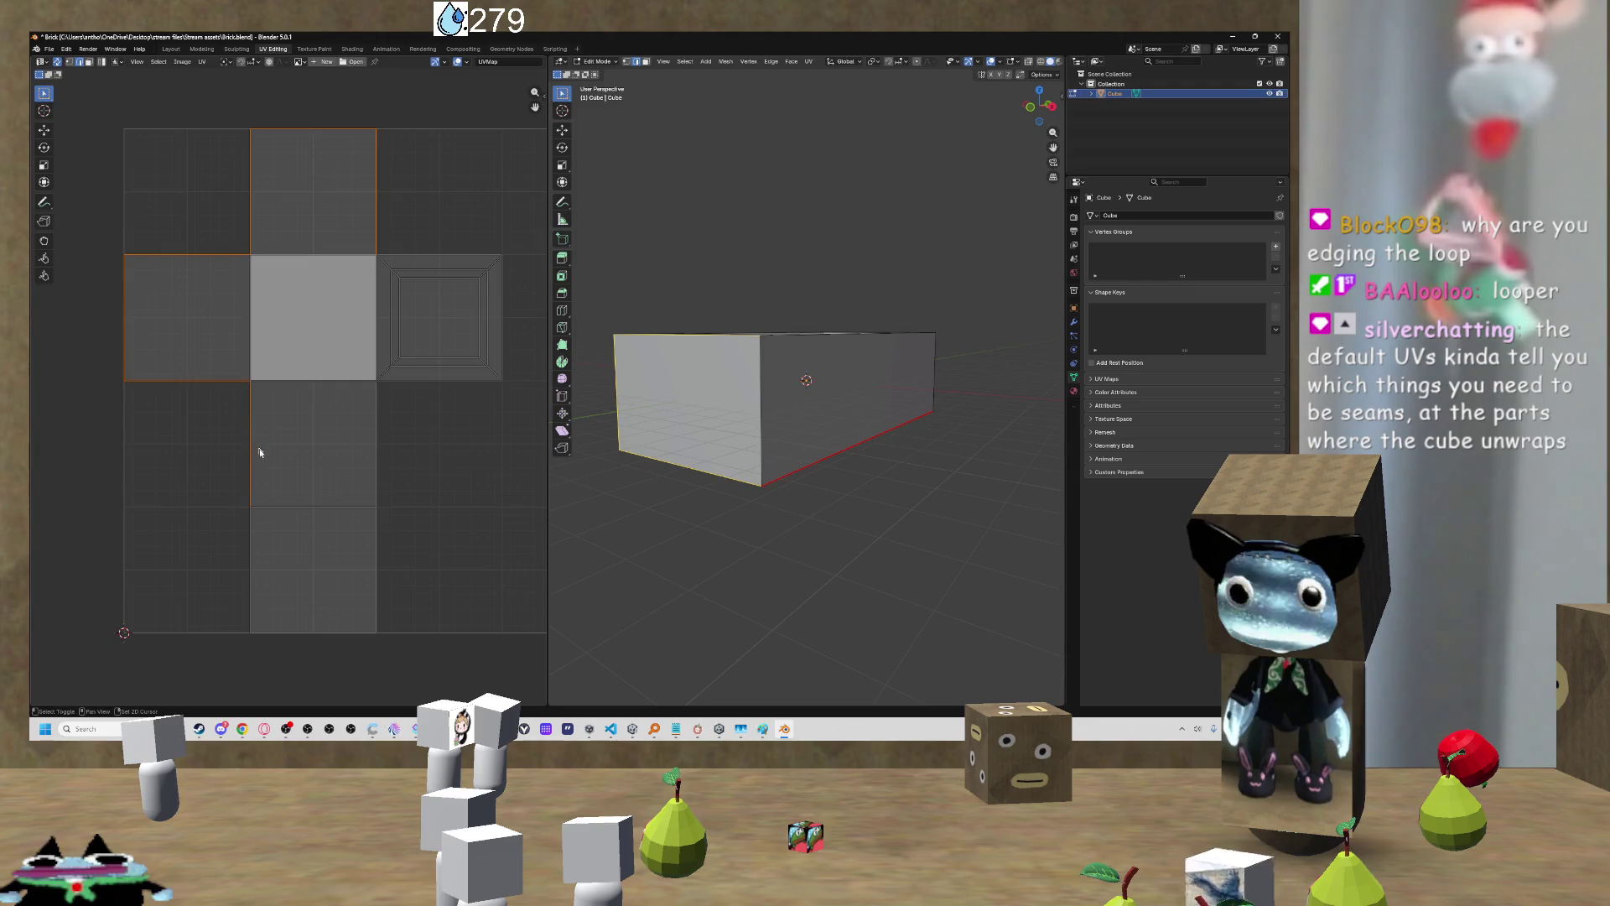
pyautogui.keyDown('shift'); pyautogui.click(341, 635); pyautogui.keyUp('shift')
pyautogui.keyDown('shift'); pyautogui.click(379, 615); pyautogui.keyUp('shift')
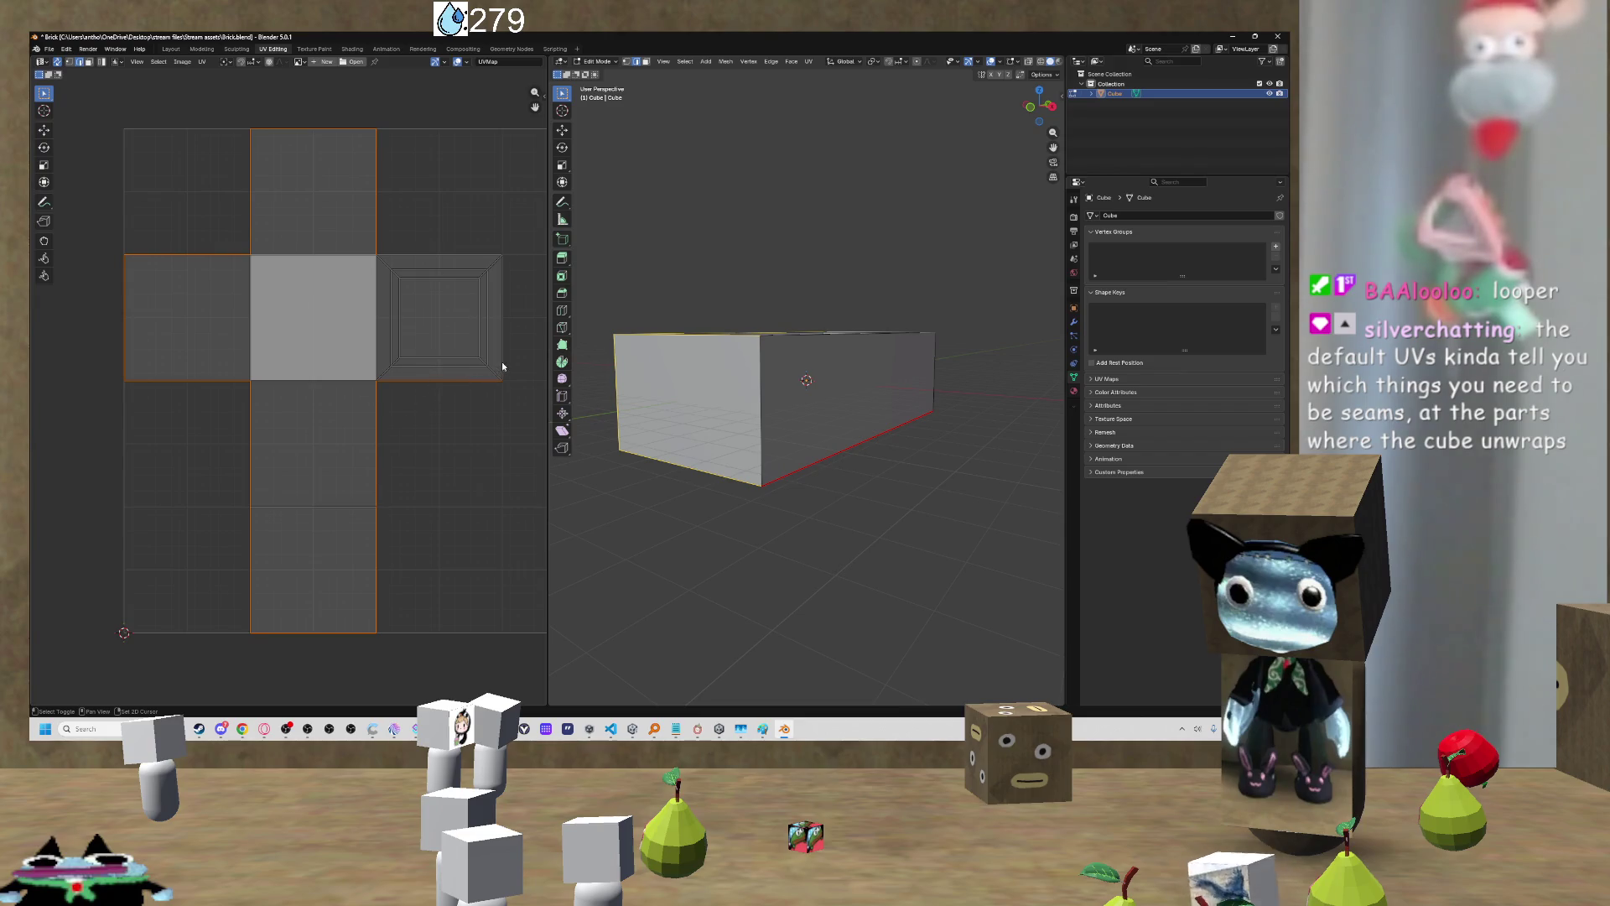
# Step: Mark the selected edges as seams on the tub, then deselect to check them
pyautogui.moveTo(671, 394); pyautogui.dragTo(699, 383)
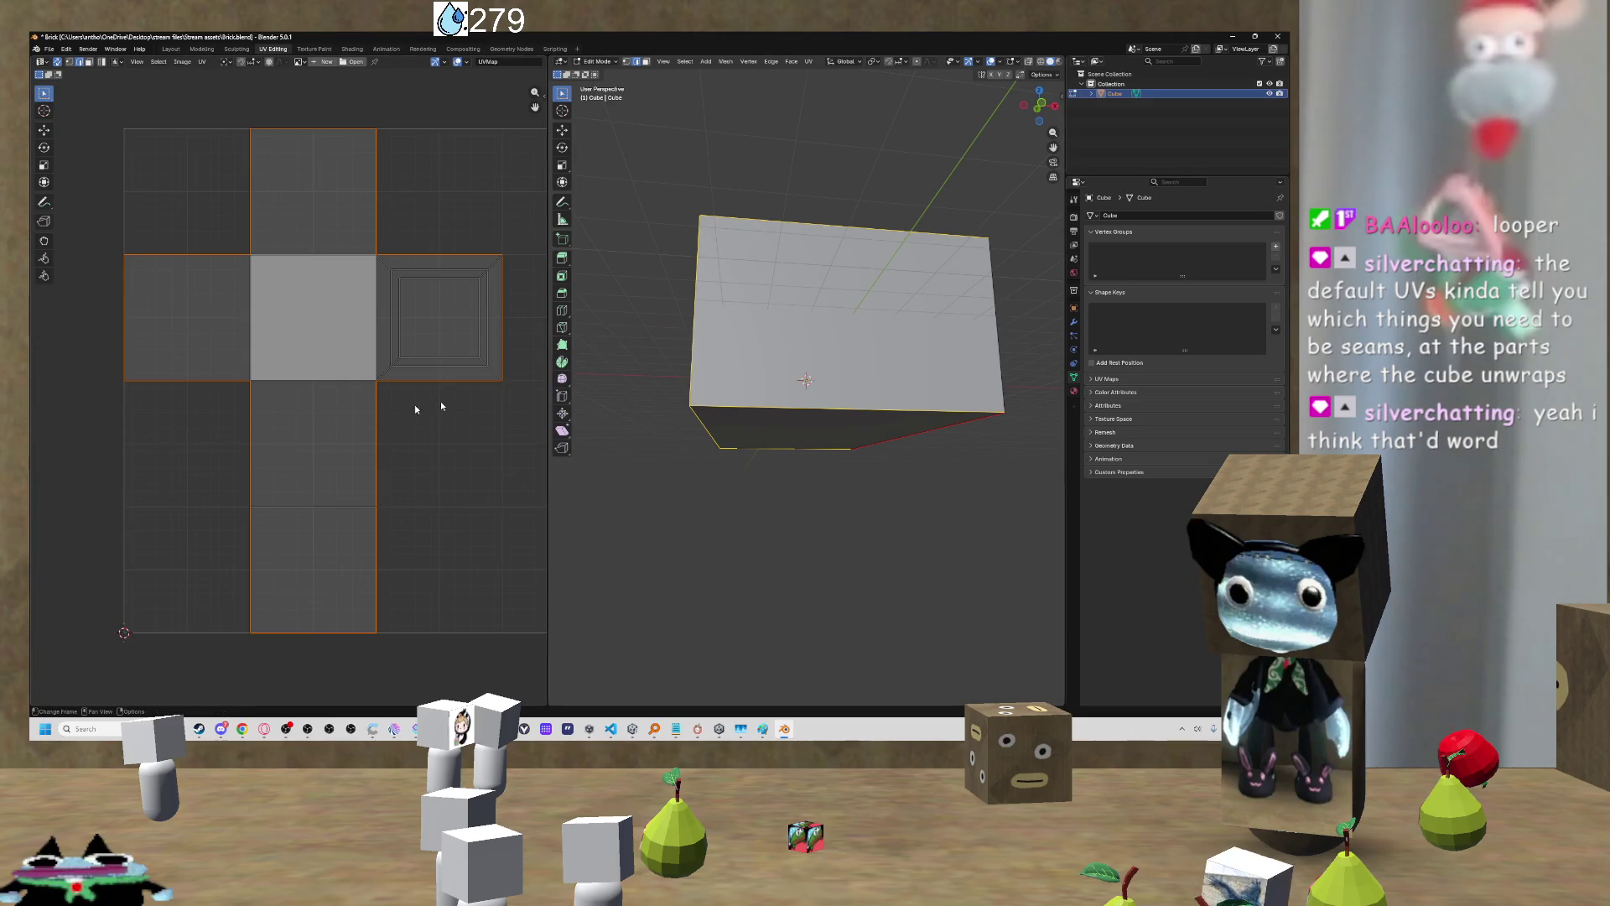
pyautogui.rightClick(763, 337)
pyautogui.moveTo(759, 344)
pyautogui.mouseDown()
pyautogui.moveTo(701, 425)
pyautogui.moveTo(664, 355)
pyautogui.mouseUp()
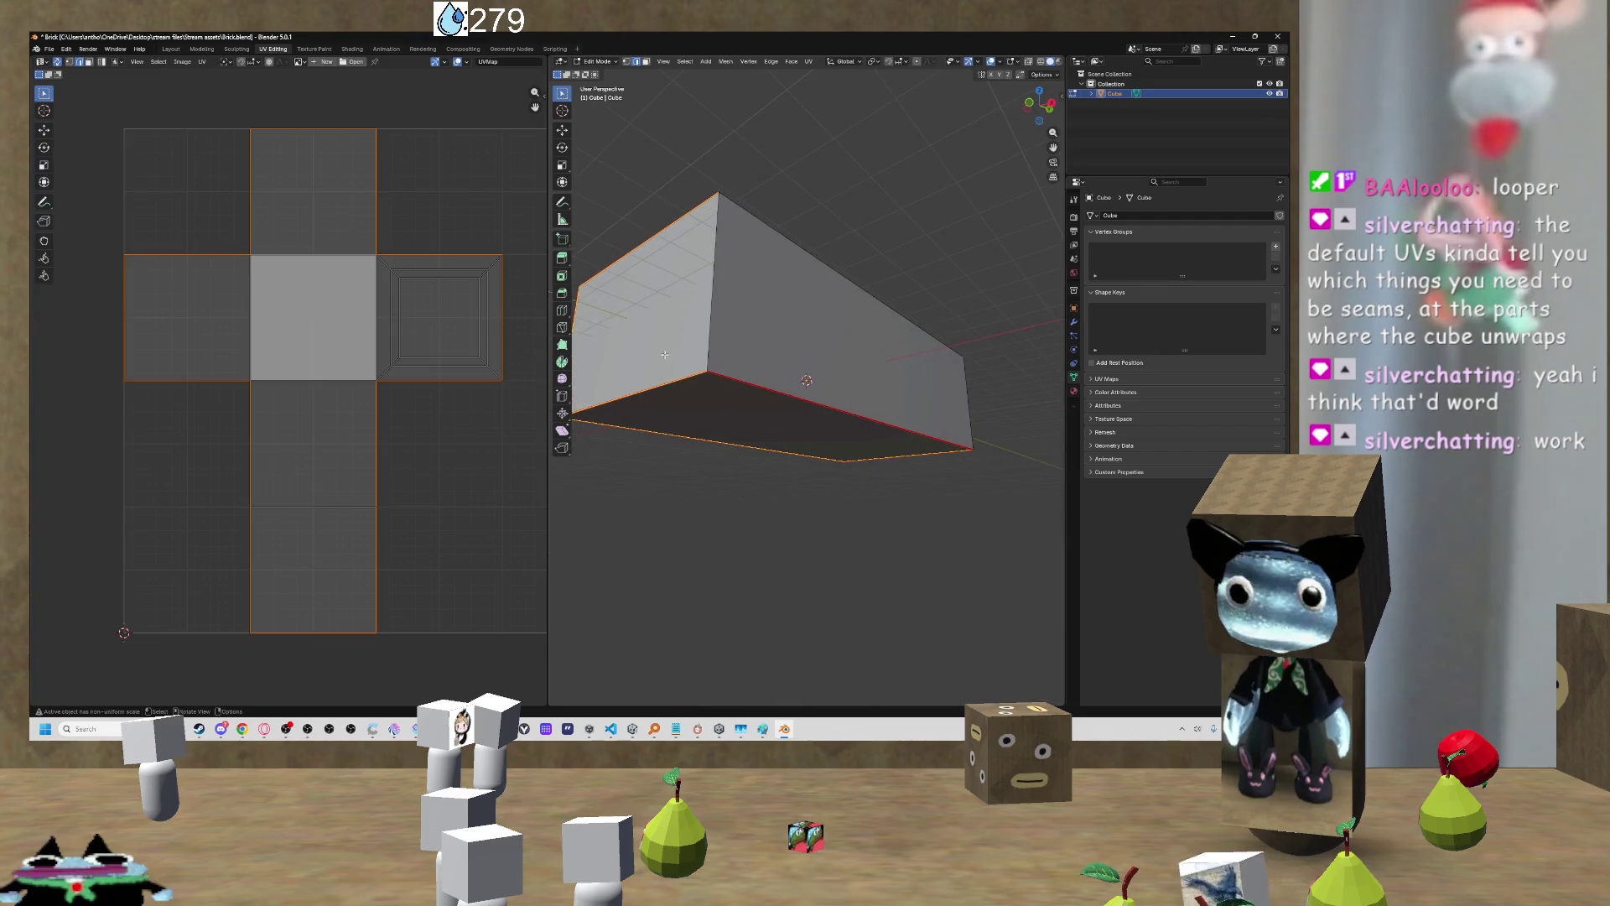
pyautogui.click(764, 385)
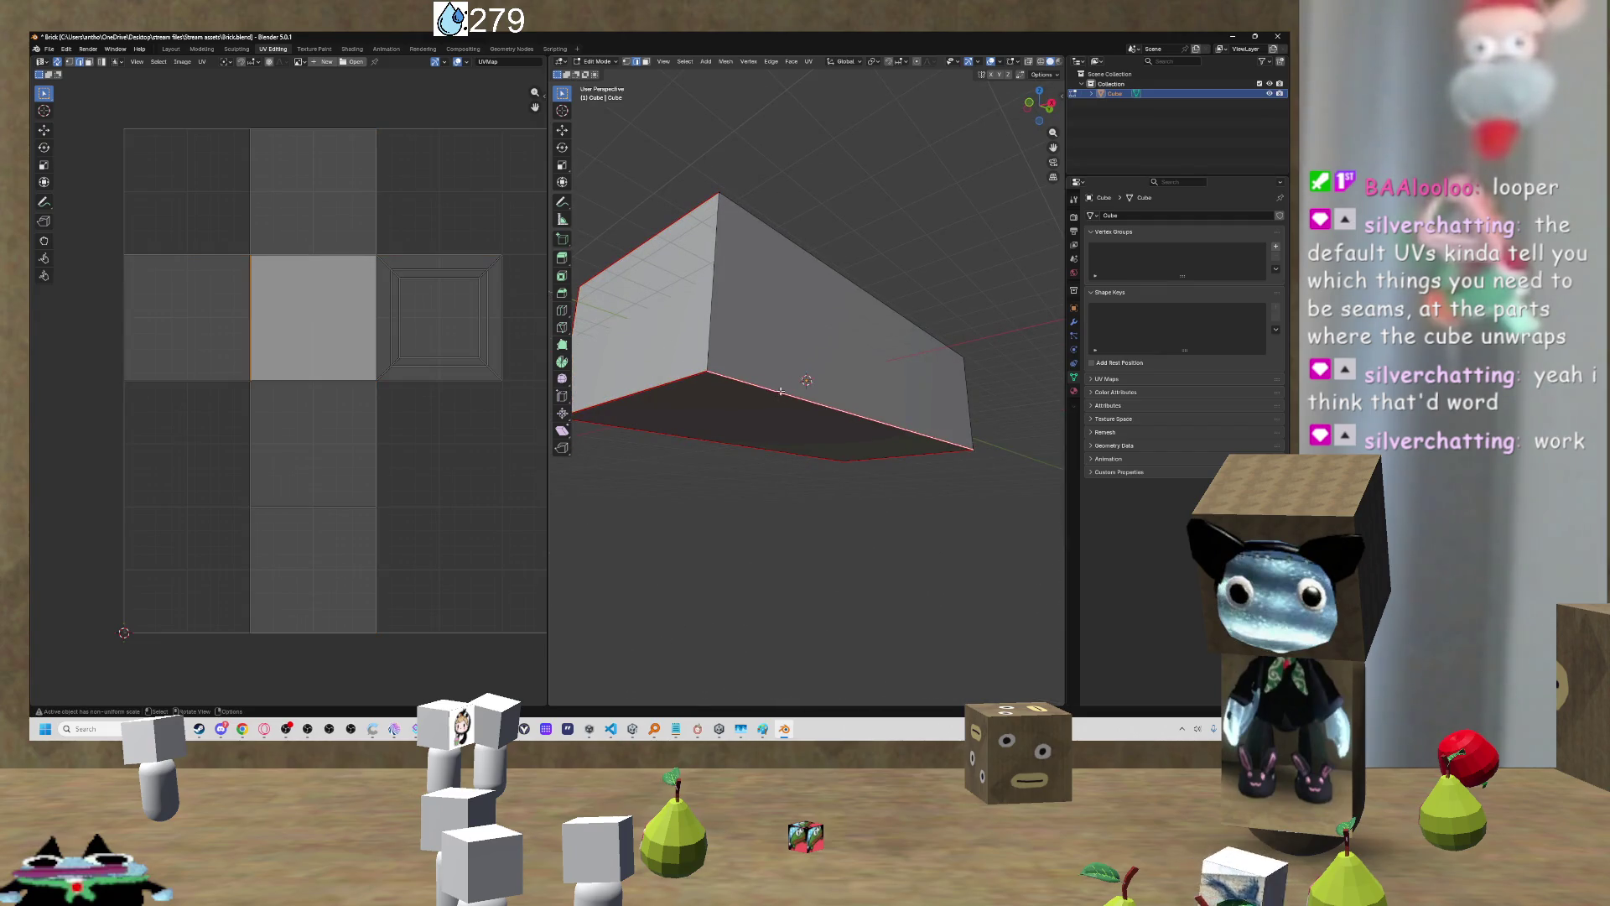
pyautogui.rightClick(781, 392)
pyautogui.click(736, 399)
pyautogui.moveTo(736, 399)
pyautogui.mouseDown()
pyautogui.moveTo(722, 432)
pyautogui.moveTo(848, 503)
pyautogui.moveTo(801, 469)
pyautogui.moveTo(904, 465)
pyautogui.moveTo(824, 450)
pyautogui.mouseUp()
# Step: Select the whole tub and unwrap it with Minimum Stretch, then zoom to inspect the UV cross
pyautogui.press('a')
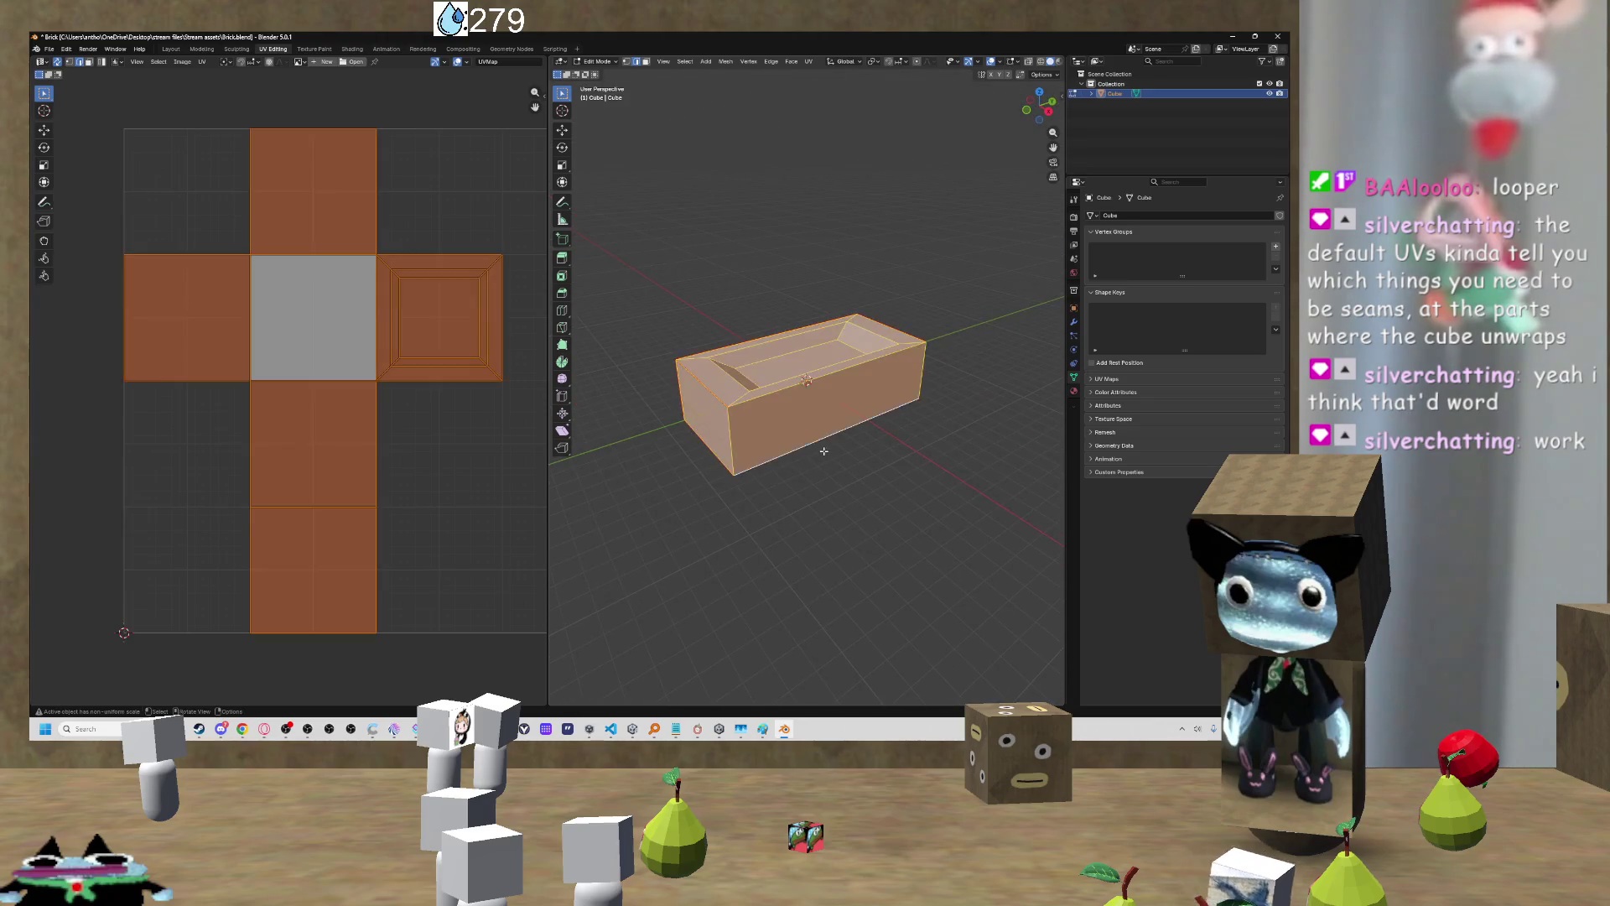
pyautogui.press('u')
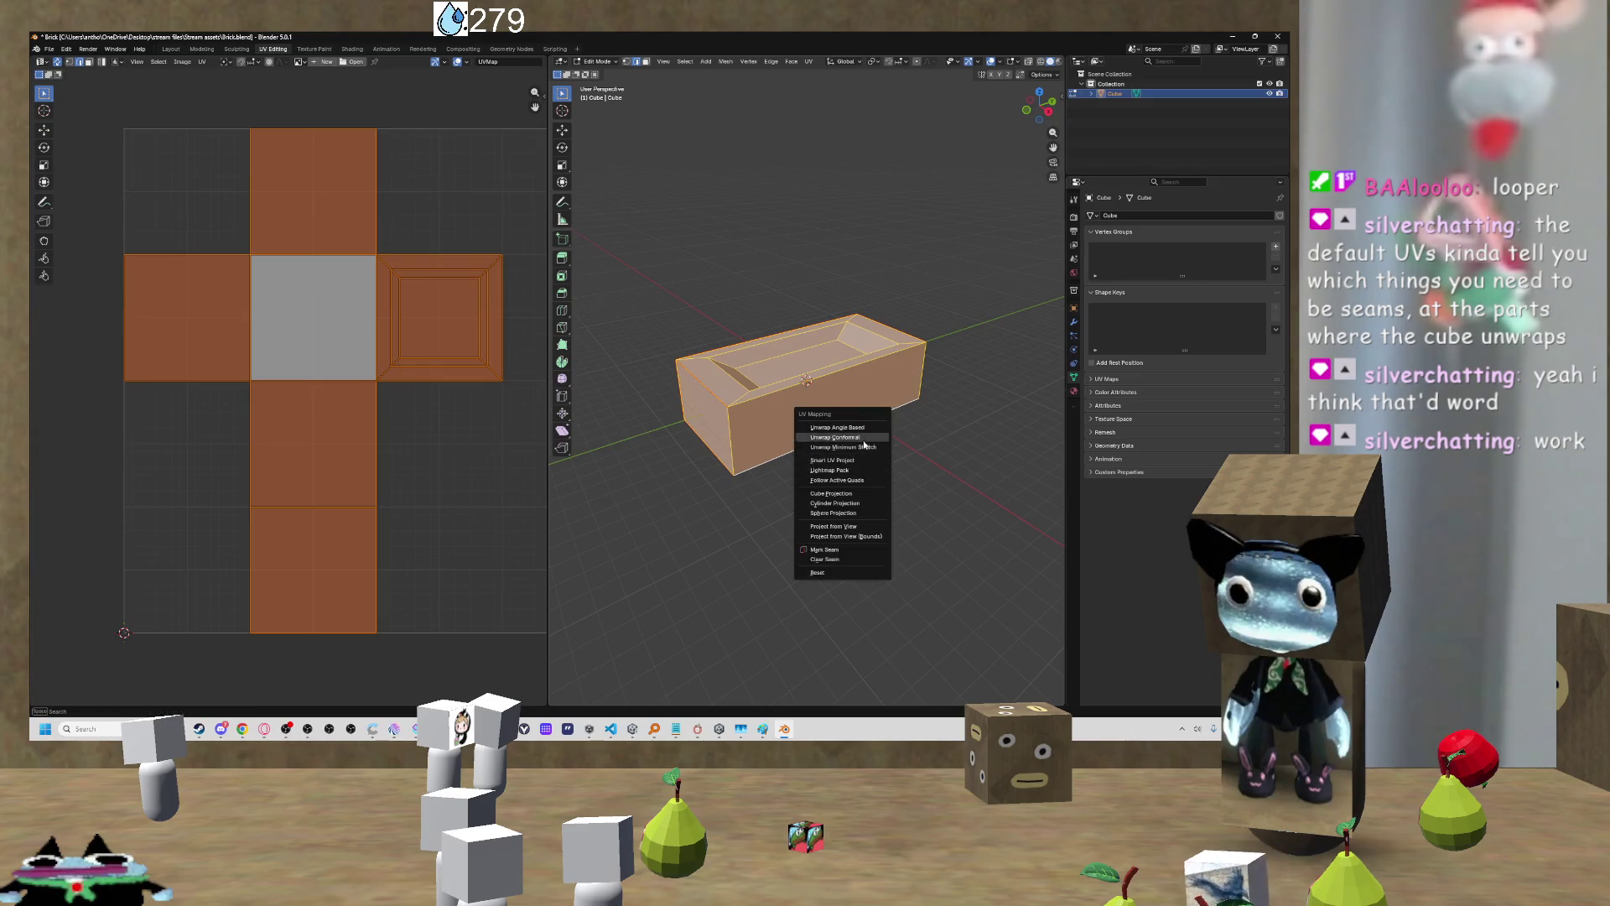
pyautogui.click(868, 448)
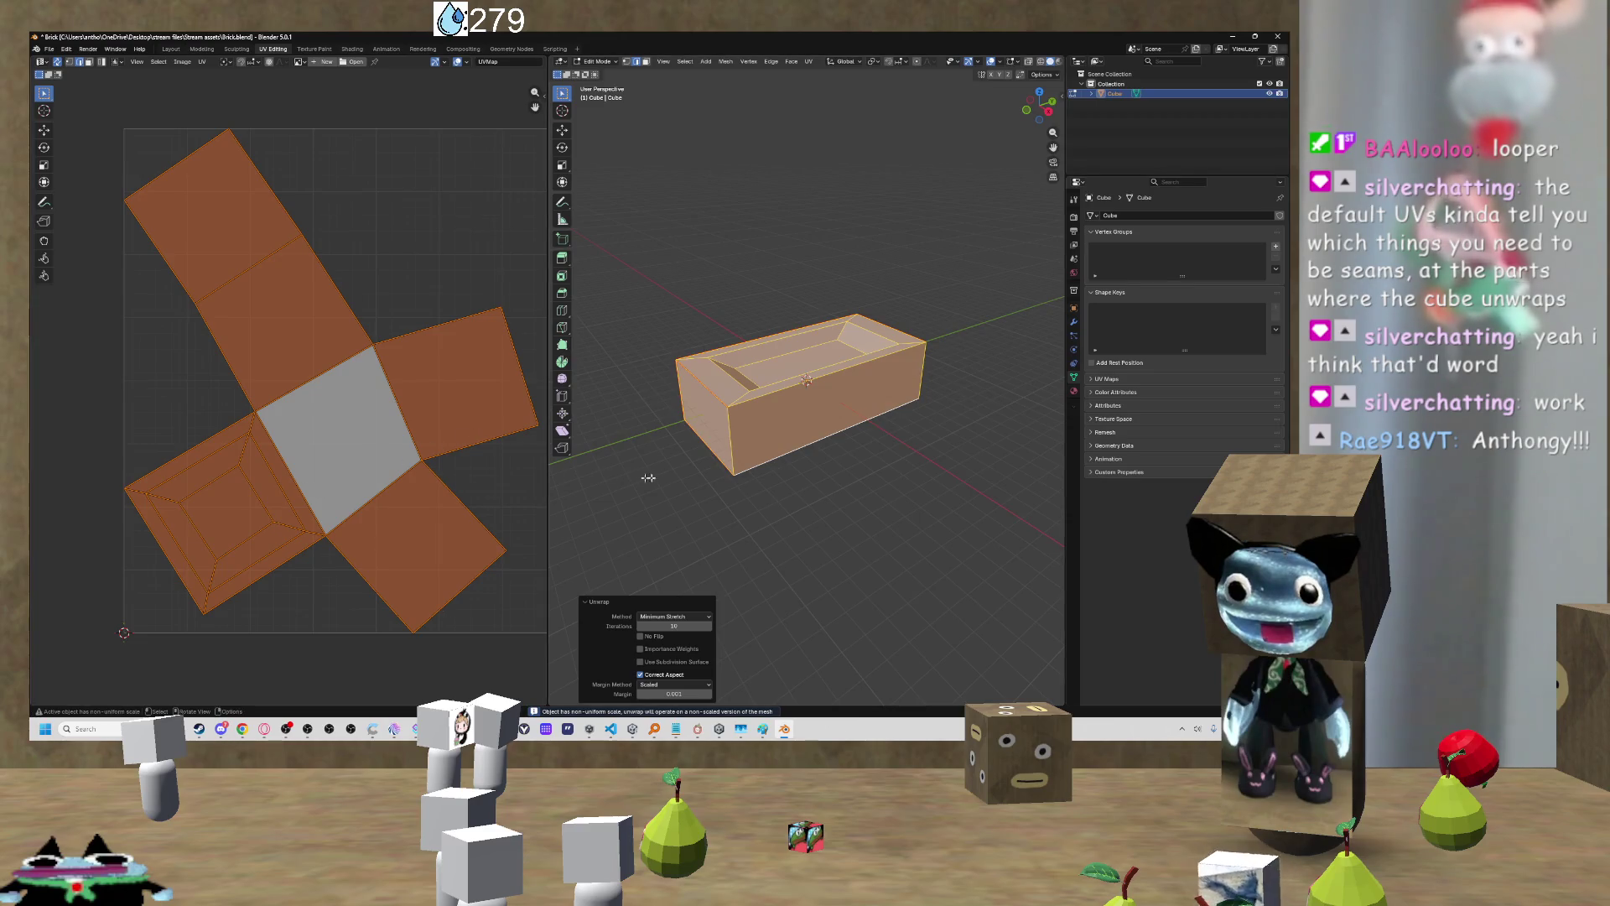
pyautogui.scroll(-3, 520, 463)
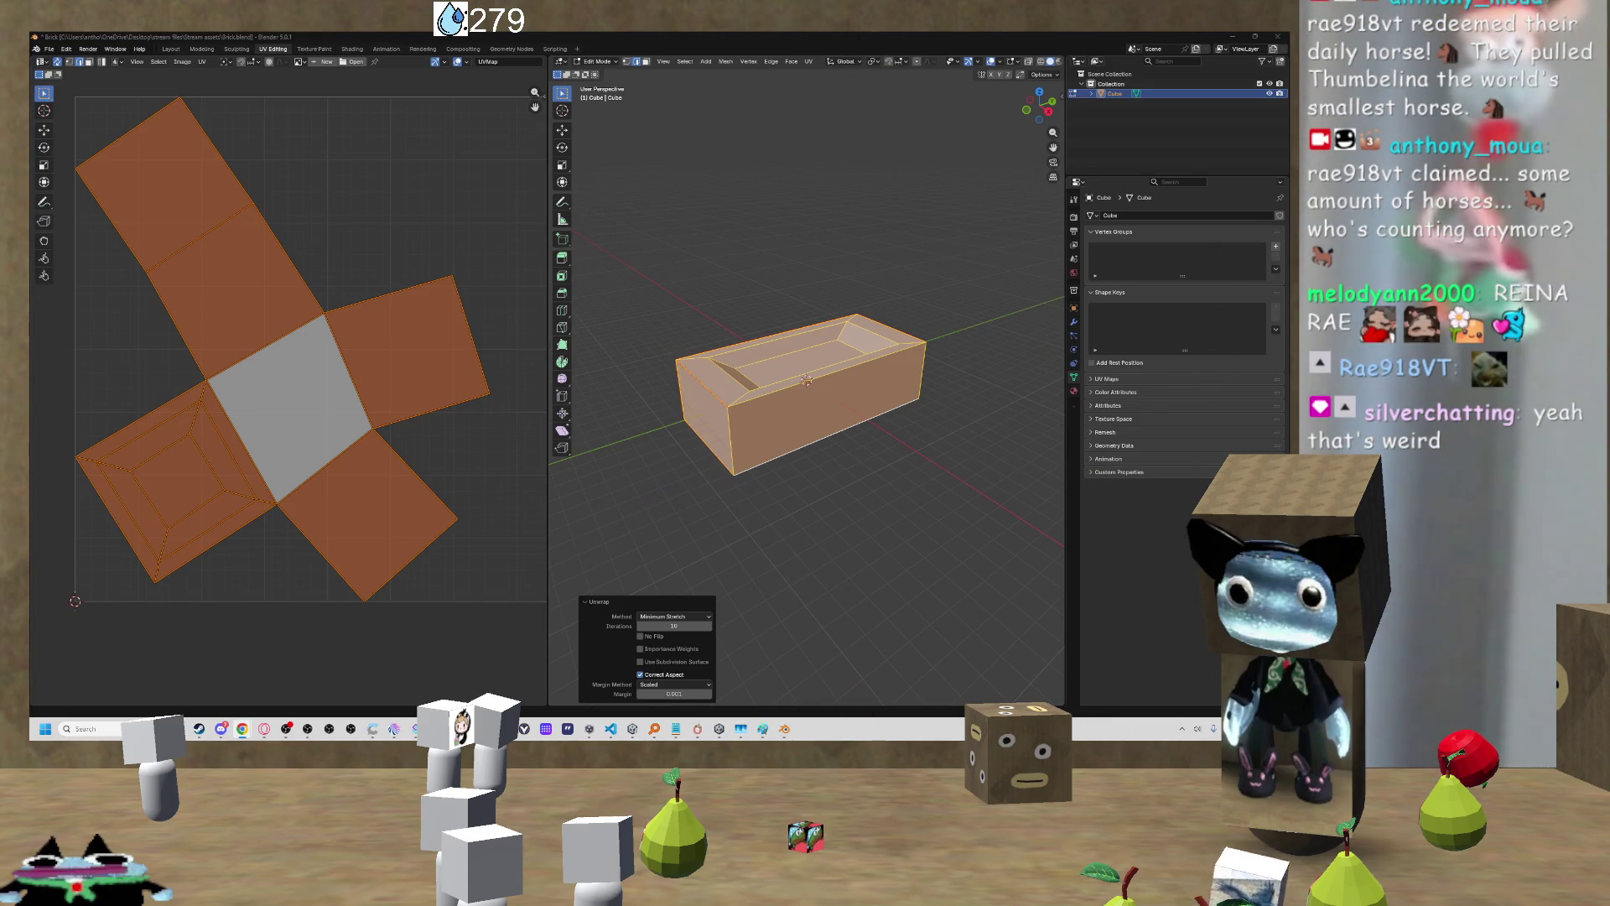
pyautogui.scroll(-2, 367, 370)
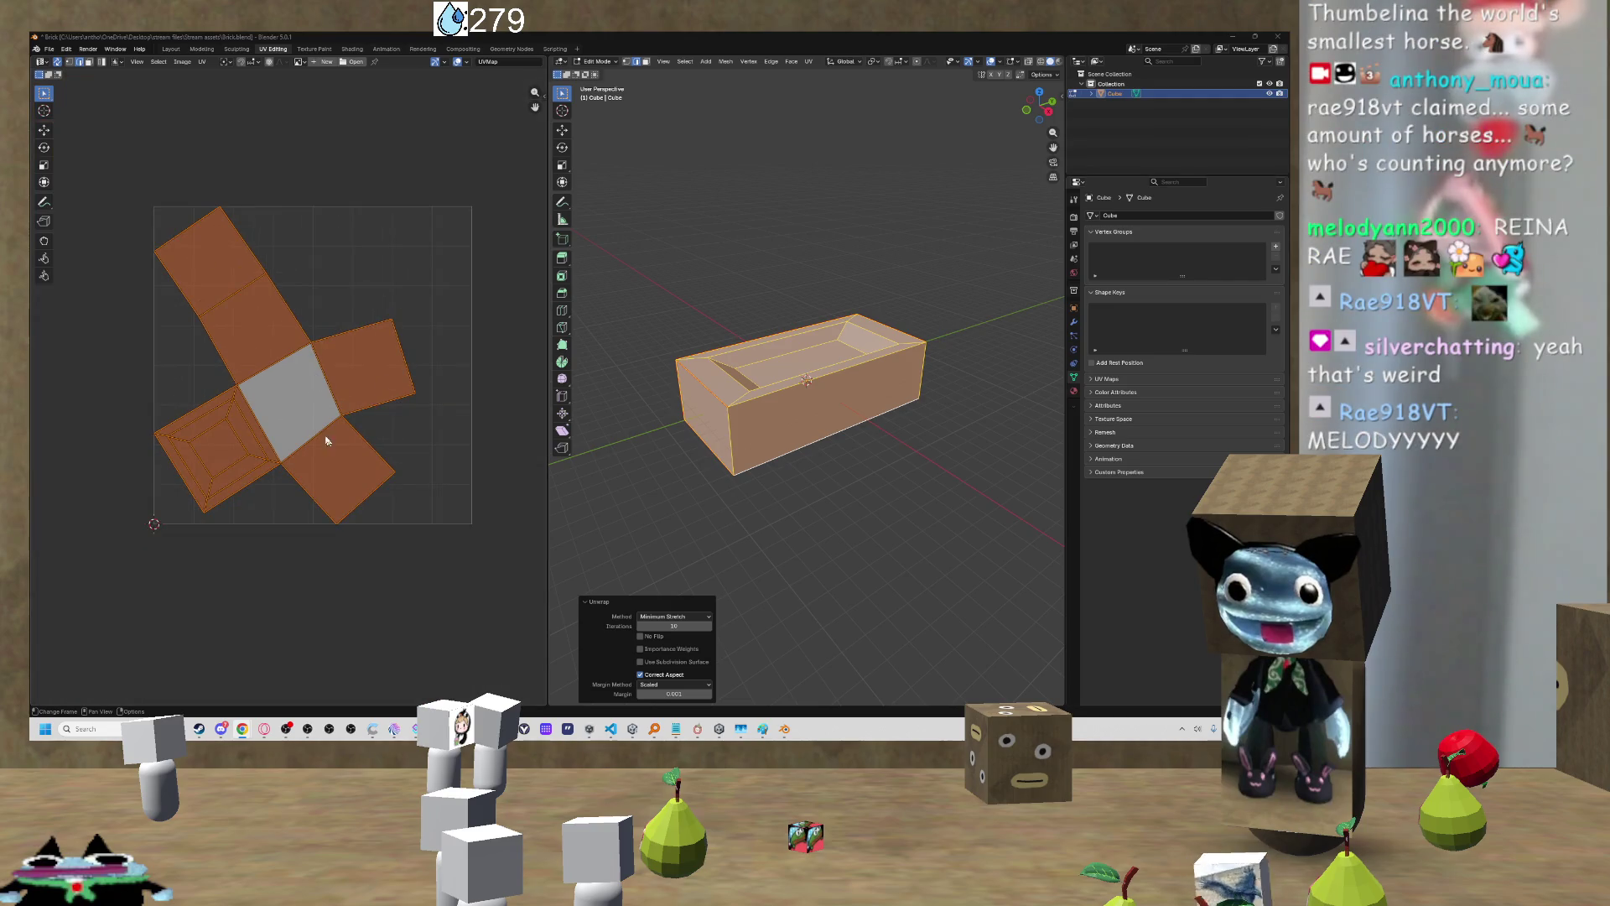
pyautogui.scroll(1, 327, 442)
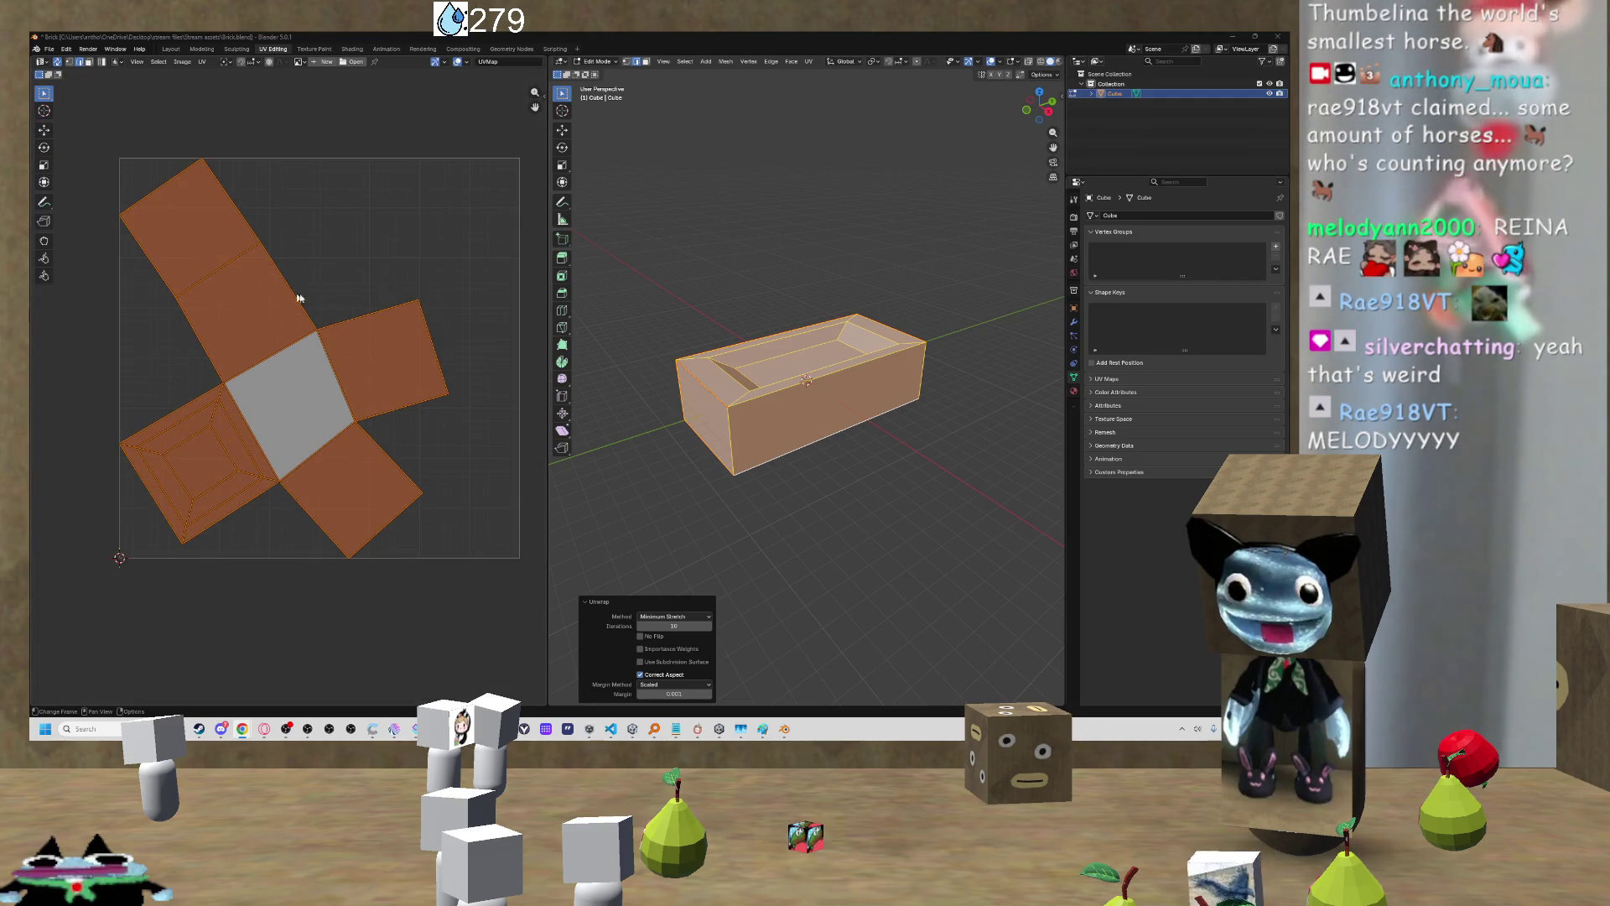
# Step: Deselect and orbit around the tub, then select all faces and bring up the UV Mapping menu
pyautogui.click(655, 487)
pyautogui.moveTo(656, 487)
pyautogui.mouseDown()
pyautogui.moveTo(756, 370)
pyautogui.moveTo(779, 408)
pyautogui.moveTo(597, 380)
pyautogui.mouseUp()
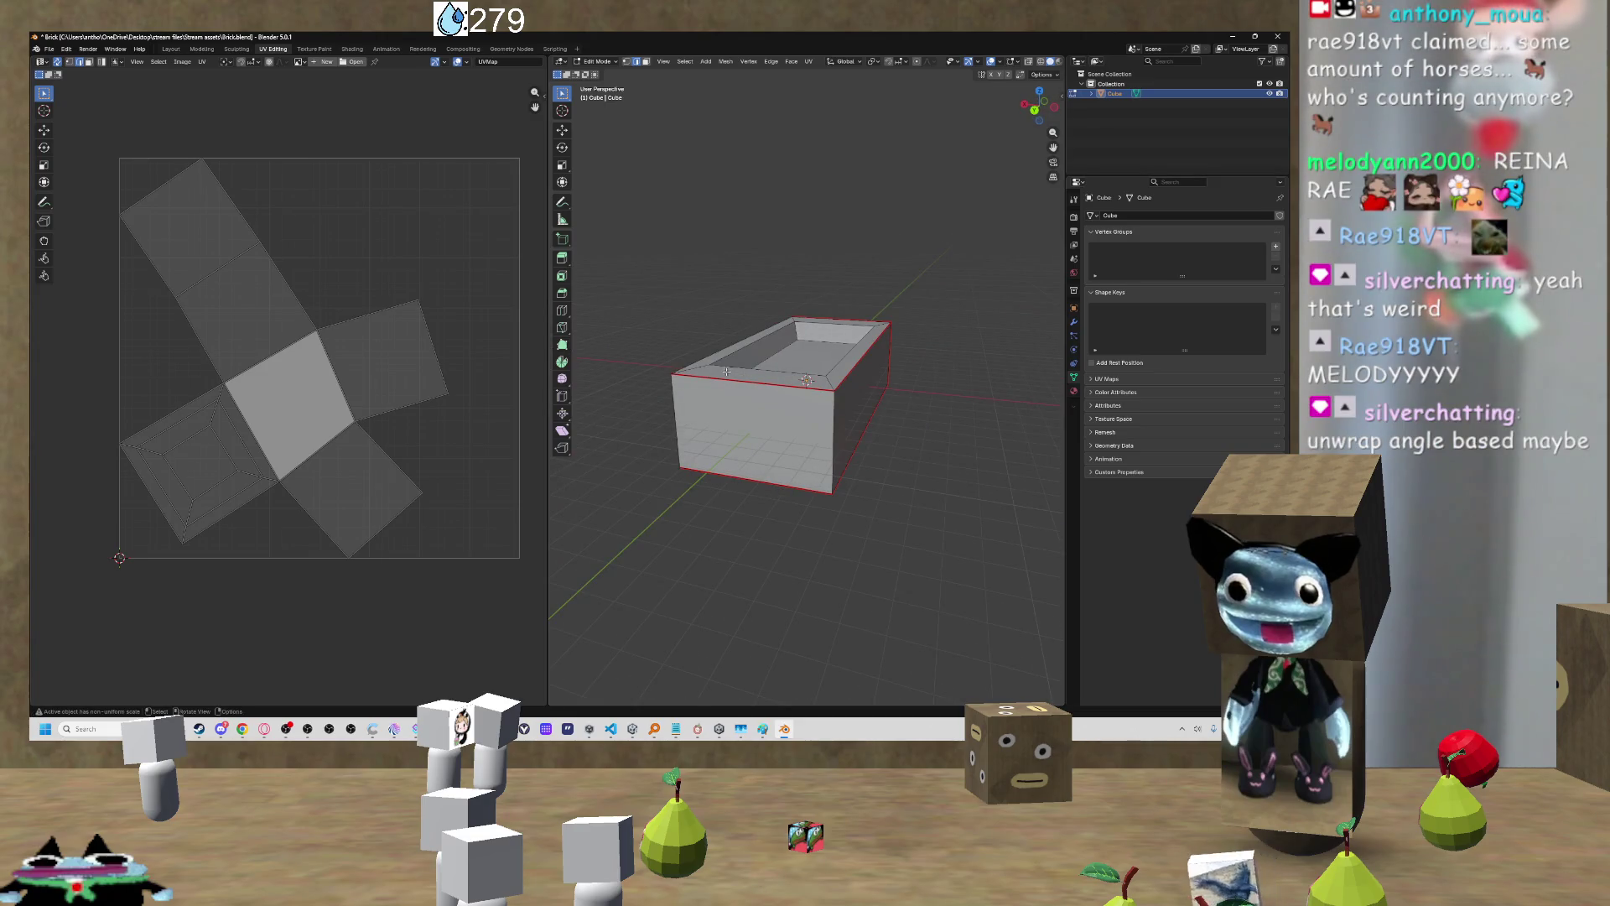
pyautogui.press('a')
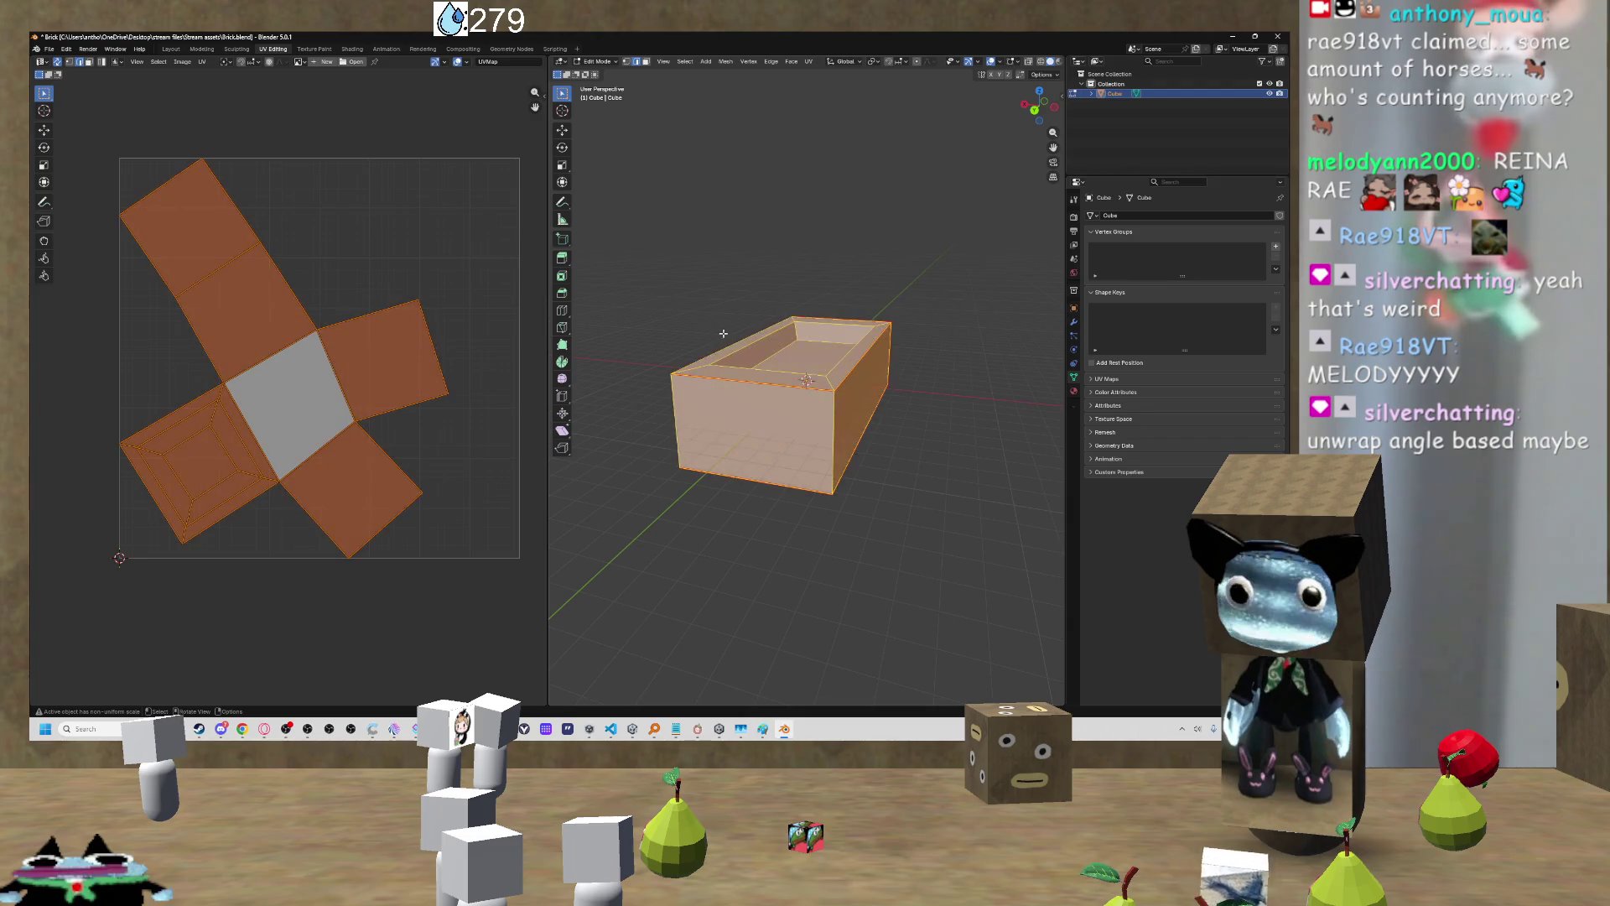
pyautogui.press('u')
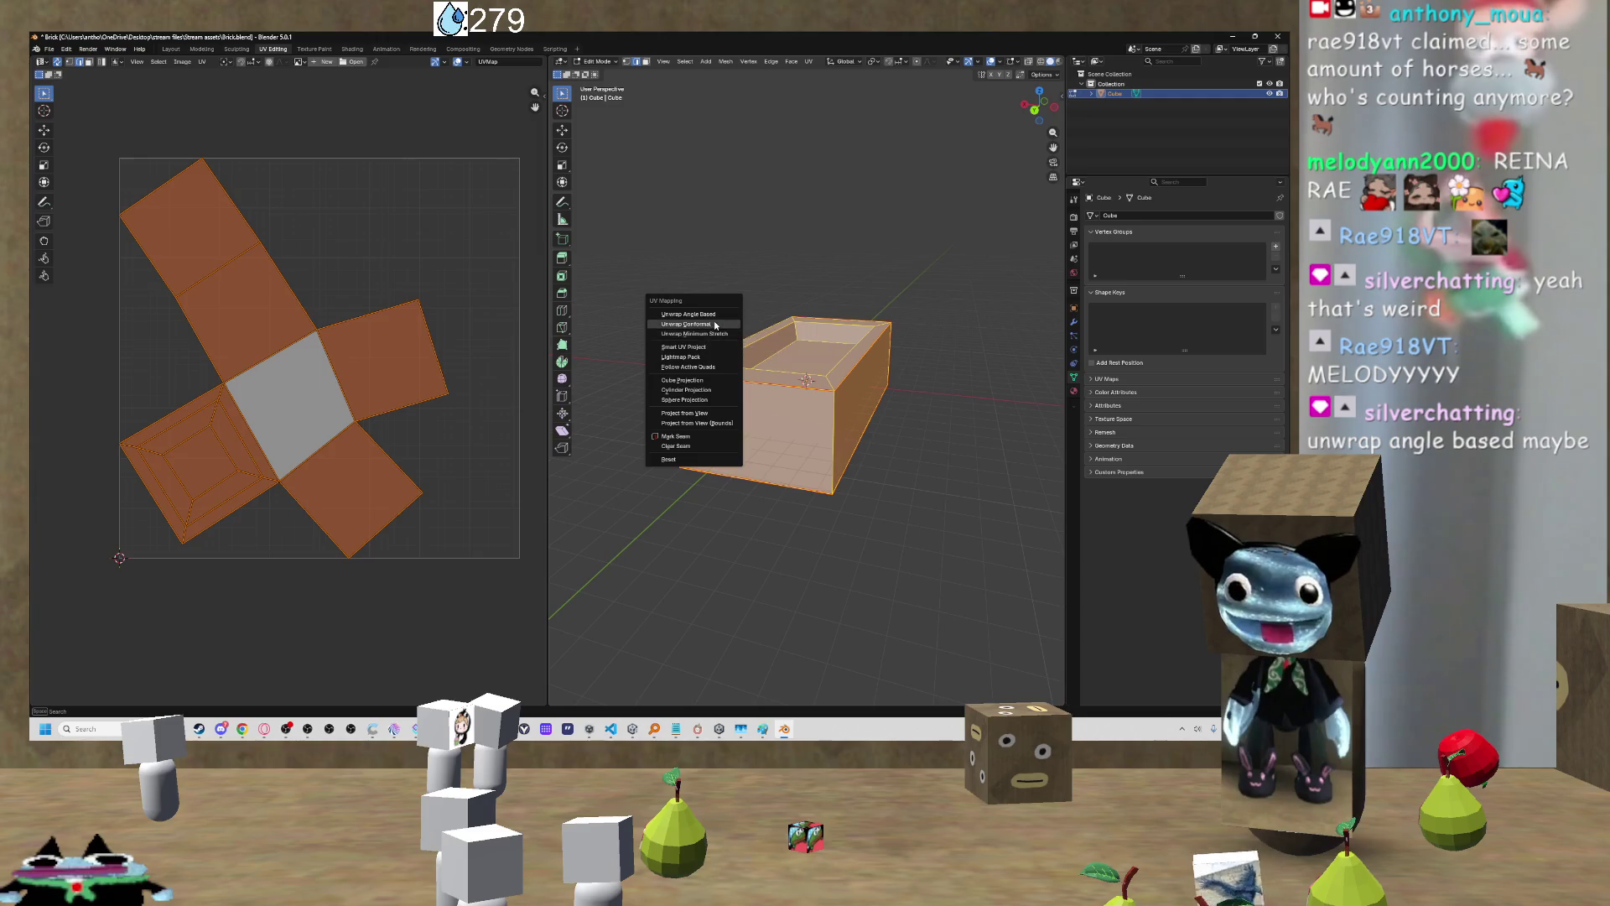
# Step: Unwrap the tub twice with Angle Based, inspecting the inset face in the UV view, then deselect
pyautogui.click(713, 314)
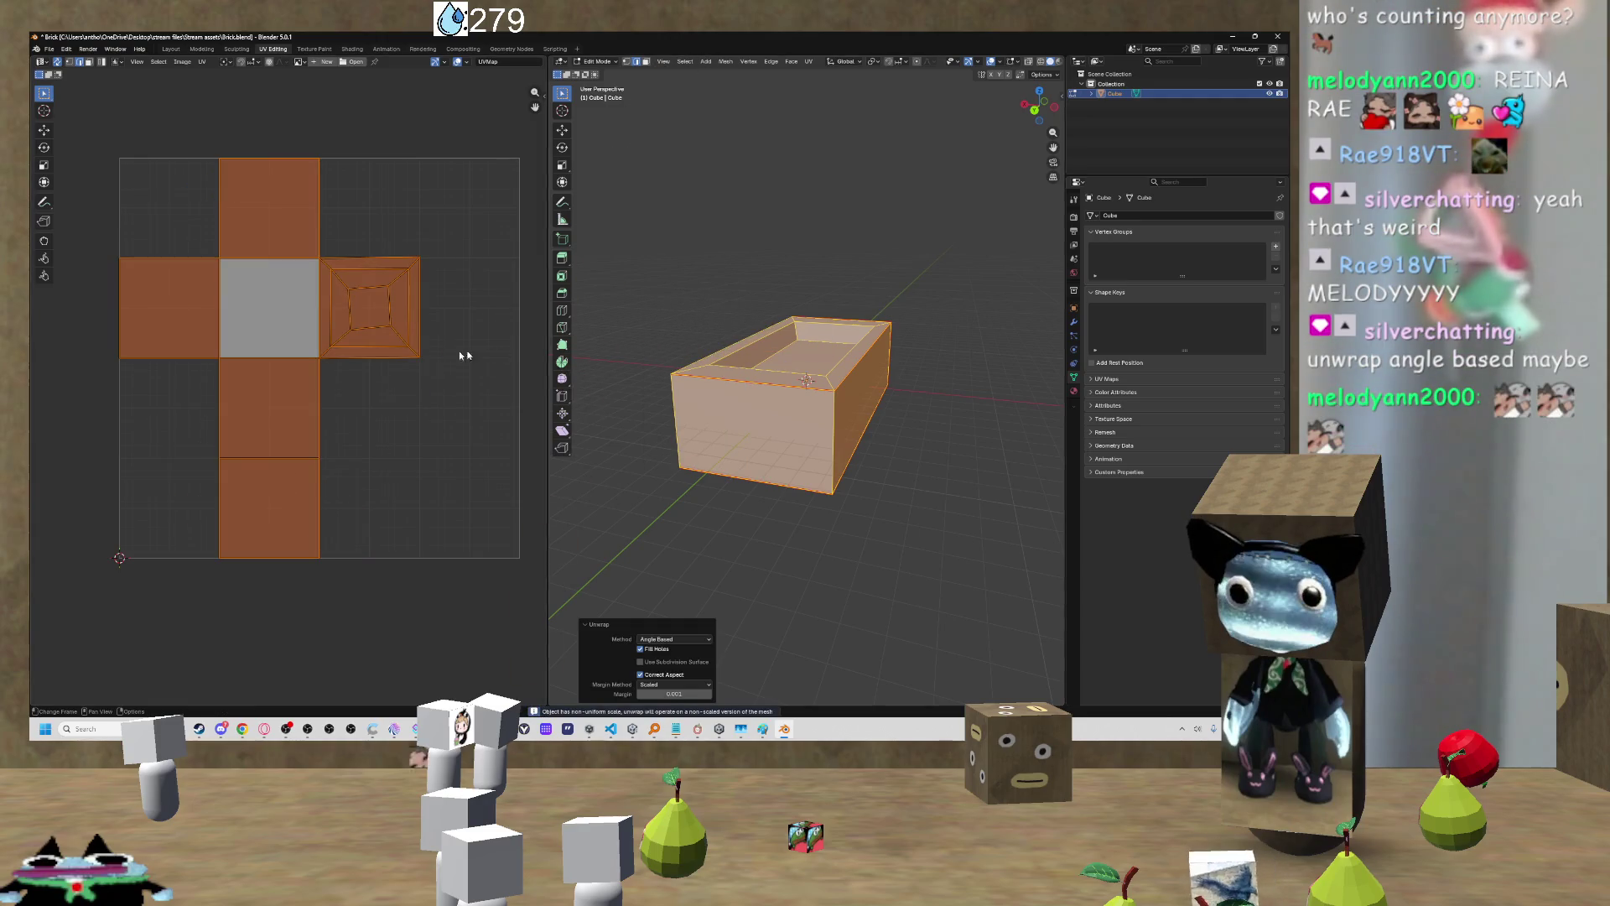
pyautogui.scroll(3, 379, 321)
pyautogui.moveTo(448, 248); pyautogui.dragTo(412, 262)
pyautogui.moveTo(721, 352)
pyautogui.mouseDown()
pyautogui.moveTo(744, 322)
pyautogui.moveTo(685, 313)
pyautogui.moveTo(649, 332)
pyautogui.mouseUp()
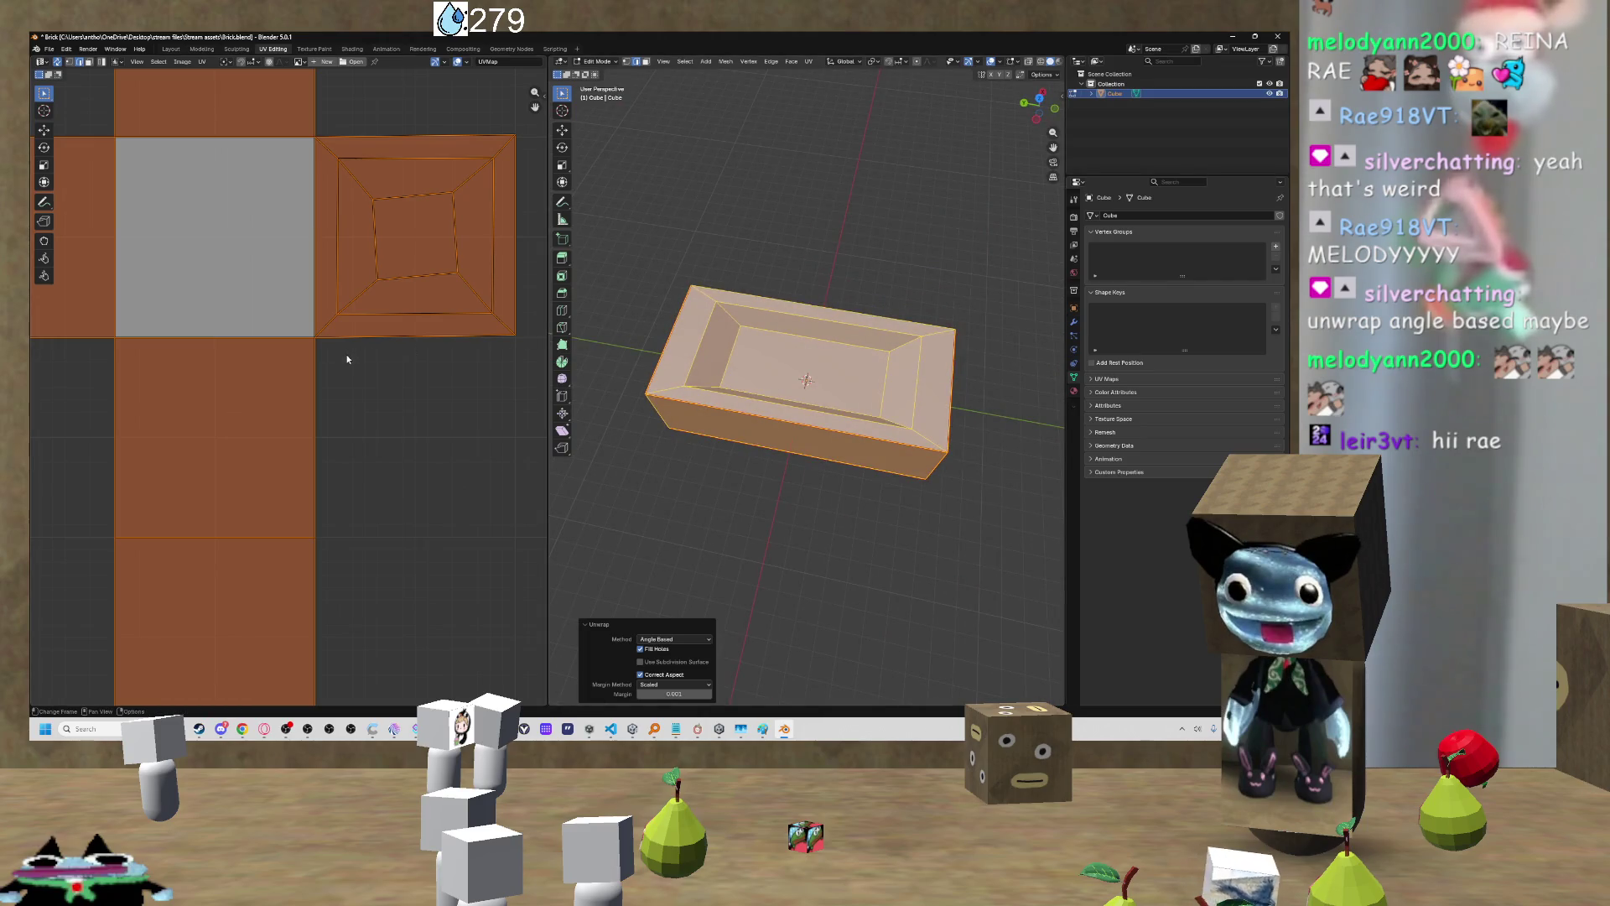
pyautogui.press('u')
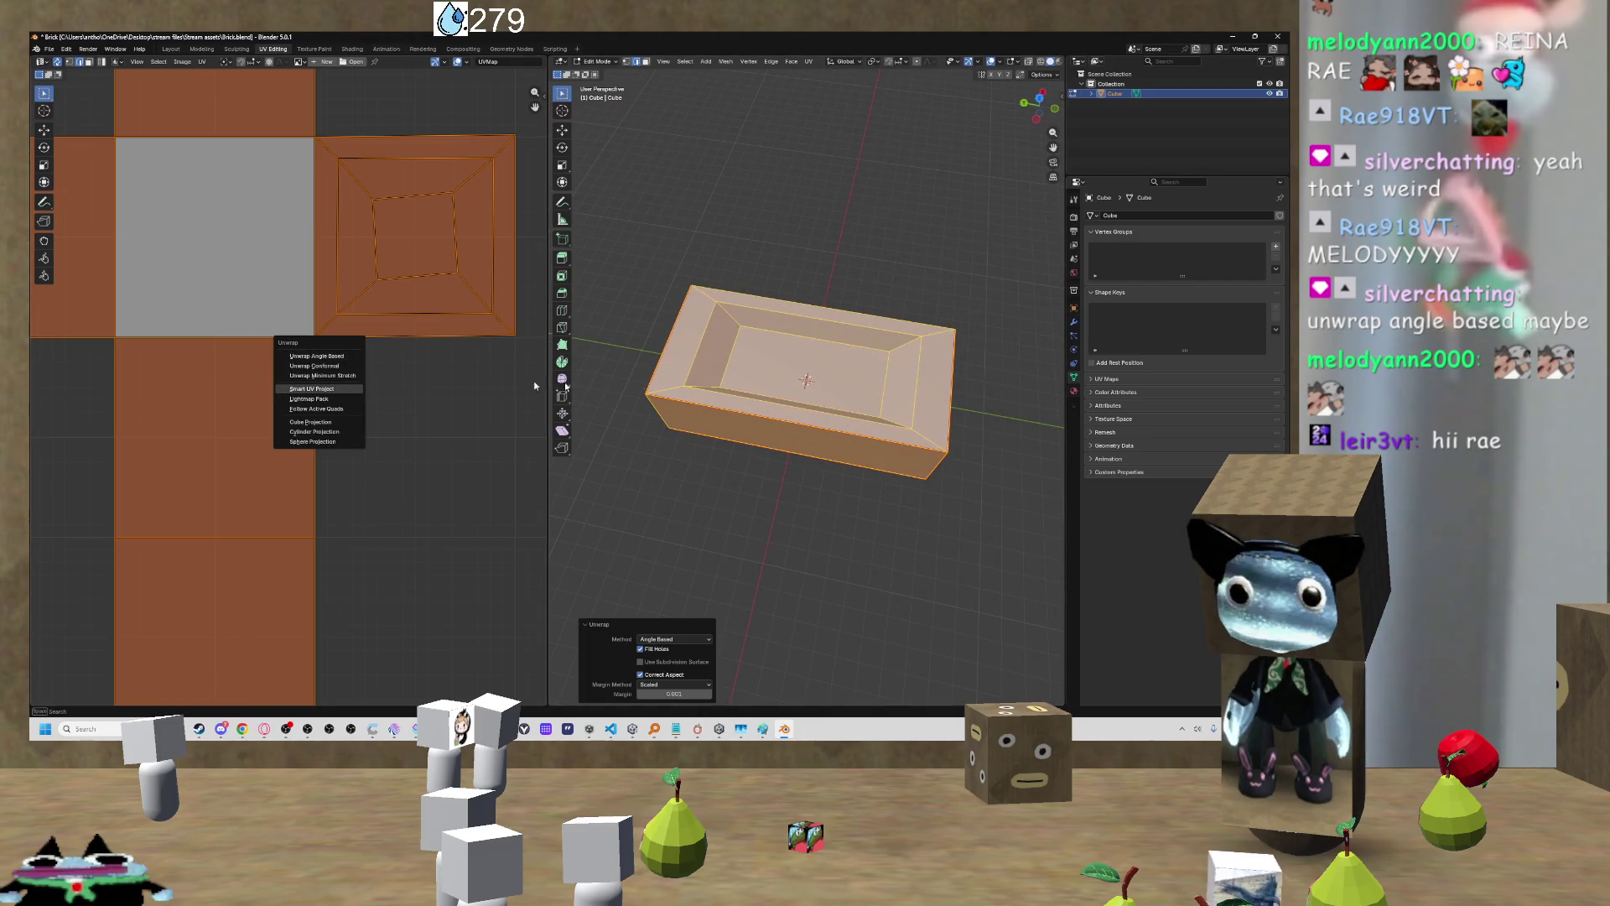
pyautogui.press('u')
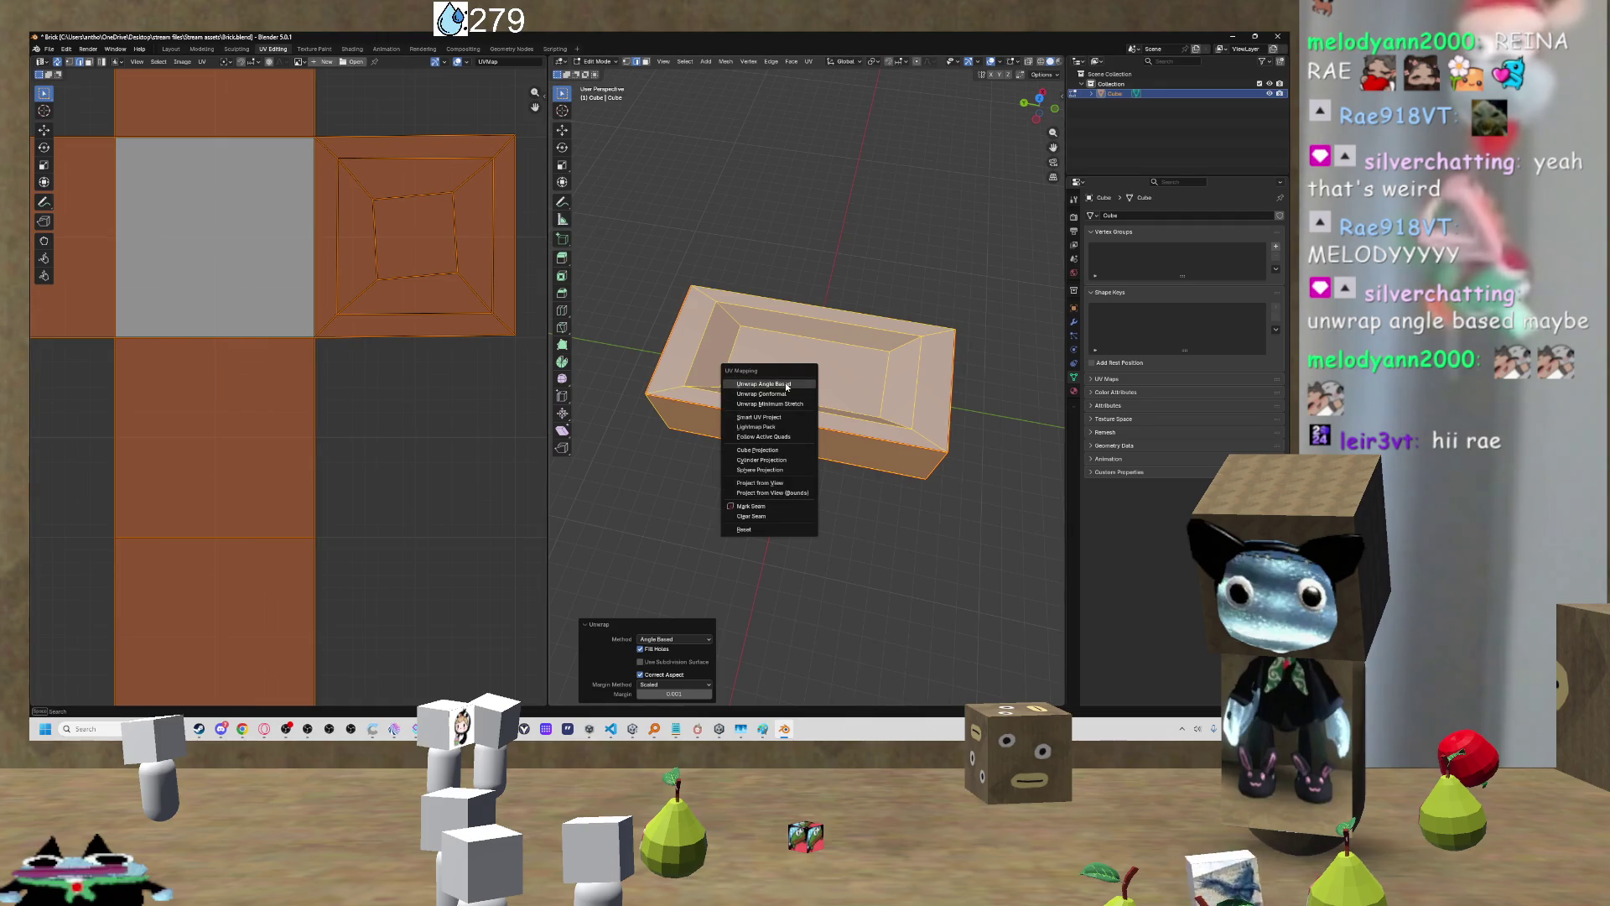
pyautogui.click(785, 384)
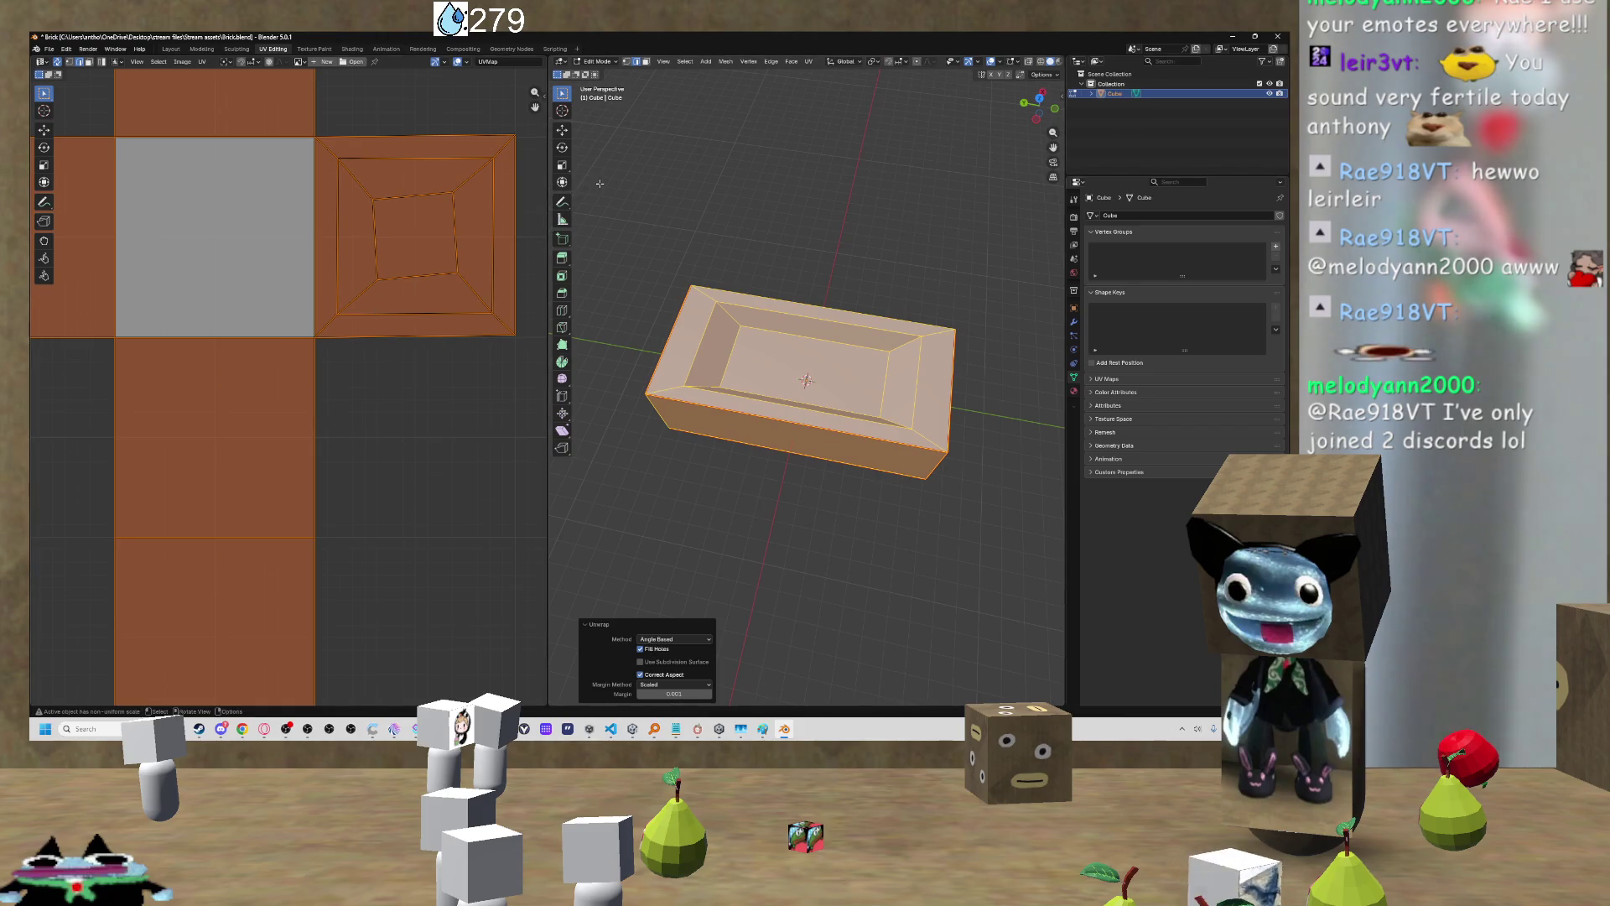
pyautogui.moveTo(839, 353)
pyautogui.mouseDown()
pyautogui.moveTo(872, 327)
pyautogui.moveTo(722, 408)
pyautogui.mouseUp()
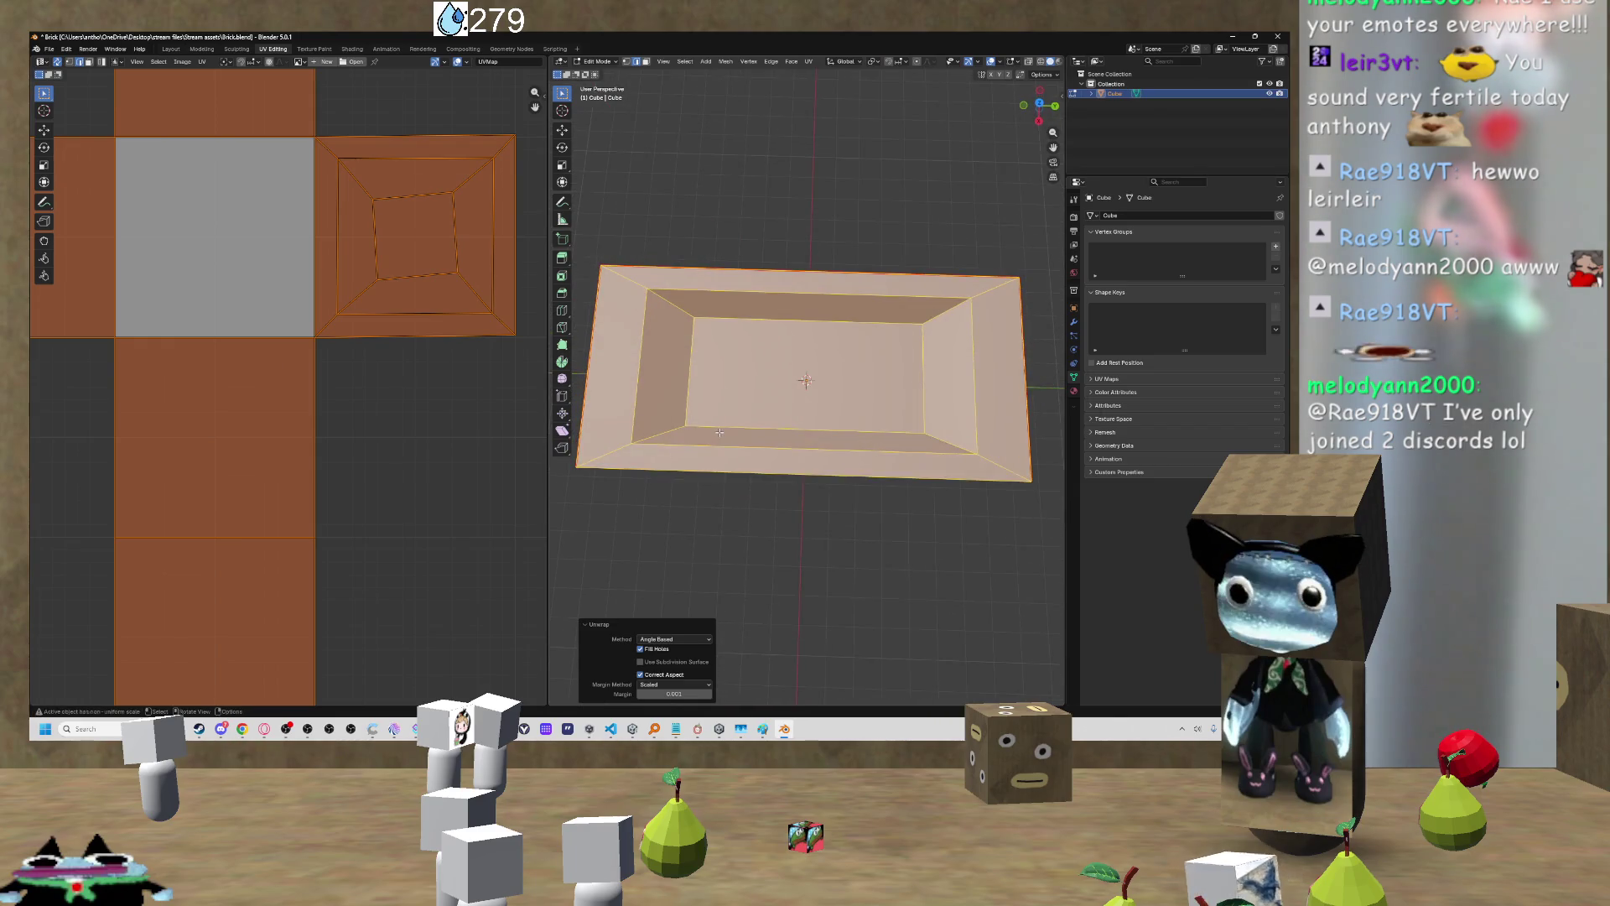
pyautogui.click(911, 195)
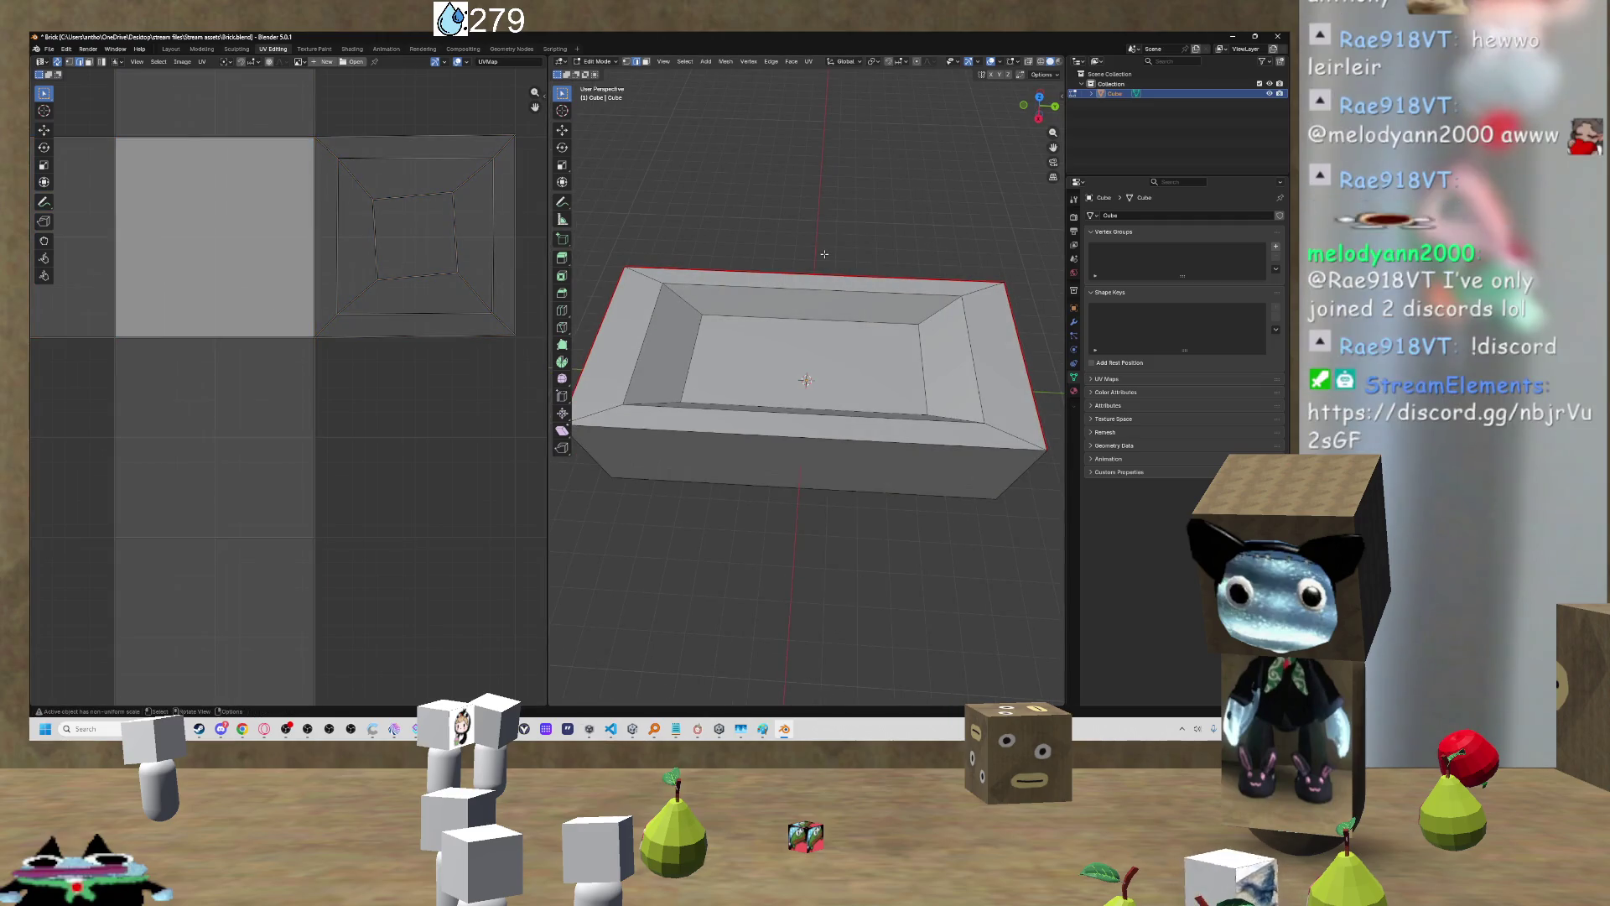
# Step: Select all, confirm a scale of 1.000 leaving the shape unchanged, and bring up the Edge menu
pyautogui.scroll(-3, 822, 260)
pyautogui.press('a')
pyautogui.press('s')
pyautogui.press('Return')
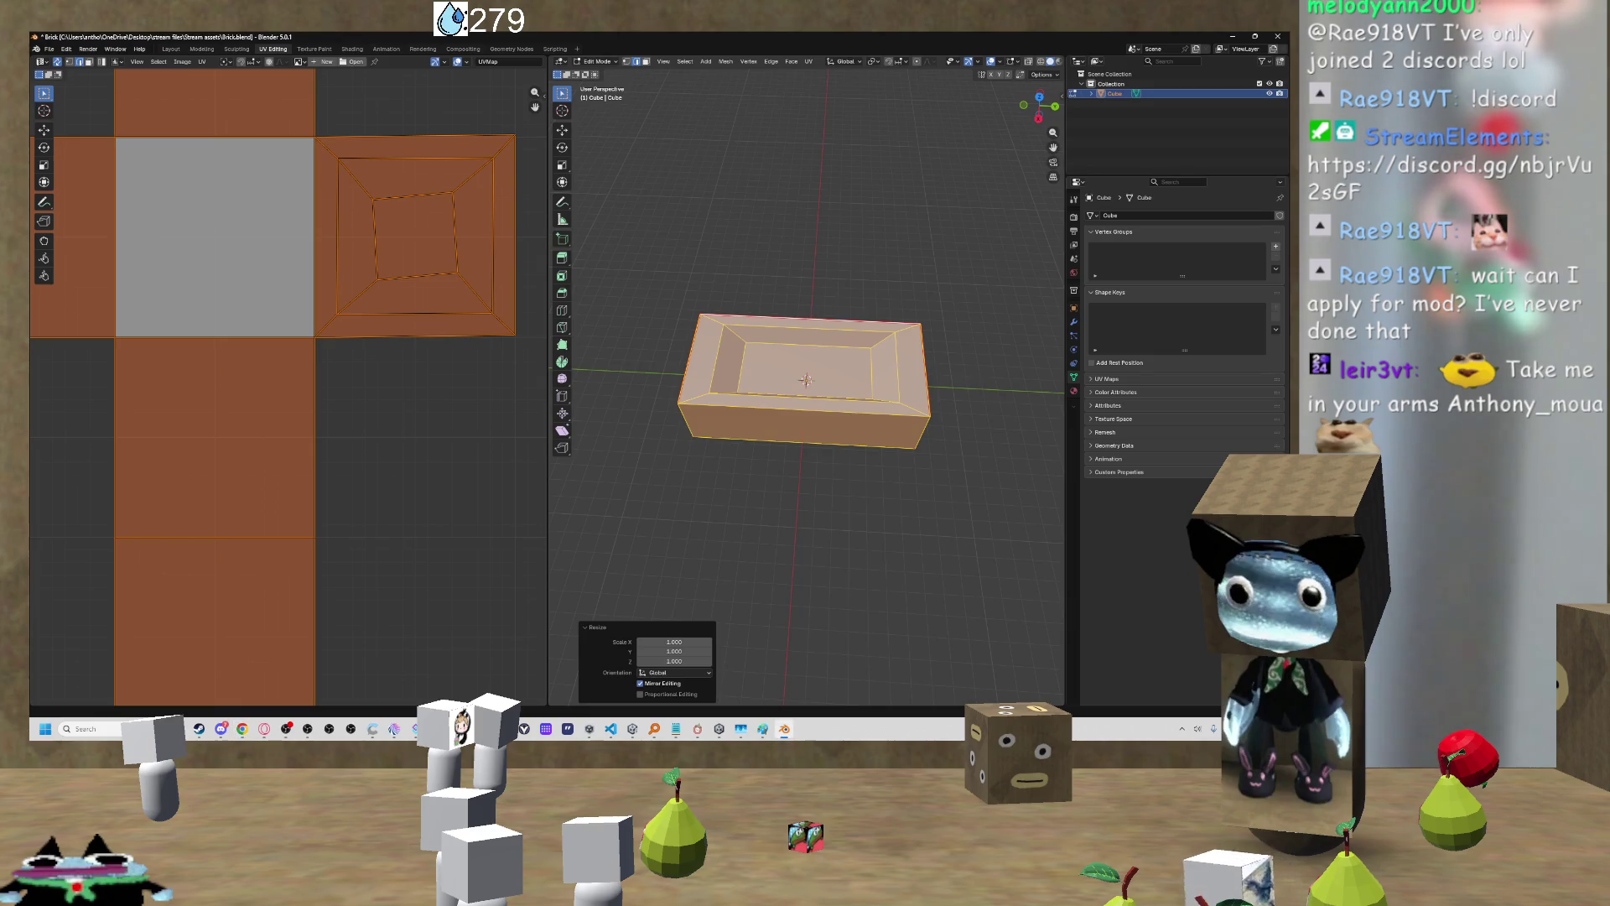
pyautogui.hotkey('ctrl', 'e')
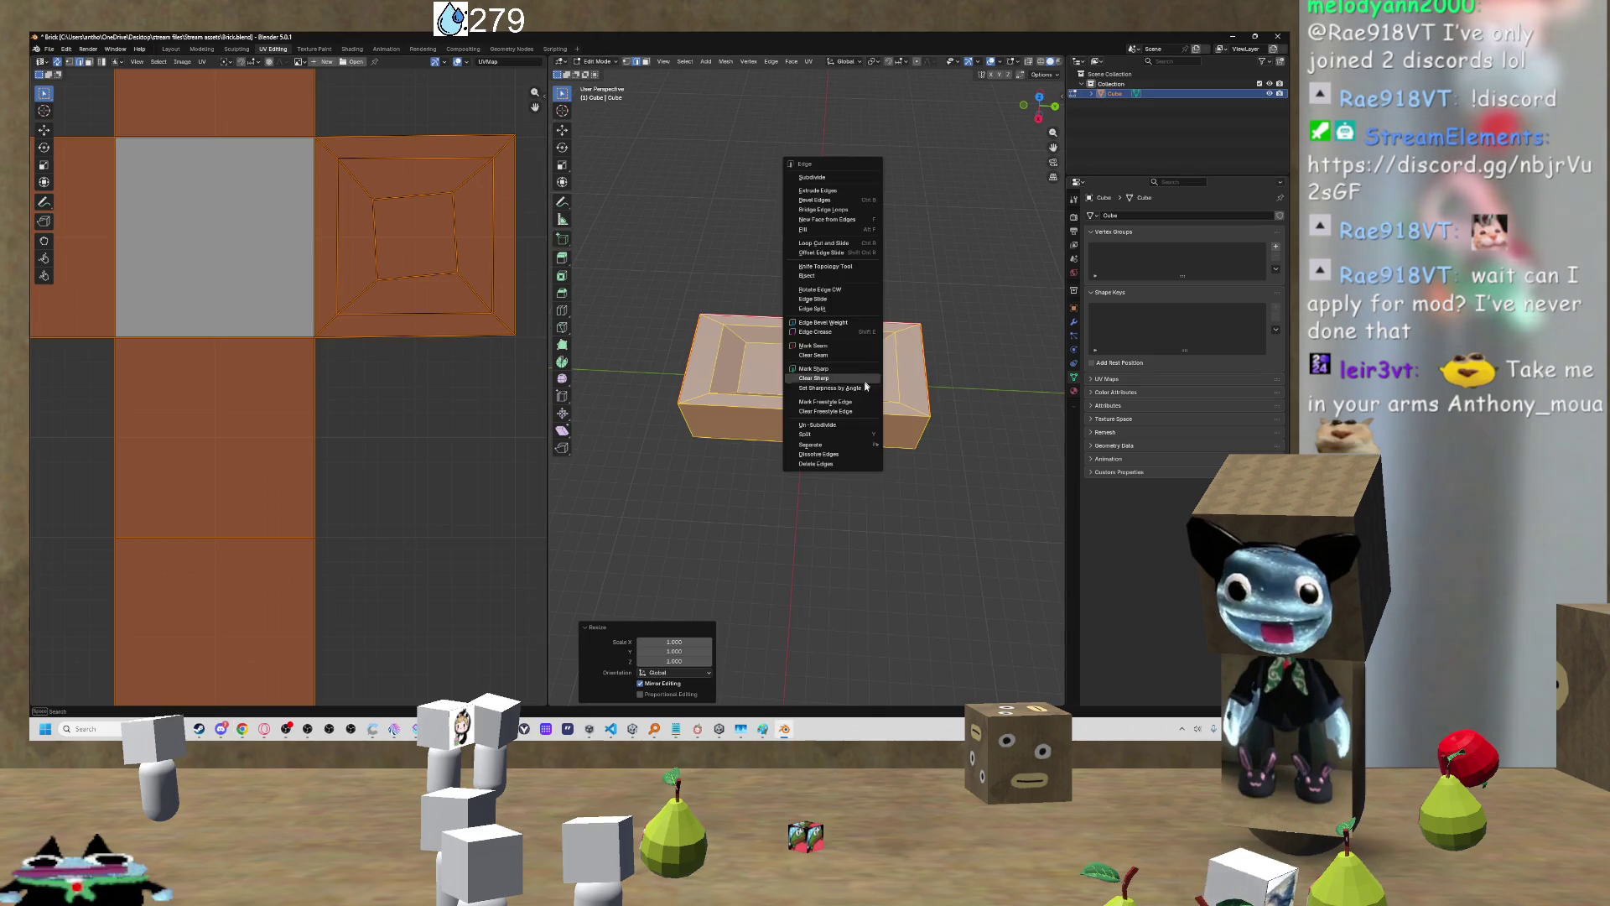
# Step: Orbit around the tub from high and low side angles, deselecting all faces along the way
pyautogui.moveTo(986, 345)
pyautogui.mouseDown()
pyautogui.moveTo(942, 334)
pyautogui.moveTo(865, 266)
pyautogui.moveTo(629, 256)
pyautogui.moveTo(616, 289)
pyautogui.moveTo(797, 229)
pyautogui.moveTo(780, 222)
pyautogui.mouseUp()
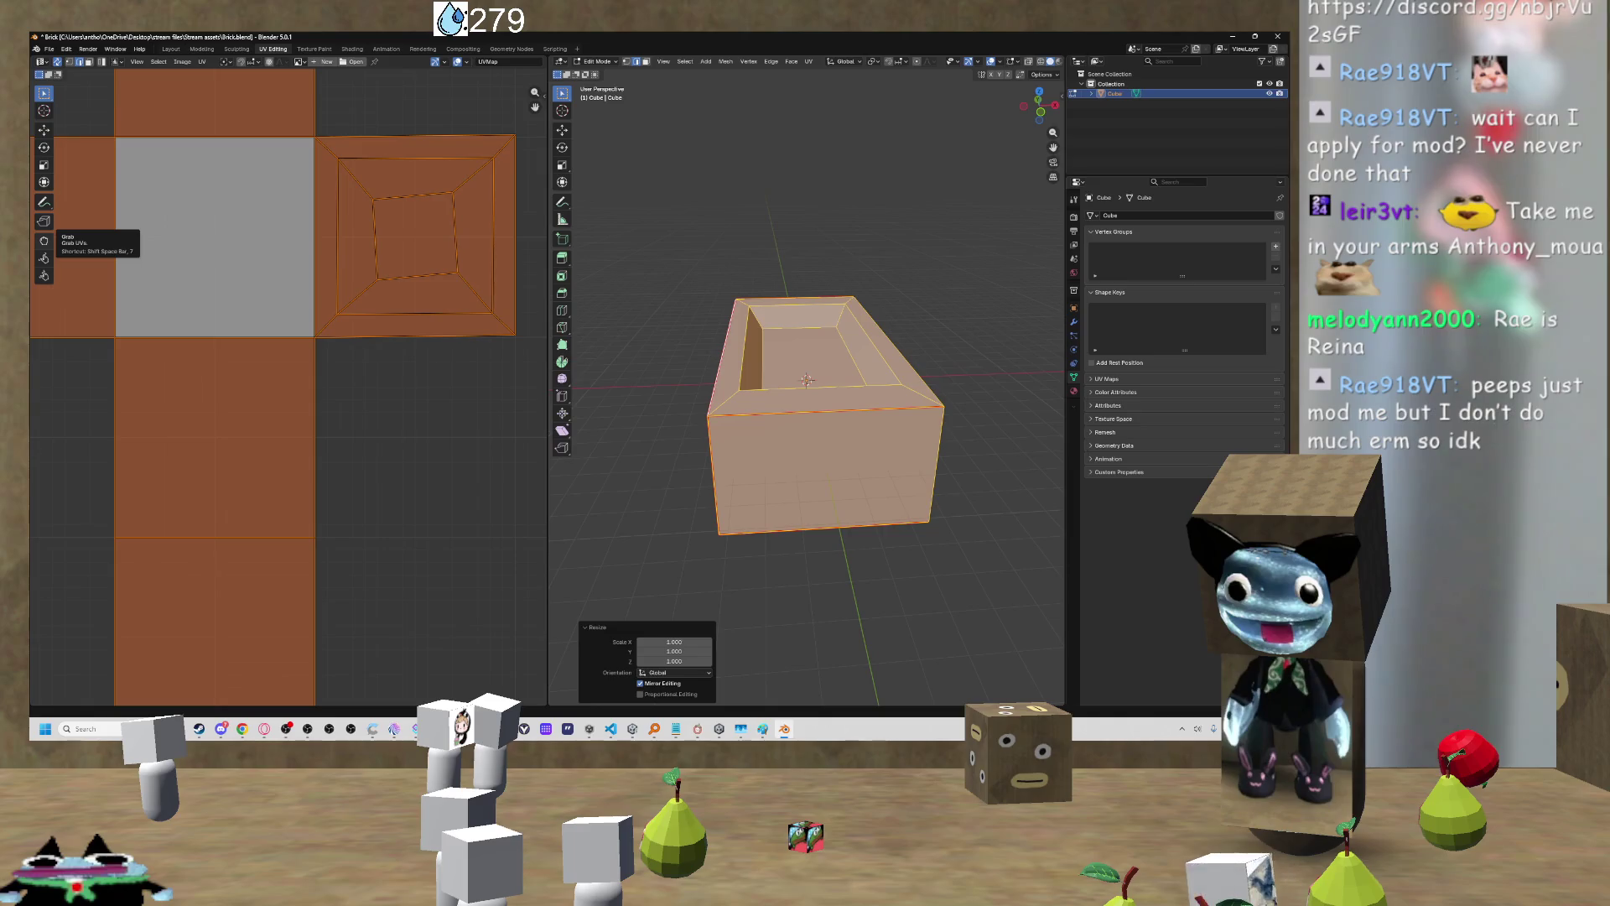
pyautogui.moveTo(805, 277)
pyautogui.mouseDown()
pyautogui.moveTo(838, 213)
pyautogui.moveTo(759, 332)
pyautogui.mouseUp()
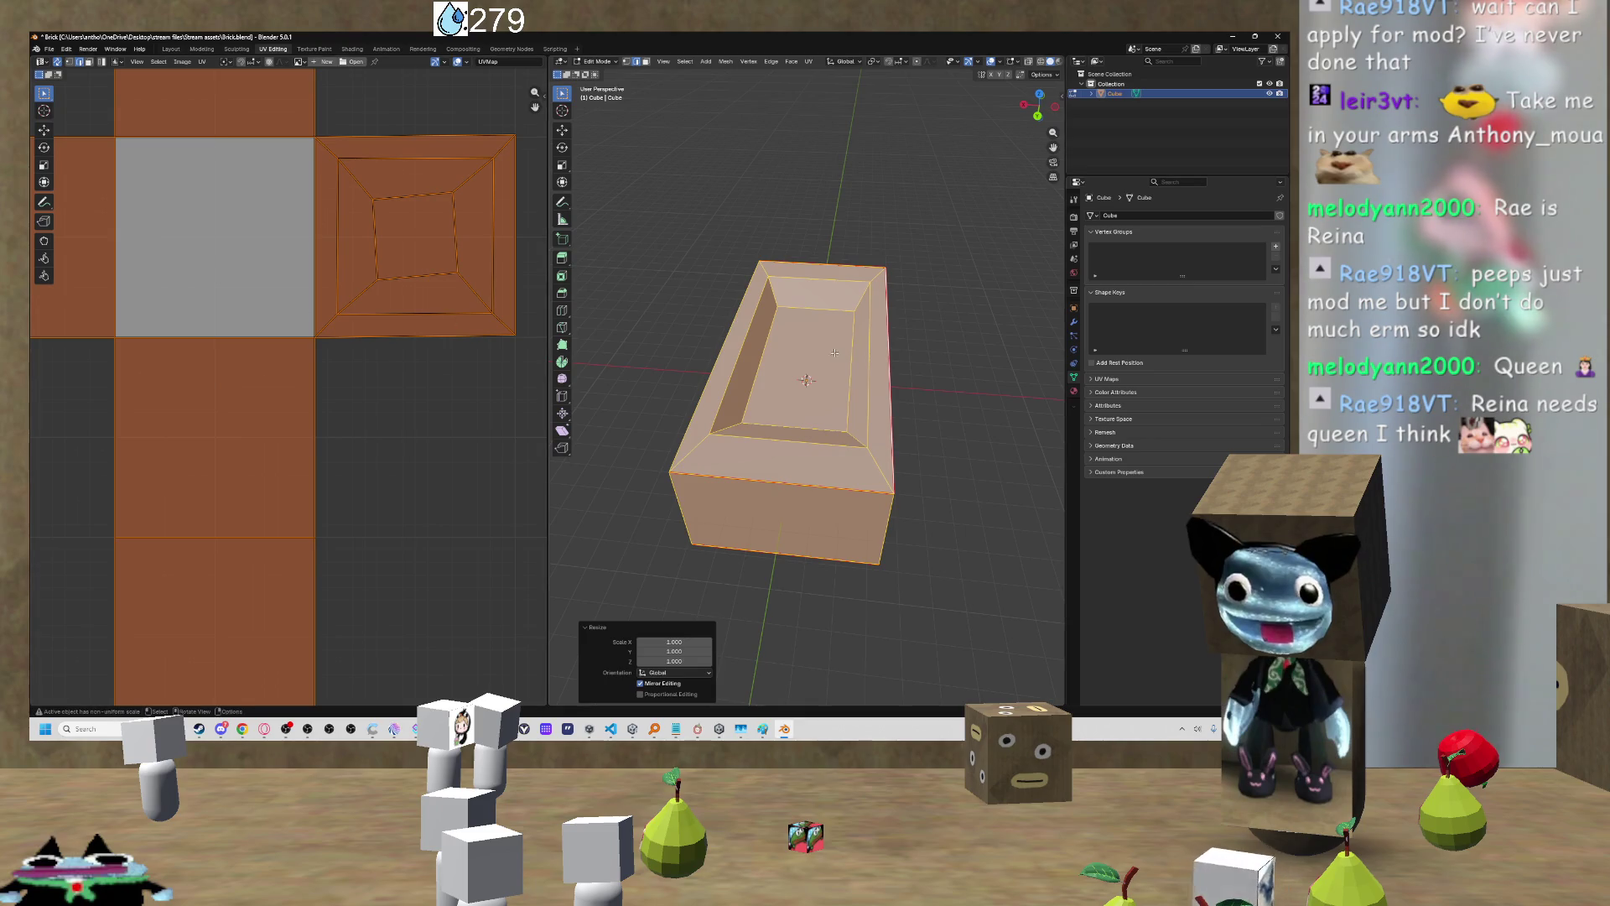
pyautogui.hotkey('alt', 'a')
pyautogui.moveTo(877, 384)
pyautogui.mouseDown()
pyautogui.moveTo(879, 316)
pyautogui.moveTo(588, 294)
pyautogui.moveTo(923, 312)
pyautogui.moveTo(910, 353)
pyautogui.moveTo(933, 397)
pyautogui.mouseUp()
pyautogui.scroll(-3, 934, 397)
pyautogui.scroll(-3, 330, 333)
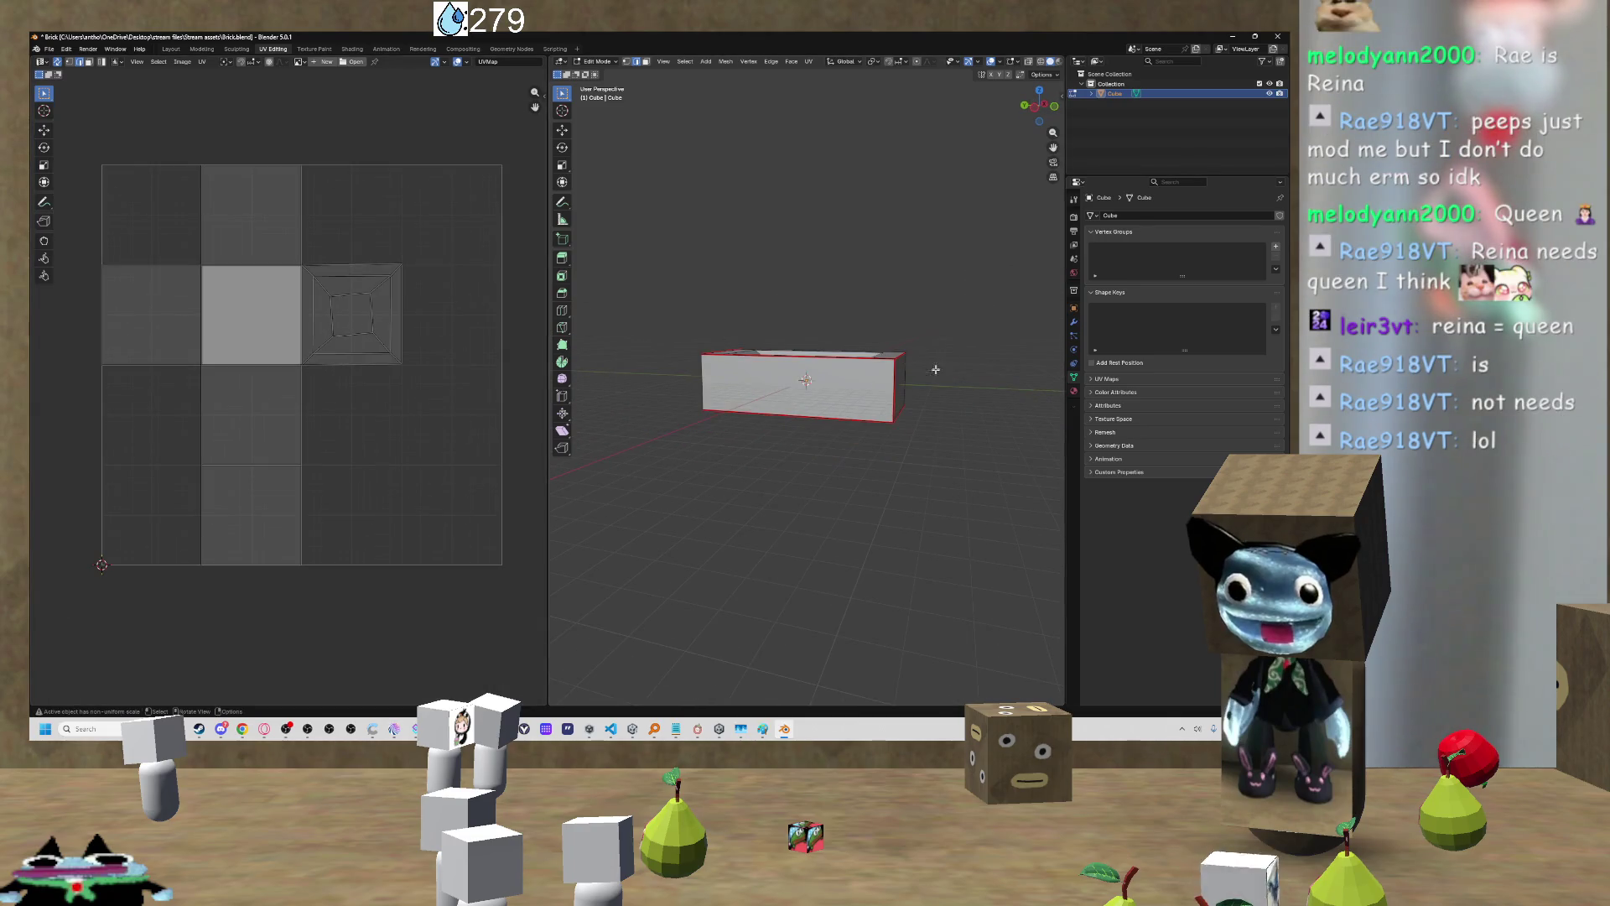
pyautogui.click(274, 223)
pyautogui.moveTo(659, 287)
pyautogui.mouseDown()
pyautogui.moveTo(769, 295)
pyautogui.moveTo(702, 303)
pyautogui.mouseUp()
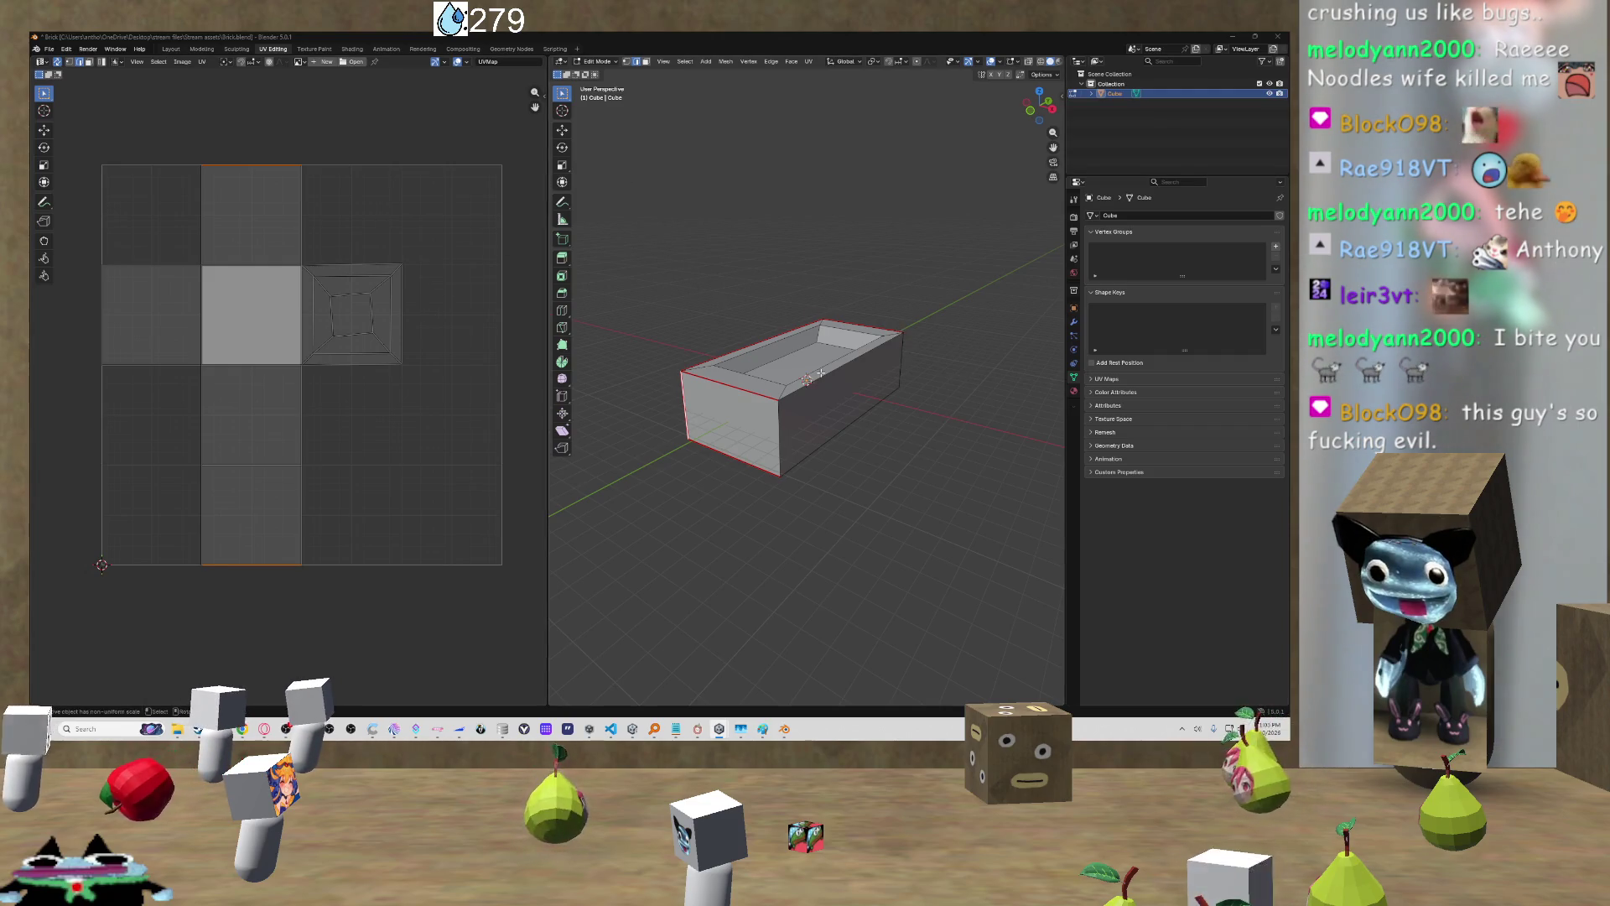
pyautogui.moveTo(960, 363)
pyautogui.mouseDown()
pyautogui.moveTo(871, 415)
pyautogui.moveTo(736, 335)
pyautogui.mouseUp()
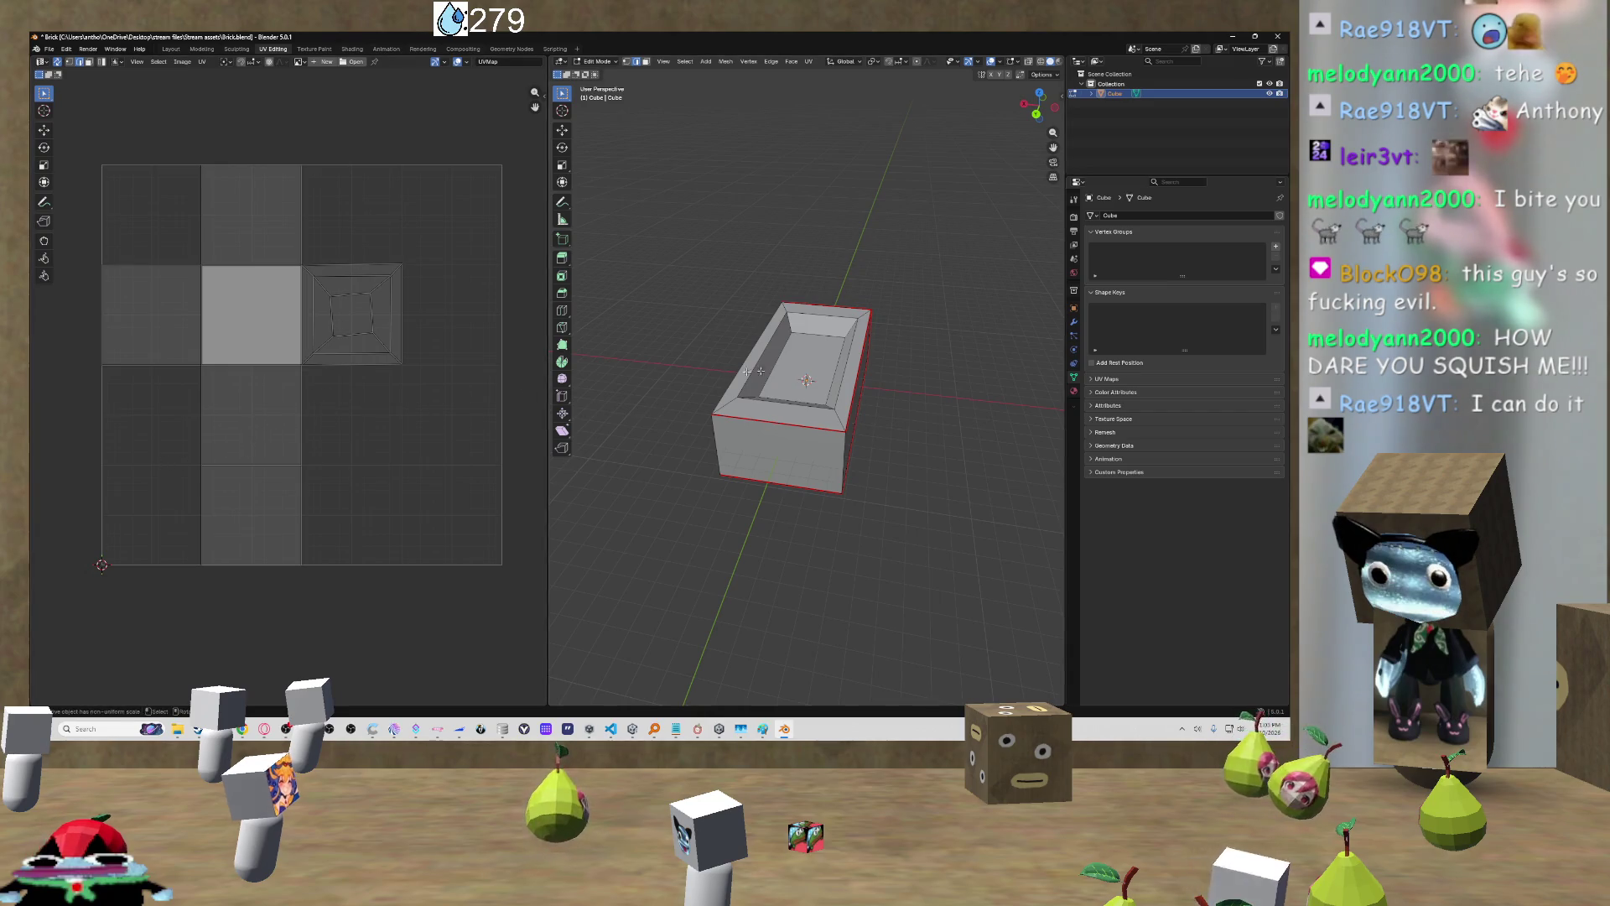
pyautogui.click(366, 319)
pyautogui.moveTo(830, 369)
pyautogui.mouseDown()
pyautogui.moveTo(907, 372)
pyautogui.moveTo(526, 331)
pyautogui.mouseUp()
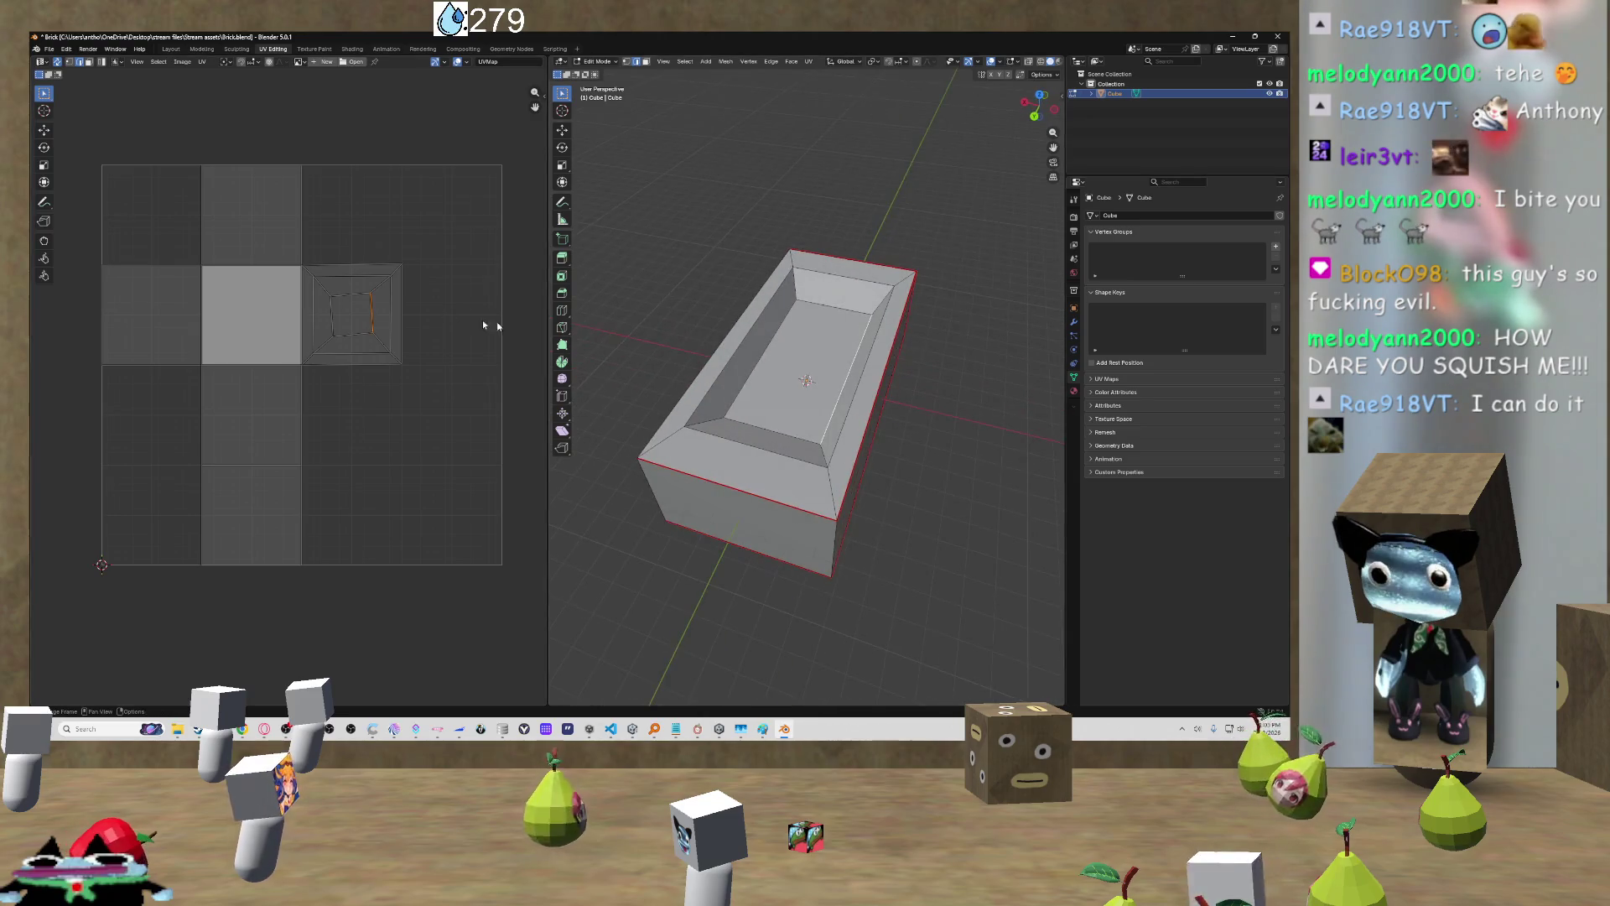
# Step: Select the entire bathtub mesh, undoing an accidental Un-Subdivide from the Edge menu
pyautogui.moveTo(830, 369)
pyautogui.mouseDown()
pyautogui.moveTo(900, 308)
pyautogui.moveTo(792, 335)
pyautogui.moveTo(839, 347)
pyautogui.mouseUp()
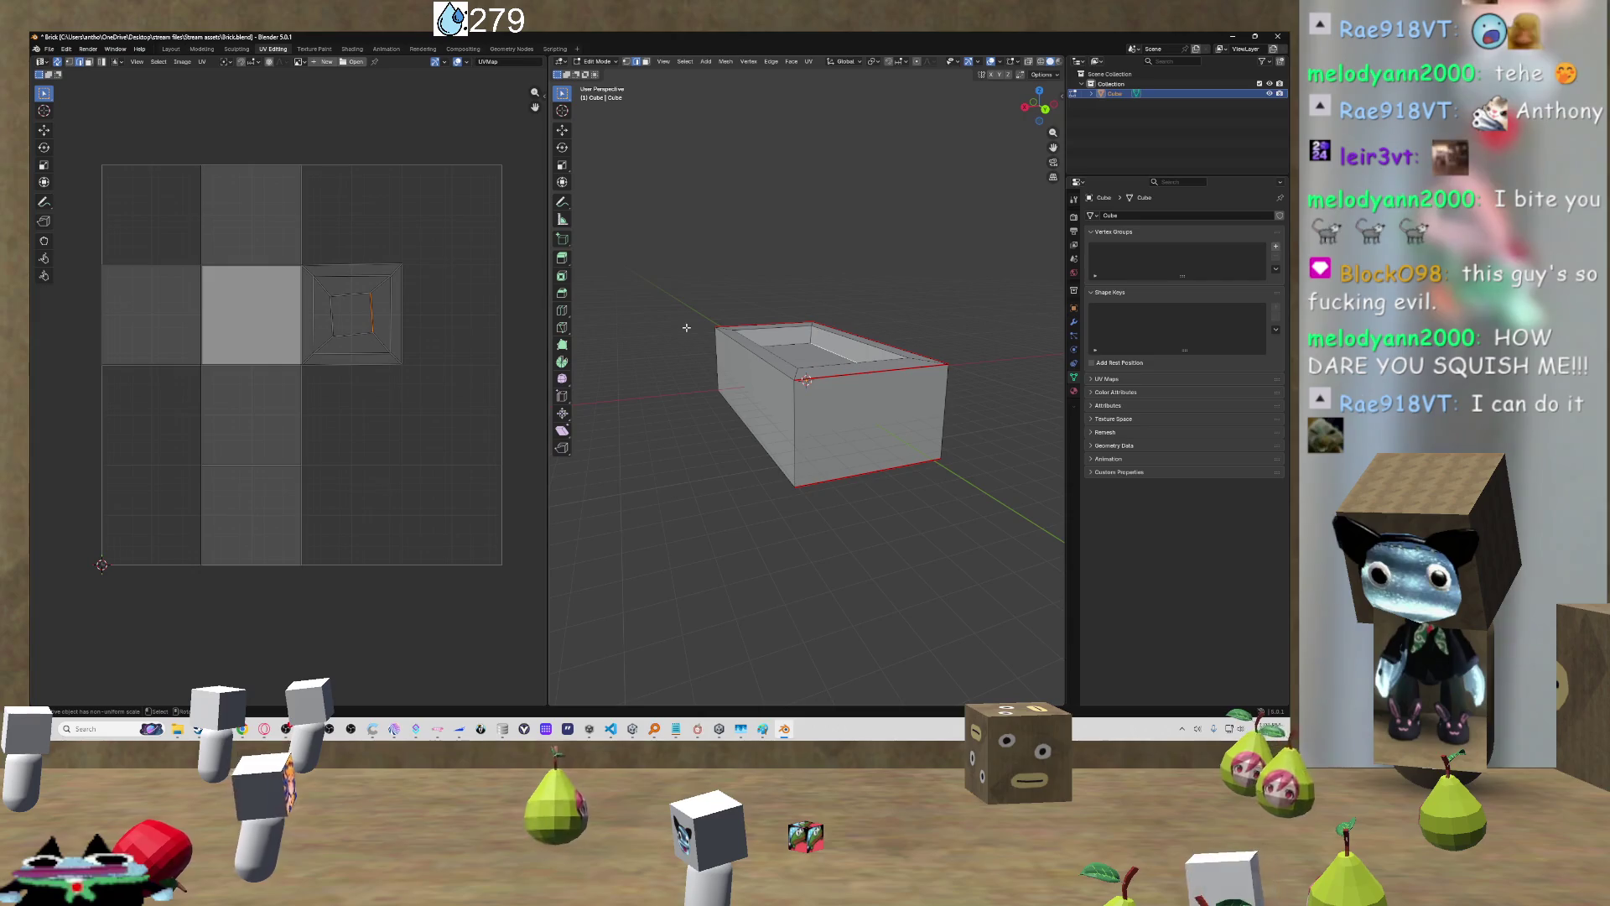
pyautogui.press('a')
pyautogui.moveTo(733, 328)
pyautogui.mouseDown()
pyautogui.moveTo(777, 340)
pyautogui.moveTo(637, 329)
pyautogui.moveTo(979, 368)
pyautogui.mouseUp()
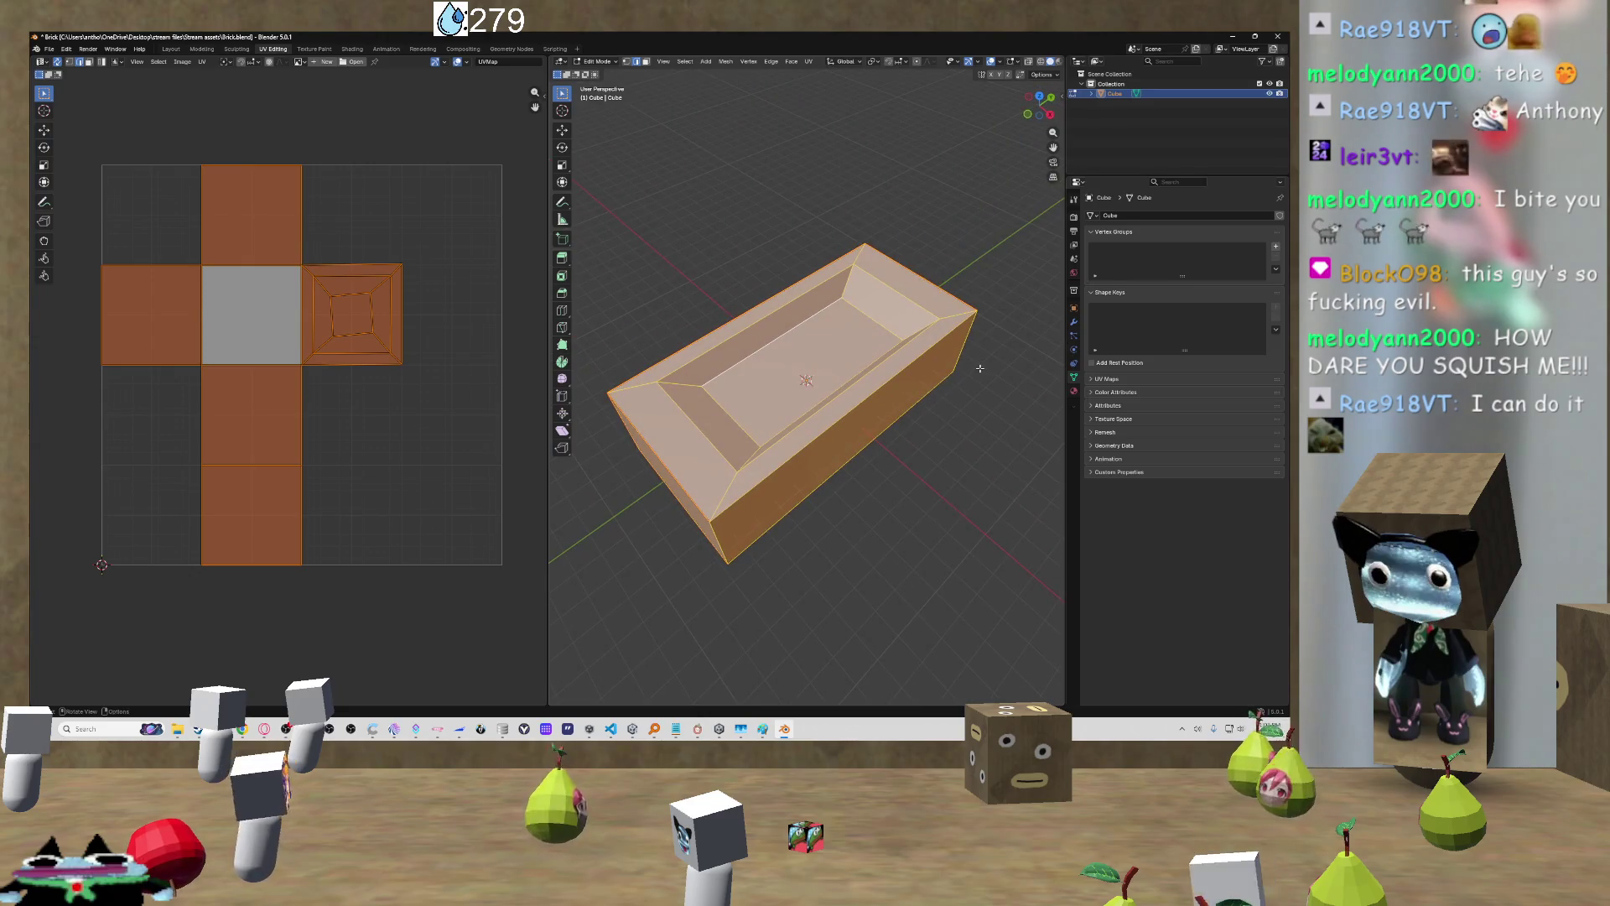
pyautogui.hotkey('ctrl', 'e')
pyautogui.press('u')
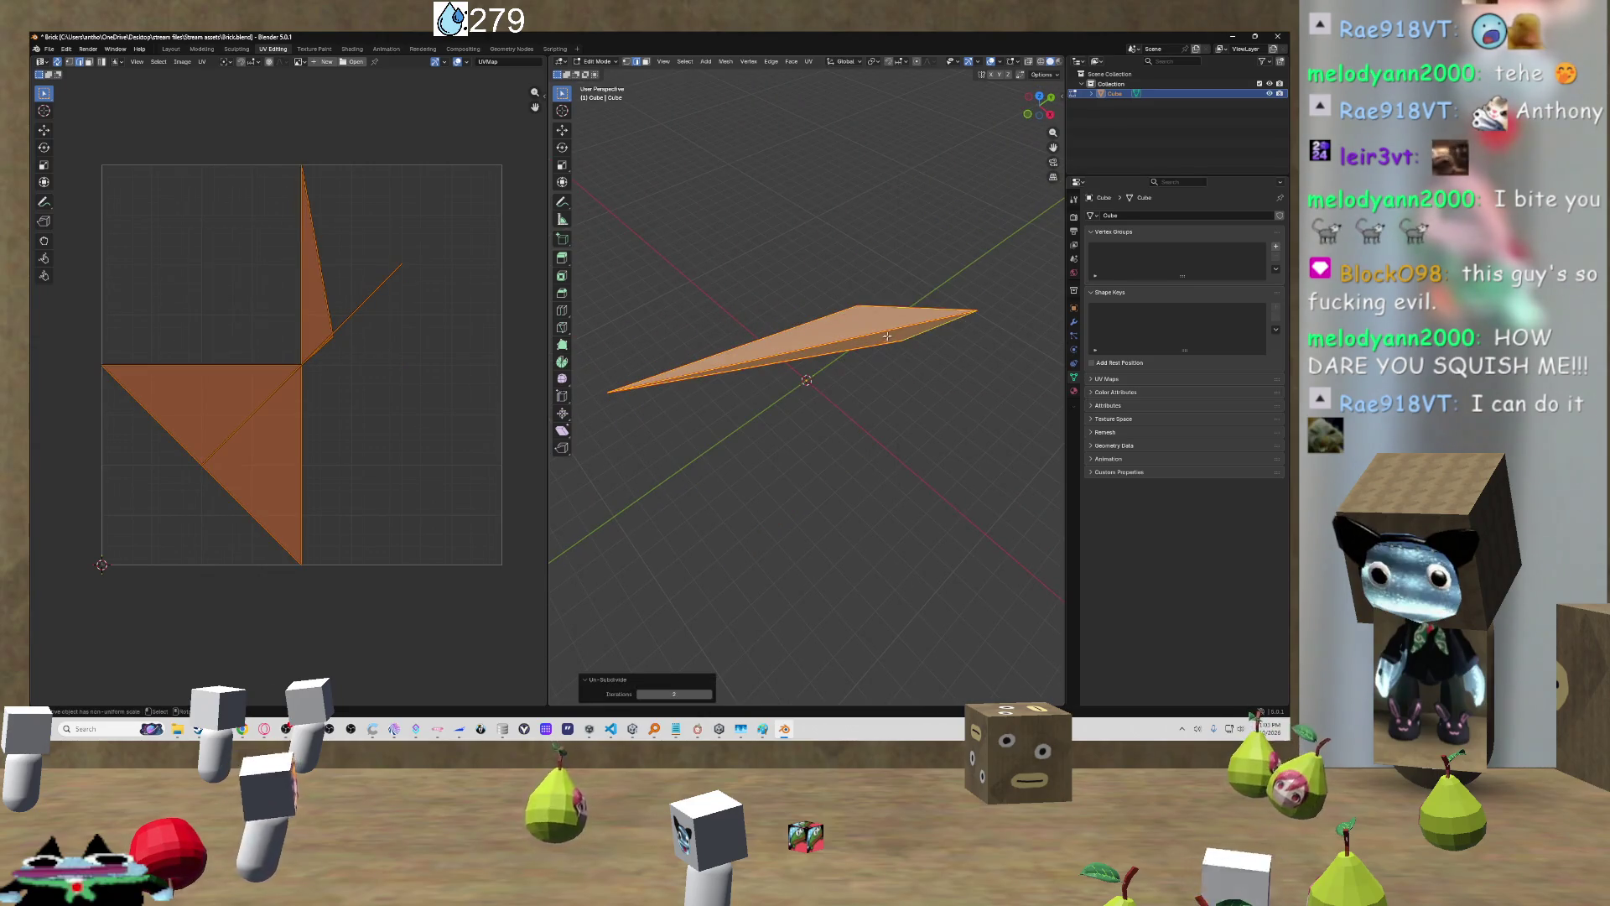
pyautogui.hotkey('ctrl', 'z')
# Step: Try Conformal, Minimum Stretch and Angle Based unwraps on the whole mesh
pyautogui.press('u')
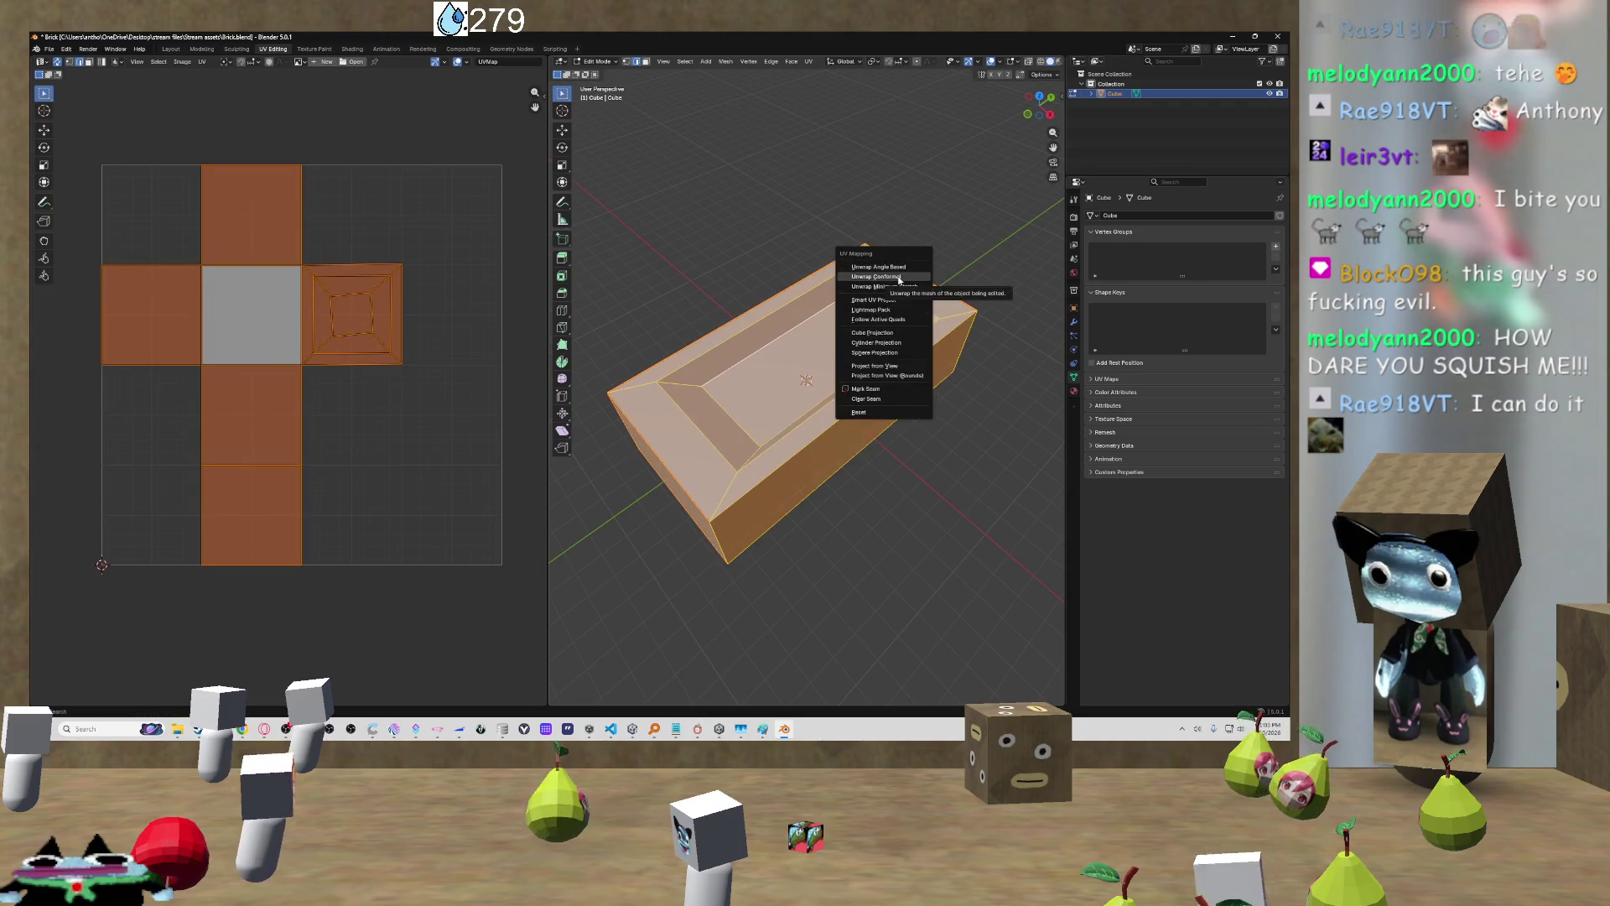
pyautogui.click(877, 276)
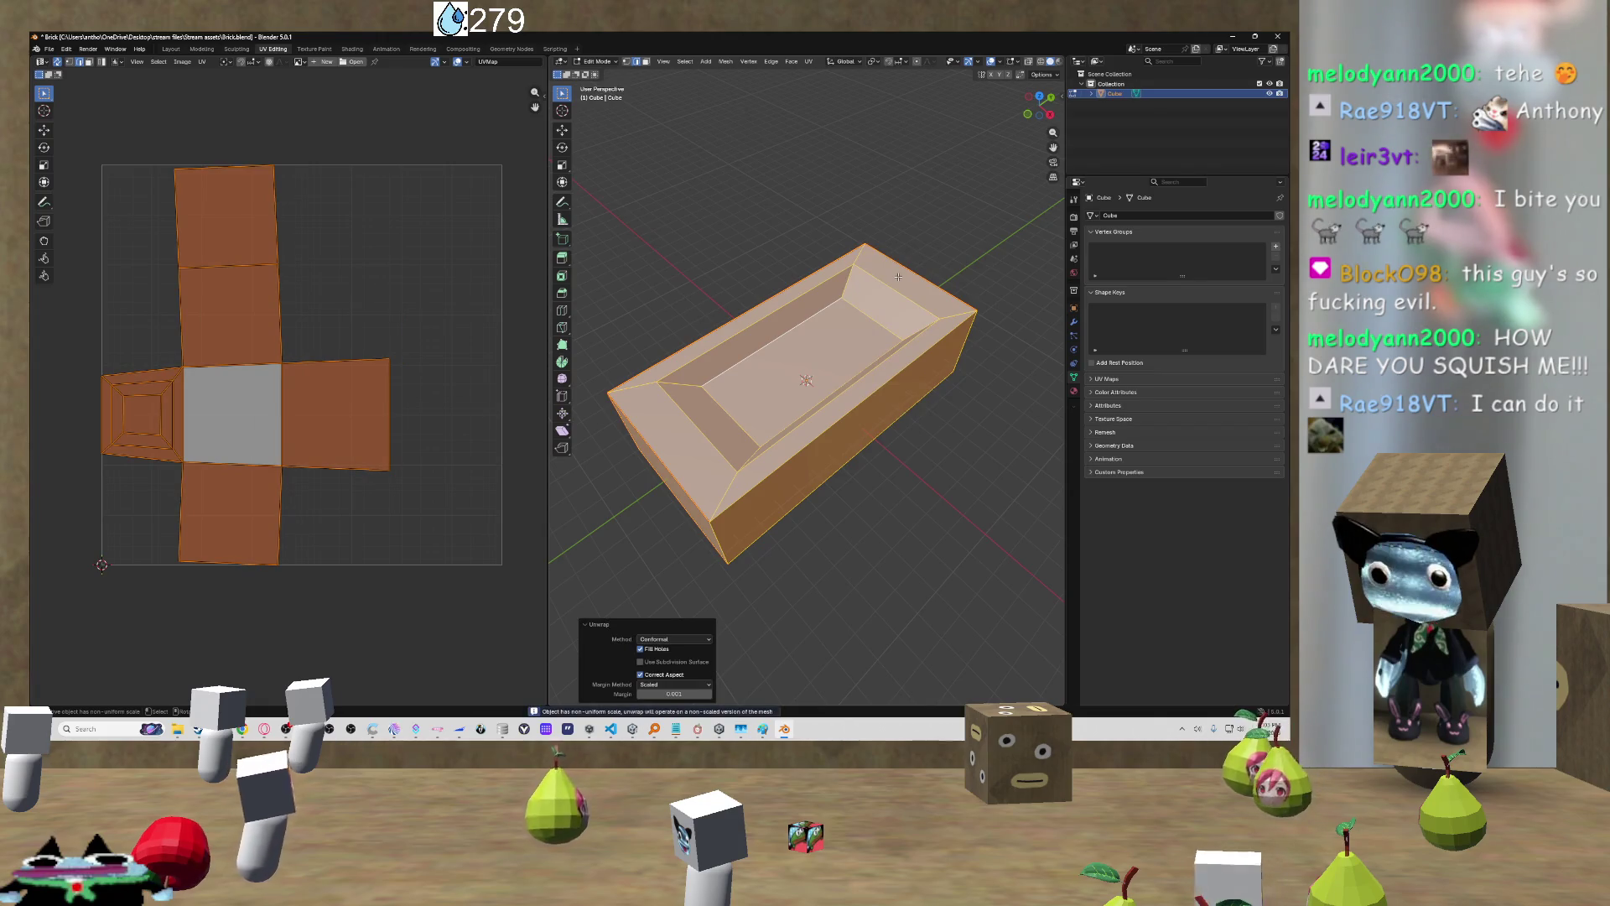
pyautogui.press('u')
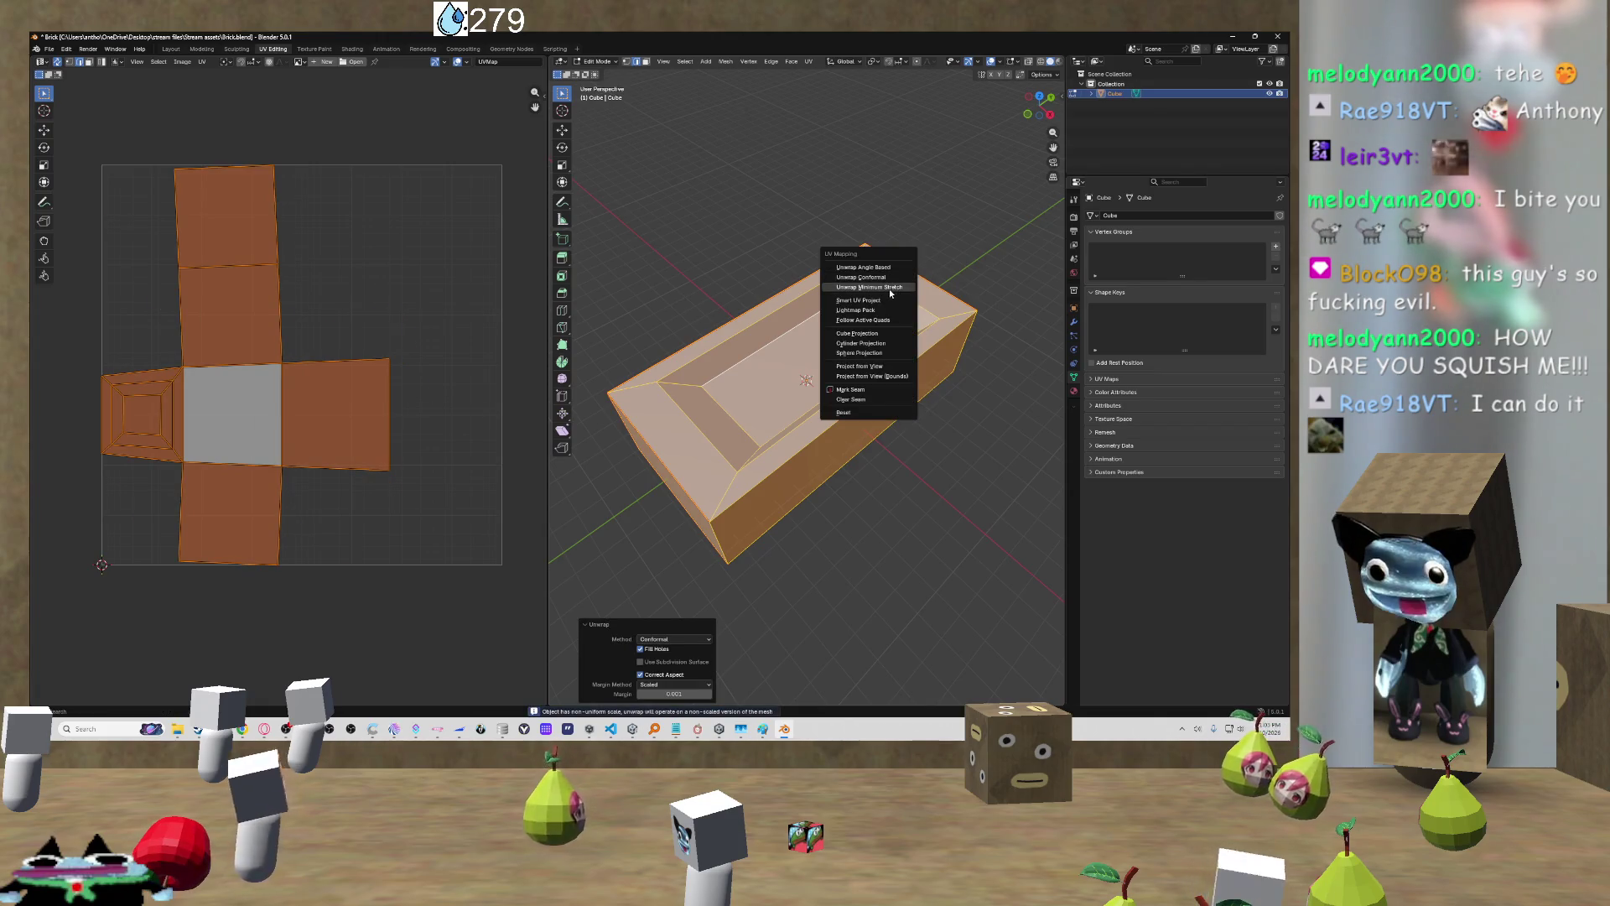
pyautogui.click(891, 289)
pyautogui.press('u')
pyautogui.click(882, 269)
# Step: Cycle Conformal and Angle Based again, settling on a Minimum Stretch unwrap
pyautogui.press('u')
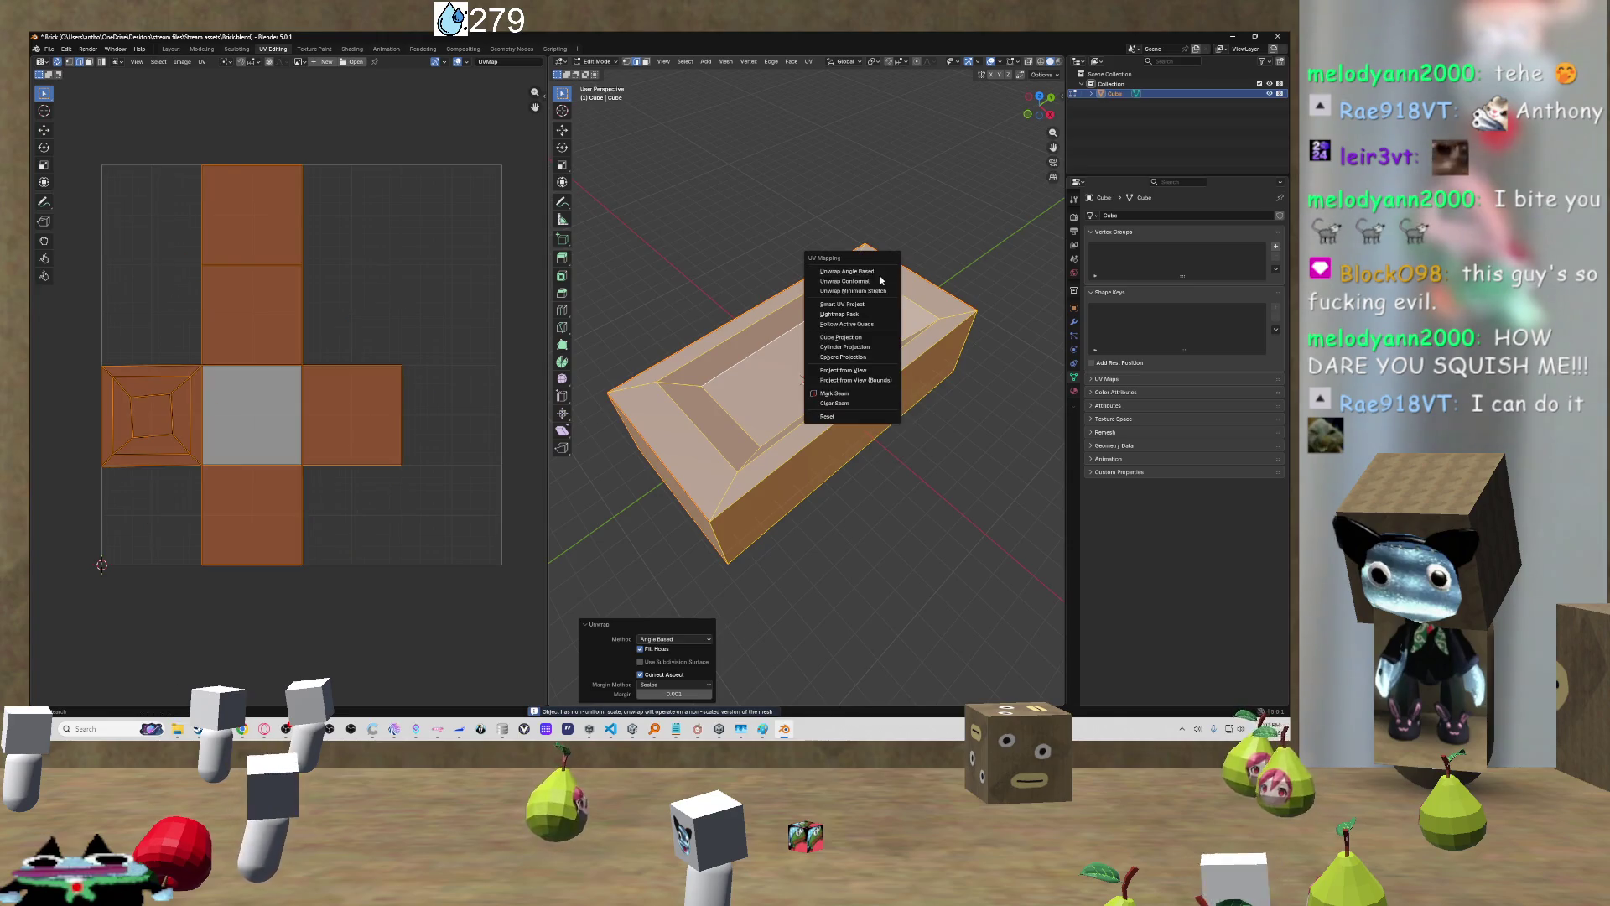
pyautogui.click(876, 279)
pyautogui.press('u')
pyautogui.click(872, 270)
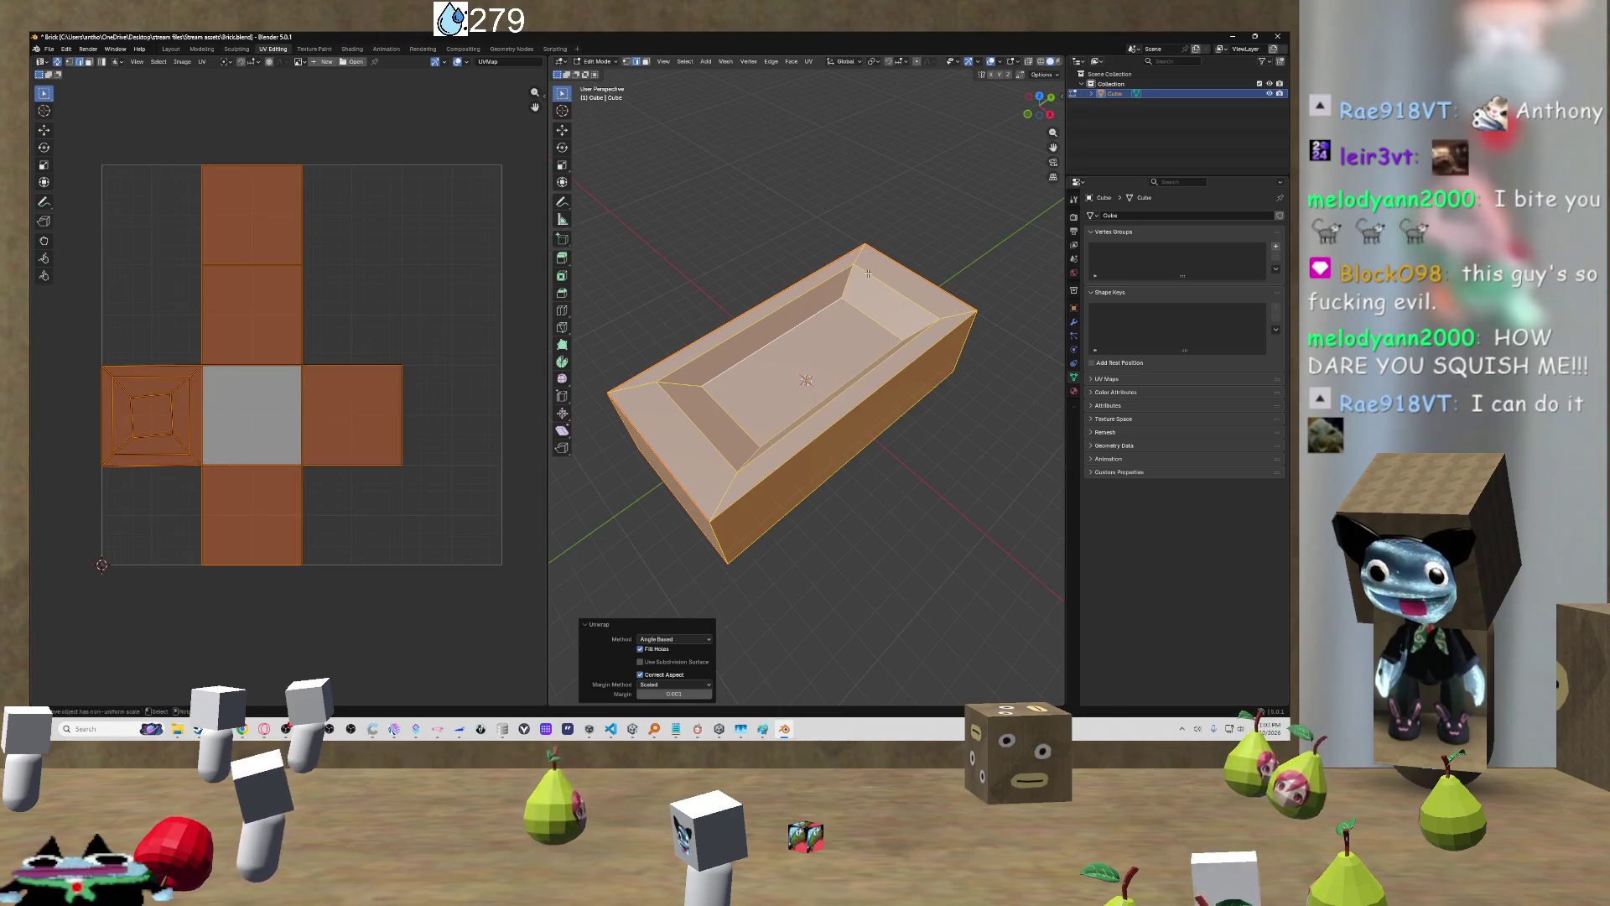
pyautogui.press('u')
pyautogui.click(868, 307)
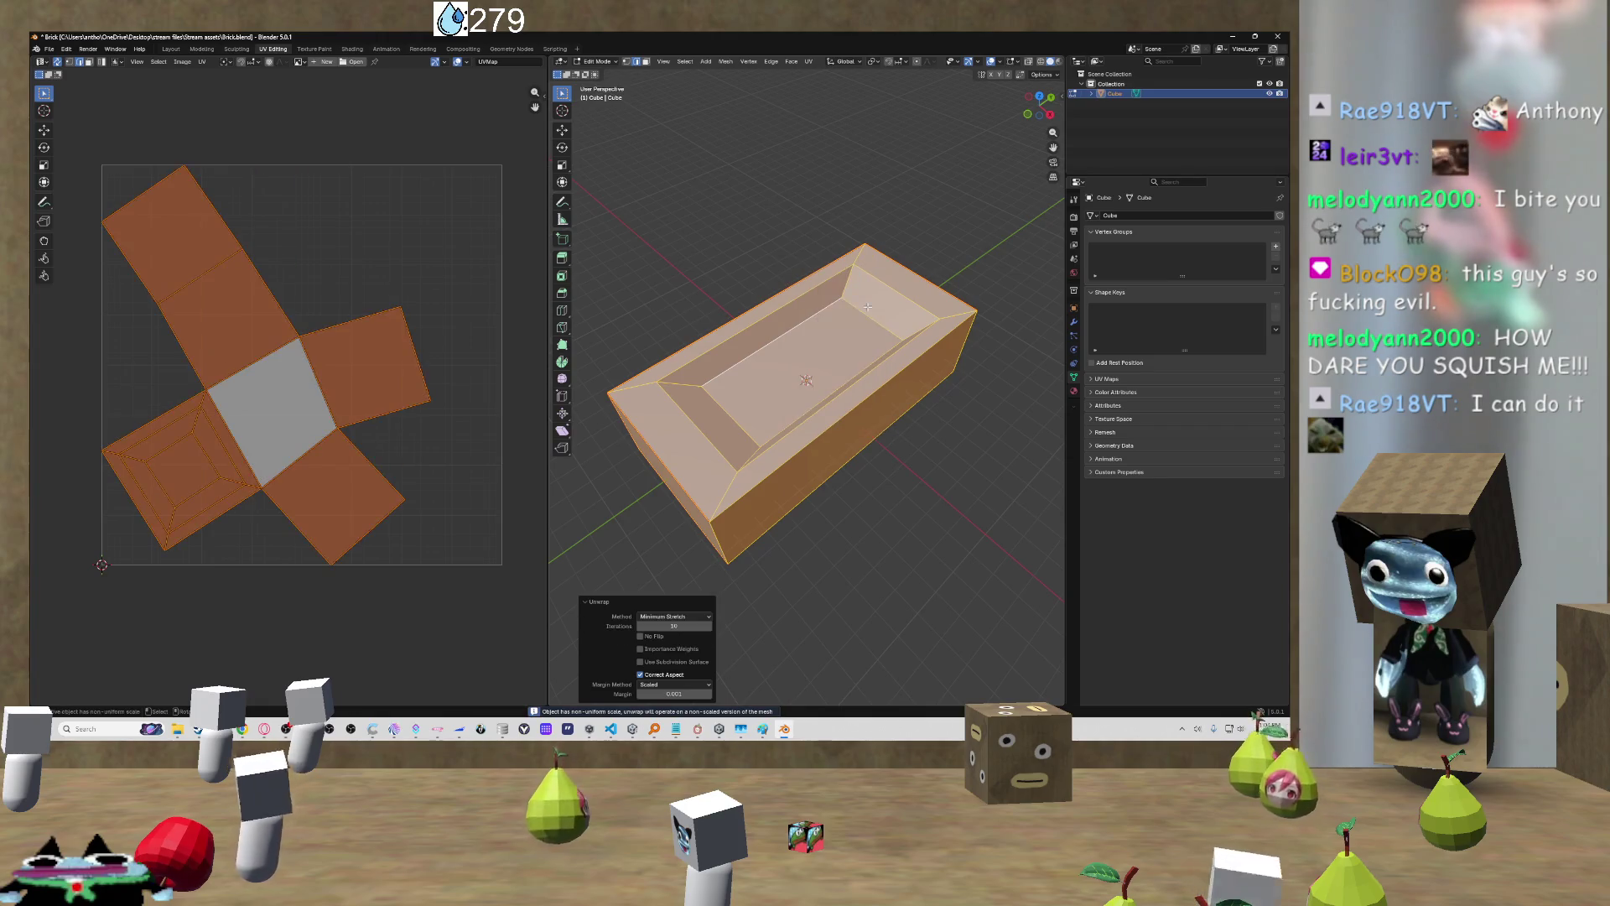
pyautogui.moveTo(887, 312)
pyautogui.mouseDown()
pyautogui.moveTo(916, 288)
pyautogui.moveTo(855, 302)
pyautogui.mouseUp()
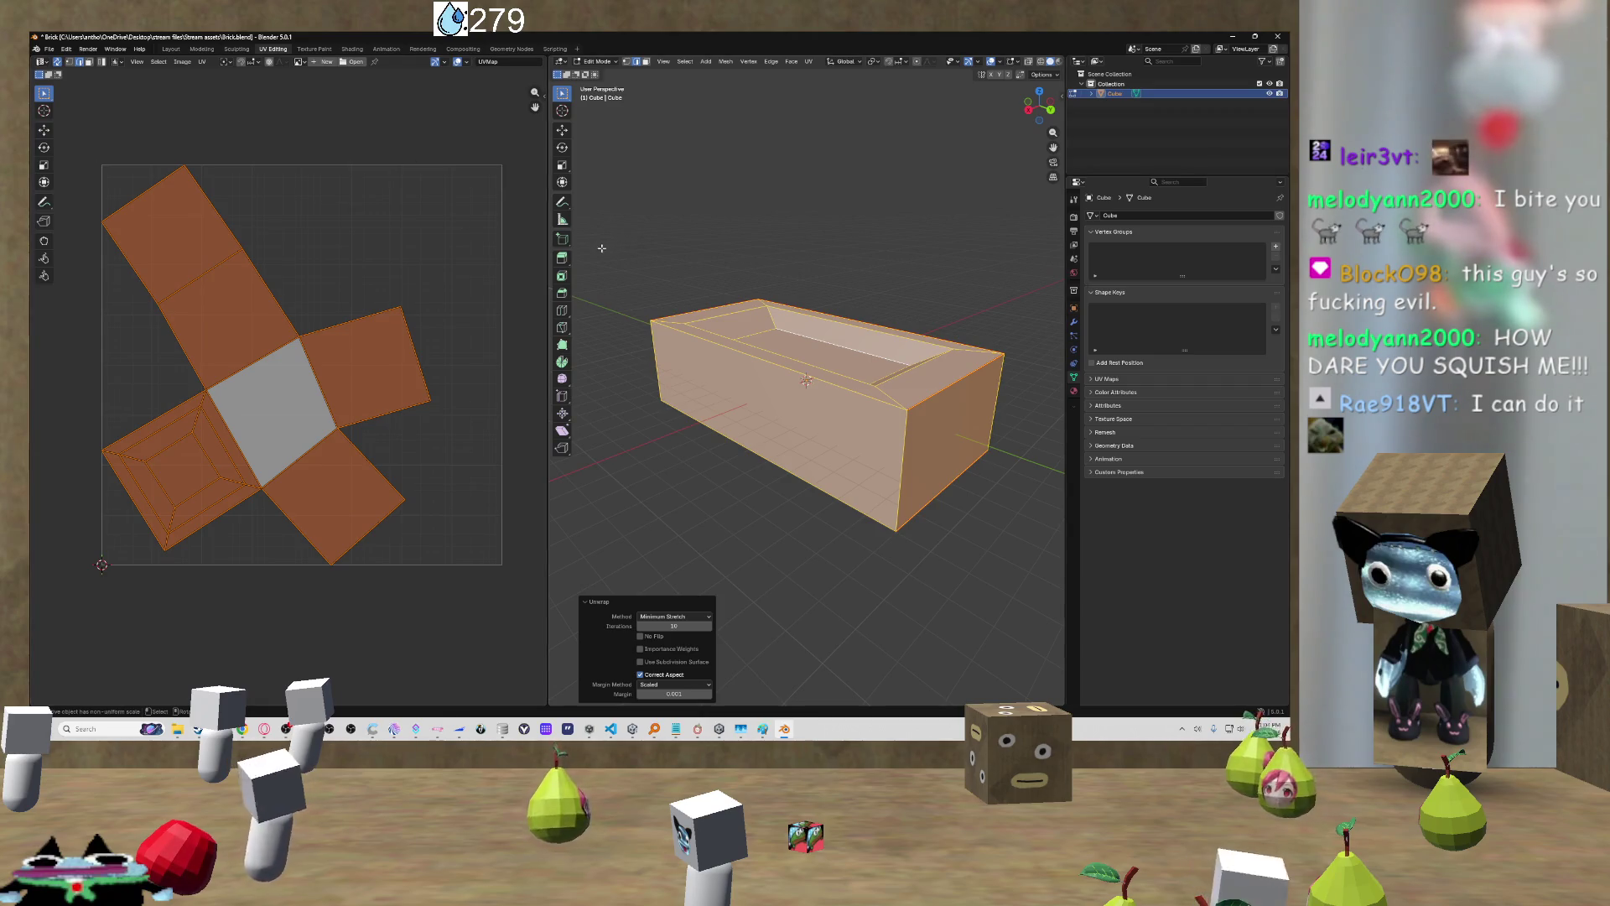
pyautogui.moveTo(634, 274); pyautogui.dragTo(768, 337)
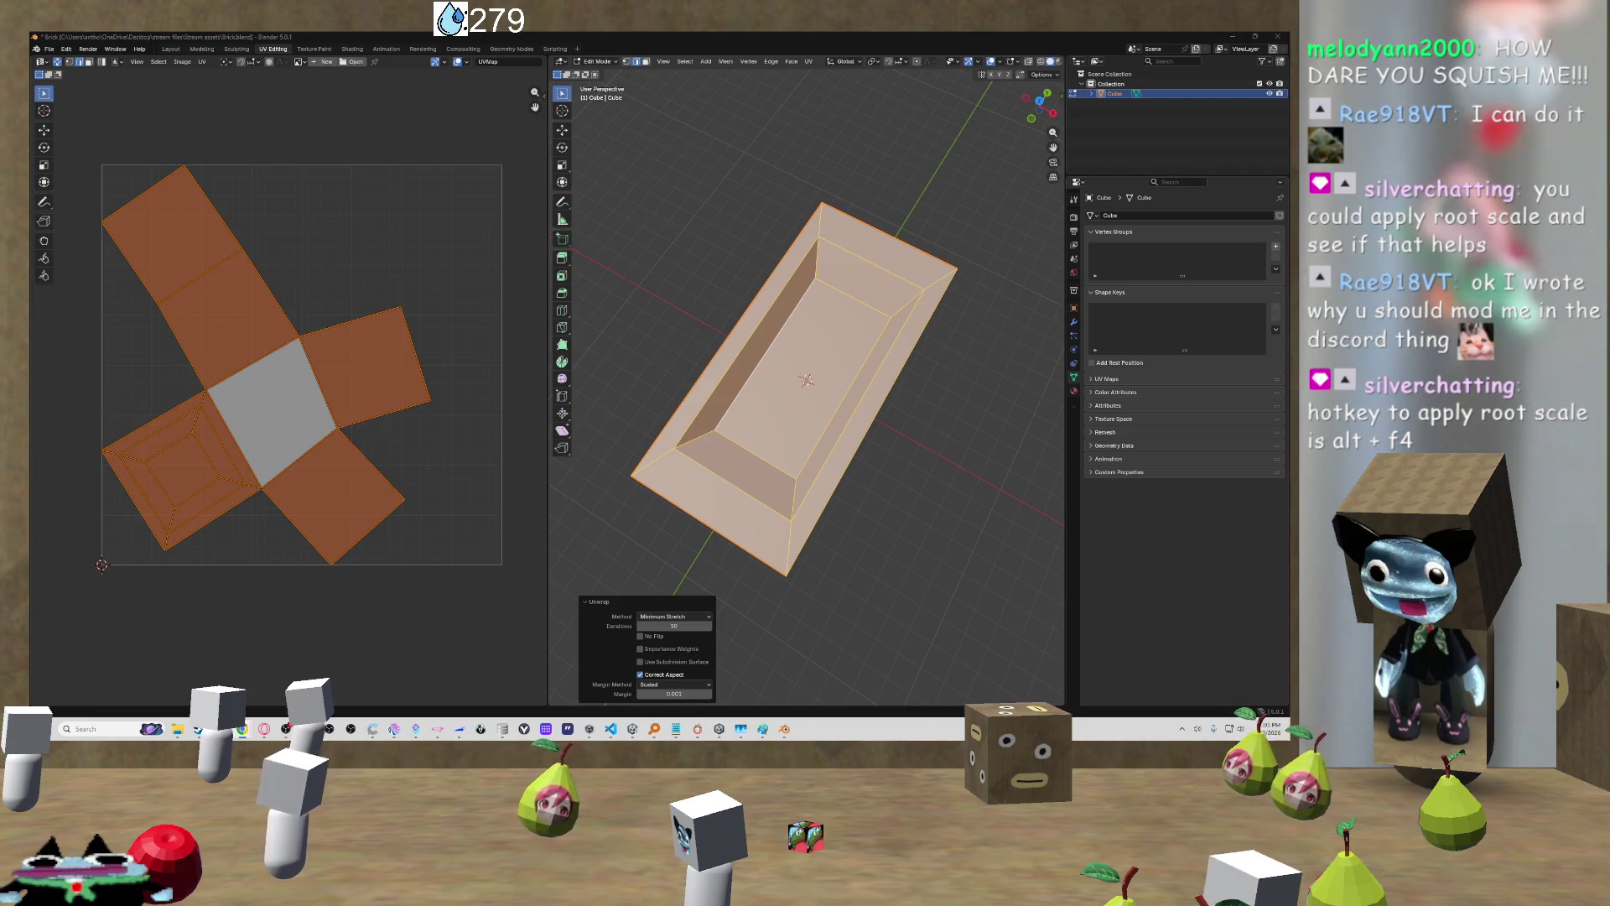
pyautogui.click(905, 453)
pyautogui.moveTo(906, 452)
pyautogui.mouseDown()
pyautogui.moveTo(933, 377)
pyautogui.moveTo(687, 427)
pyautogui.moveTo(793, 444)
pyautogui.mouseUp()
# Step: Select all, cancel a scale at original size, and switch the bathtub back to Object Mode
pyautogui.press('a')
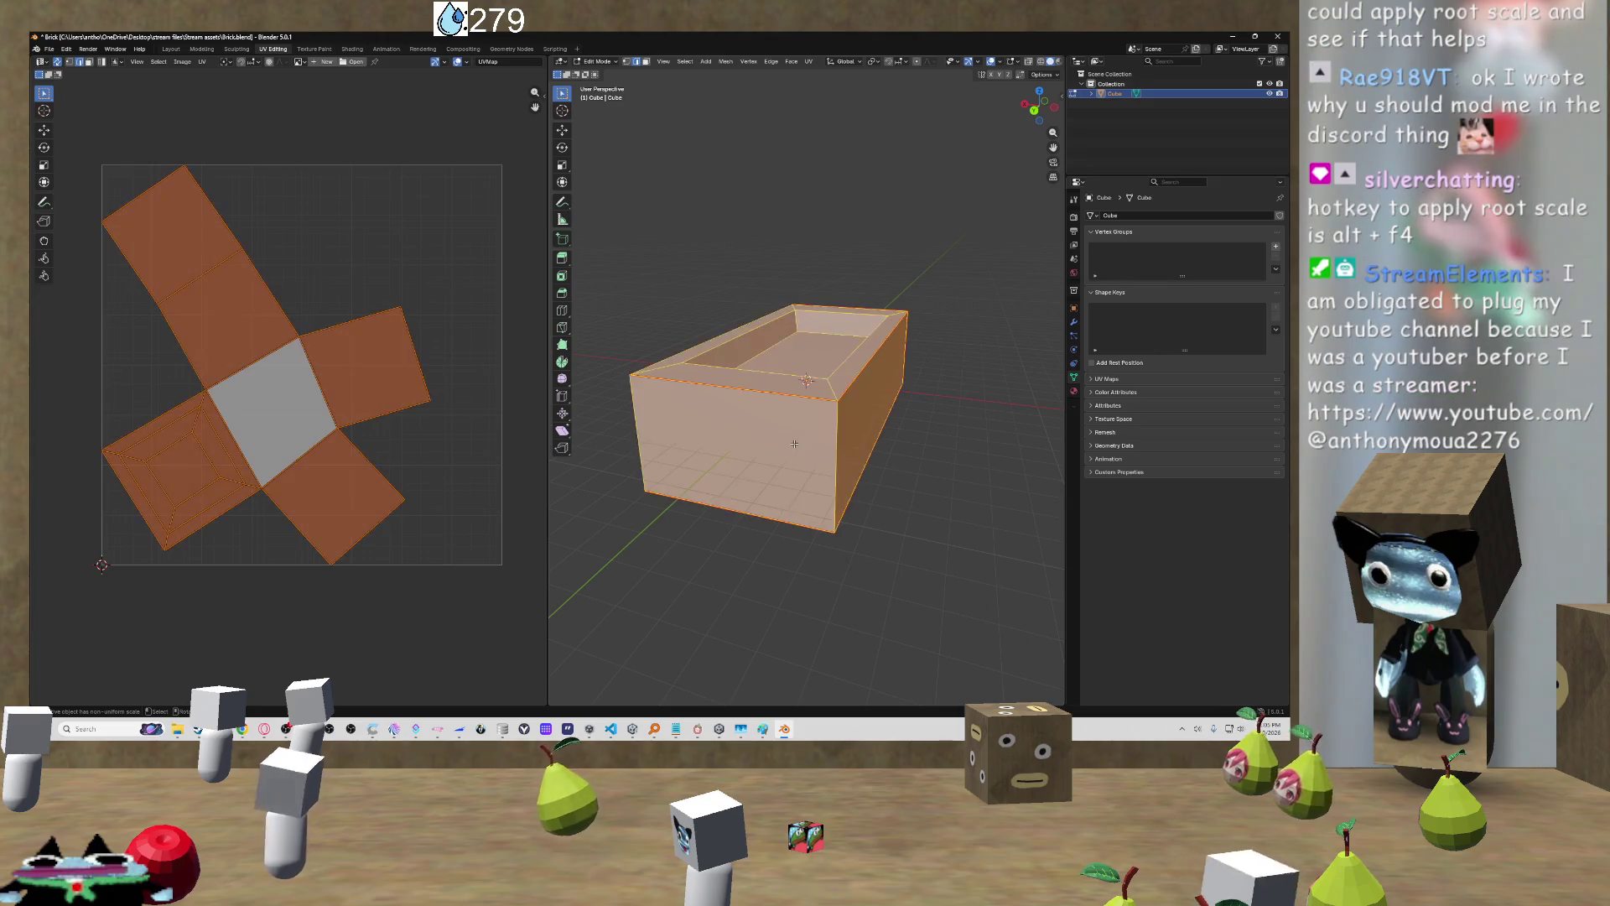
pyautogui.press('s')
pyautogui.press('Return')
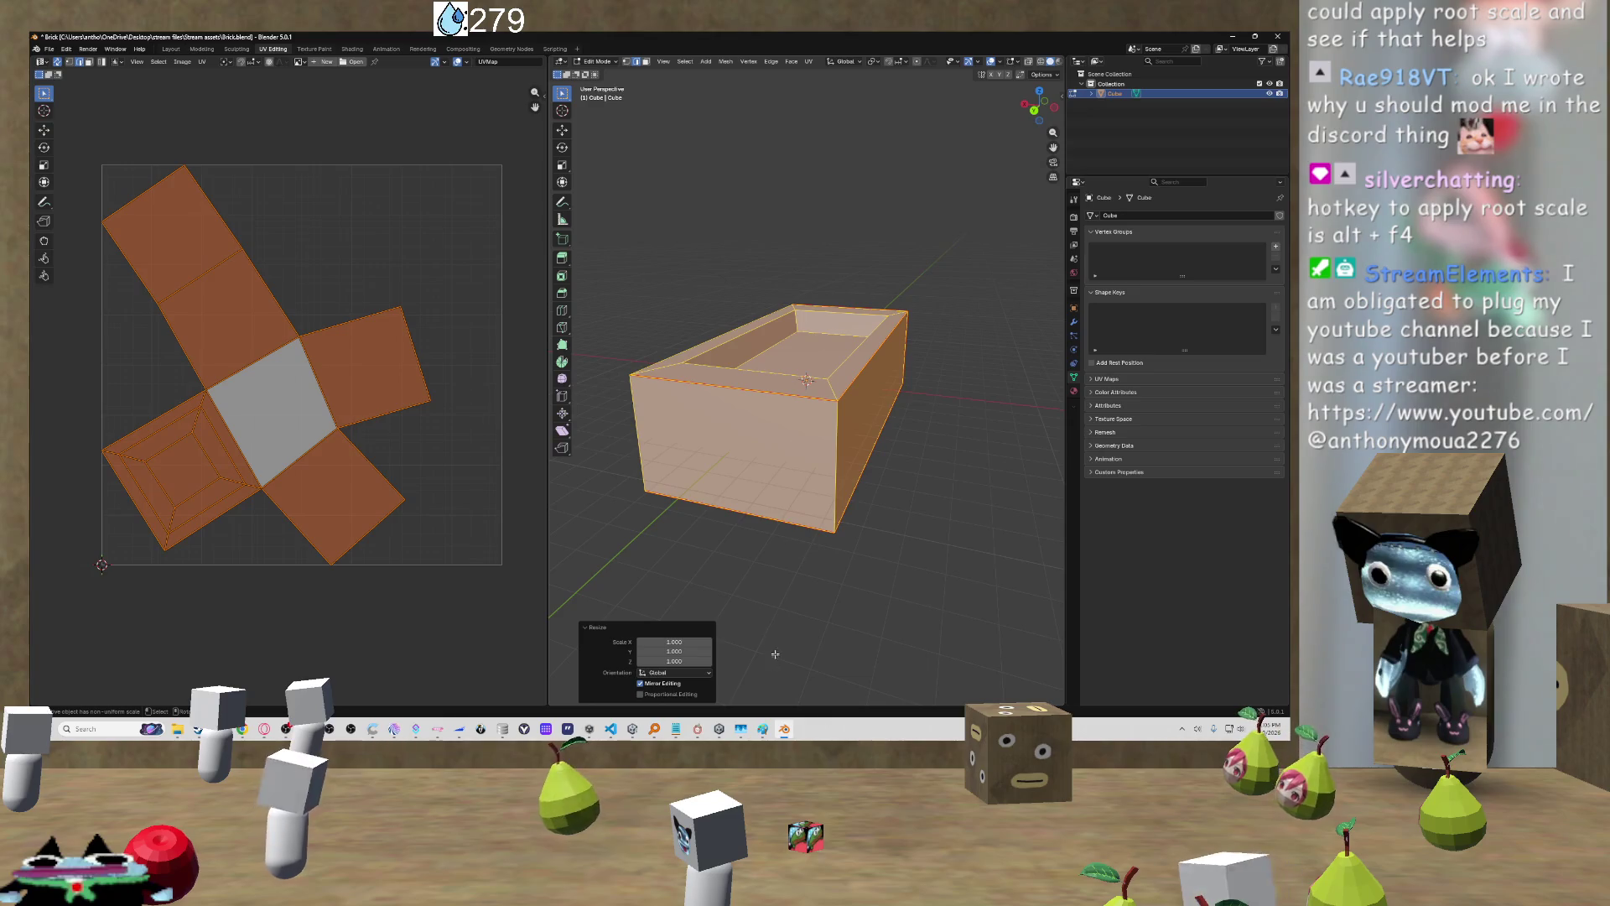
pyautogui.hotkey('alt', 'a')
pyautogui.press('a')
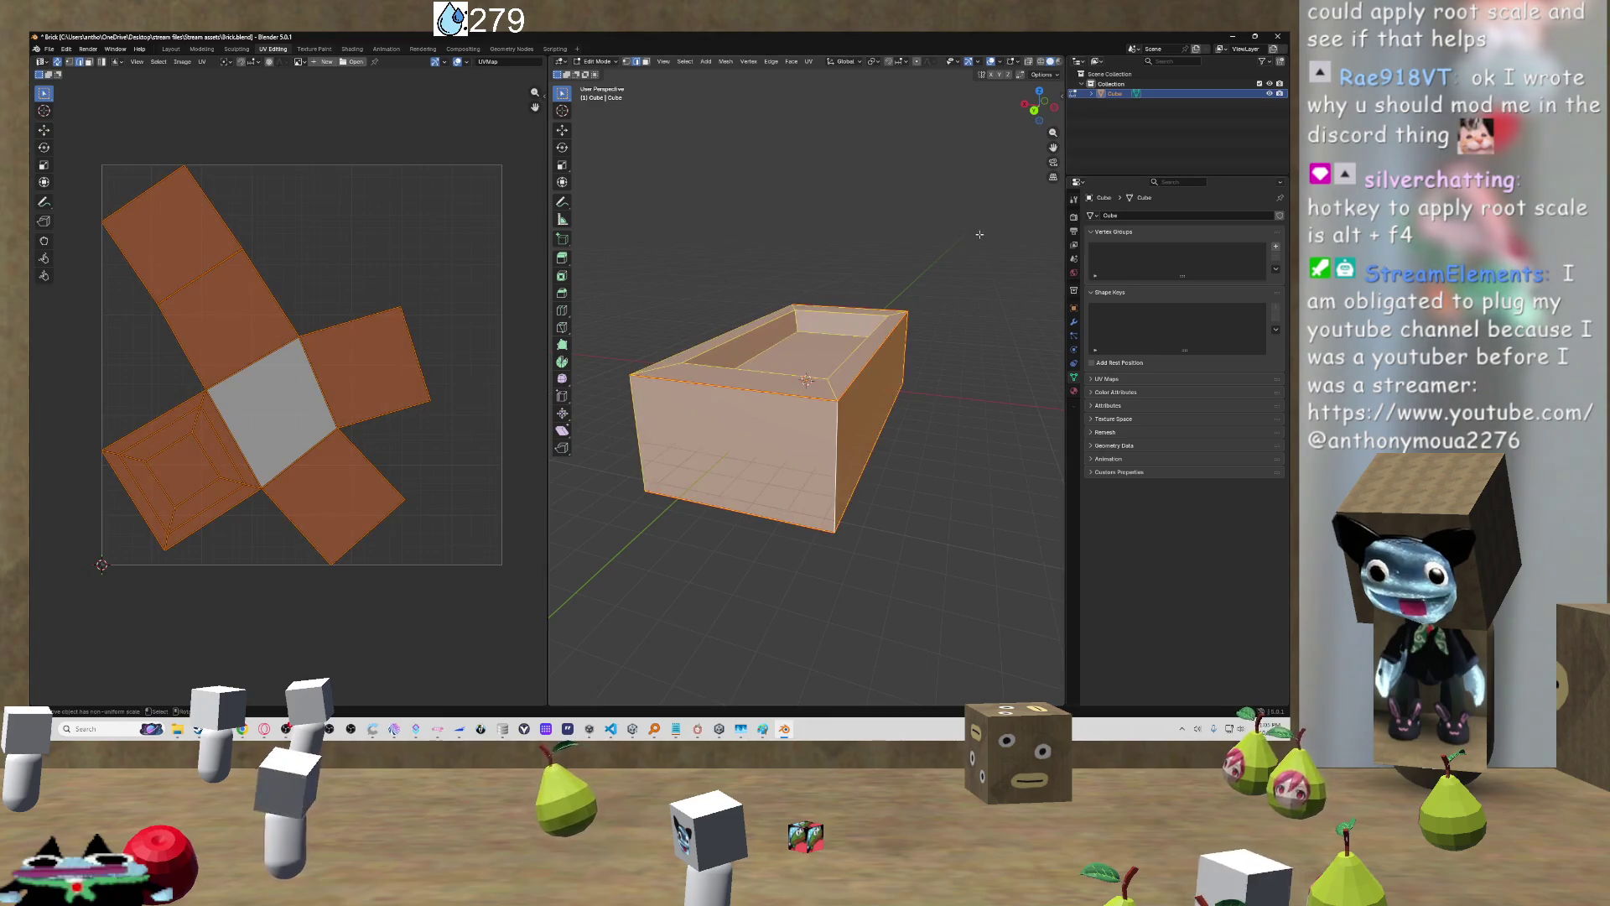
pyautogui.press('Tab')
pyautogui.click(1074, 216)
pyautogui.click(1073, 245)
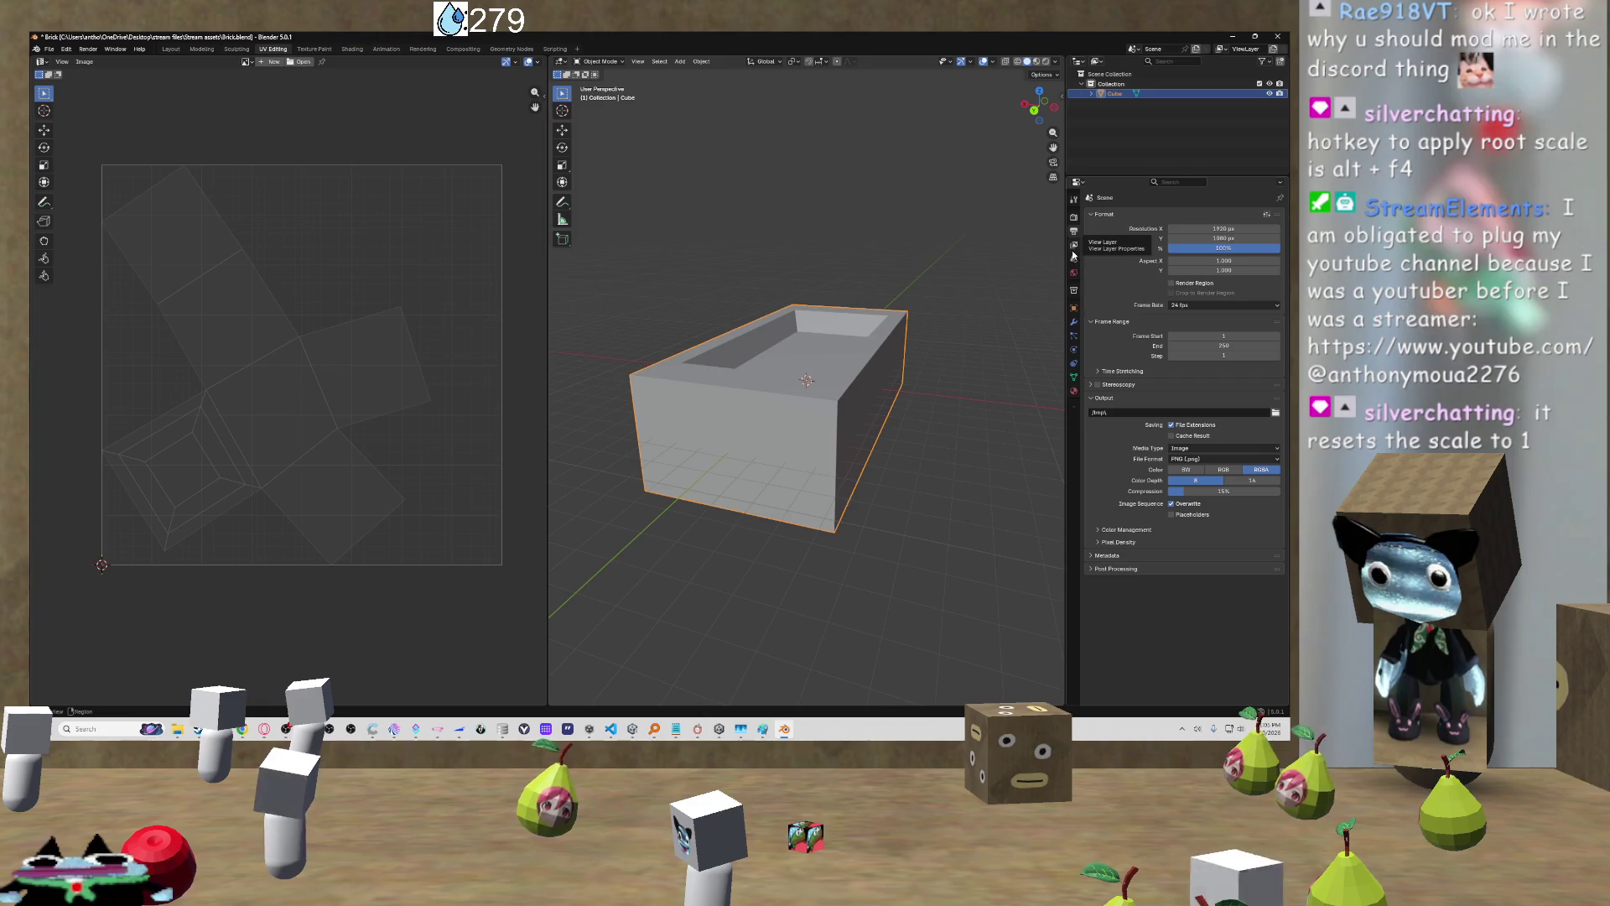
pyautogui.click(1073, 252)
pyautogui.click(1074, 259)
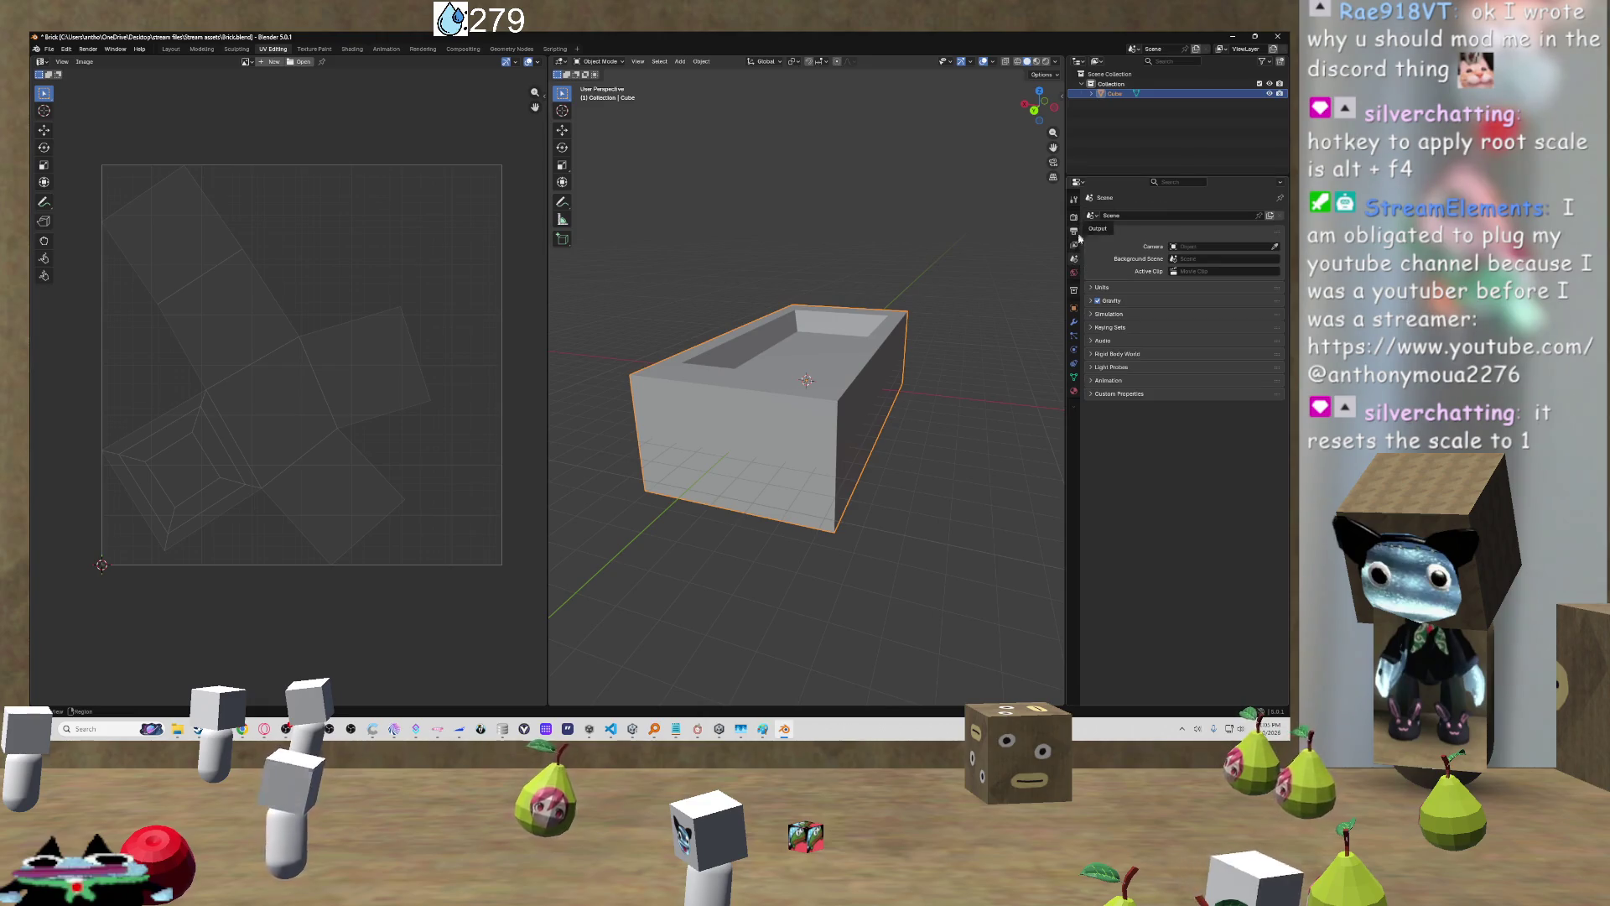
pyautogui.click(1073, 312)
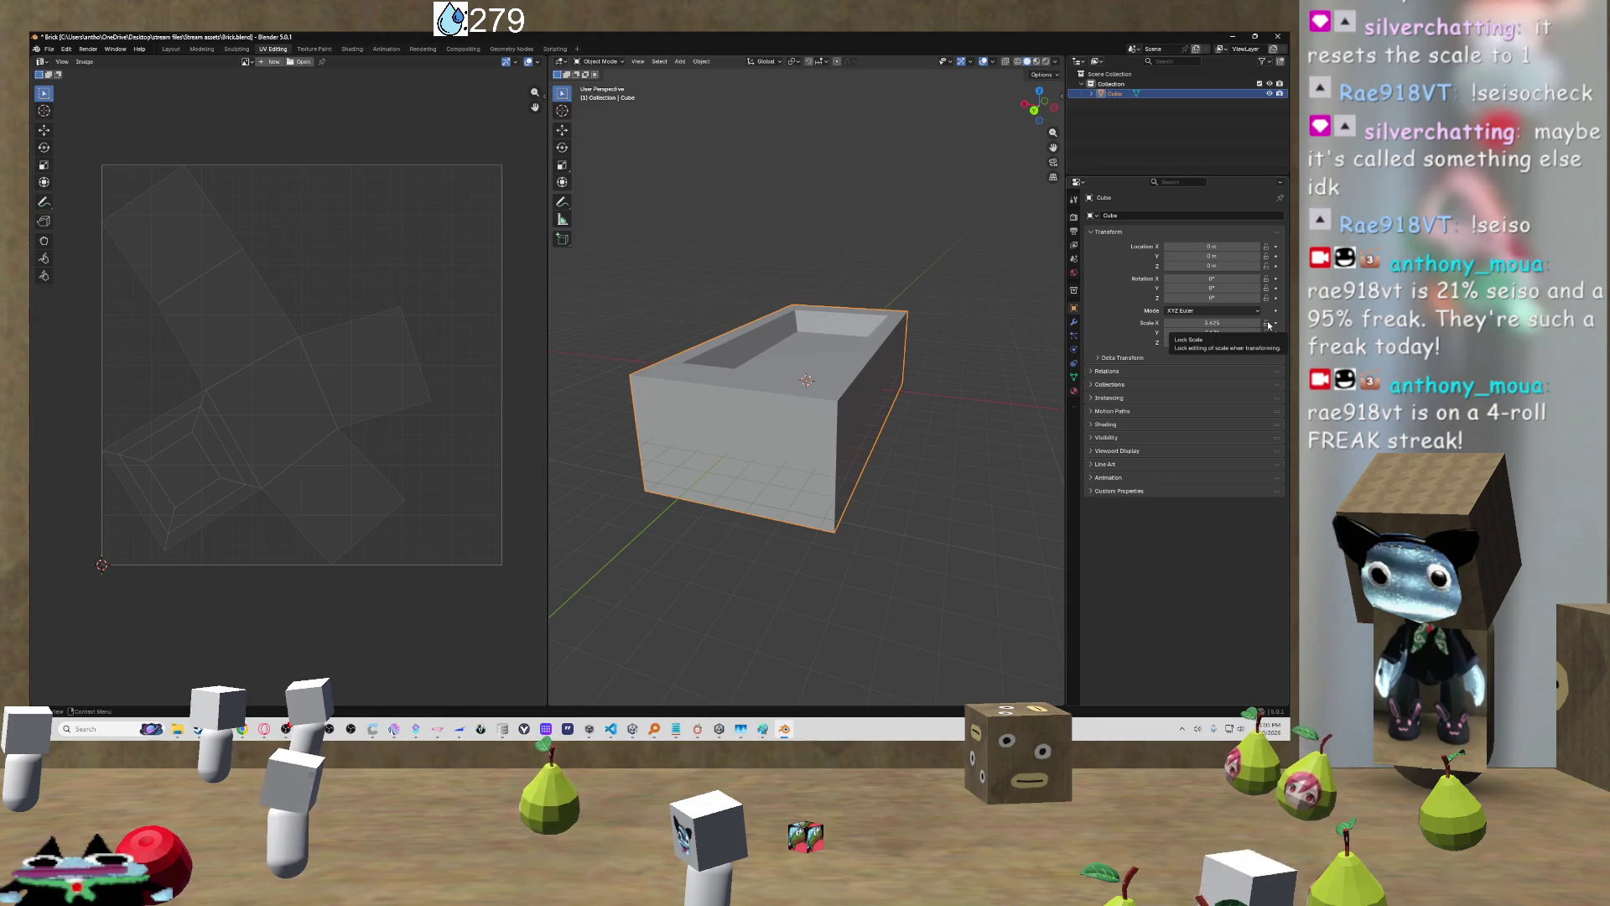
pyautogui.rightClick(1225, 324)
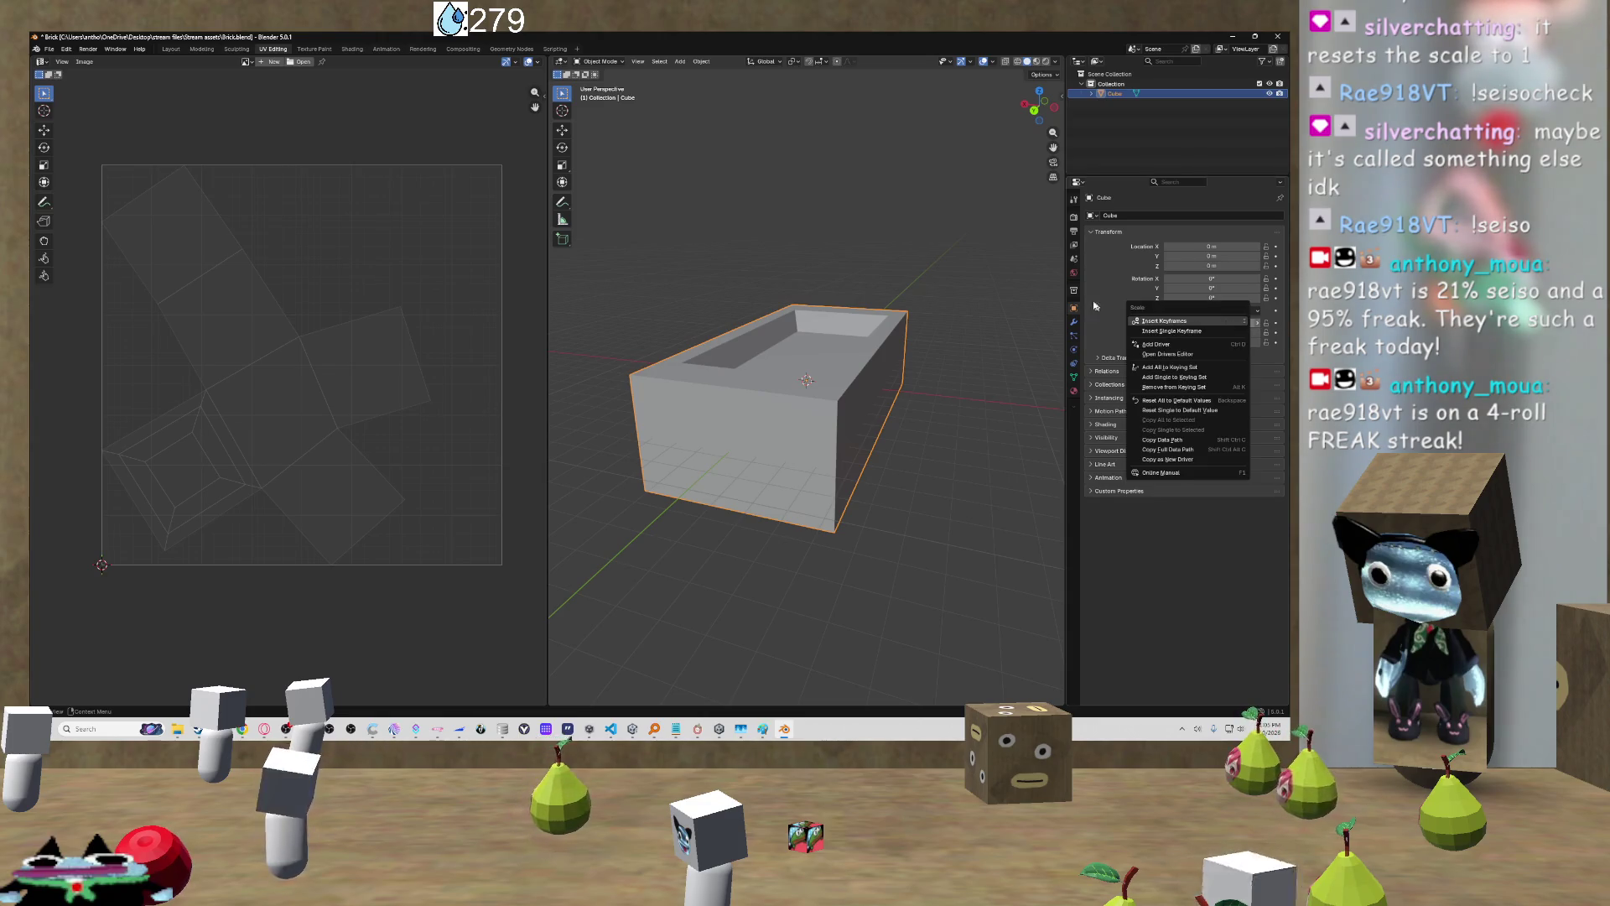
pyautogui.press('Escape')
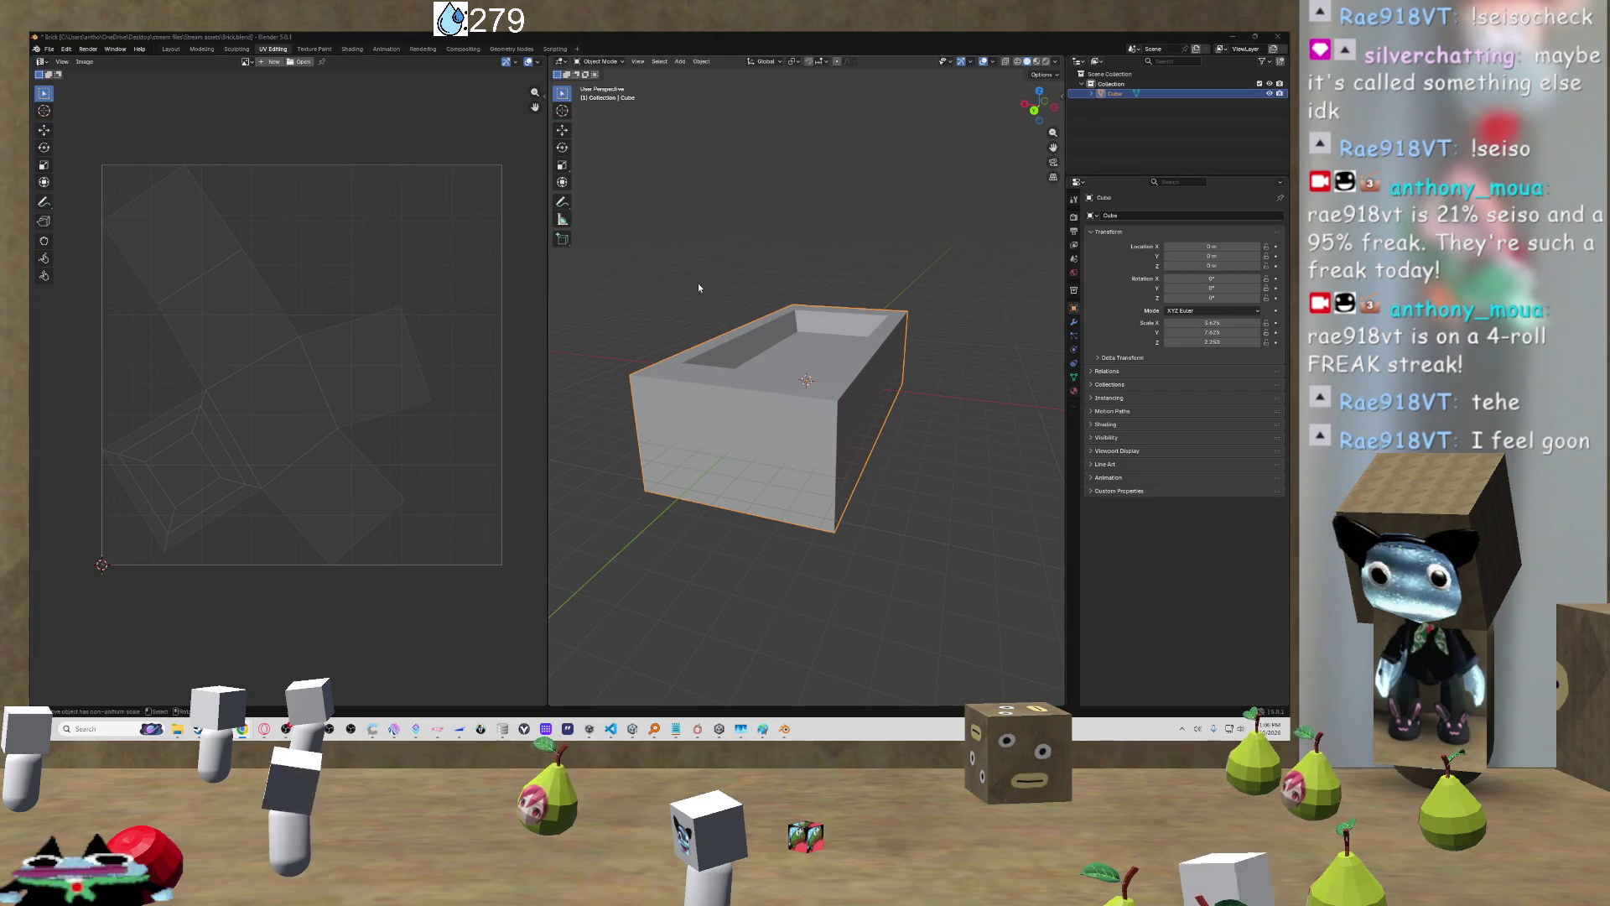
pyautogui.click(784, 270)
# Step: Apply the bathtub's scale with Ctrl+A so its scale values read 1.000
pyautogui.click(829, 382)
pyautogui.press('Tab')
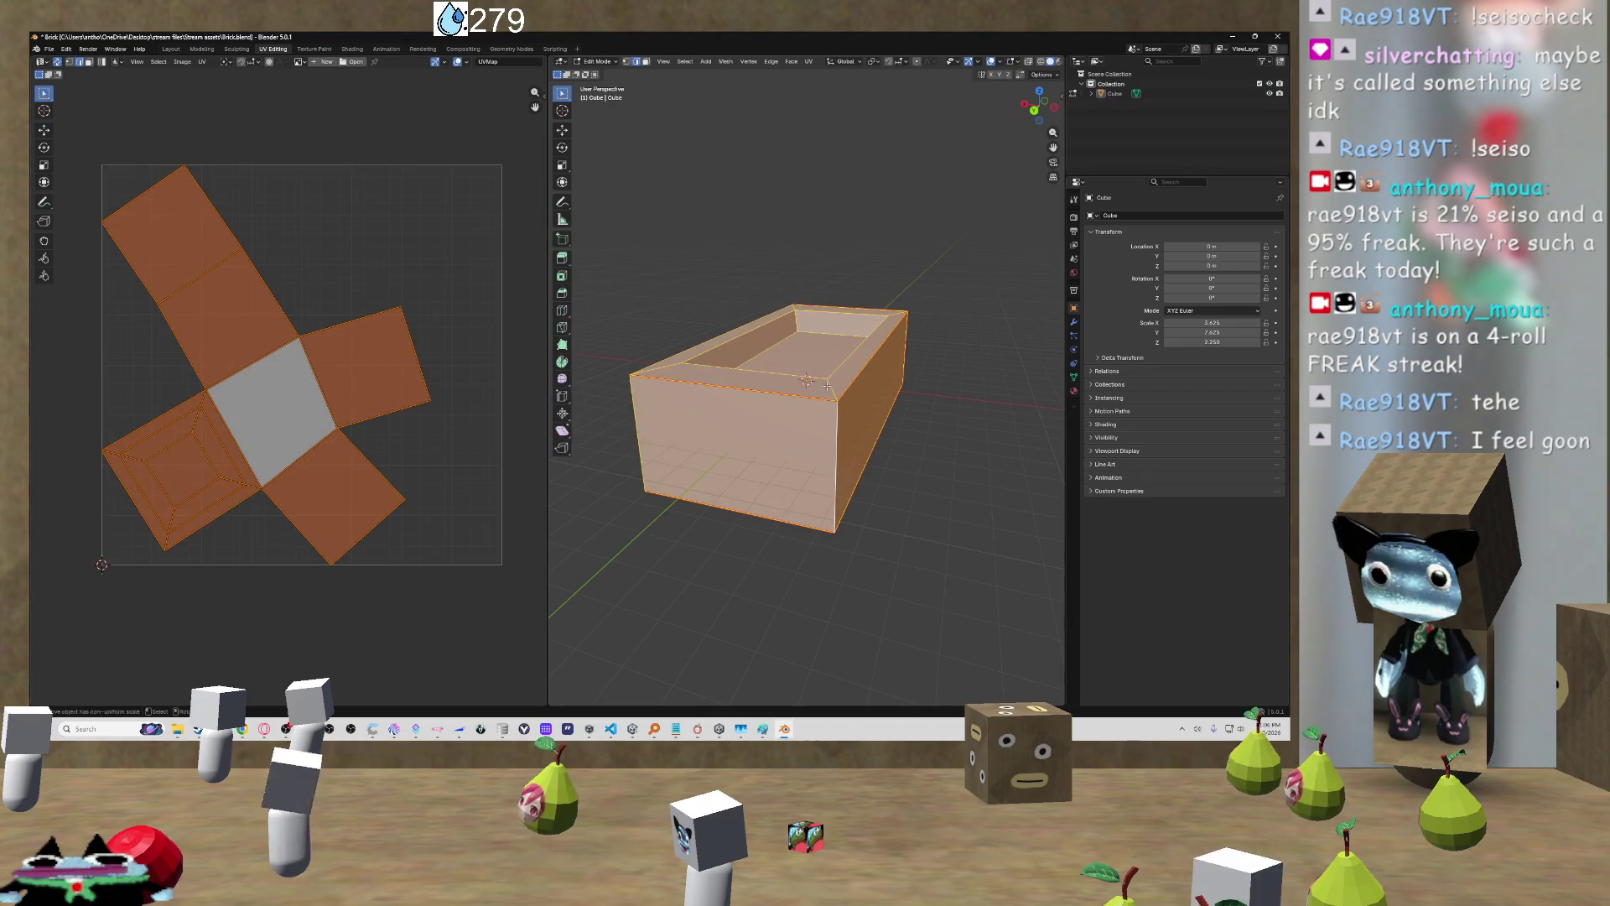
pyautogui.press('Tab')
pyautogui.click(951, 348)
pyautogui.hotkey('ctrl', 'a')
pyautogui.click(824, 352)
pyautogui.hotkey('ctrl', 'a')
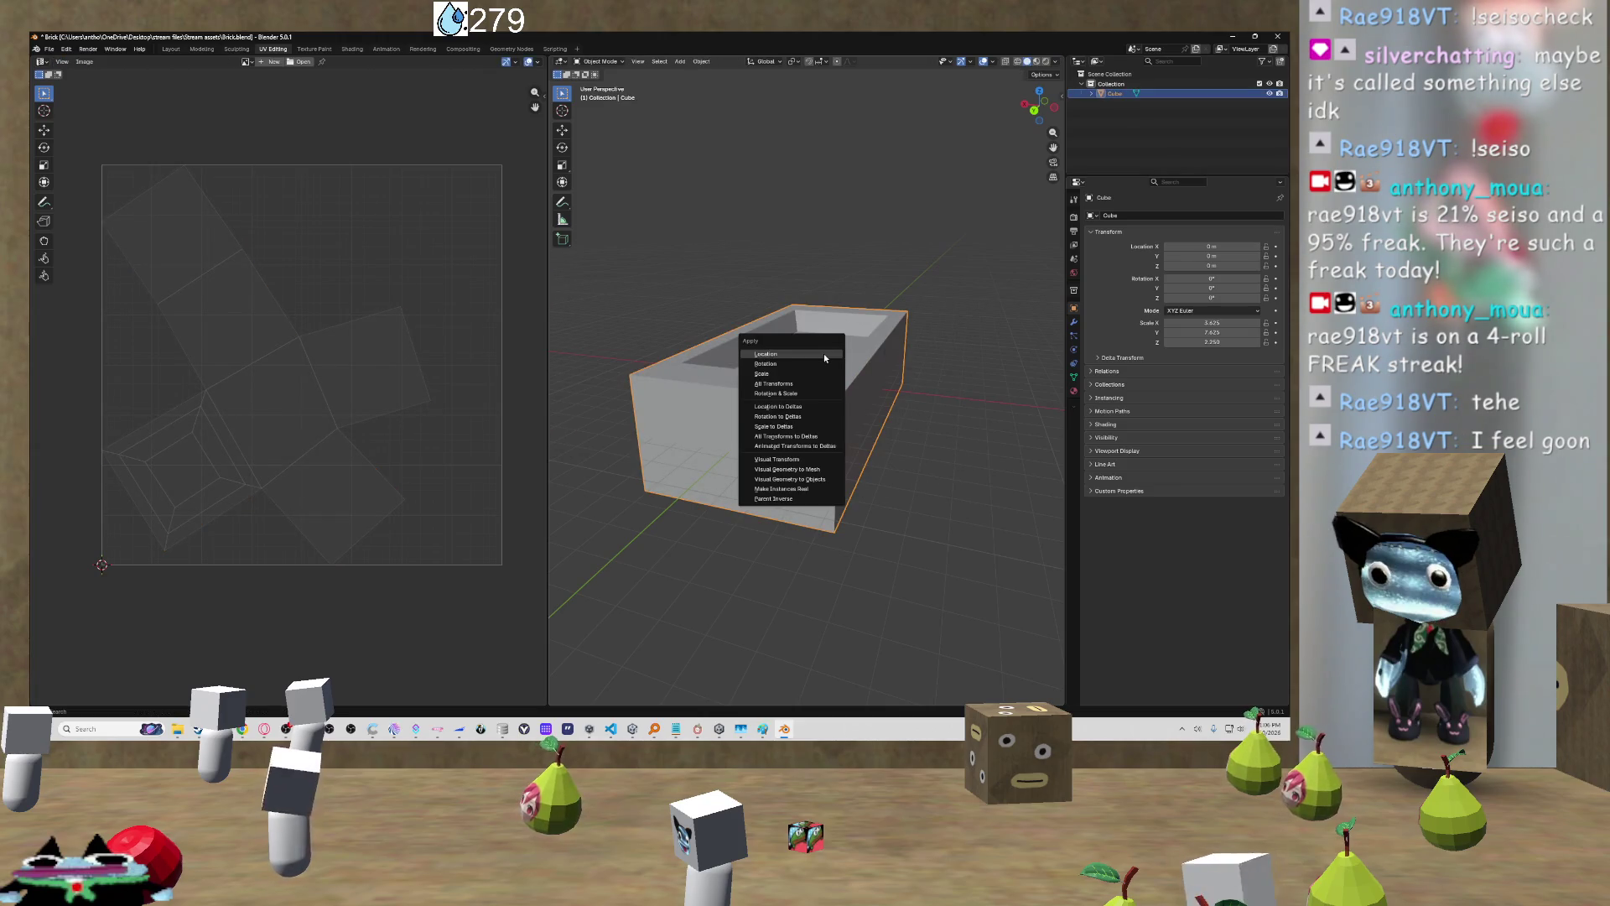
pyautogui.click(798, 373)
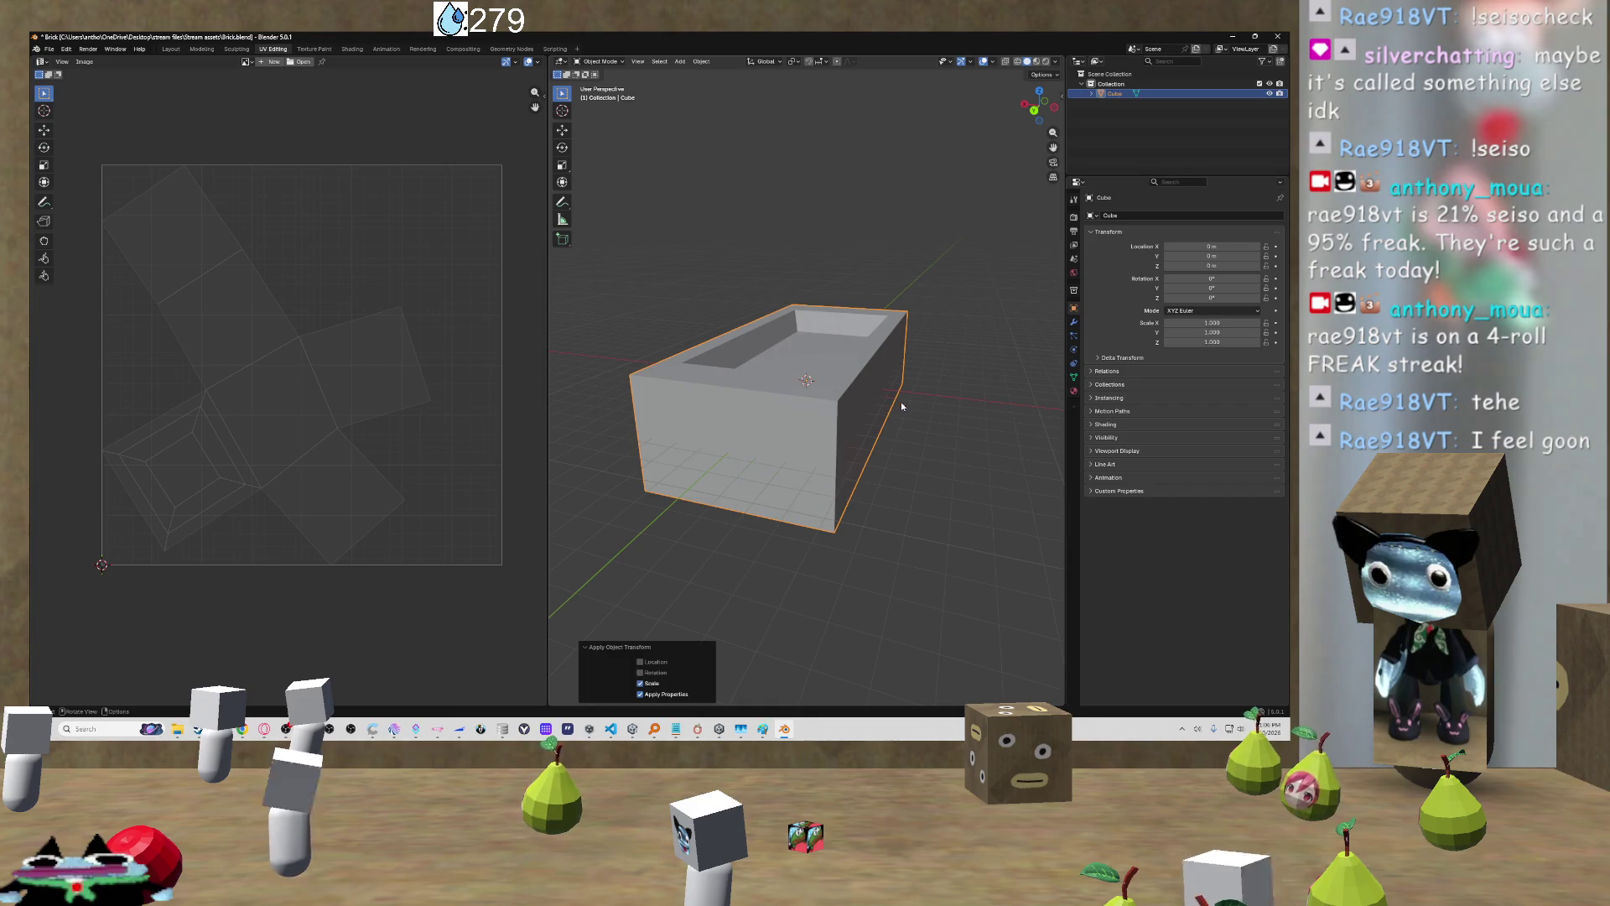
# Step: Reselect the bathtub and enter Edit Mode on its mesh
pyautogui.click(966, 427)
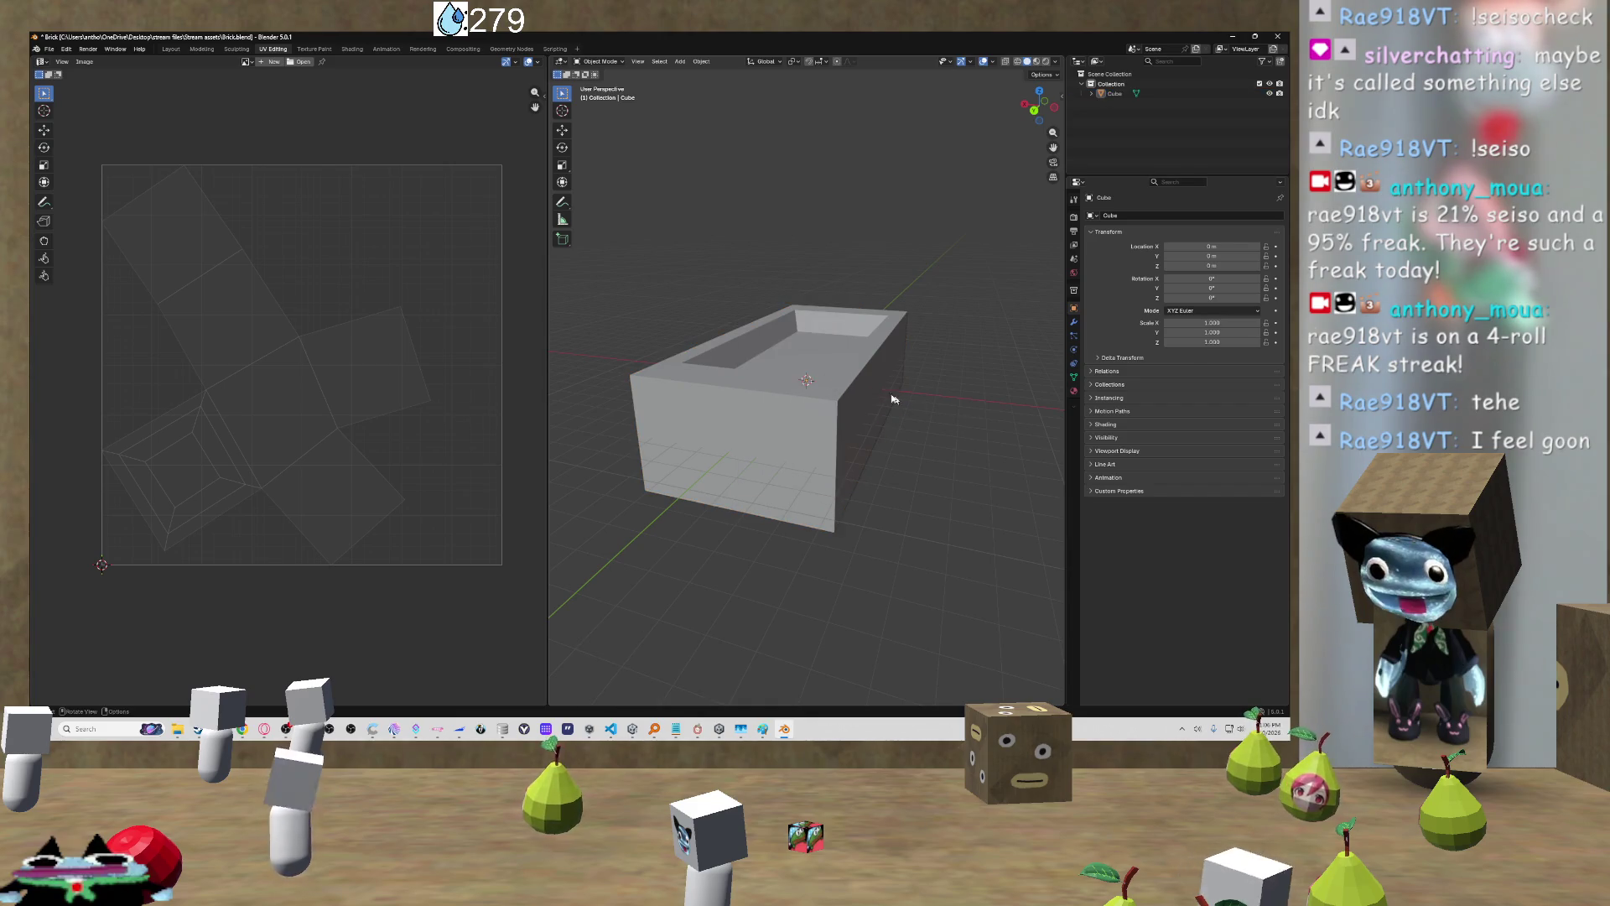
pyautogui.click(821, 356)
pyautogui.press('Tab')
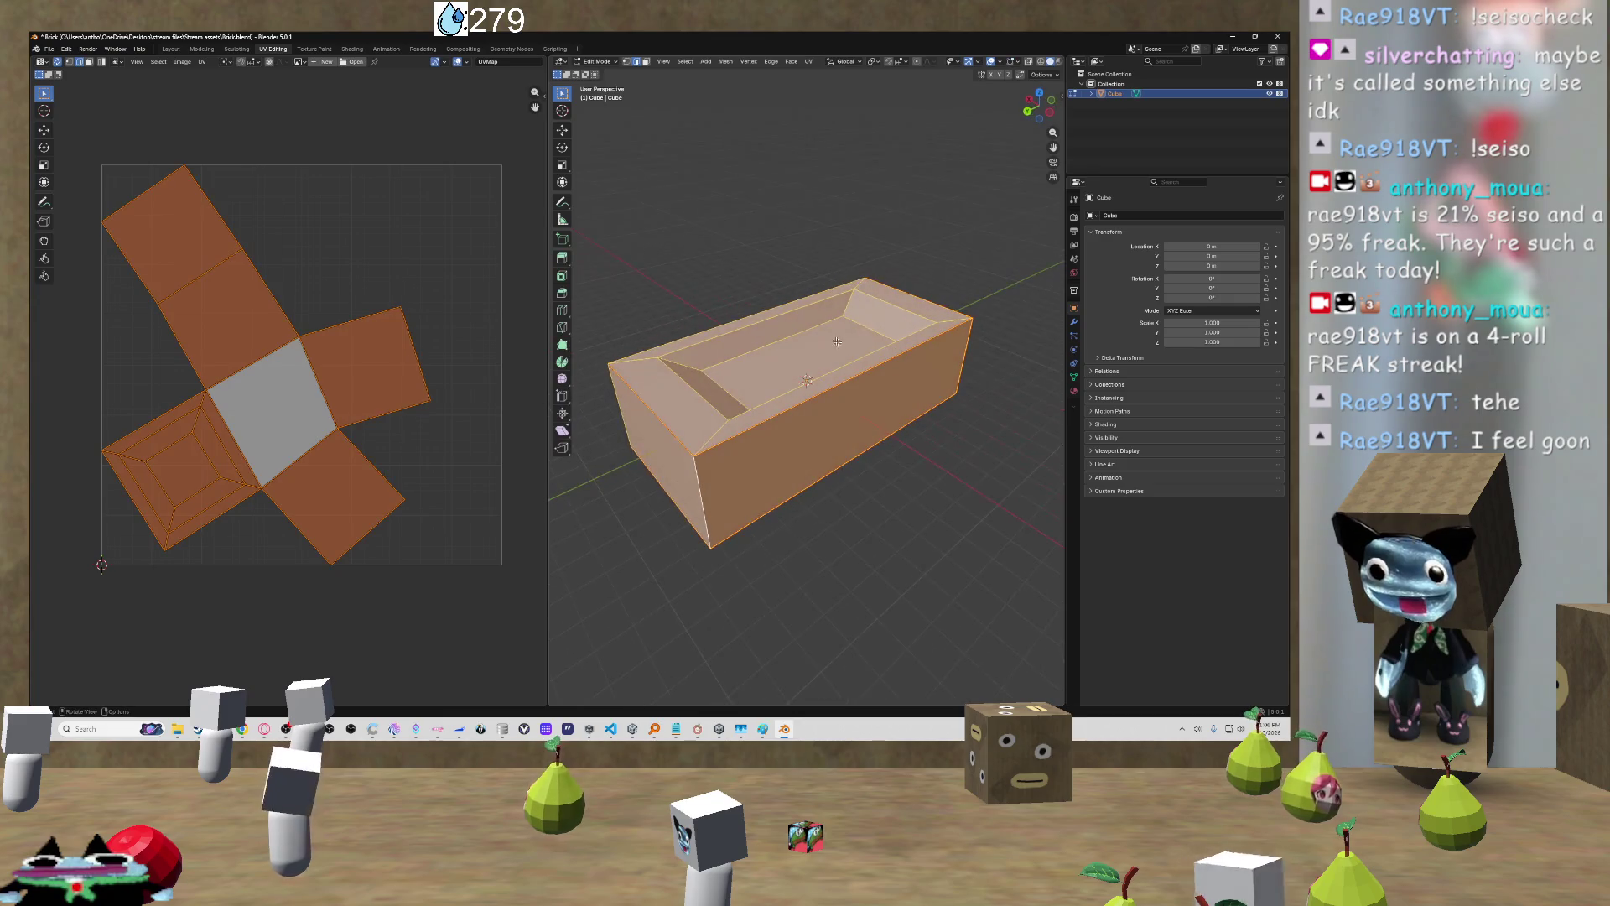
# Step: Unwrap with Minimum Stretch, then Conformal, giving a straight upright UV cross
pyautogui.press('u')
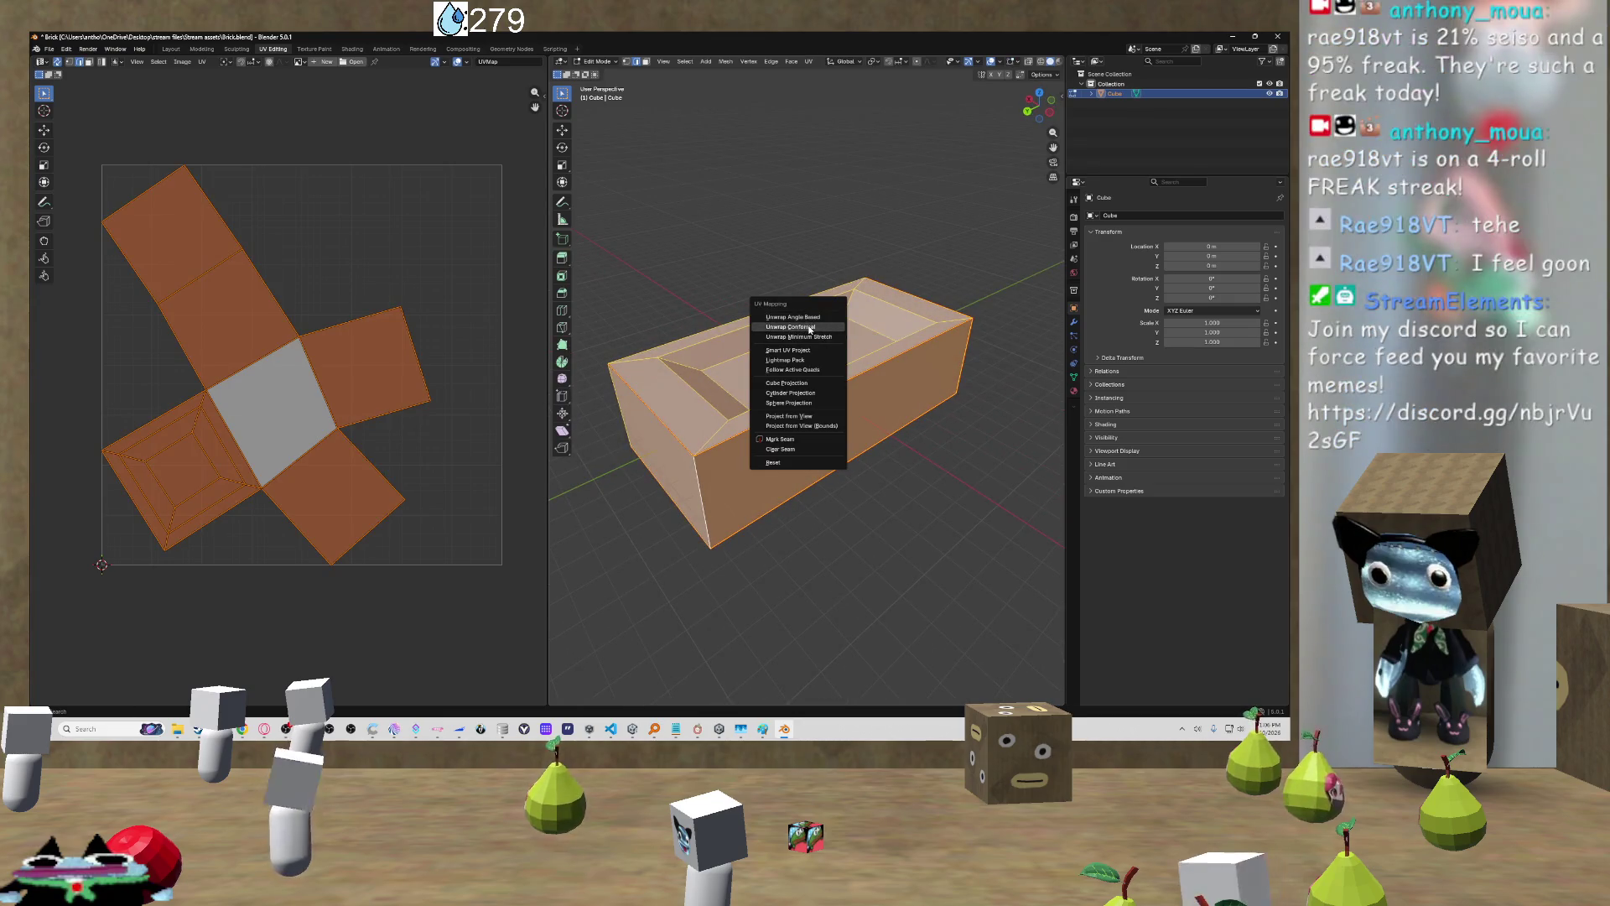
pyautogui.click(809, 338)
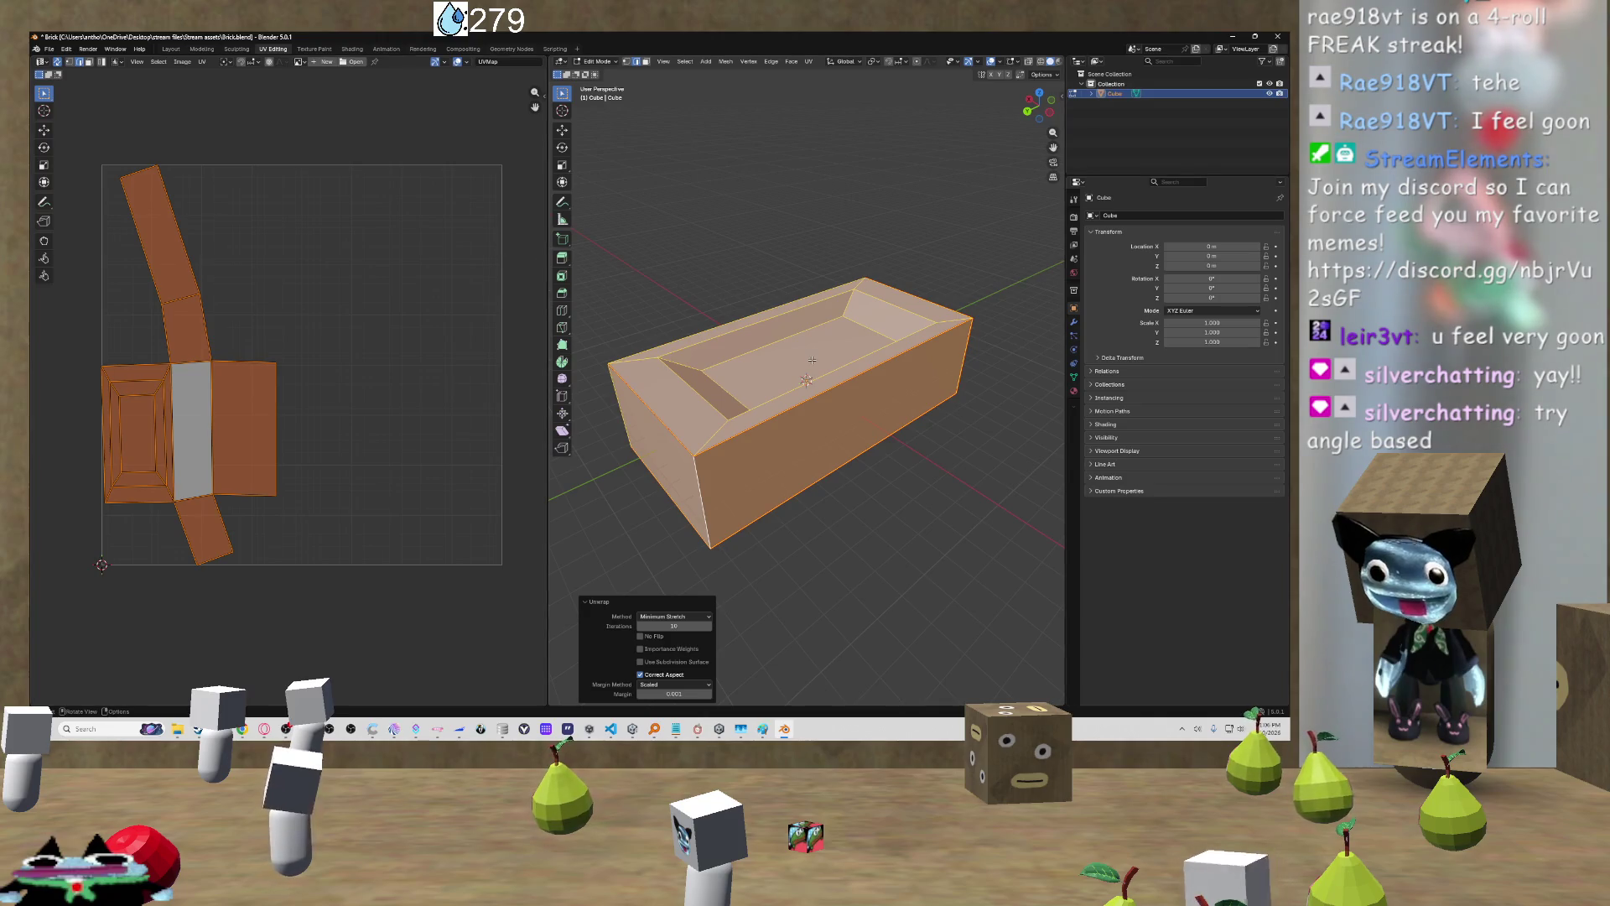
pyautogui.press('u')
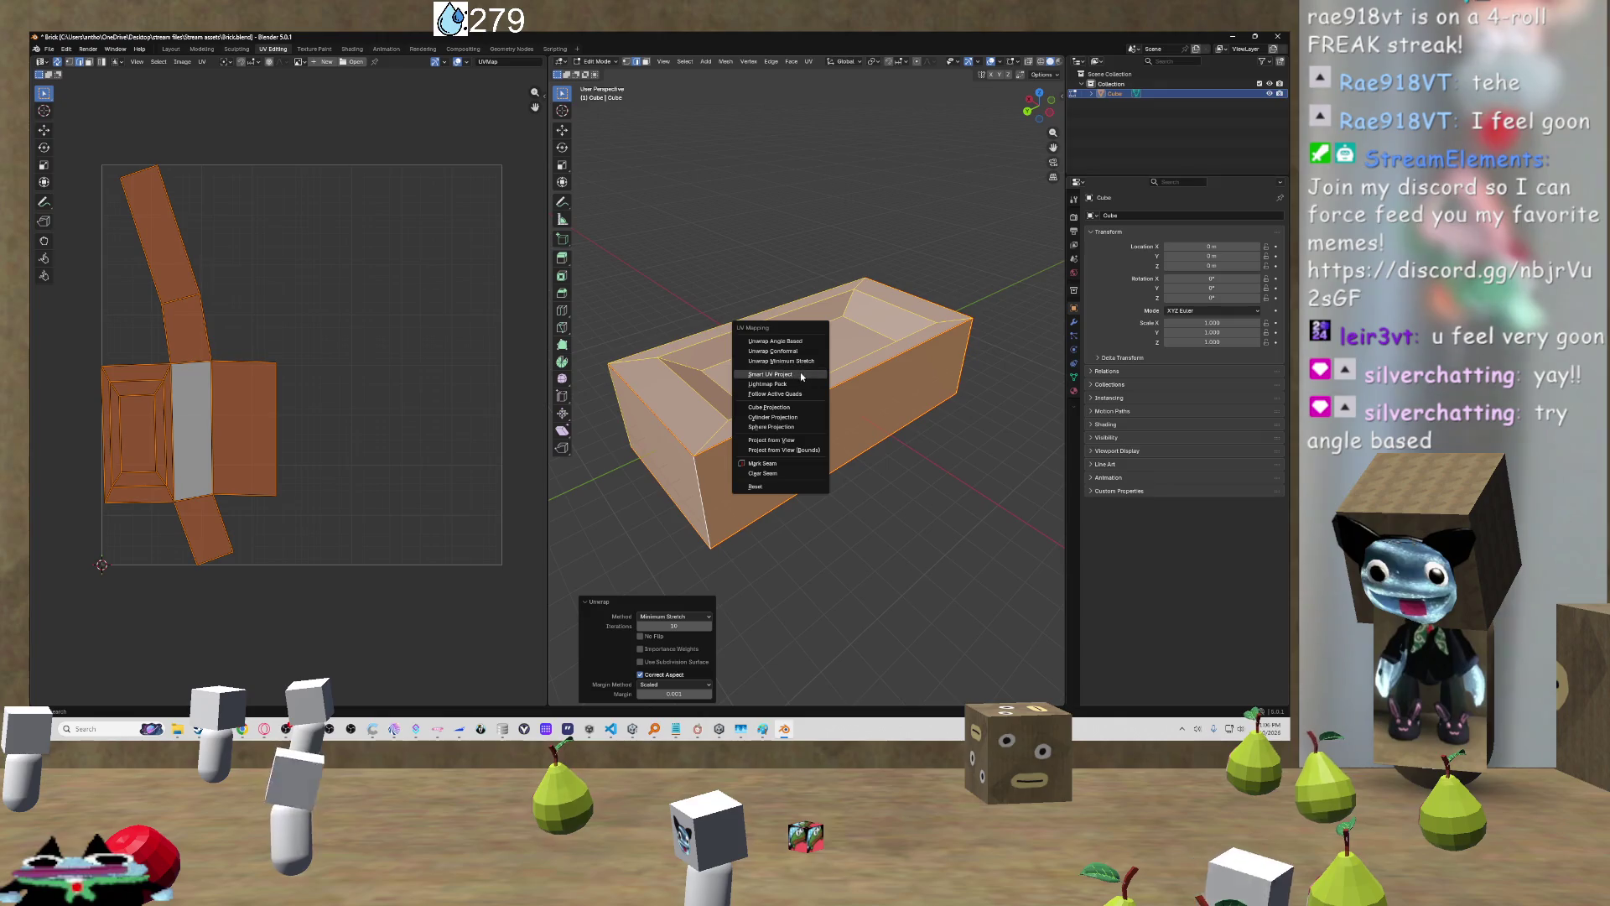
pyautogui.click(801, 352)
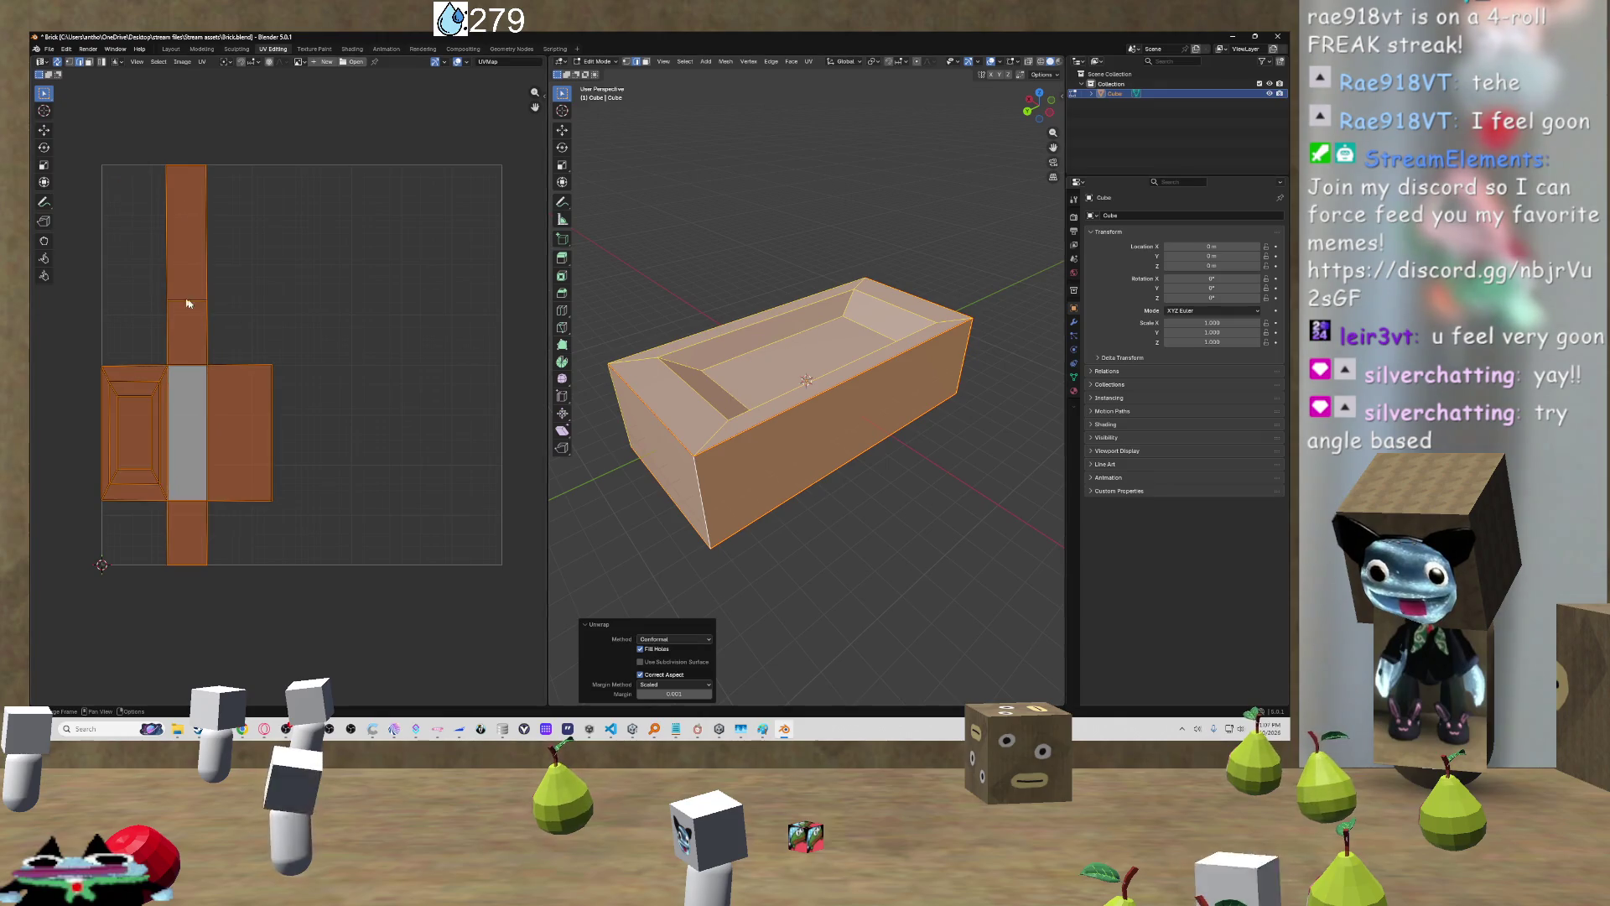
# Step: Deselect the mesh and save Brick.blend
pyautogui.click(397, 400)
pyautogui.hotkey('ctrl', 's')
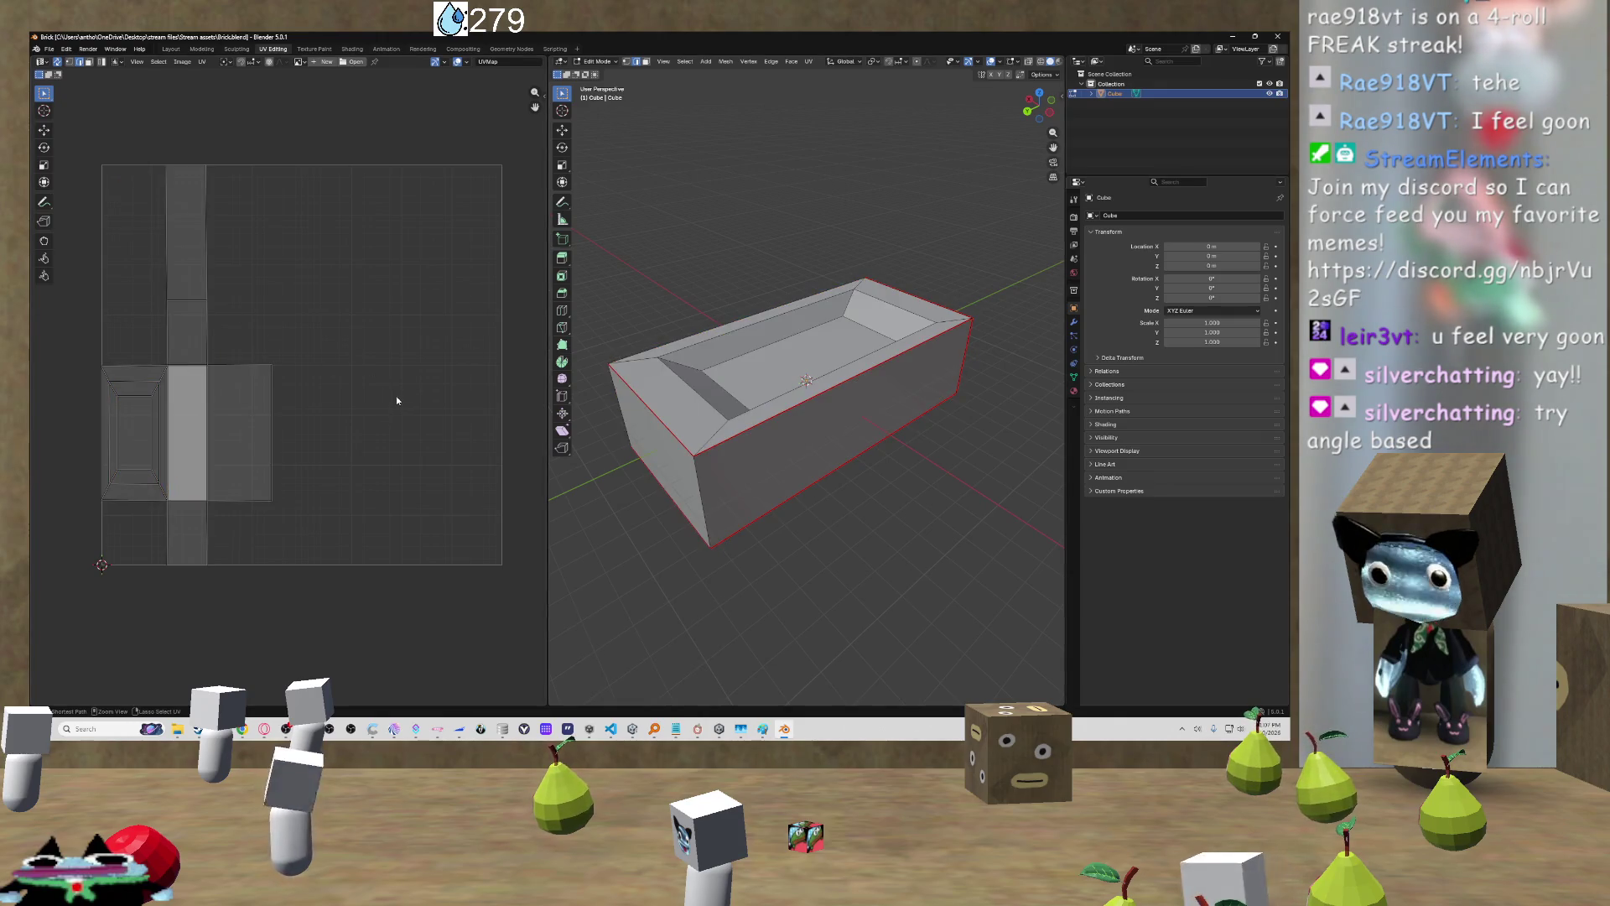
pyautogui.moveTo(662, 456); pyautogui.dragTo(470, 327)
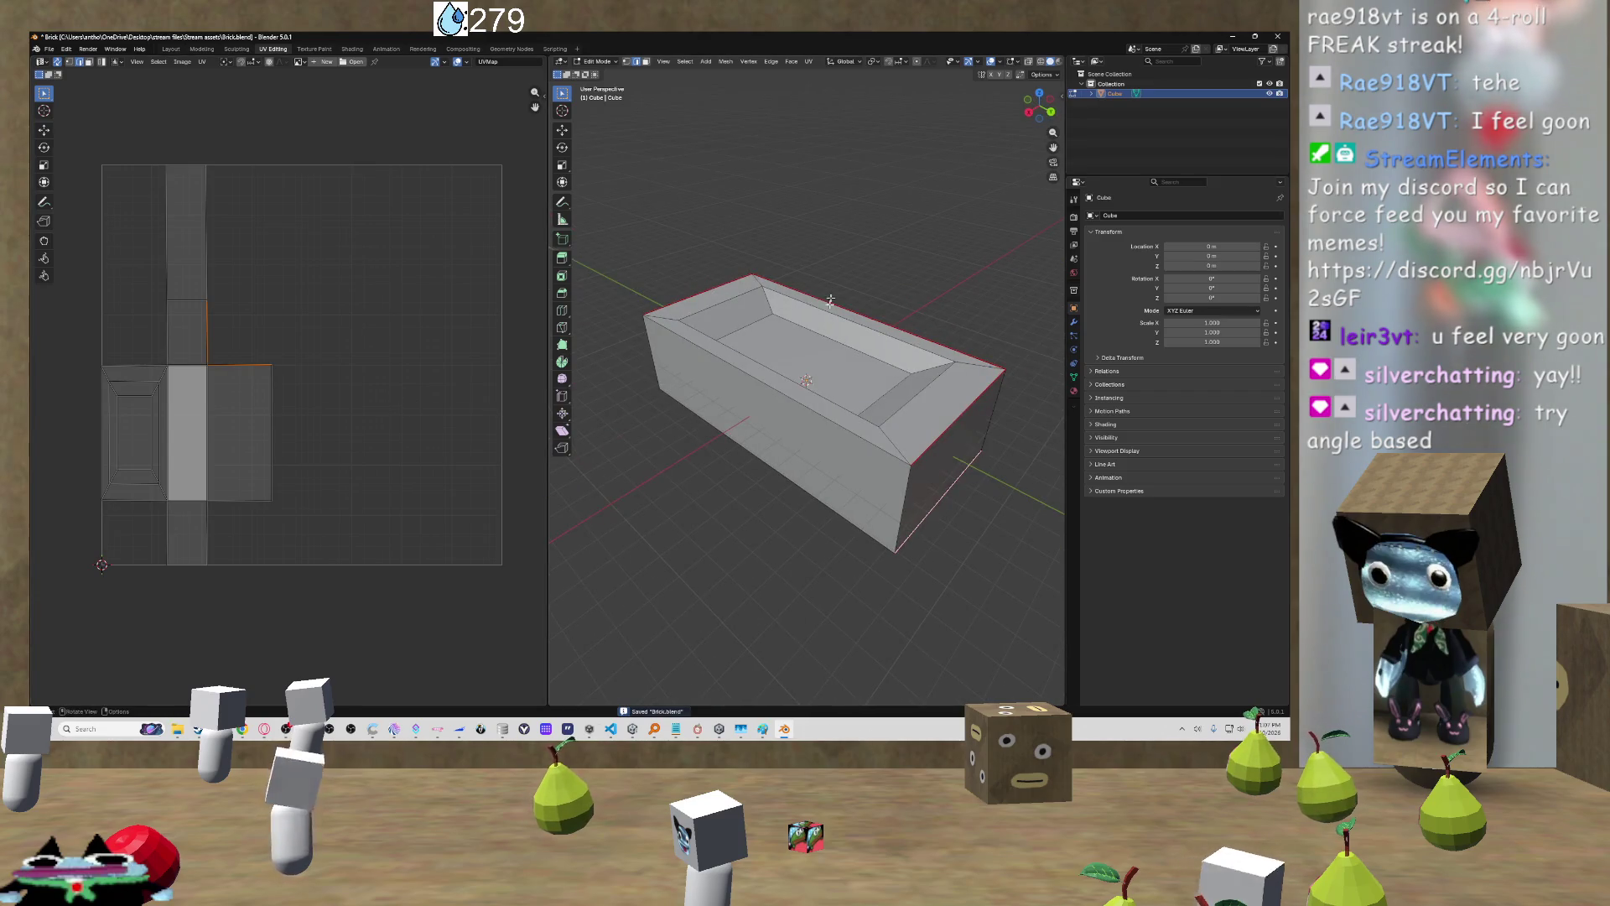
pyautogui.click(49, 49)
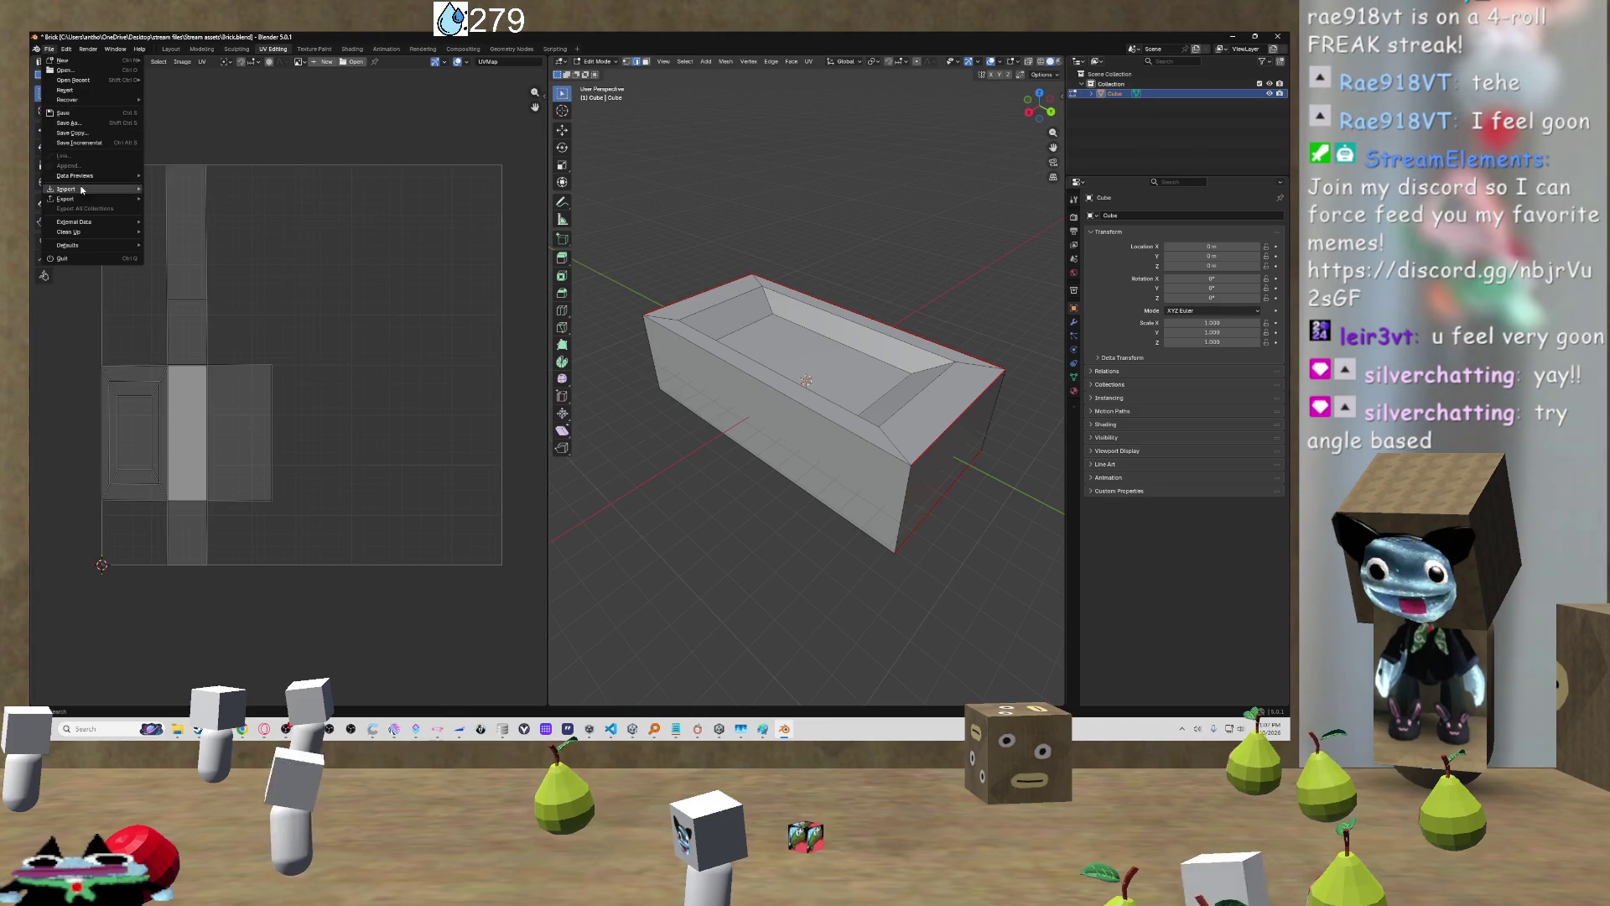
# Step: Export the bathtub as Brick.fbx into the 3d models folder, overwriting the existing file
pyautogui.moveTo(77, 200)
pyautogui.click(173, 277)
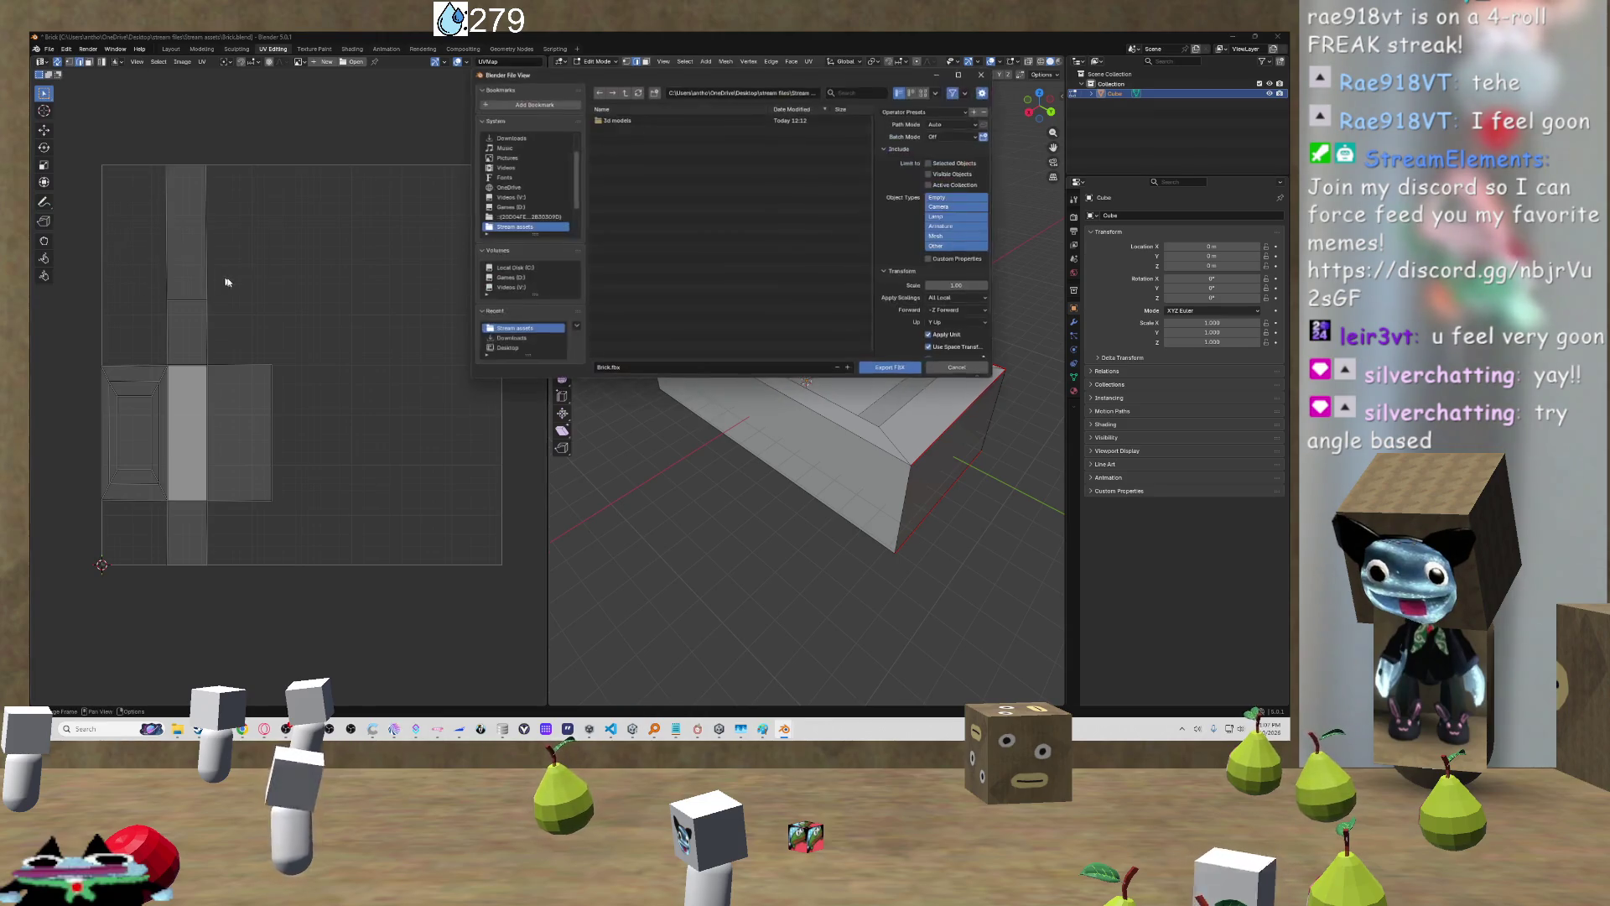
pyautogui.doubleClick(644, 120)
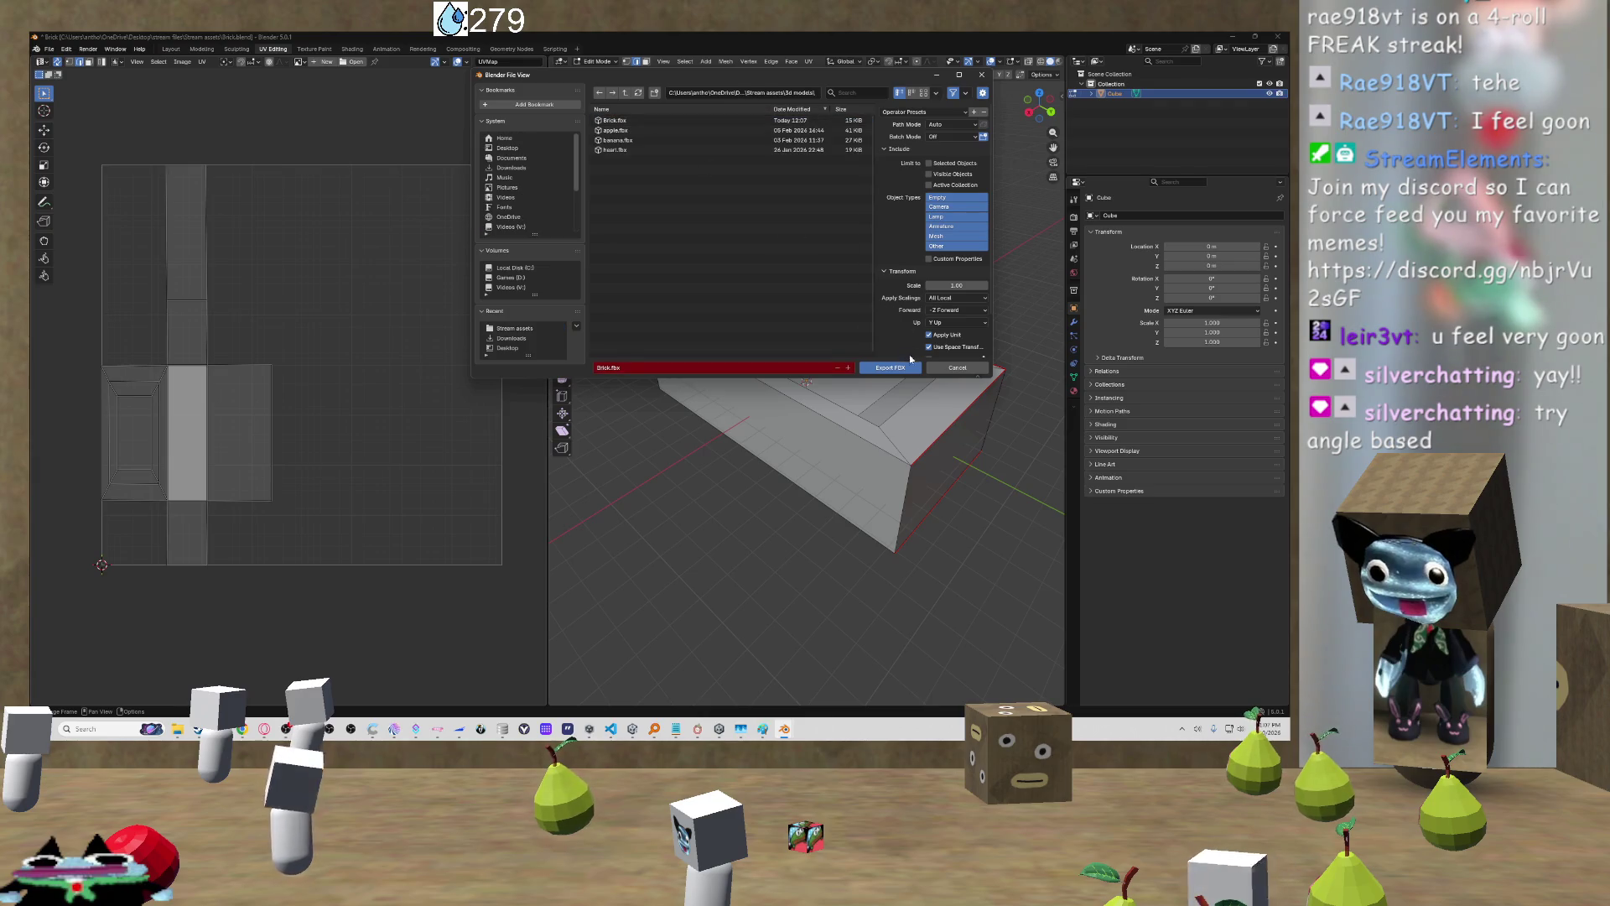
pyautogui.click(903, 368)
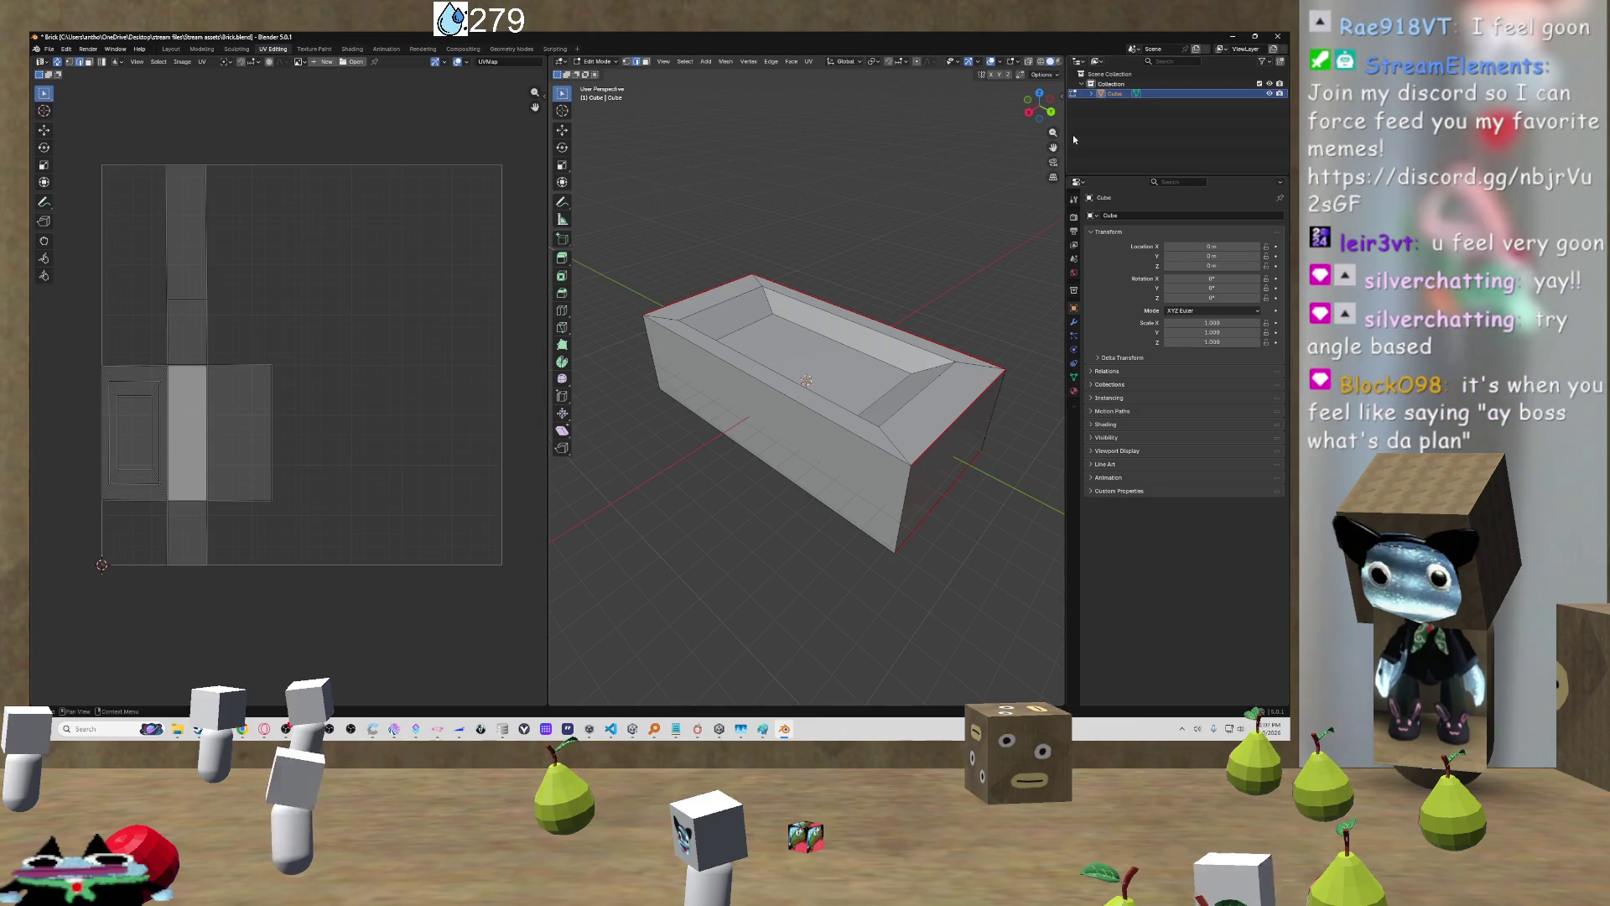
# Step: Check the YouTube tutorial, then return to Blender
pyautogui.click(1237, 38)
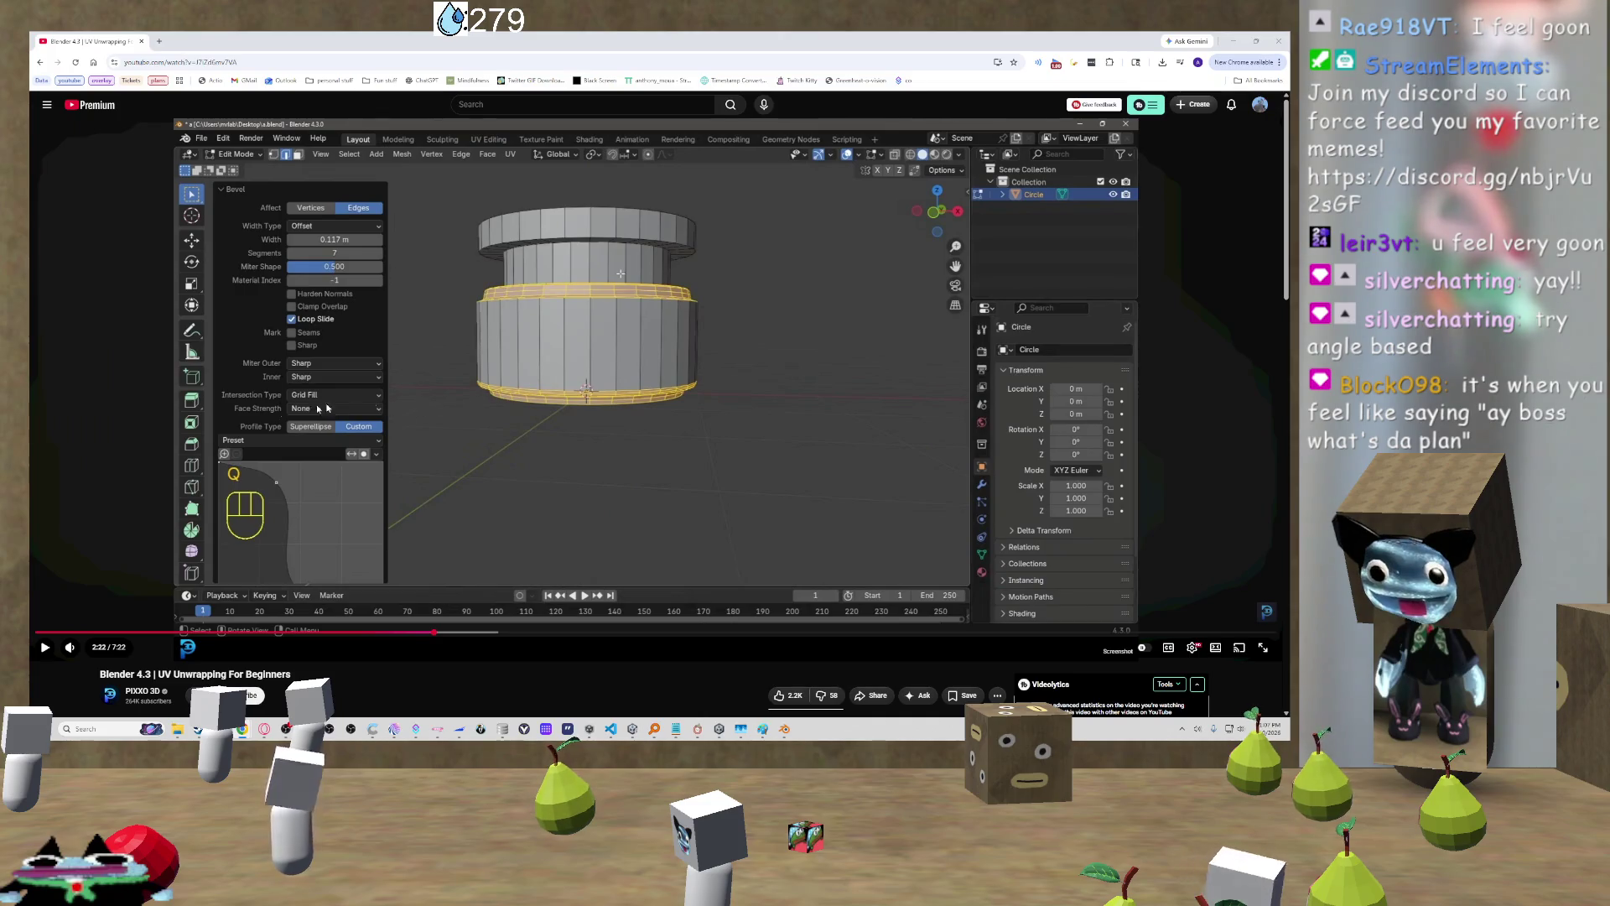
pyautogui.click(785, 728)
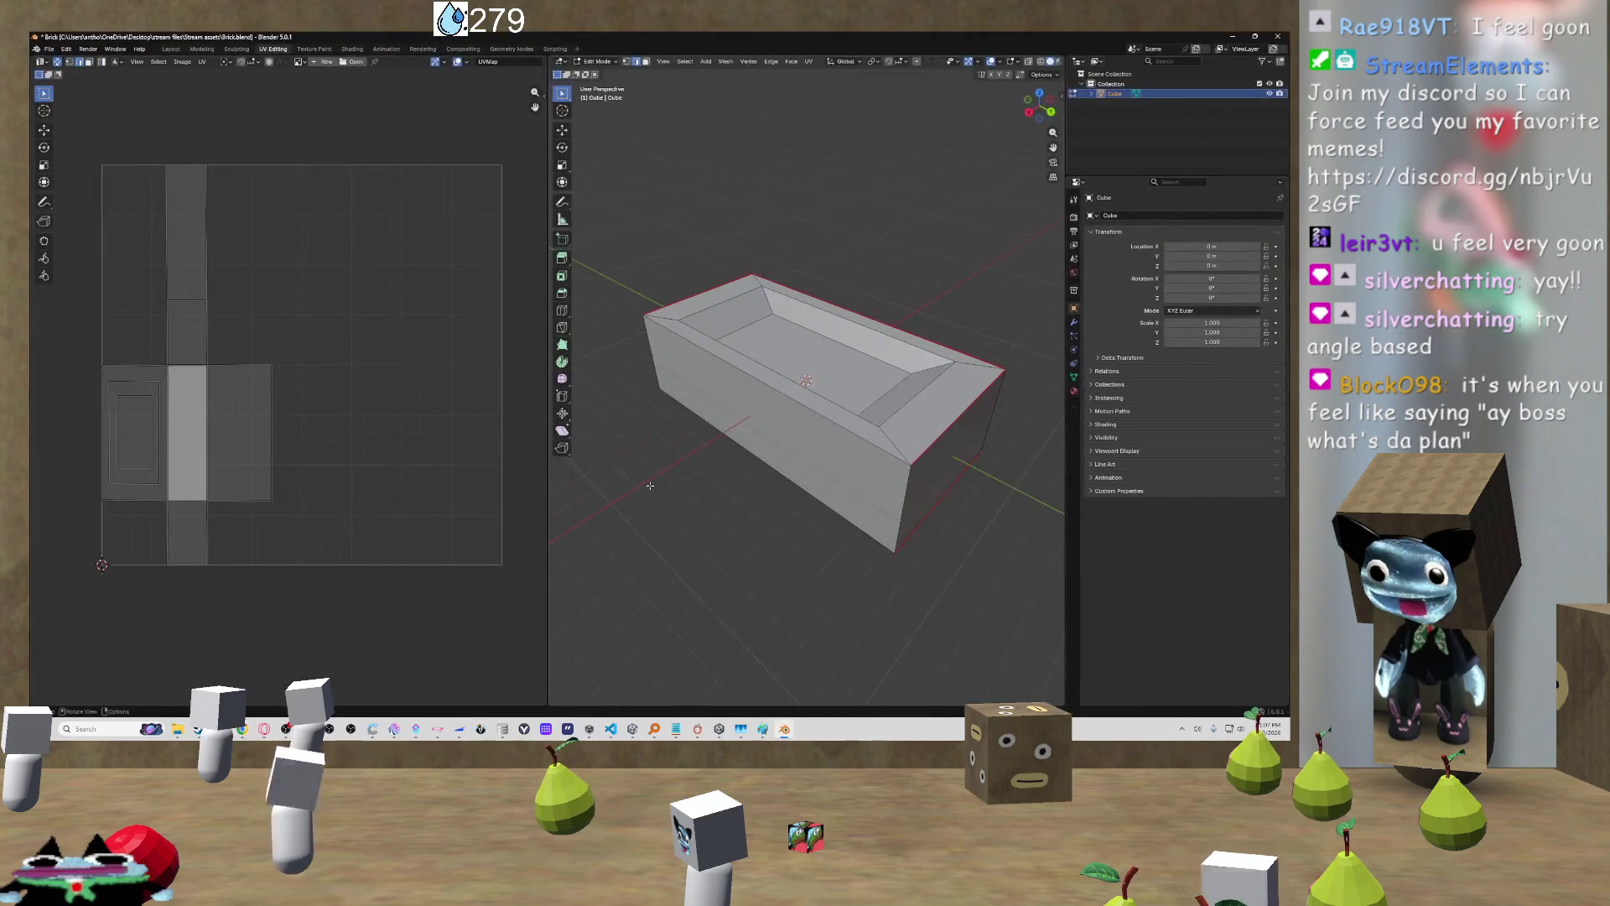
pyautogui.press('u')
pyautogui.press('Escape')
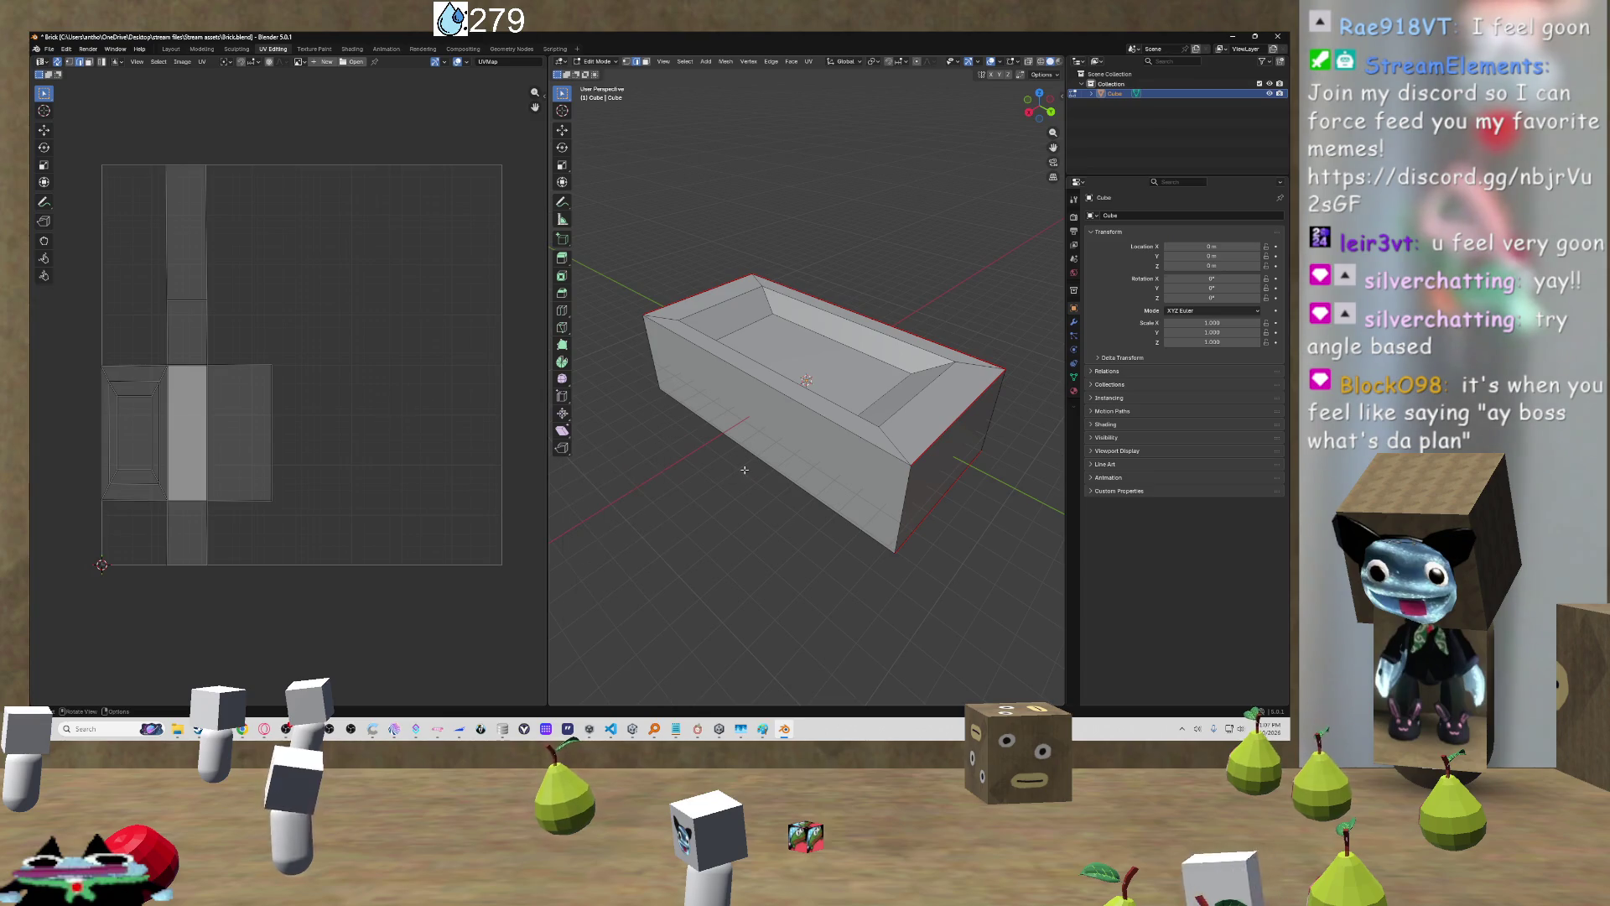
# Step: Re-unwrap the whole bathtub mesh Angle Based, deselect, and bring the 7TV window forward
pyautogui.press('a')
pyautogui.press('u')
pyautogui.click(706, 461)
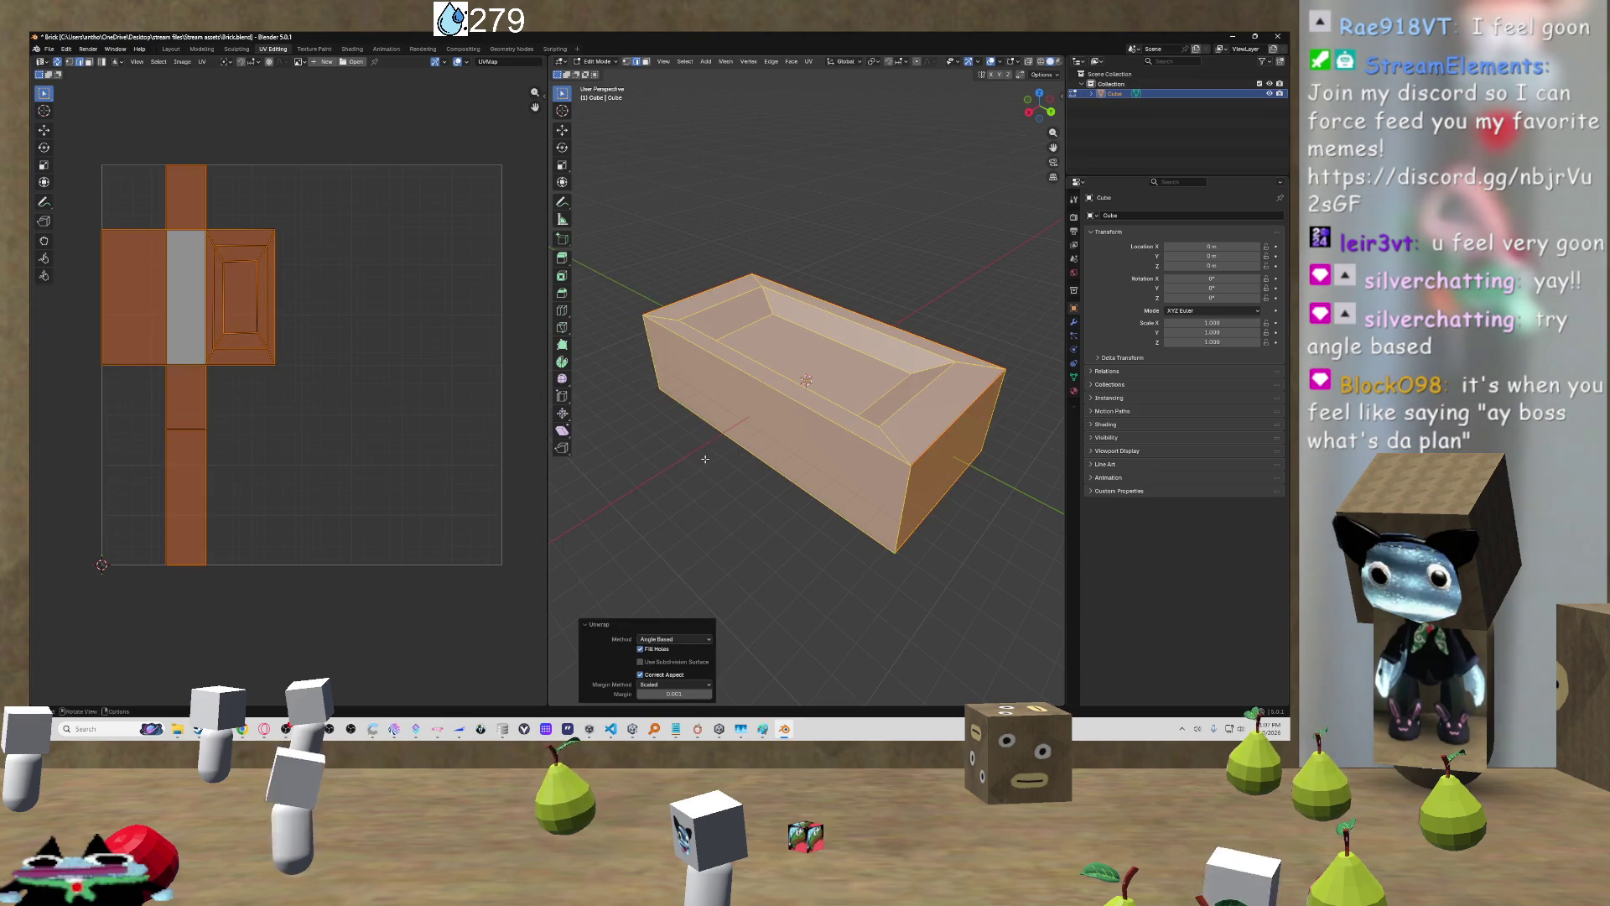
pyautogui.press('u')
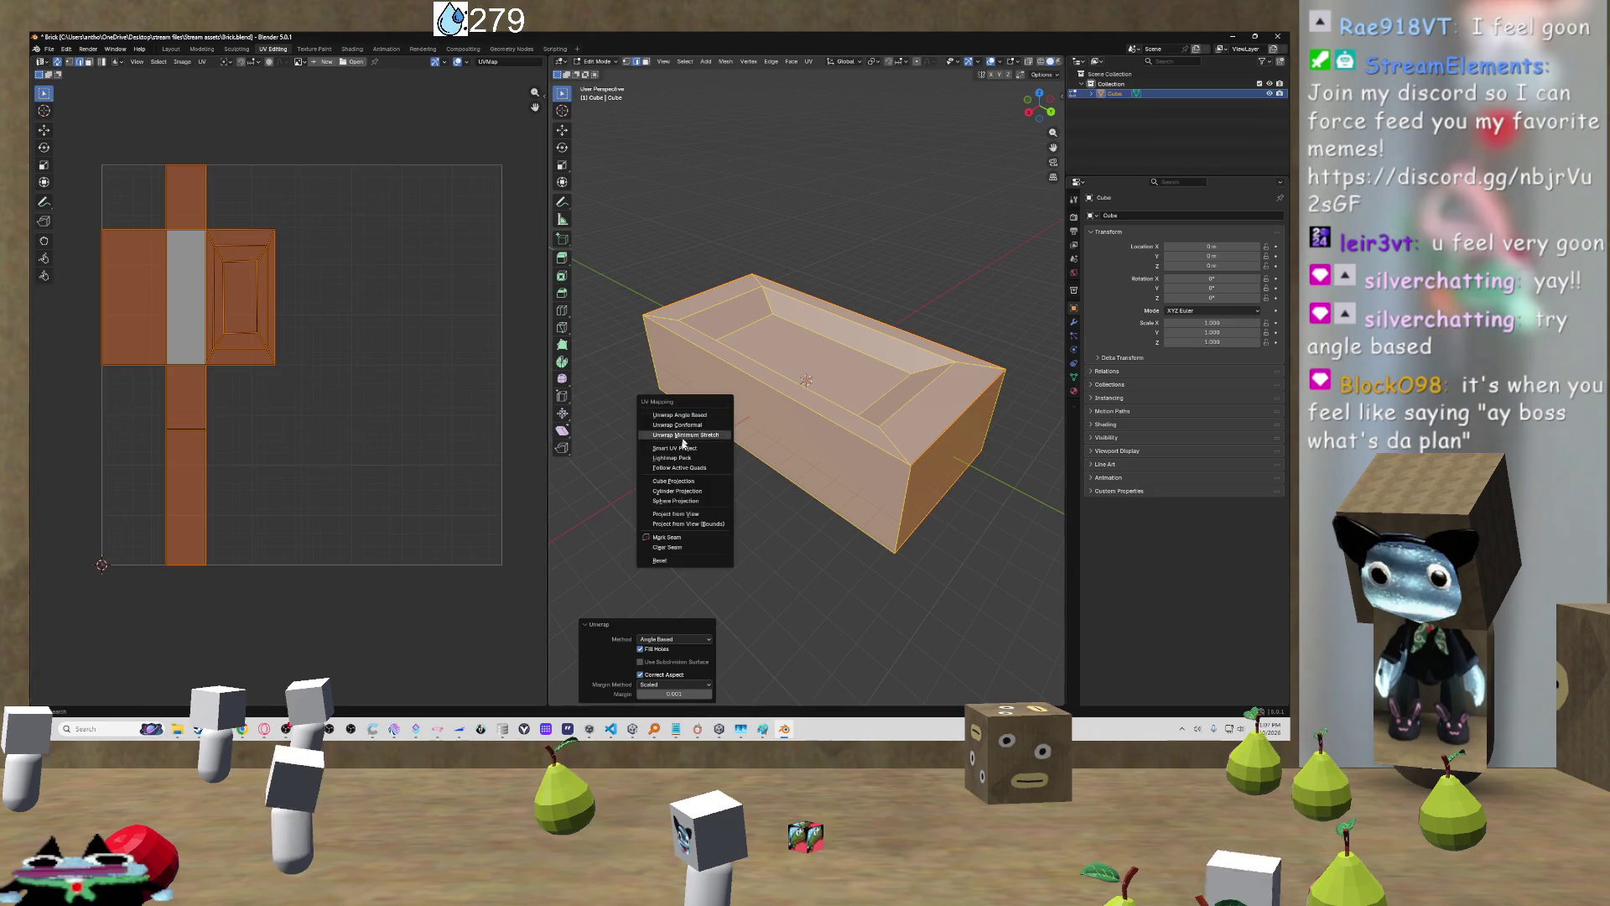
pyautogui.click(683, 432)
pyautogui.click(644, 463)
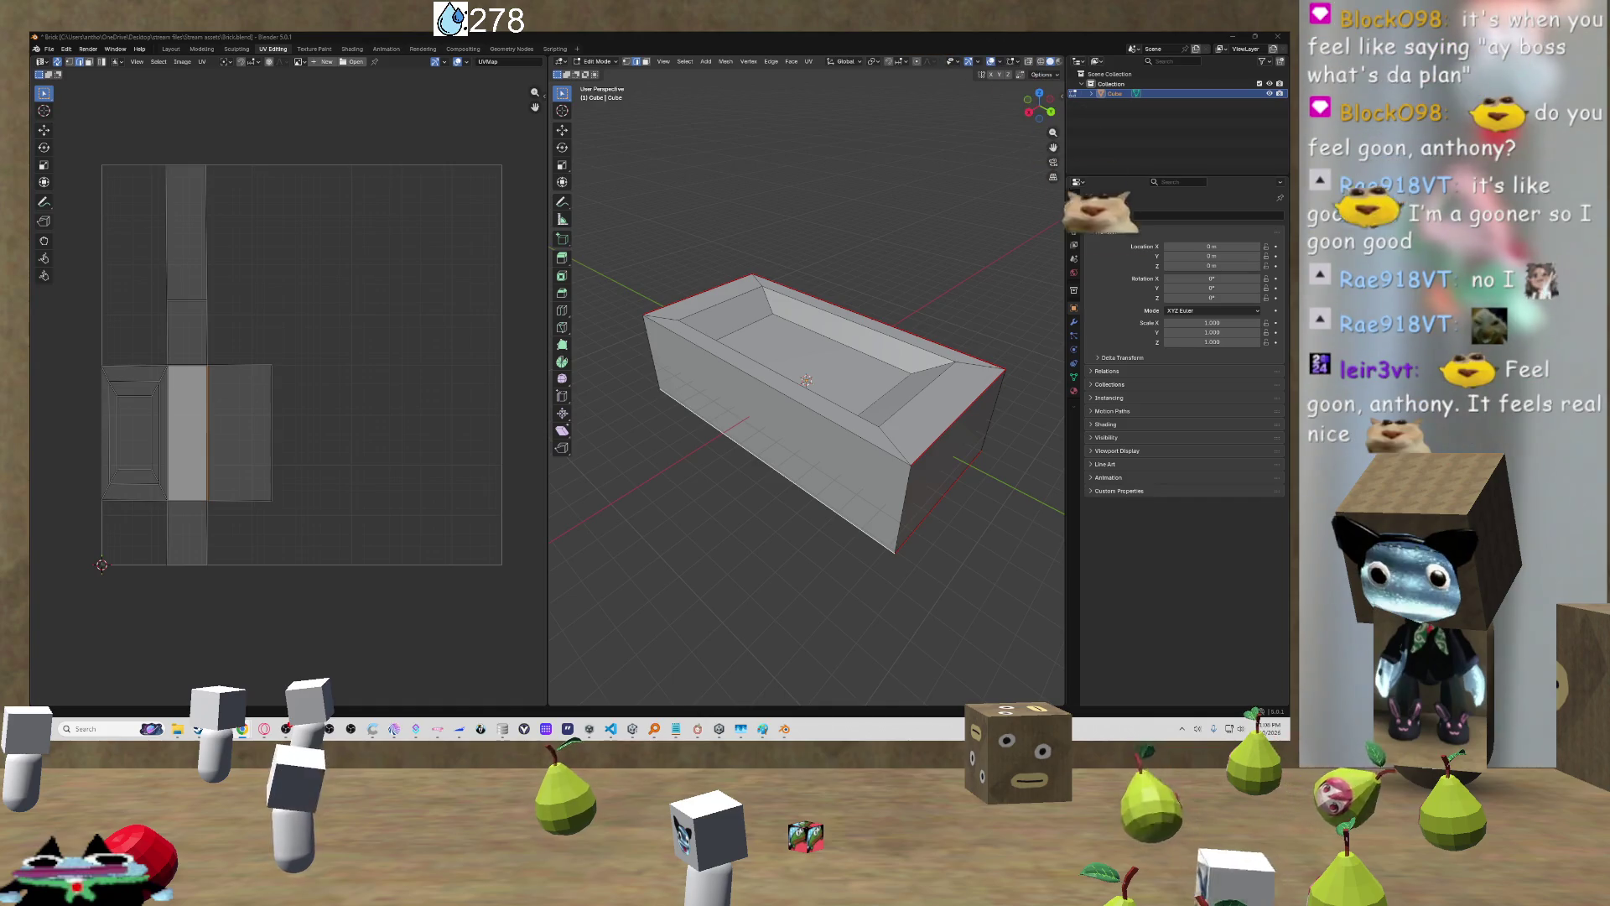
pyautogui.moveTo(307, 308)
pyautogui.mouseDown()
pyautogui.moveTo(319, 293)
pyautogui.moveTo(615, 294)
pyautogui.moveTo(614, 75)
pyautogui.mouseUp()
# Step: Maximise 7TV, browse your Active Emotes grid, and open the Hydraete emote's page
pyautogui.click(615, 104)
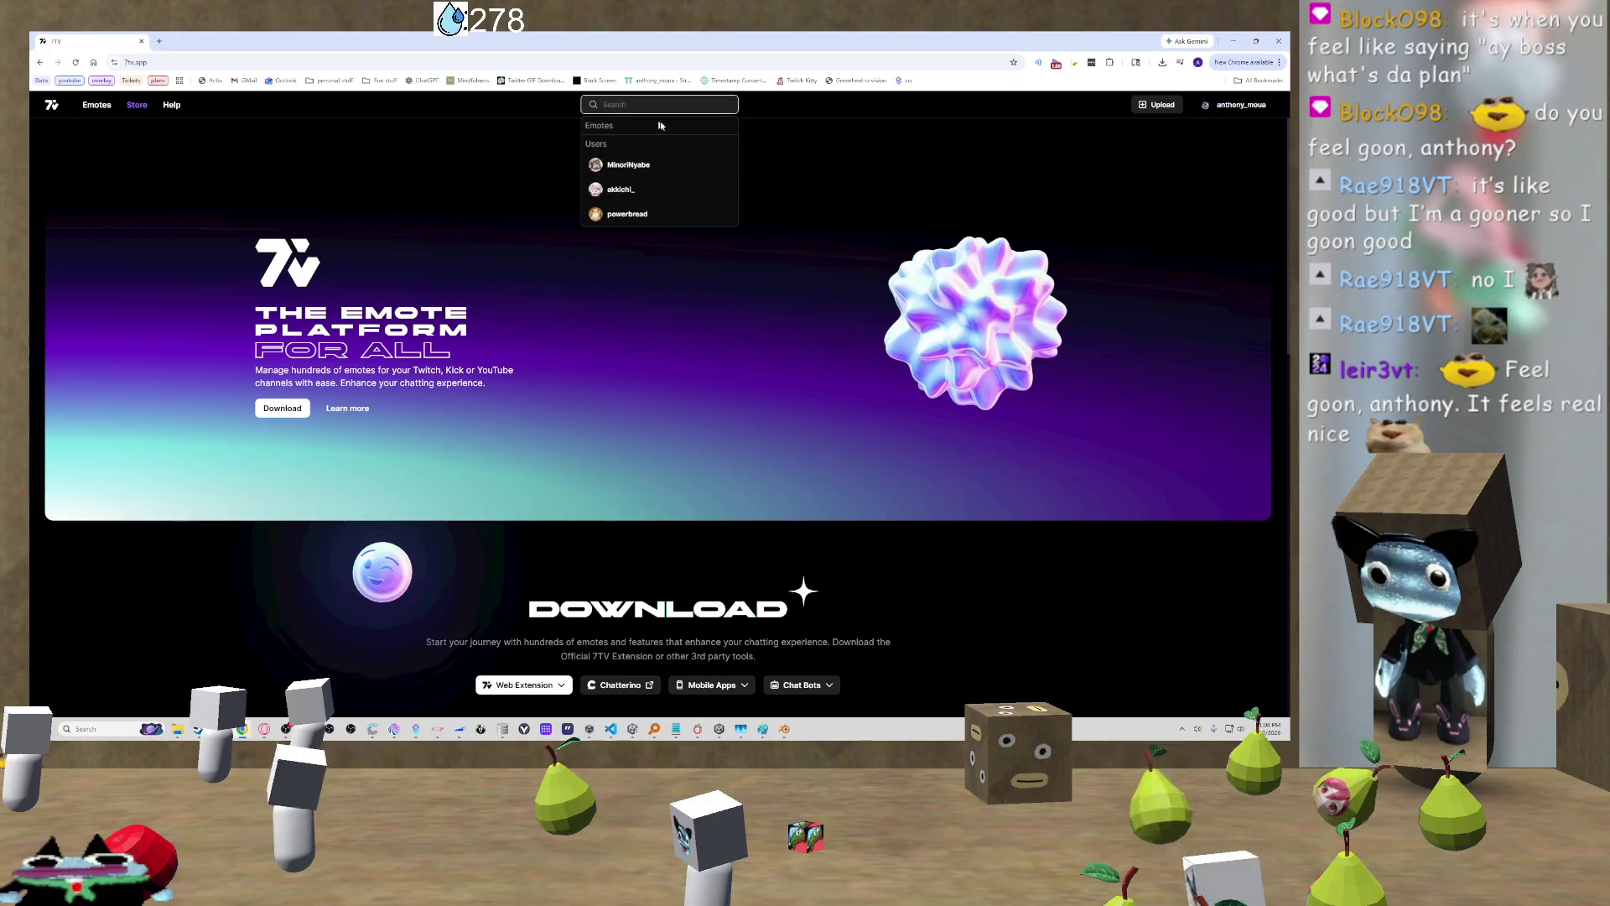
pyautogui.click(1233, 104)
pyautogui.click(1199, 161)
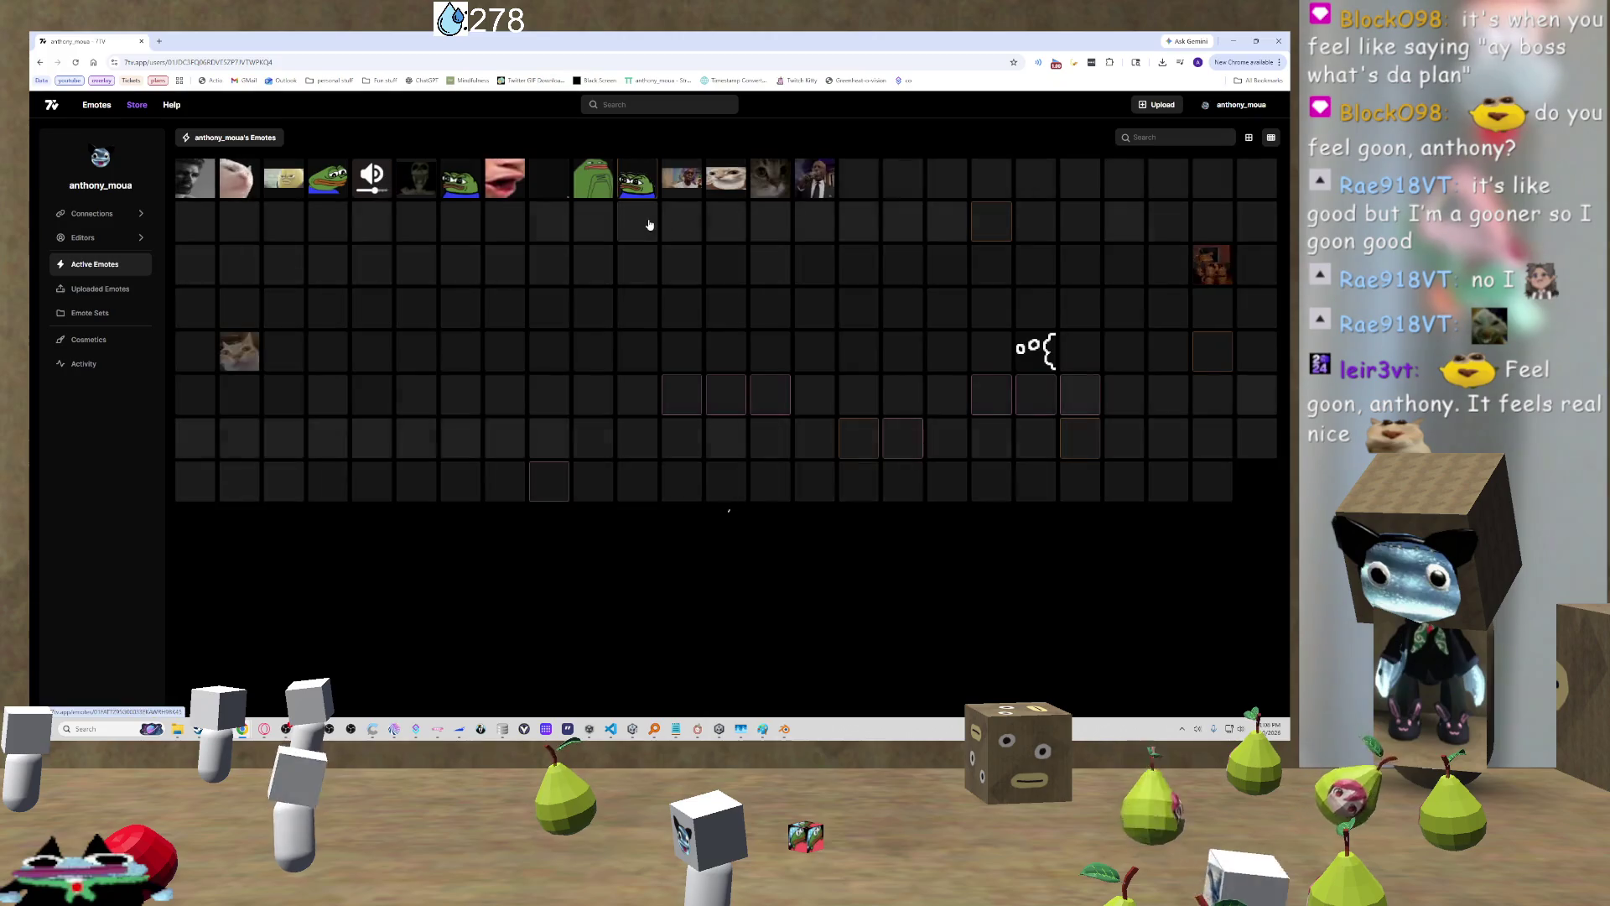
pyautogui.scroll(-2, 788, 213)
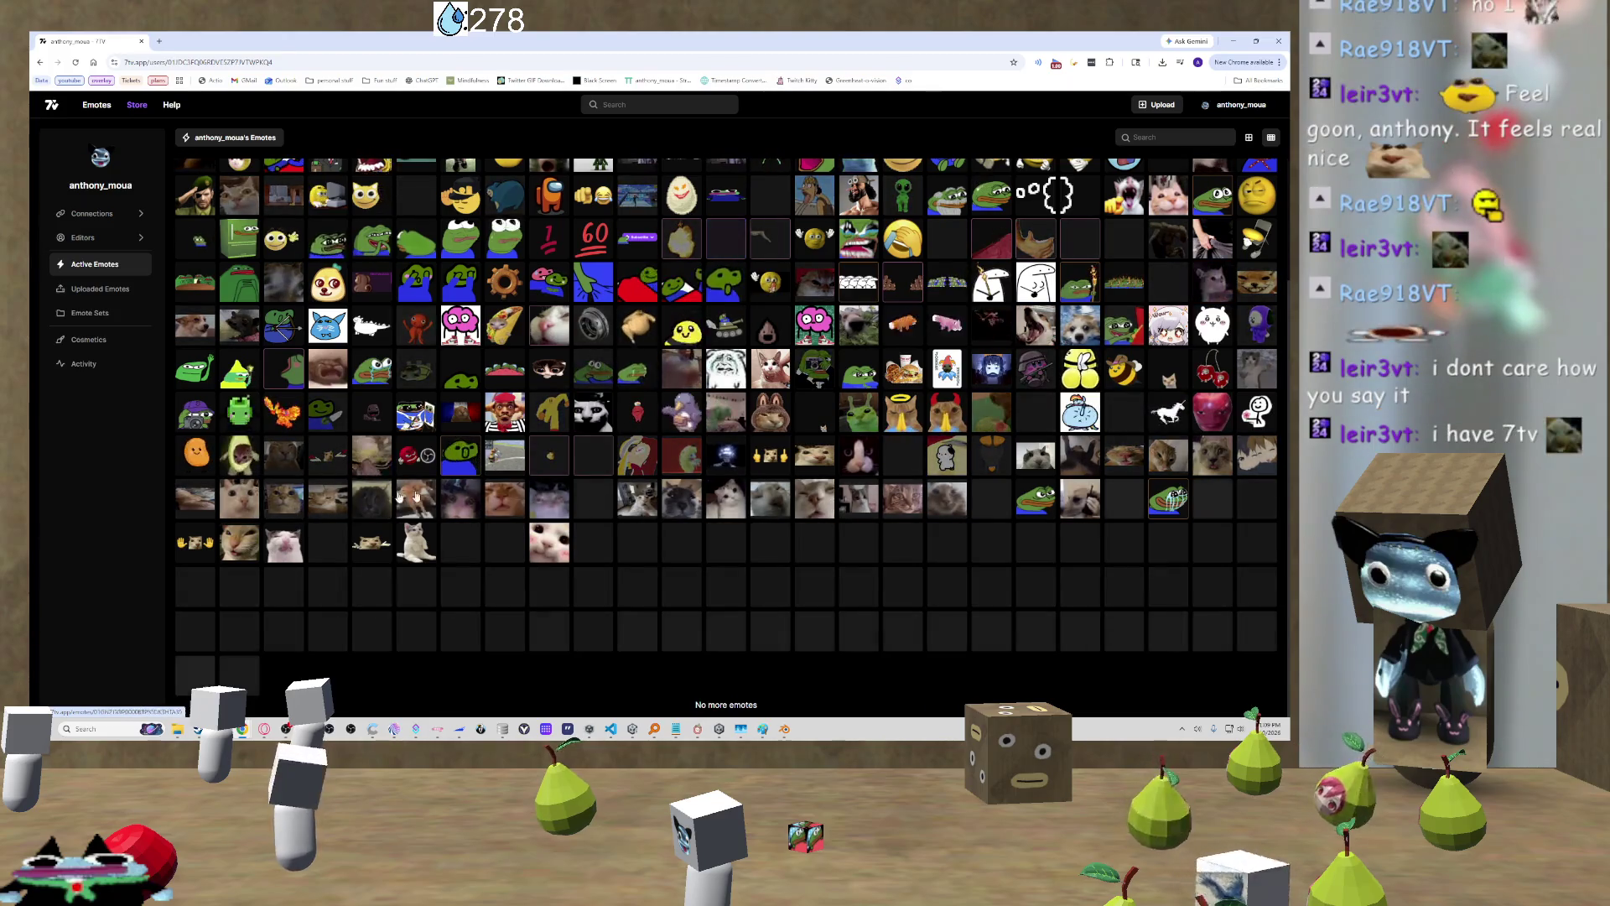
pyautogui.scroll(2, 917, 358)
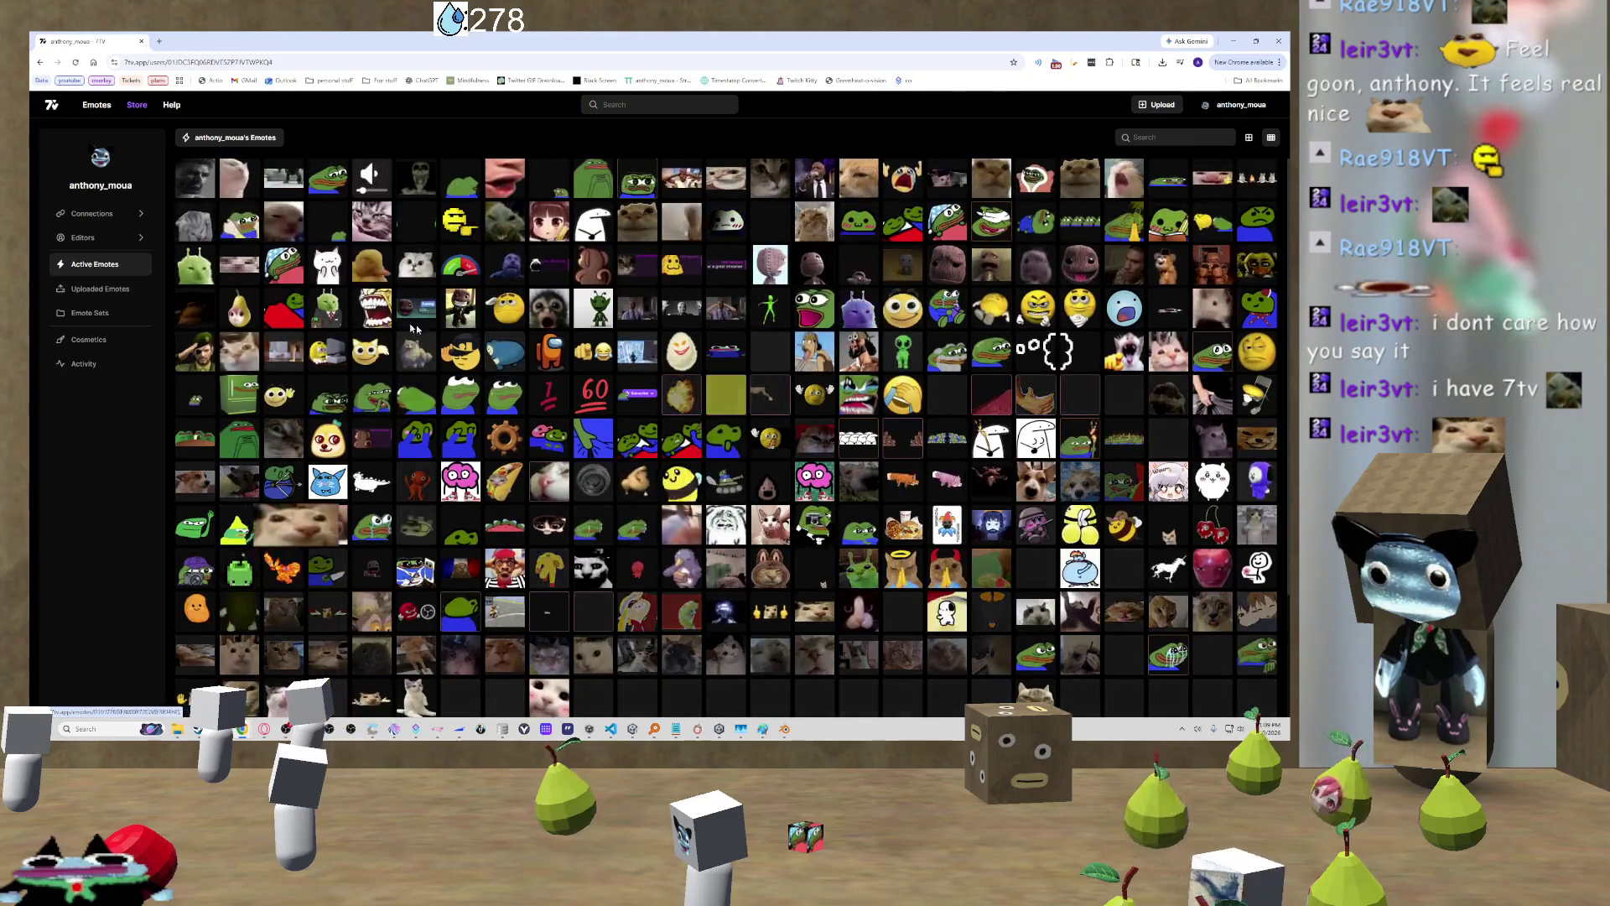
pyautogui.scroll(-2, 1015, 484)
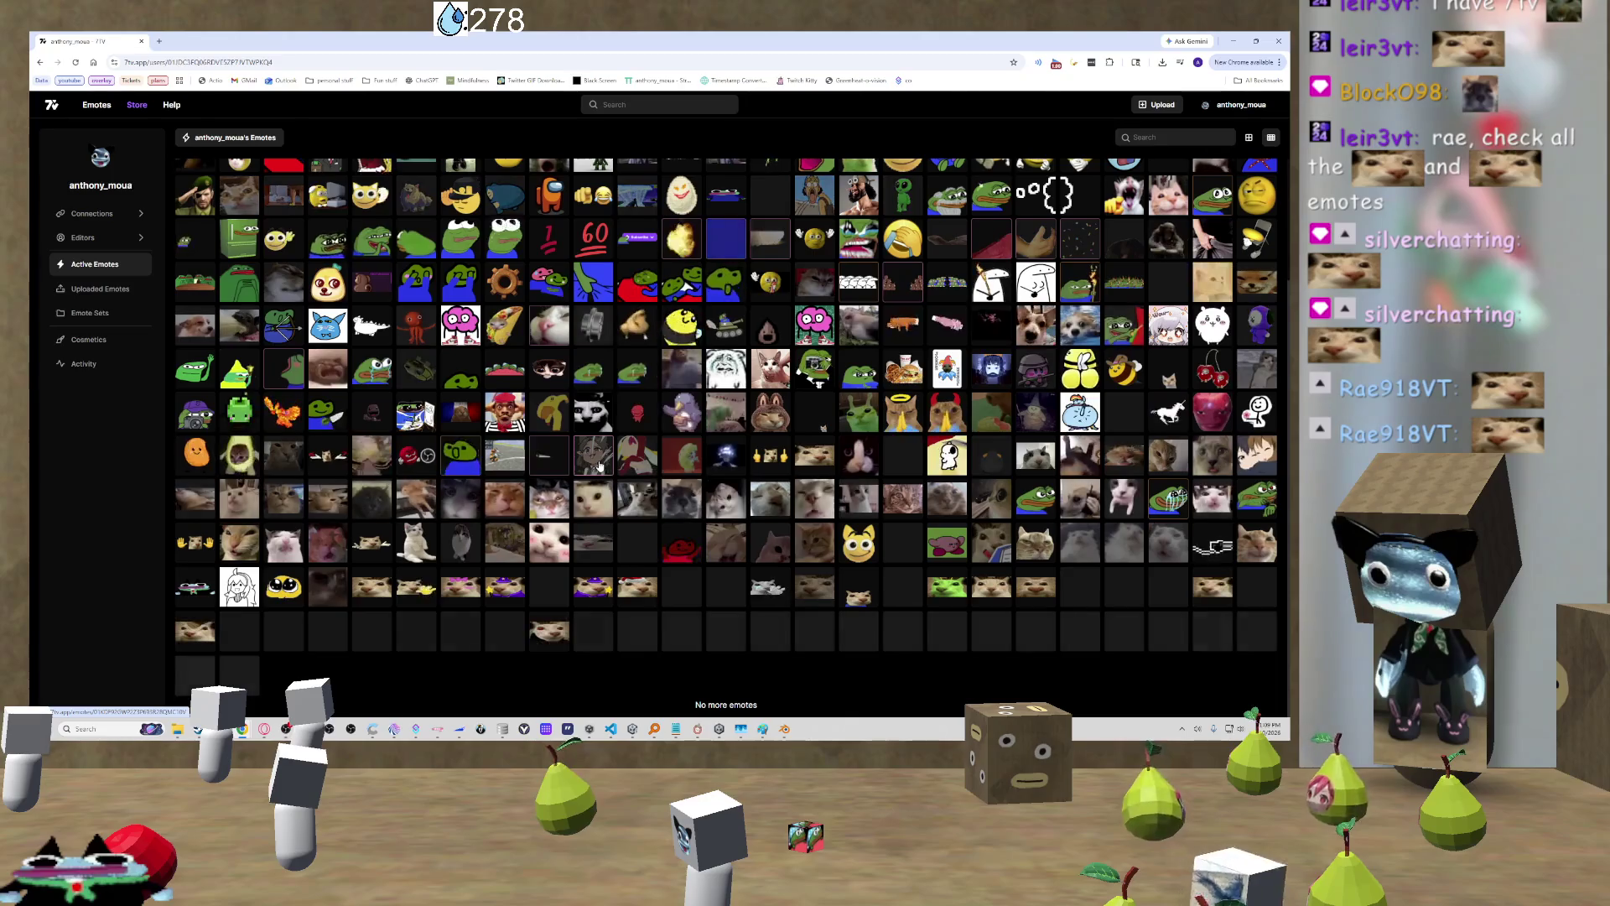
pyautogui.click(597, 461)
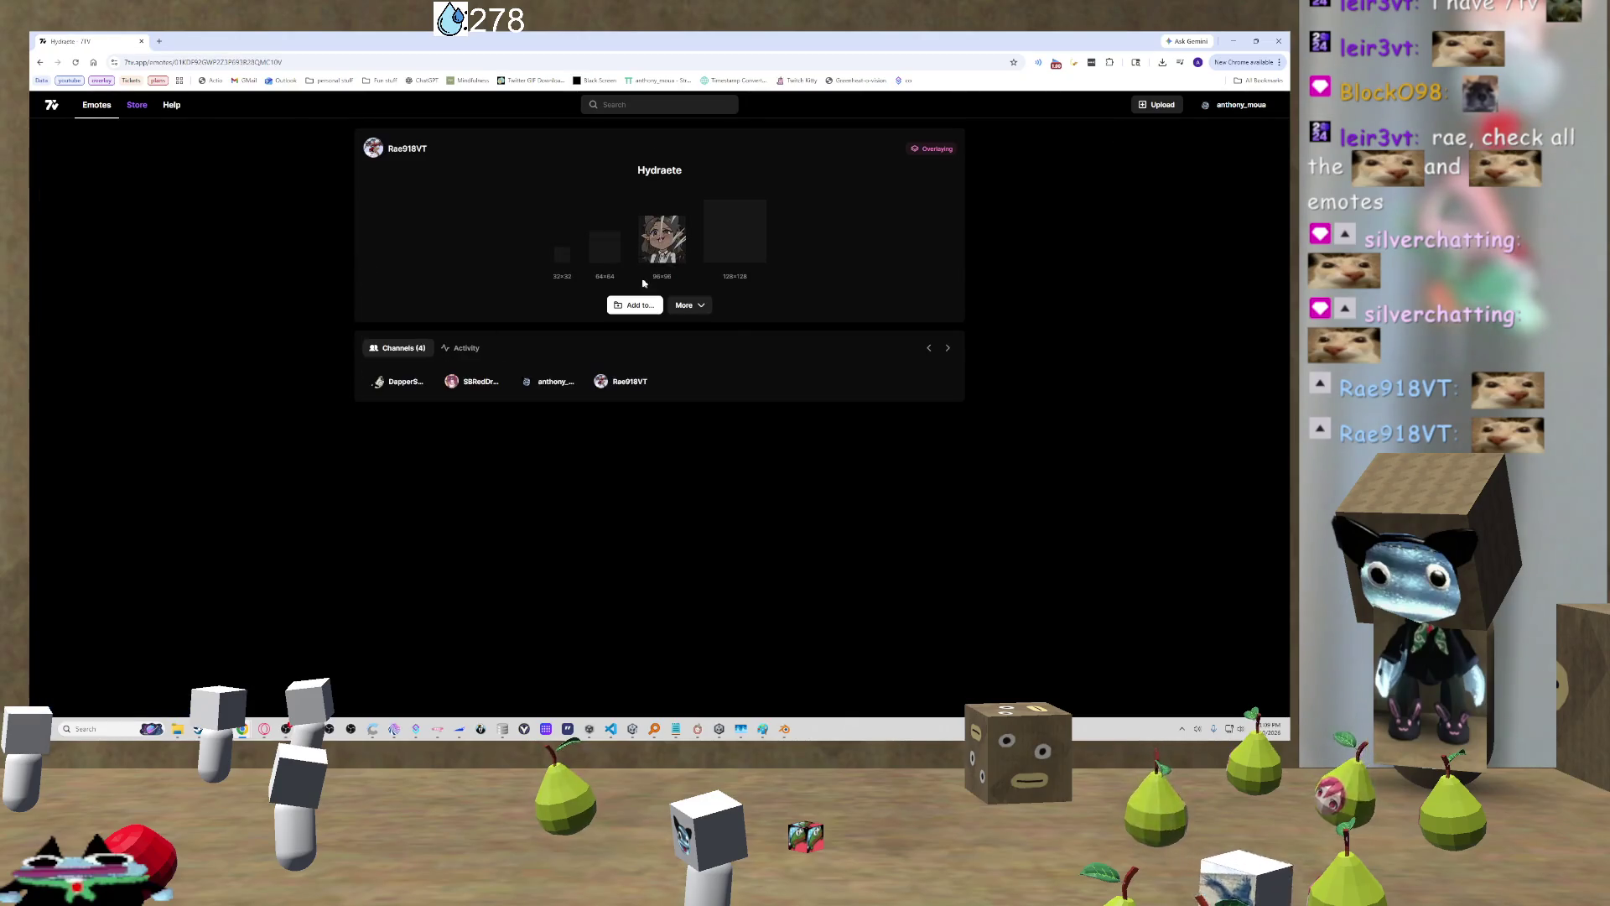
# Step: Add Hydraete to your emote set, renamed 'rae918'
pyautogui.click(651, 307)
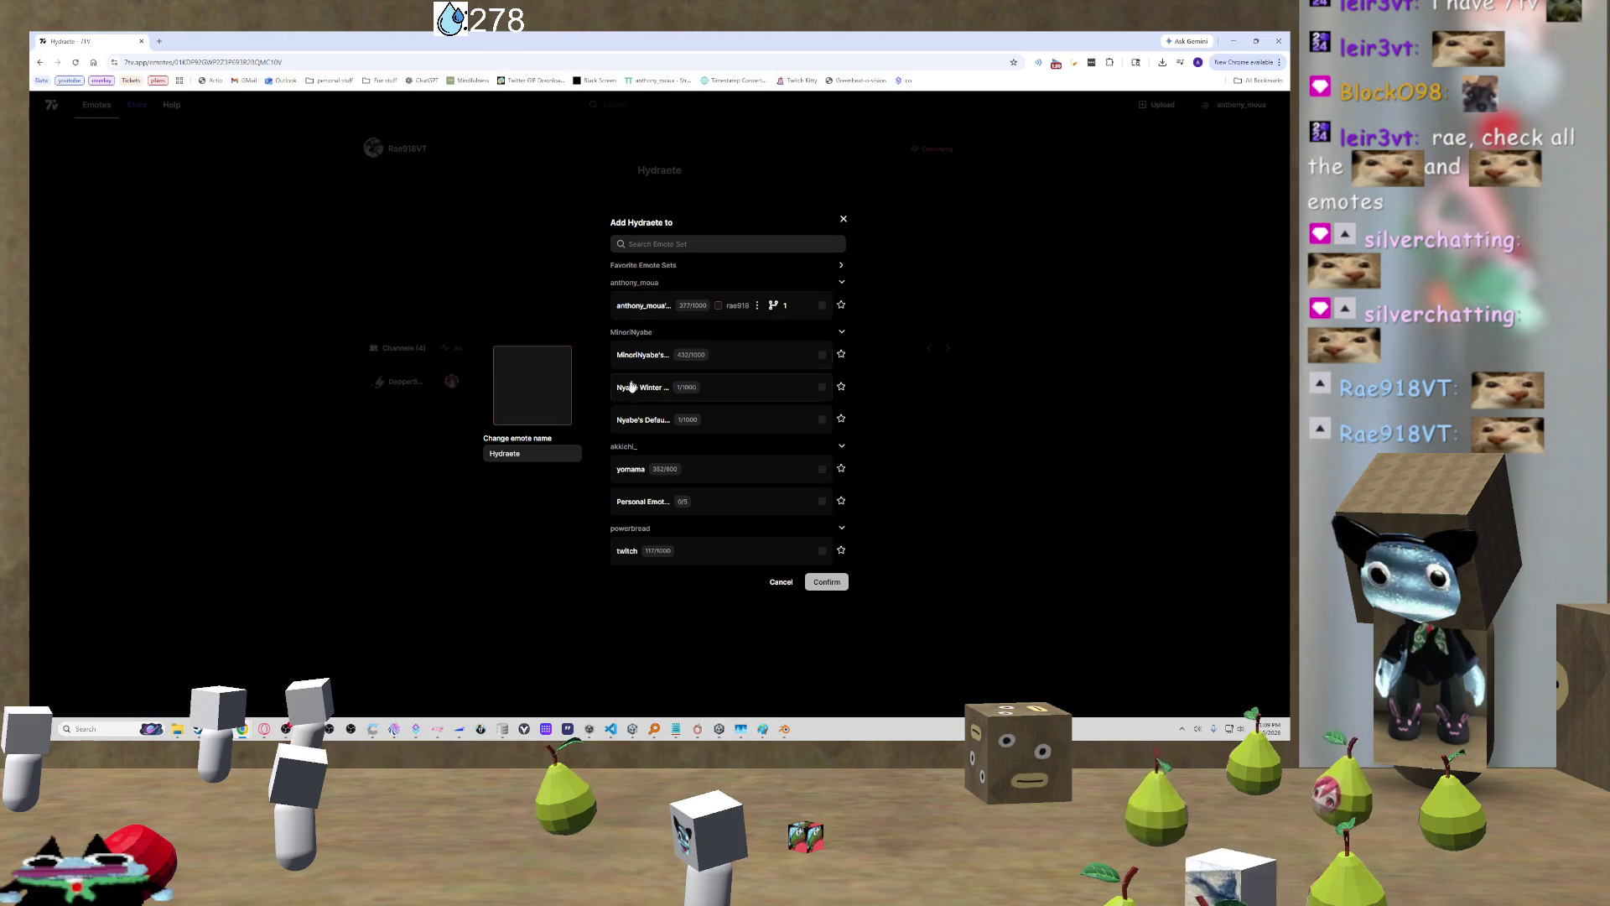
pyautogui.hotkey('ctrl', 'a')
pyautogui.write('ra')
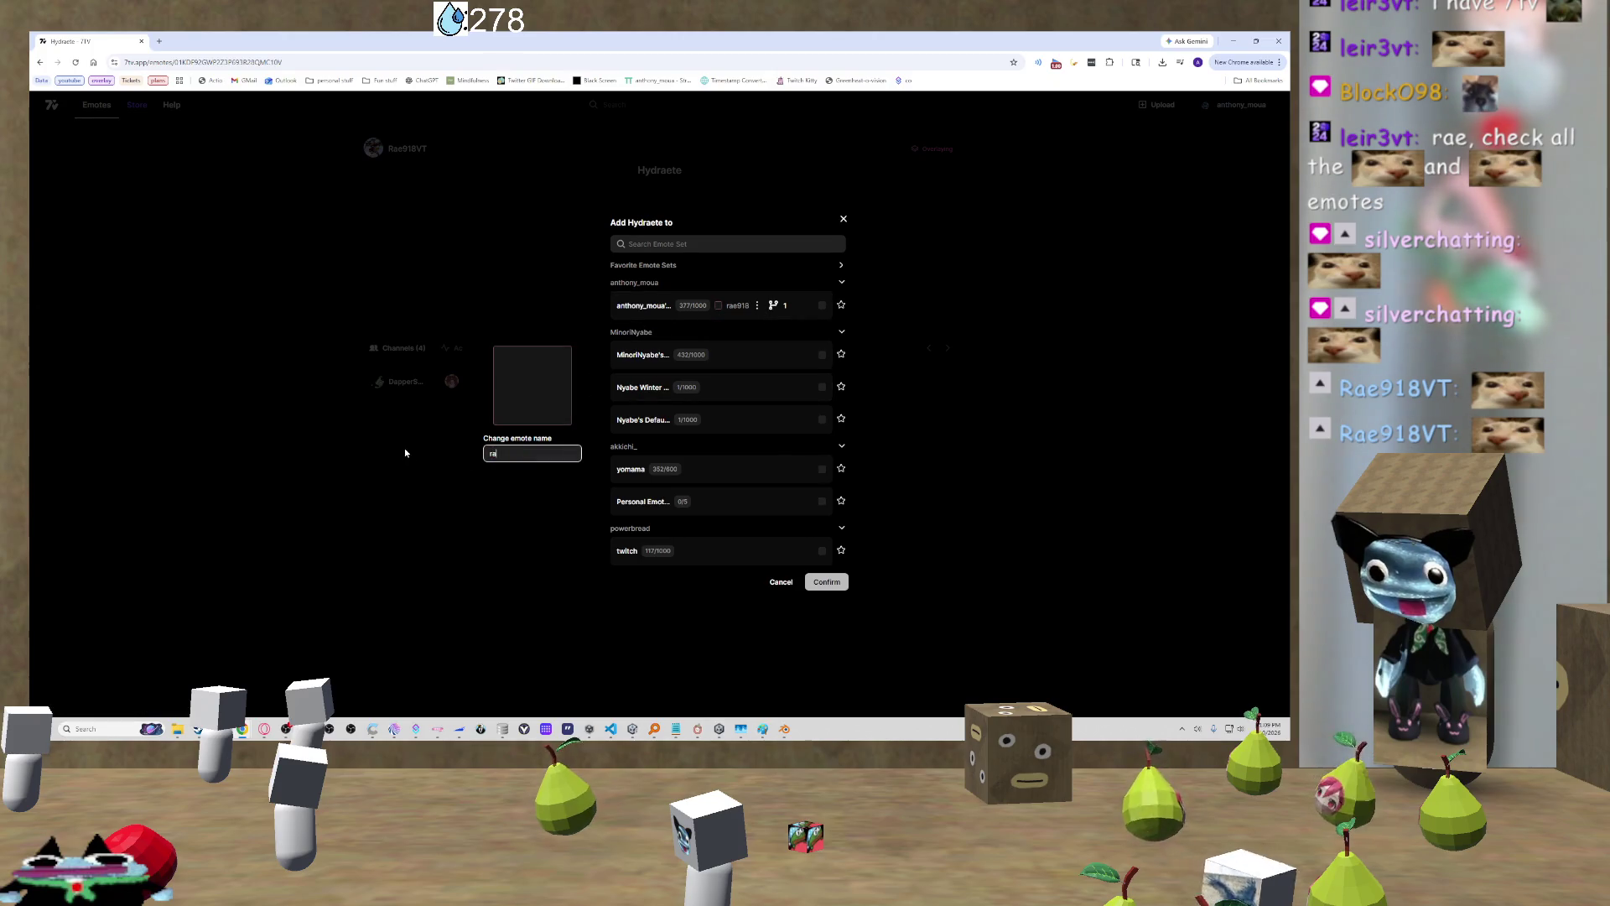
pyautogui.write('e918')
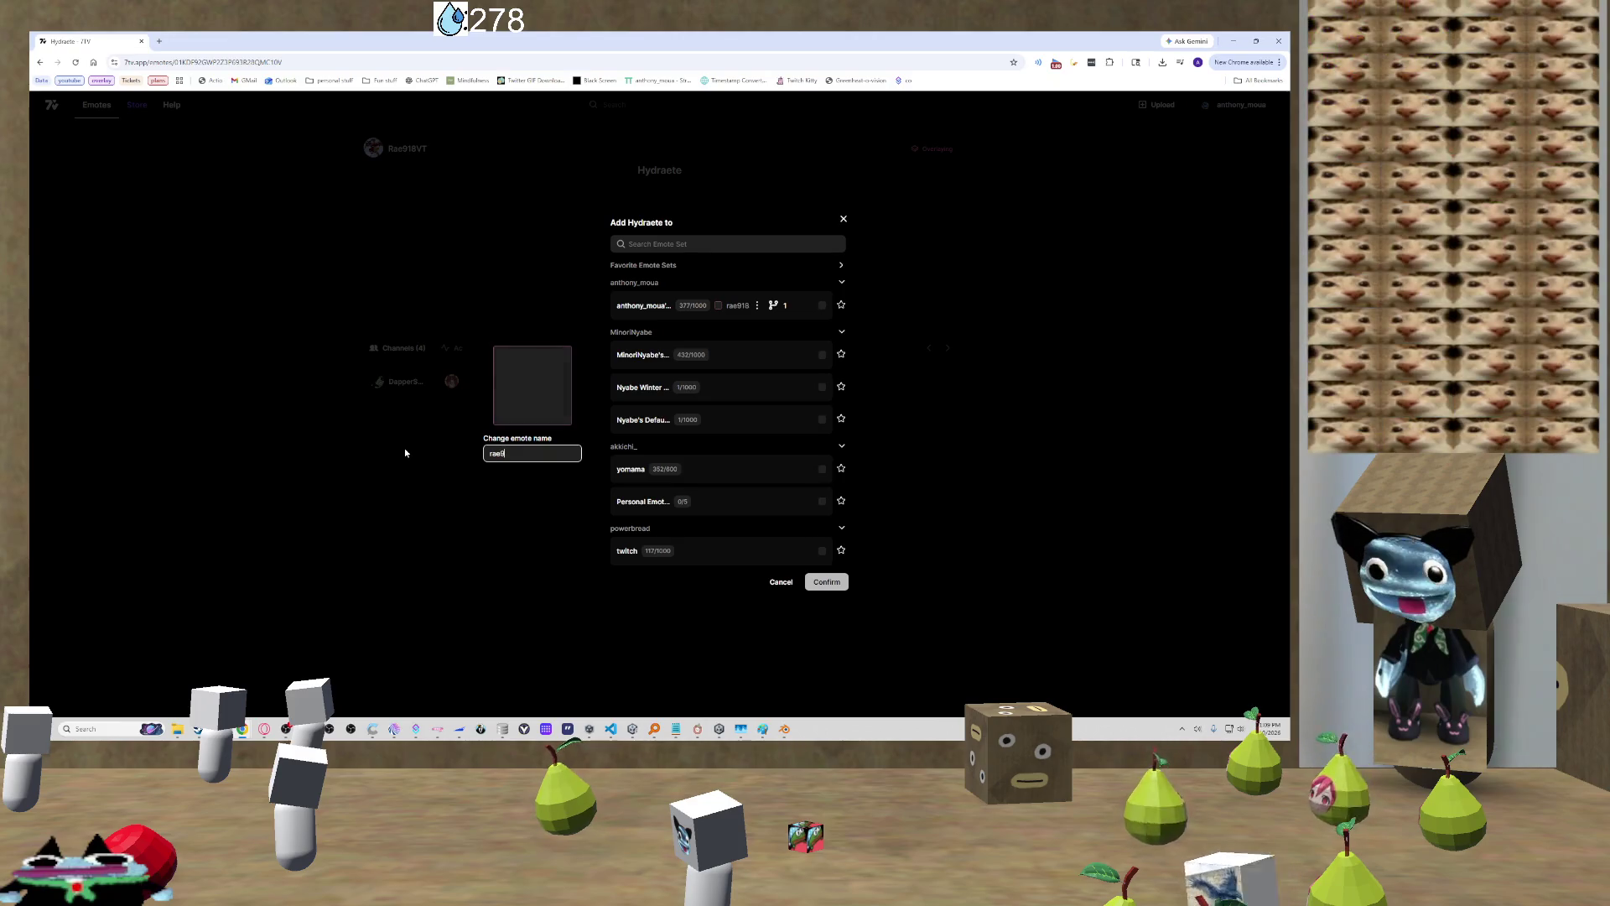
pyautogui.press('Tab')
pyautogui.press('space')
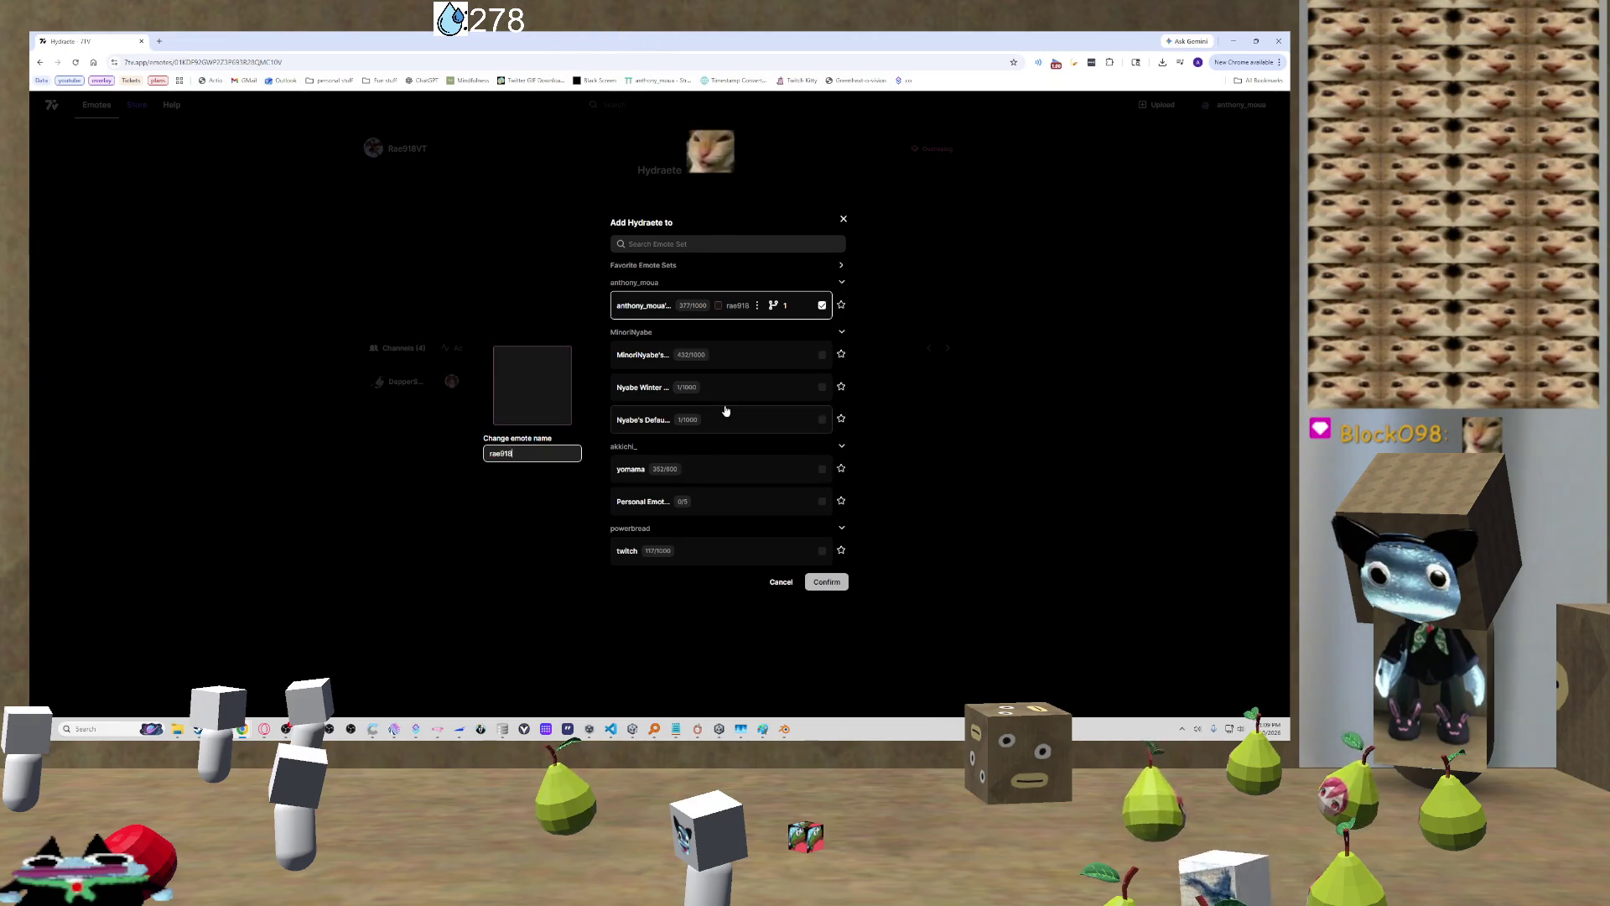
pyautogui.click(819, 307)
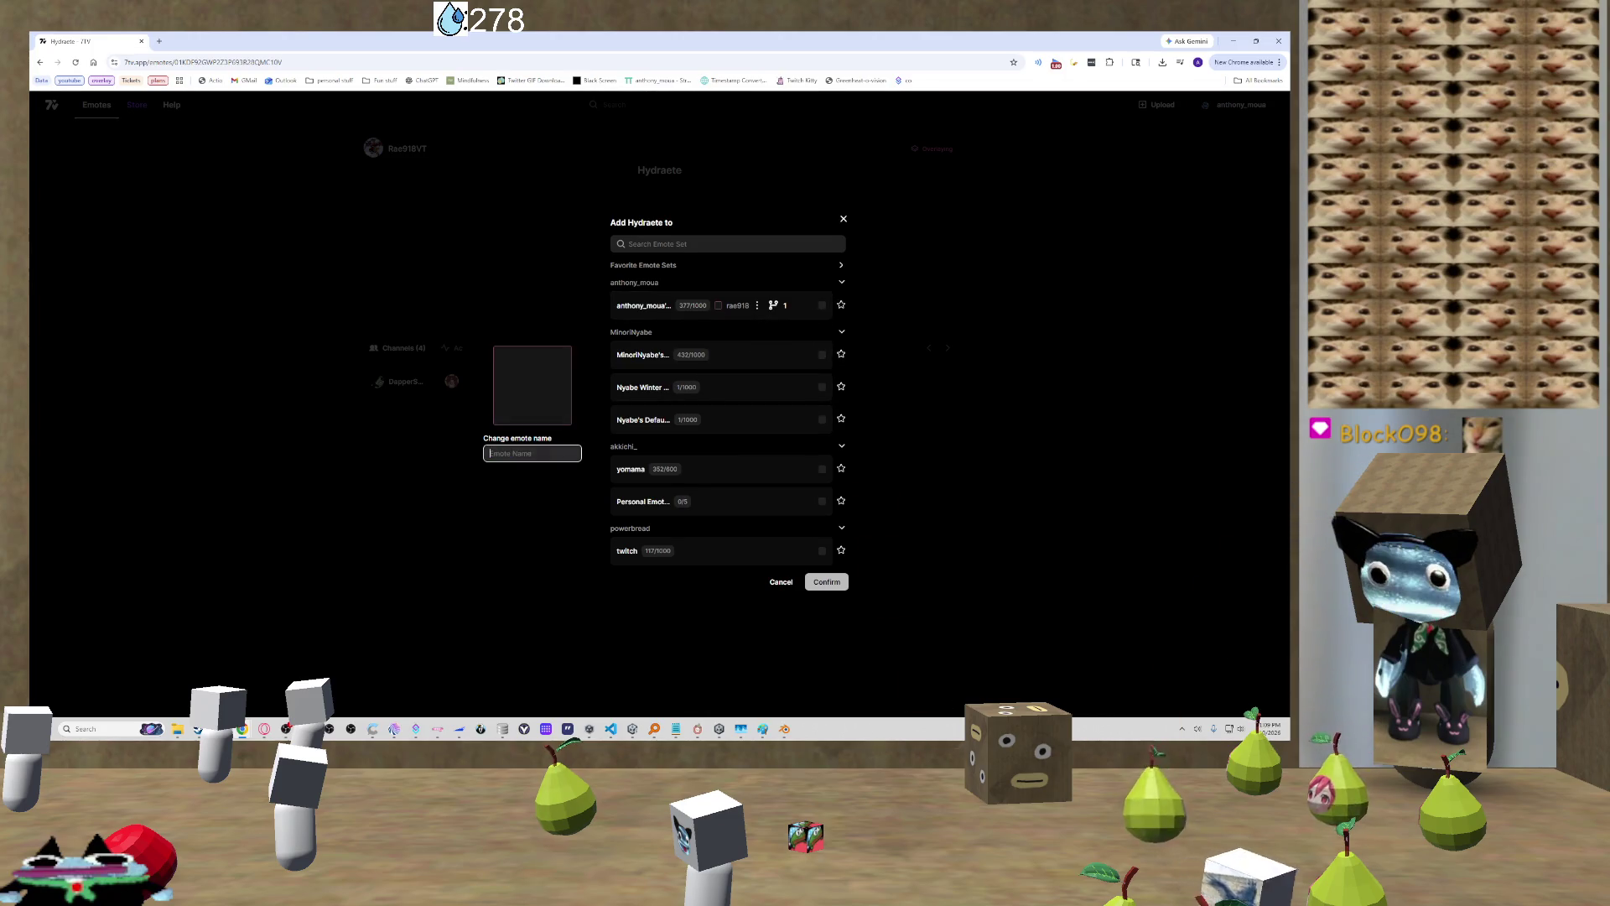
pyautogui.click(821, 306)
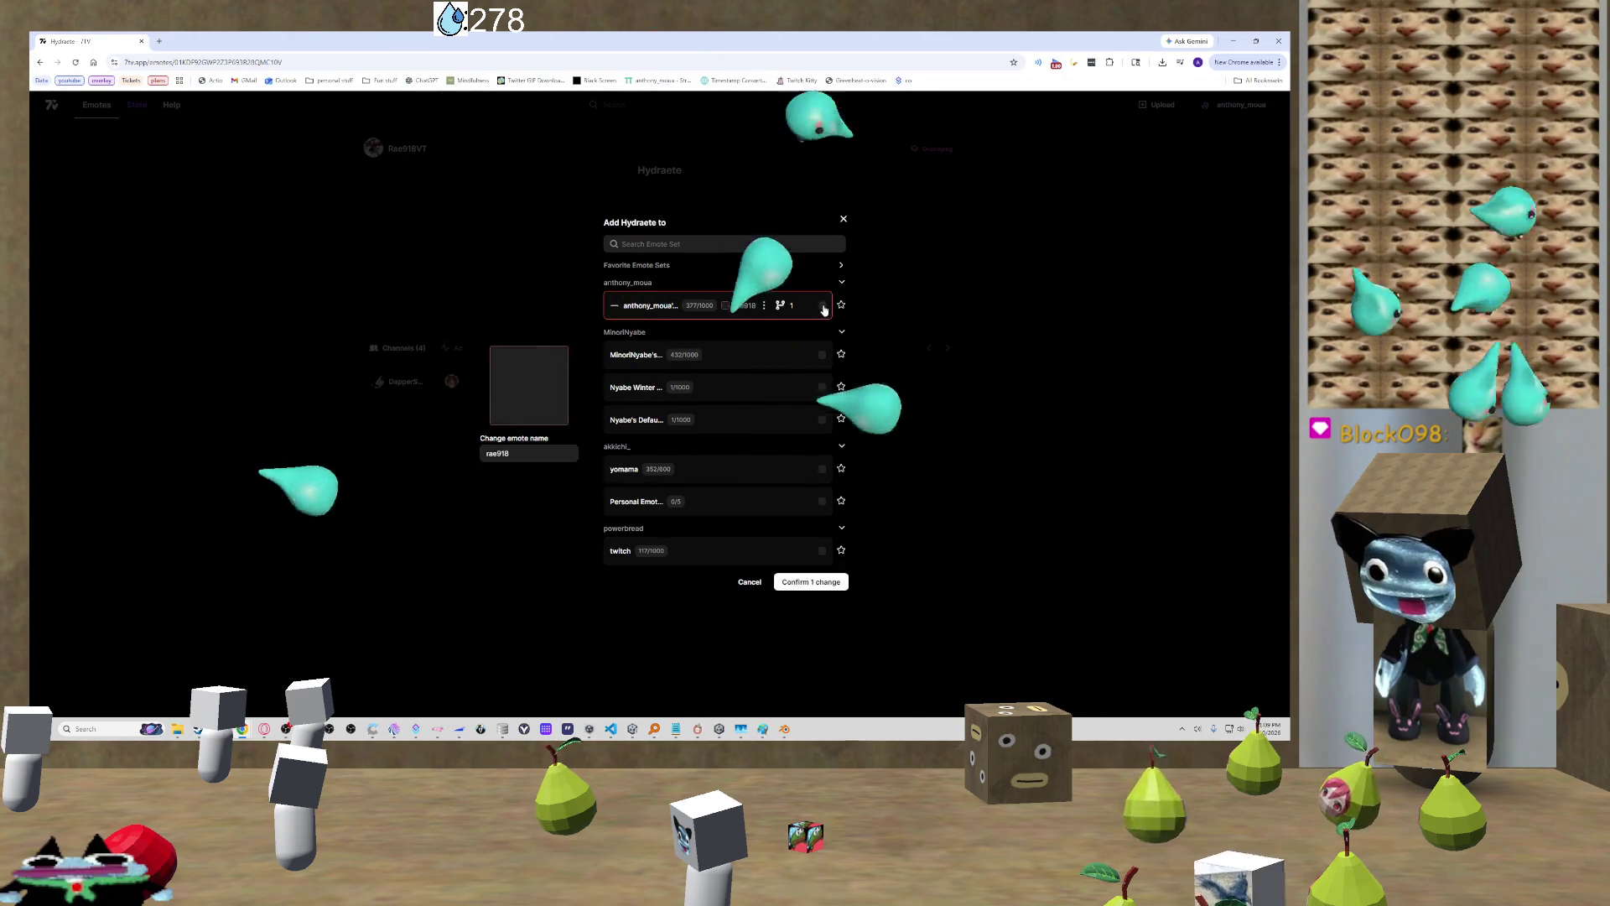
pyautogui.click(824, 581)
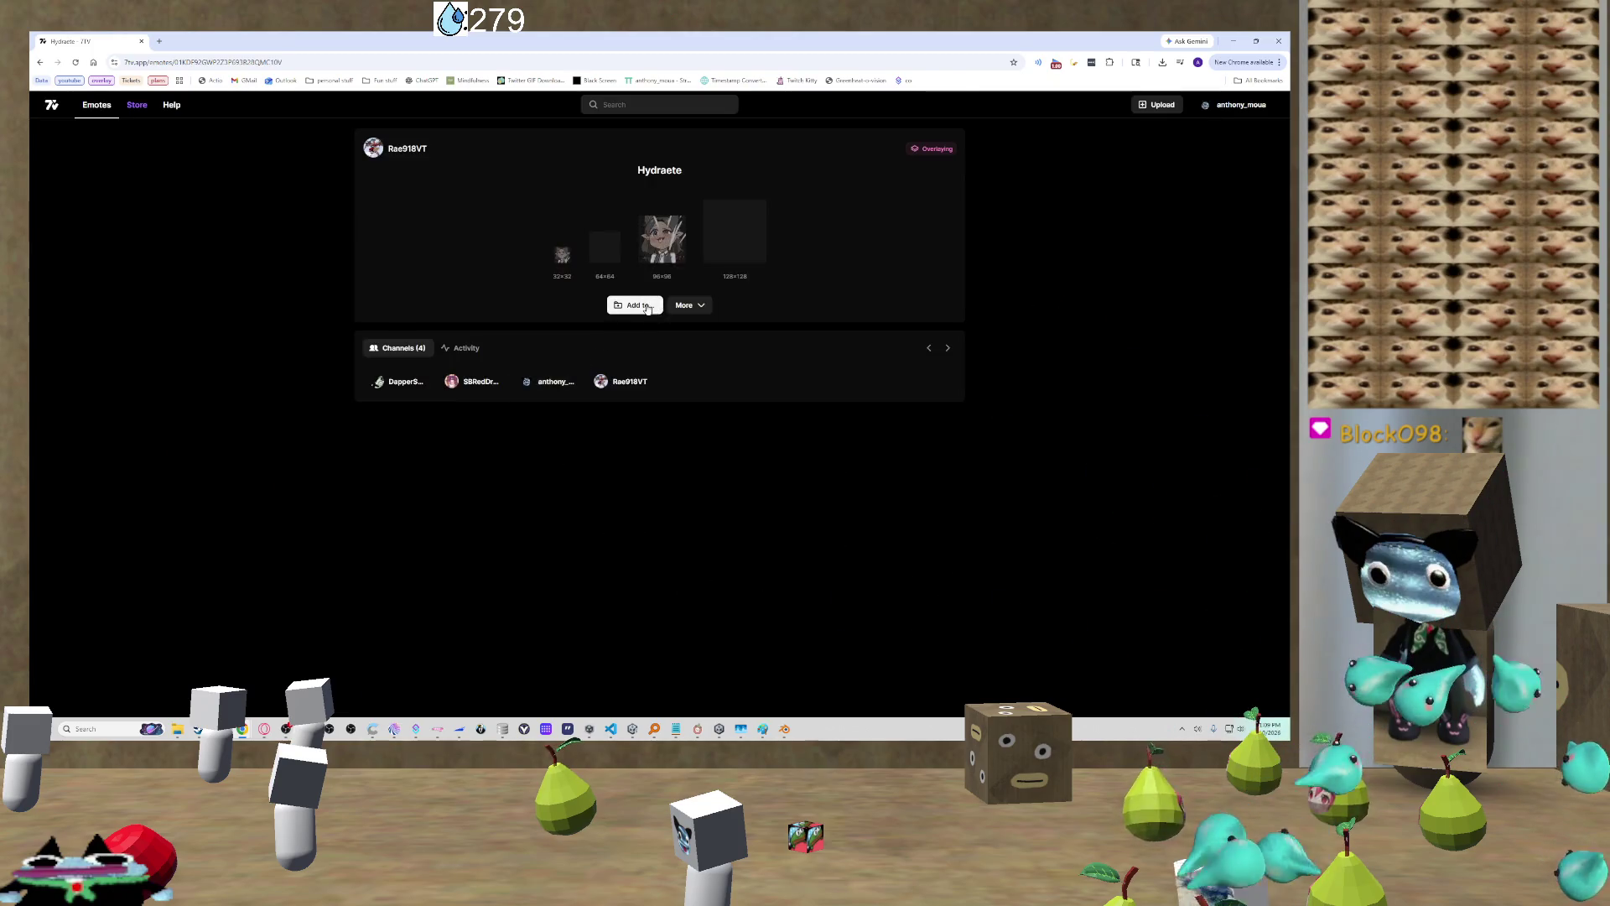
# Step: Add Hydraete again under the name 'rae918', choosing your emote set, and confirm
pyautogui.click(634, 304)
pyautogui.click(551, 453)
pyautogui.write('rae918')
pyautogui.hotkey('ctrl', 'a')
pyautogui.write('rae918')
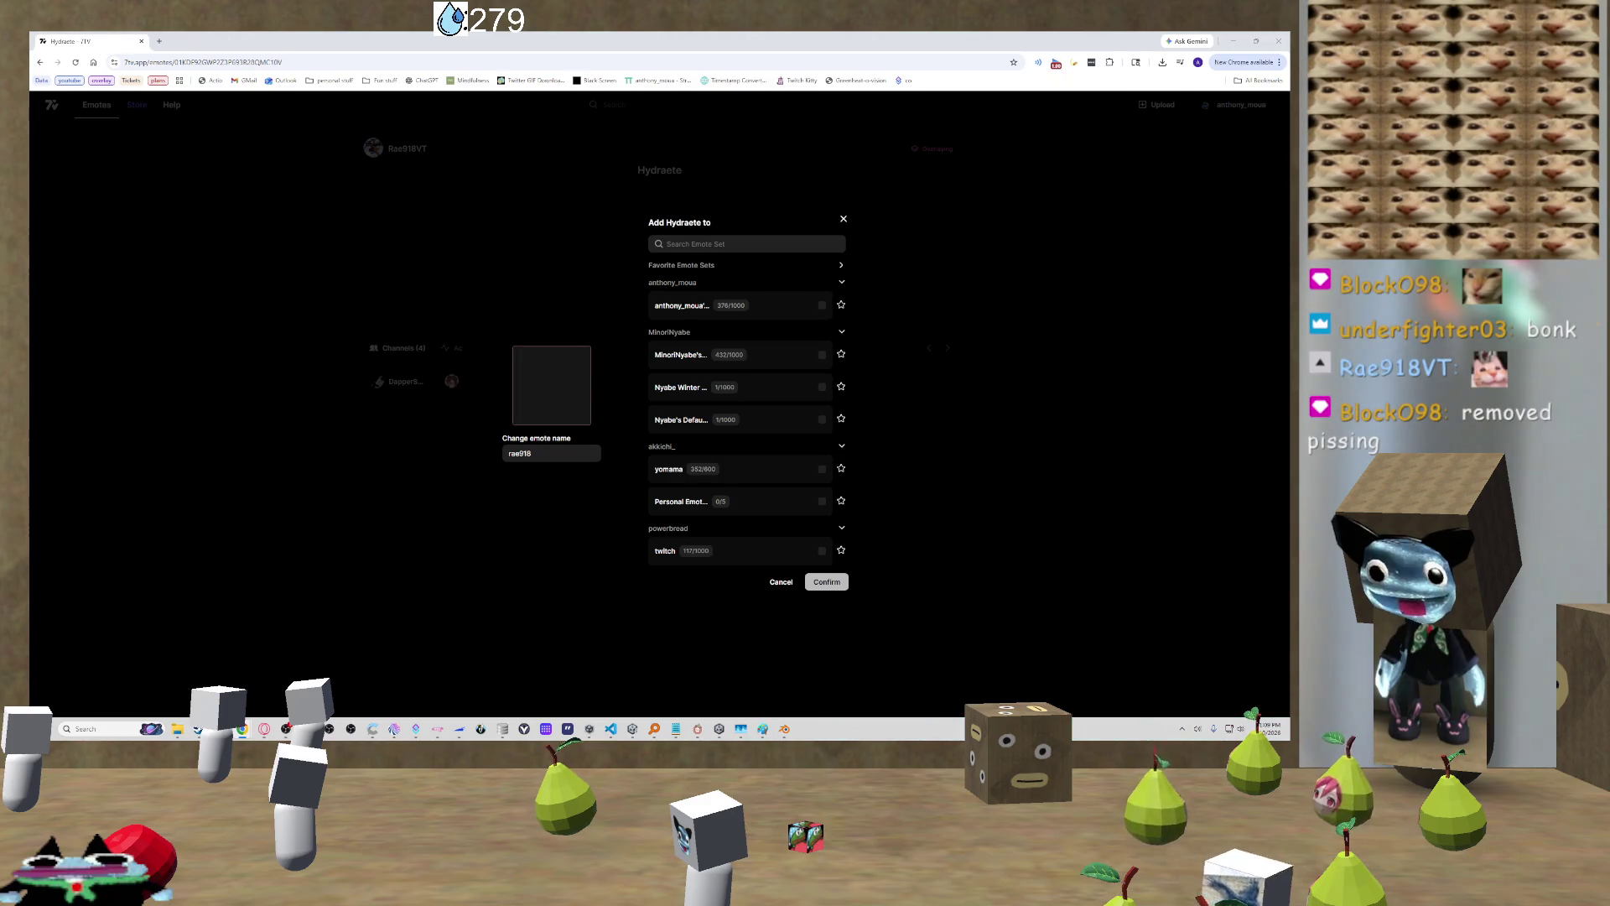
pyautogui.click(540, 452)
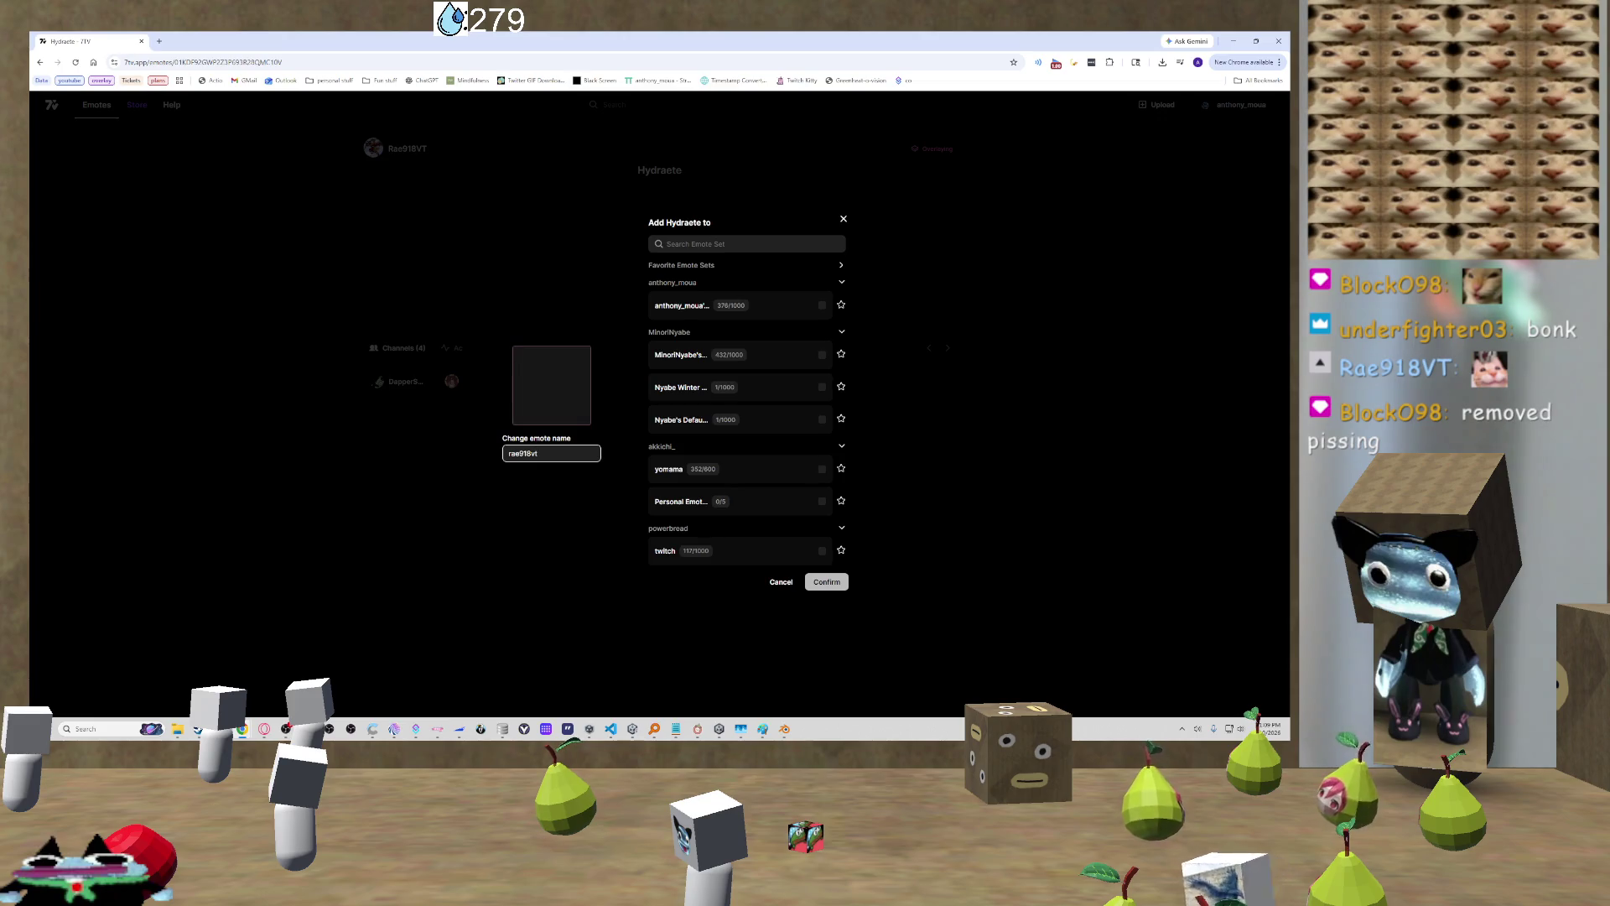
pyautogui.click(741, 310)
pyautogui.click(817, 581)
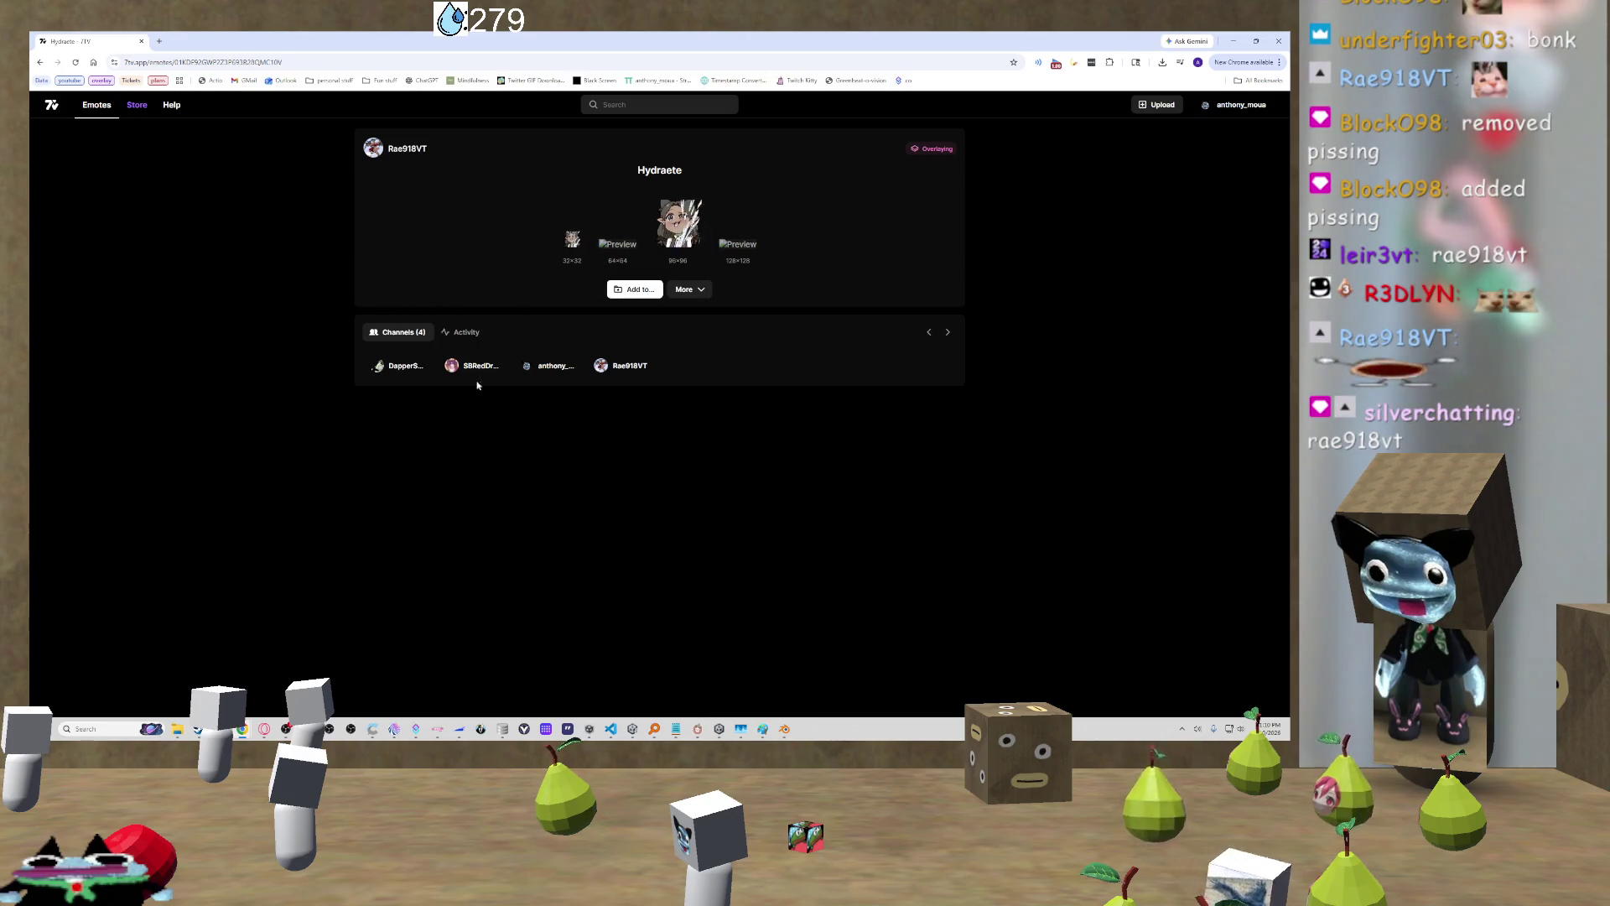
# Step: Browse the channel's active emotes, viewing the amongsex emote and another emote's page
pyautogui.hotkey('alt', 'Left')
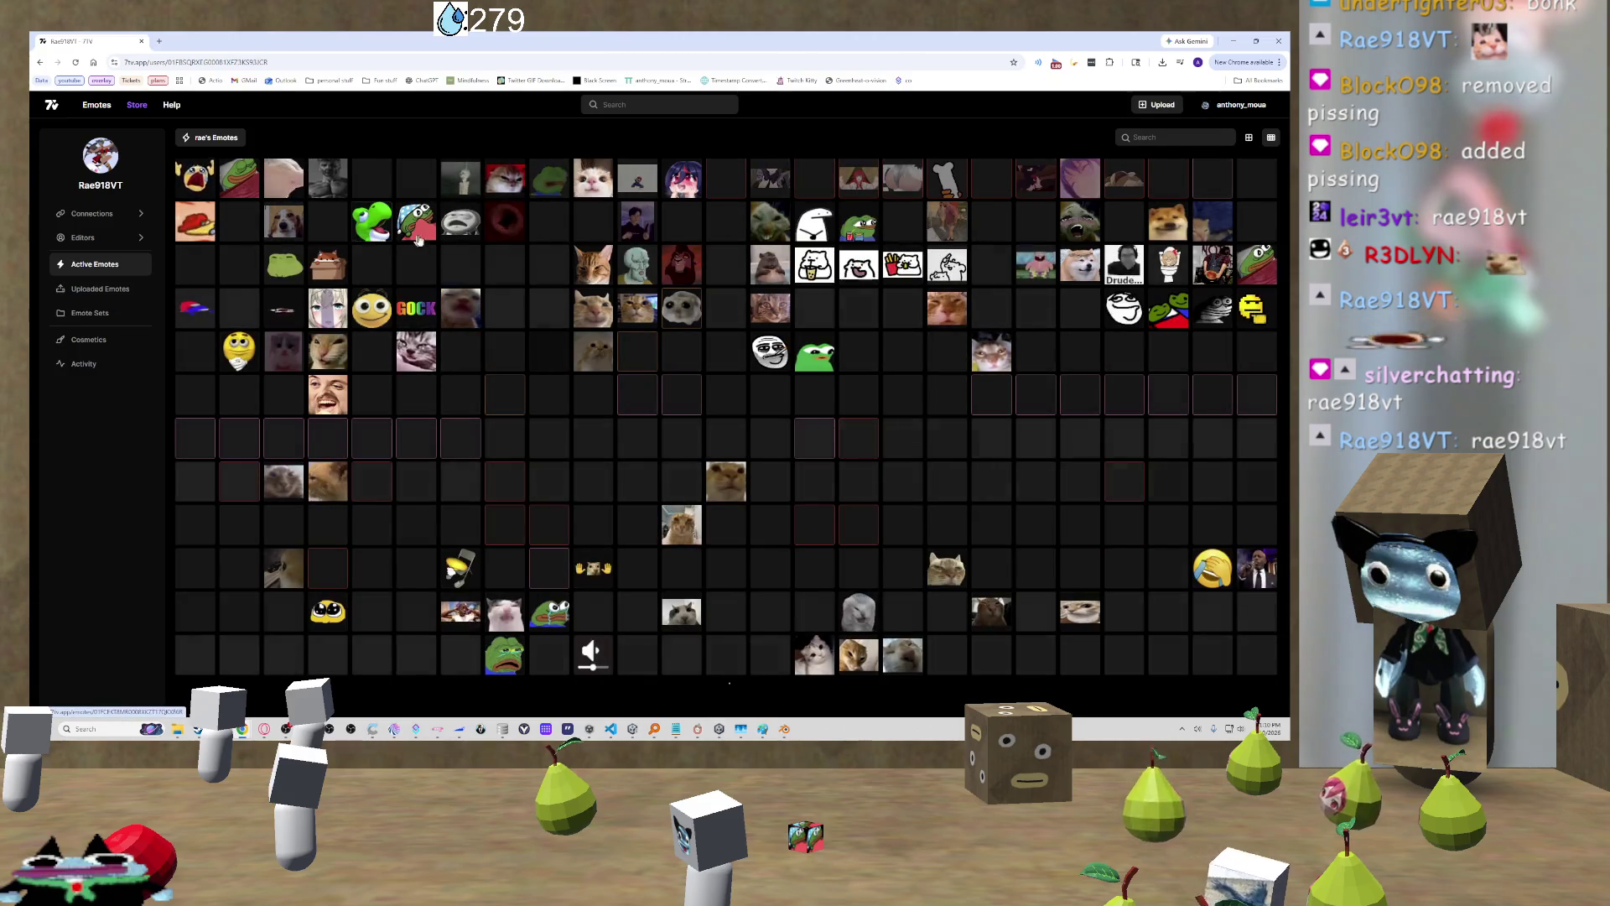
pyautogui.click(199, 228)
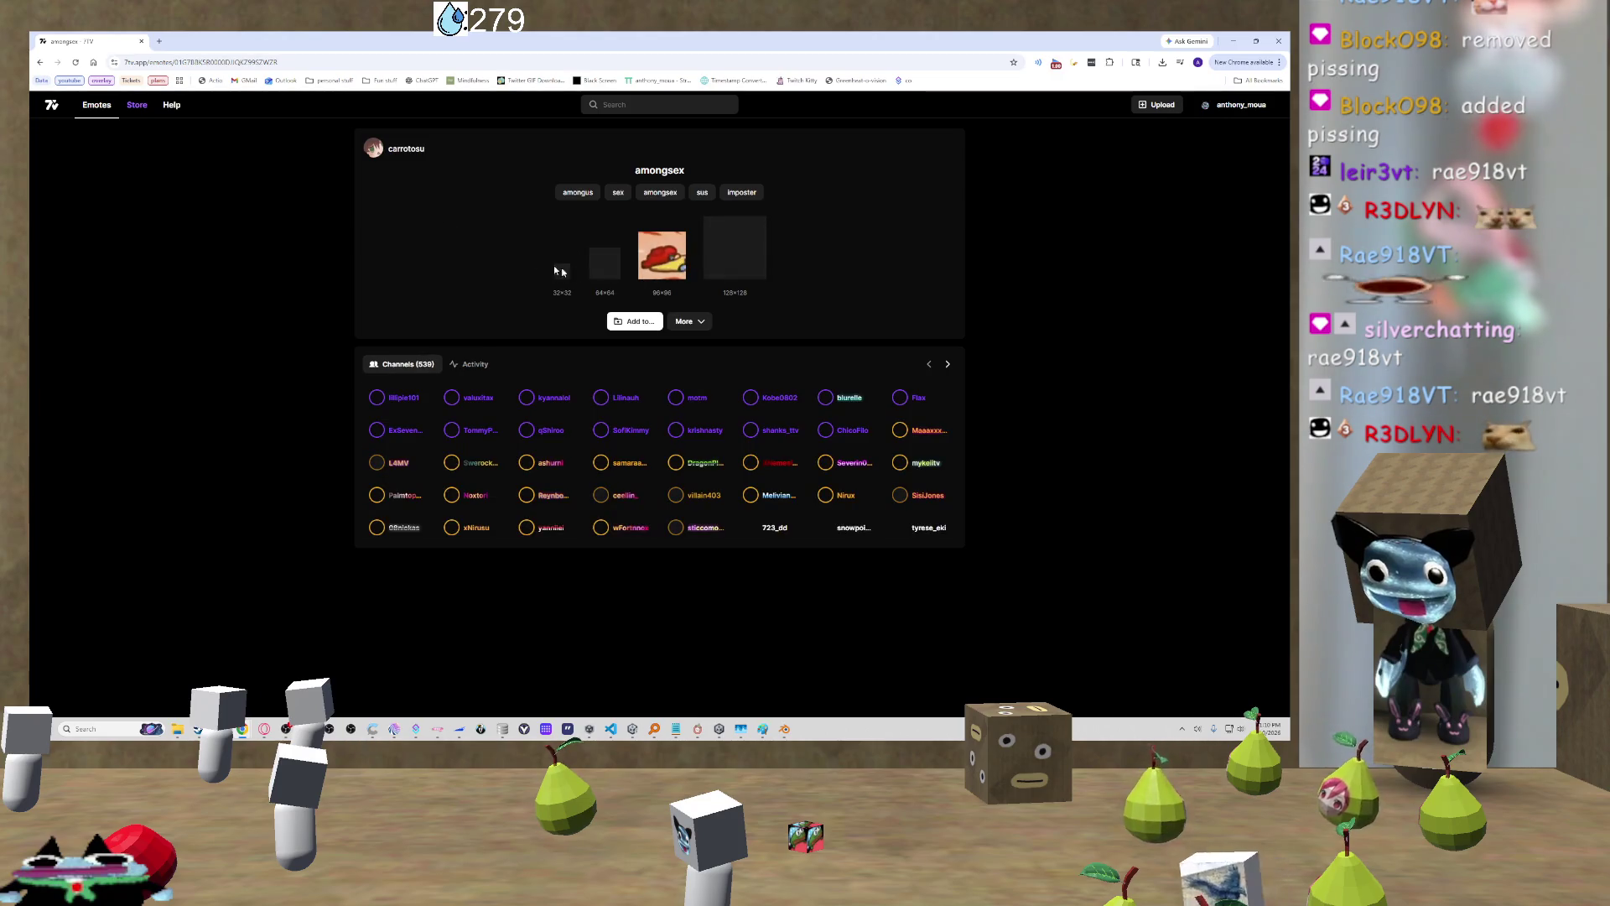
pyautogui.click(40, 62)
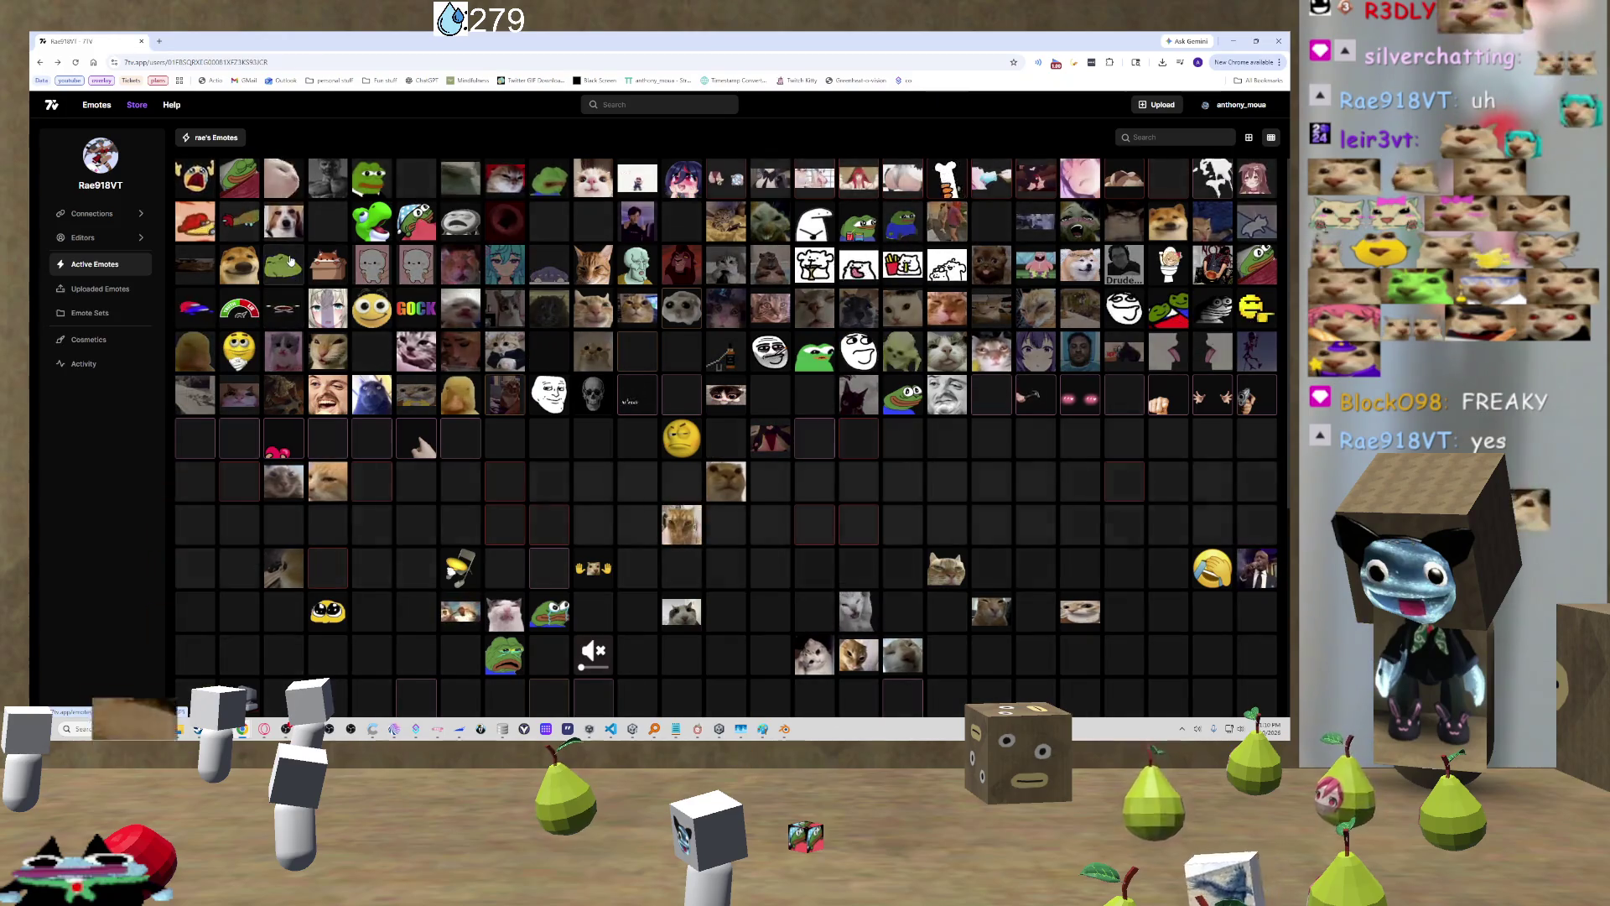
pyautogui.scroll(-4, 194, 250)
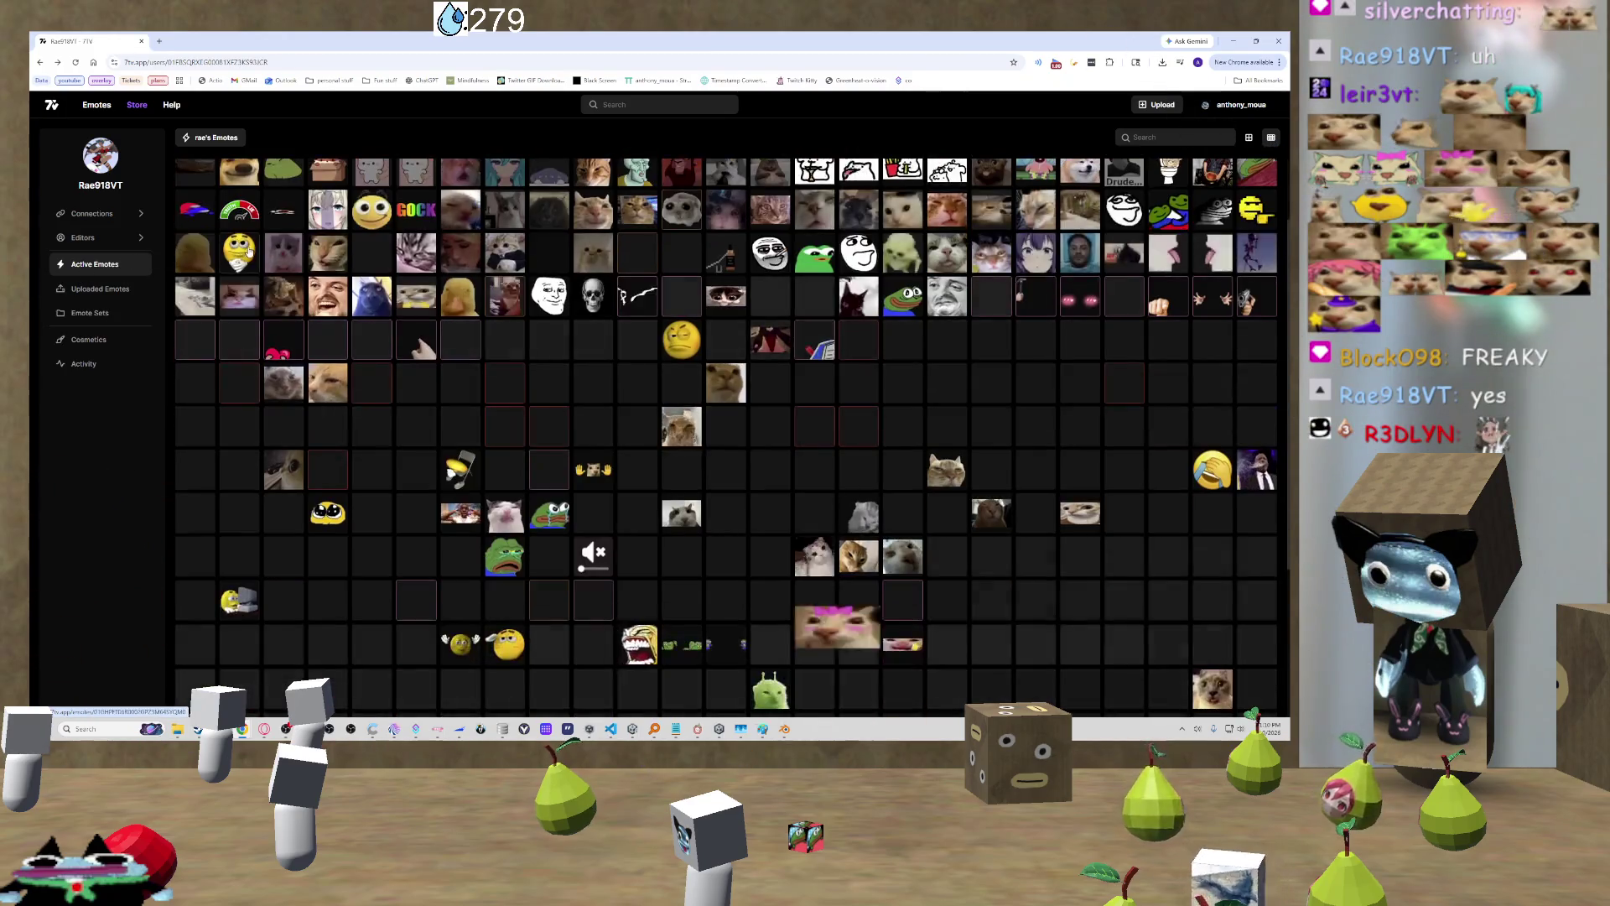
pyautogui.scroll(-4, 257, 246)
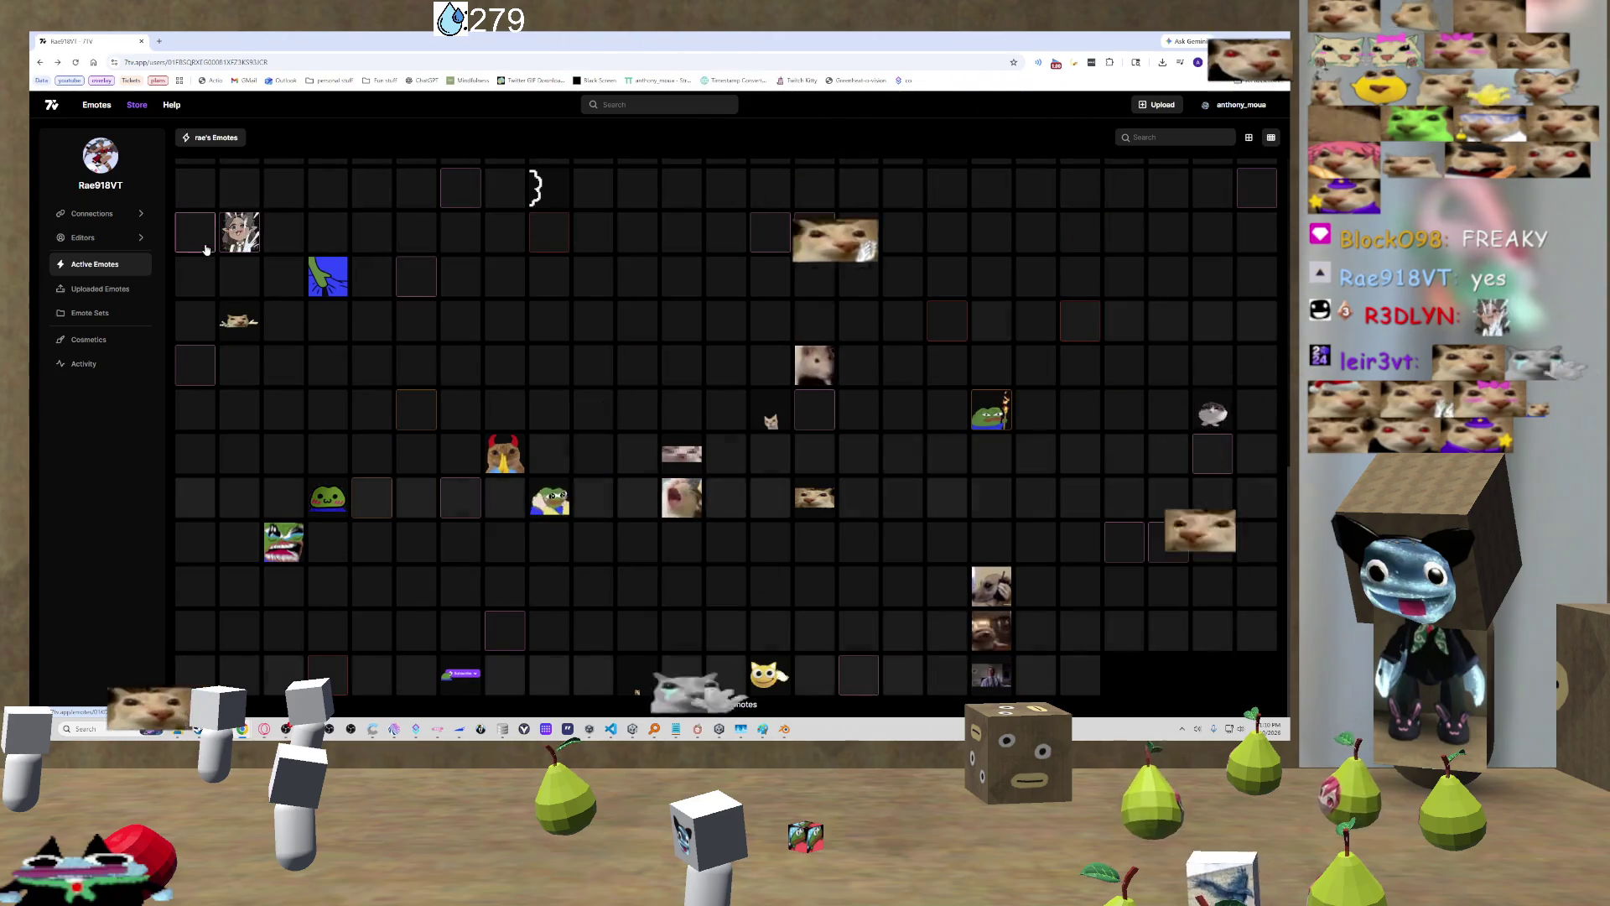
pyautogui.click(206, 249)
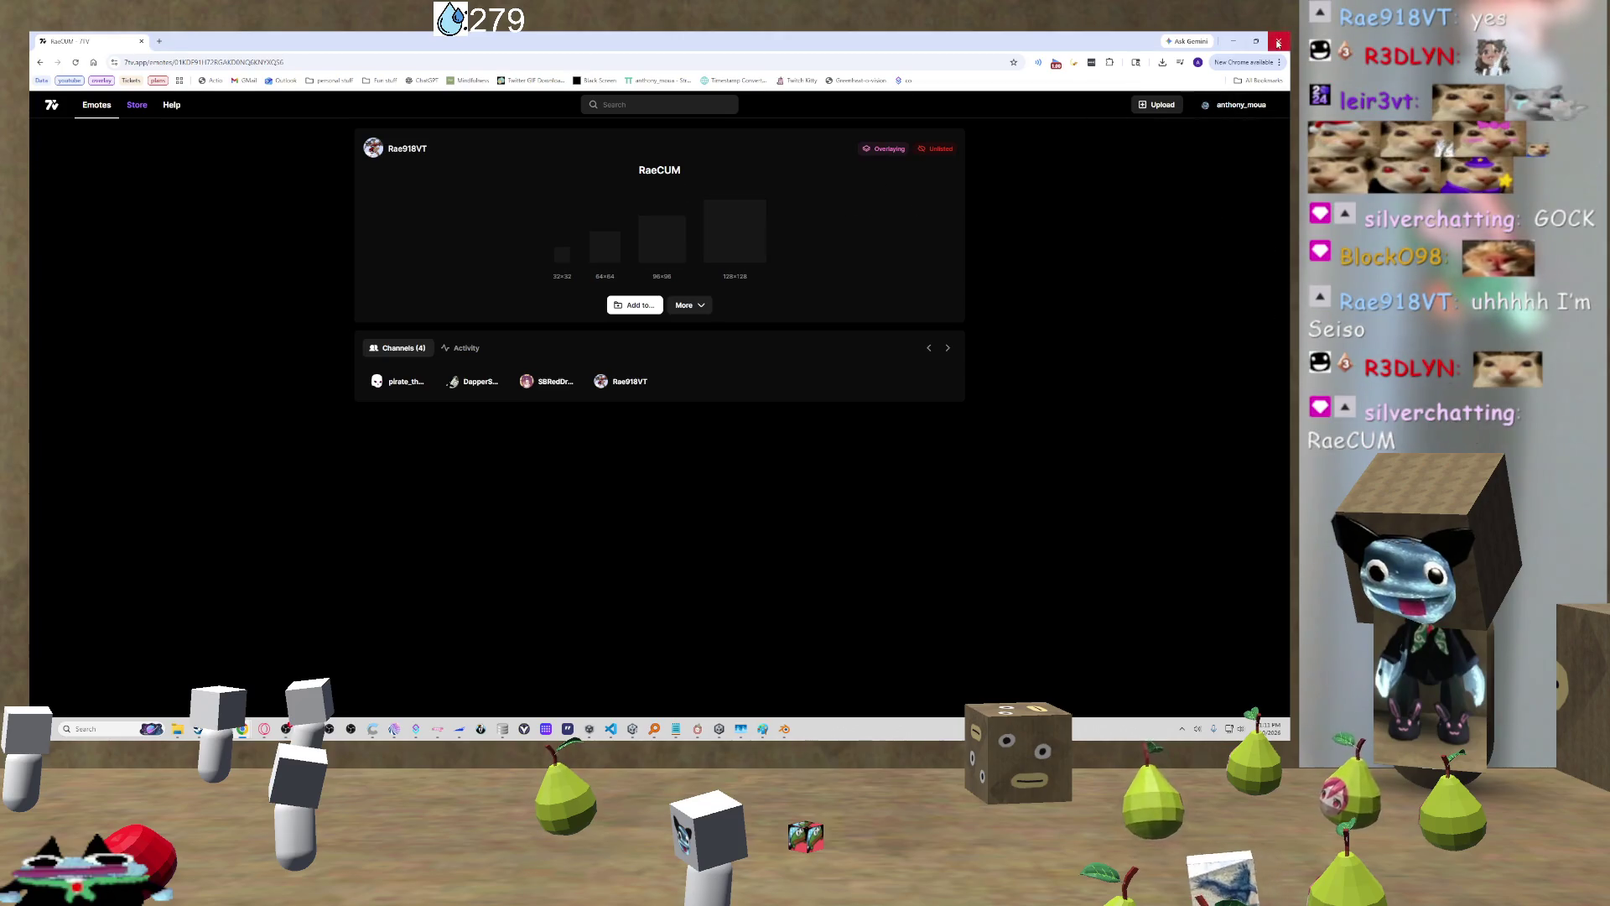
# Step: Minimise Blender, close the YouTube tutorial windows, and switch to Unity
pyautogui.hotkey('alt', 'Tab')
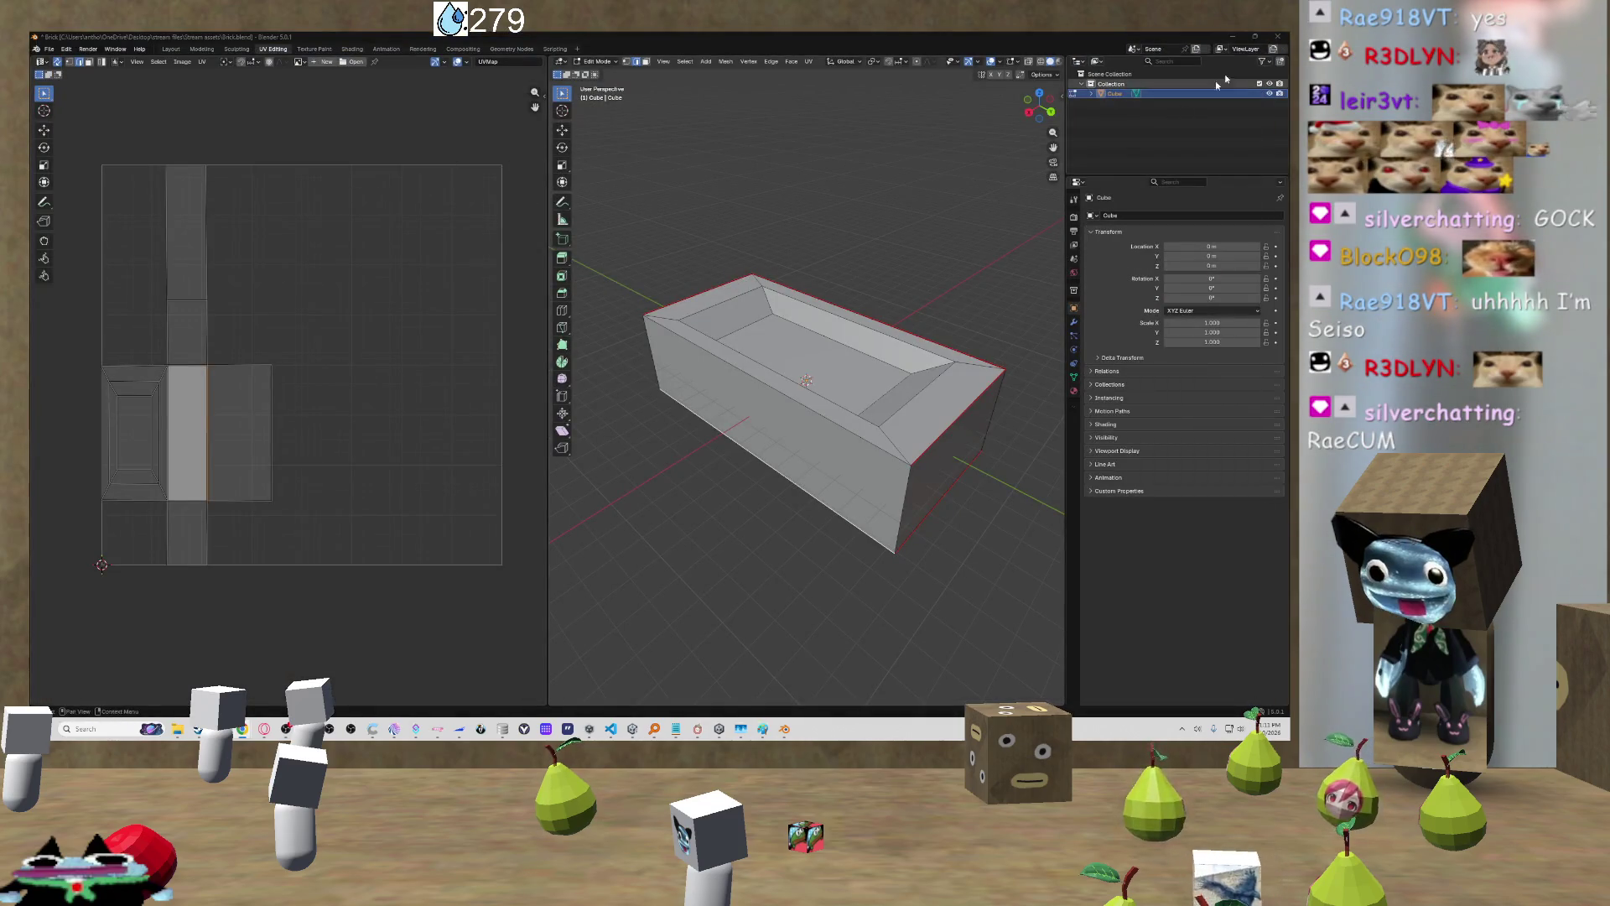
pyautogui.click(1231, 39)
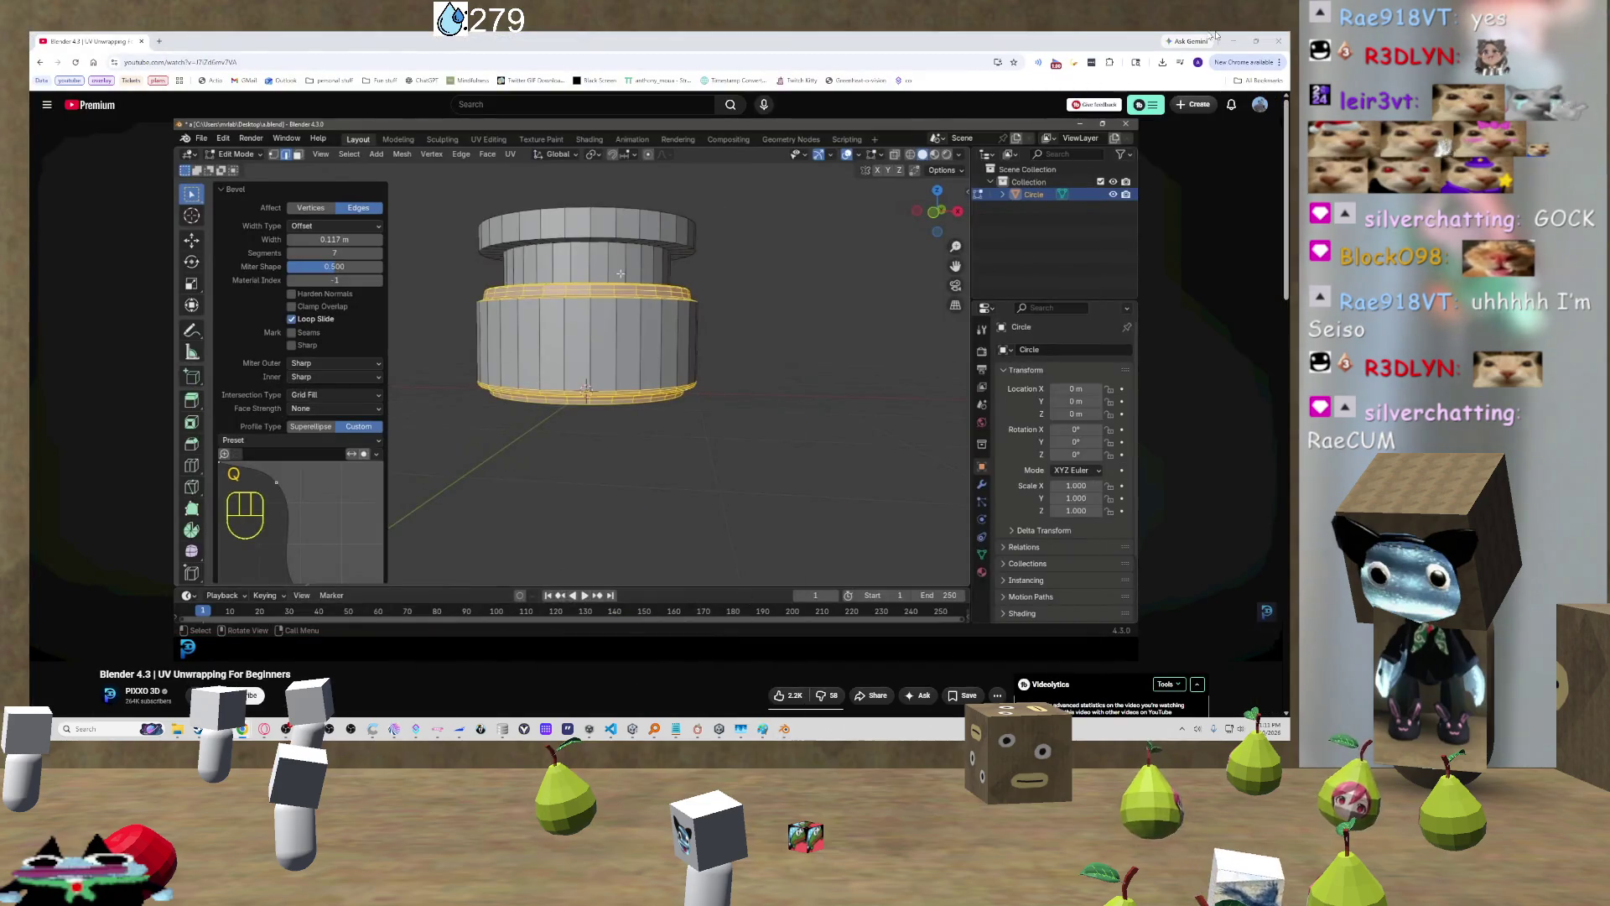
pyautogui.click(1281, 42)
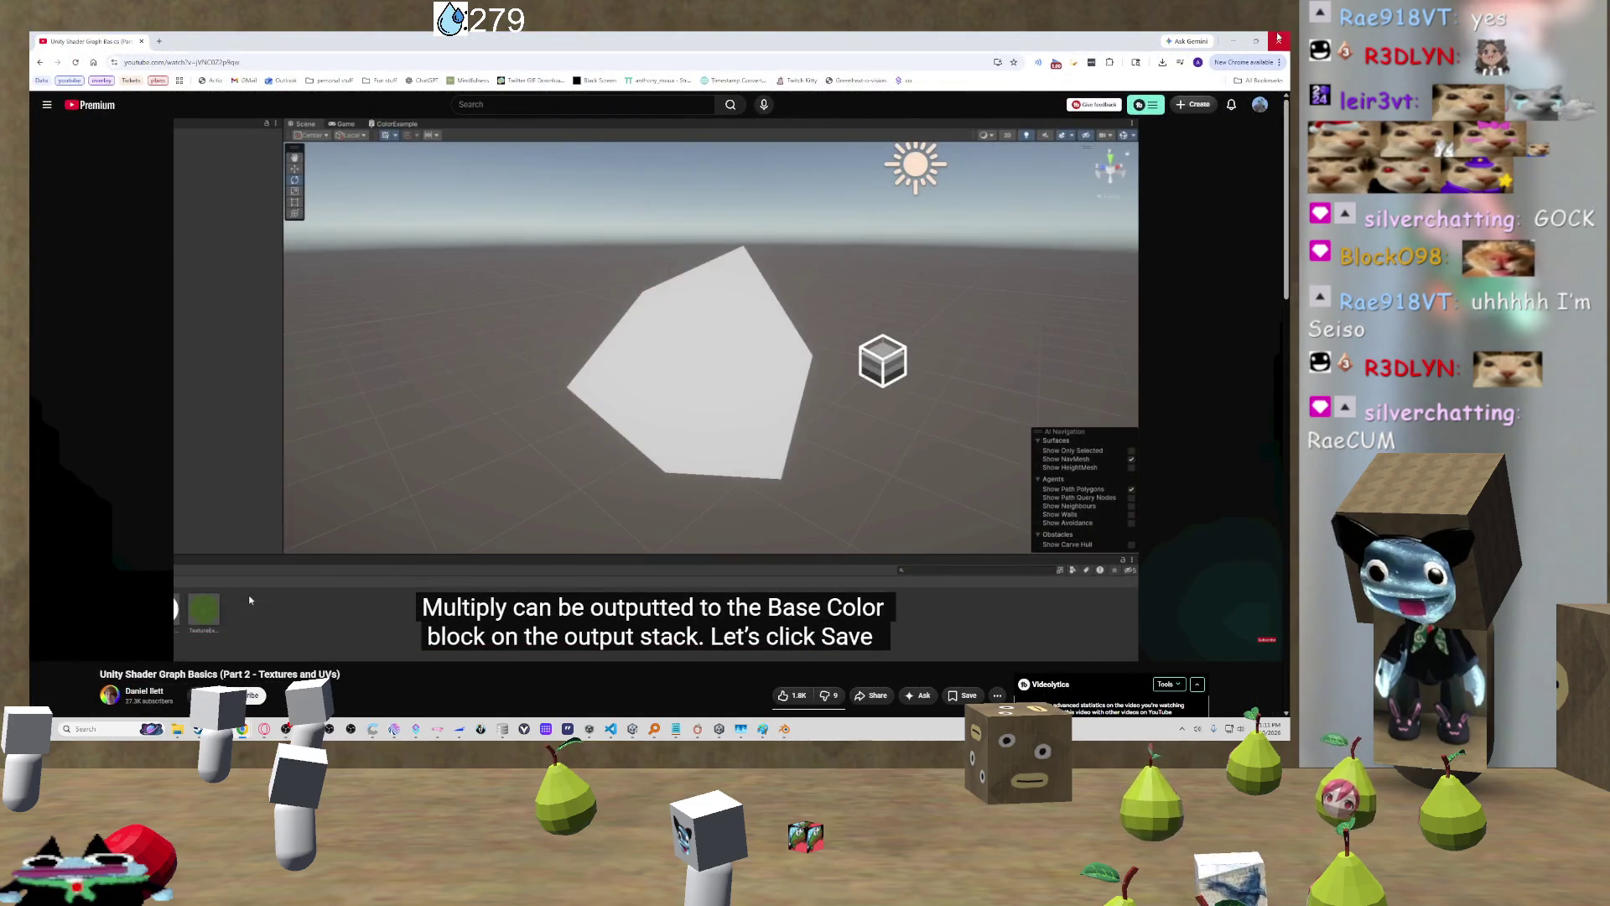
pyautogui.hotkey('alt', 'Tab')
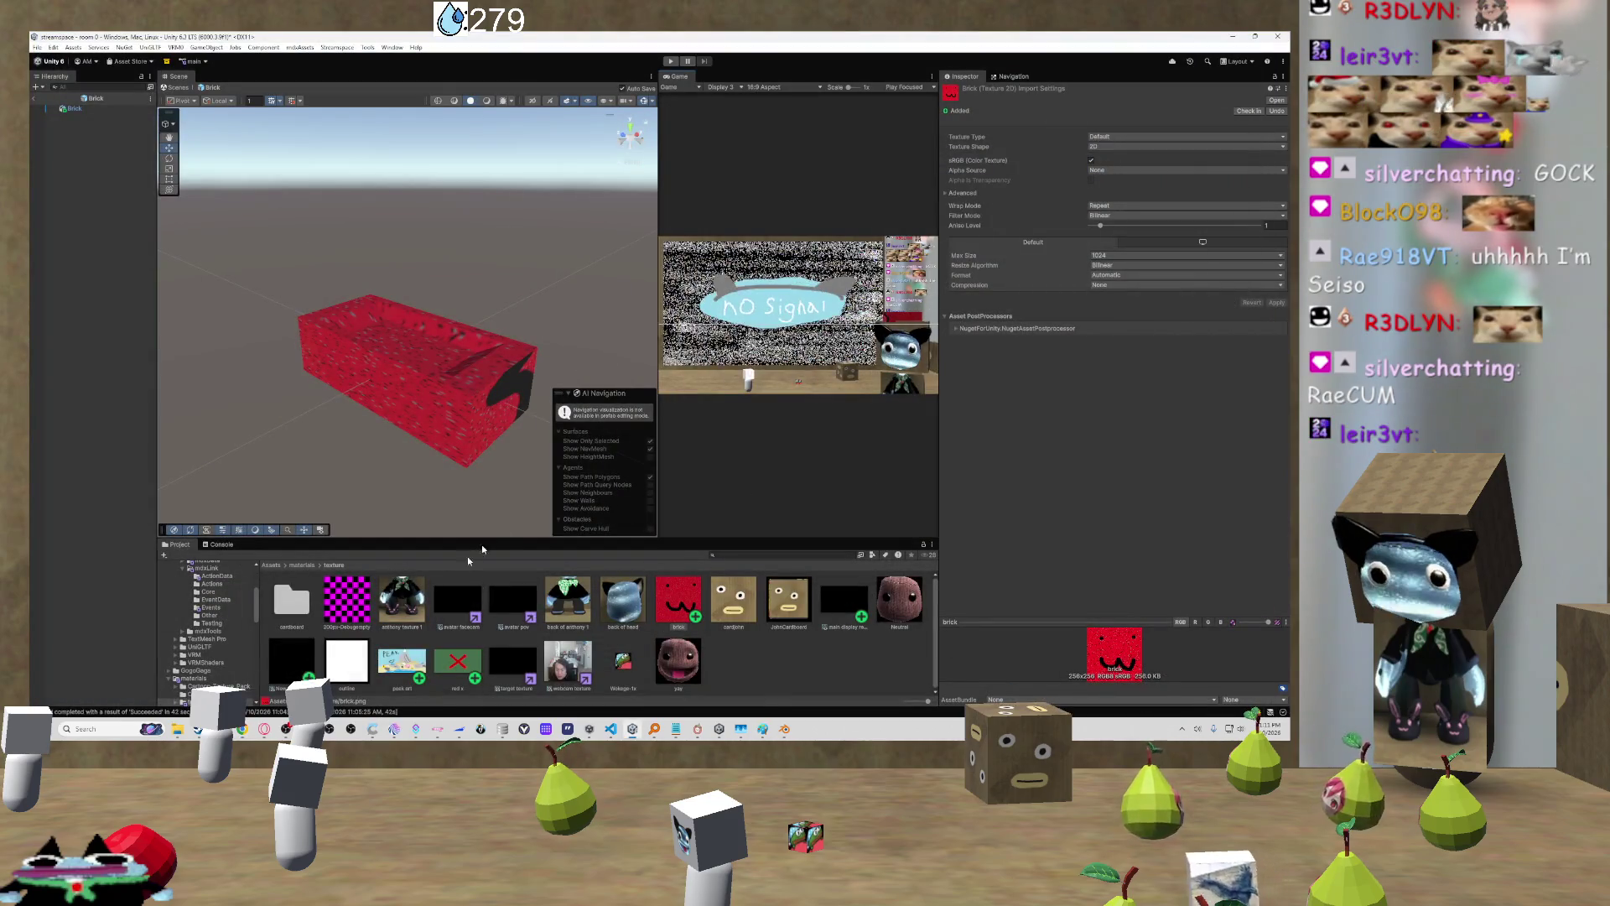
# Step: Go to Assets > Prefabs > Hate throw objects > models and delete Brick.fbx
pyautogui.click(307, 566)
pyautogui.click(271, 564)
pyautogui.doubleClick(457, 598)
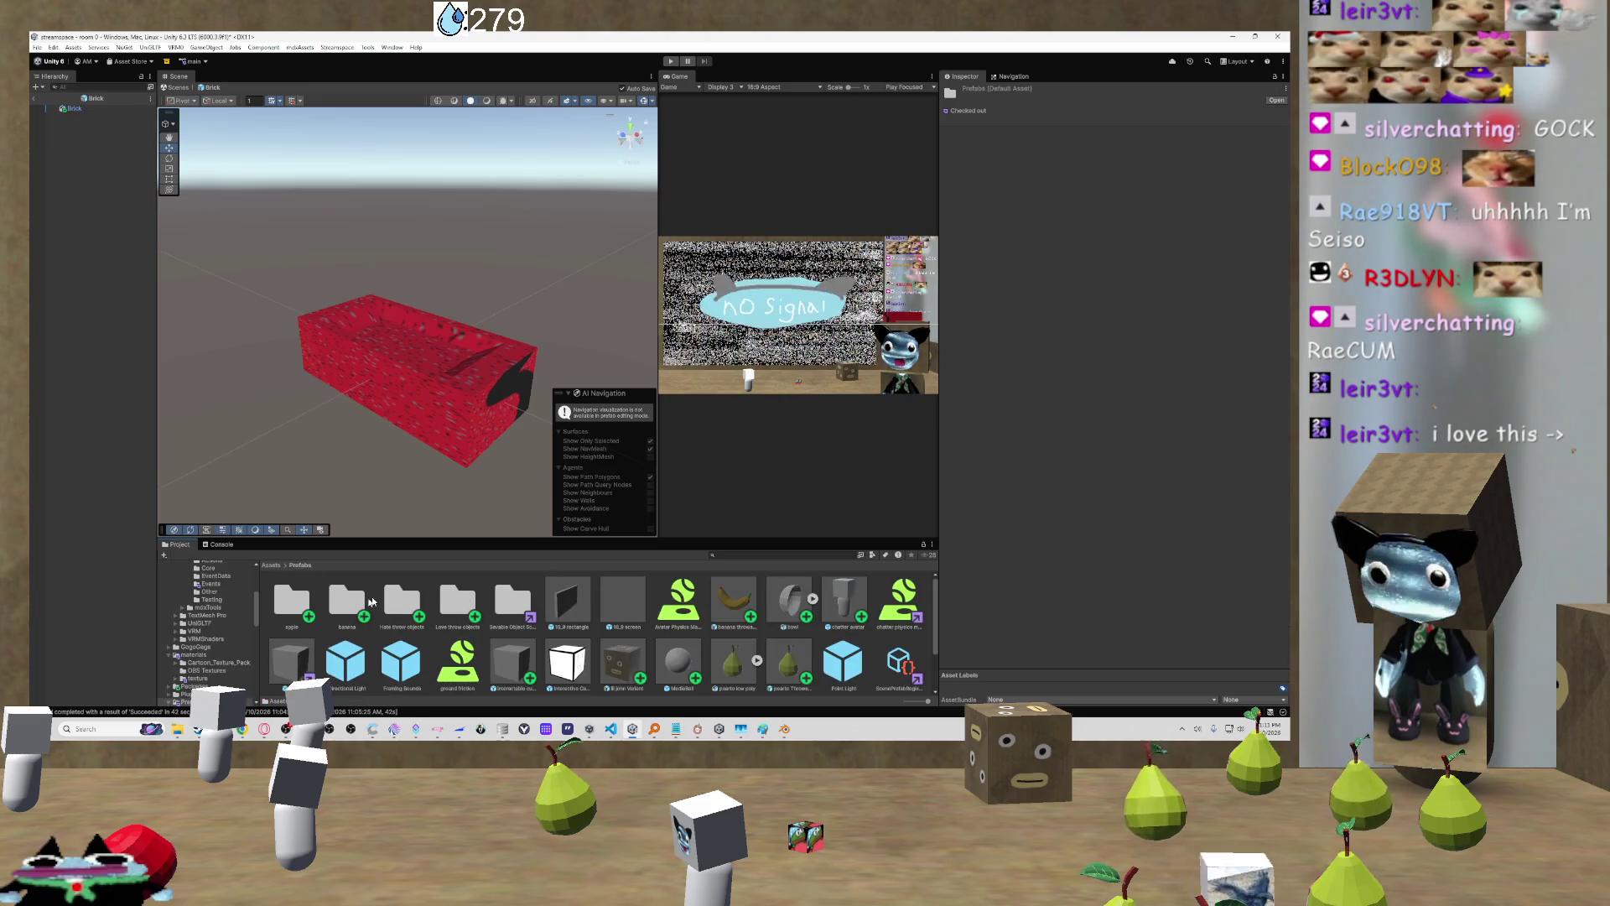
pyautogui.click(418, 609)
pyautogui.doubleClick(418, 609)
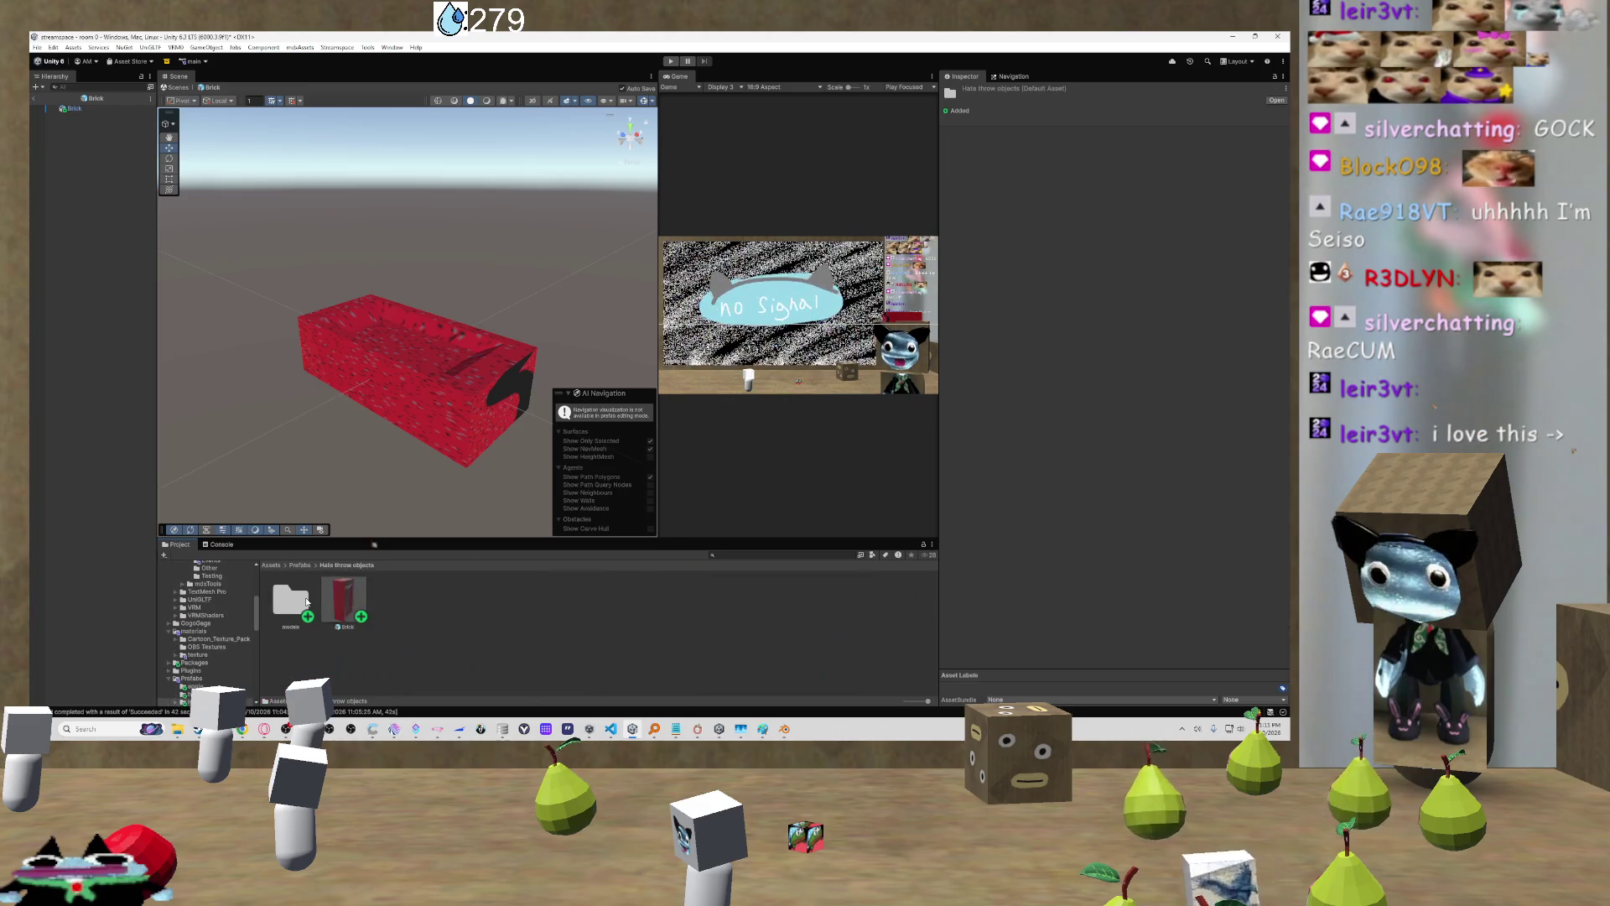
pyautogui.doubleClick(291, 598)
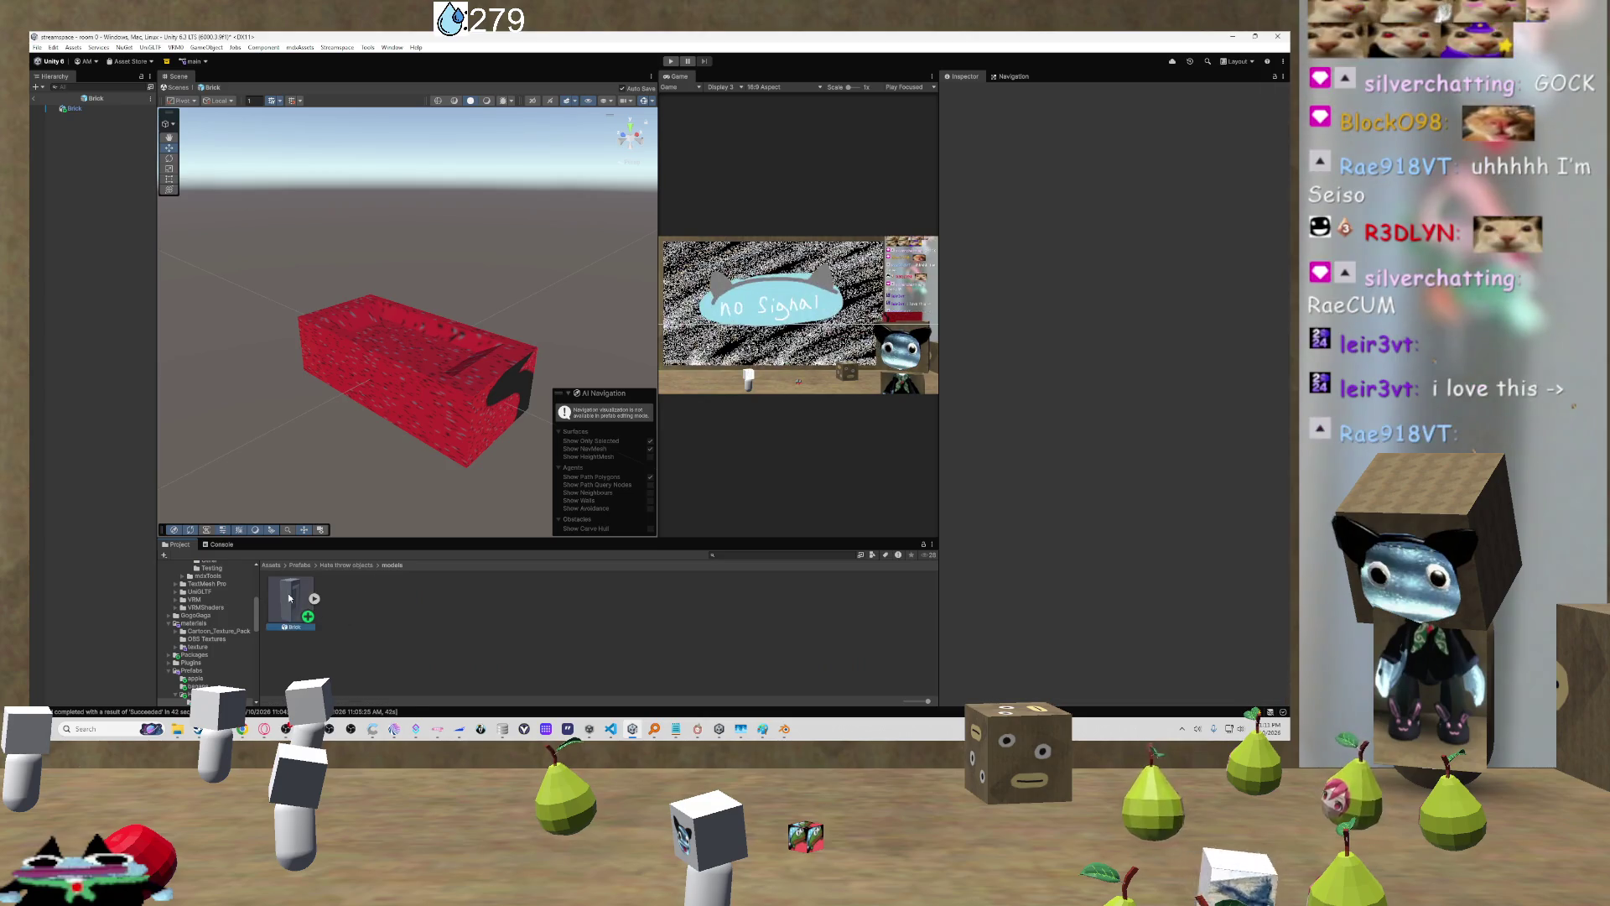
pyautogui.click(292, 597)
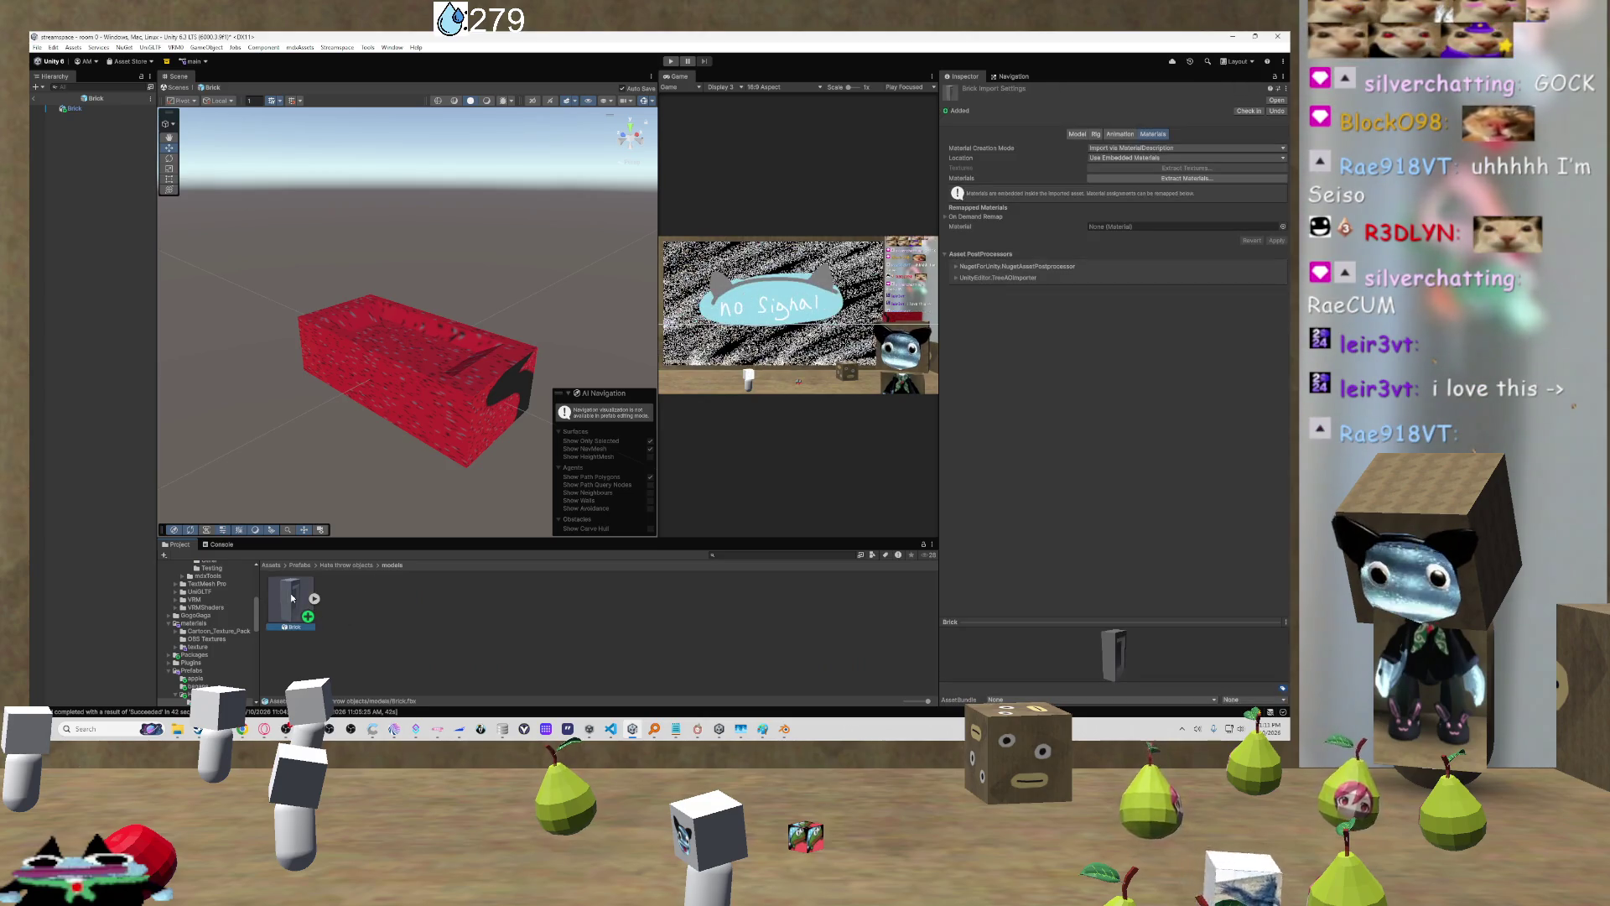
pyautogui.press('Delete')
pyautogui.click(677, 397)
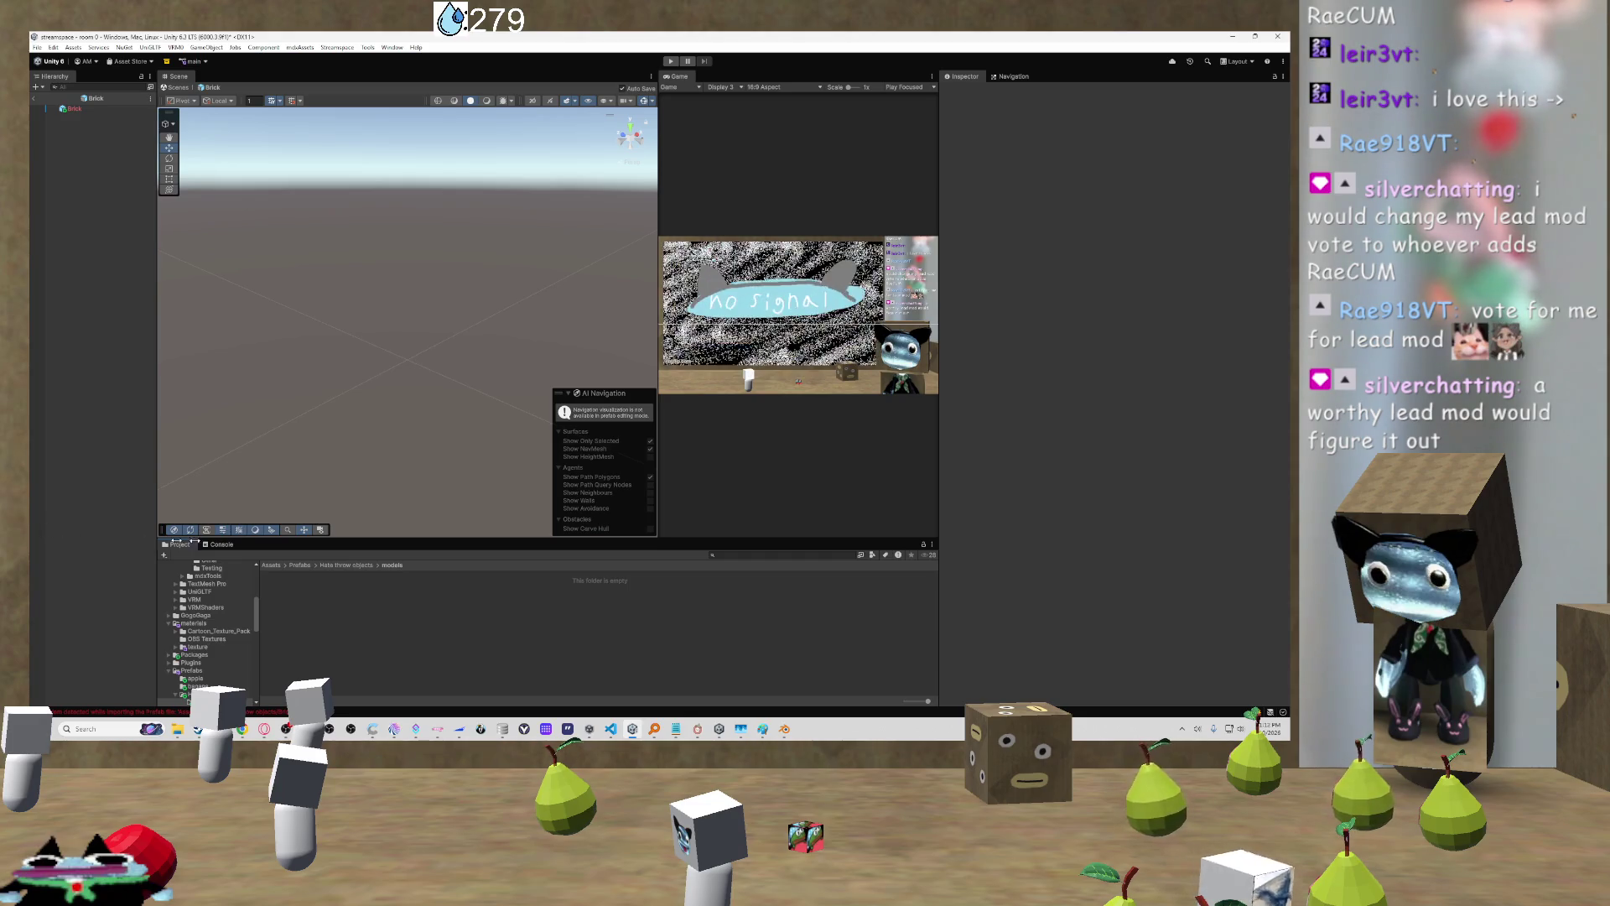
# Step: Leave prefab mode, delete the Brick prefab from Hate throw objects, and reopen models
pyautogui.click(34, 103)
pyautogui.click(346, 564)
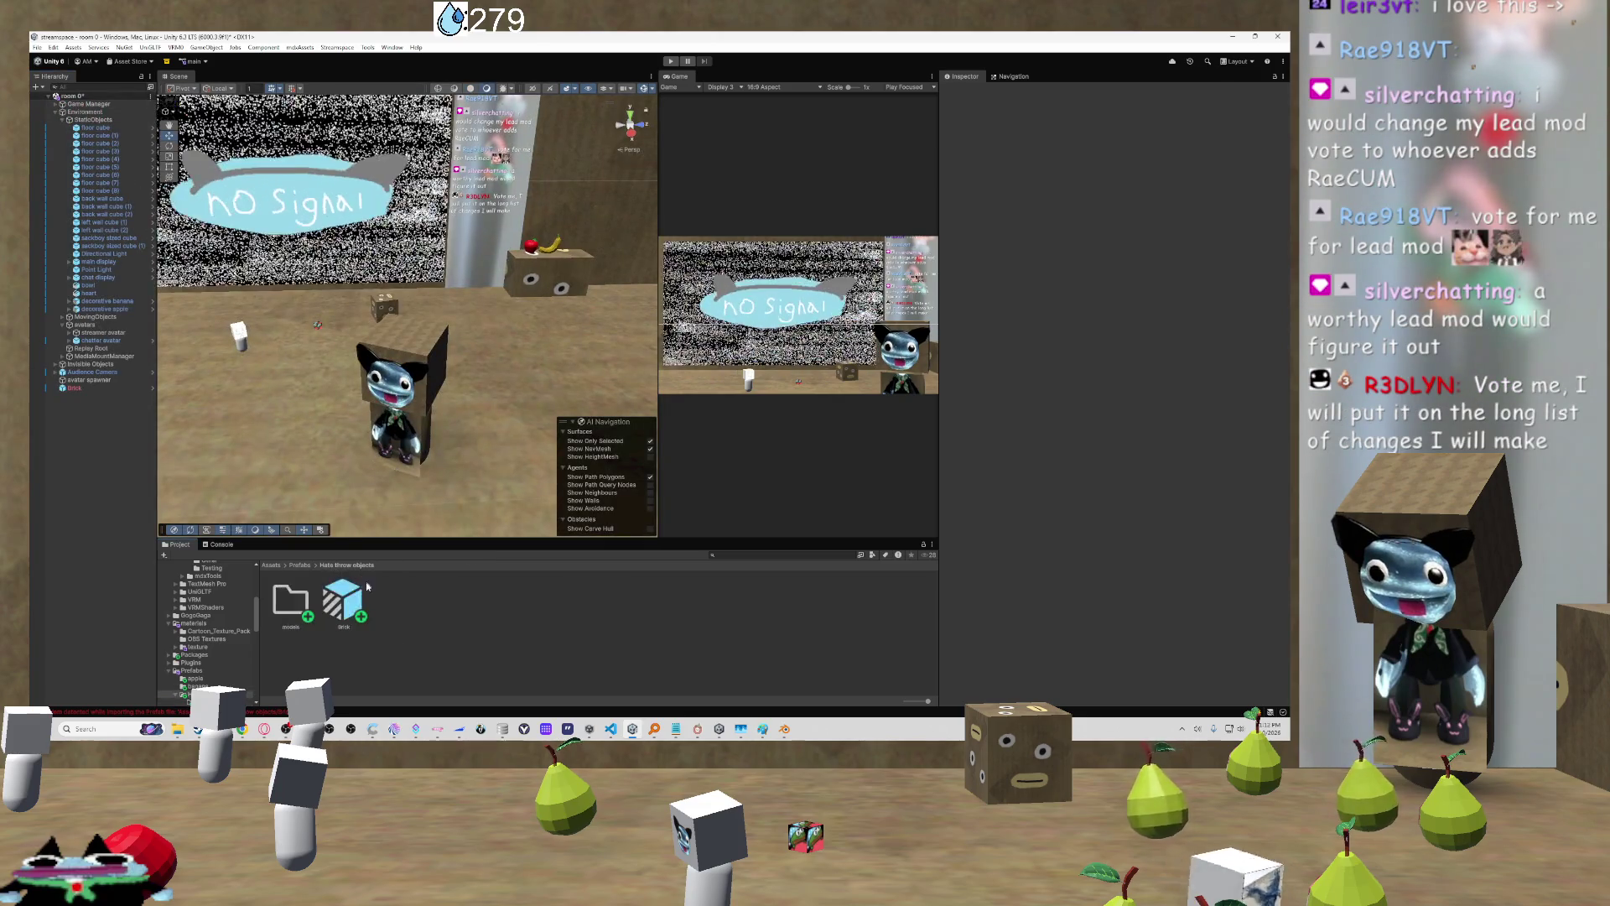
pyautogui.click(350, 597)
pyautogui.click(672, 397)
pyautogui.doubleClick(290, 601)
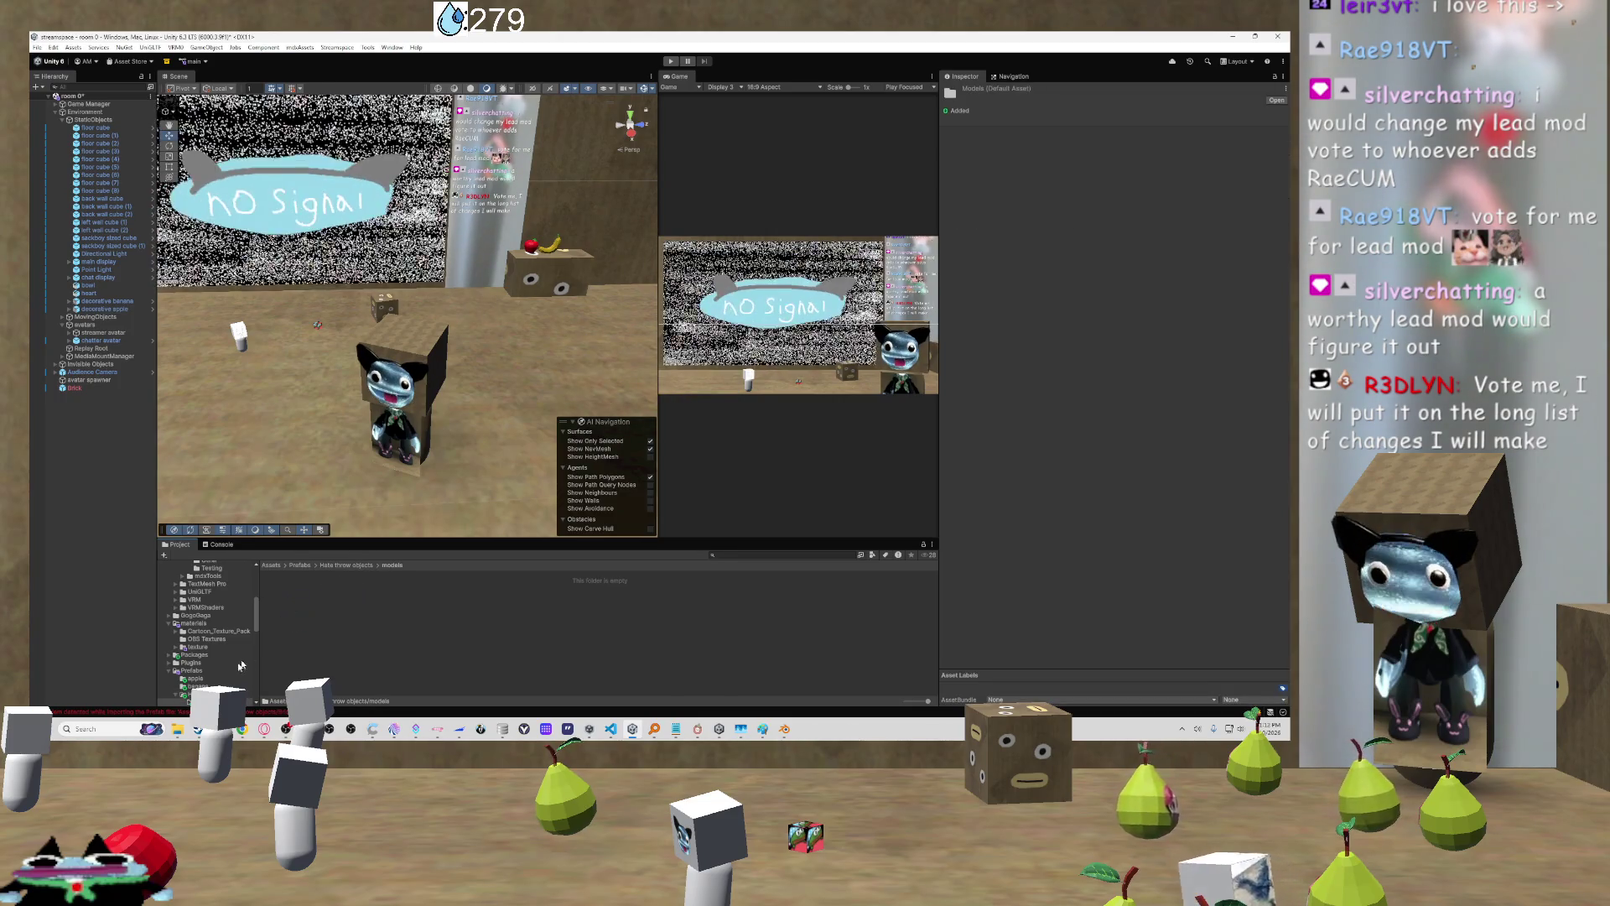
# Step: Remove the missing Brick object, import Brick from the 3d models folder, and view Model settings
pyautogui.click(67, 387)
pyautogui.press('Delete')
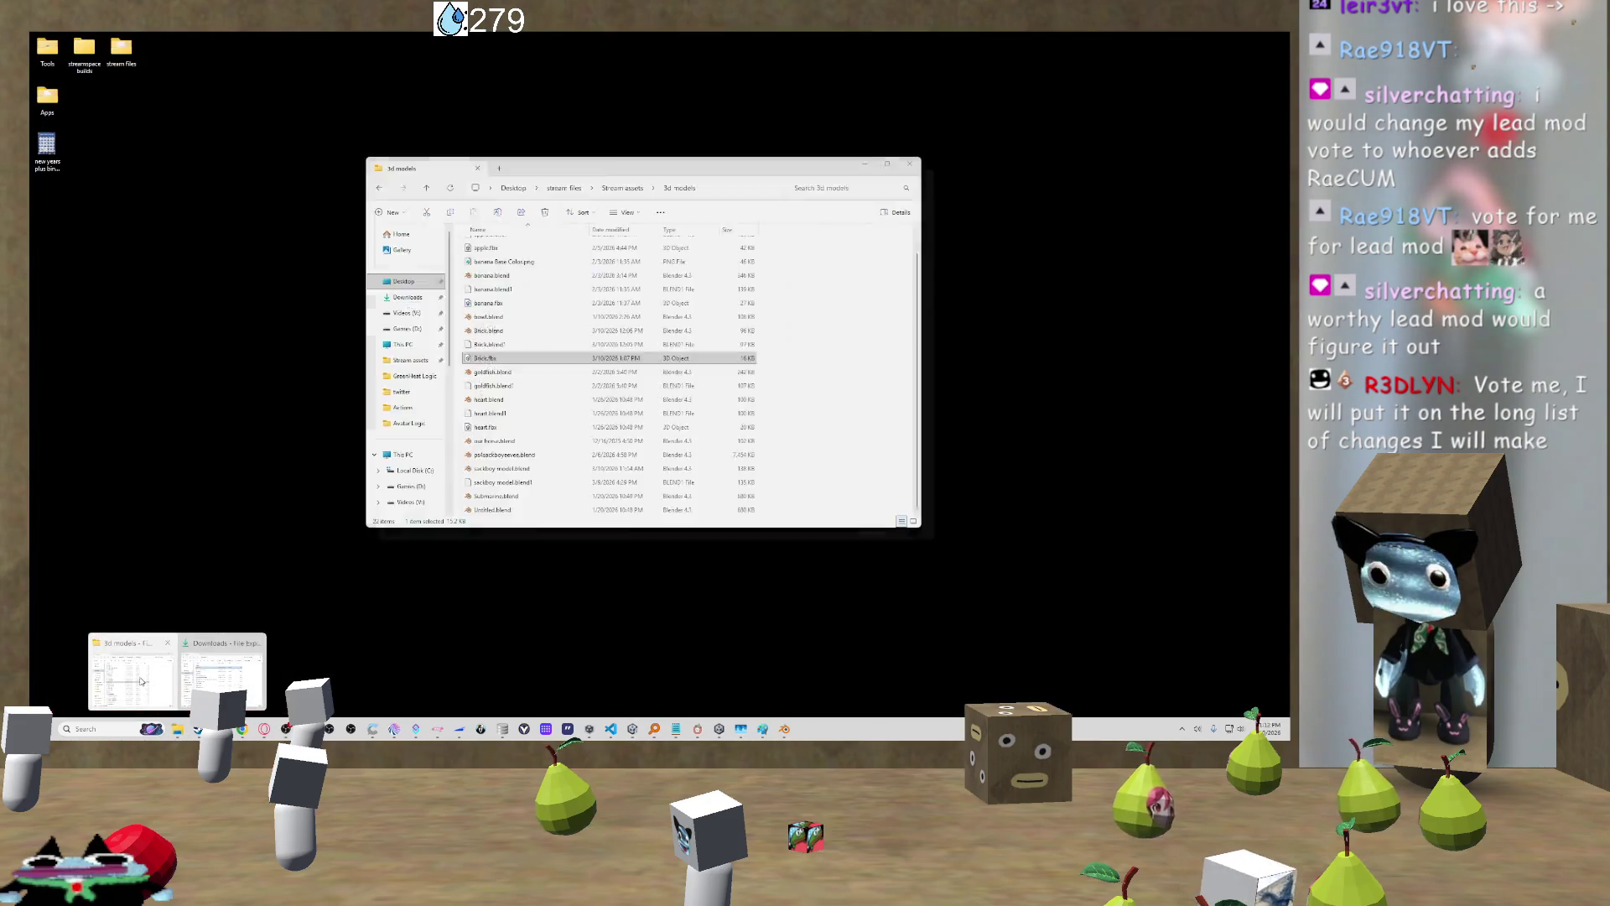
pyautogui.click(160, 673)
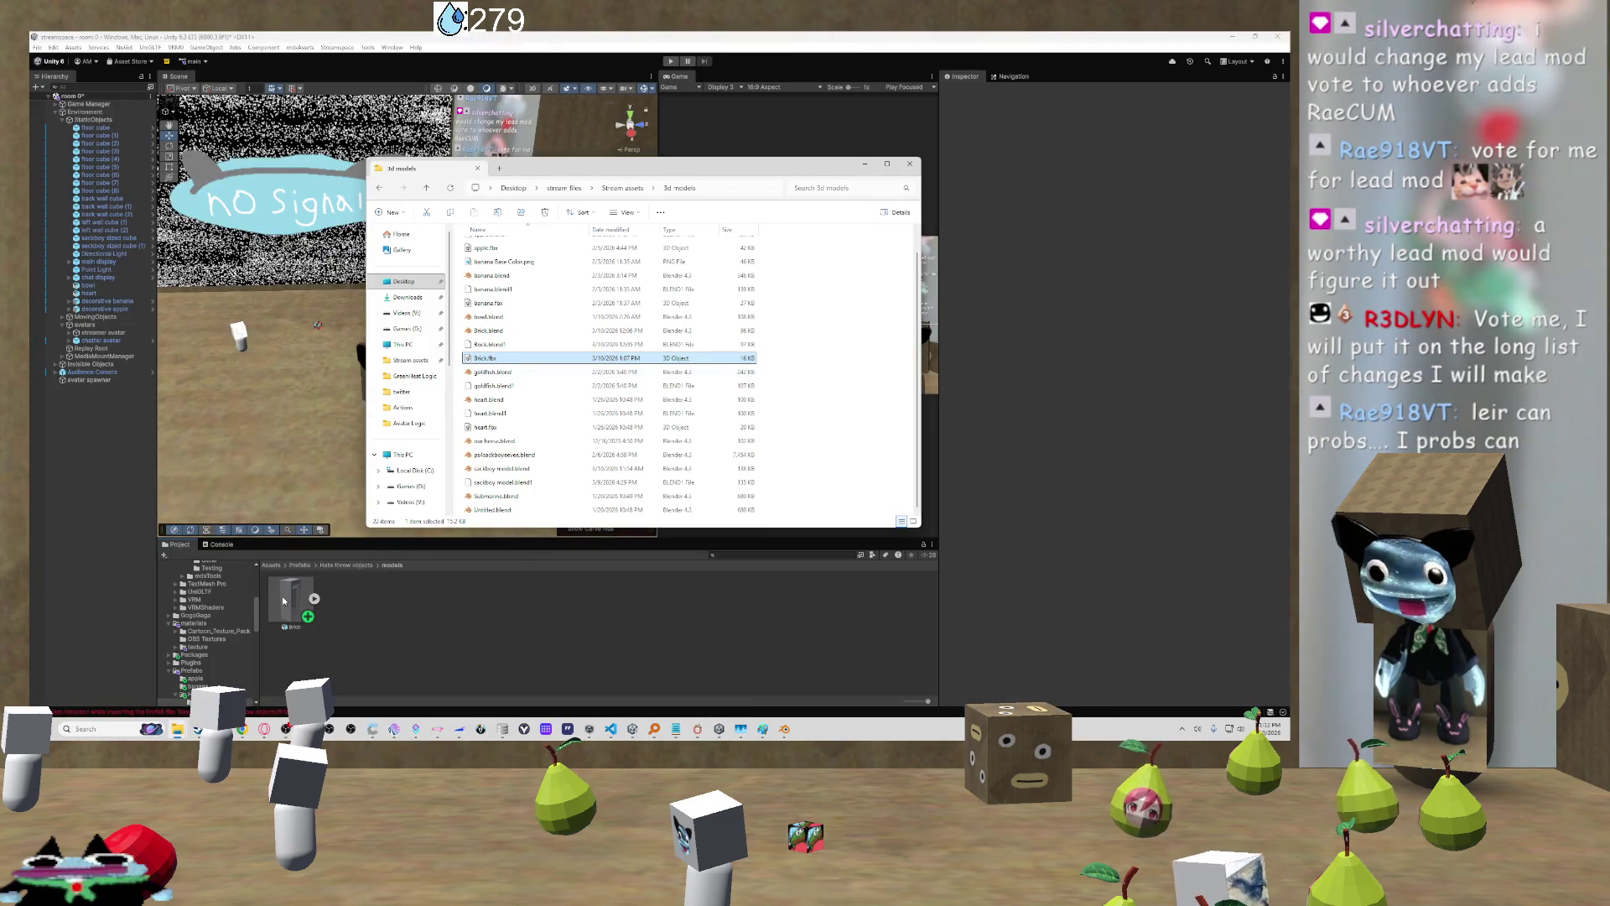
pyautogui.click(290, 600)
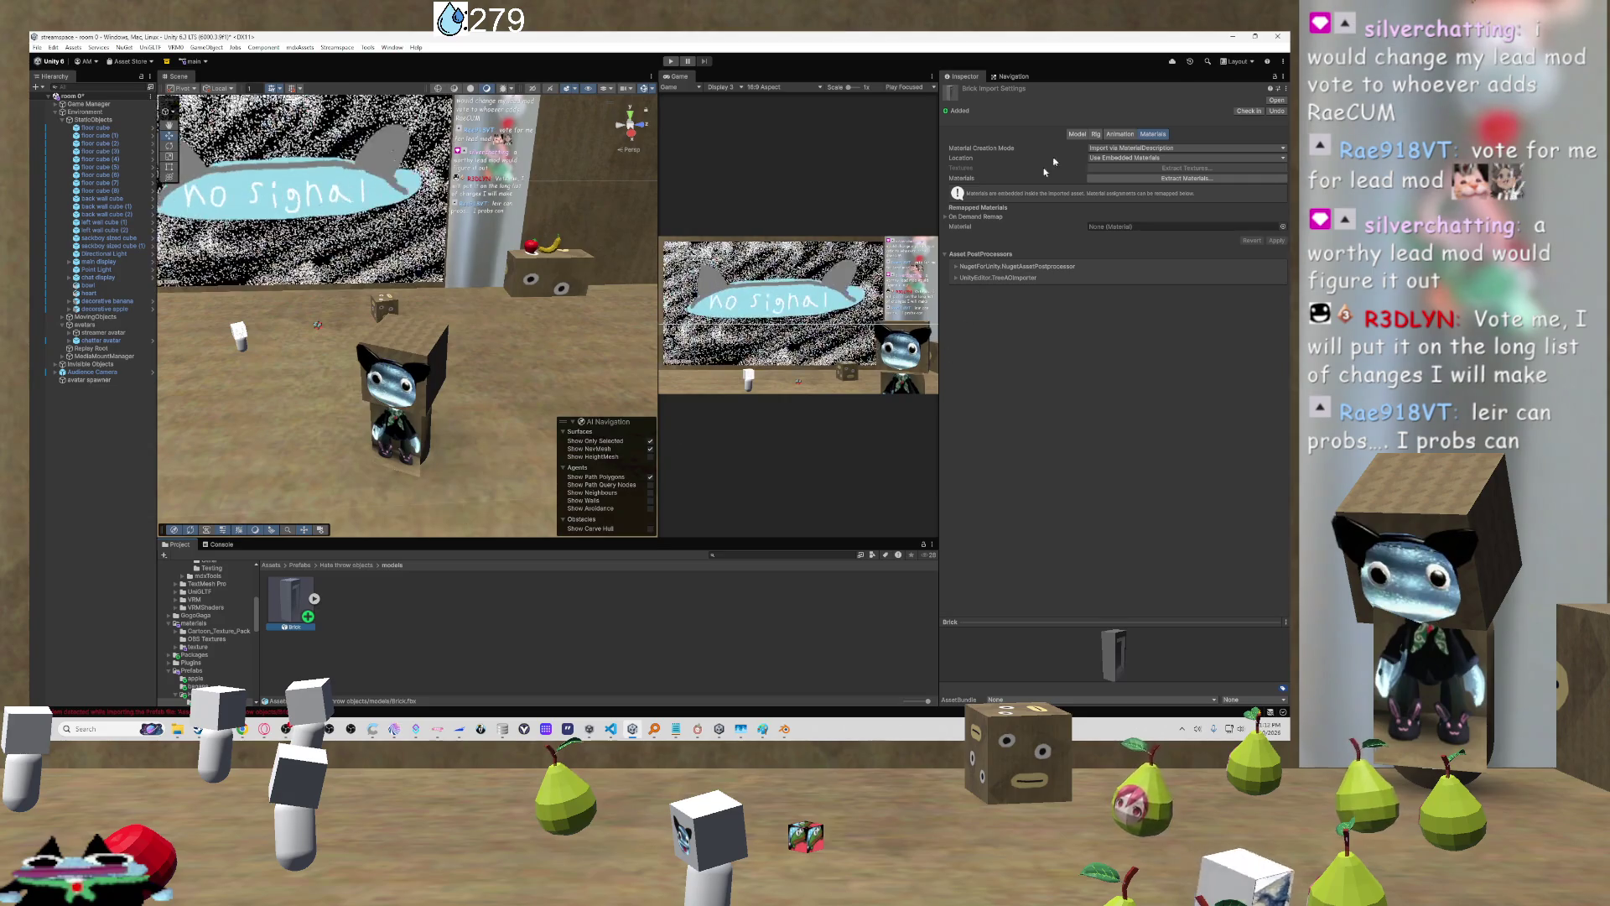
pyautogui.click(1076, 134)
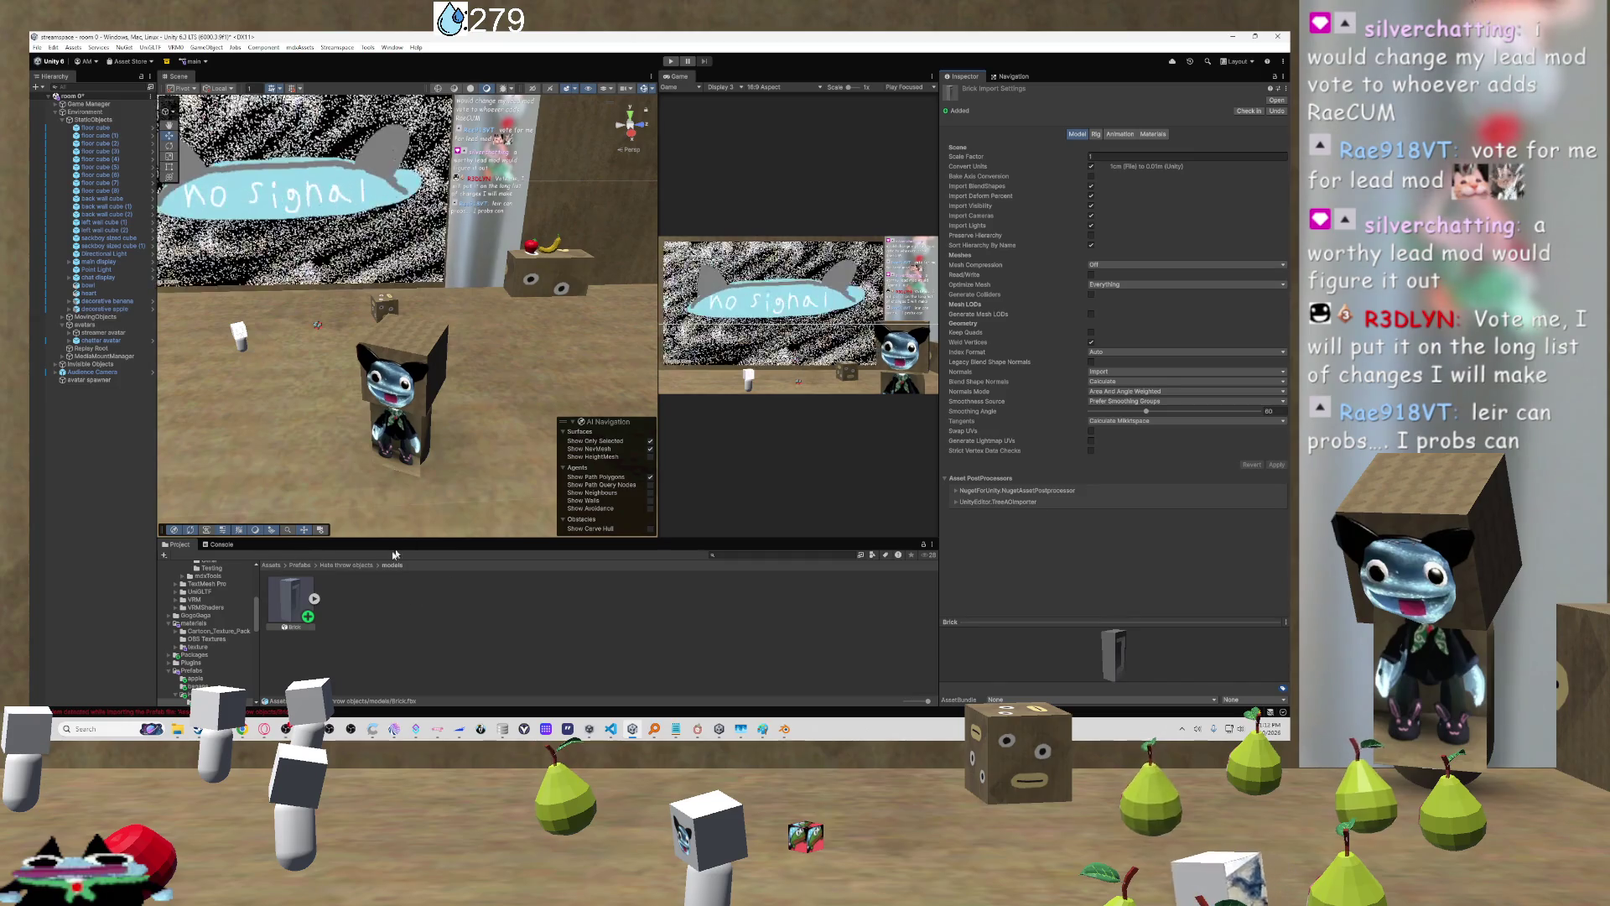
# Step: Drag the Brick bathtub into the room and set its Scale to 0.25 on all axes
pyautogui.moveTo(293, 598); pyautogui.dragTo(294, 362)
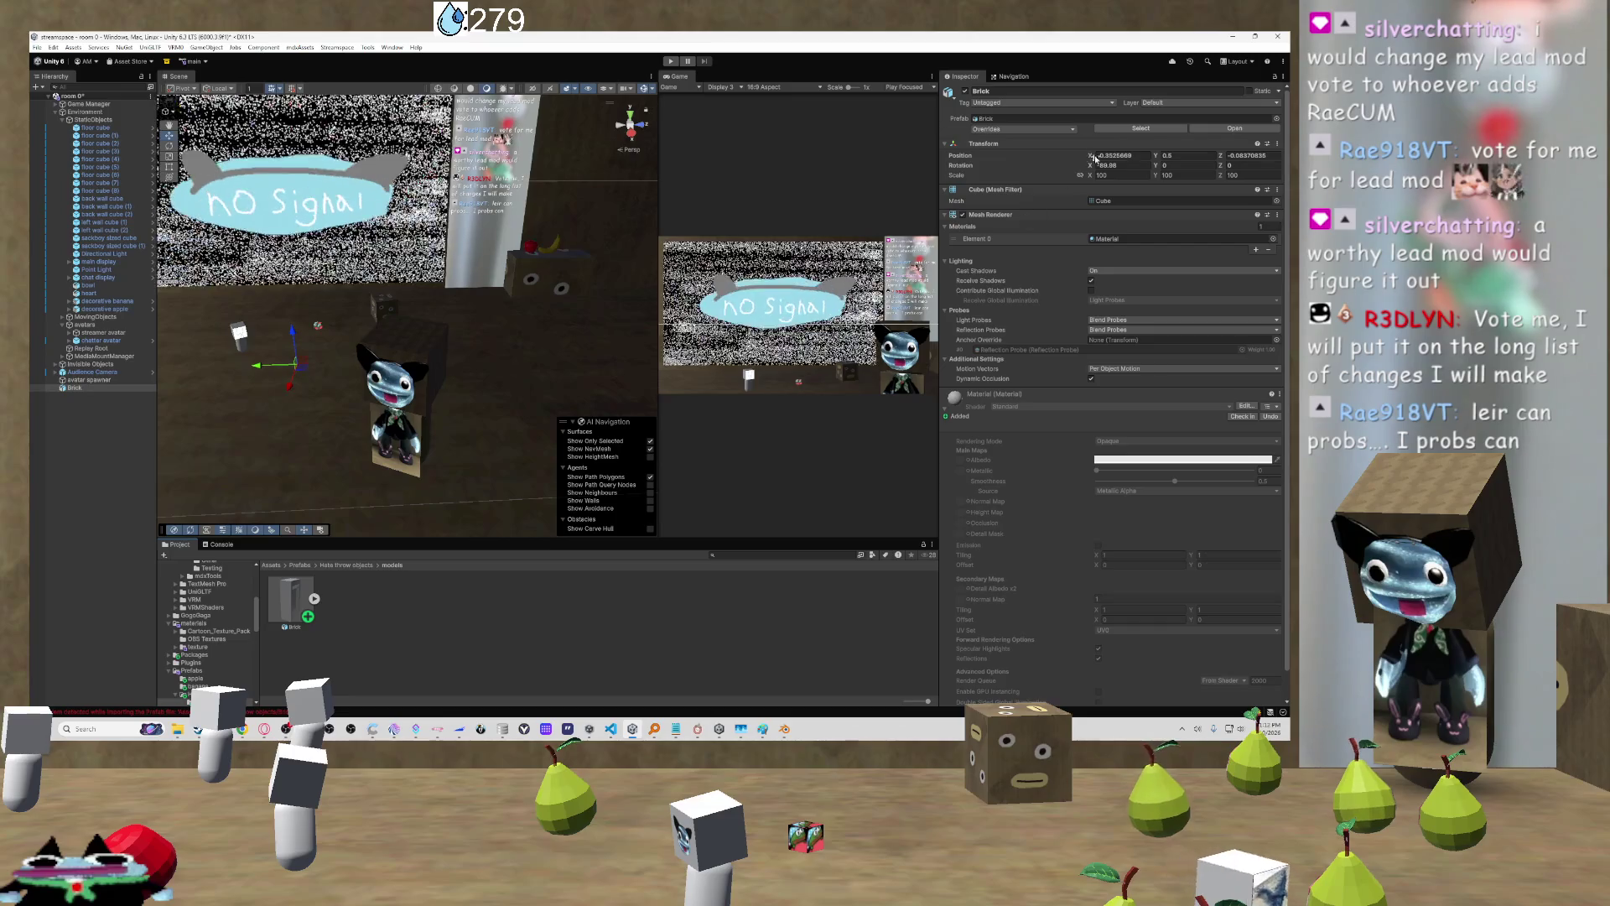
pyautogui.click(1100, 176)
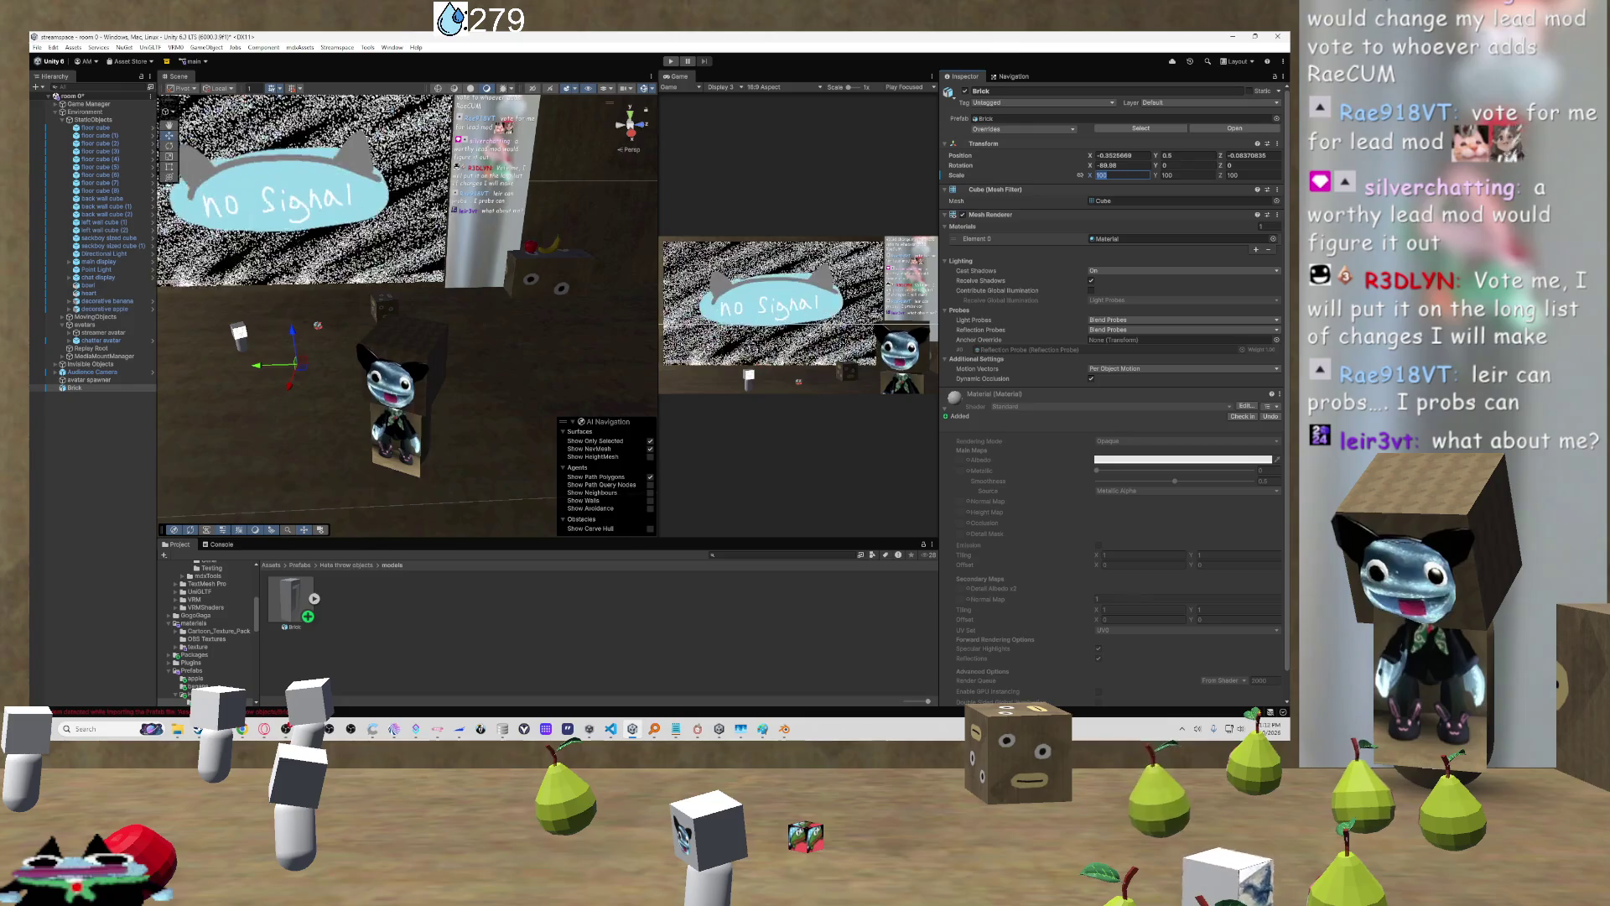
pyautogui.write('1')
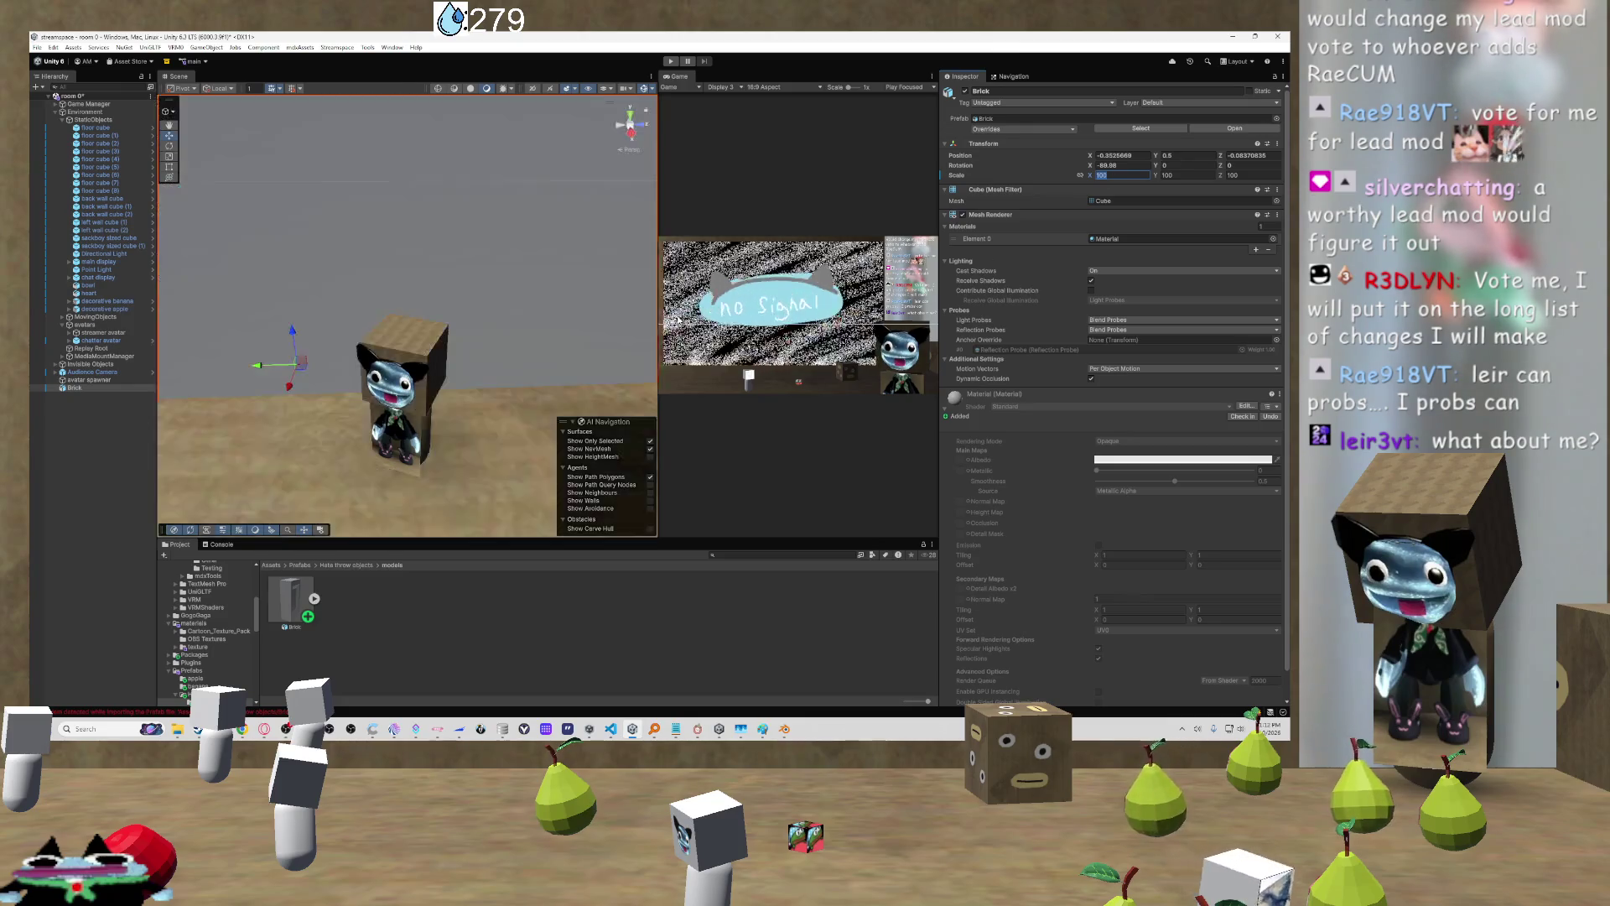
pyautogui.press('Escape')
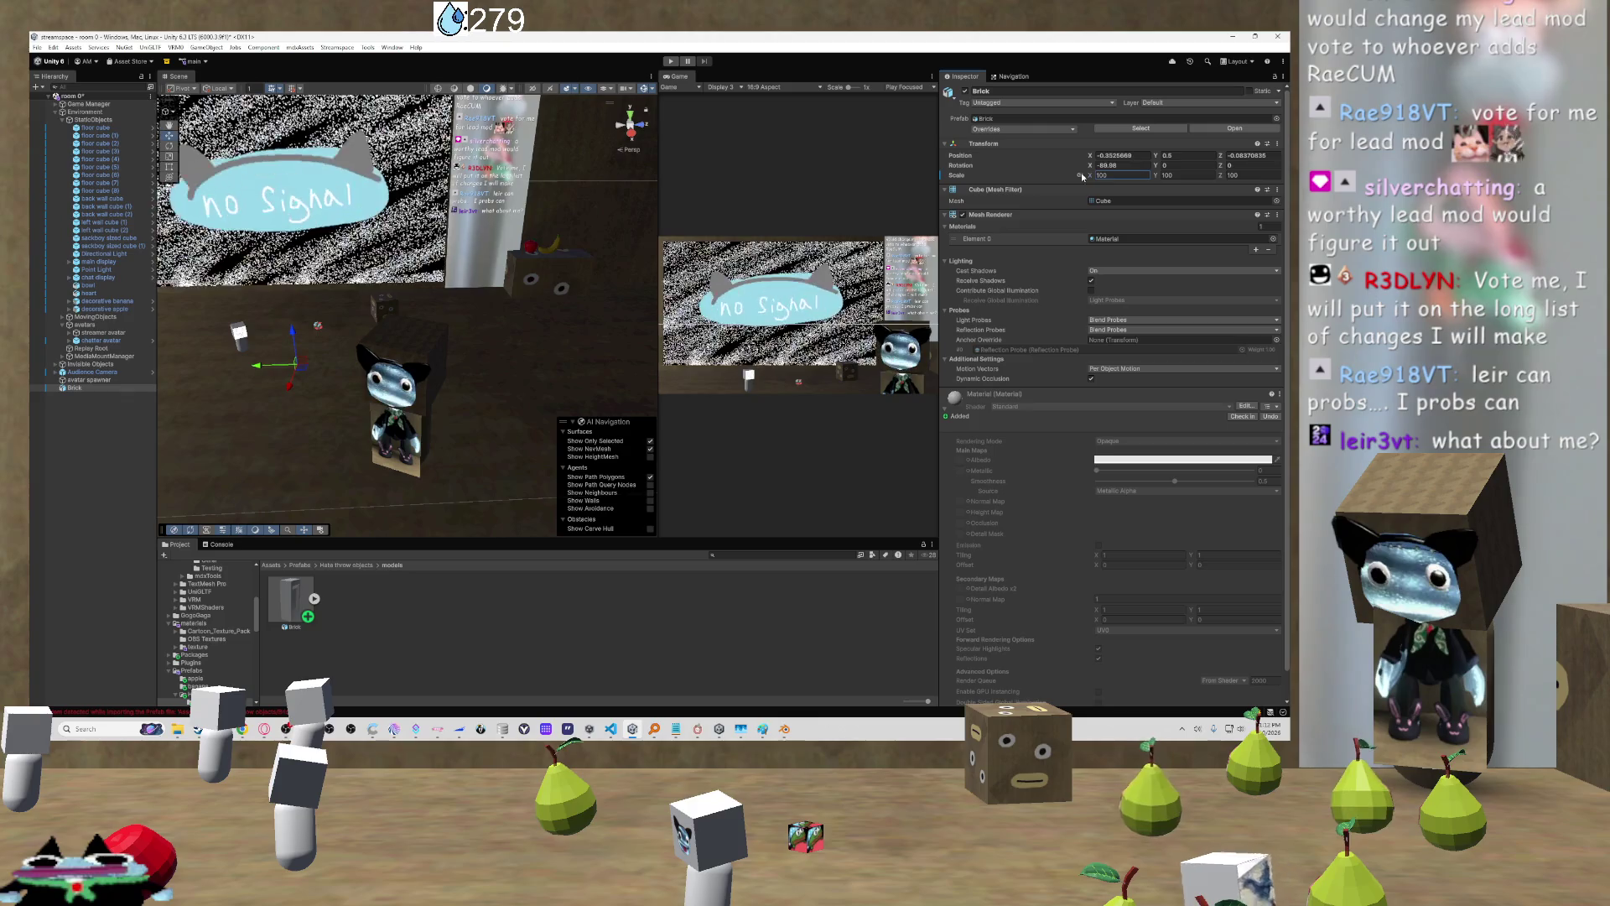
pyautogui.write('1')
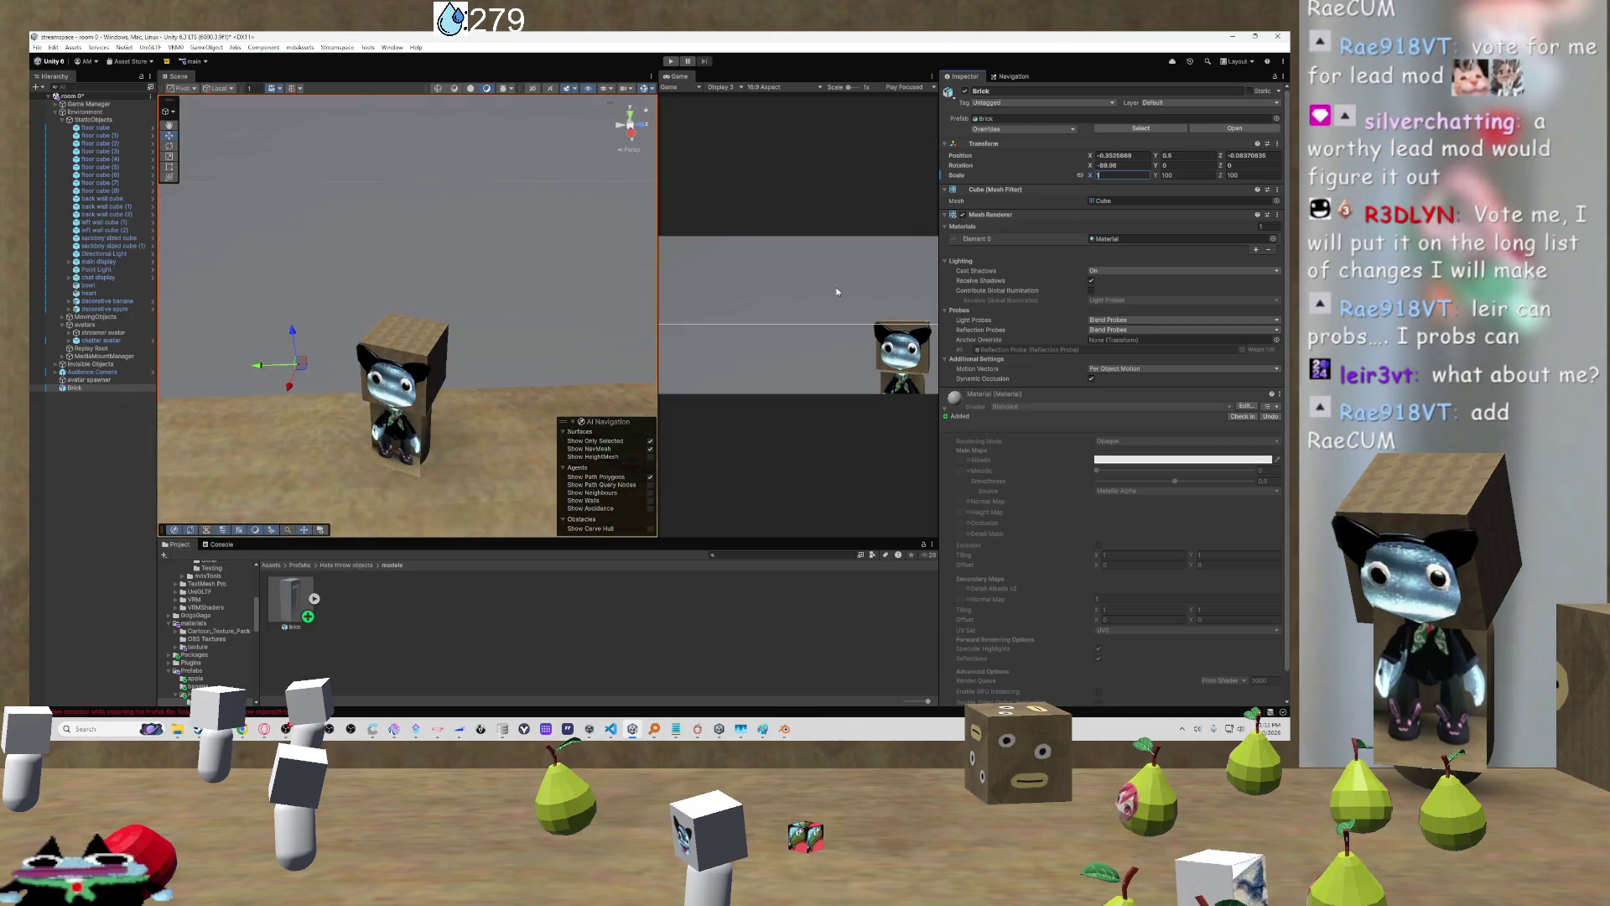
pyautogui.press('Return')
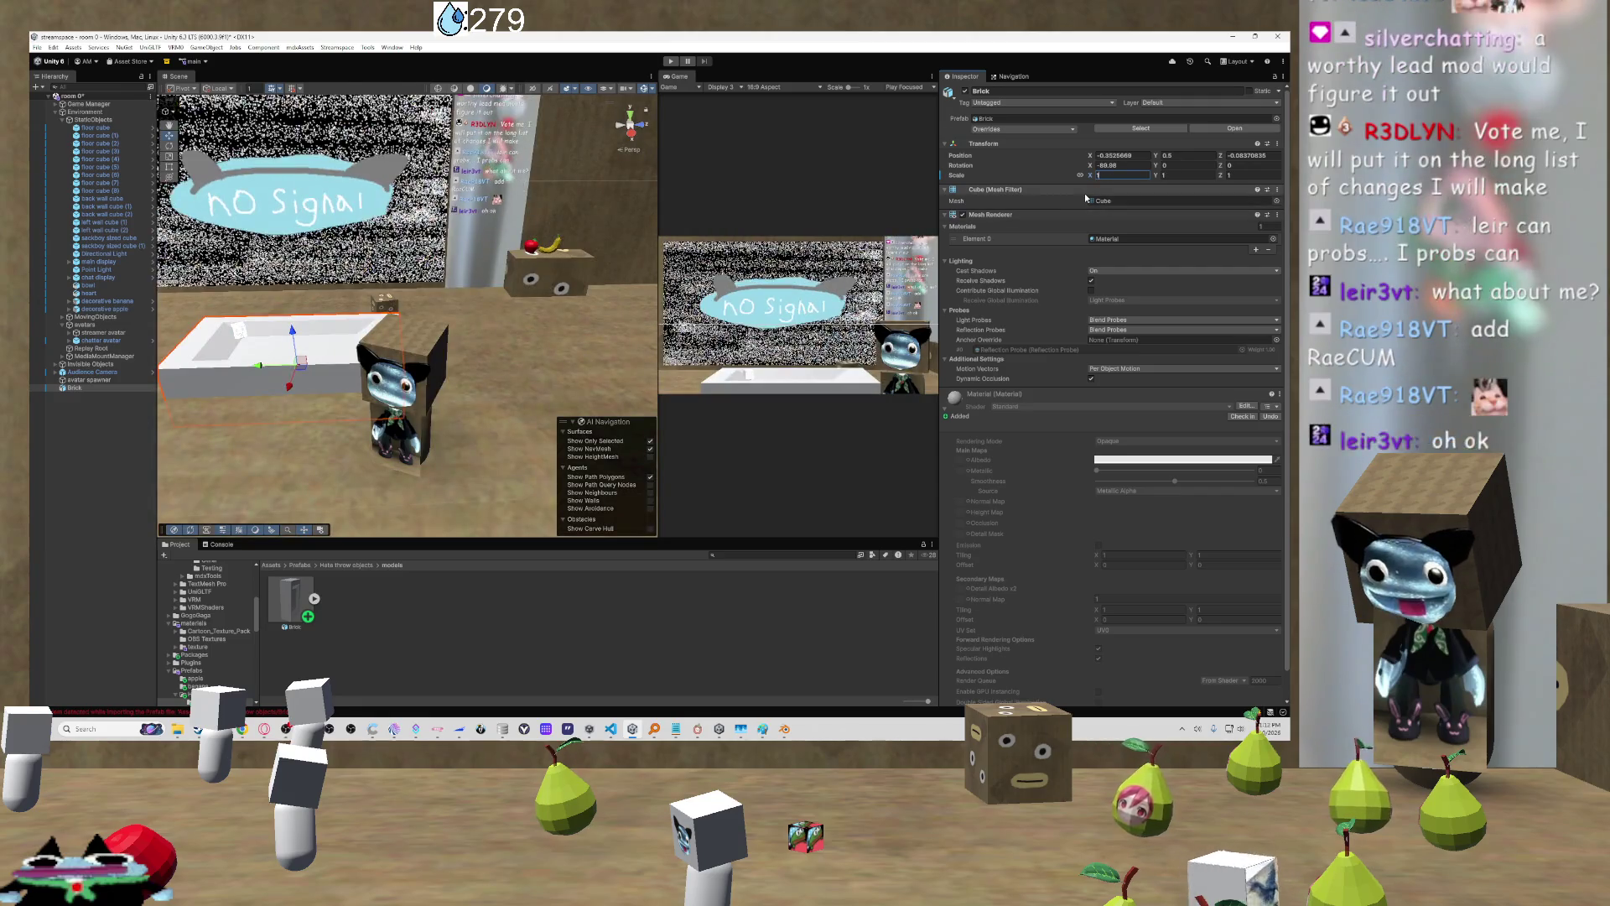
pyautogui.write('.5')
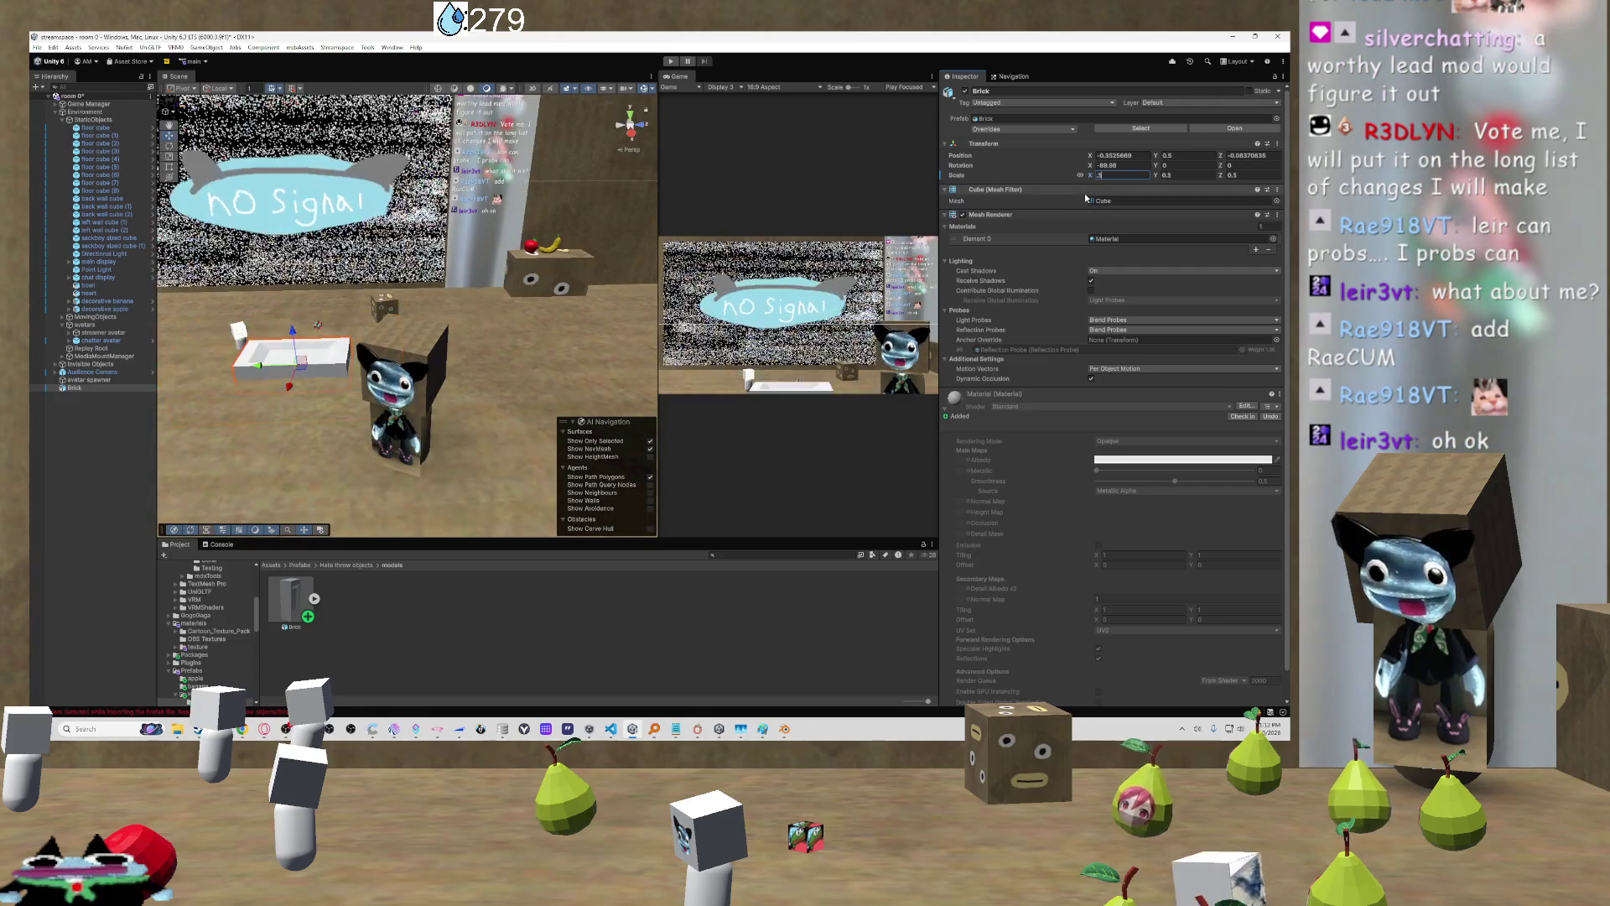
pyautogui.press('BackSpace')
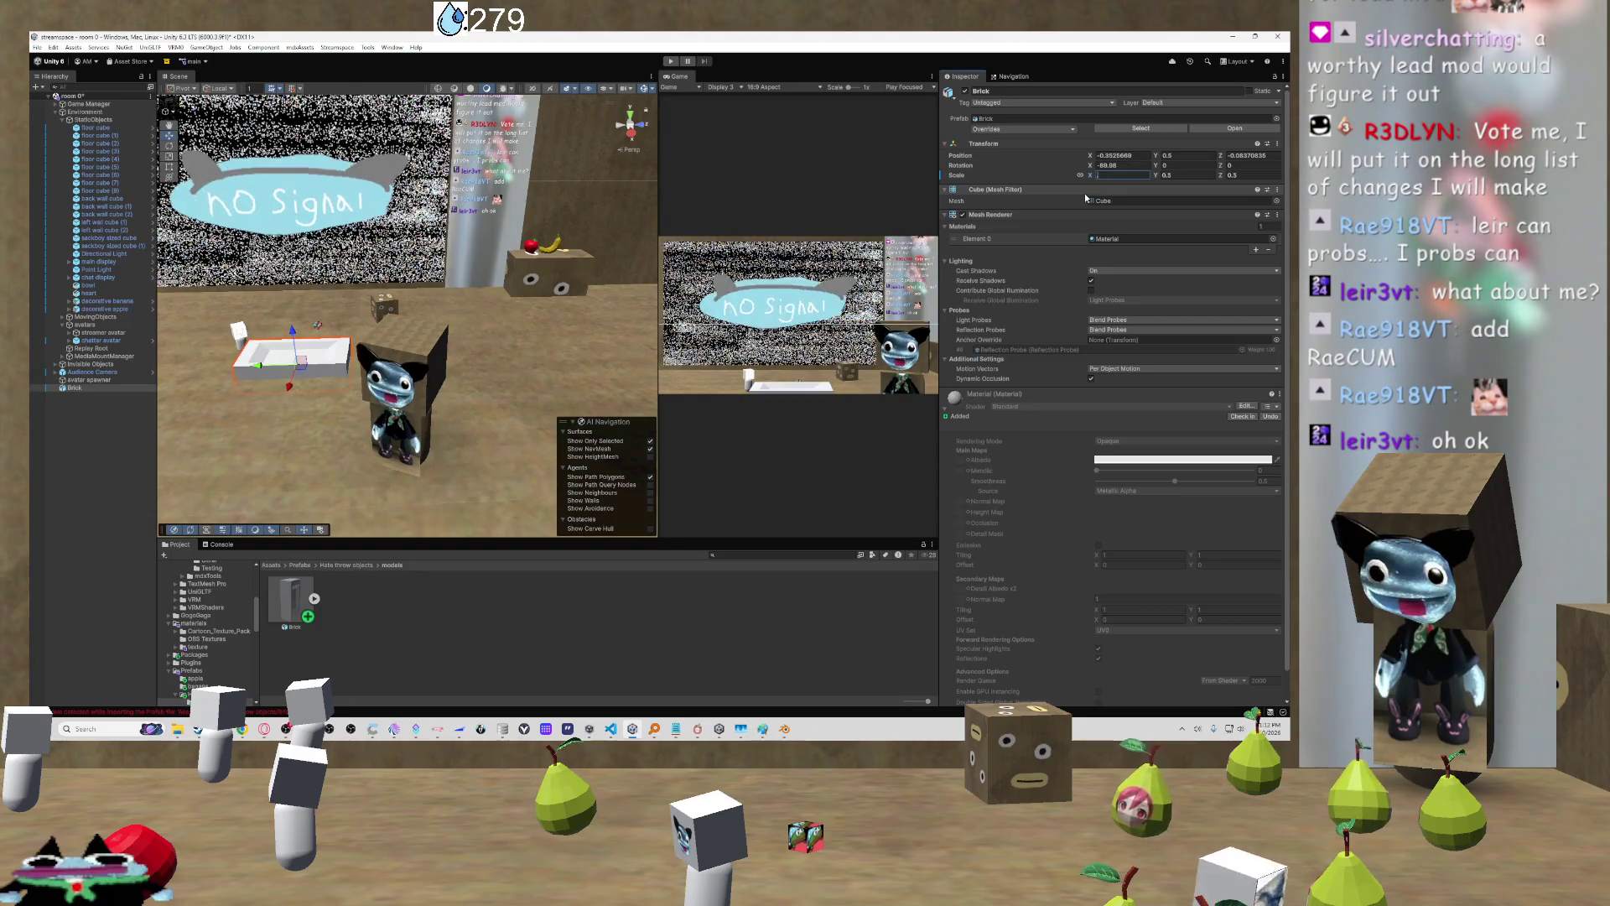
pyautogui.write('25')
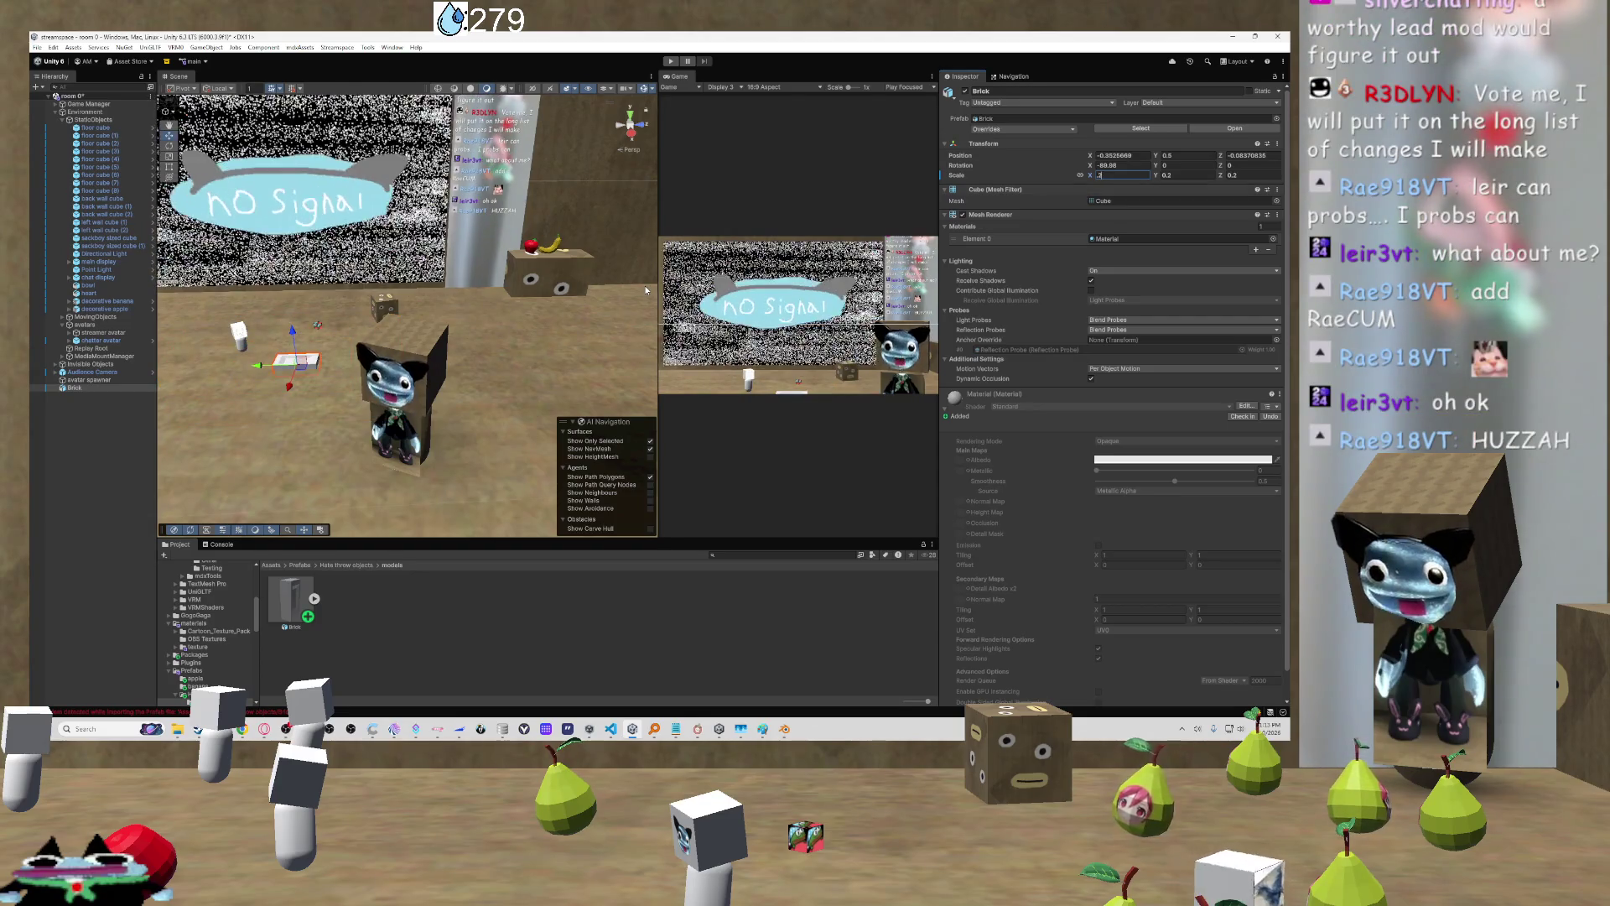
# Step: Orbit, zoom and fly around the room to inspect the placed bathtub
pyautogui.moveTo(530, 336); pyautogui.dragTo(298, 405)
pyautogui.scroll(3, 298, 405)
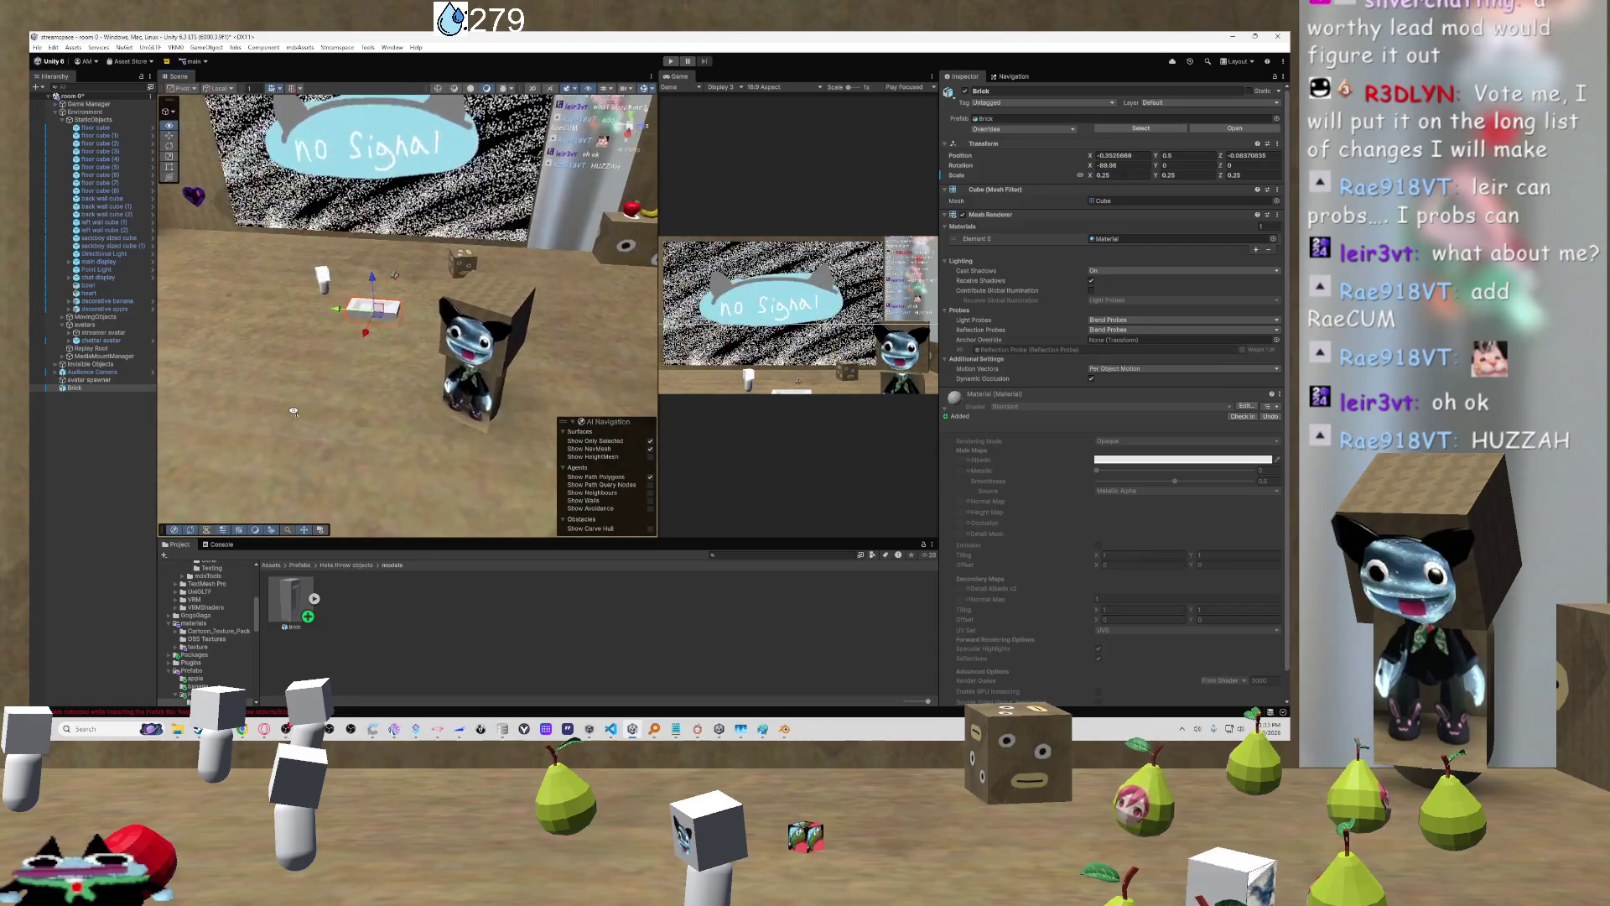
pyautogui.press('w')
pyautogui.scroll(-3, 360, 386)
pyautogui.moveTo(359, 386)
pyautogui.mouseDown()
pyautogui.moveTo(575, 341)
pyautogui.moveTo(557, 263)
pyautogui.moveTo(485, 279)
pyautogui.moveTo(498, 372)
pyautogui.moveTo(512, 372)
pyautogui.moveTo(416, 353)
pyautogui.moveTo(459, 371)
pyautogui.moveTo(478, 258)
pyautogui.mouseUp()
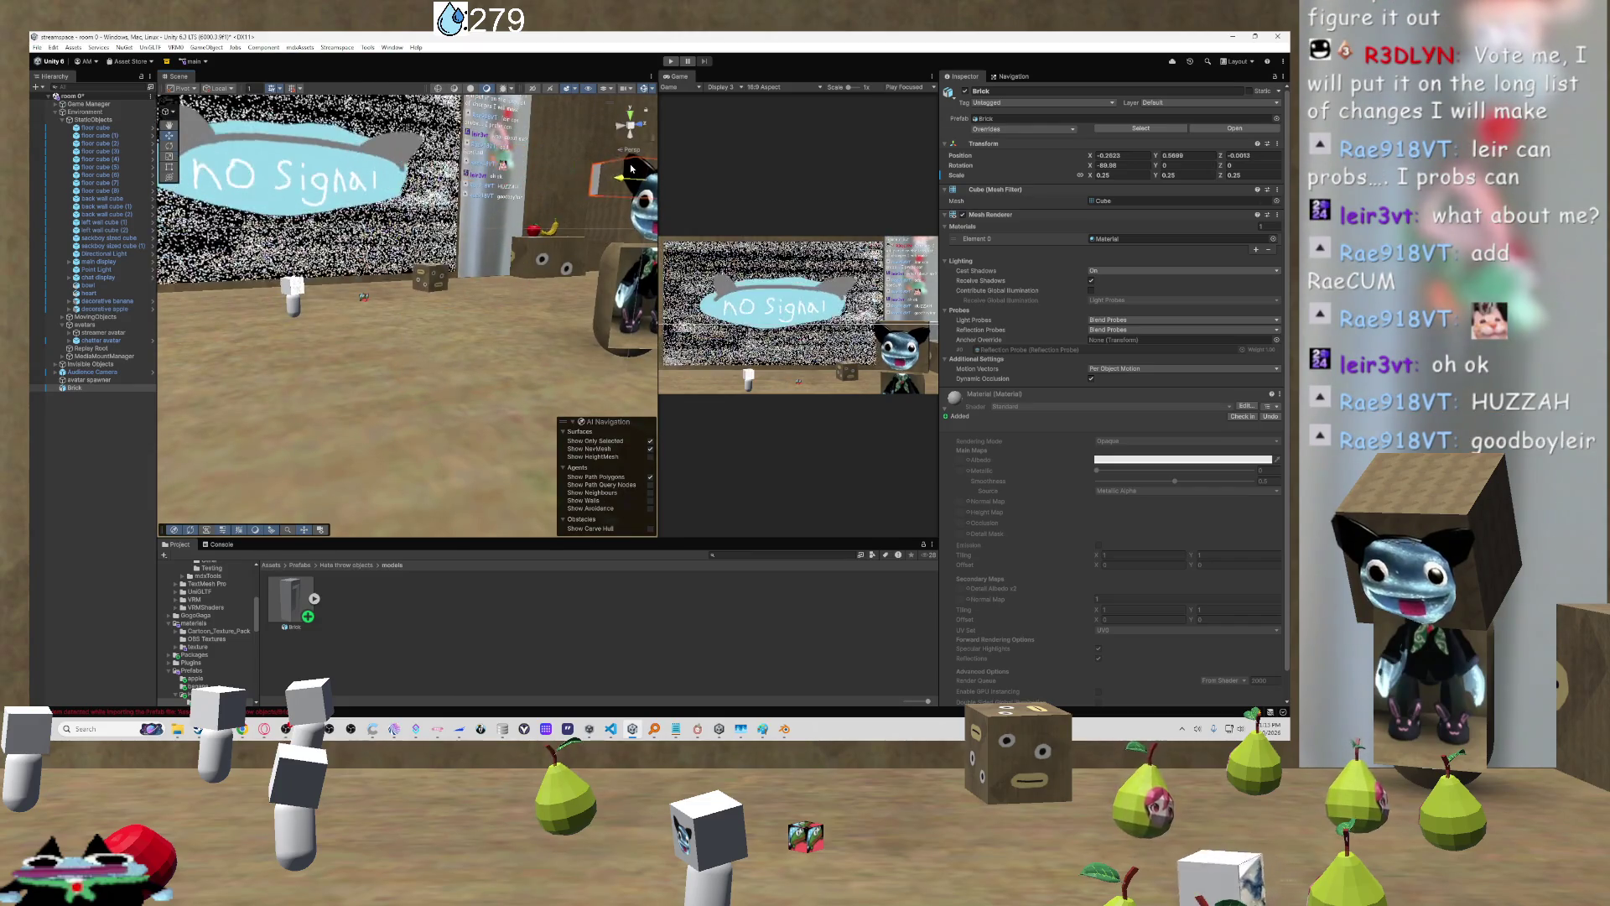
# Step: Nudge the bathtub along X from a top view, then select Brick in the Hierarchy
pyautogui.moveTo(570, 187)
pyautogui.mouseDown()
pyautogui.moveTo(482, 325)
pyautogui.moveTo(623, 202)
pyautogui.moveTo(648, 214)
pyautogui.mouseUp()
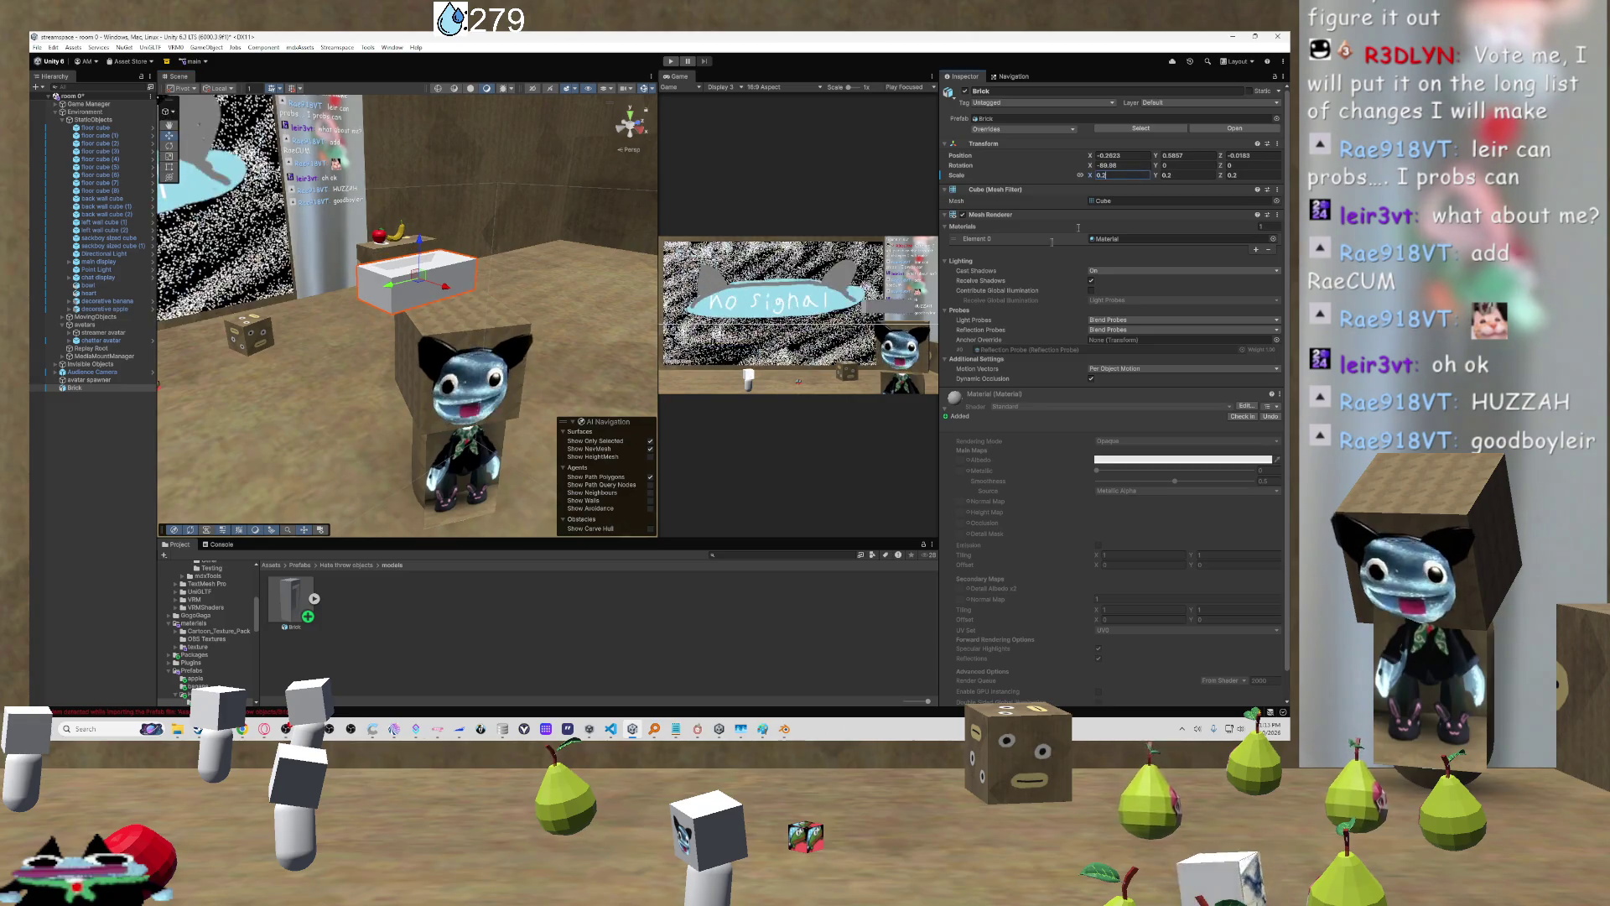
pyautogui.moveTo(517, 313)
pyautogui.mouseDown()
pyautogui.moveTo(573, 384)
pyautogui.moveTo(382, 362)
pyautogui.mouseUp()
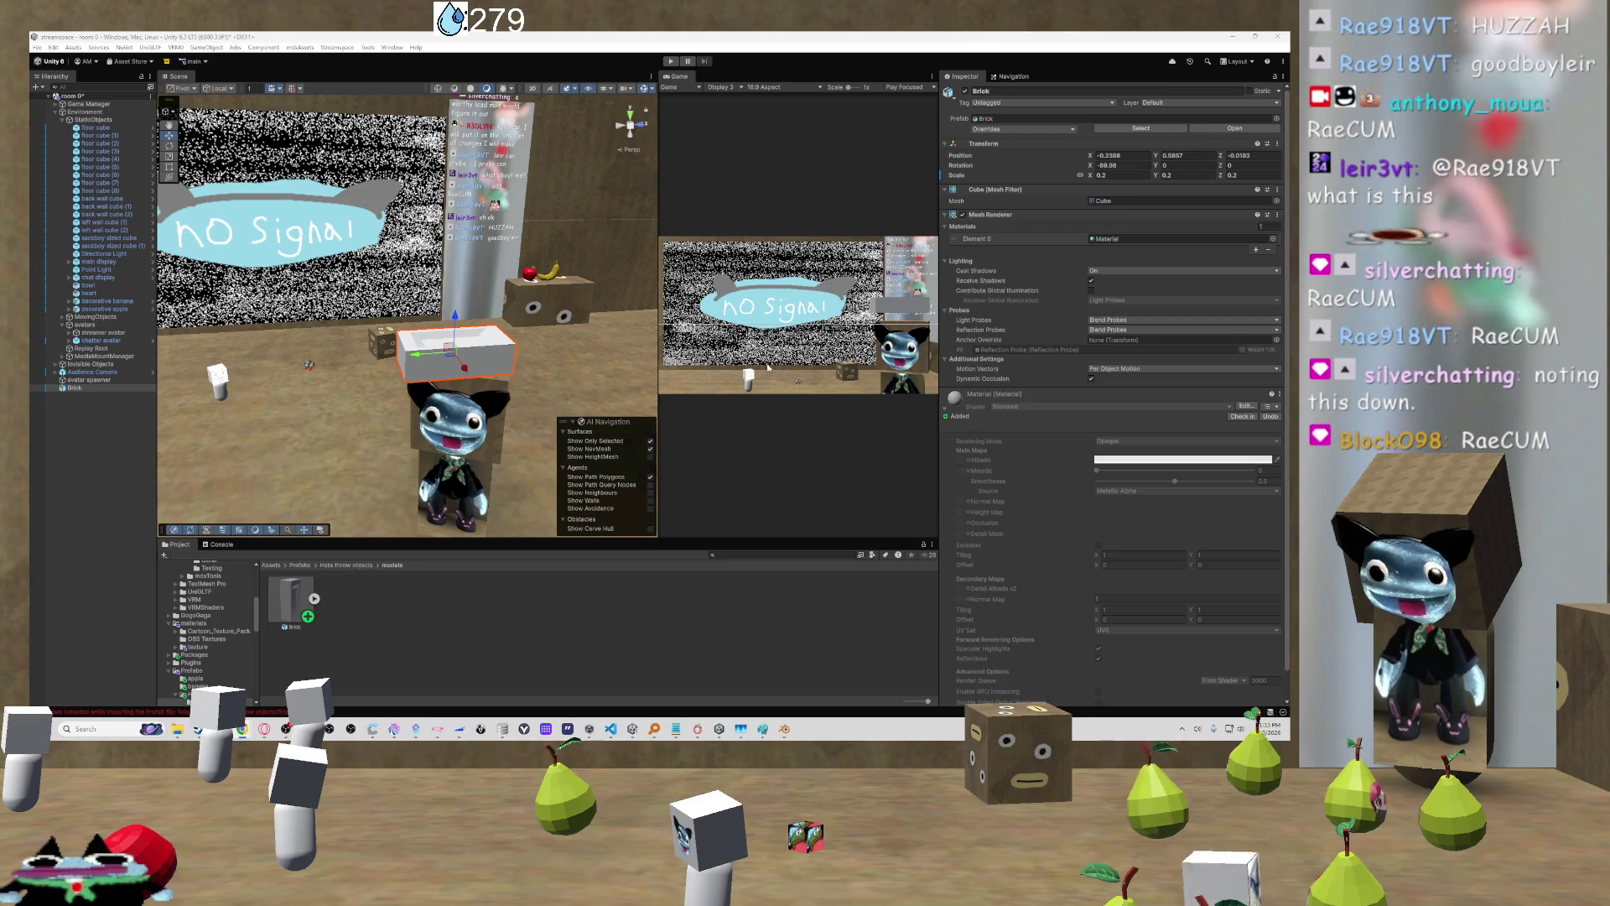
pyautogui.moveTo(436, 453); pyautogui.dragTo(463, 423)
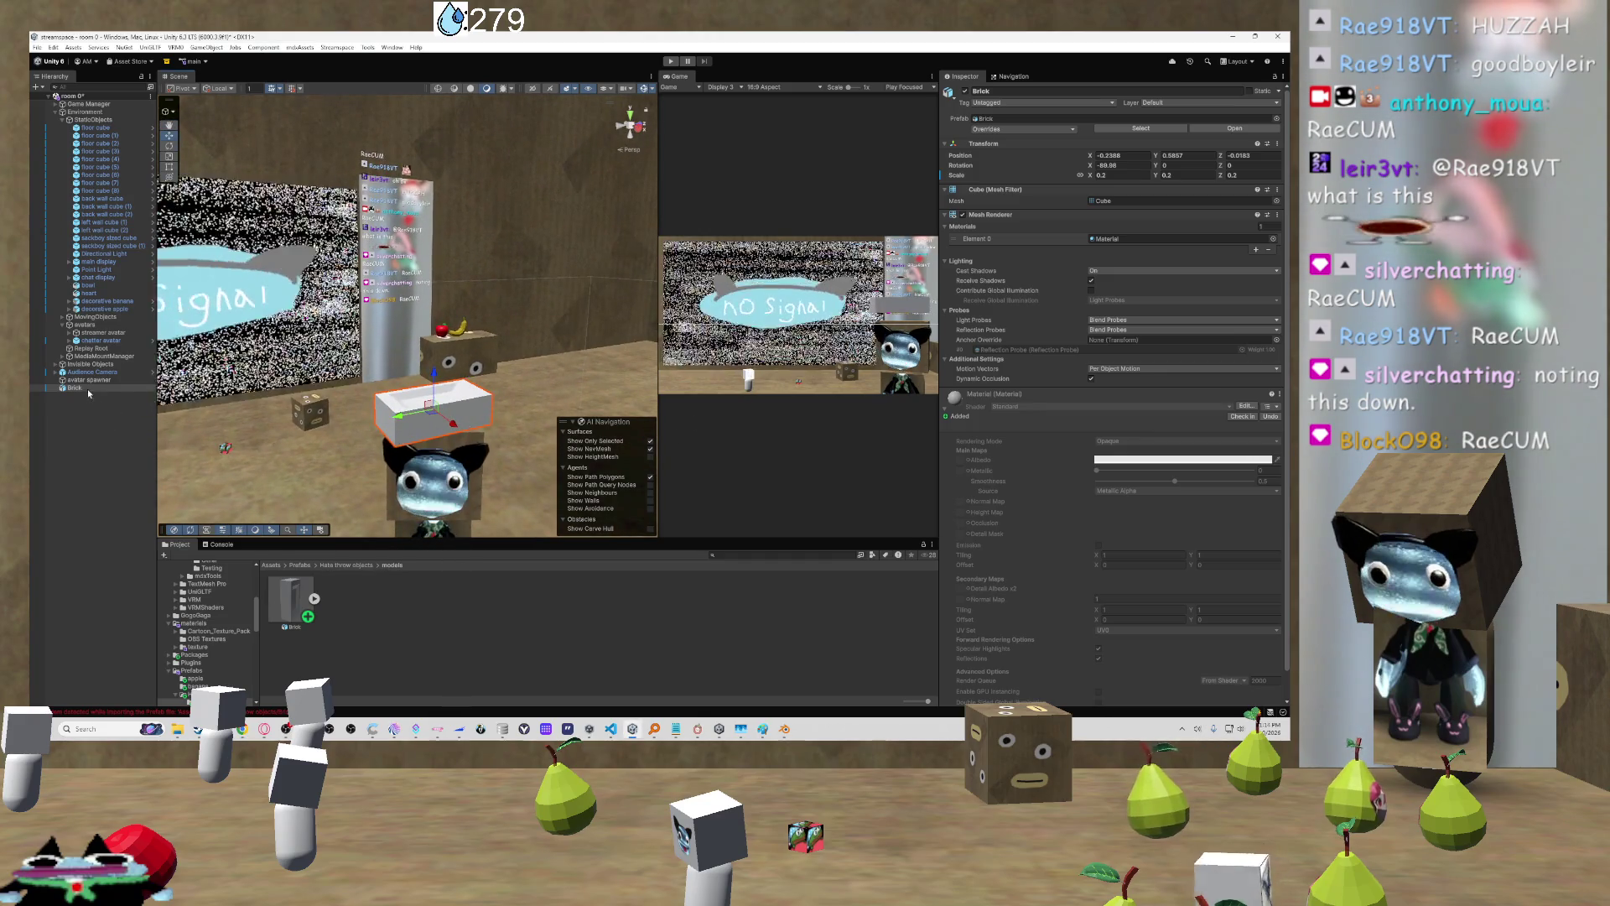
pyautogui.click(147, 423)
# Step: Save the scene Brick as a prefab in Hate throw objects, removing the duplicate, and open it
pyautogui.moveTo(76, 388); pyautogui.dragTo(348, 596)
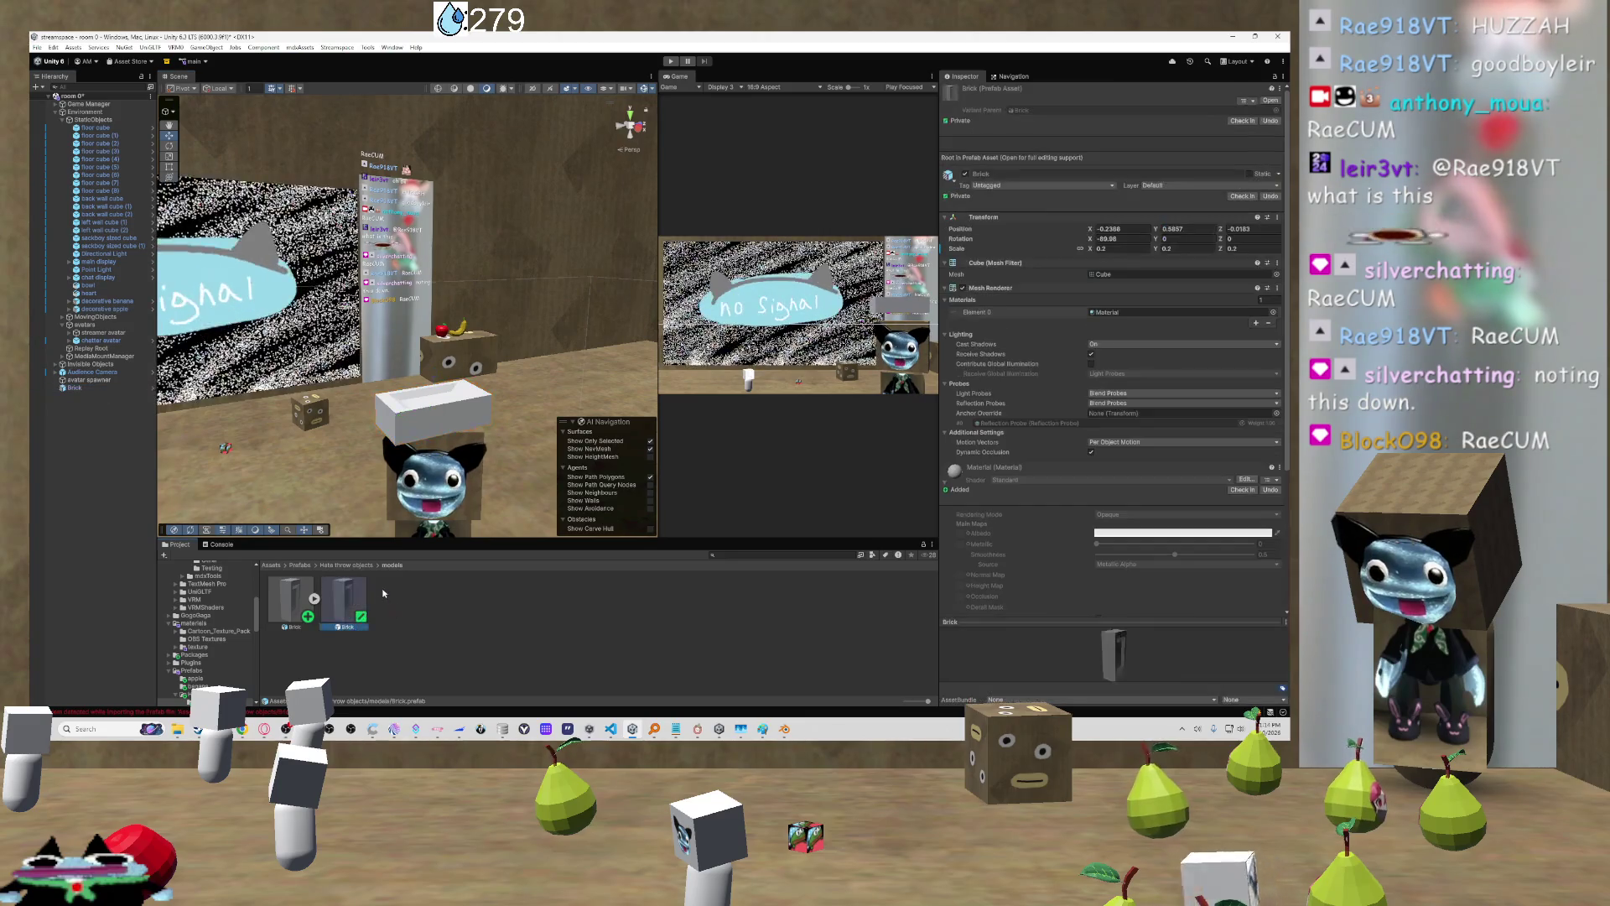
pyautogui.click(351, 590)
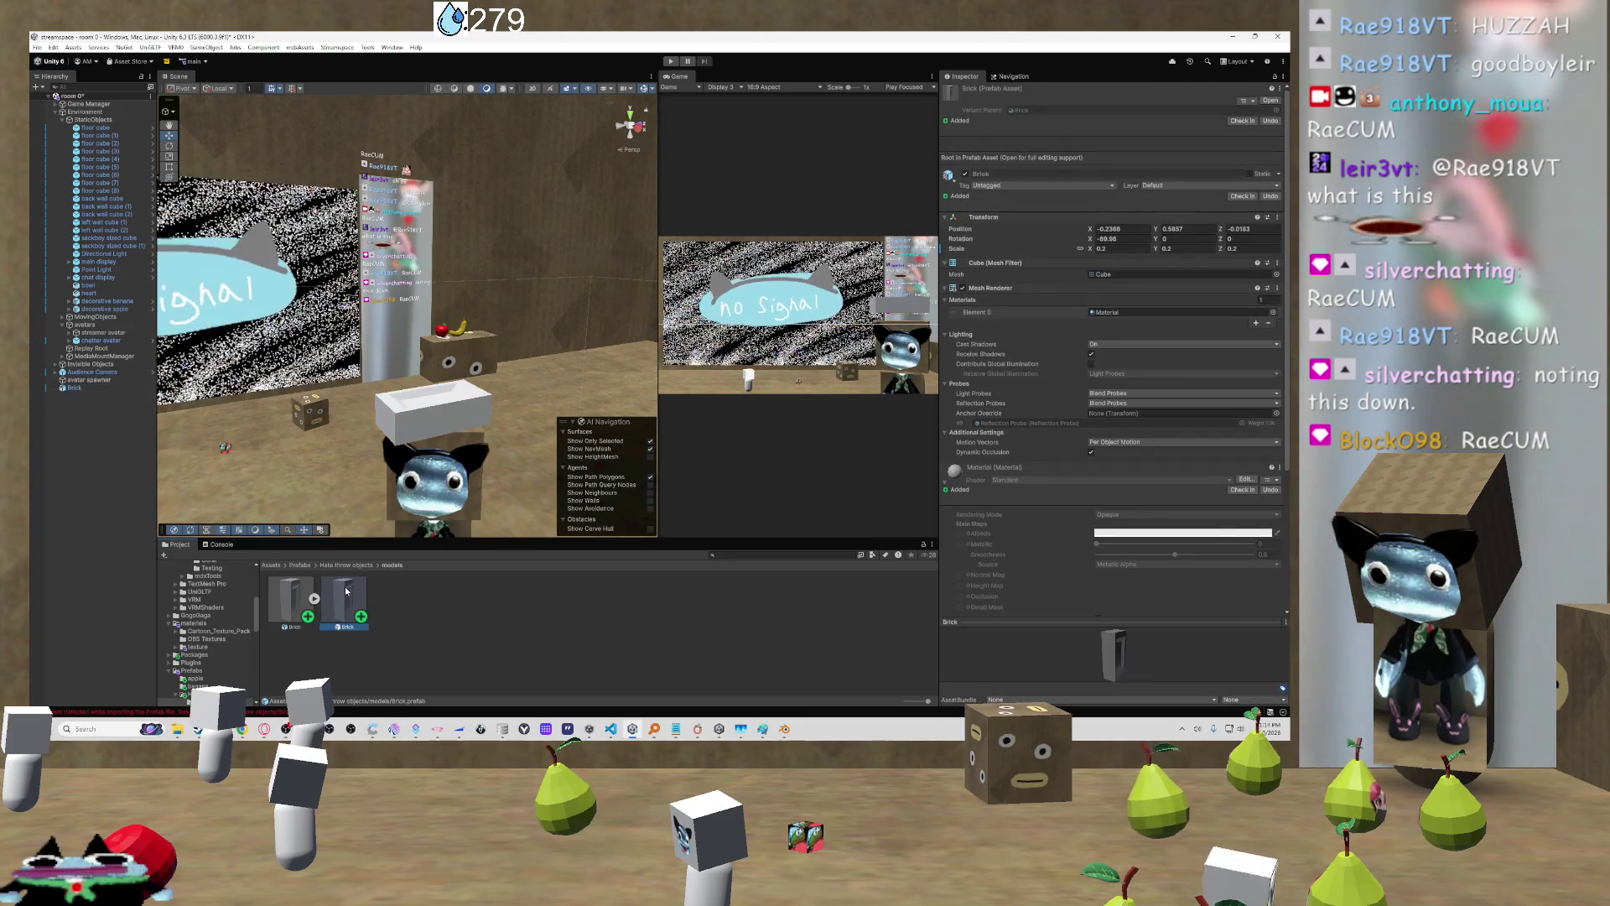
pyautogui.press('Delete')
pyautogui.press('Return')
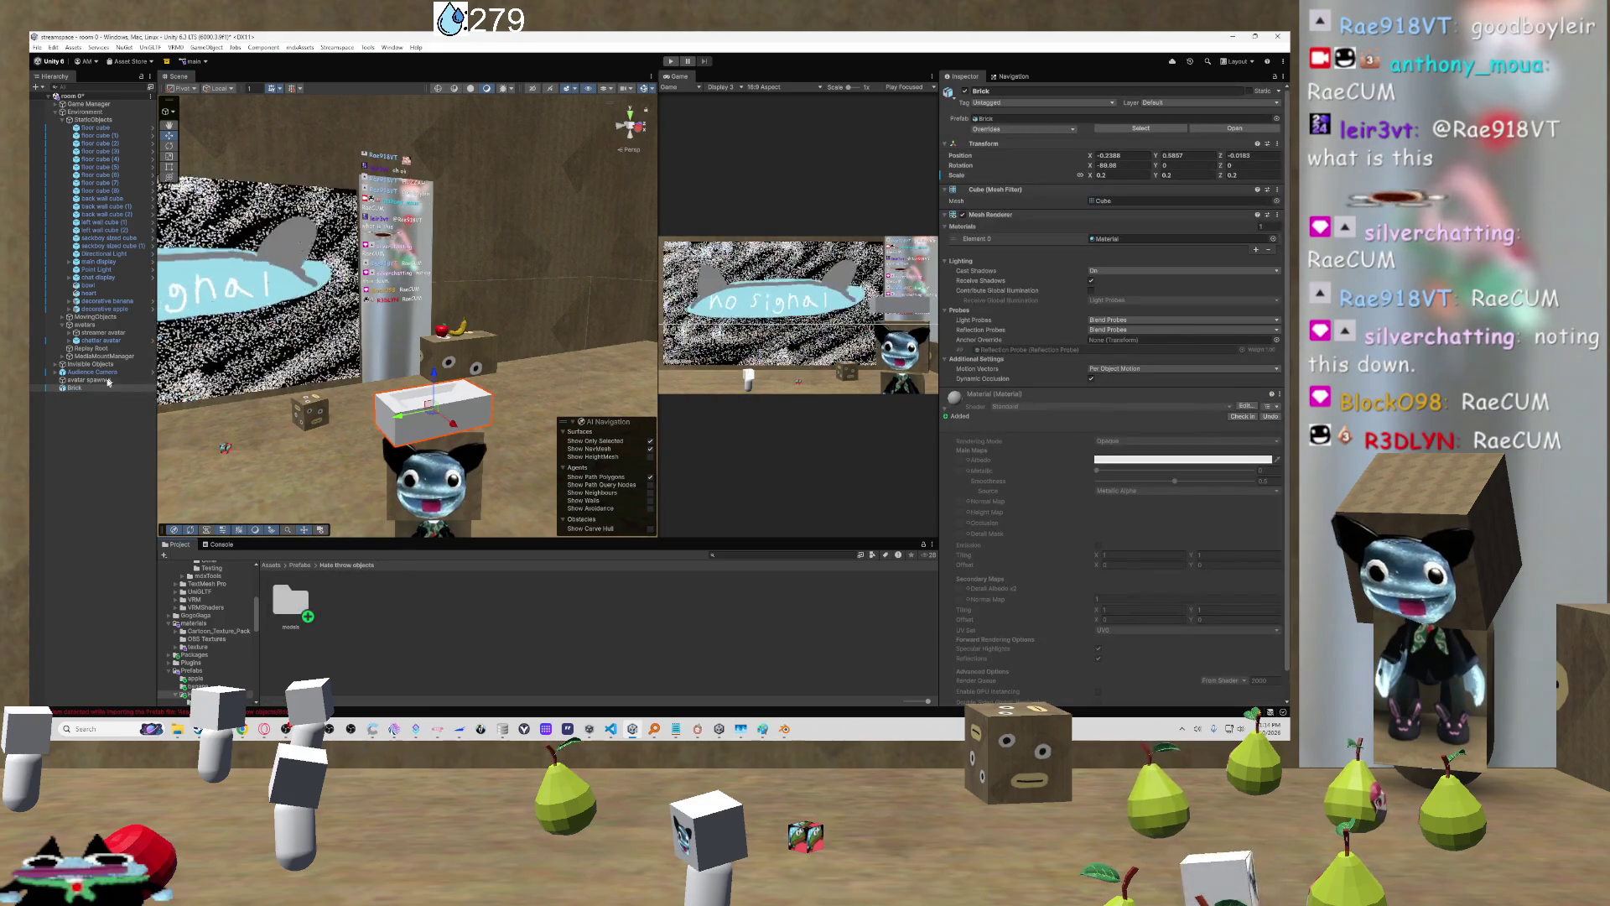
pyautogui.click(347, 565)
pyautogui.moveTo(418, 623); pyautogui.dragTo(418, 622)
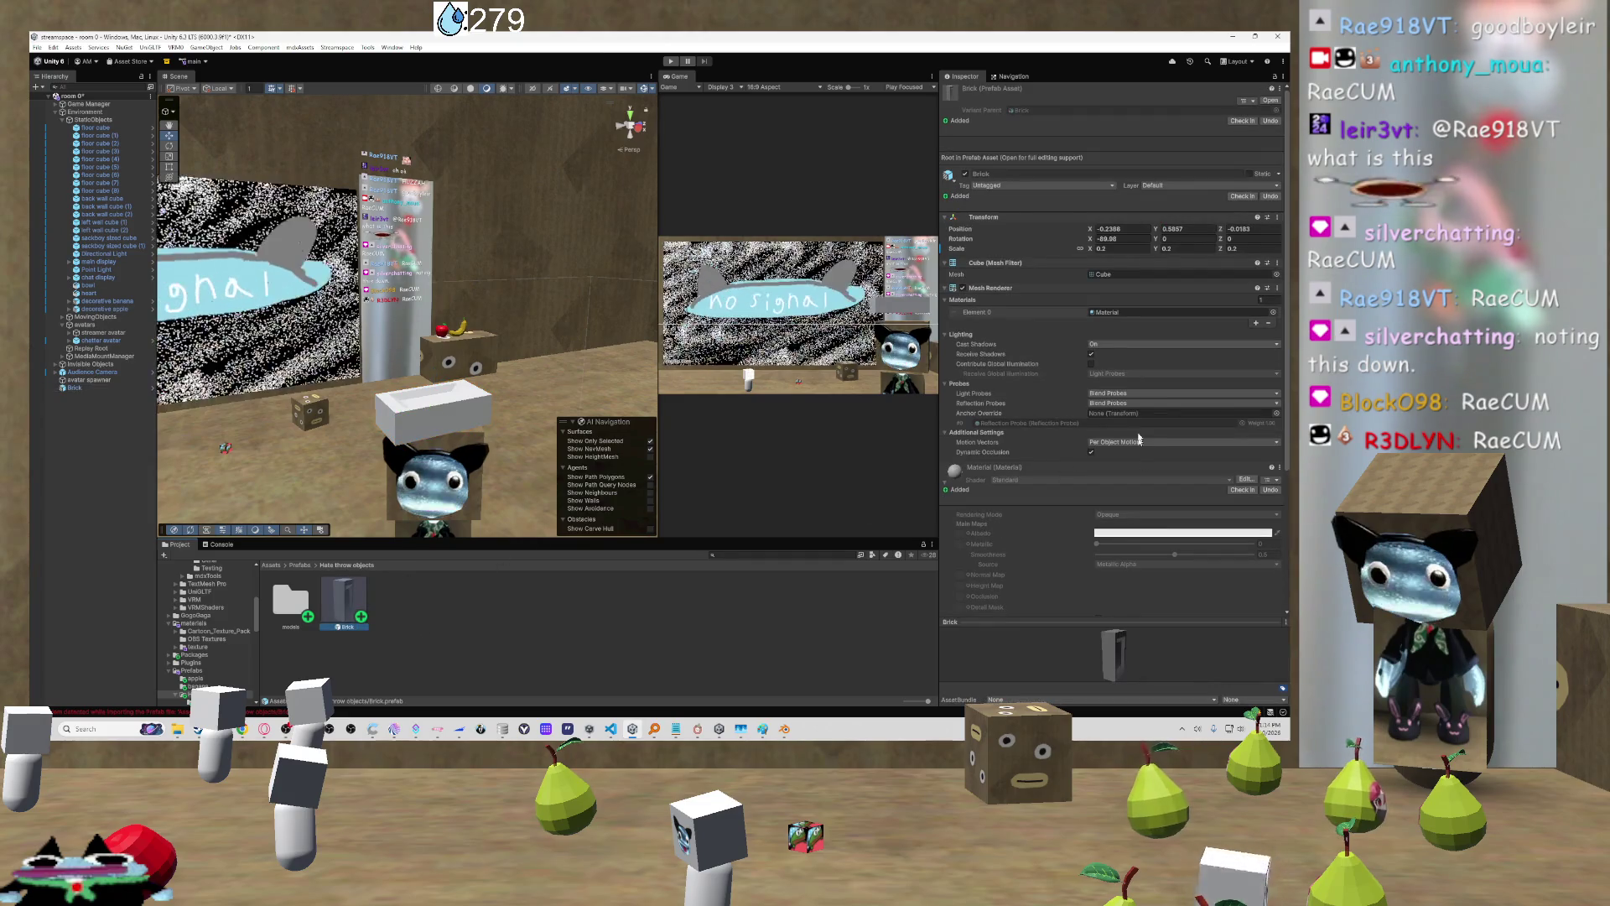
pyautogui.doubleClick(337, 598)
# Step: Reset the Brick prefab's Position to 0, 0, 0
pyautogui.click(1107, 156)
pyautogui.write('0')
pyautogui.press('Tab')
pyautogui.write('0')
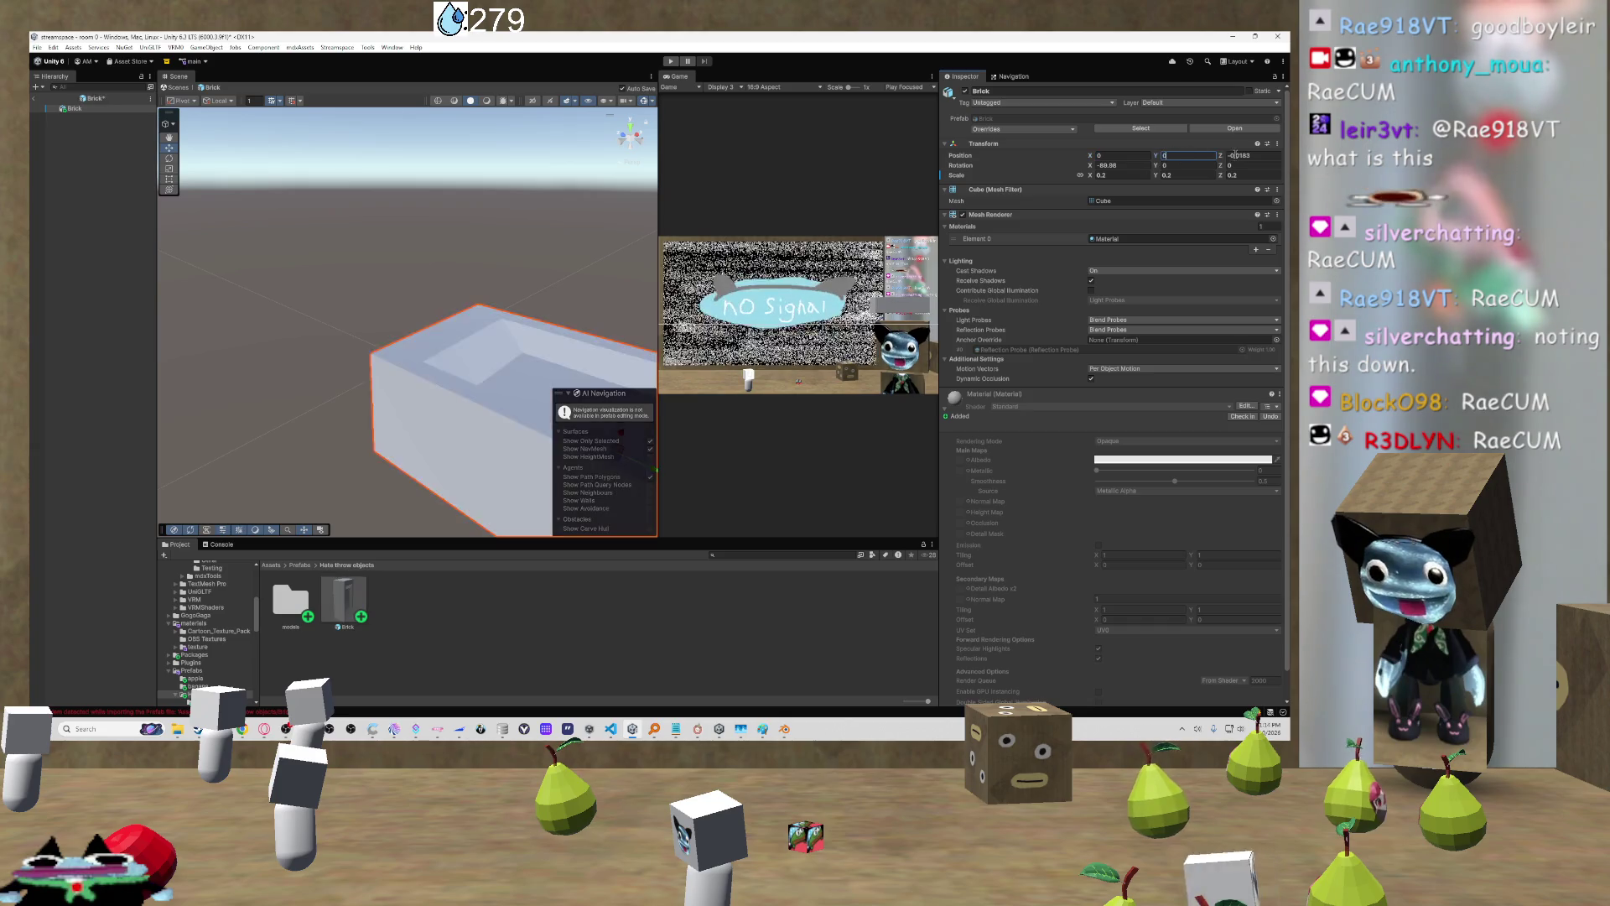
pyautogui.write('0')
pyautogui.press('Tab')
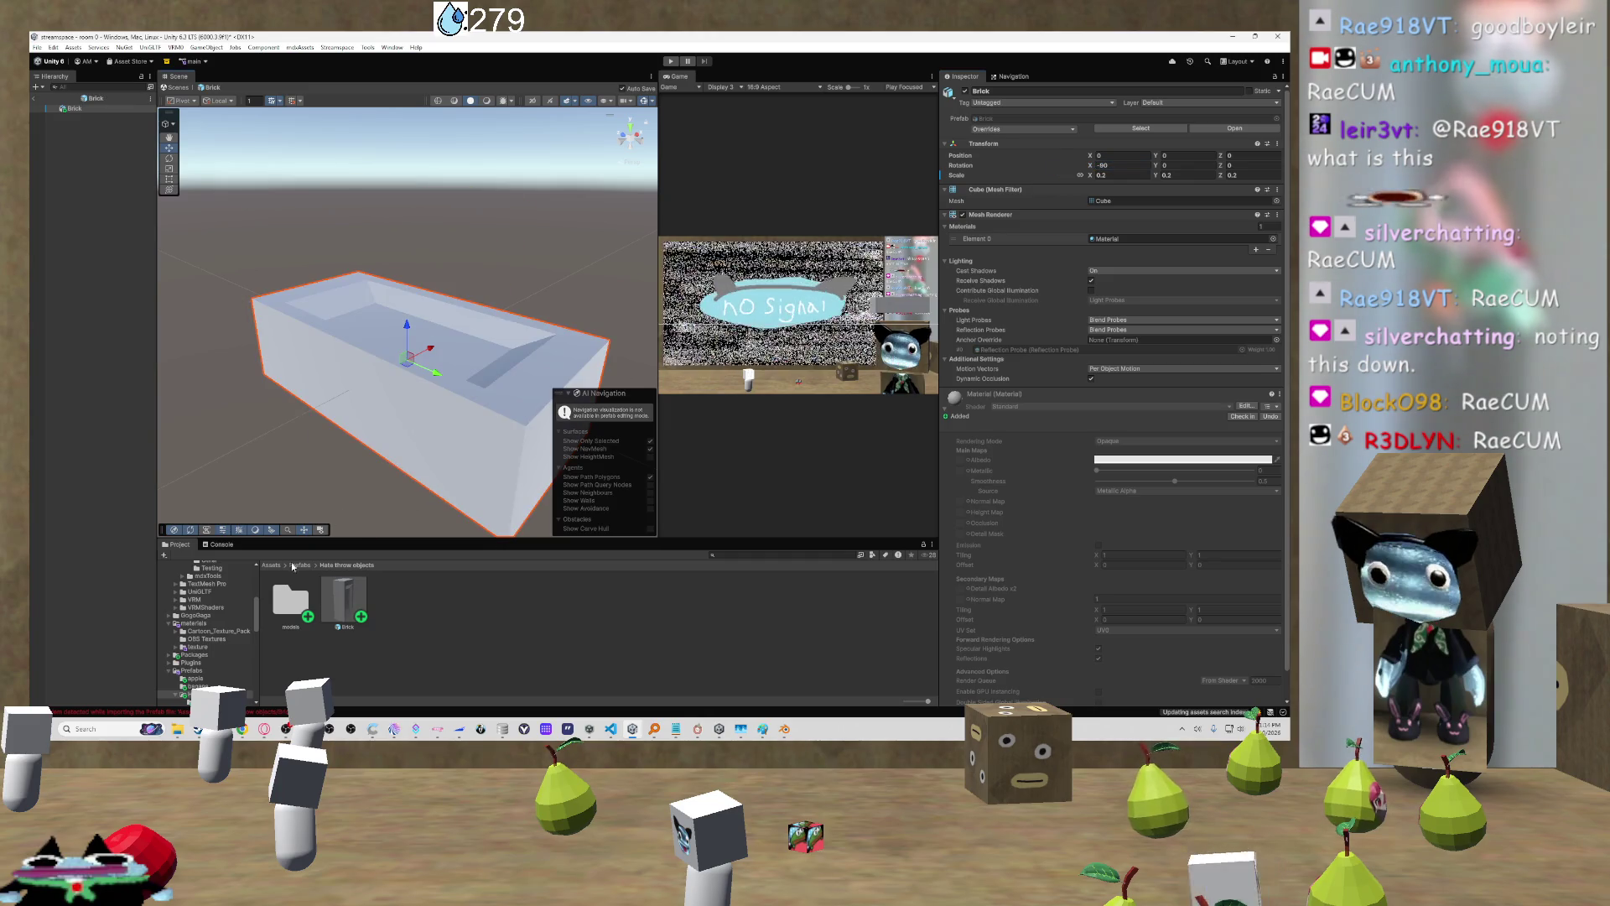
pyautogui.click(299, 565)
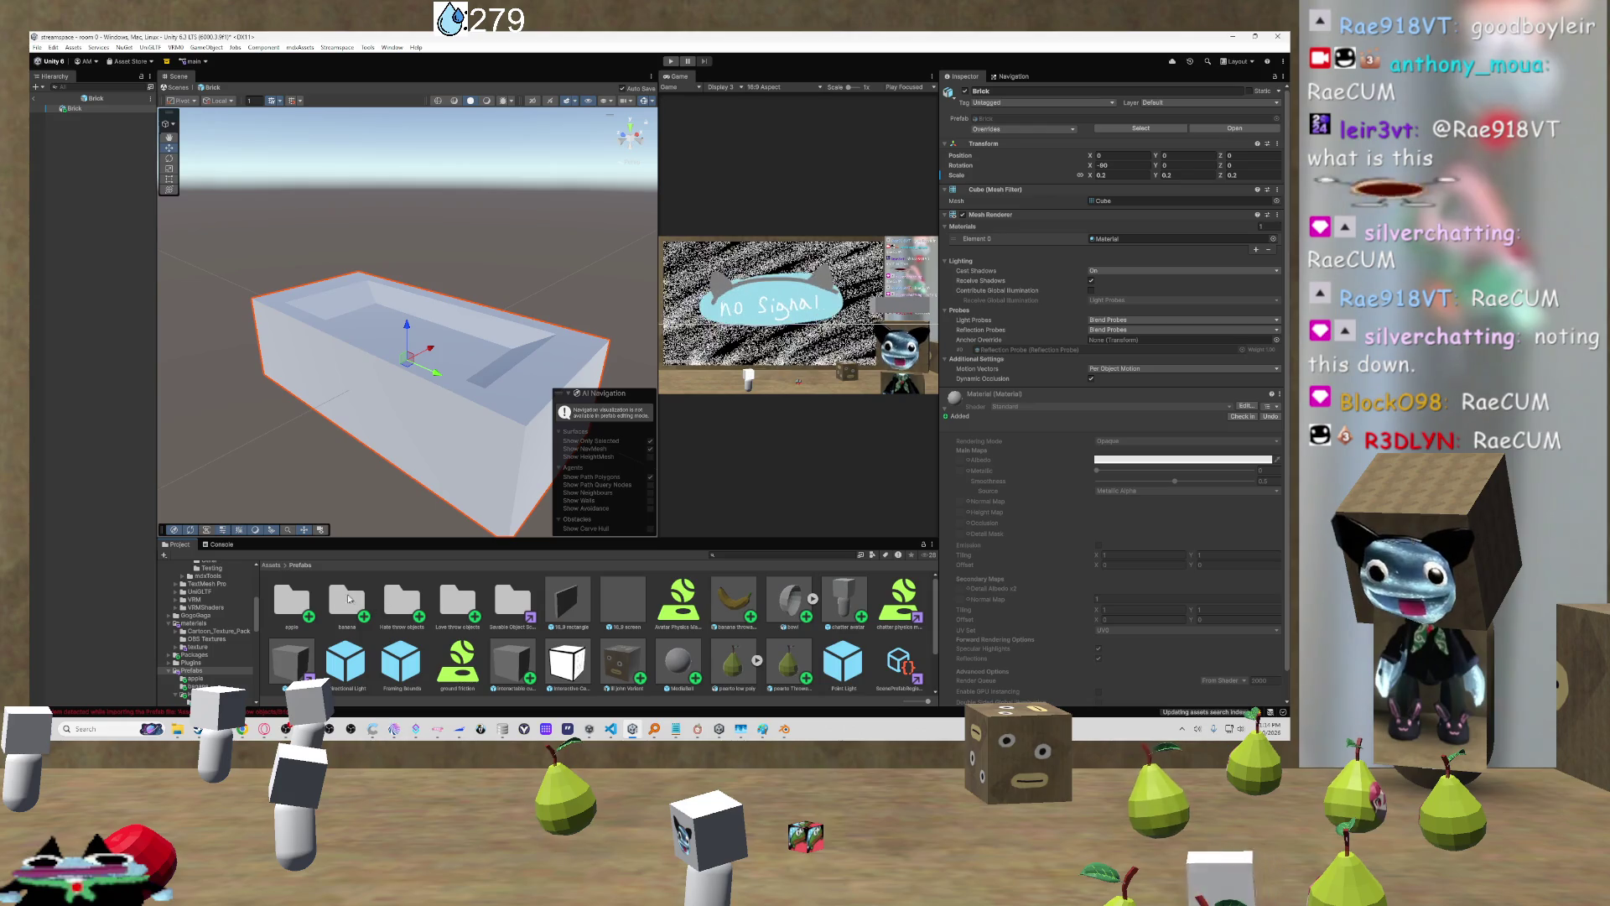
# Step: Apply the red brick material from Assets > materials to the bathtub
pyautogui.click(270, 565)
pyautogui.doubleClick(475, 604)
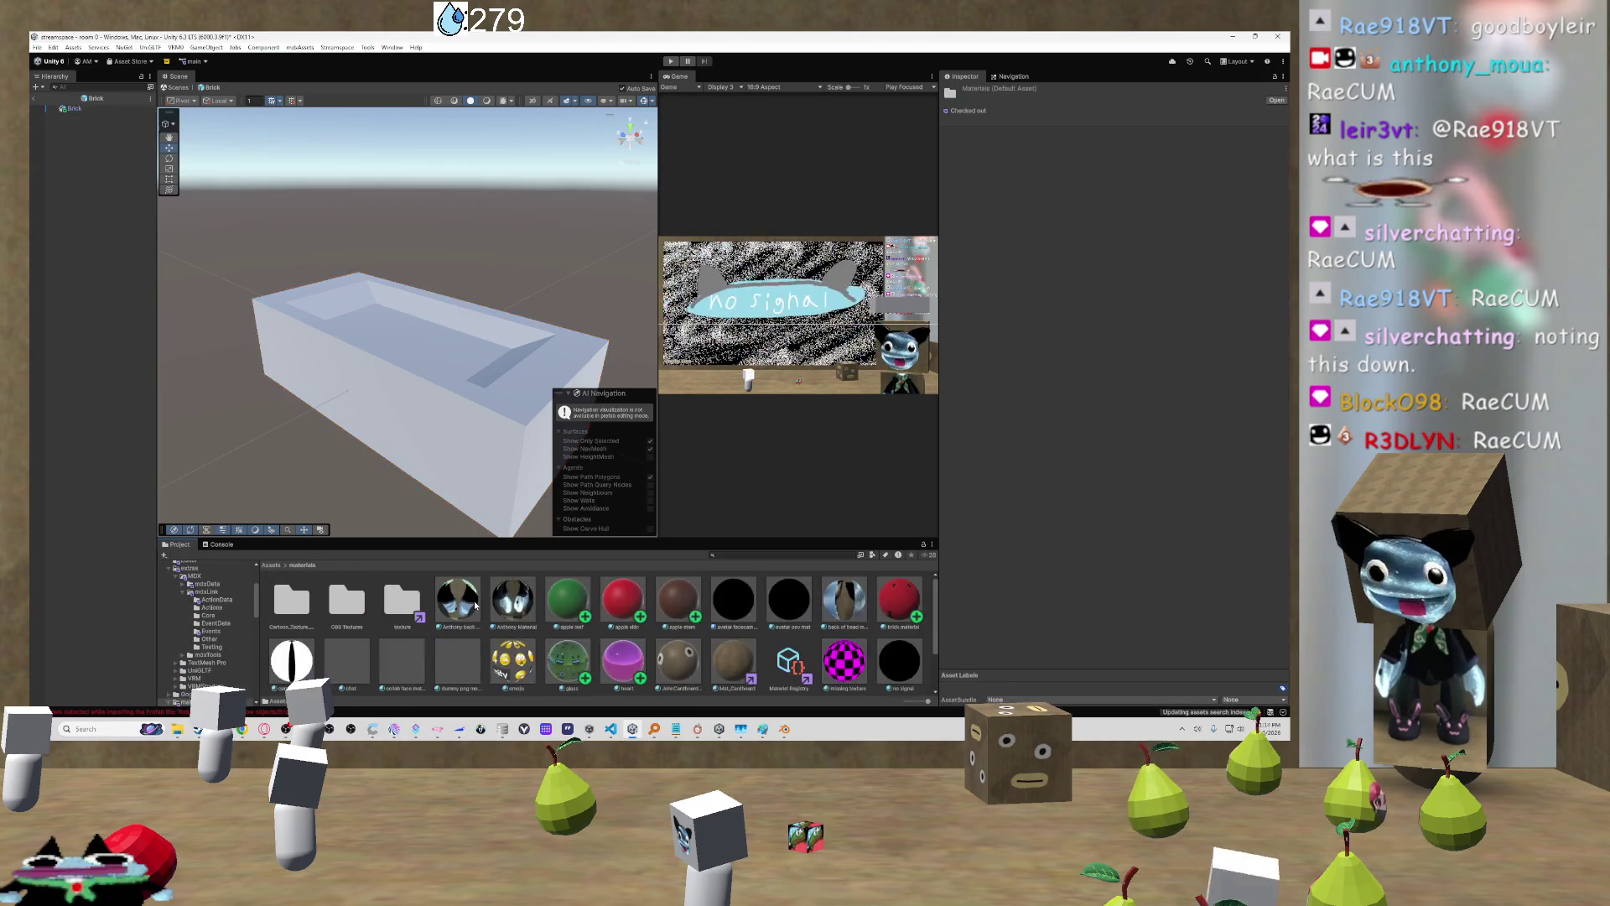
pyautogui.moveTo(613, 478)
pyautogui.mouseDown()
pyautogui.moveTo(463, 428)
pyautogui.moveTo(168, 389)
pyautogui.moveTo(349, 413)
pyautogui.moveTo(541, 405)
pyautogui.moveTo(659, 342)
pyautogui.moveTo(409, 418)
pyautogui.moveTo(477, 430)
pyautogui.mouseUp()
pyautogui.scroll(-5, 251, 407)
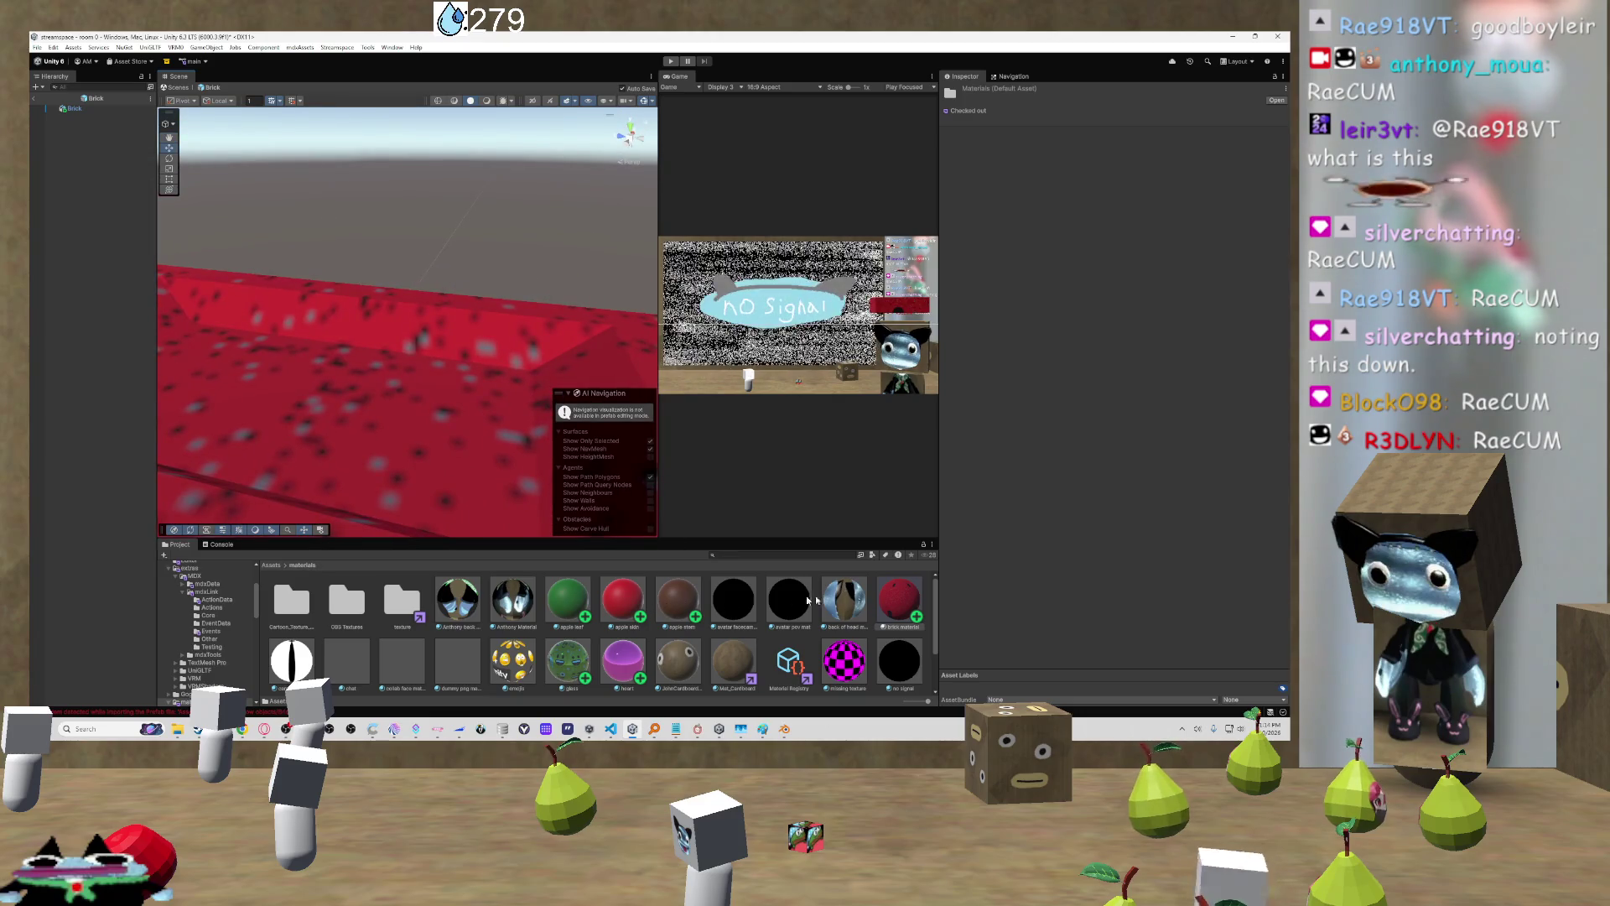
# Step: Close the Paint window showing the rock texture
pyautogui.moveTo(762, 728)
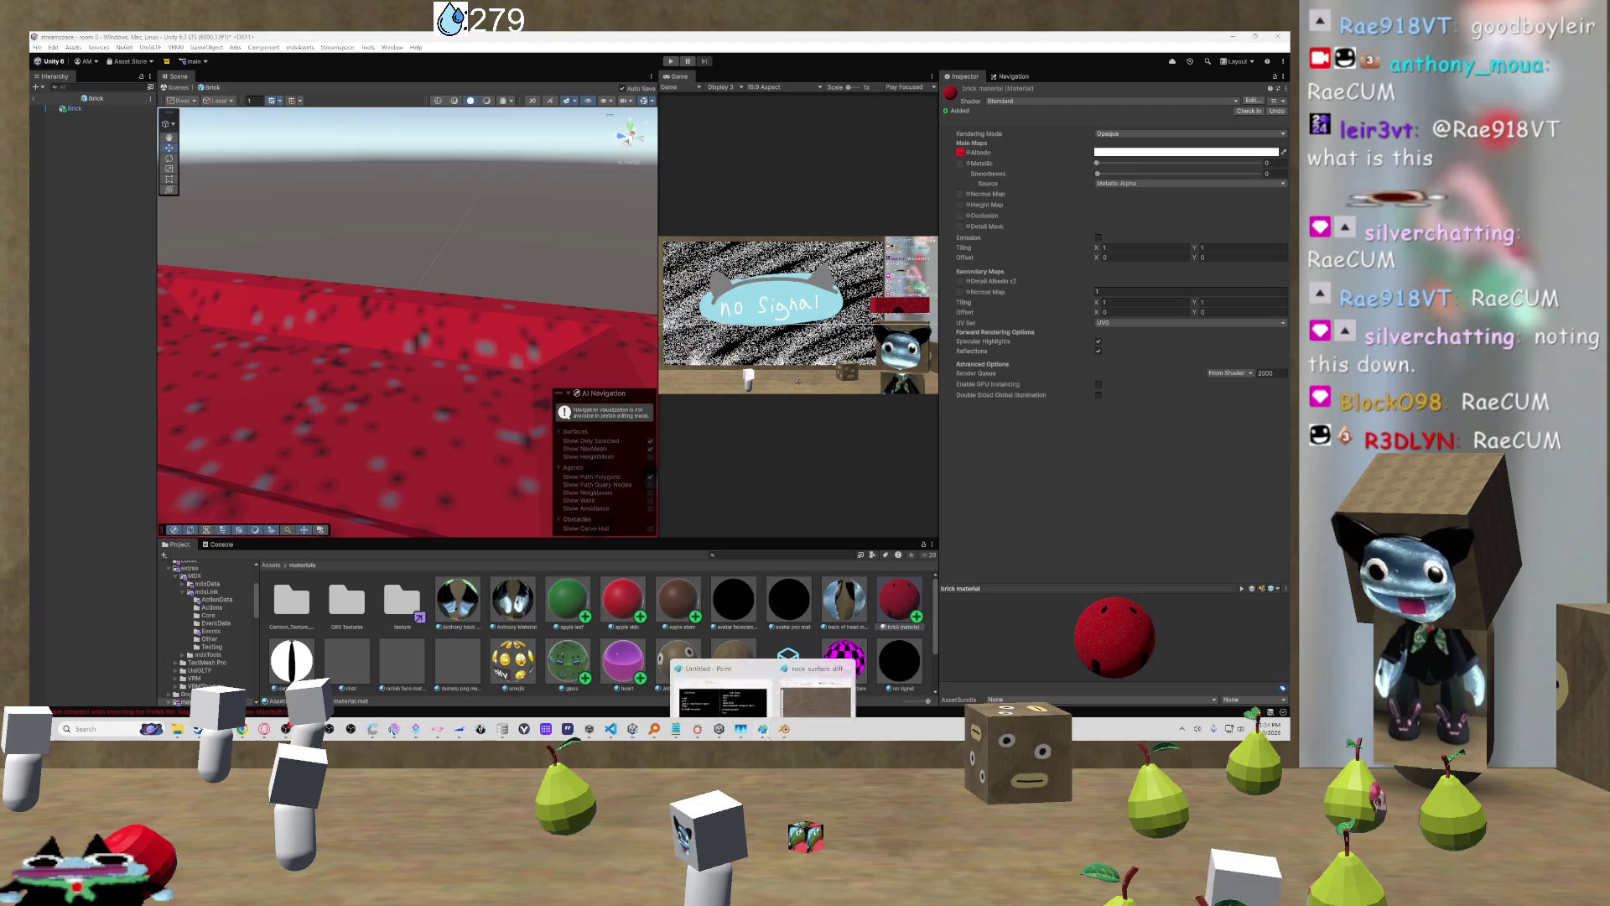
pyautogui.click(820, 681)
pyautogui.click(987, 67)
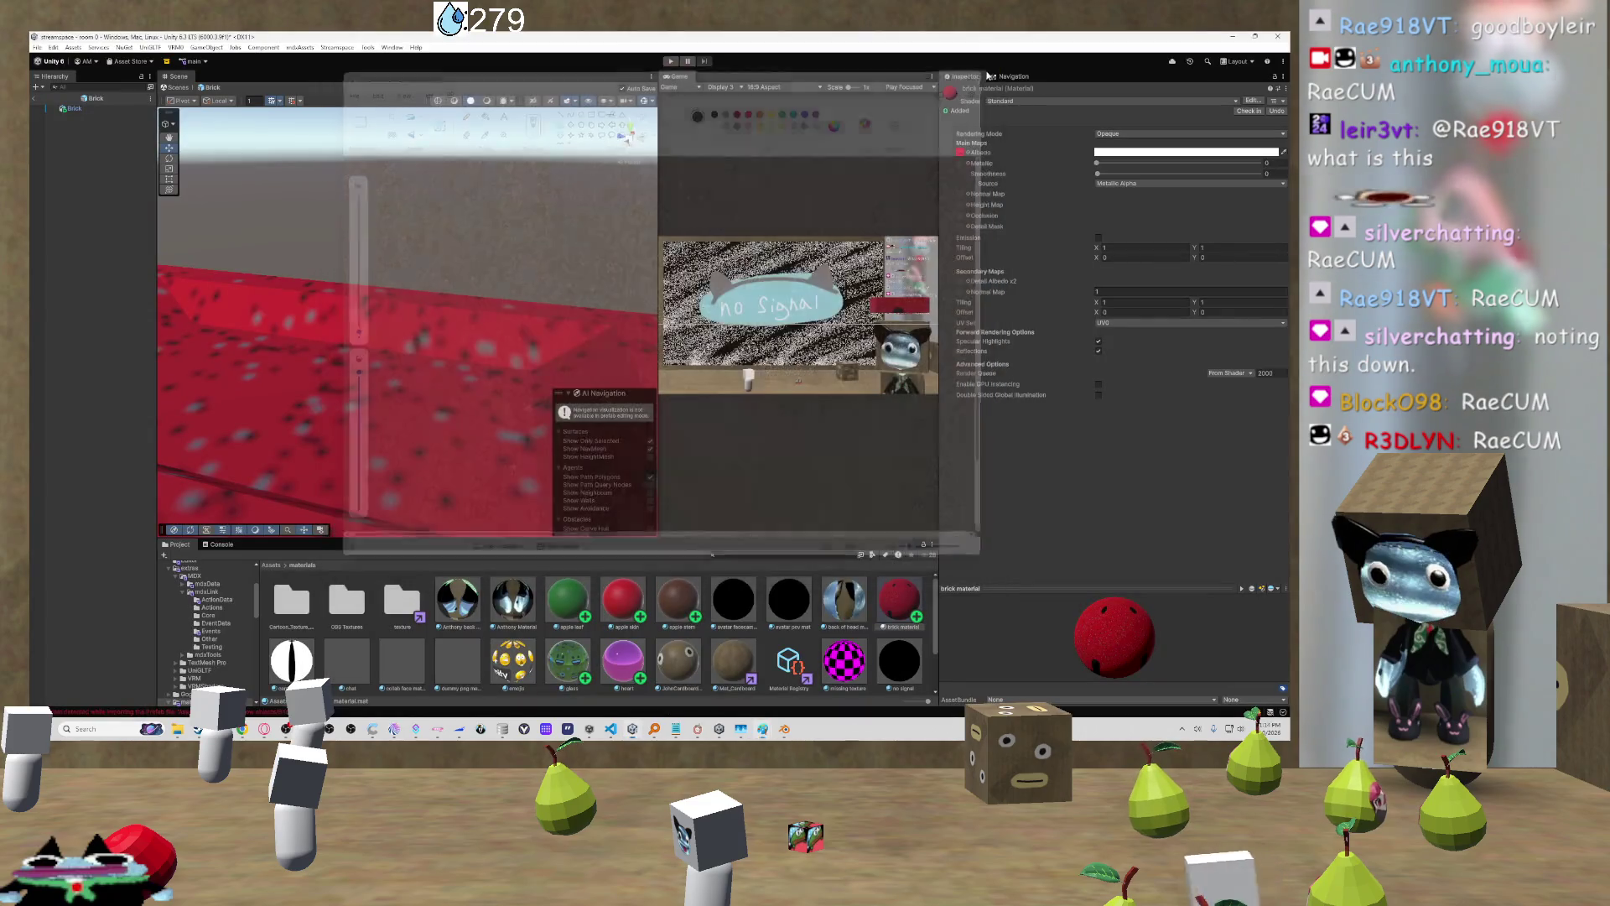
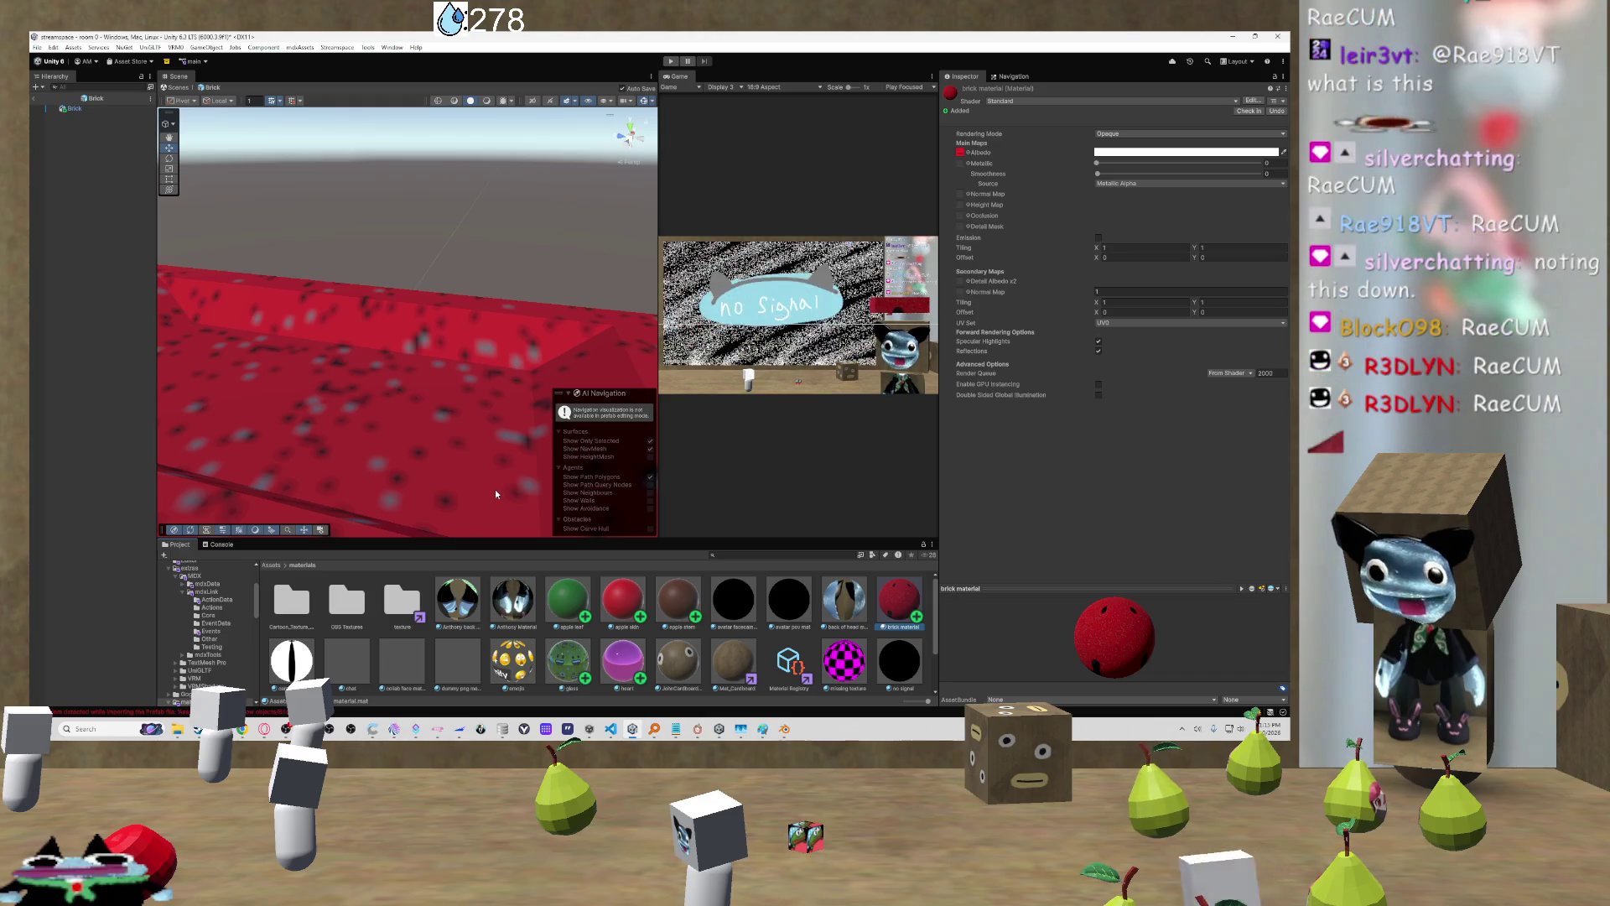
# Step: Launch a new untitled Paint window from the Paint taskbar jump list
pyautogui.click(763, 729)
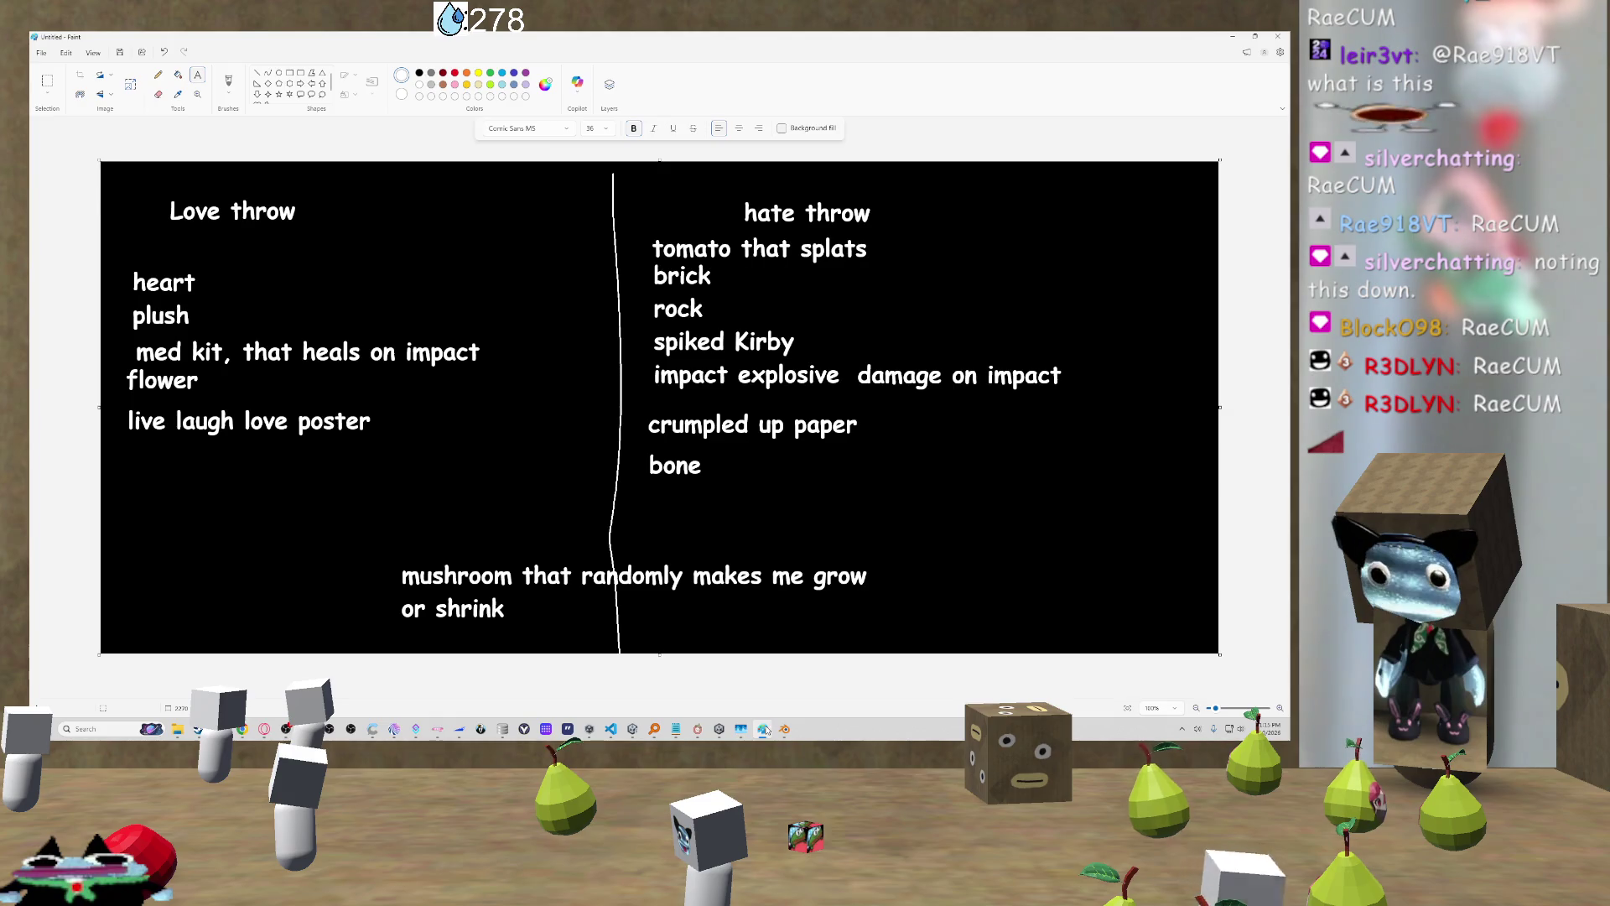
pyautogui.click(763, 728)
pyautogui.rightClick(763, 729)
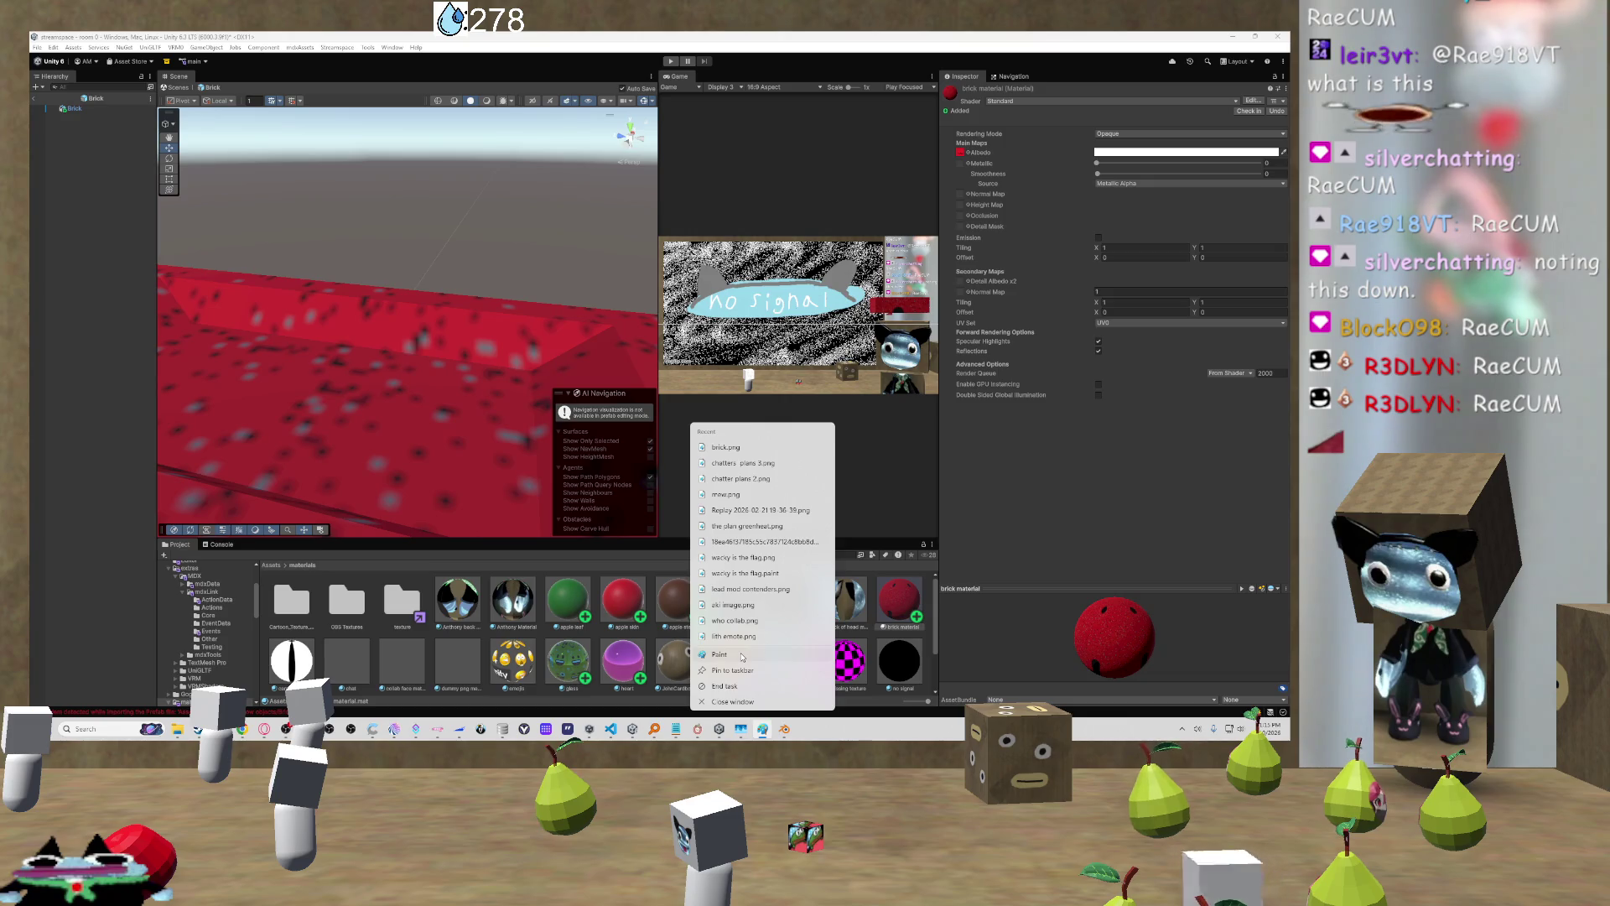
pyautogui.click(742, 655)
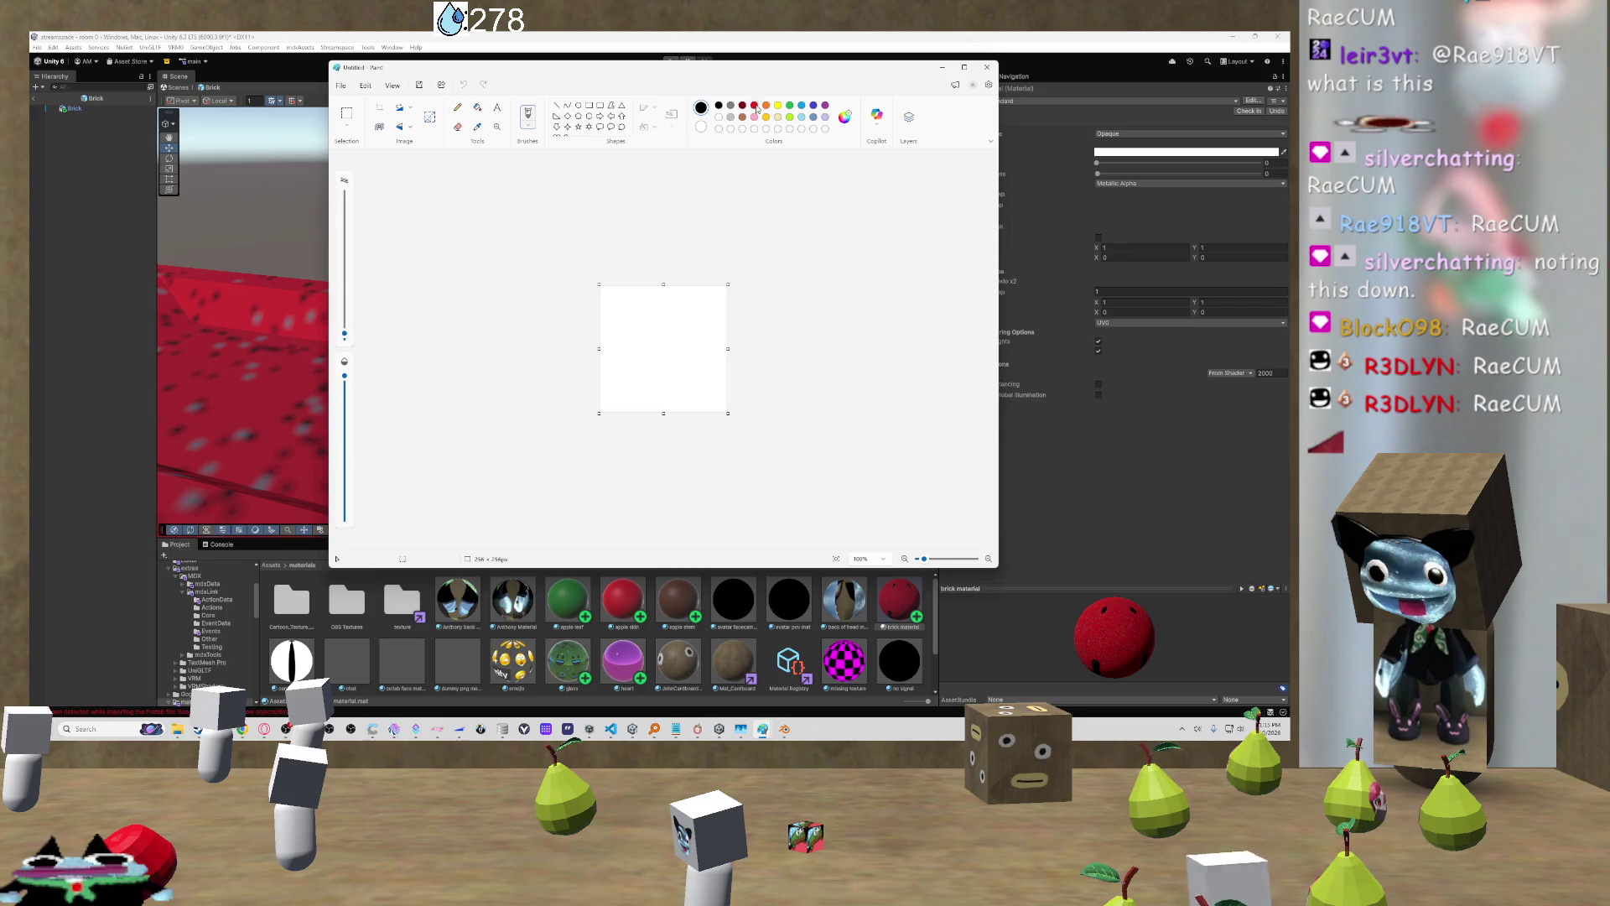
# Step: Fill the canvas red, then spray dark red speckles with an enlarged airbrush
pyautogui.click(478, 107)
pyautogui.click(647, 308)
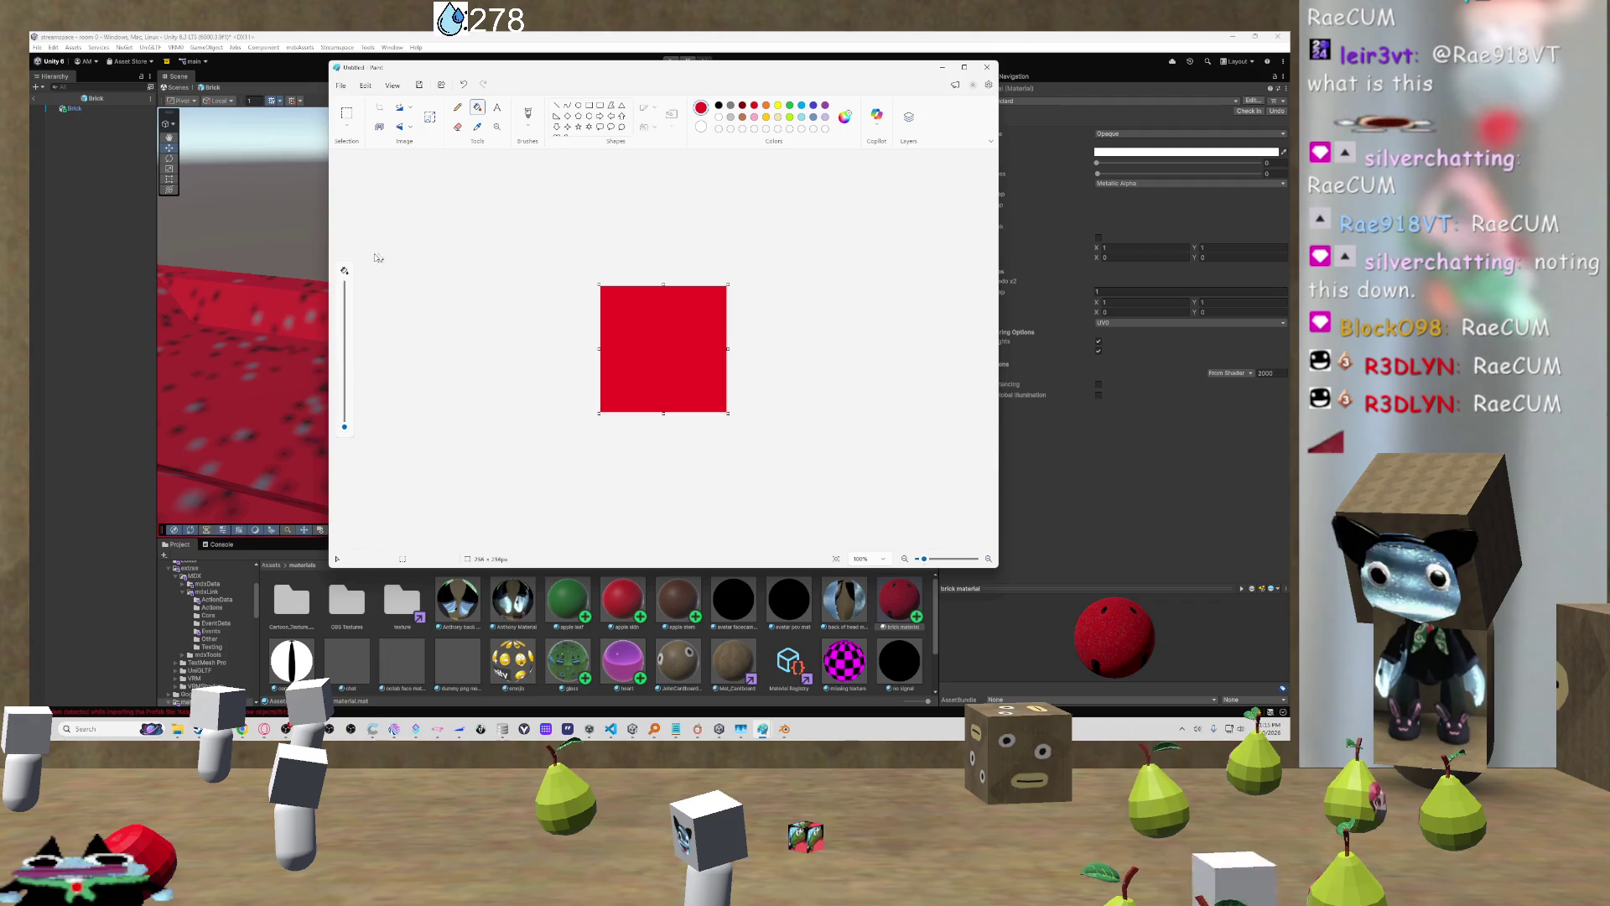
pyautogui.scroll(-5, 280, 287)
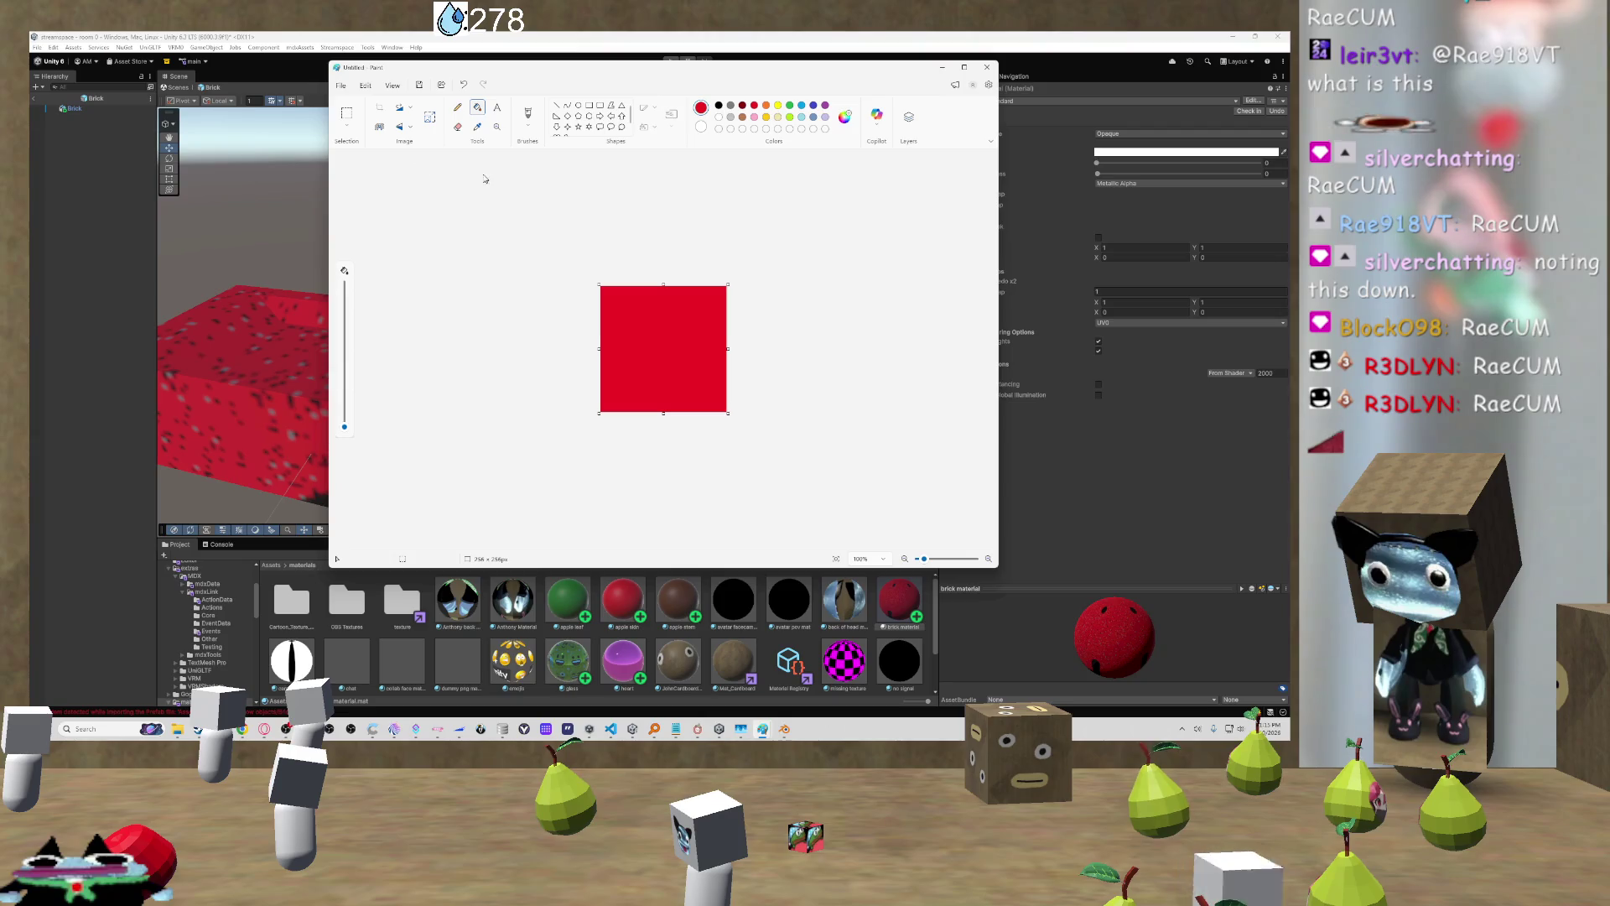
pyautogui.click(527, 115)
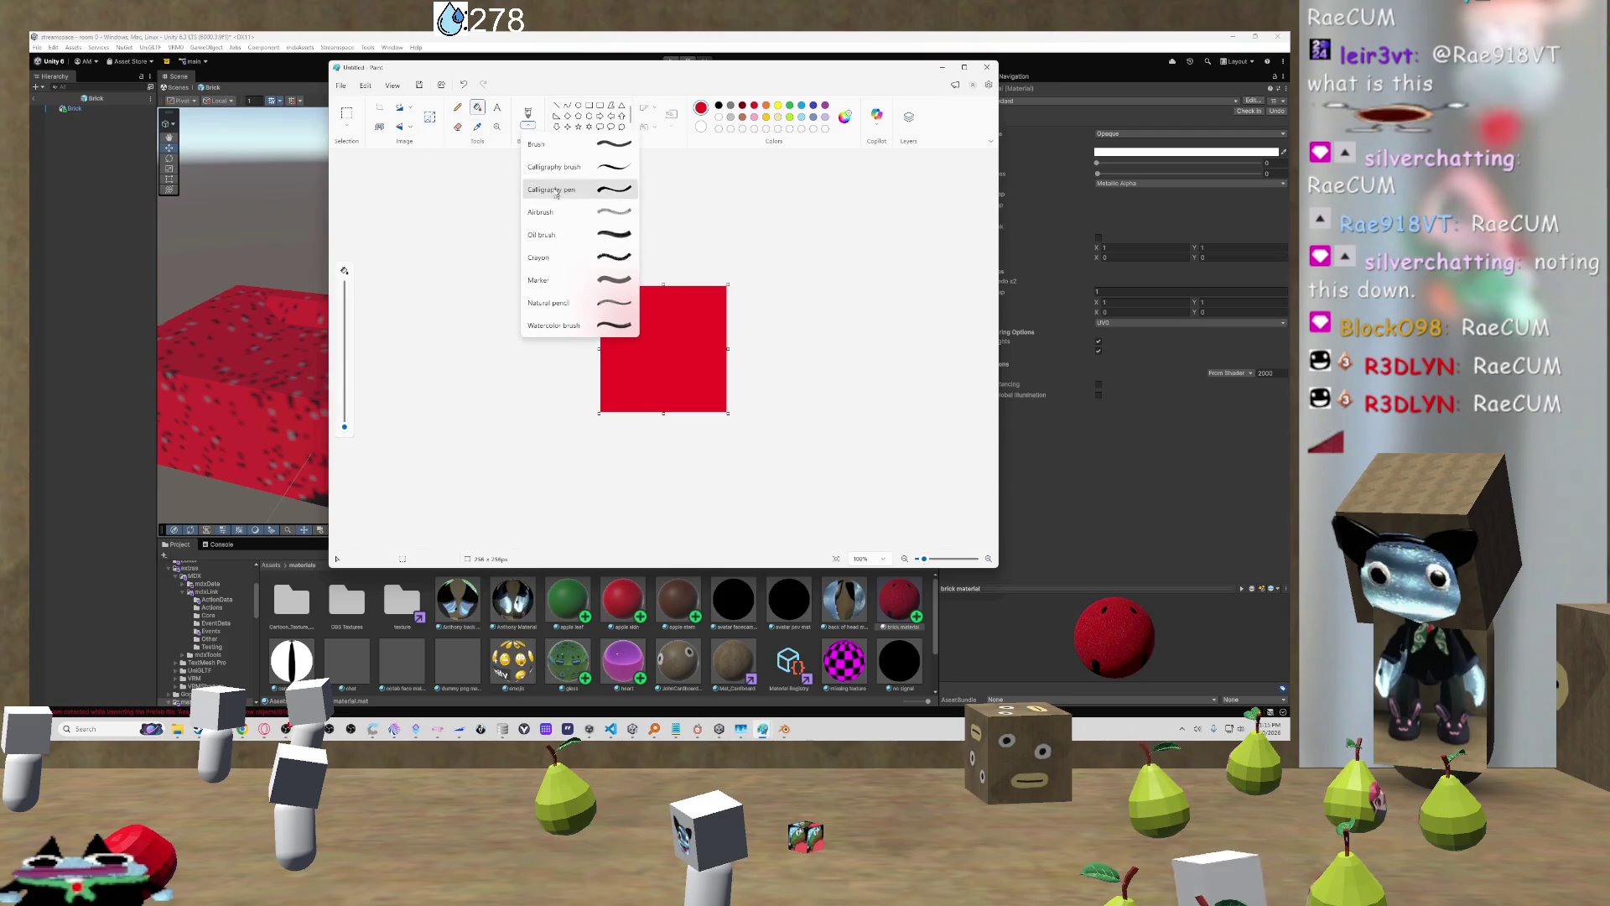
pyautogui.click(611, 219)
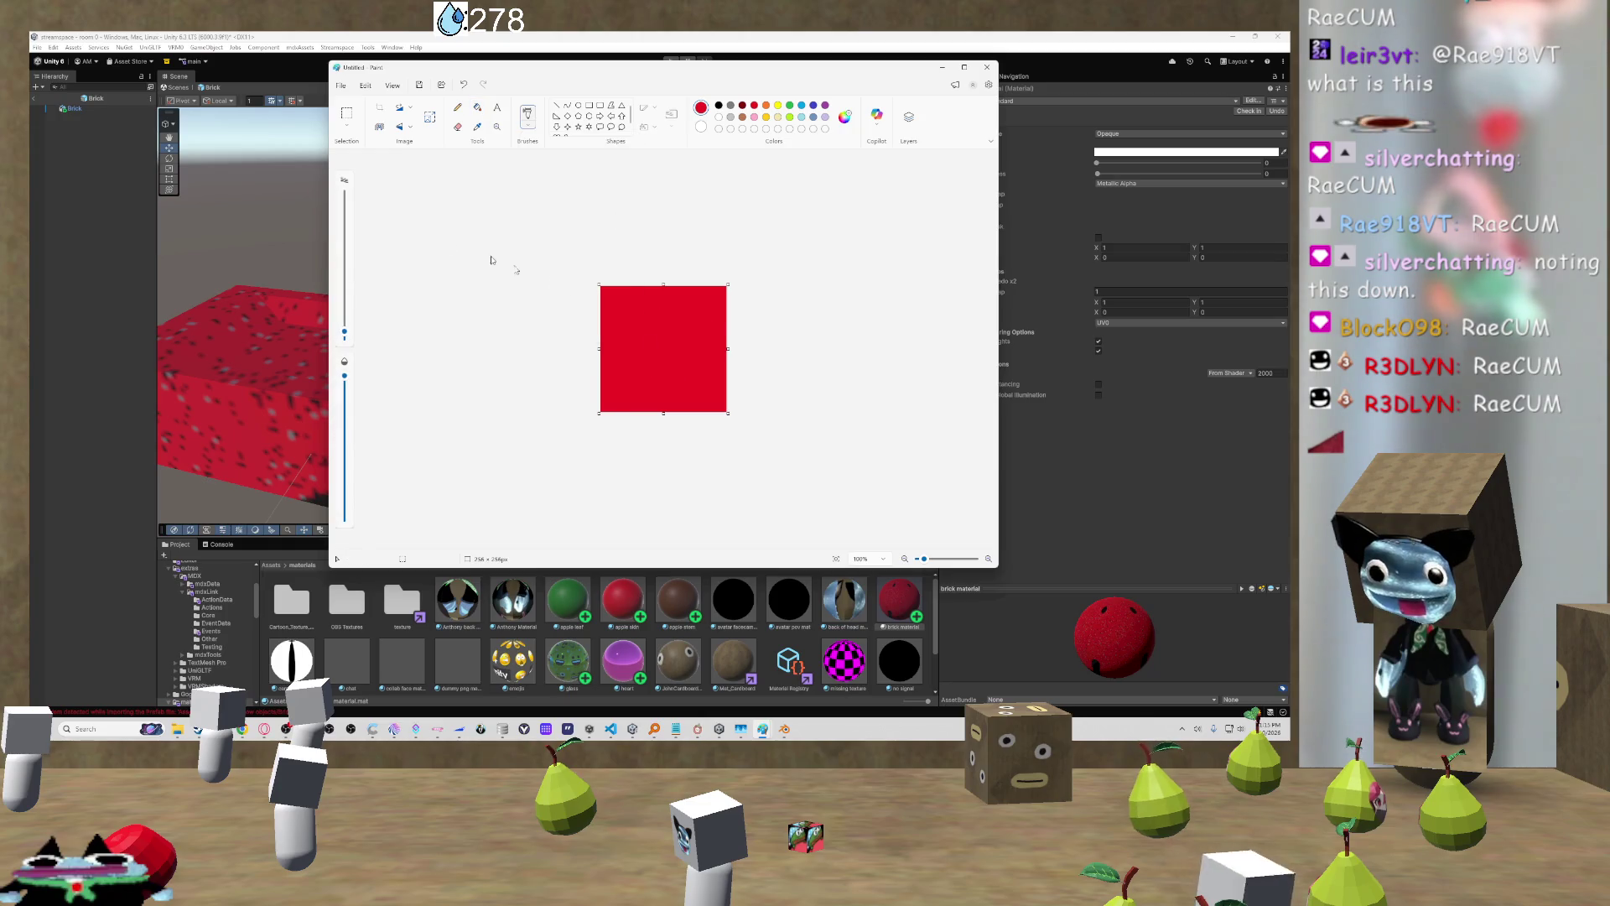
pyautogui.moveTo(343, 332); pyautogui.dragTo(344, 194)
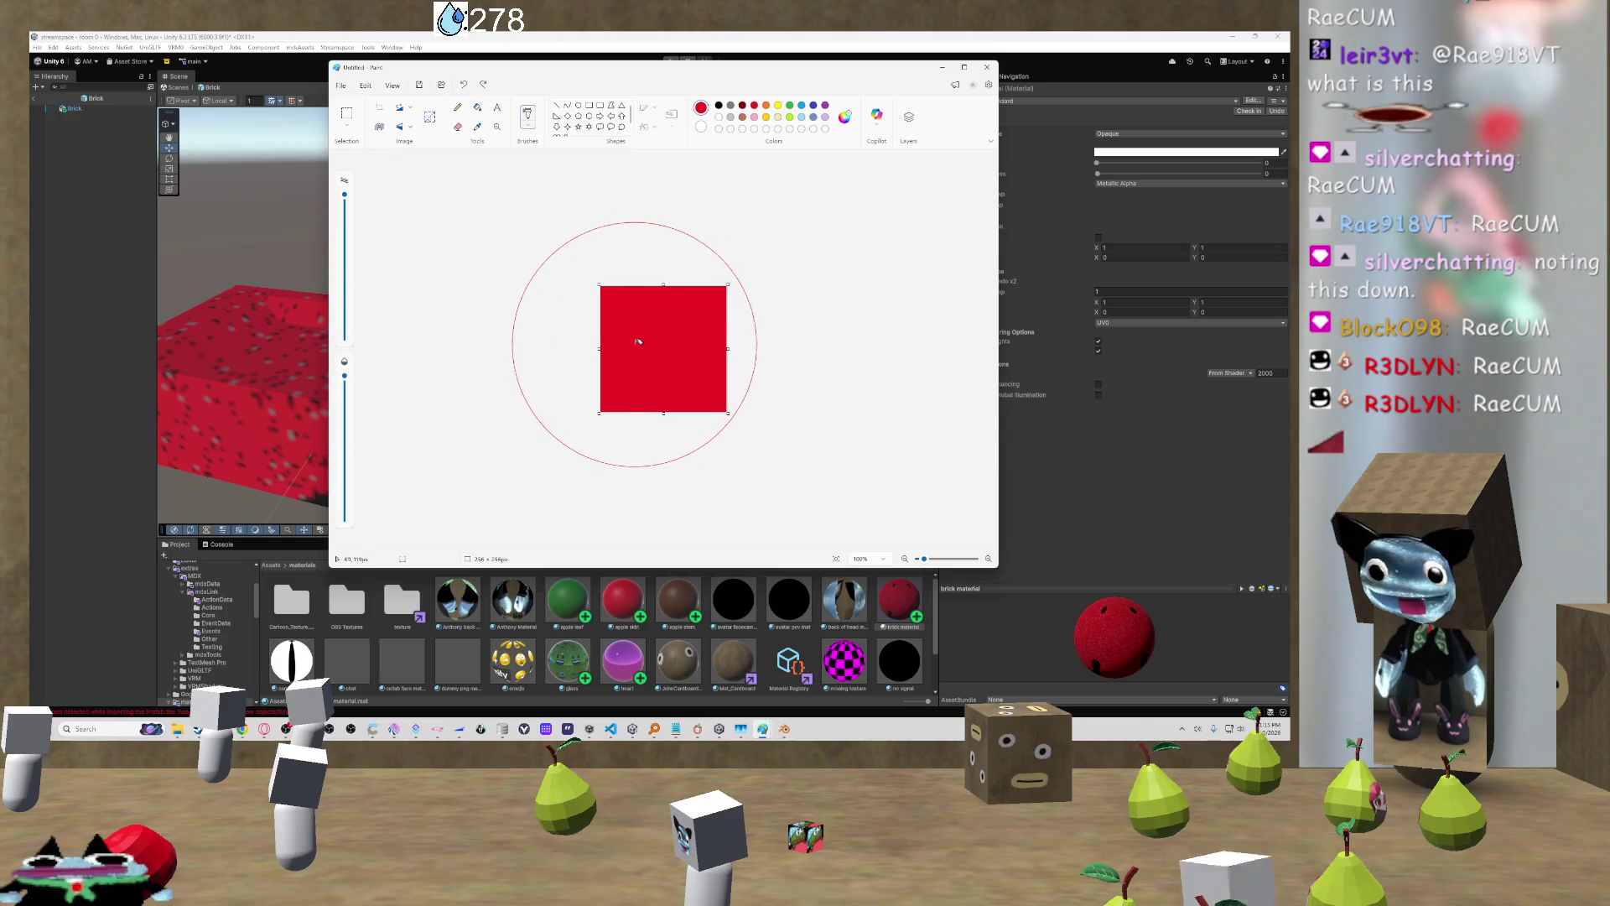
pyautogui.click(742, 105)
pyautogui.click(674, 343)
# Step: Try large dark crayon strokes across the canvas, then undo them
pyautogui.scroll(5, 674, 343)
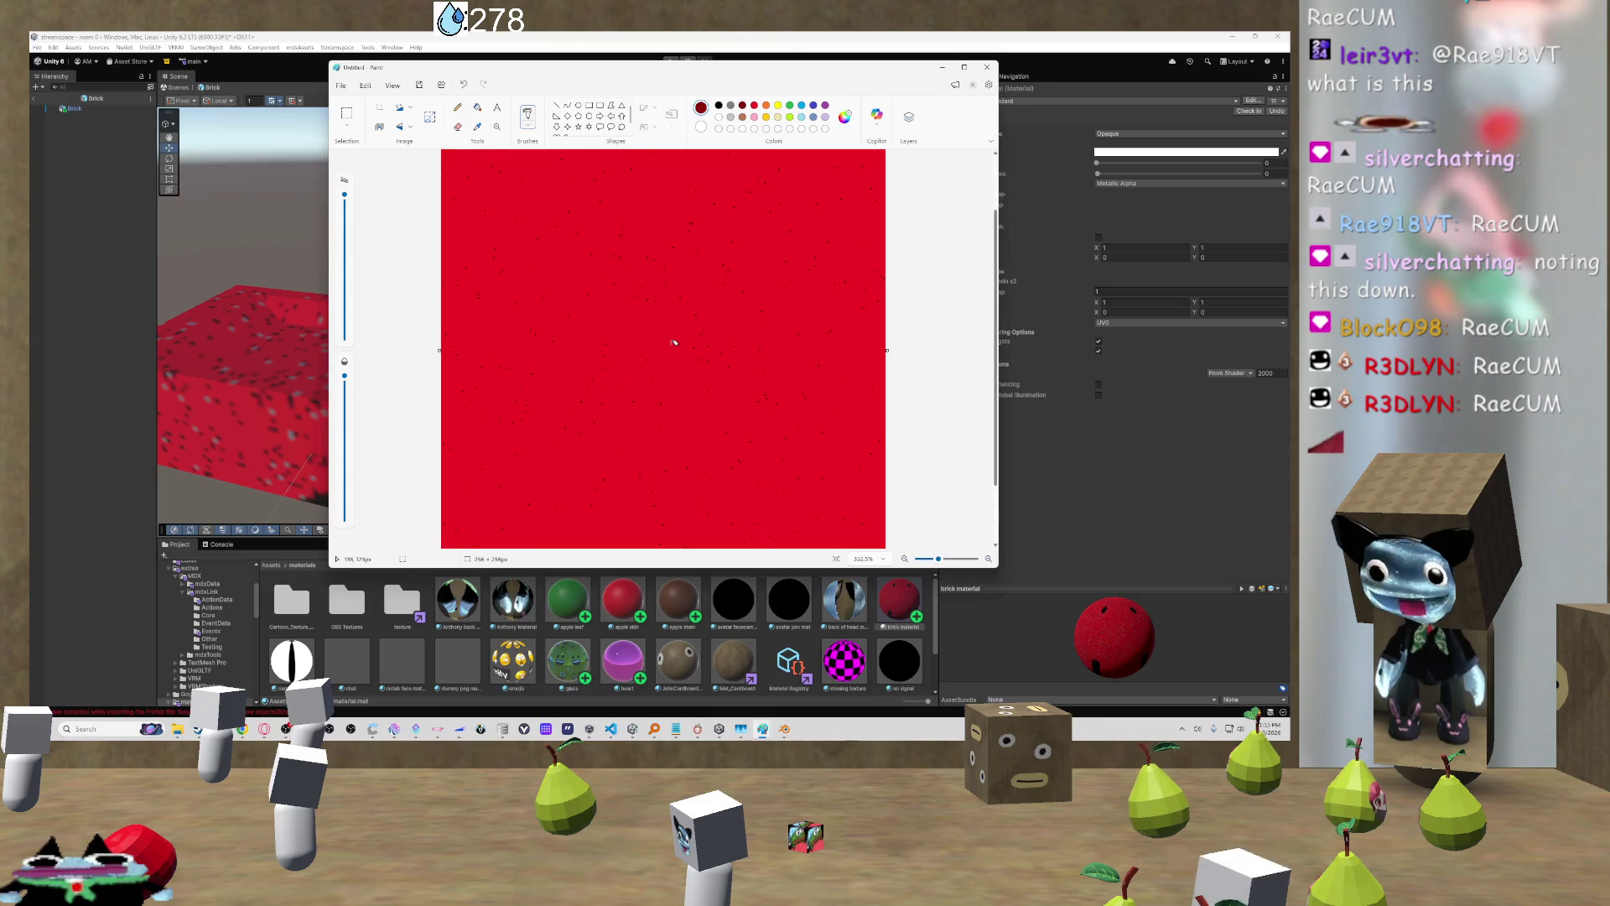
pyautogui.scroll(1, 674, 338)
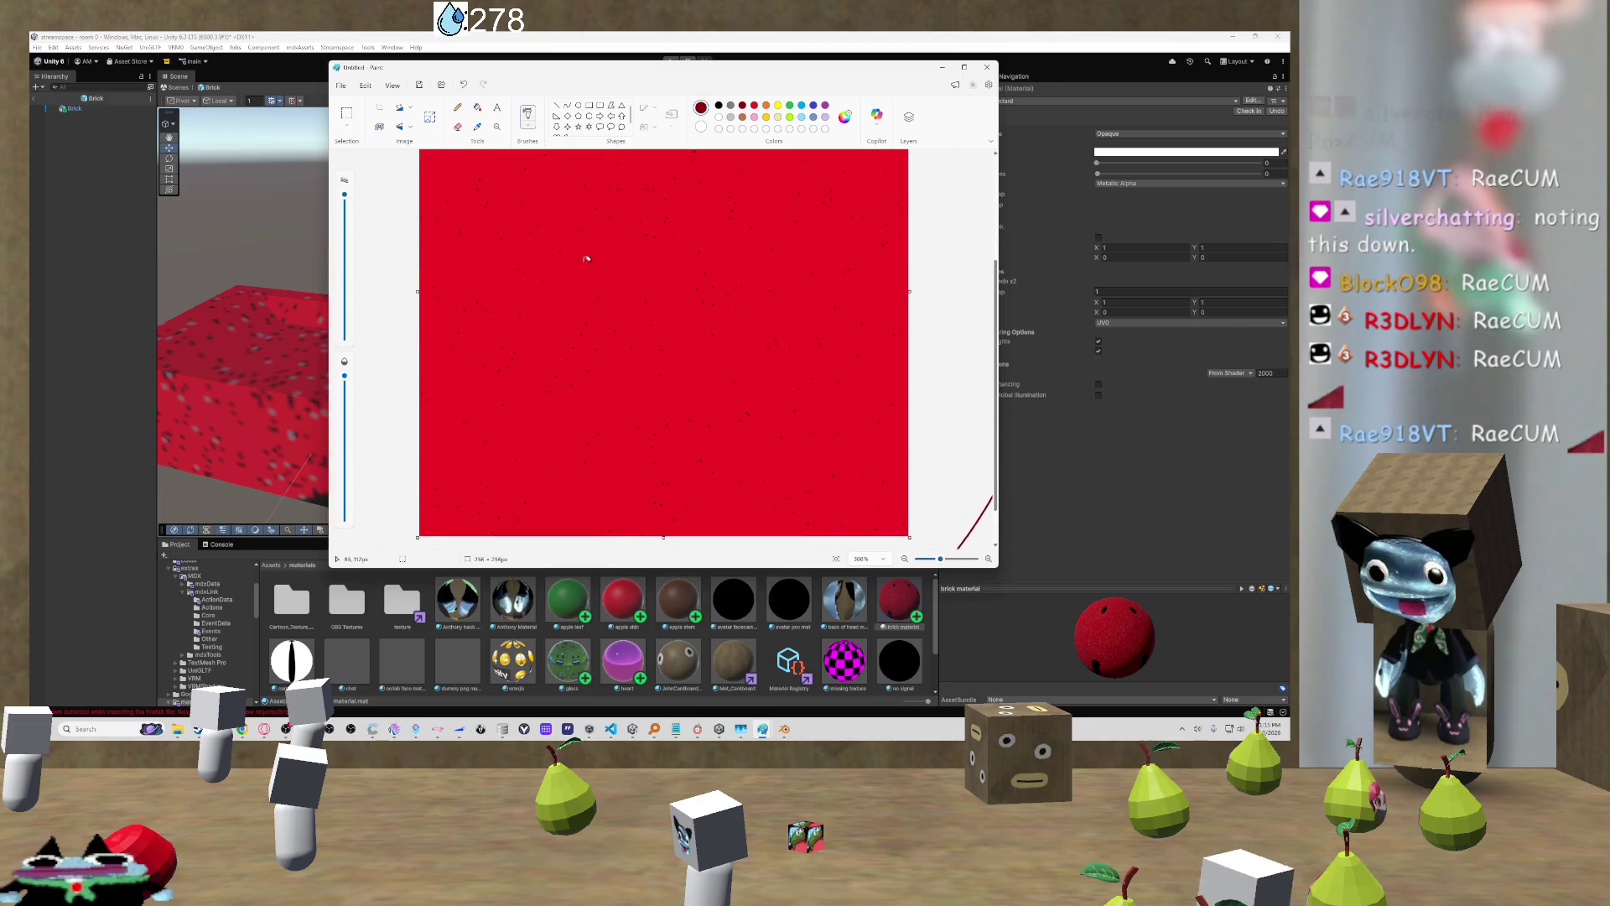
pyautogui.keyDown('ctrl'); pyautogui.scroll(-1, 590, 241); pyautogui.keyUp('ctrl')
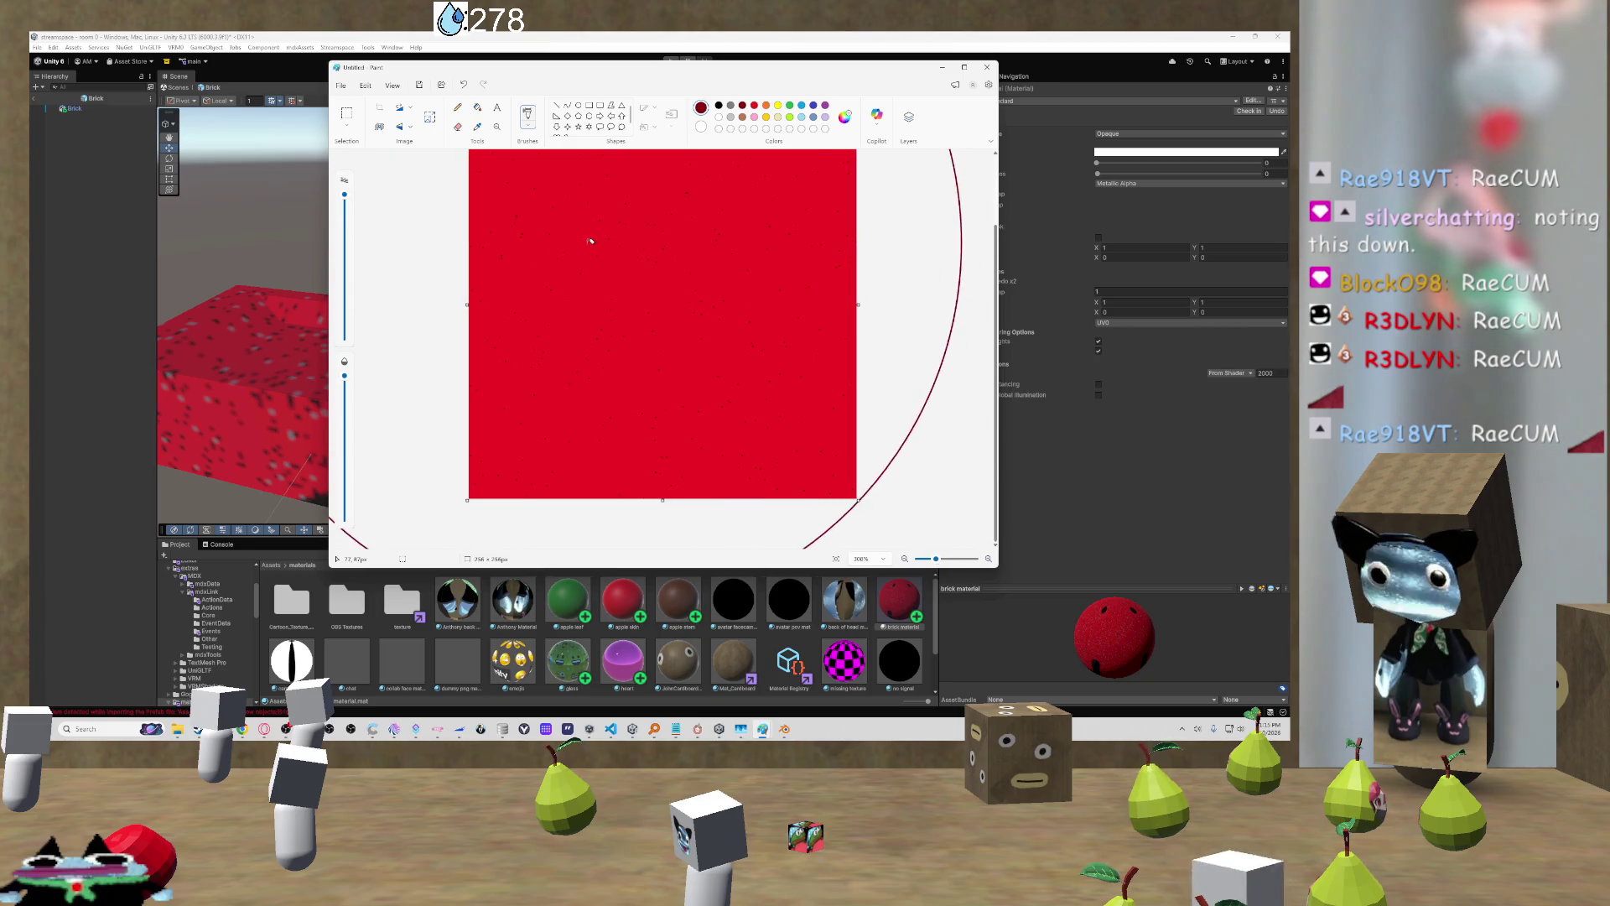
pyautogui.click(527, 119)
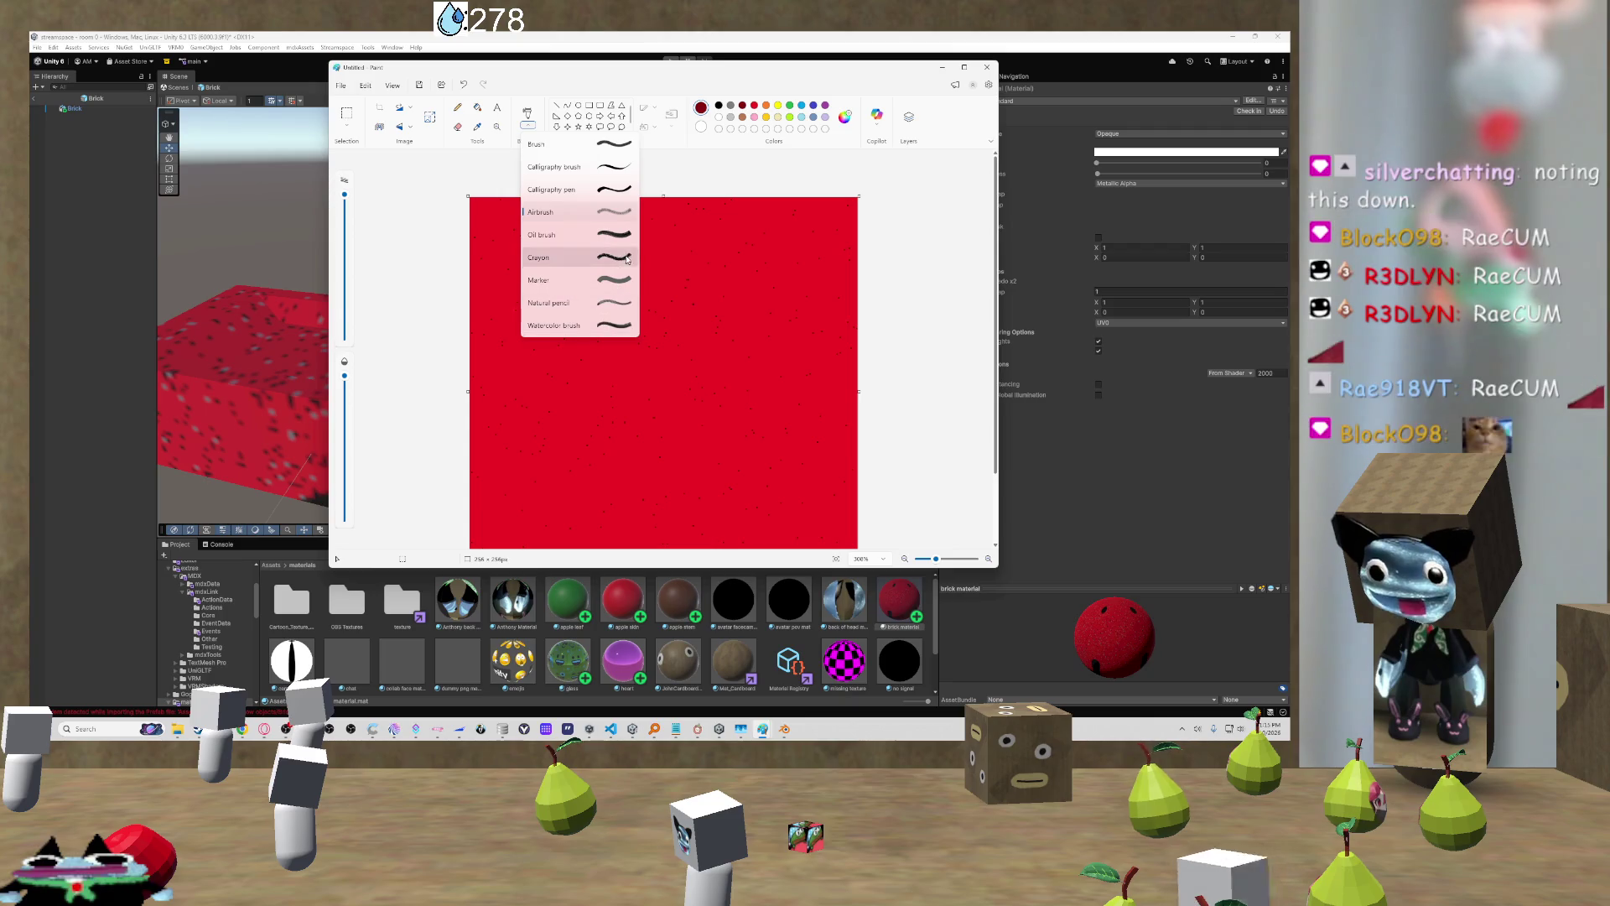
pyautogui.click(624, 258)
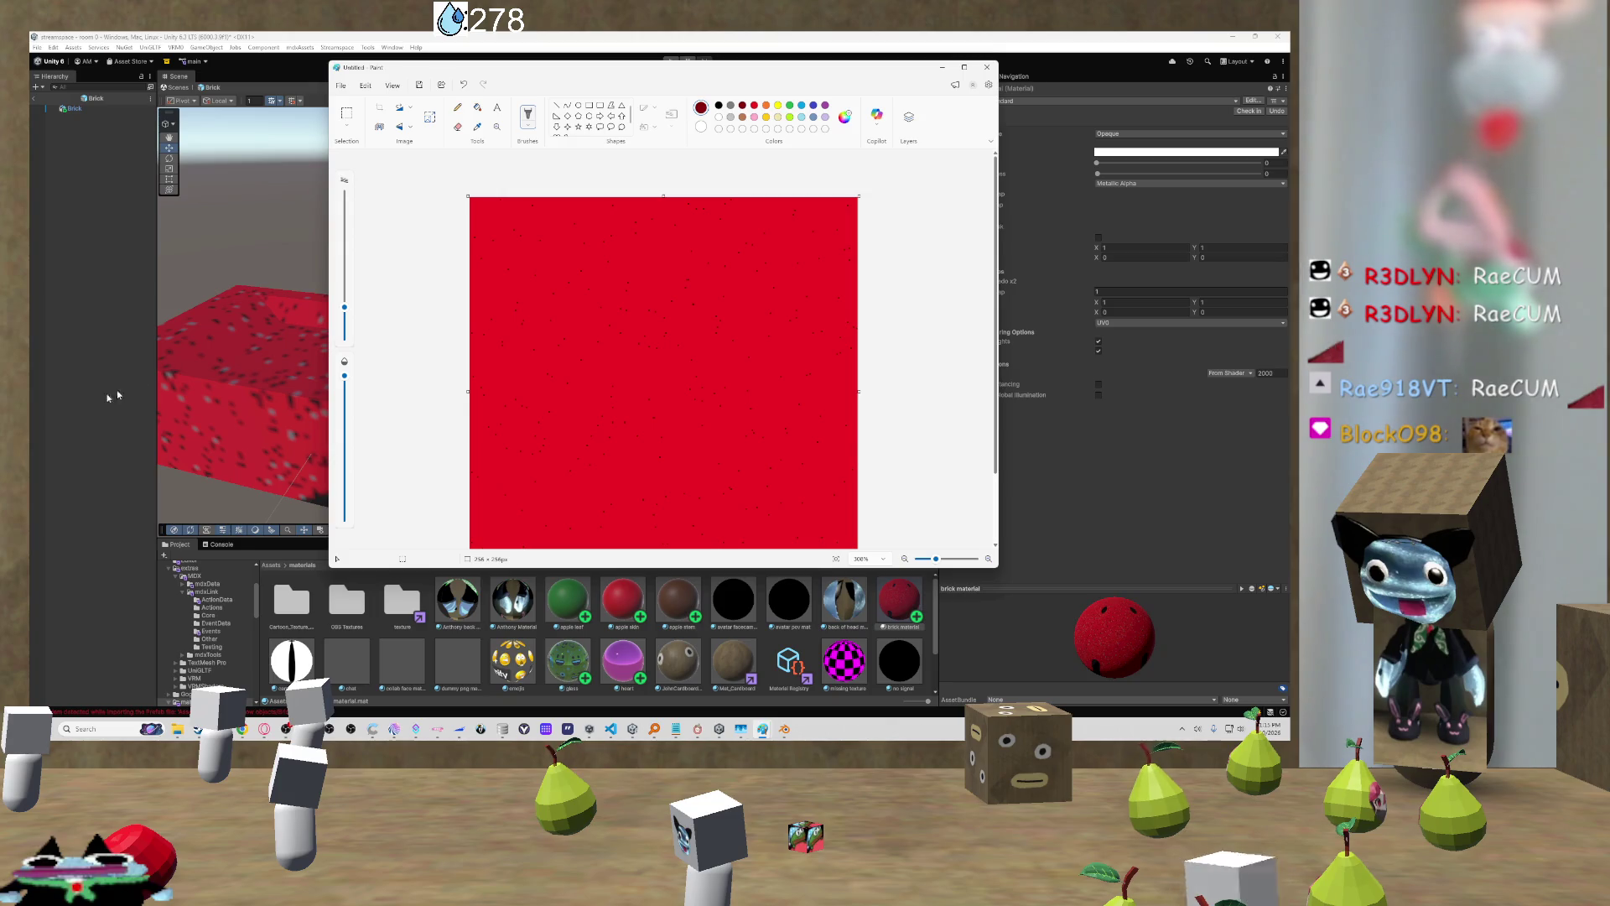
pyautogui.scroll(-3, 478, 280)
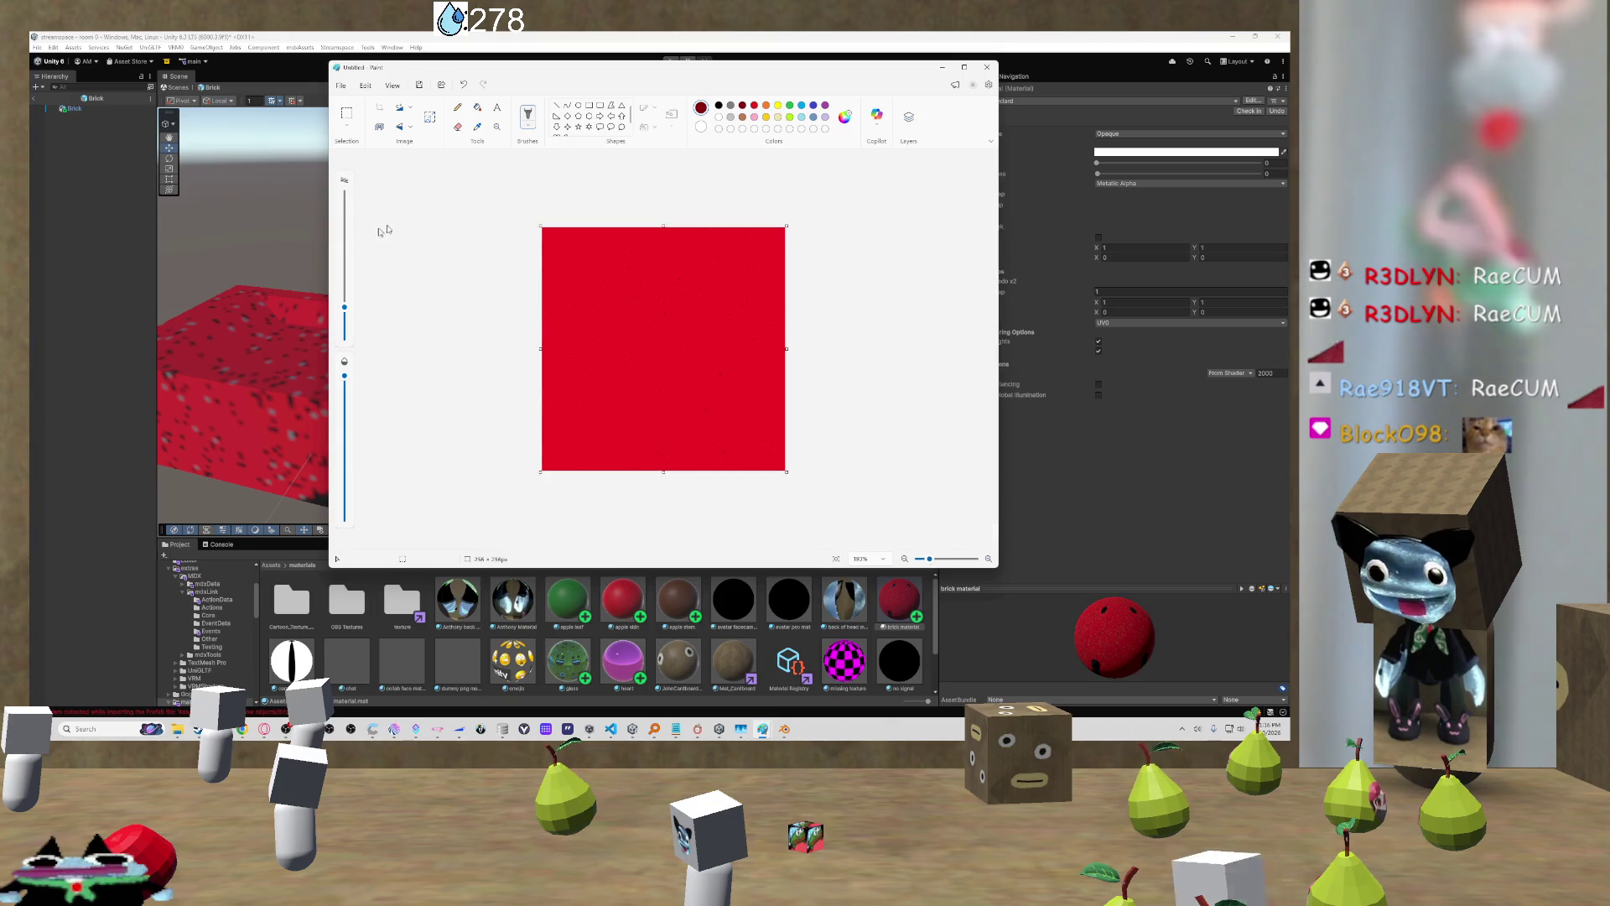
pyautogui.moveTo(343, 309); pyautogui.dragTo(344, 194)
pyautogui.click(344, 366)
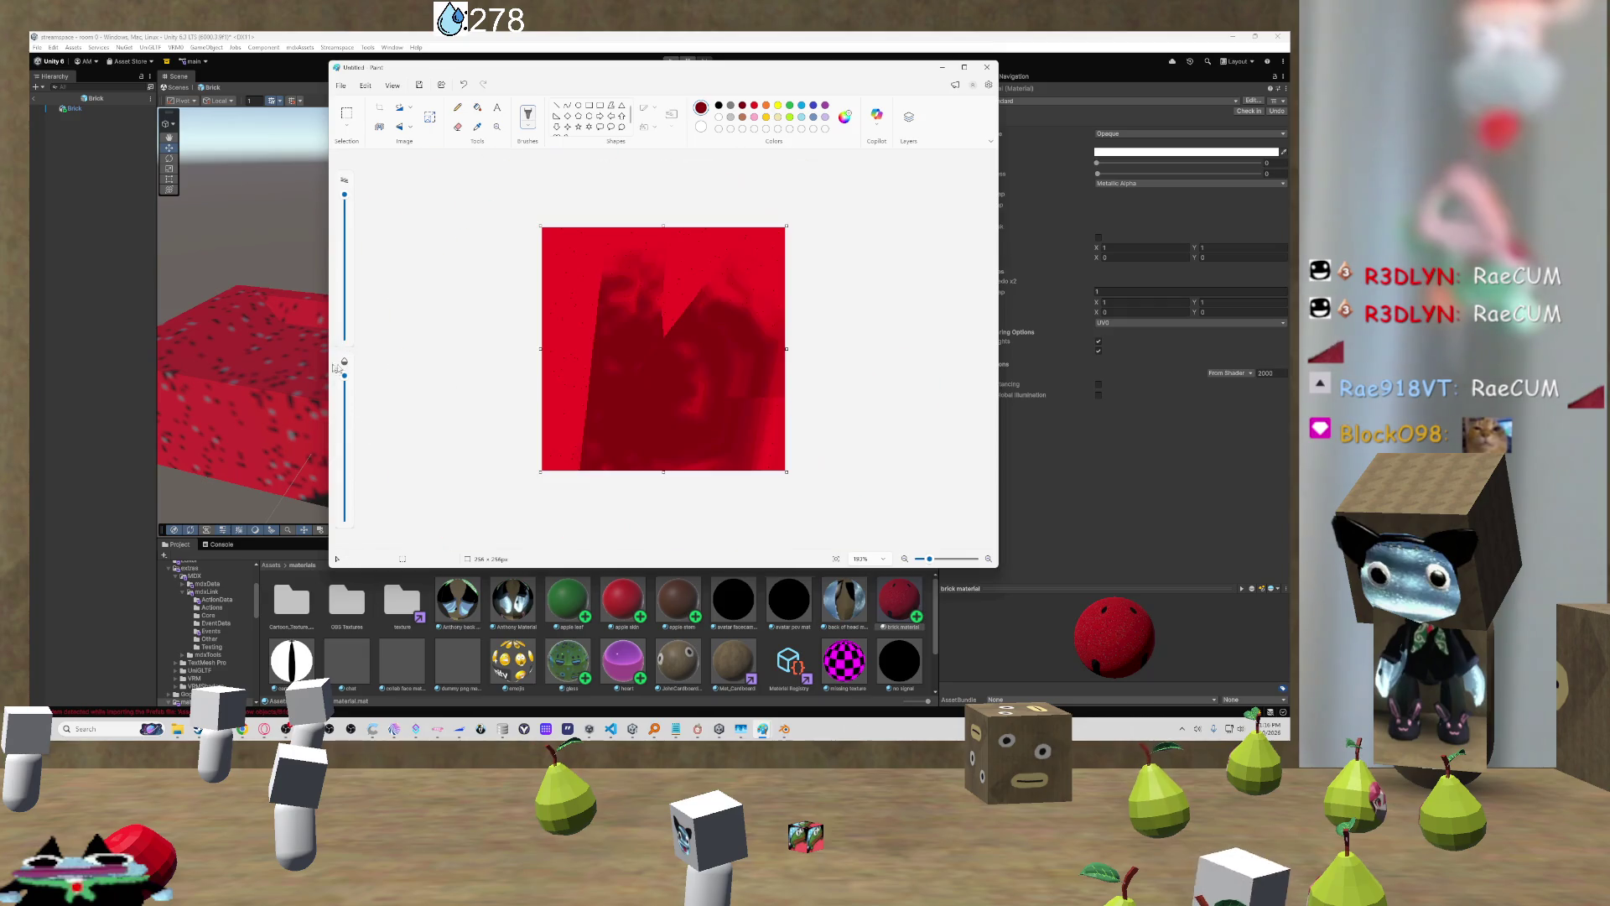
pyautogui.moveTo(457, 358)
pyautogui.mouseDown()
pyautogui.moveTo(575, 306)
pyautogui.moveTo(705, 445)
pyautogui.moveTo(593, 352)
pyautogui.moveTo(309, 374)
pyautogui.mouseUp()
pyautogui.hotkey('ctrl', 'z')
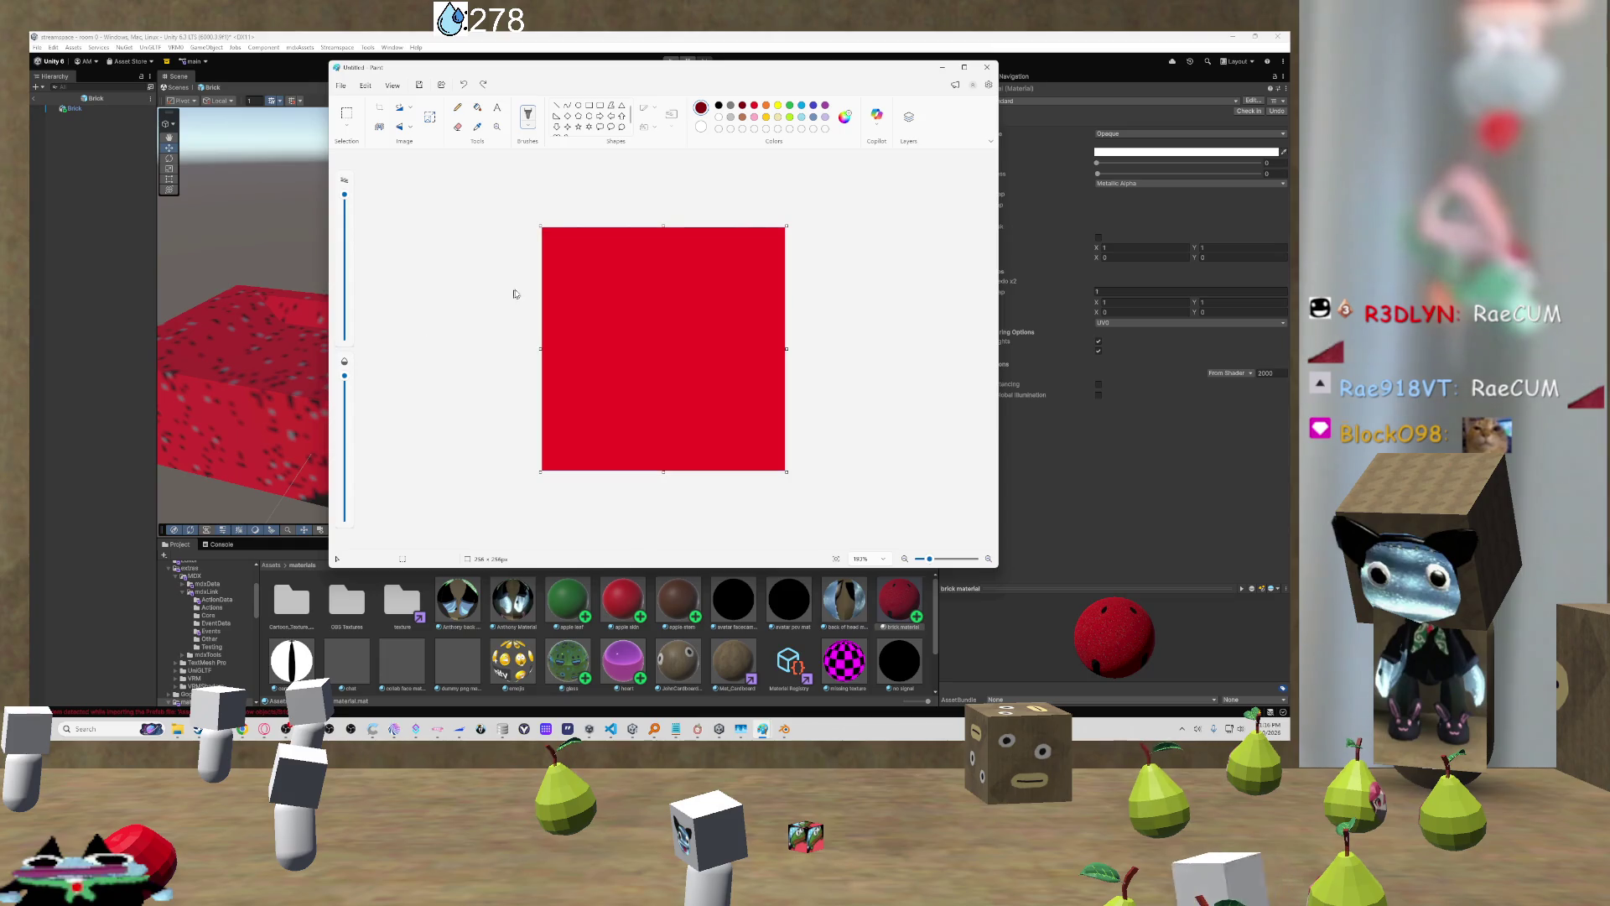
pyautogui.scroll(3, 553, 282)
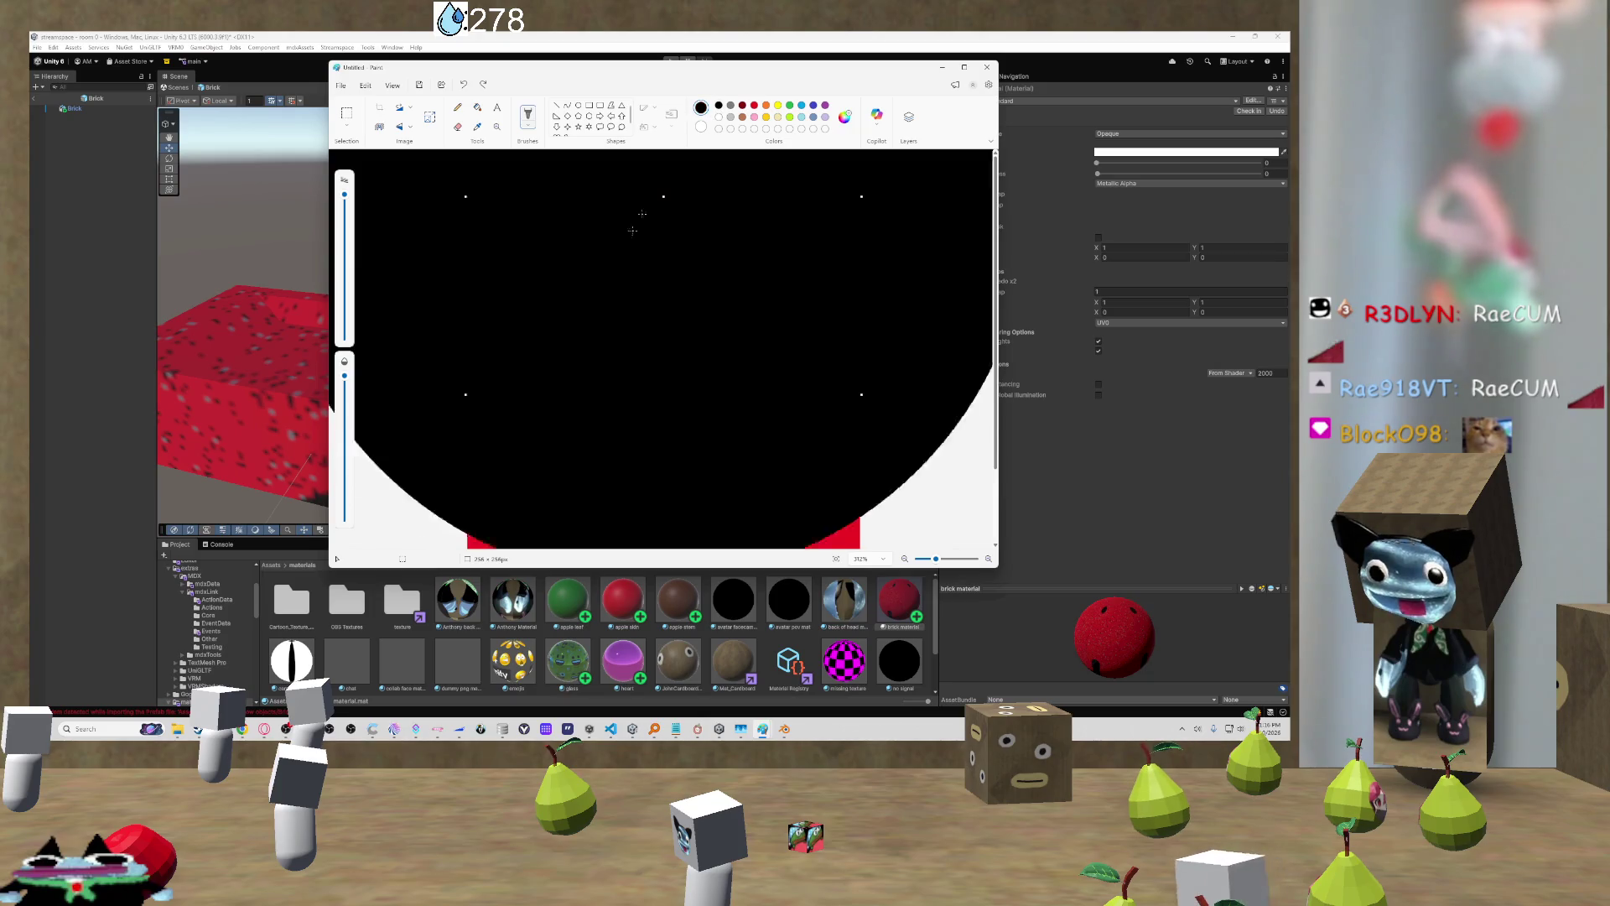
# Step: Test other brush types, including natural pencil and marker, undoing each stroke
pyautogui.click(528, 121)
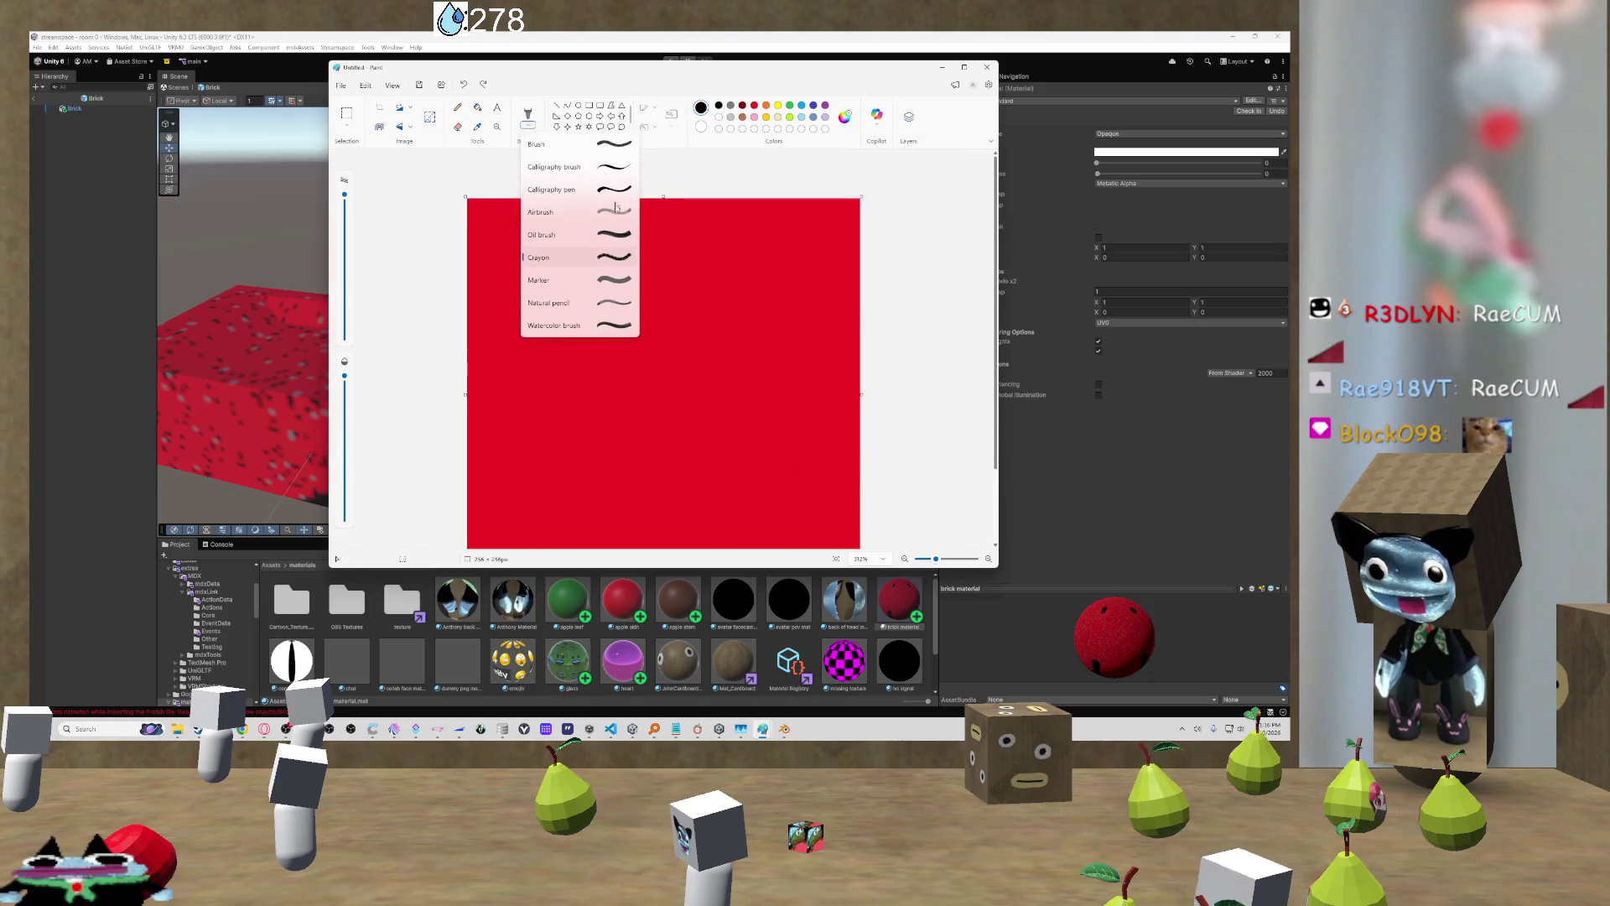
pyautogui.click(587, 318)
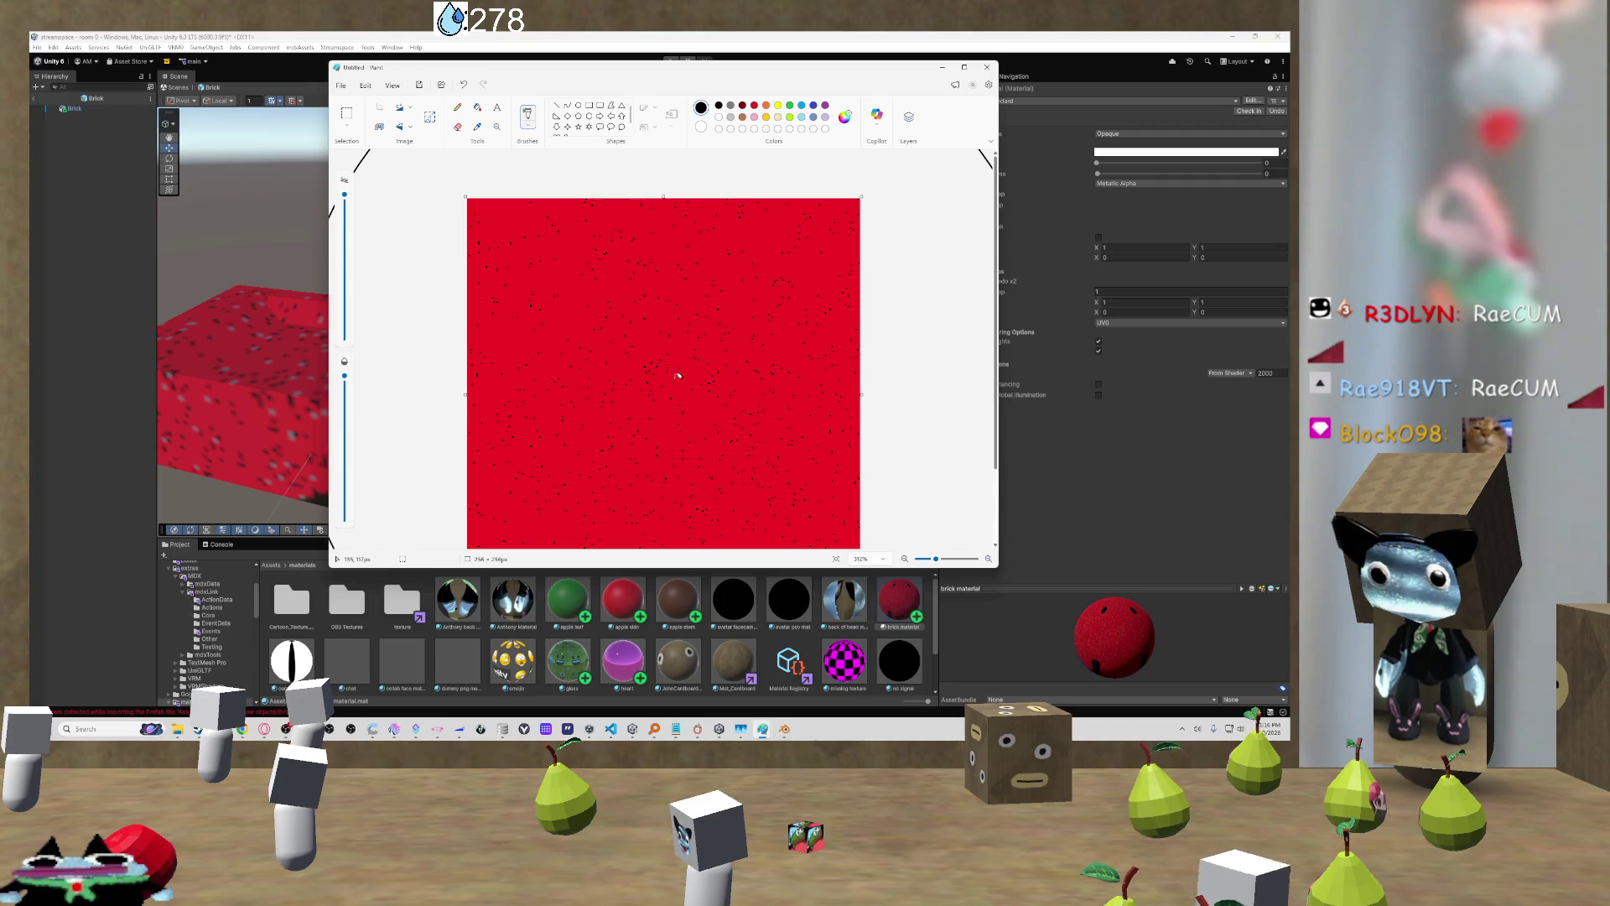
pyautogui.hotkey('ctrl', 'z')
pyautogui.click(529, 129)
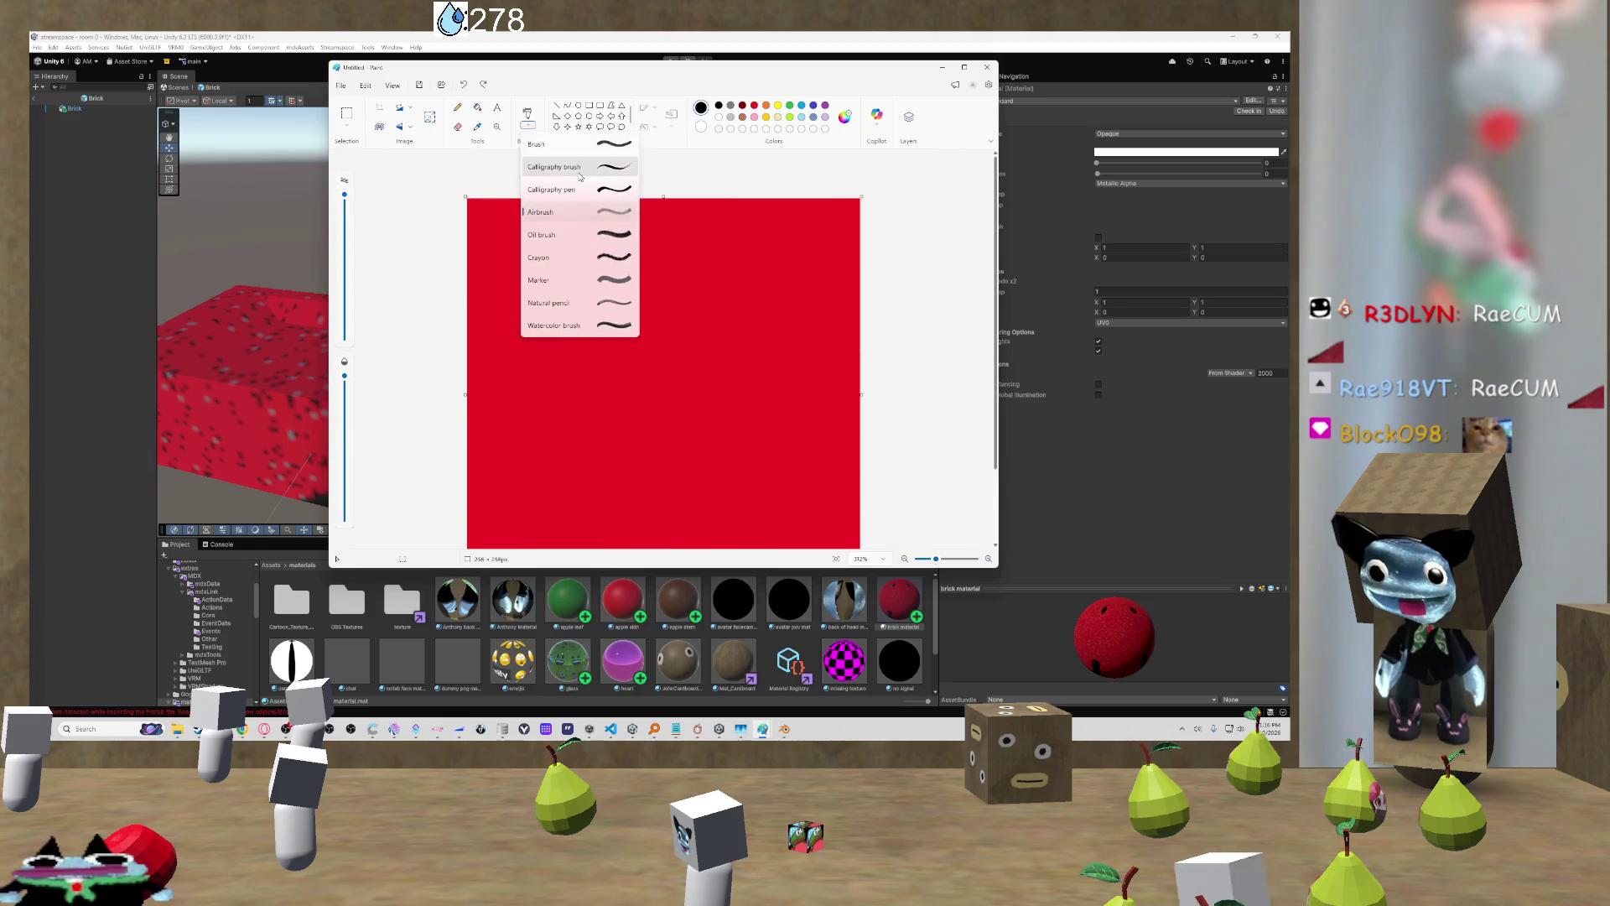
pyautogui.click(620, 310)
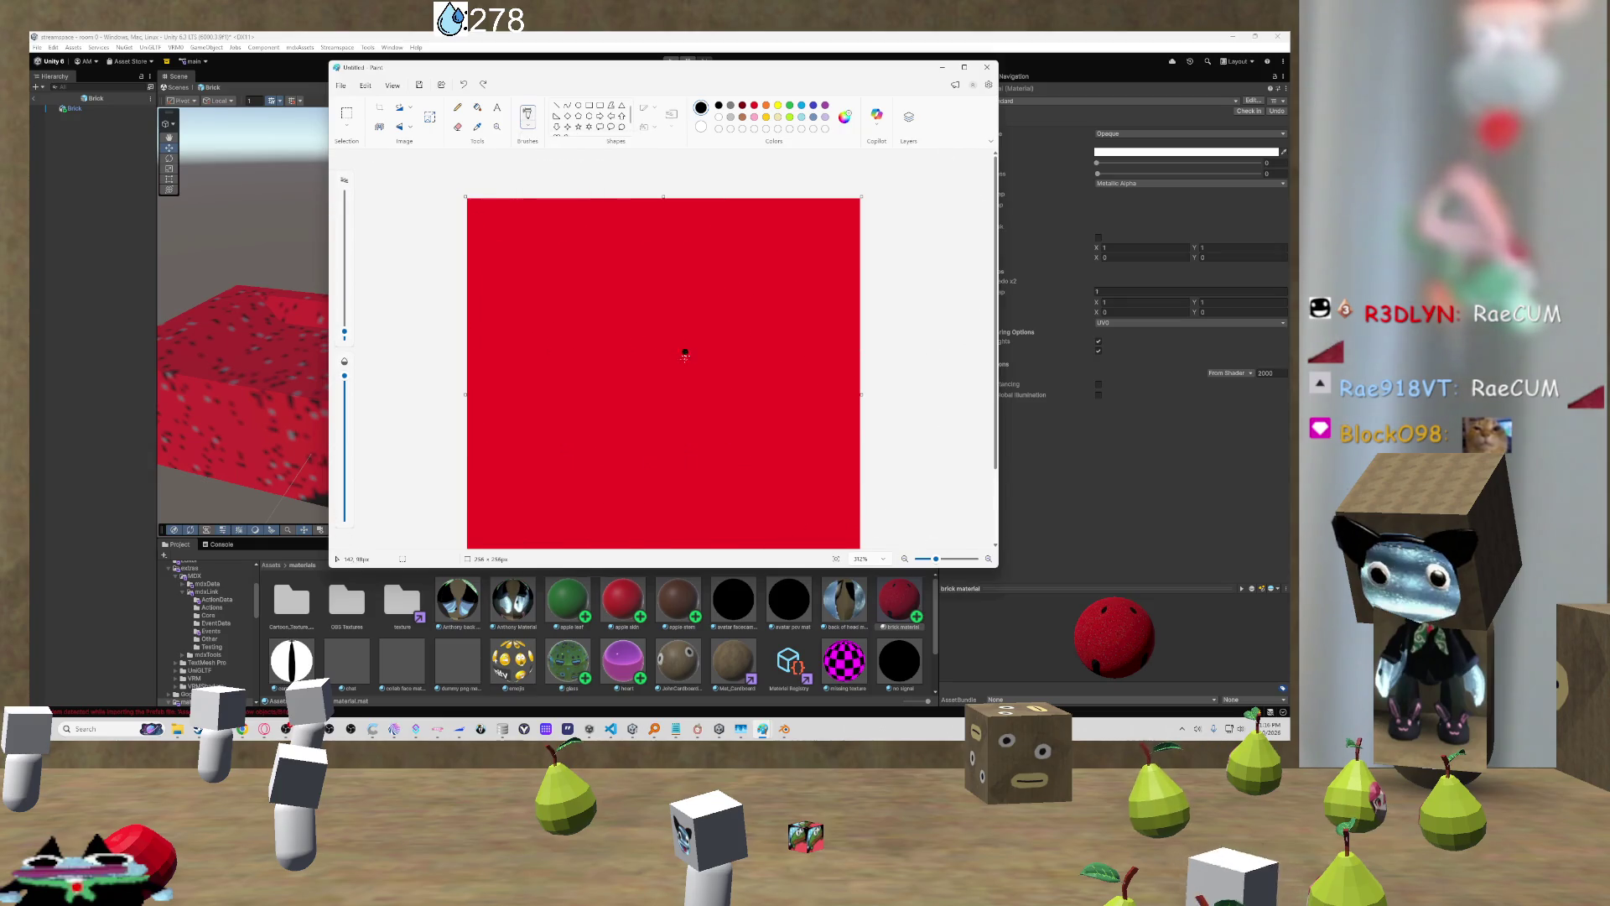
pyautogui.hotkey('ctrl', ']')
pyautogui.moveTo(537, 419)
pyautogui.mouseDown()
pyautogui.moveTo(596, 216)
pyautogui.moveTo(755, 378)
pyautogui.mouseUp()
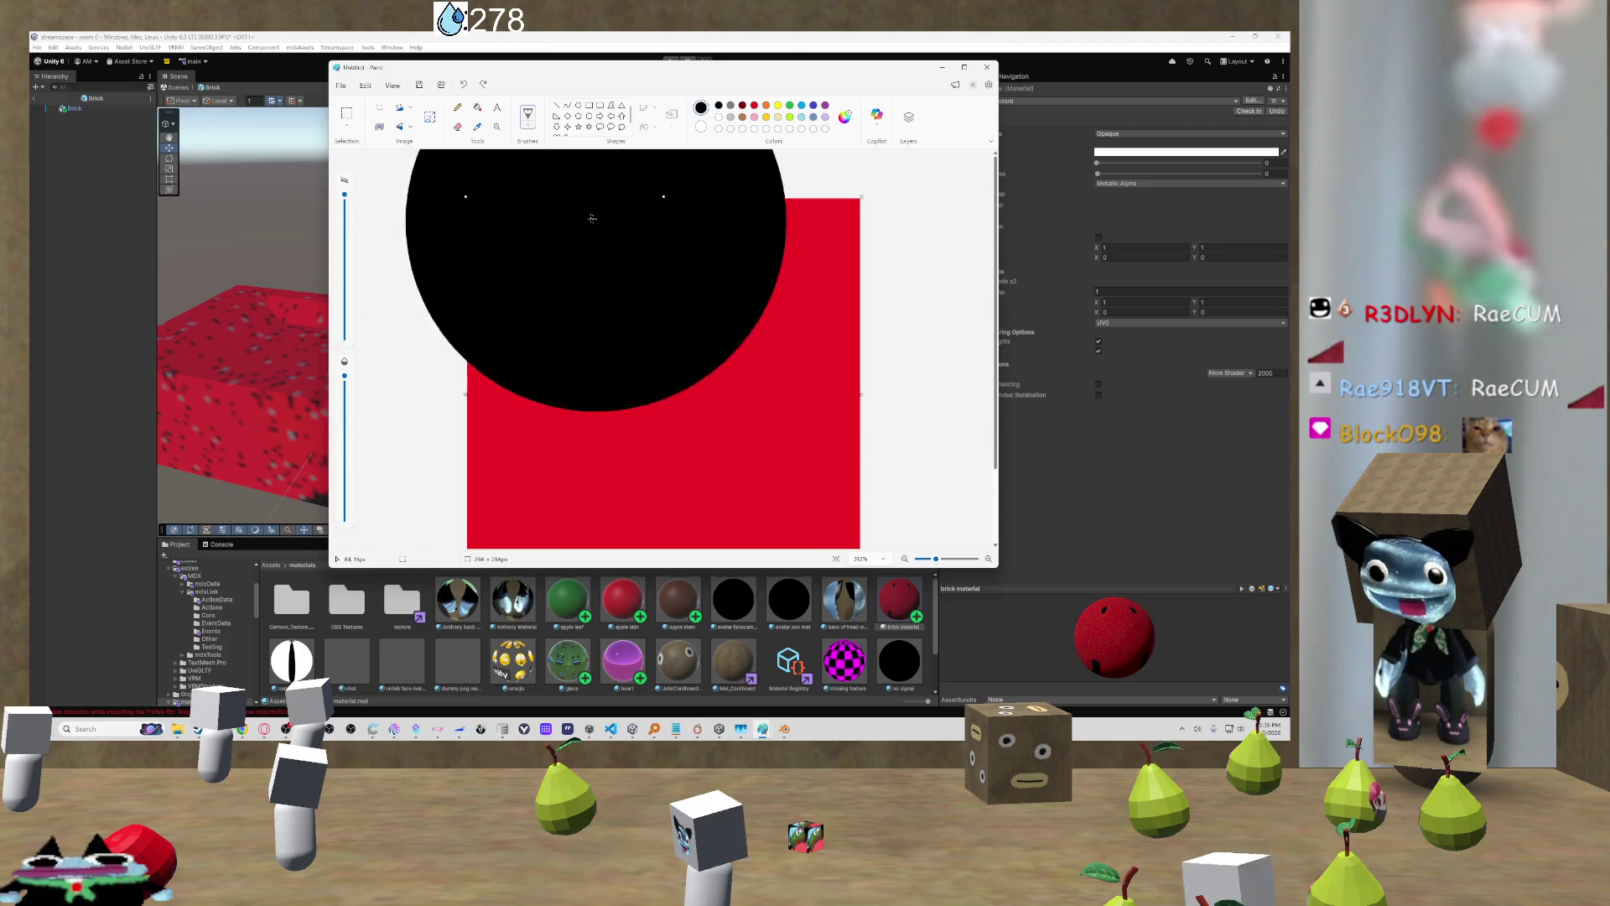
pyautogui.hotkey('ctrl', 'z')
pyautogui.hotkey('ctrl', 'z')
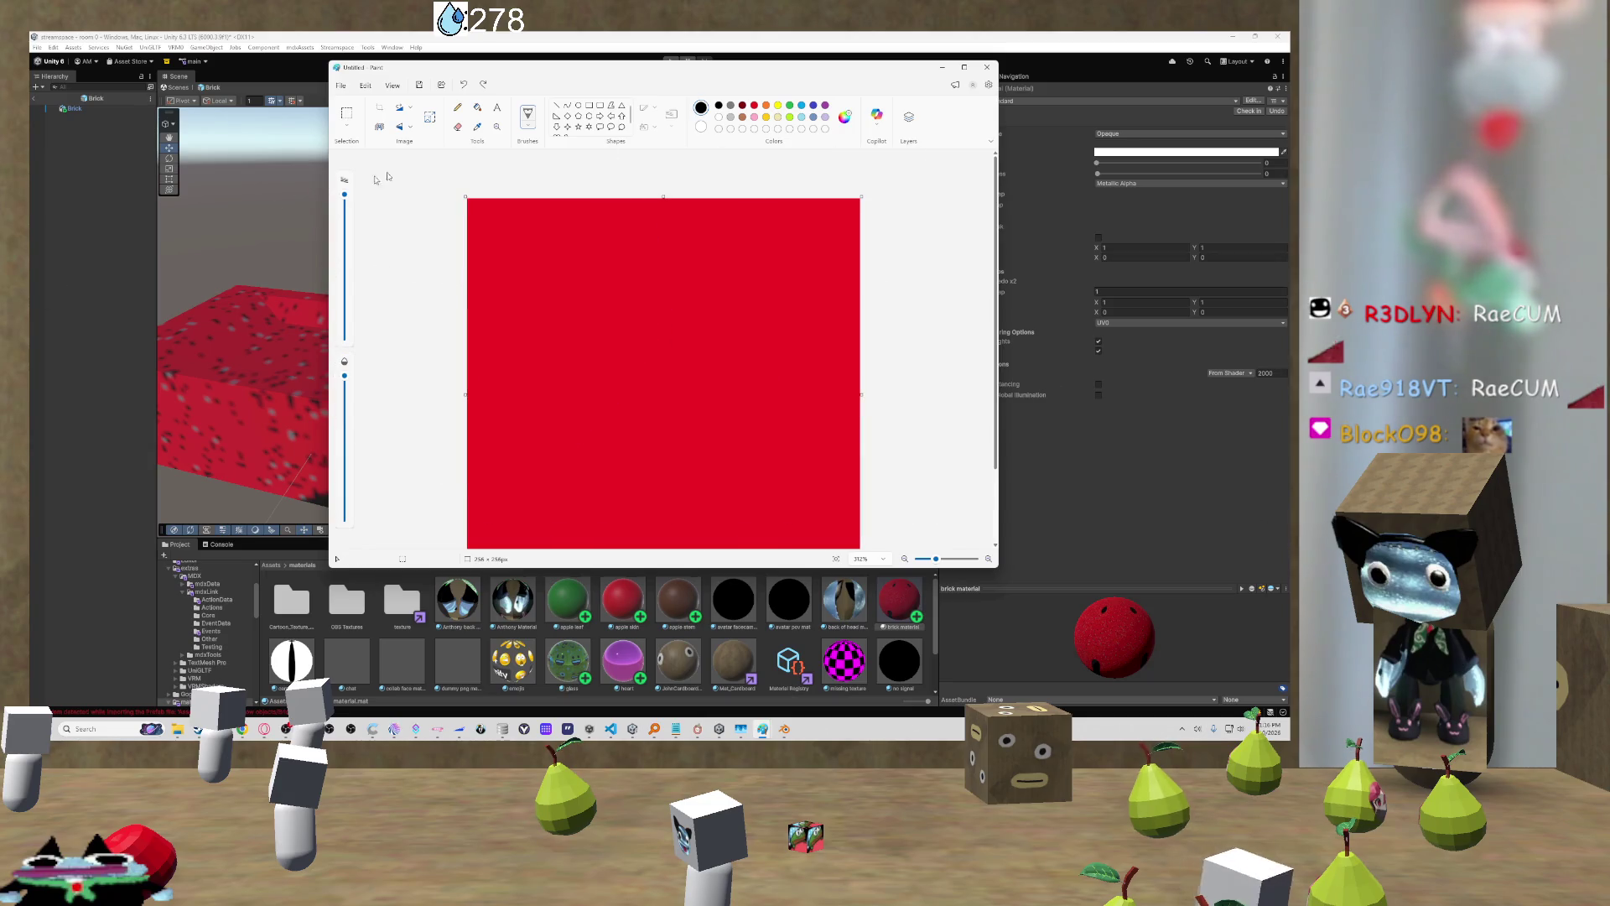
pyautogui.click(527, 117)
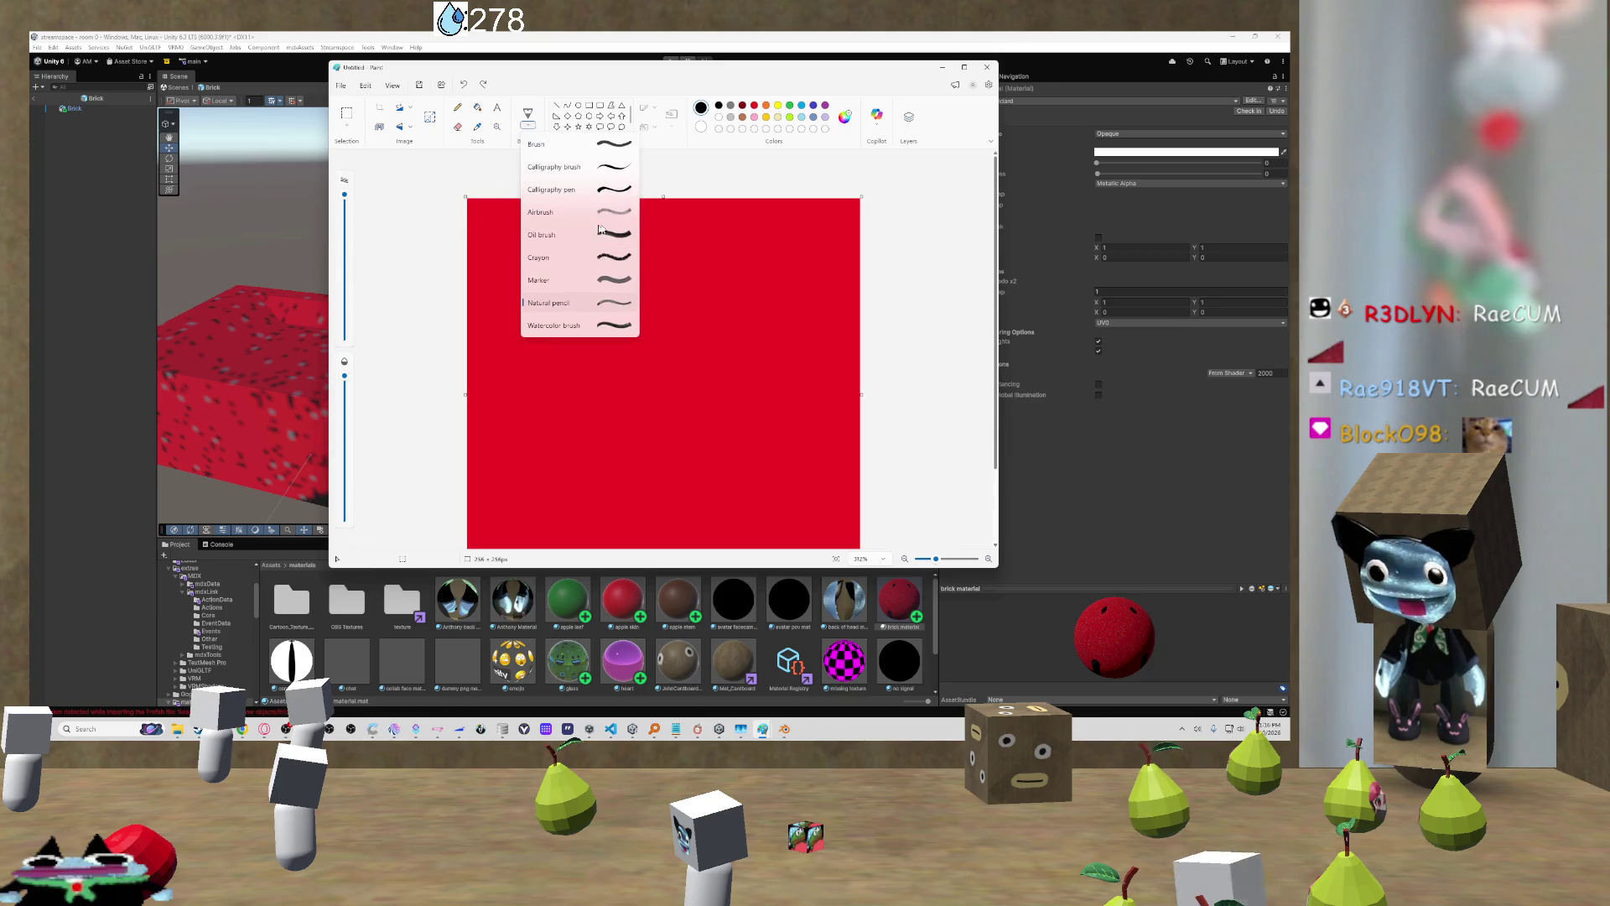
pyautogui.click(579, 279)
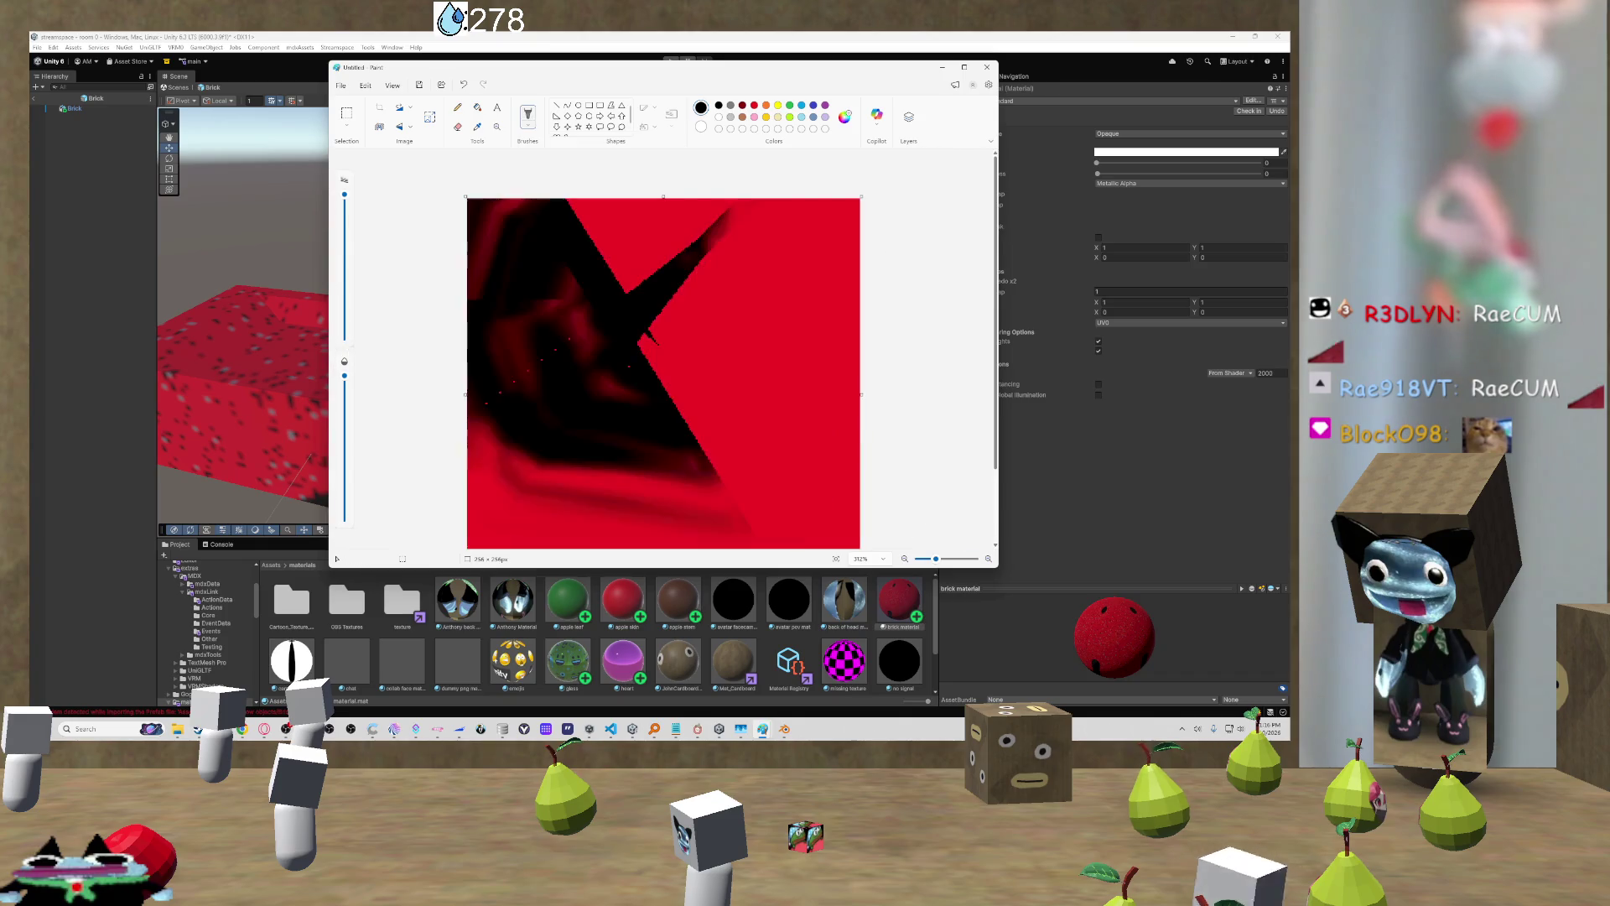
pyautogui.hotkey('ctrl', 'z')
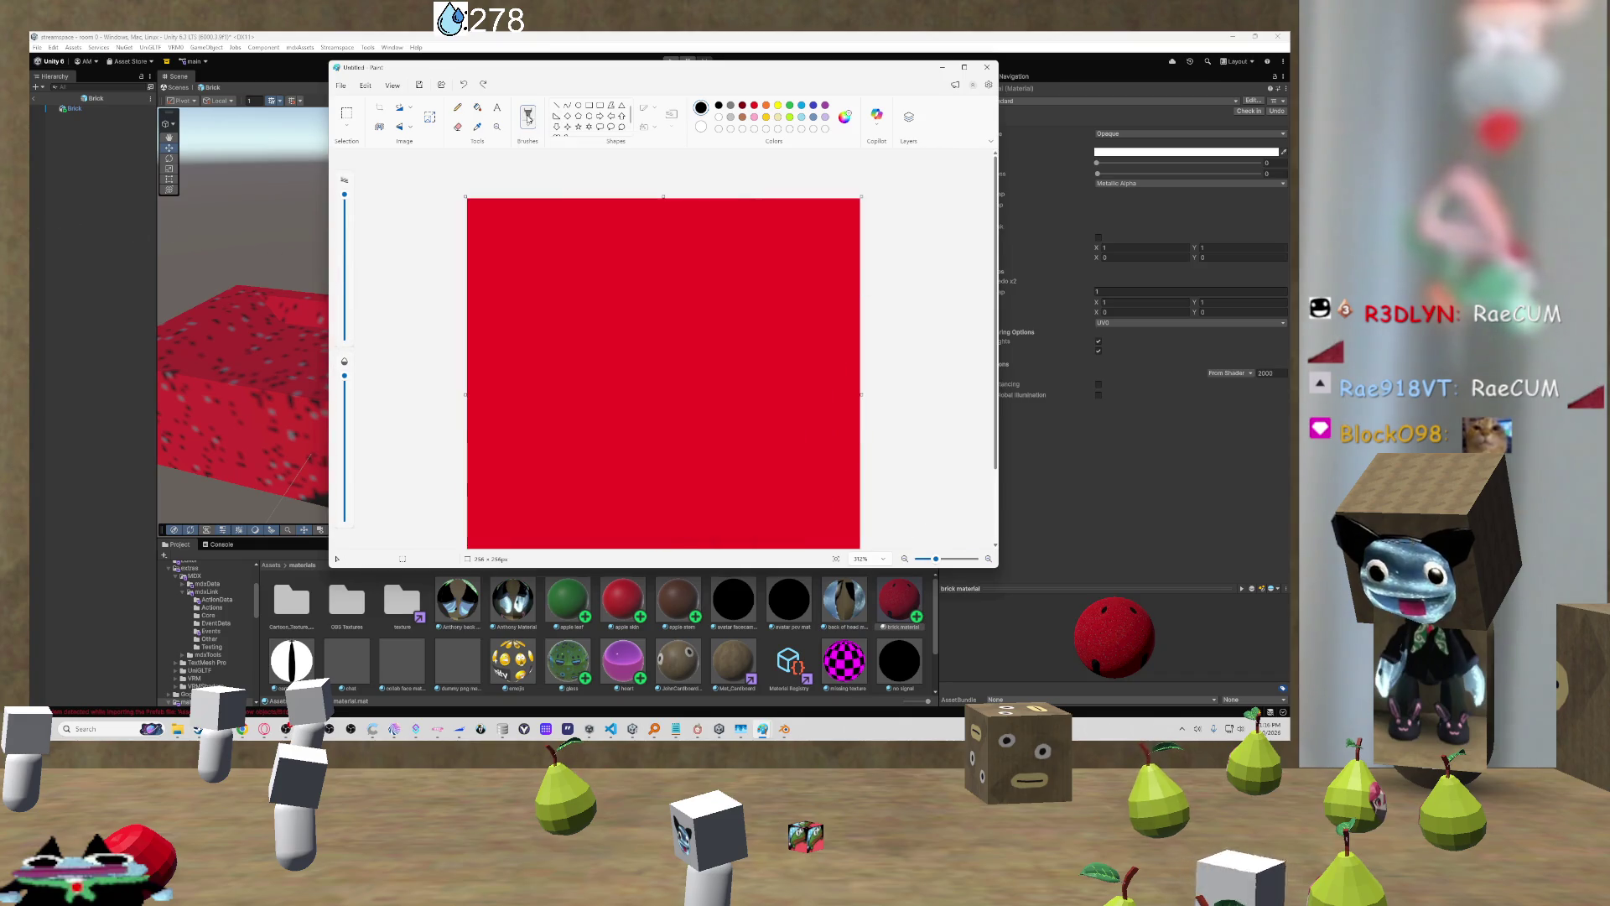
# Step: Draw a curved stroke, then a dark-red diagonal with crossing strokes, undoing the extras
pyautogui.click(528, 125)
pyautogui.click(602, 201)
pyautogui.moveTo(543, 270); pyautogui.dragTo(858, 482)
pyautogui.hotkey('ctrl', 'z')
pyautogui.click(533, 126)
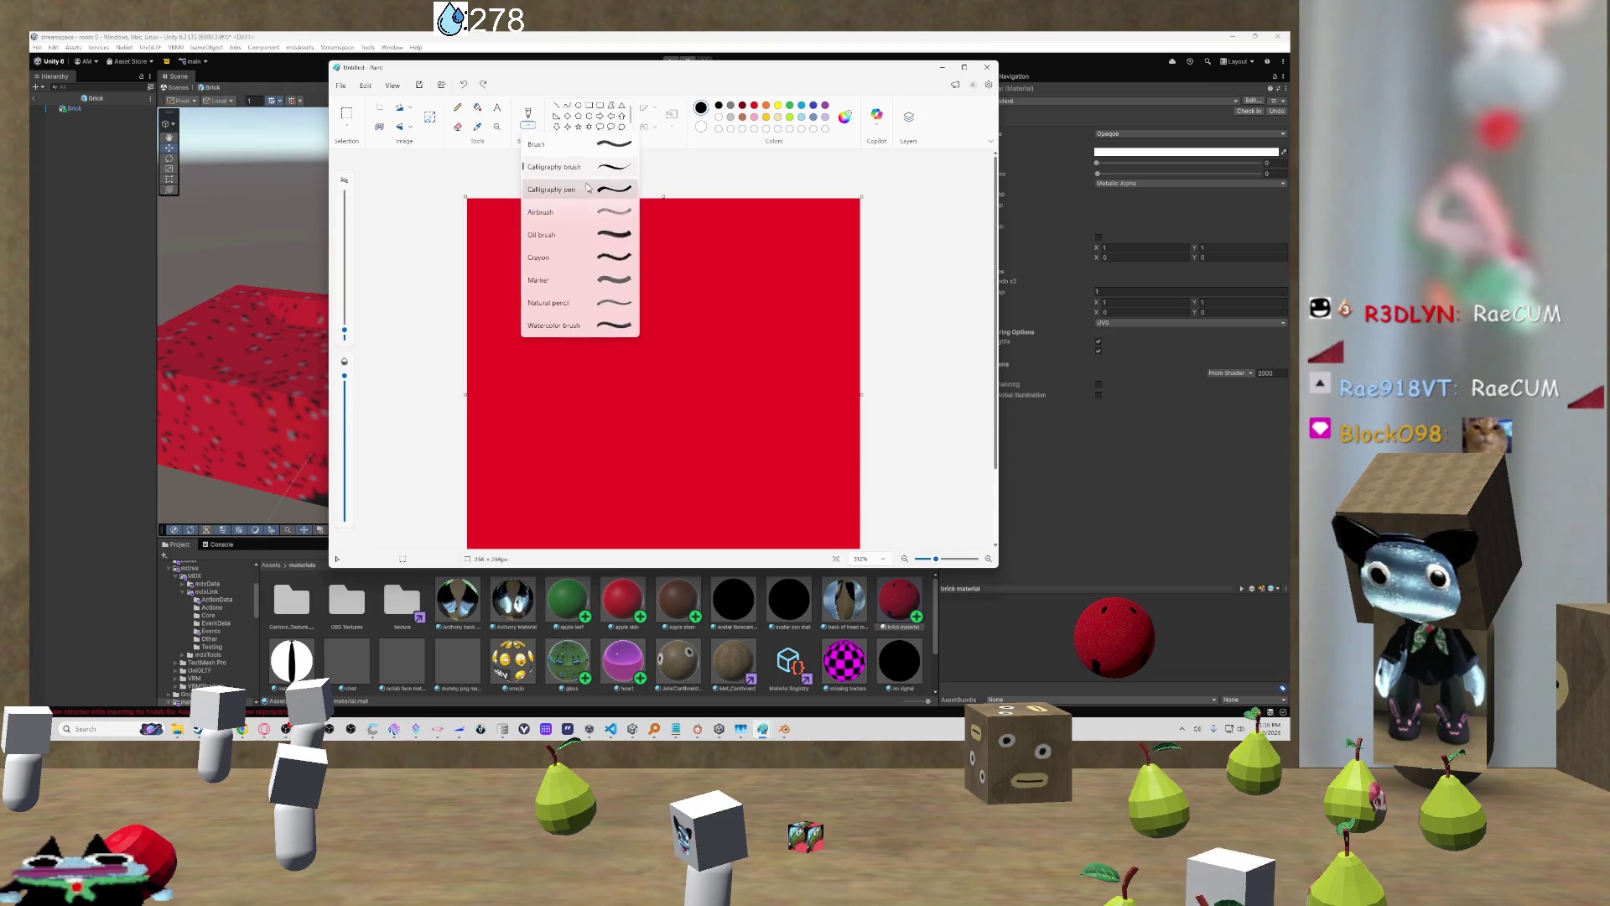
pyautogui.click(616, 279)
pyautogui.moveTo(505, 218); pyautogui.dragTo(851, 499)
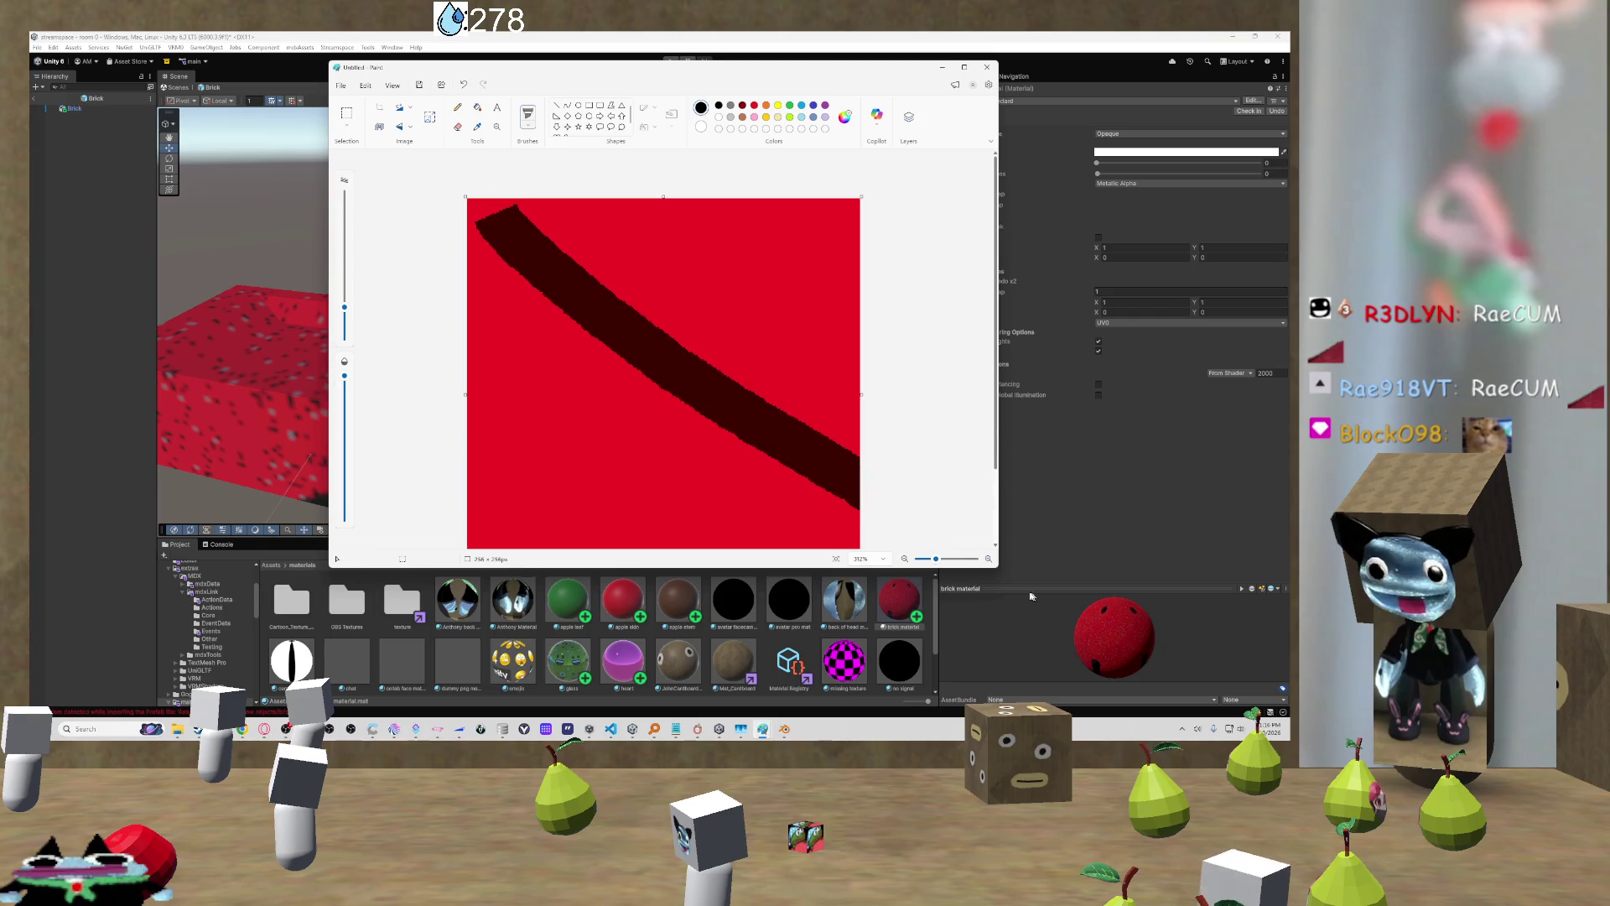
pyautogui.moveTo(666, 457); pyautogui.dragTo(571, 318)
pyautogui.moveTo(851, 206); pyautogui.dragTo(645, 327)
pyautogui.hotkey('ctrl', 'z')
pyautogui.hotkey('ctrl', 'z')
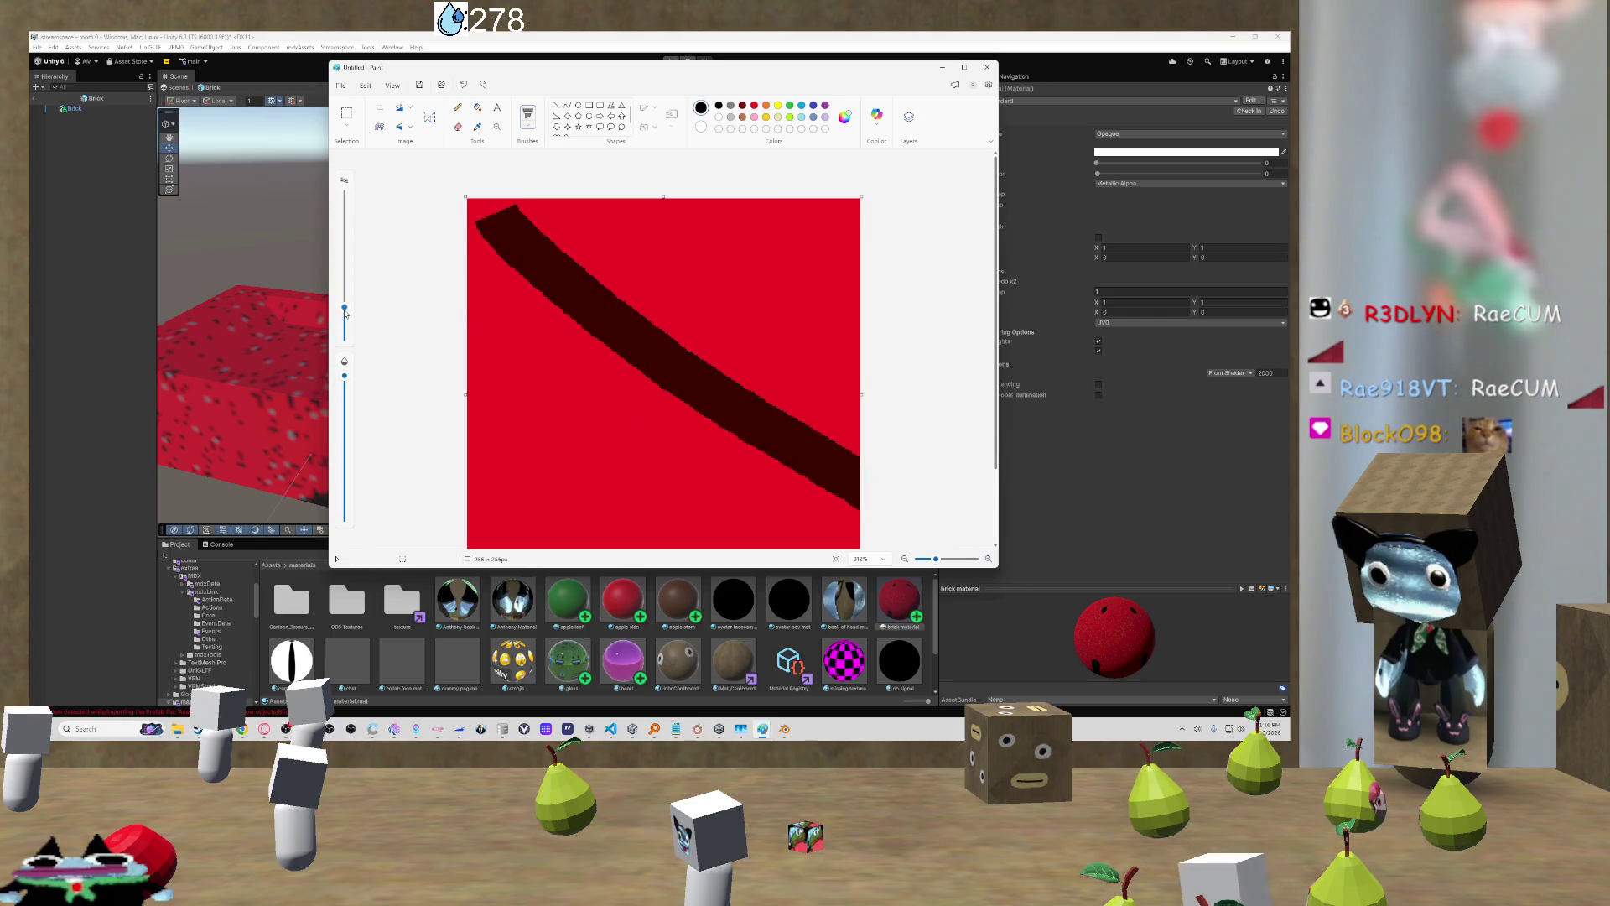
# Step: Paint most of the canvas dark red with a maximum-size brush, undo it, and select the airbrush
pyautogui.moveTo(345, 309); pyautogui.dragTo(345, 194)
pyautogui.moveTo(537, 276)
pyautogui.mouseDown()
pyautogui.moveTo(839, 420)
pyautogui.moveTo(587, 352)
pyautogui.moveTo(402, 353)
pyautogui.mouseUp()
pyautogui.hotkey('ctrl', 'z')
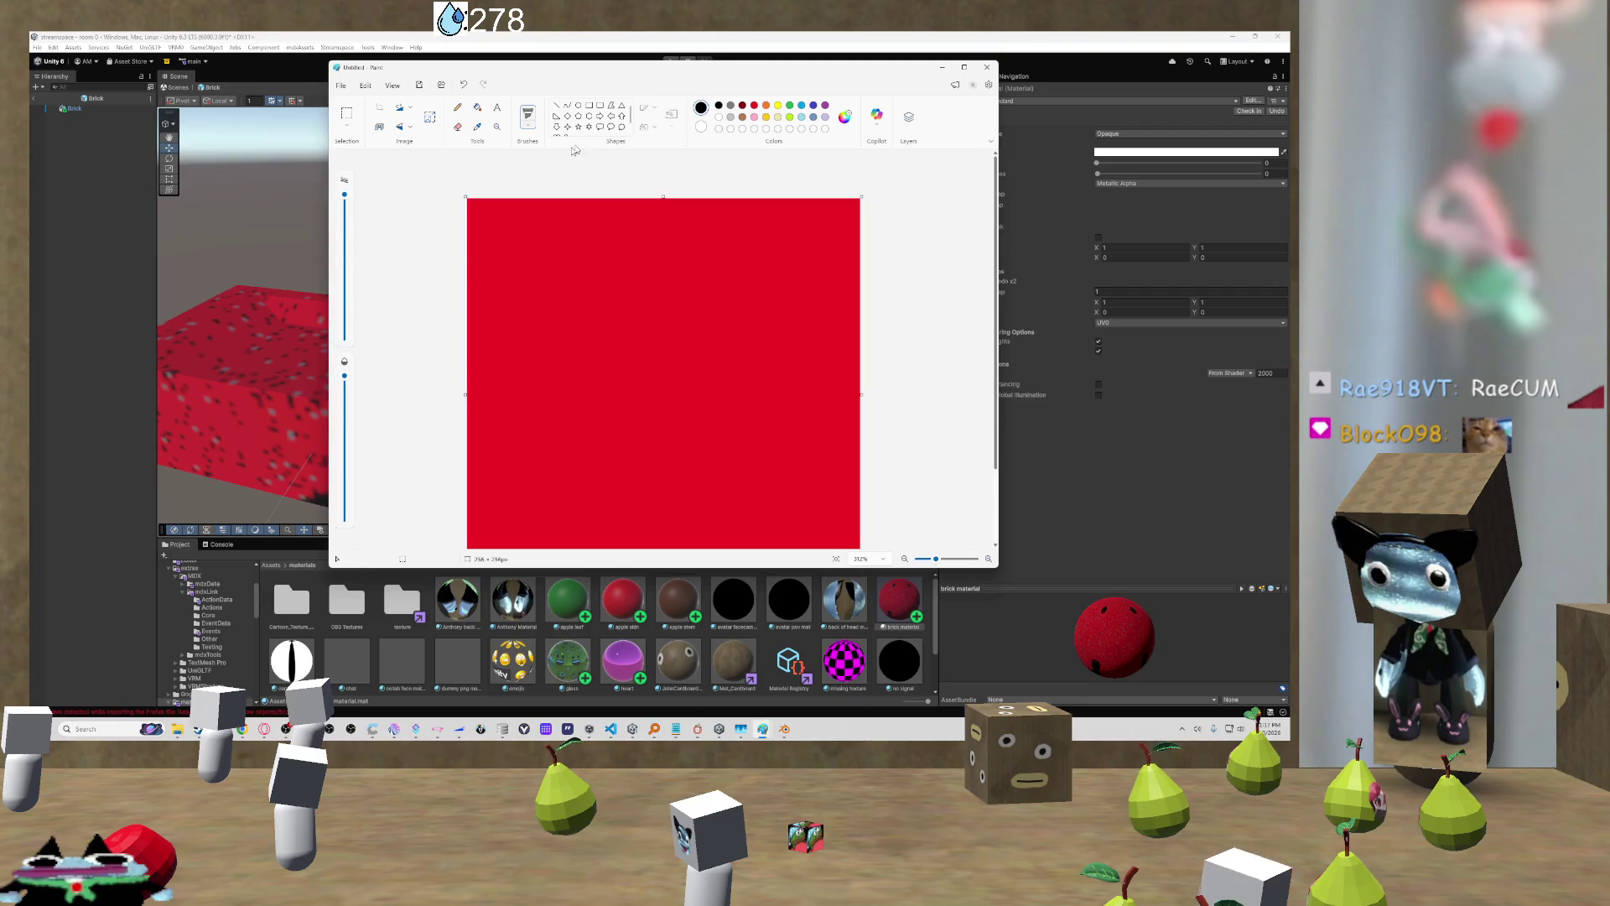
pyautogui.click(527, 124)
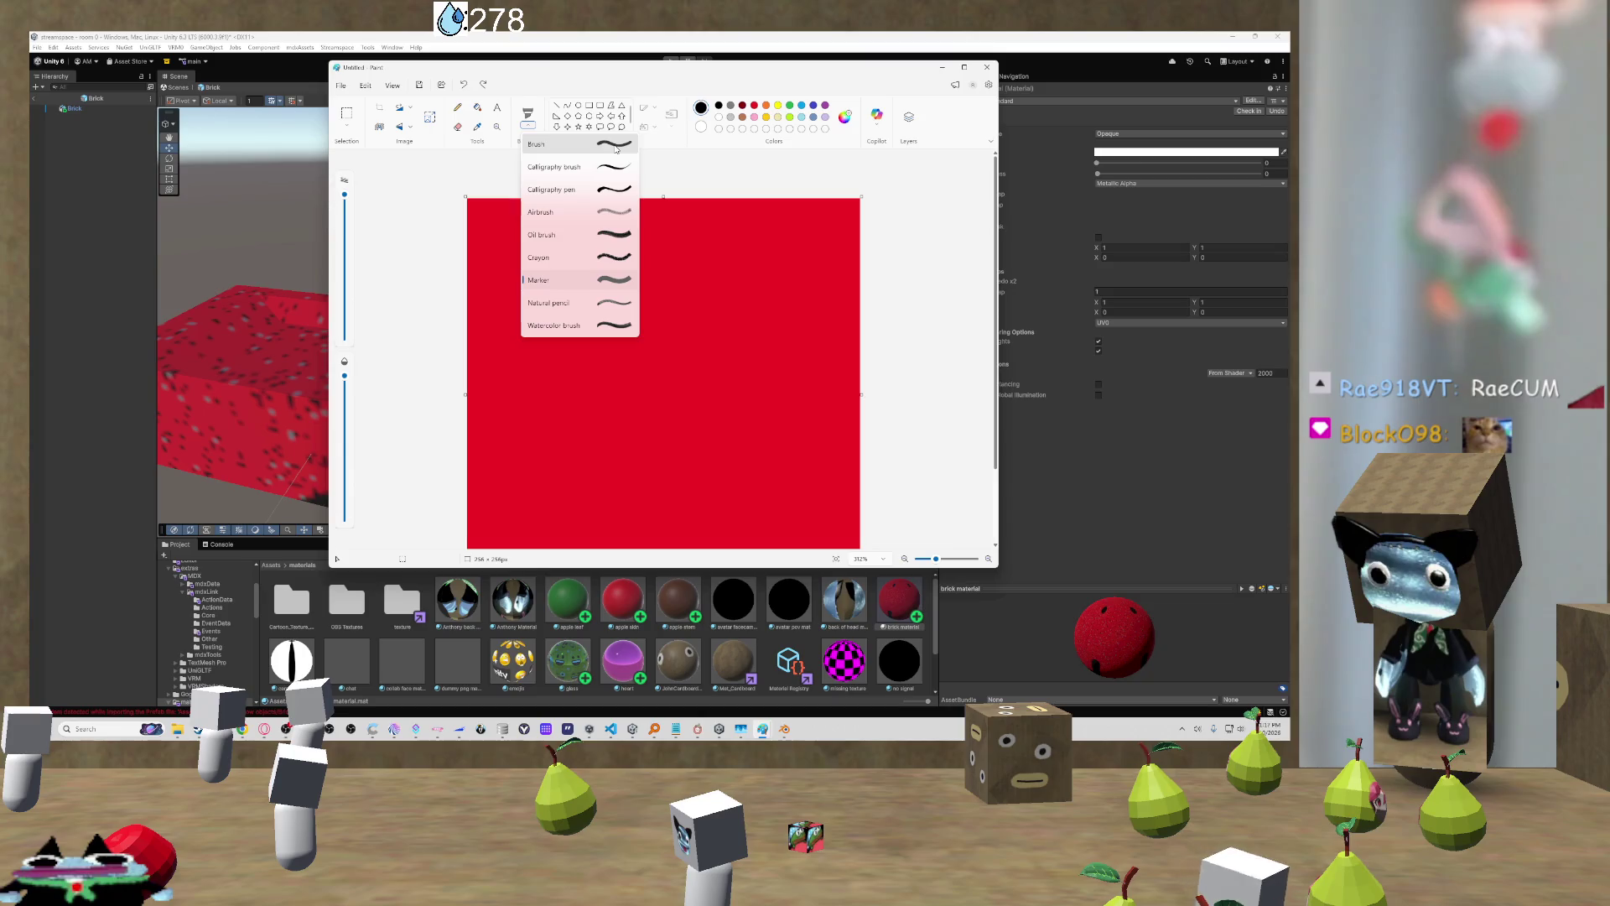
pyautogui.click(615, 211)
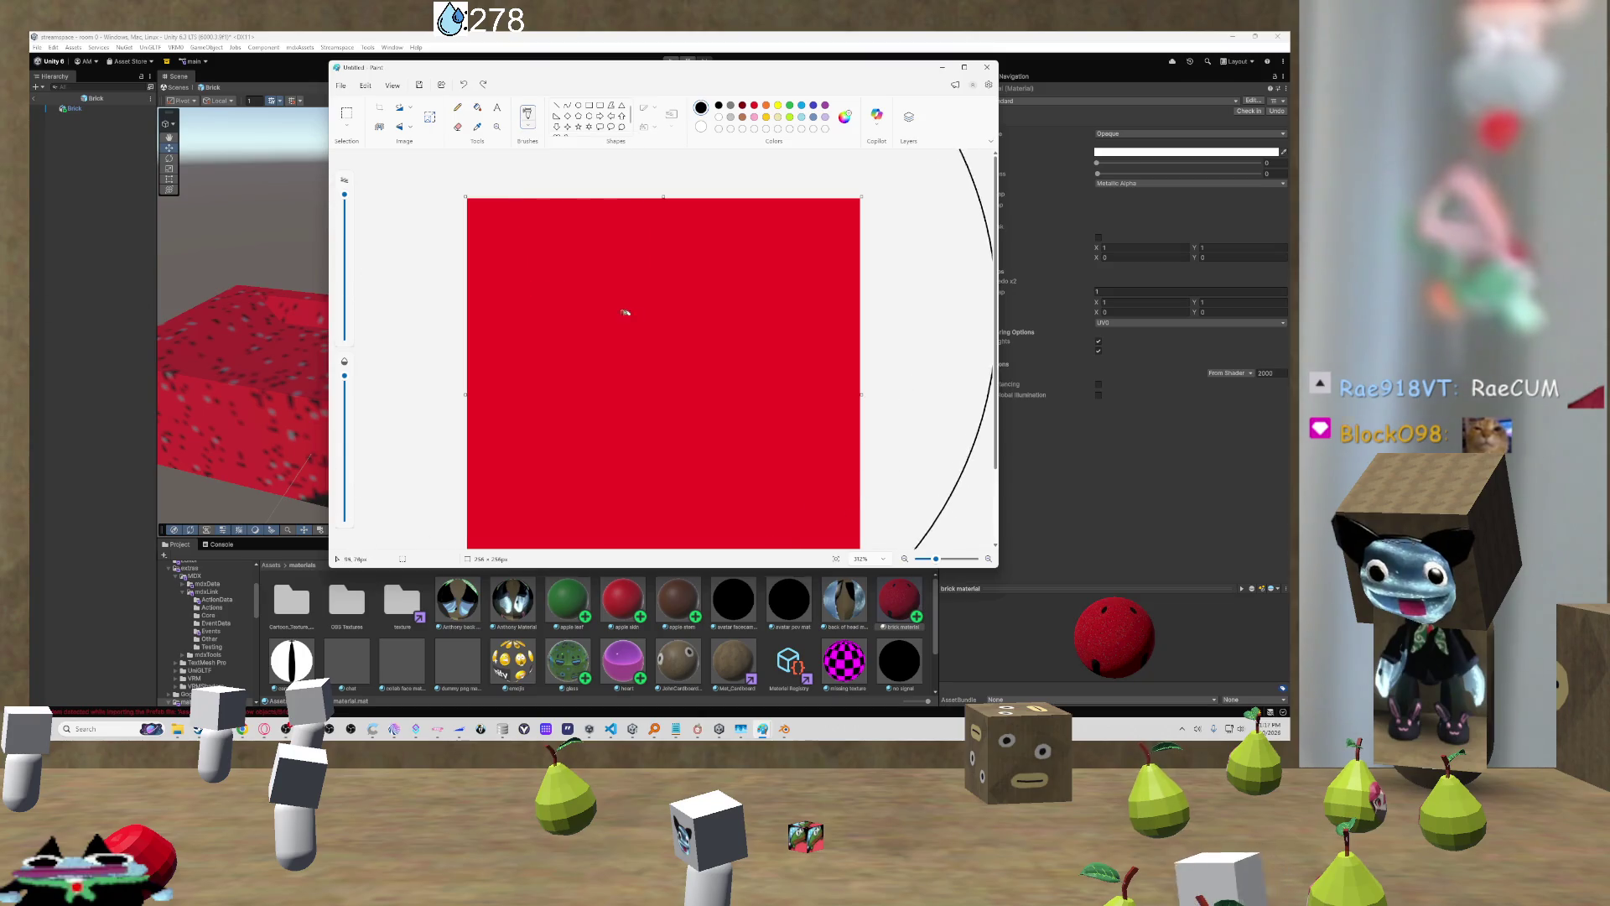
# Step: Spray black airbrush speckles over the red canvas and save it, replacing brick.png
pyautogui.click(650, 319)
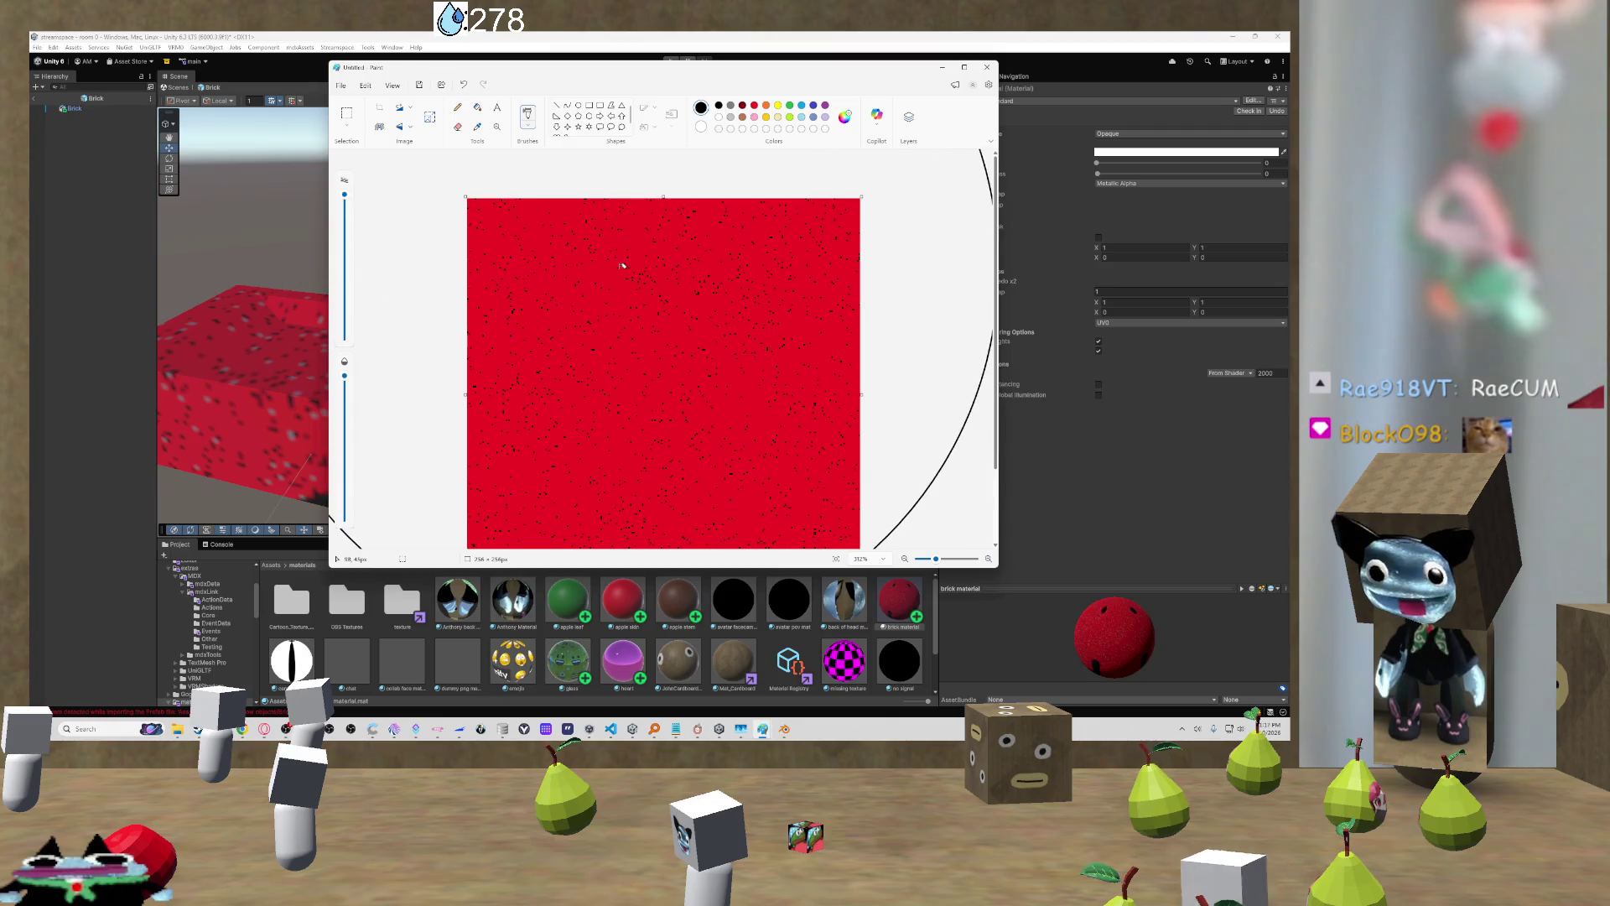
pyautogui.scroll(-1, 671, 302)
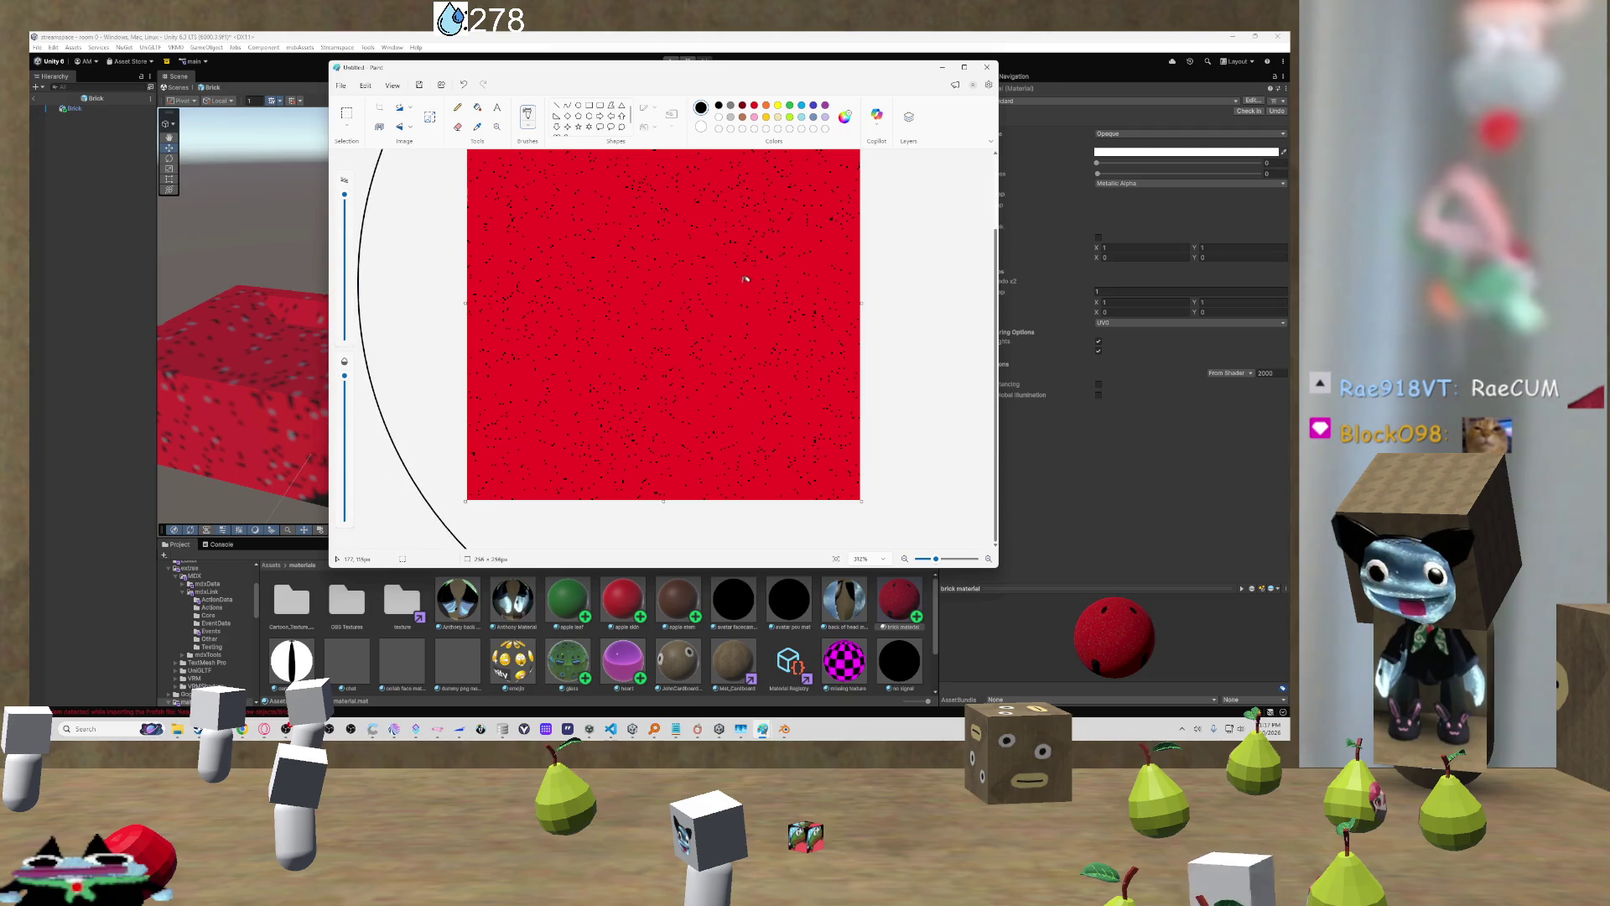
pyautogui.hotkey('ctrl', 's')
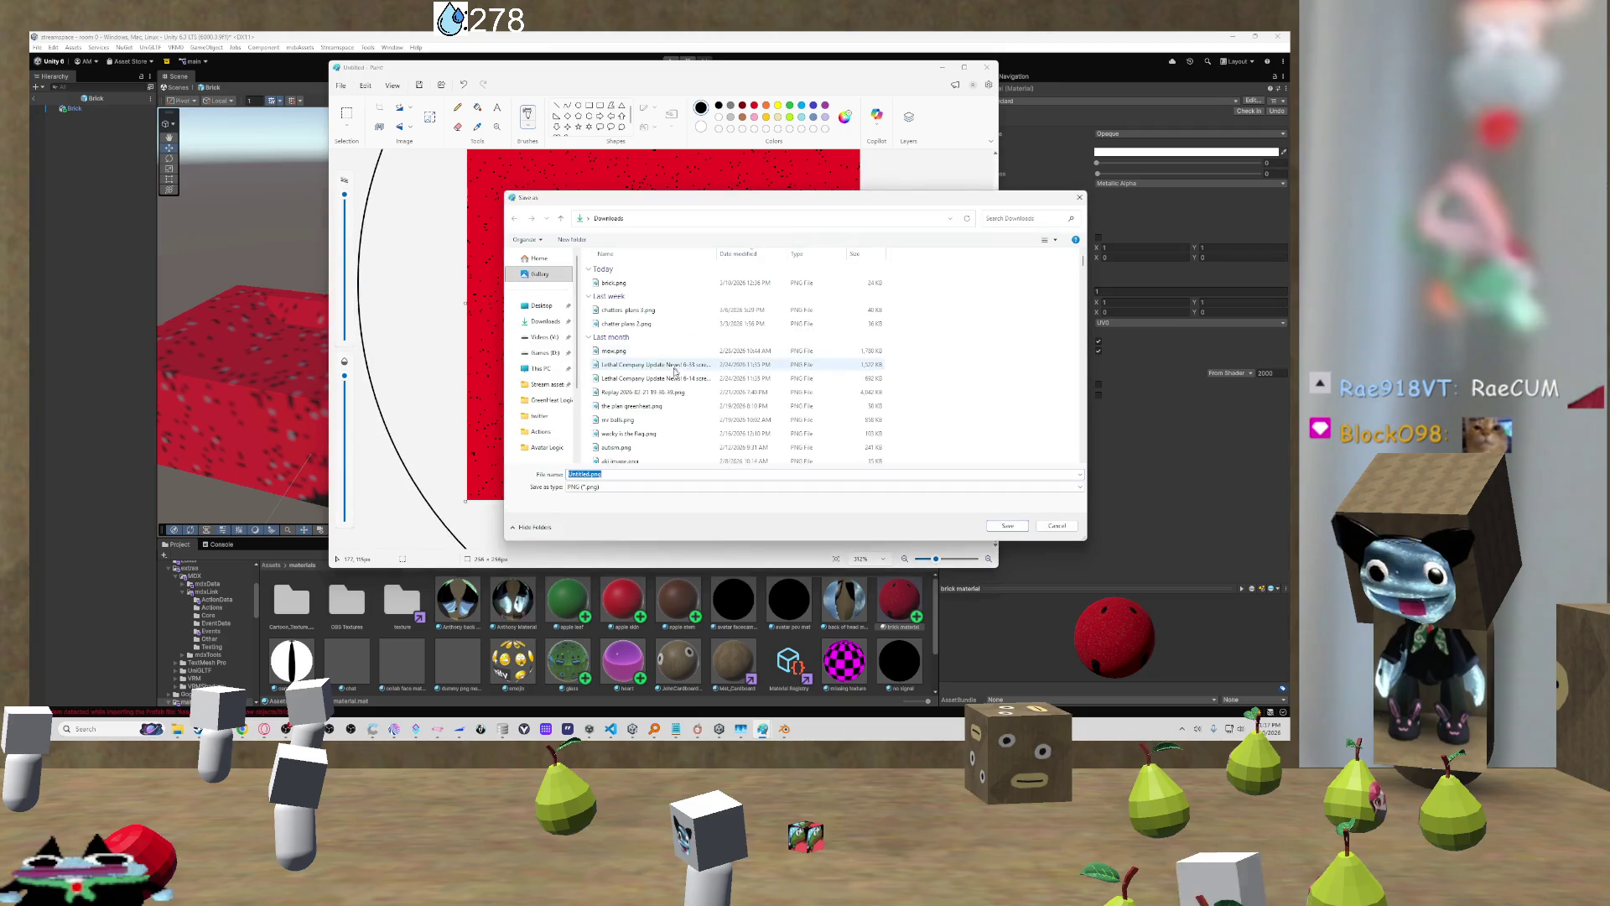
pyautogui.click(628, 283)
pyautogui.click(1007, 525)
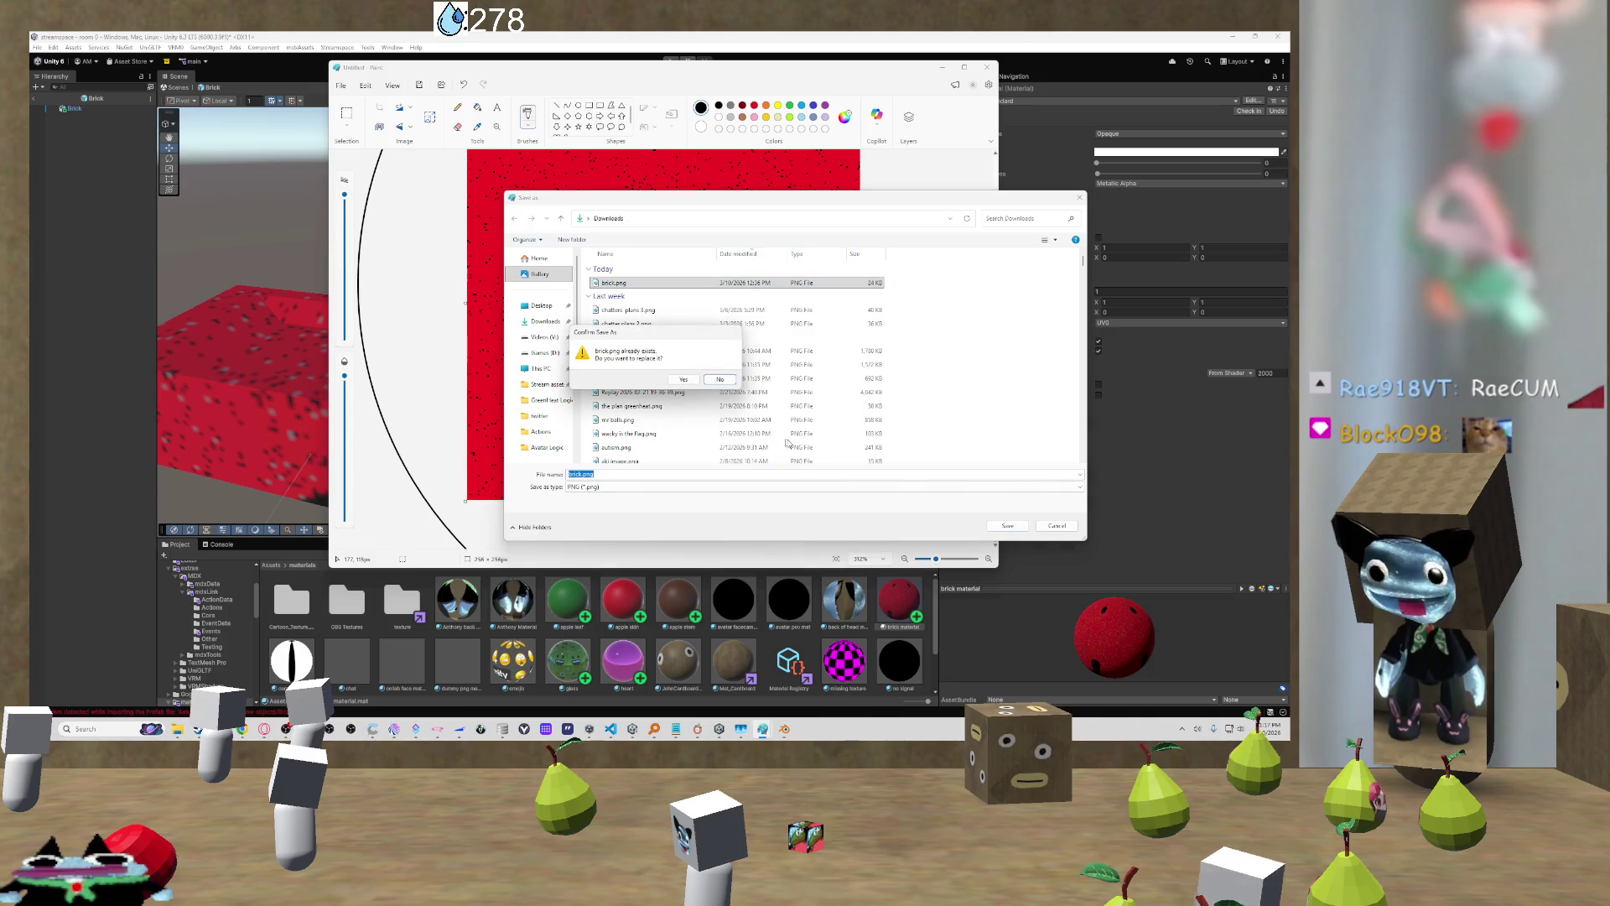
pyautogui.click(684, 377)
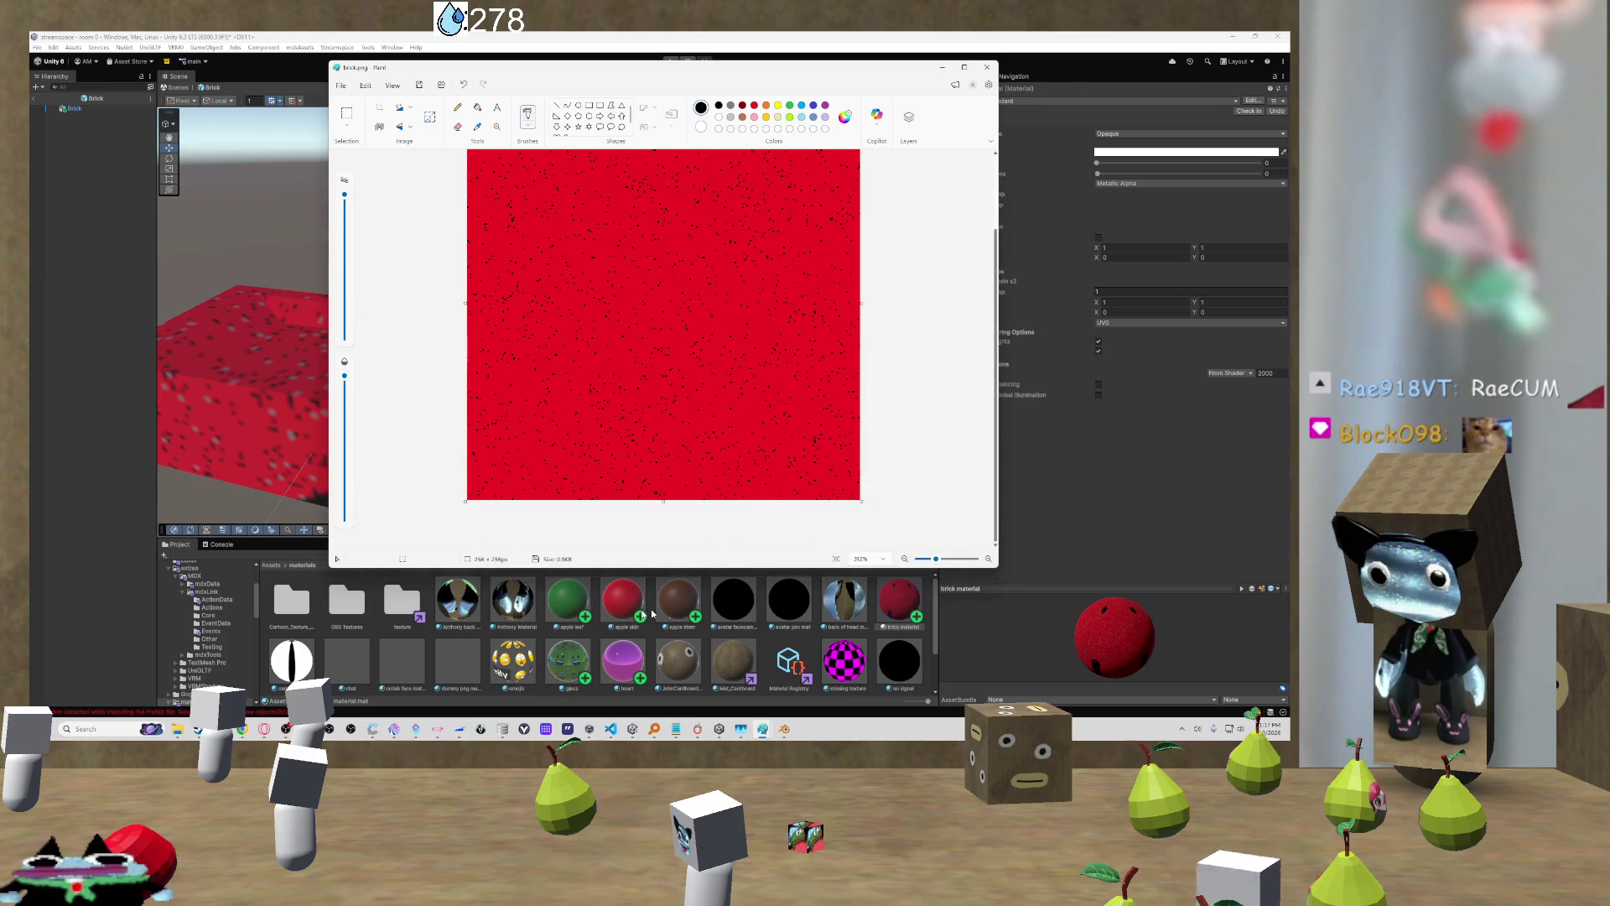
pyautogui.click(399, 600)
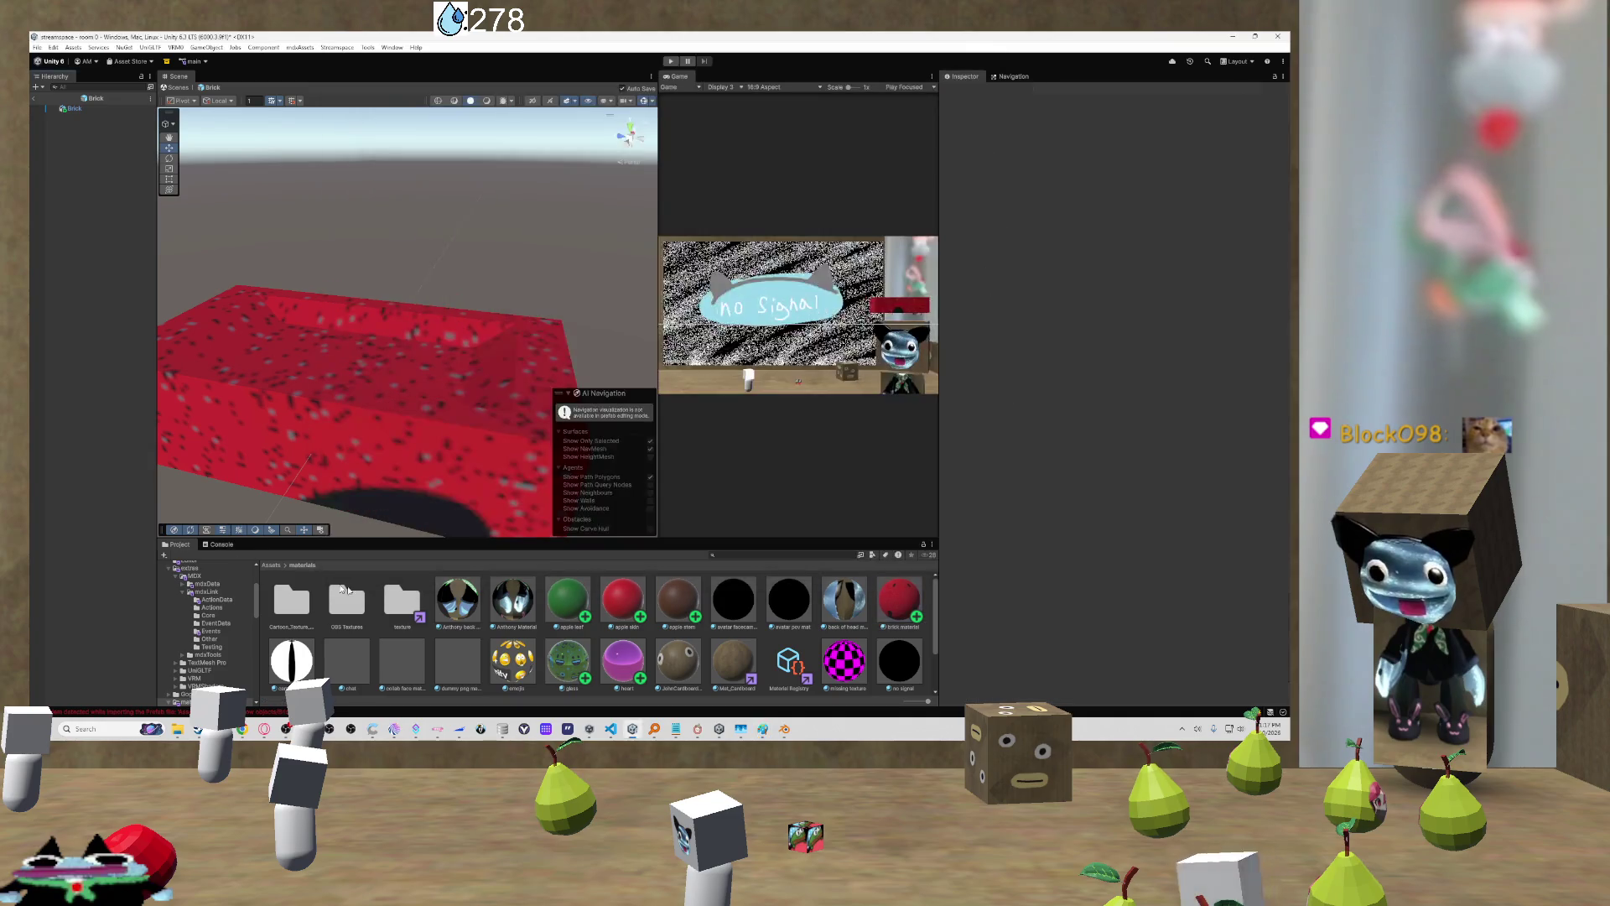
# Step: Delete the old brick texture from Unity's texture folder
pyautogui.doubleClick(399, 600)
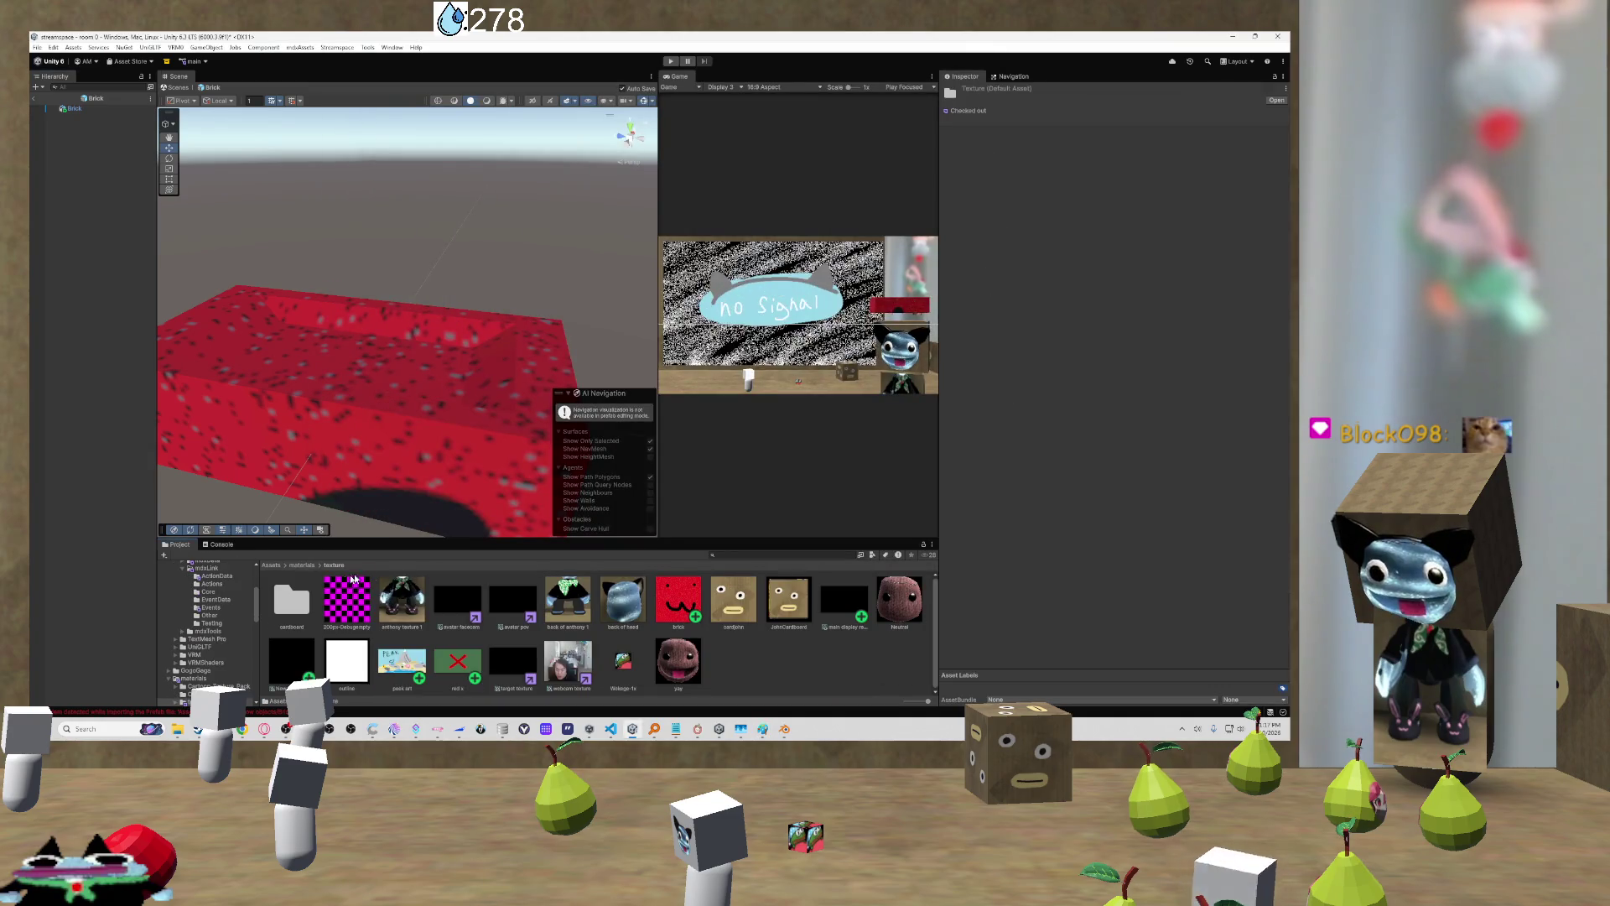
pyautogui.click(698, 599)
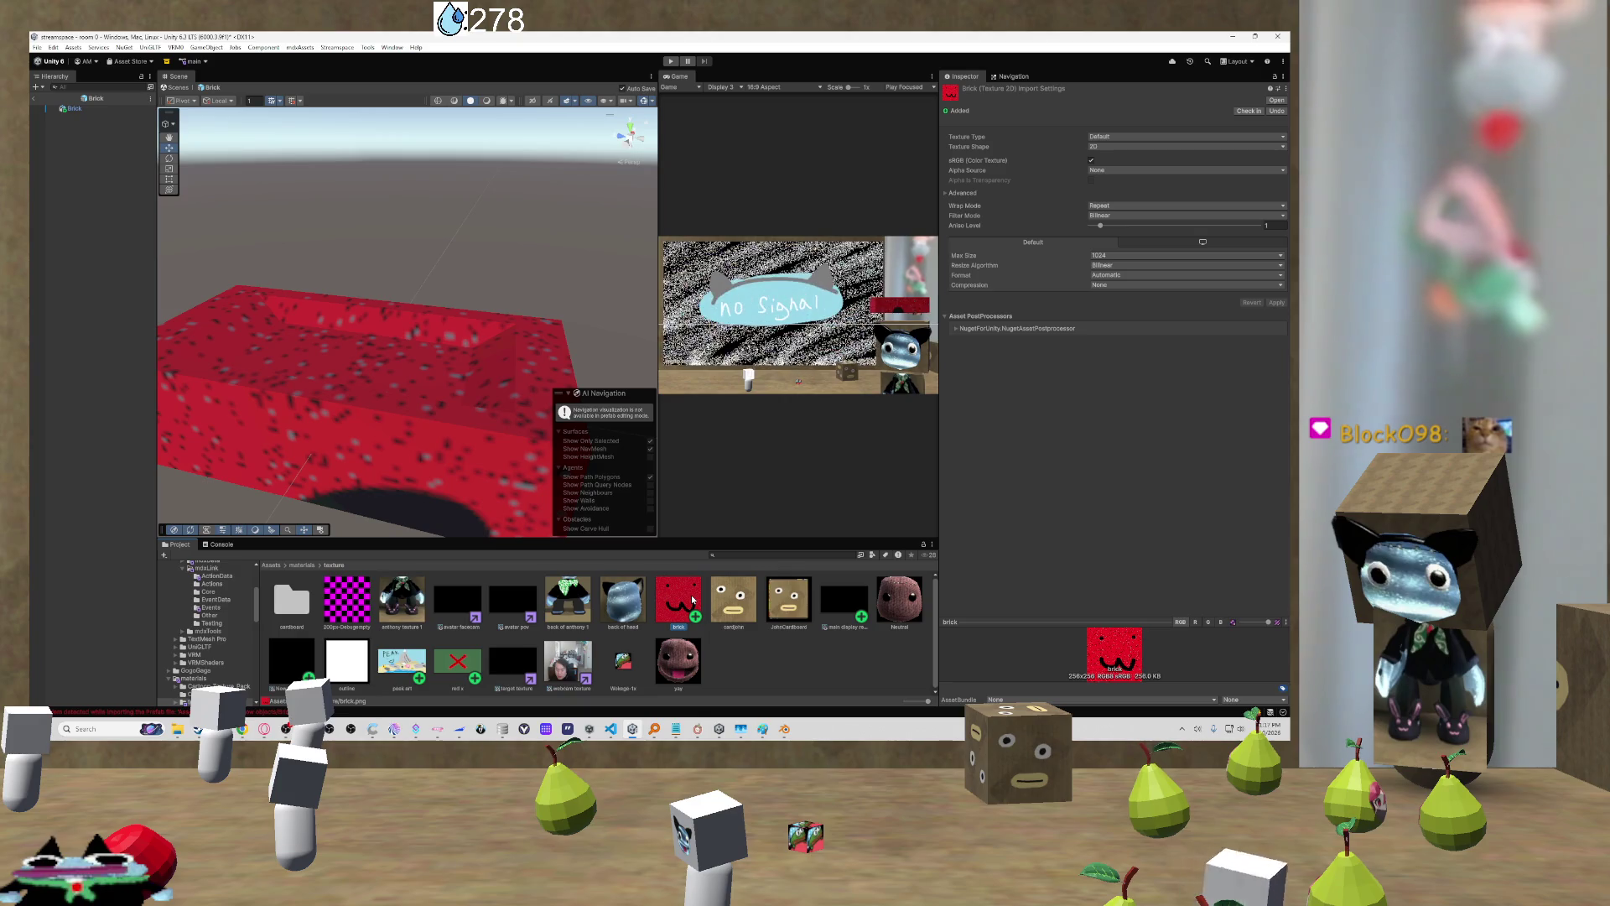
pyautogui.press('Delete')
pyautogui.press('Return')
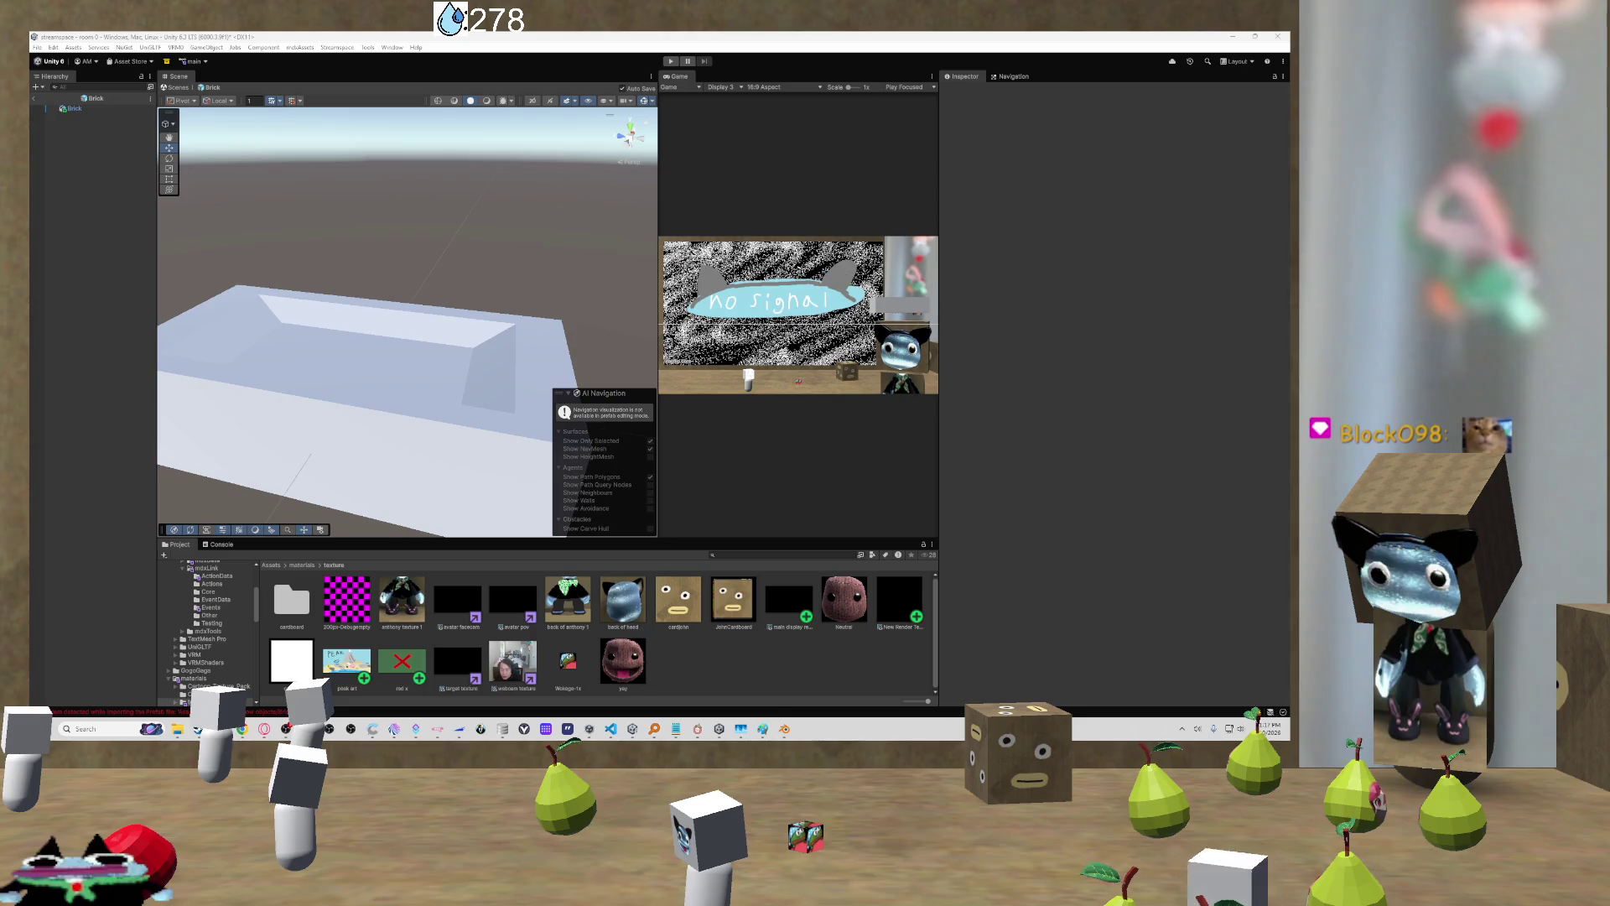
# Step: Import the new brick.png from Downloads into the texture folder and open it in Paint
pyautogui.moveTo(179, 731)
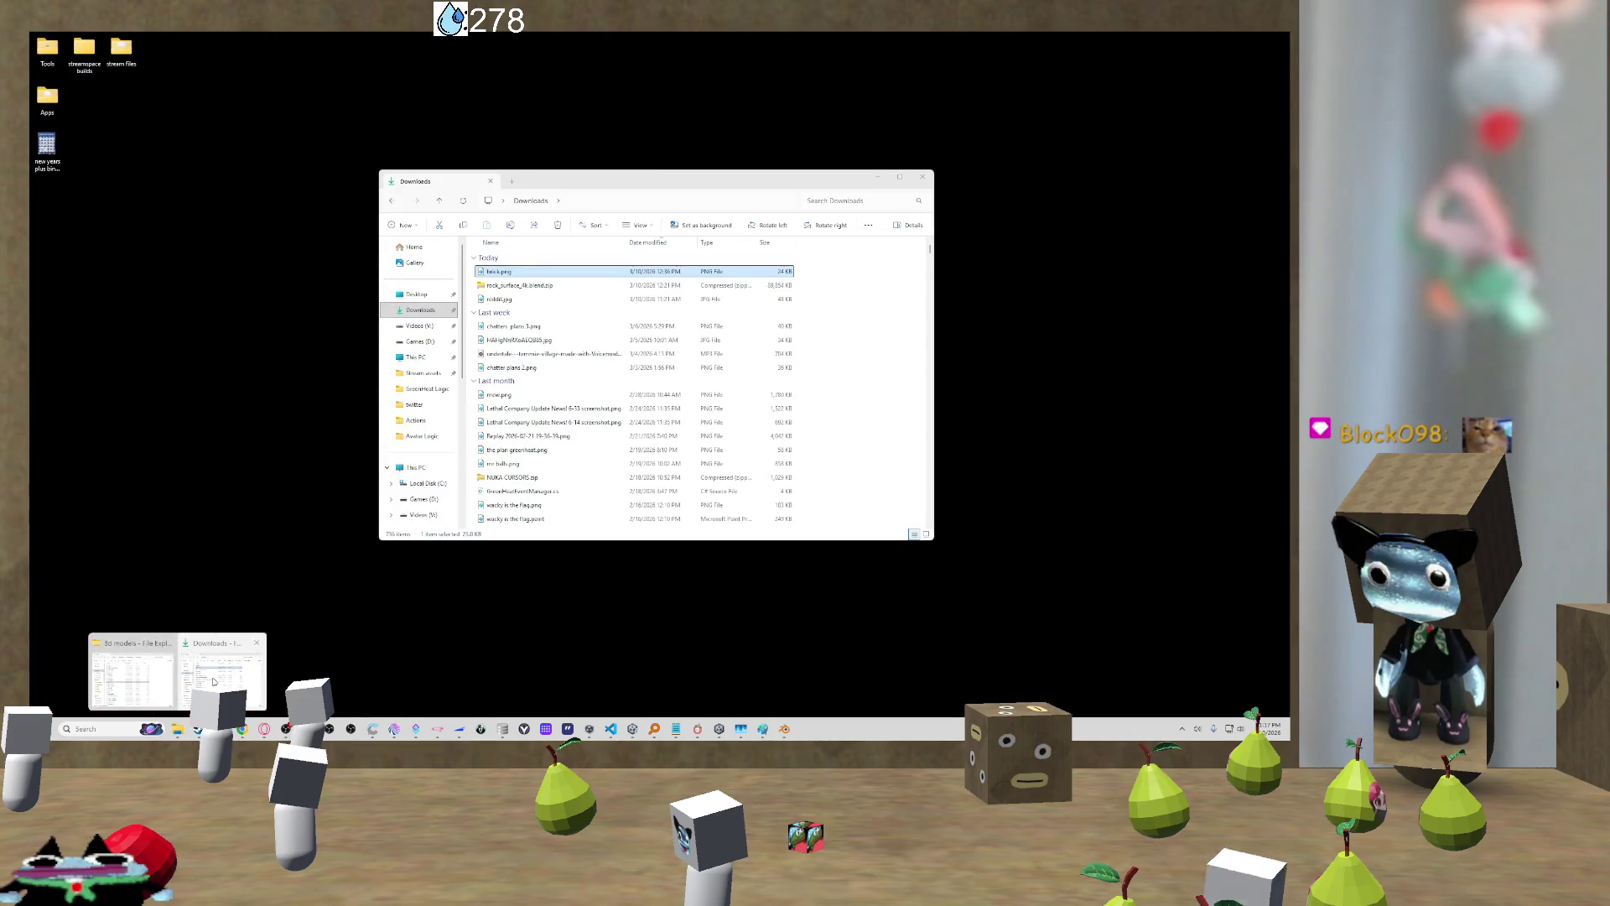
pyautogui.click(214, 682)
pyautogui.moveTo(681, 457); pyautogui.dragTo(680, 606)
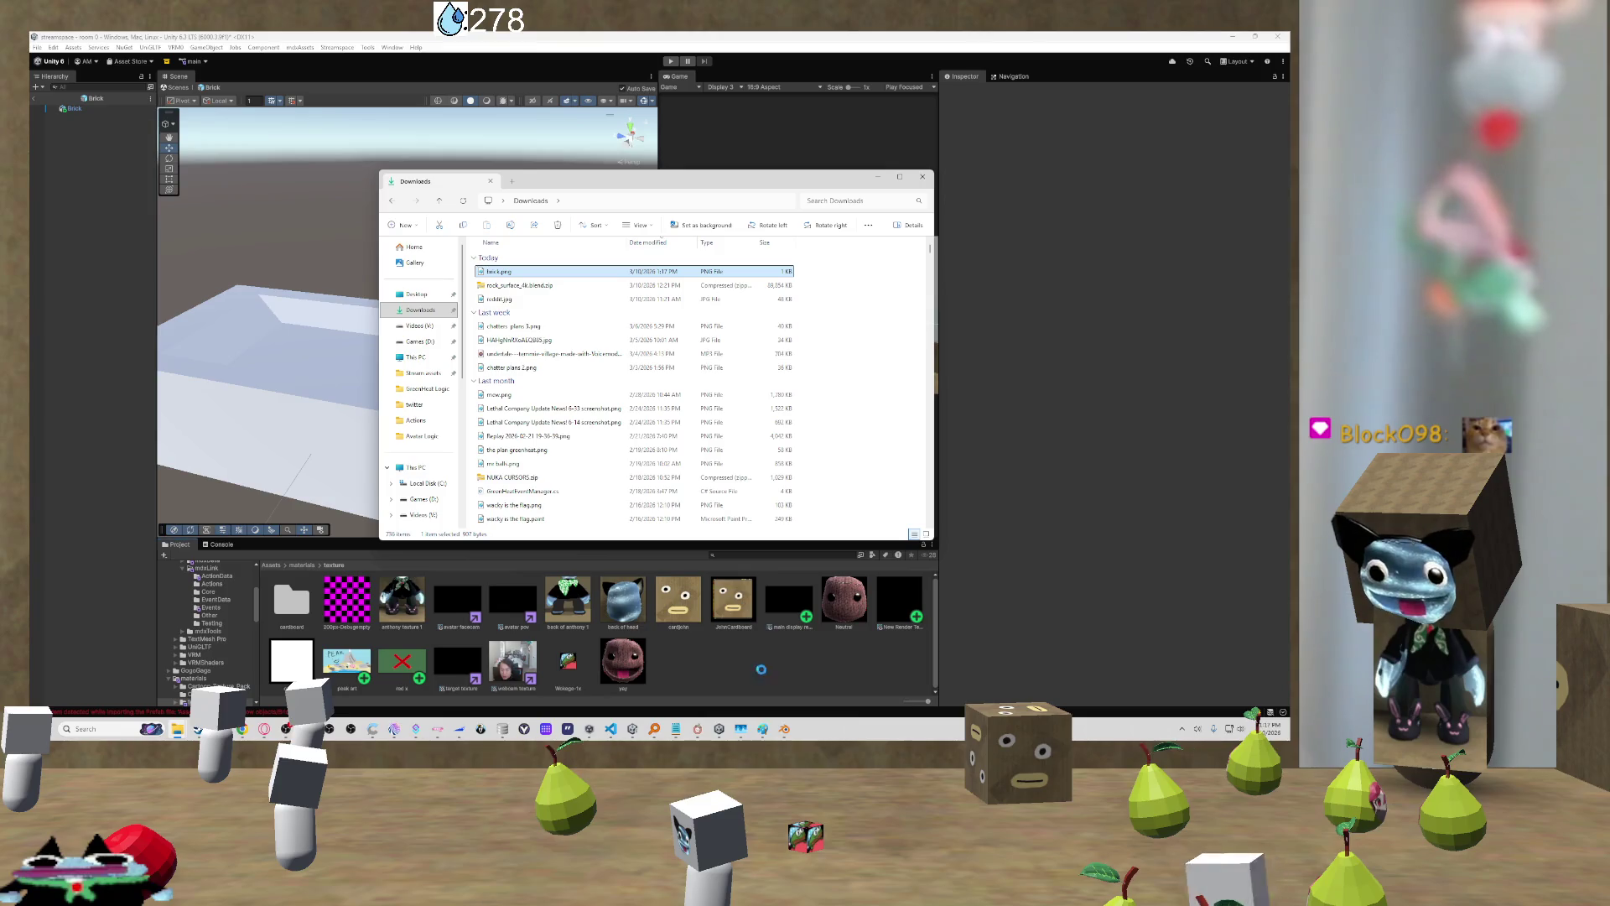
pyautogui.click(680, 606)
pyautogui.click(680, 606)
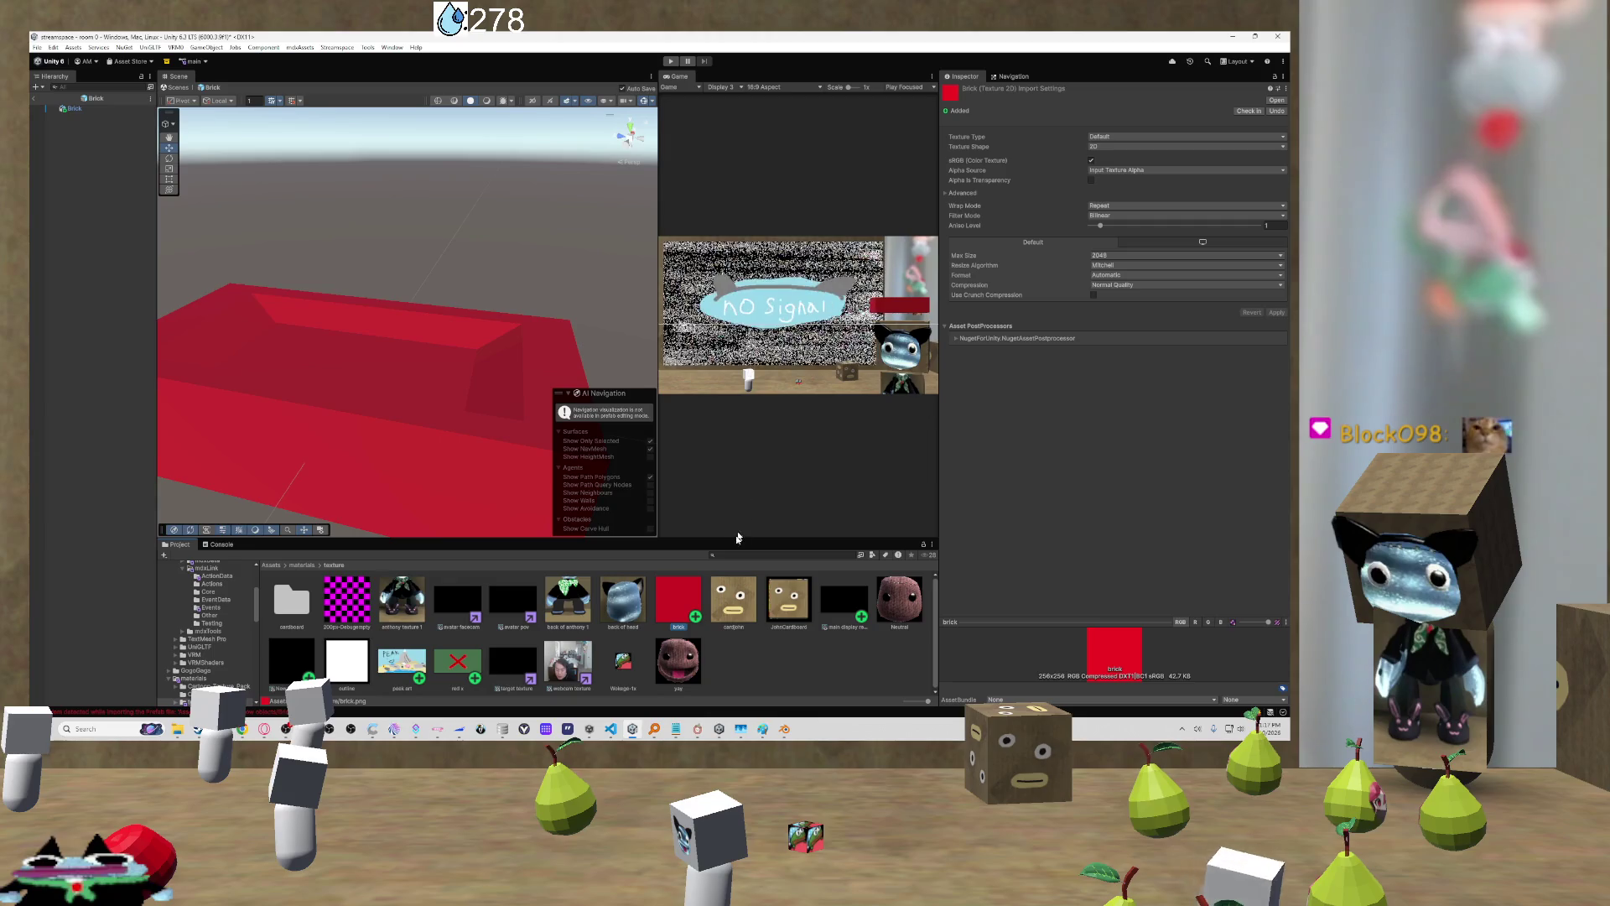
pyautogui.doubleClick(683, 604)
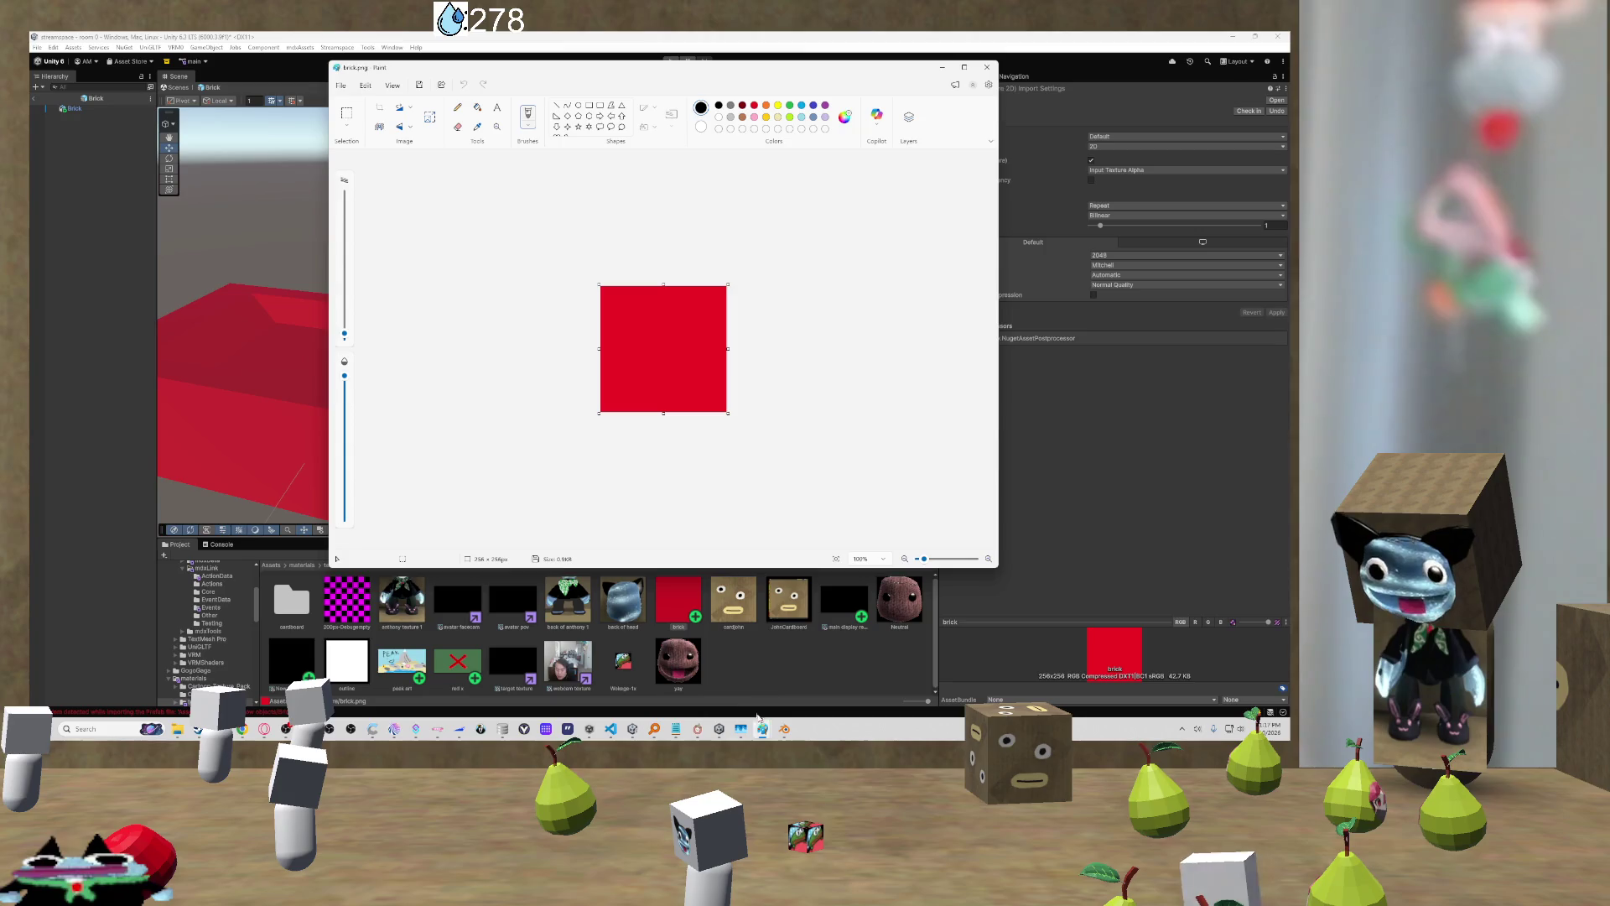
# Step: Zoom in to inspect the brick texture in Paint, then close Paint and dismiss the warning
pyautogui.moveTo(762, 729)
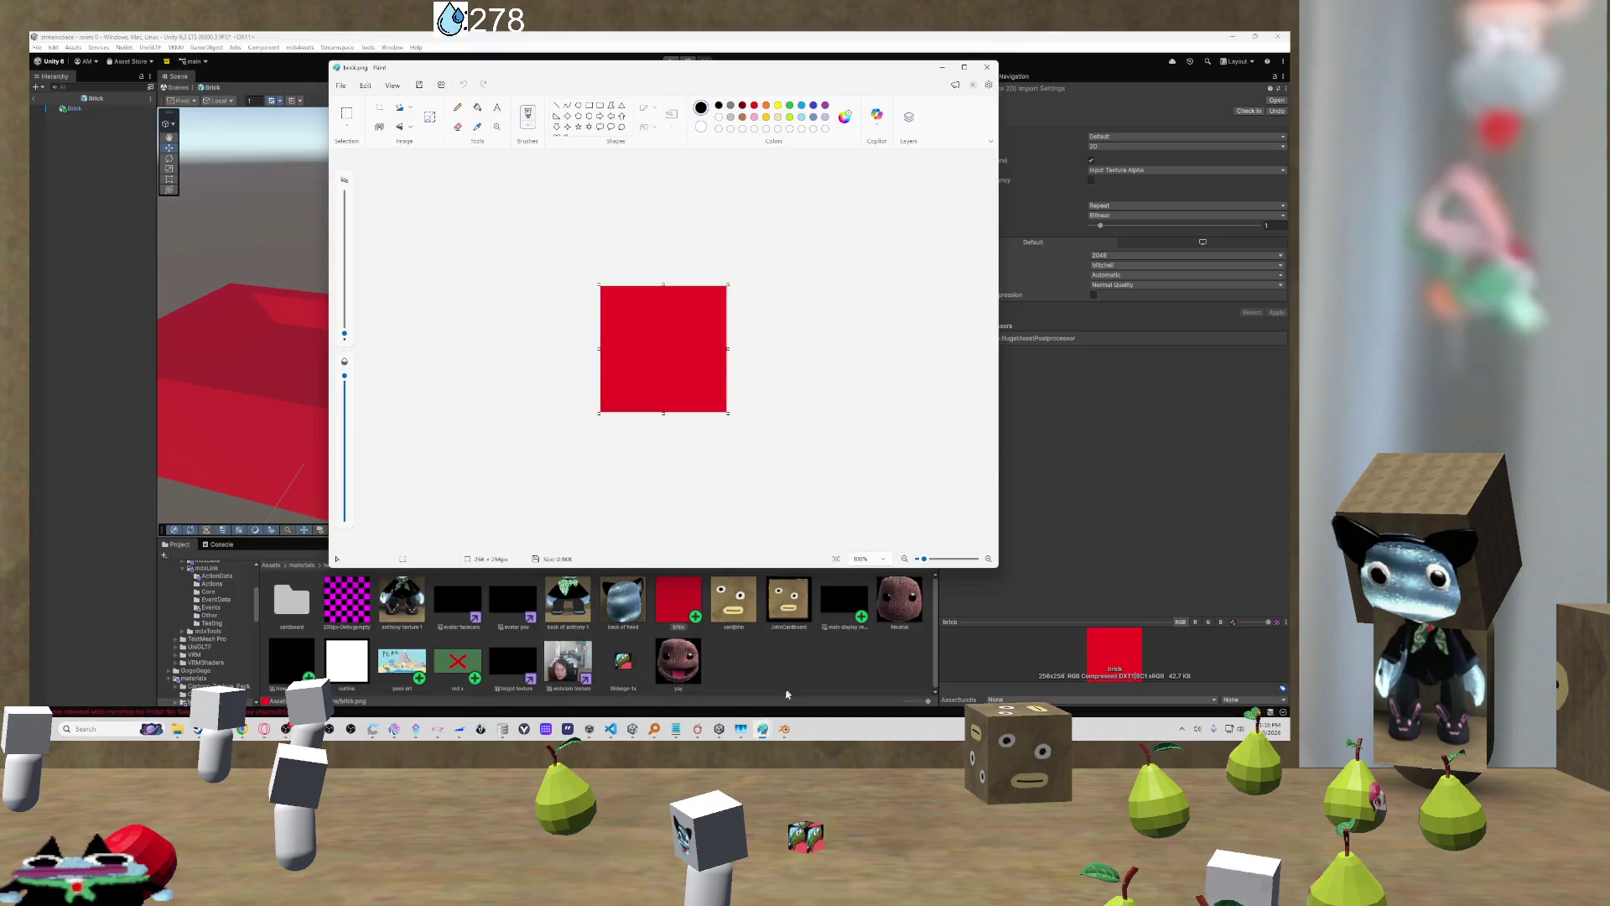
pyautogui.keyDown('ctrl'); pyautogui.scroll(5, 679, 249); pyautogui.keyUp('ctrl')
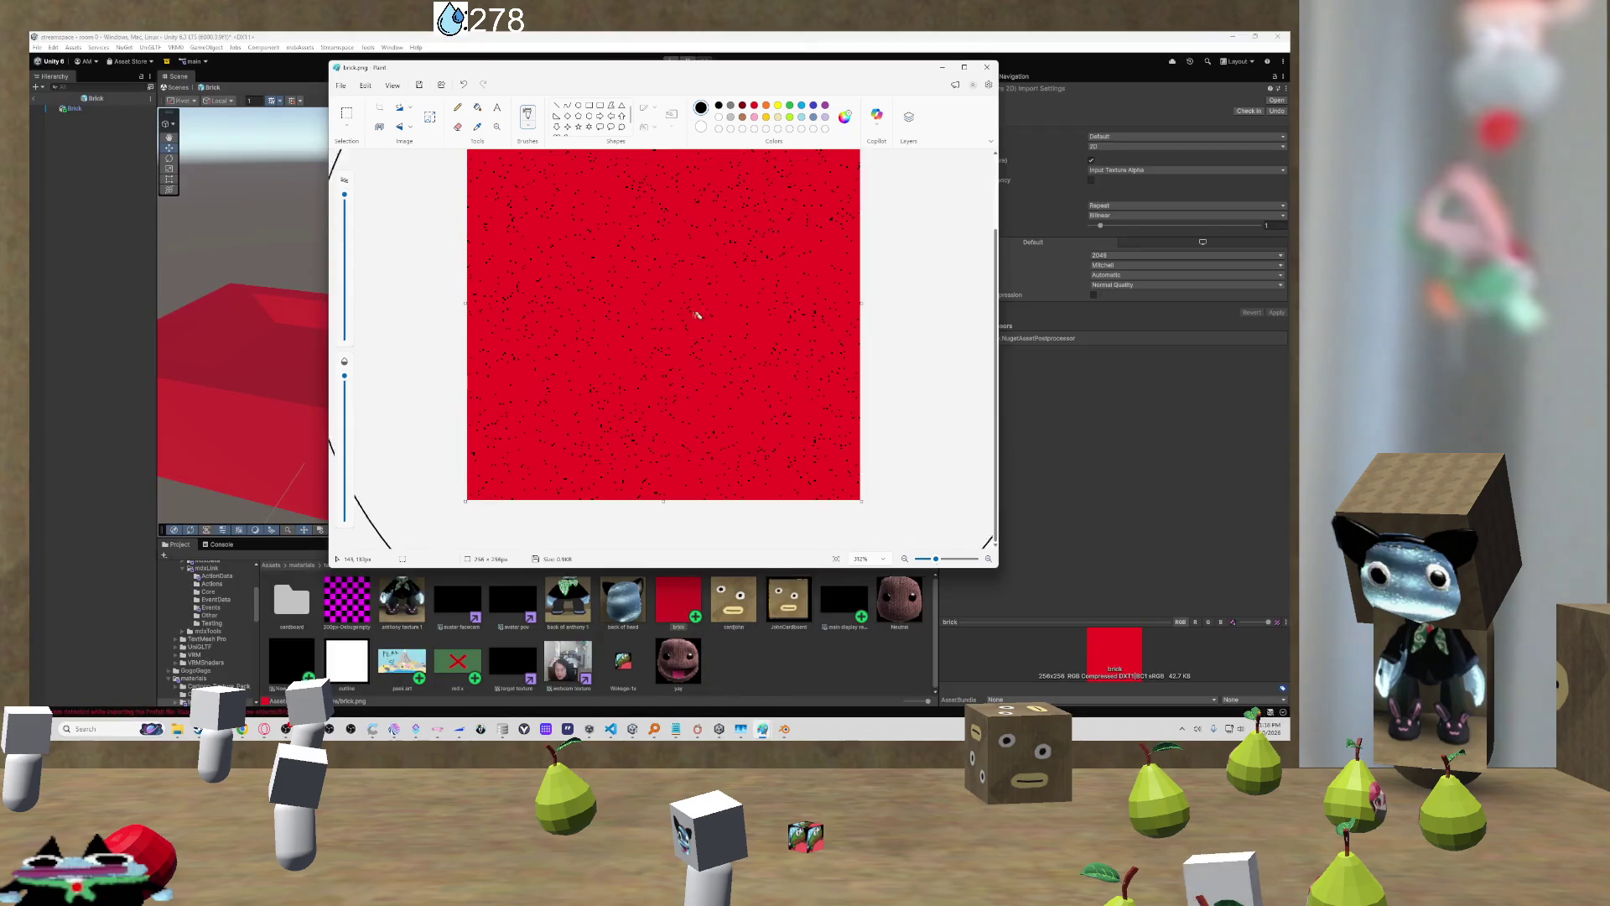
pyautogui.keyDown('ctrl'); pyautogui.scroll(-5, 687, 306); pyautogui.keyUp('ctrl')
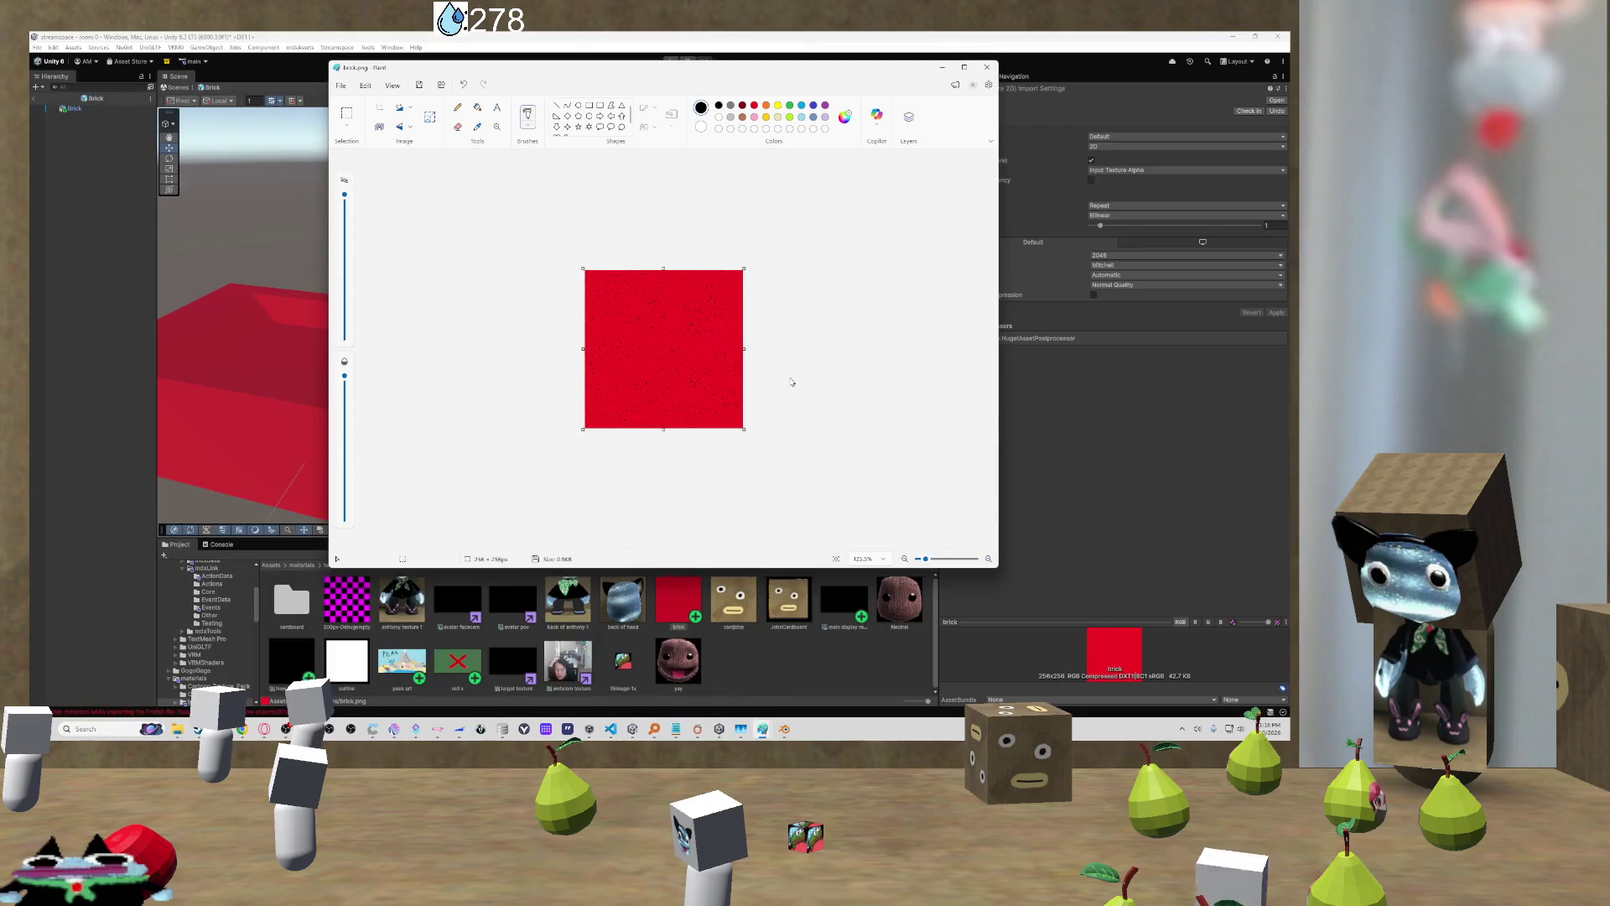
pyautogui.keyDown('ctrl'); pyautogui.scroll(3, 792, 381); pyautogui.keyUp('ctrl')
pyautogui.moveTo(795, 374); pyautogui.dragTo(797, 274)
pyautogui.doubleClick(701, 587)
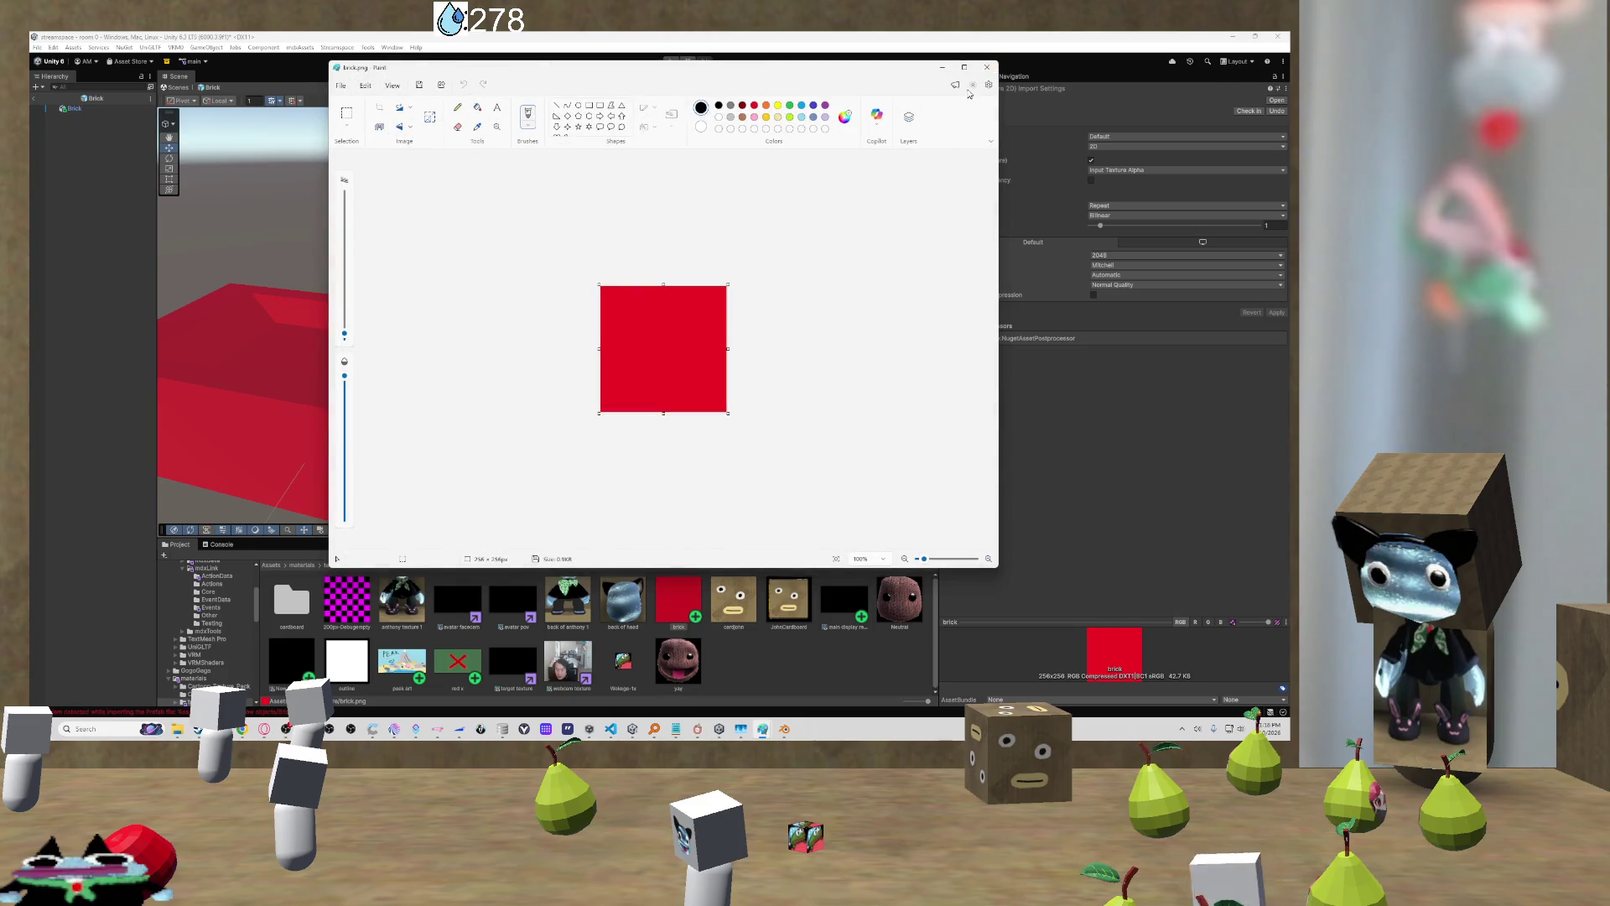
pyautogui.click(987, 68)
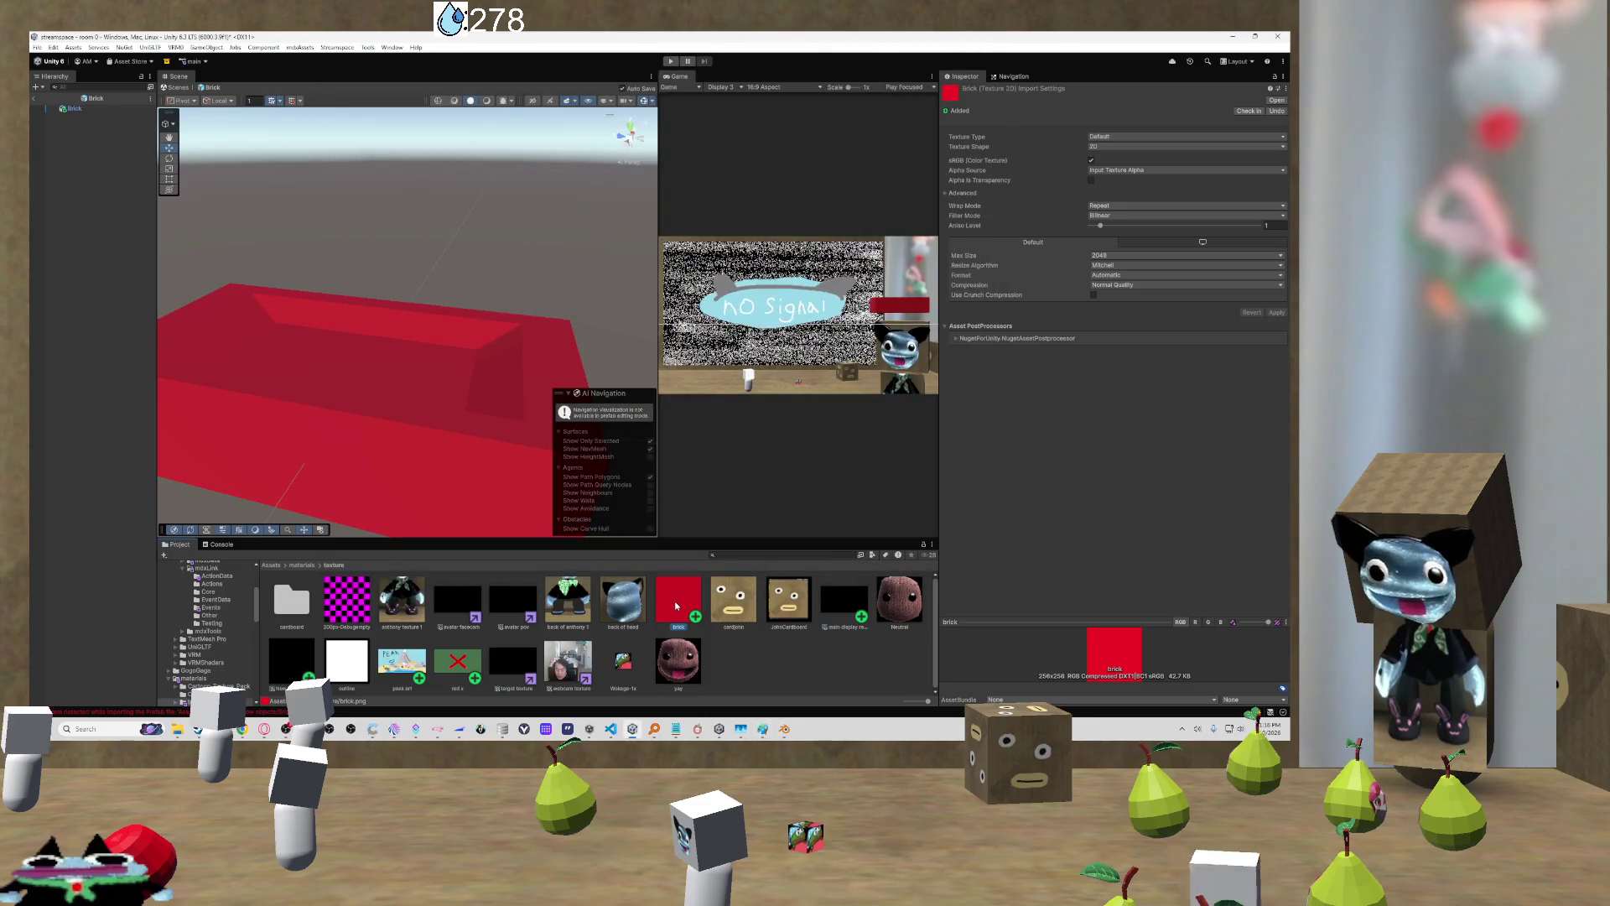
pyautogui.click(659, 392)
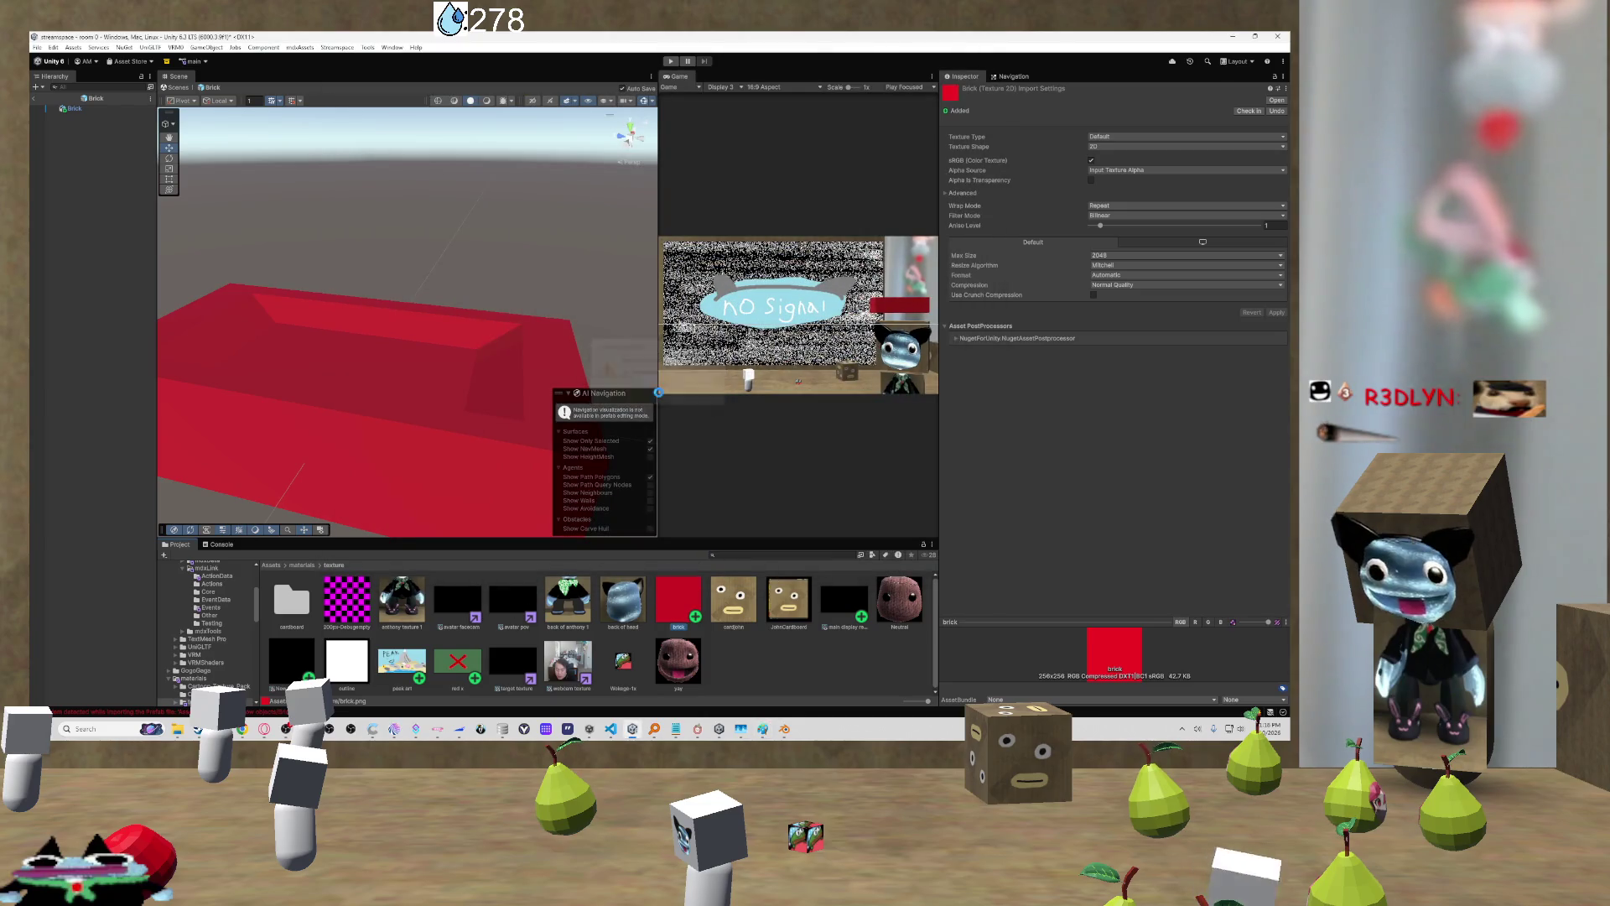
# Step: Draw a test black freehand spiral on the brick.png canvas and undo it
pyautogui.moveTo(178, 728)
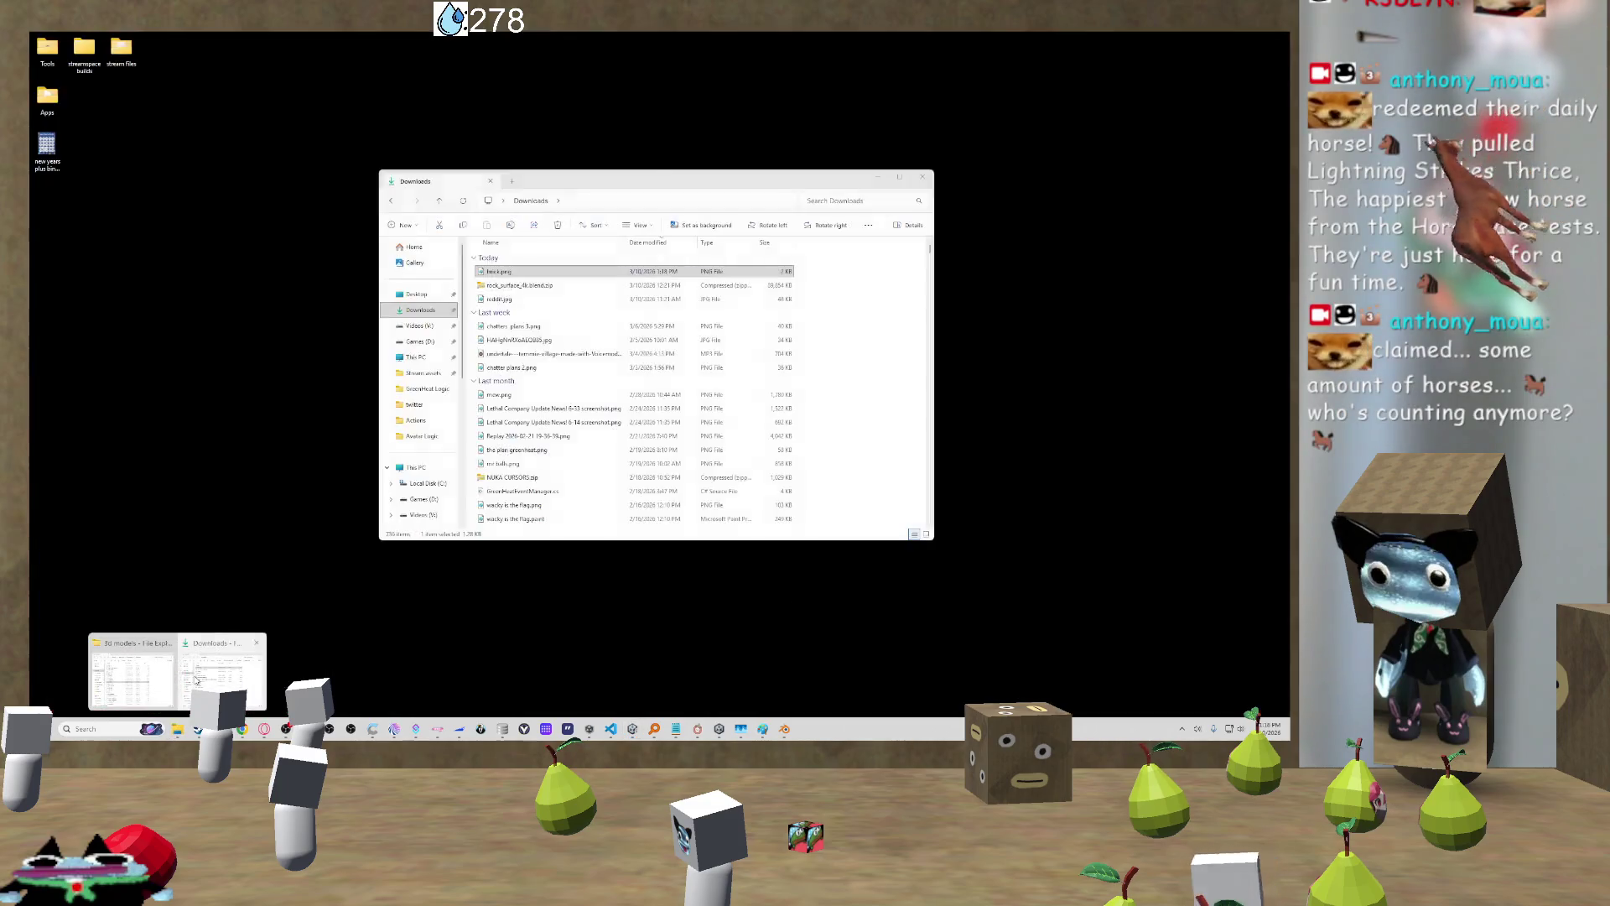
pyautogui.click(195, 680)
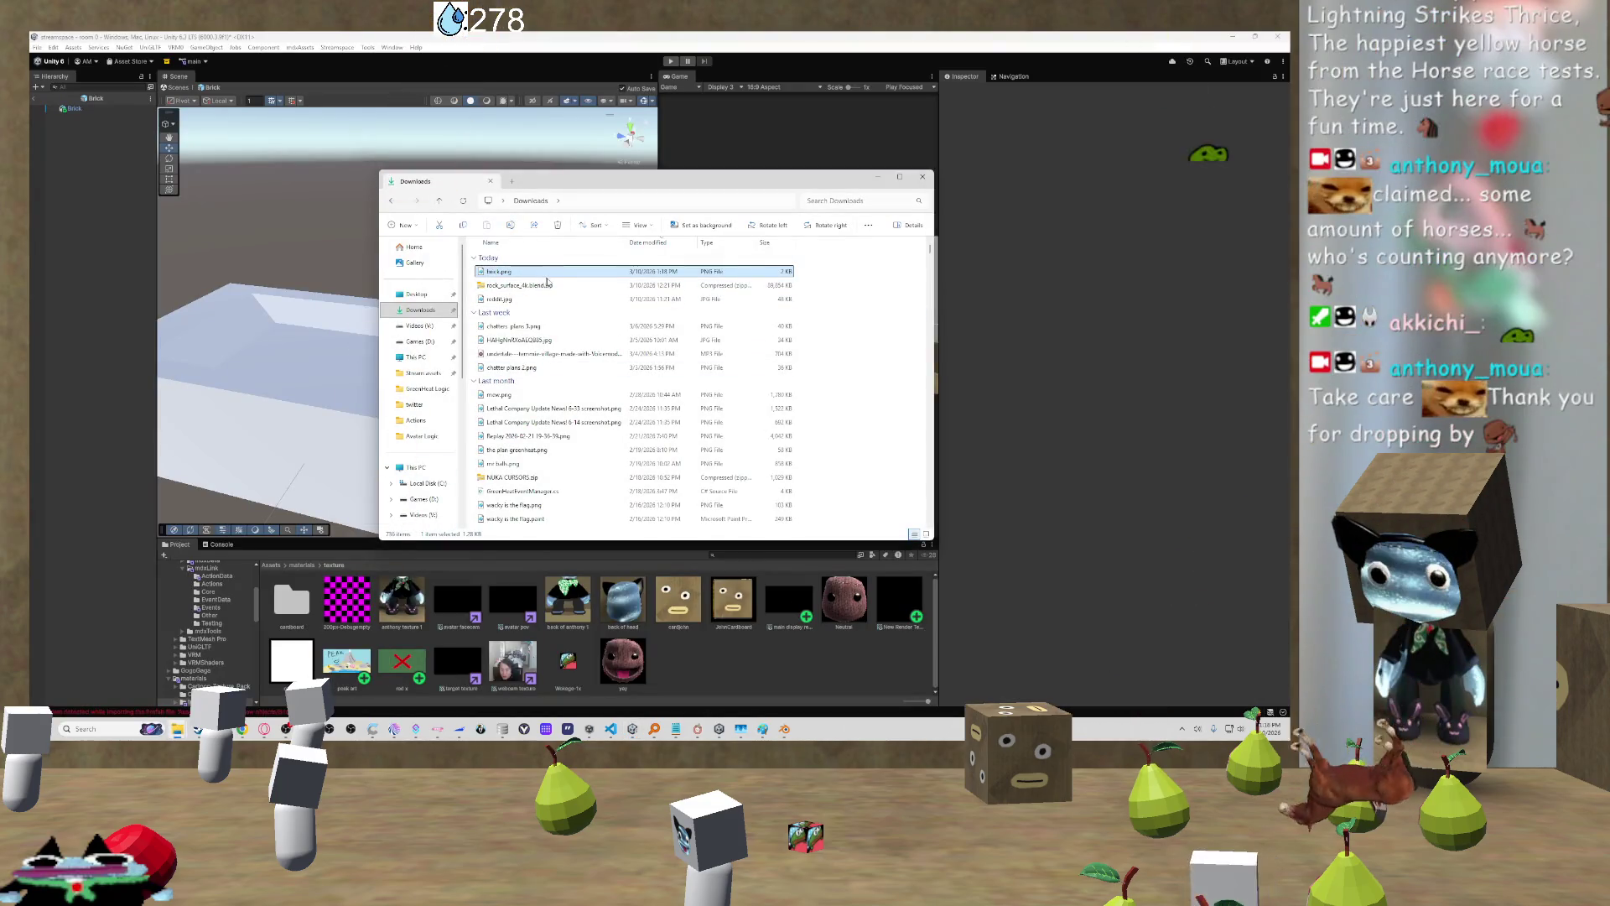
pyautogui.scroll(1, 672, 383)
pyautogui.scroll(5, 597, 308)
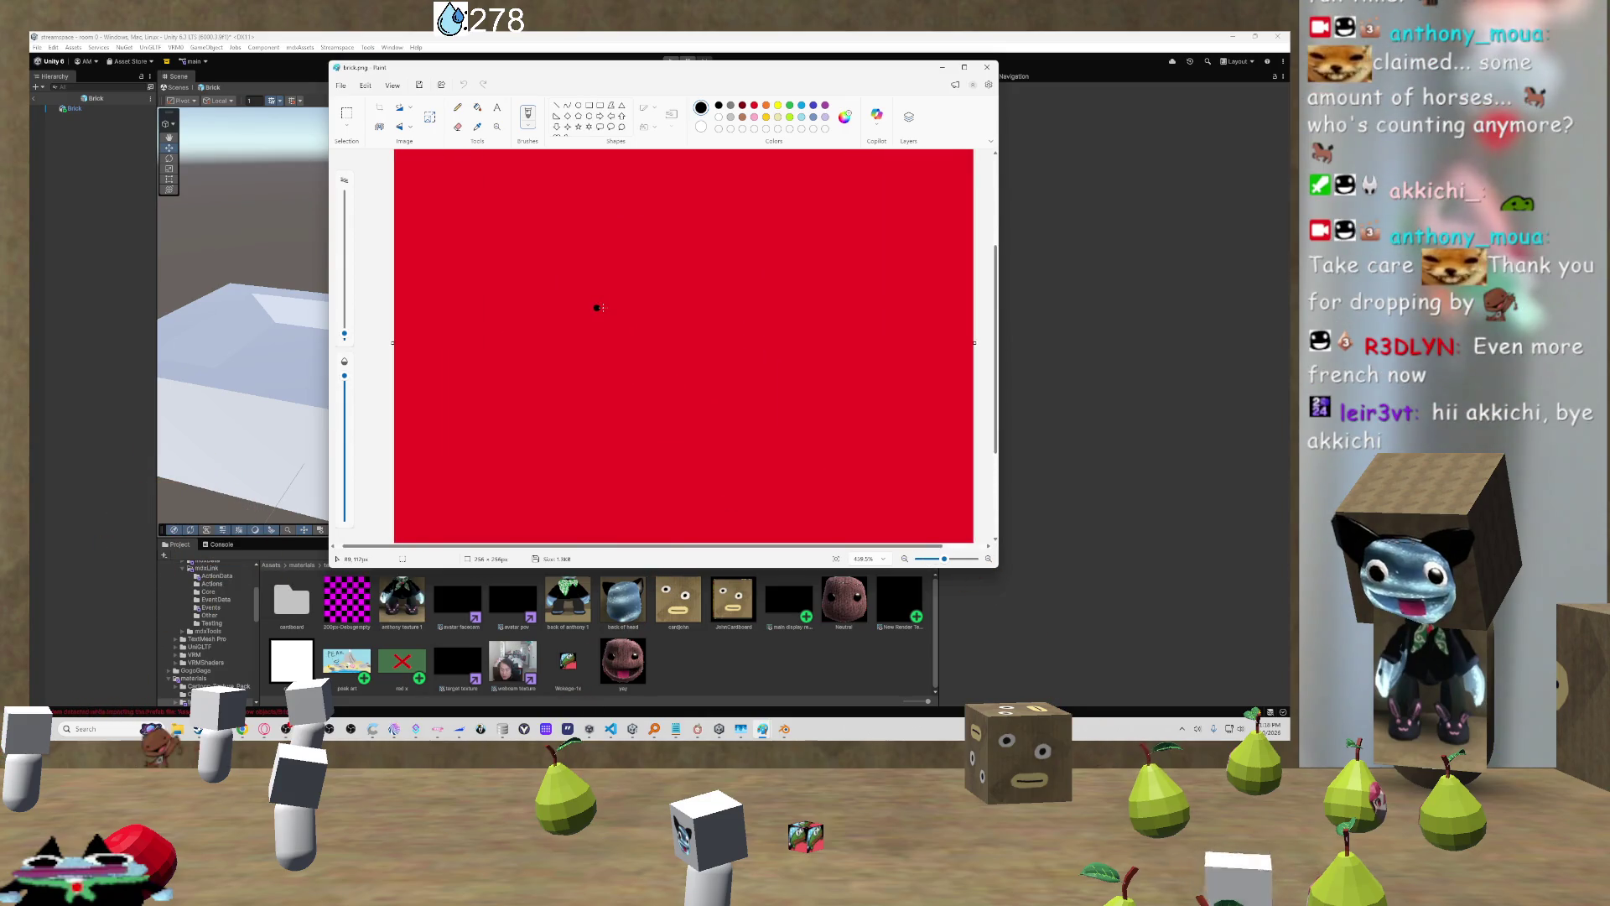
pyautogui.moveTo(654, 360); pyautogui.dragTo(768, 457)
pyautogui.hotkey('ctrl', 'z')
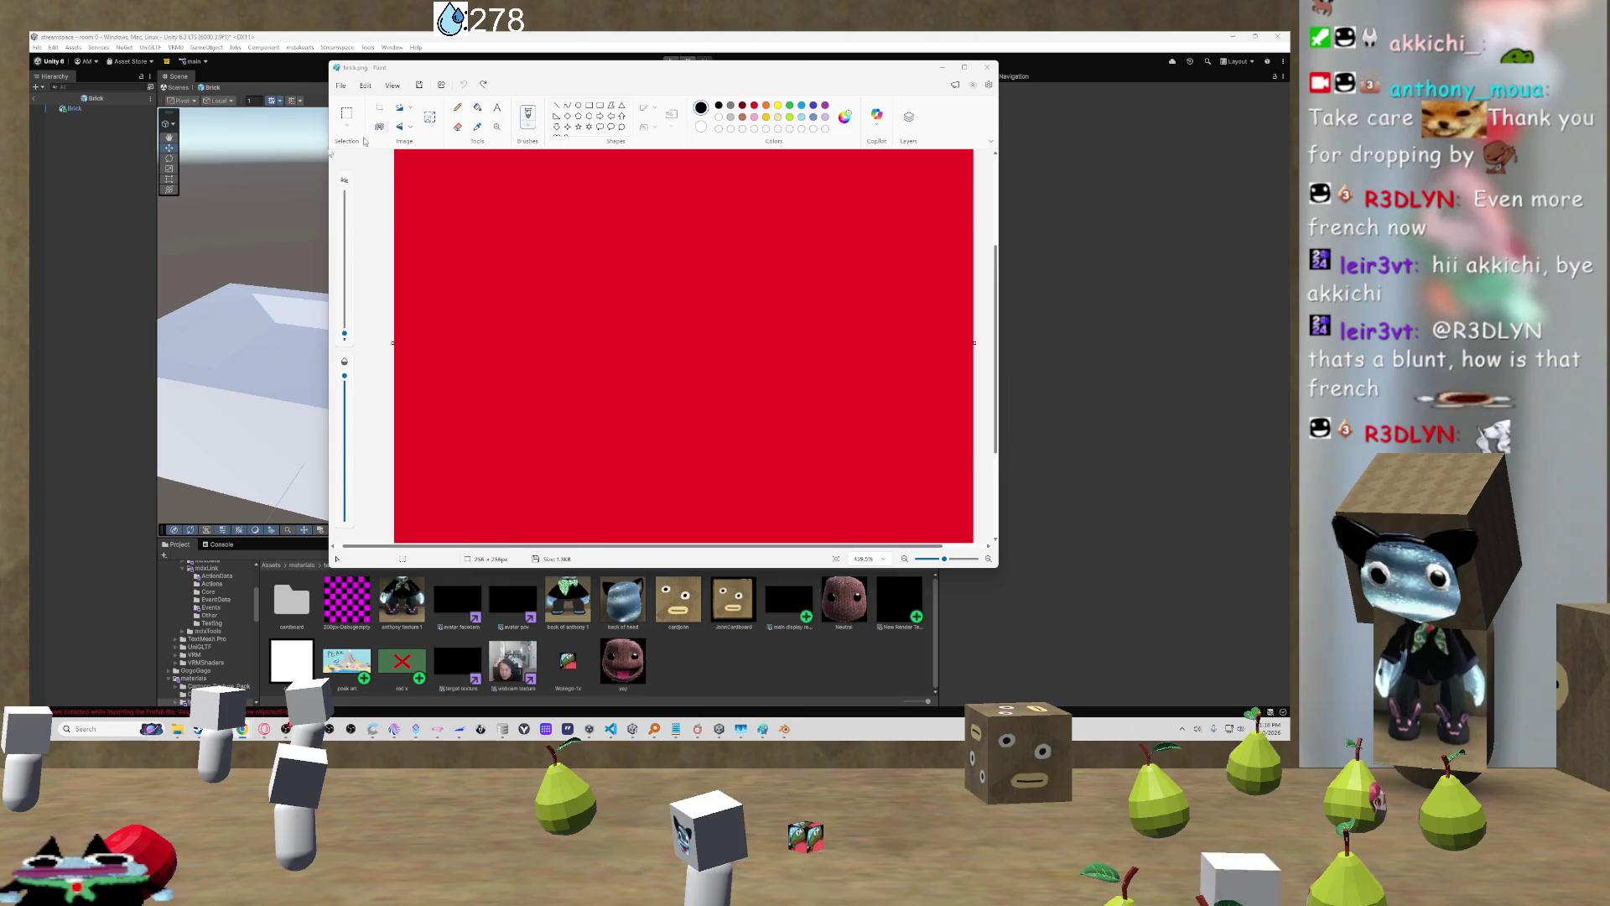
# Step: Close brick.png with Don't save and bring up the throw ideas canvas
pyautogui.click(986, 68)
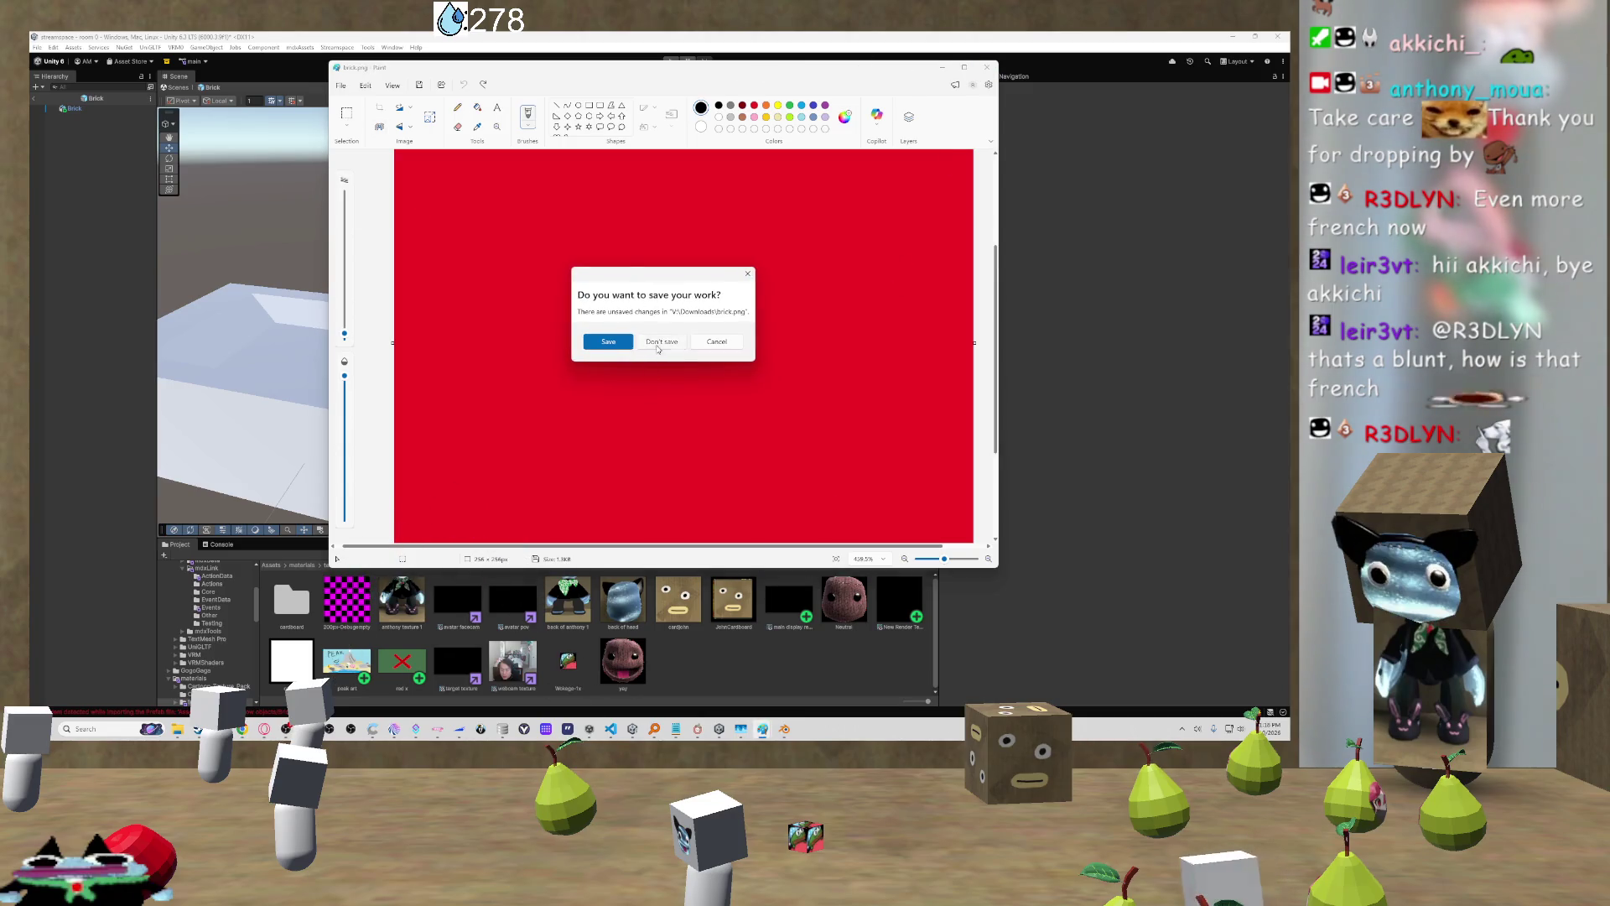
pyautogui.click(660, 341)
pyautogui.click(763, 728)
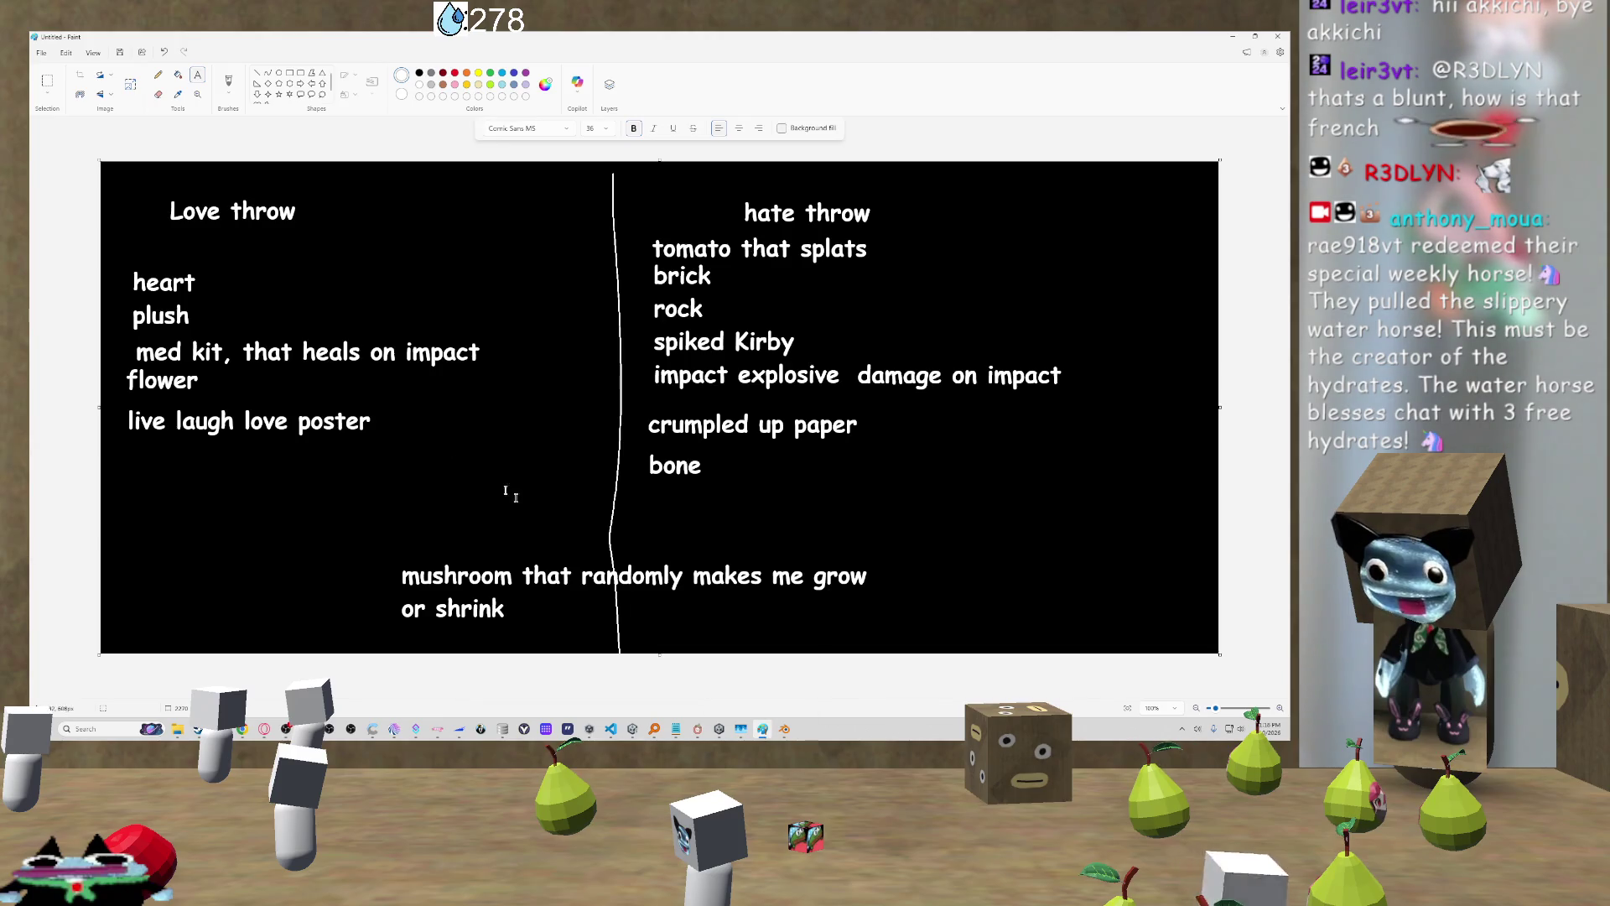
# Step: Delete the old brick.png from the Downloads folder
pyautogui.moveTo(177, 728)
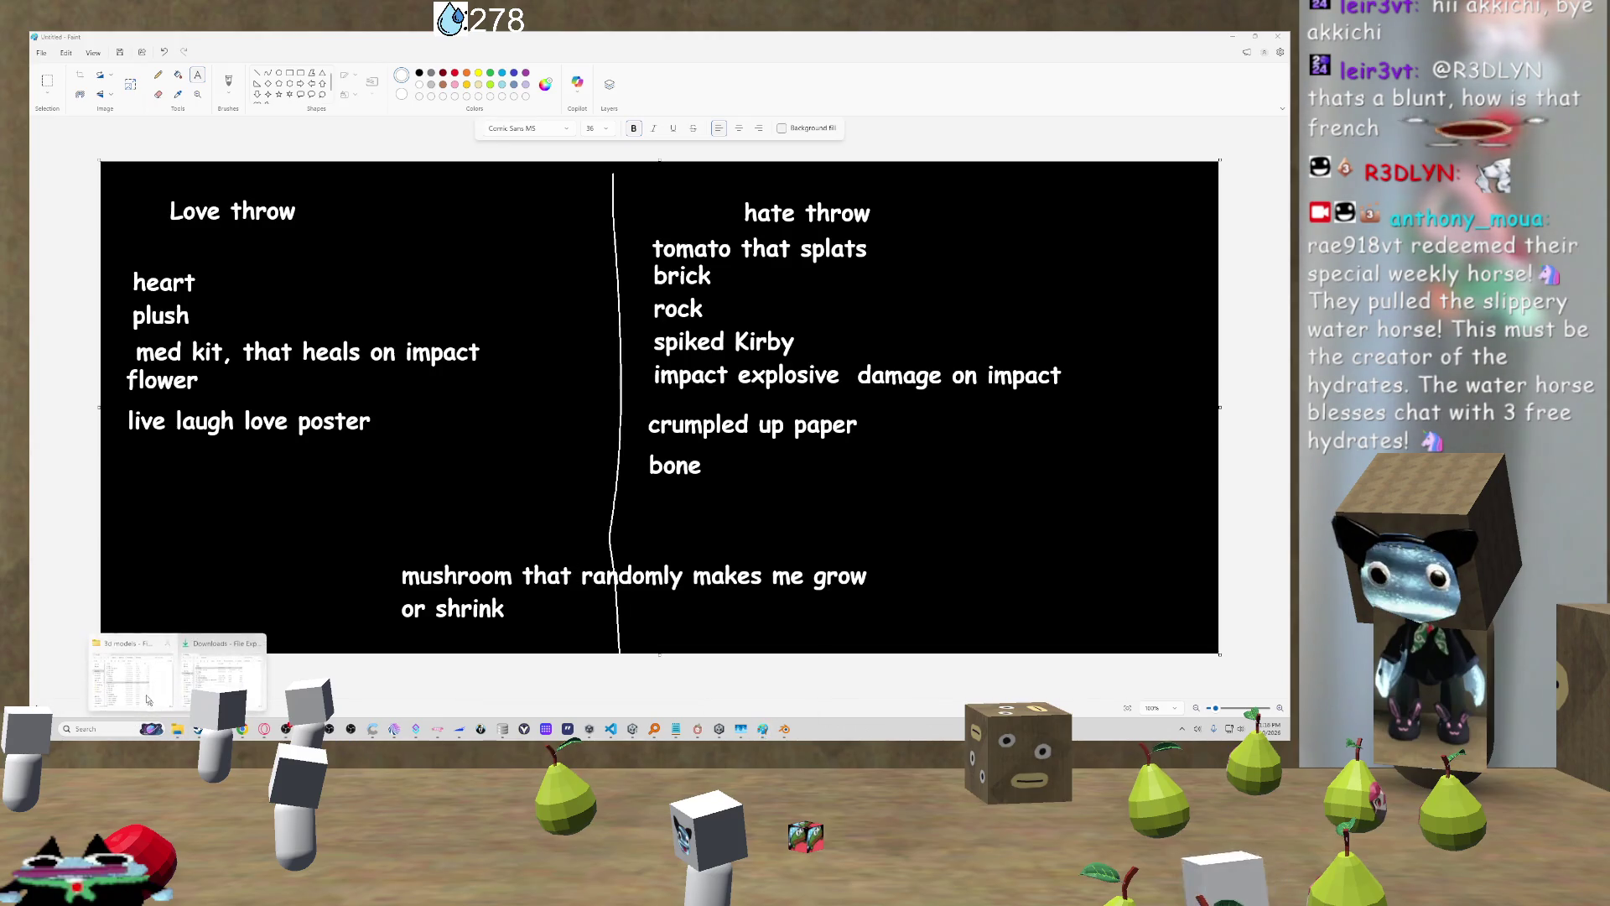
pyautogui.click(179, 671)
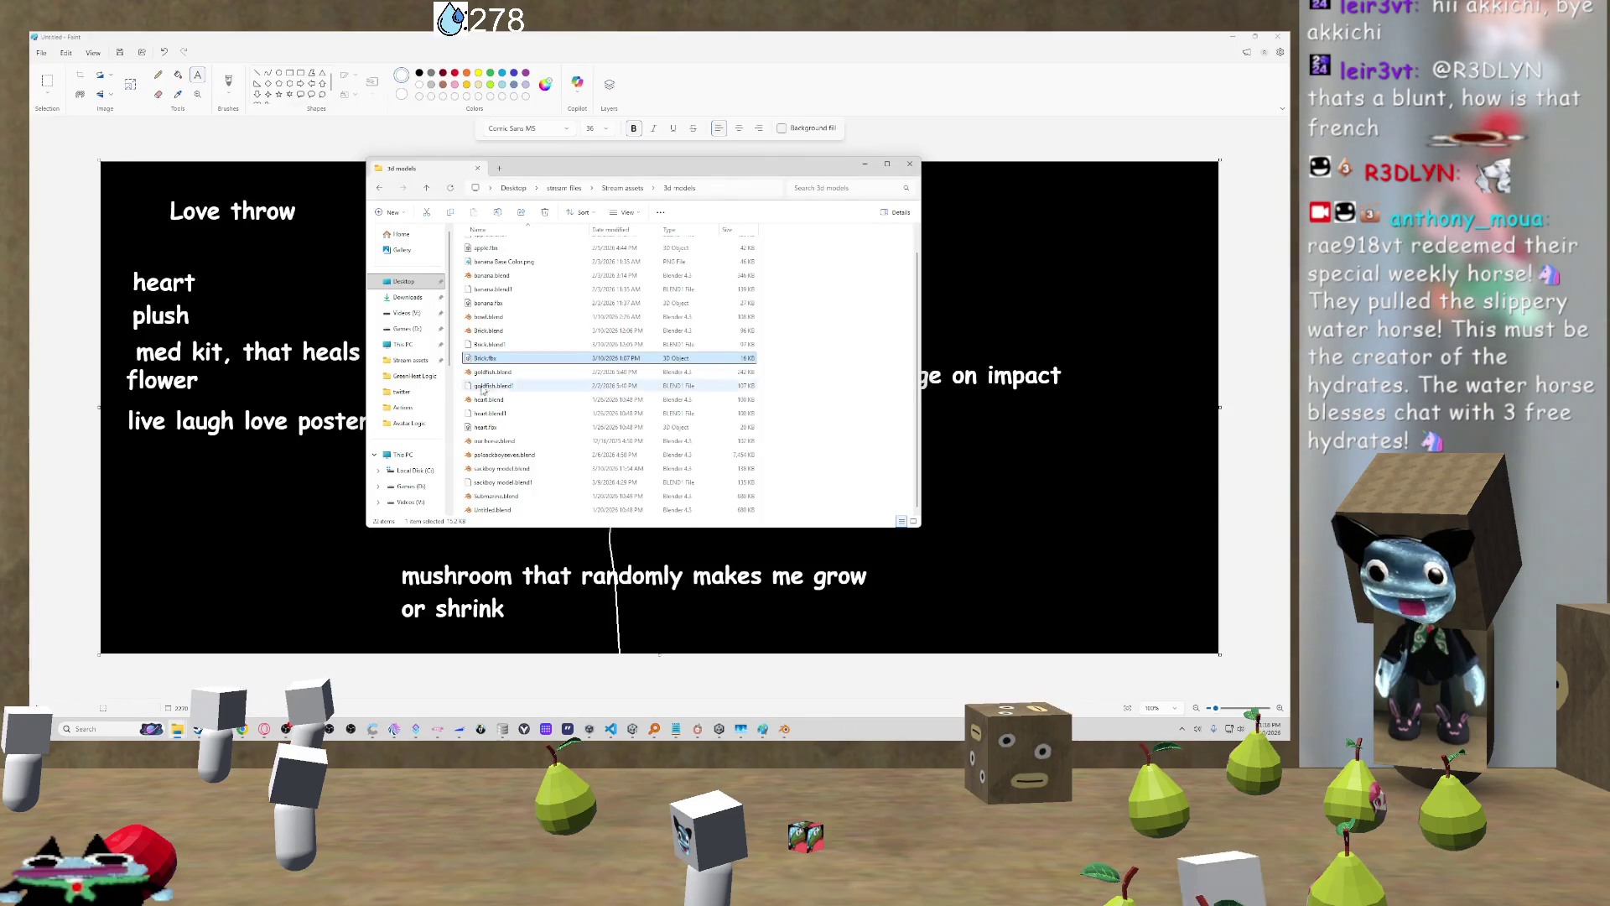
pyautogui.click(407, 297)
pyautogui.click(503, 271)
pyautogui.click(508, 261)
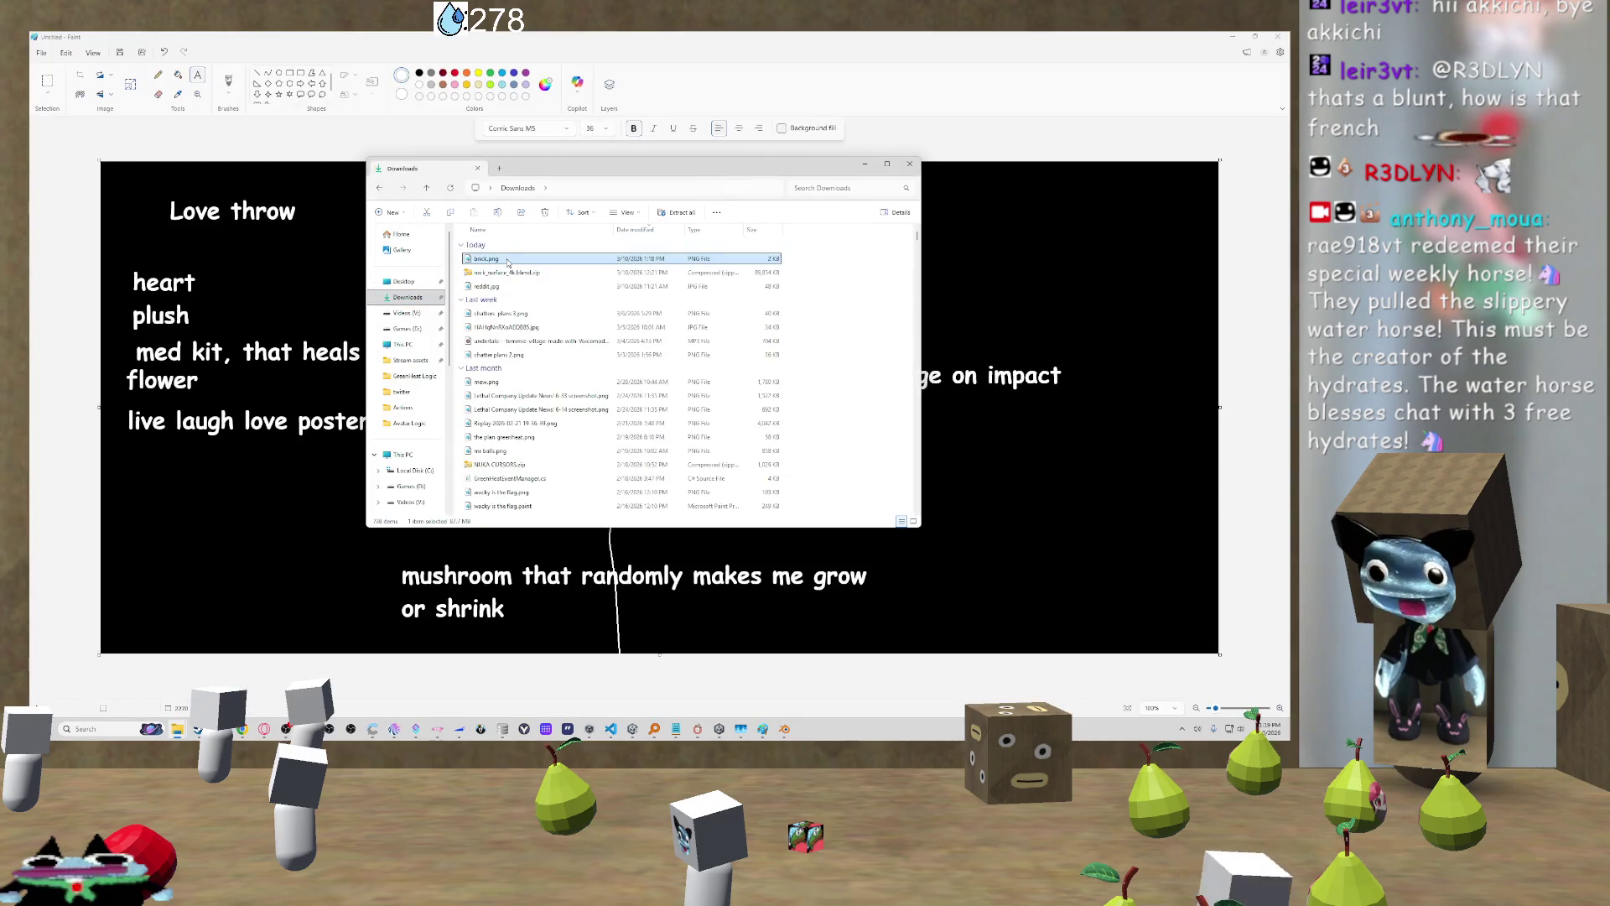
pyautogui.press('Delete')
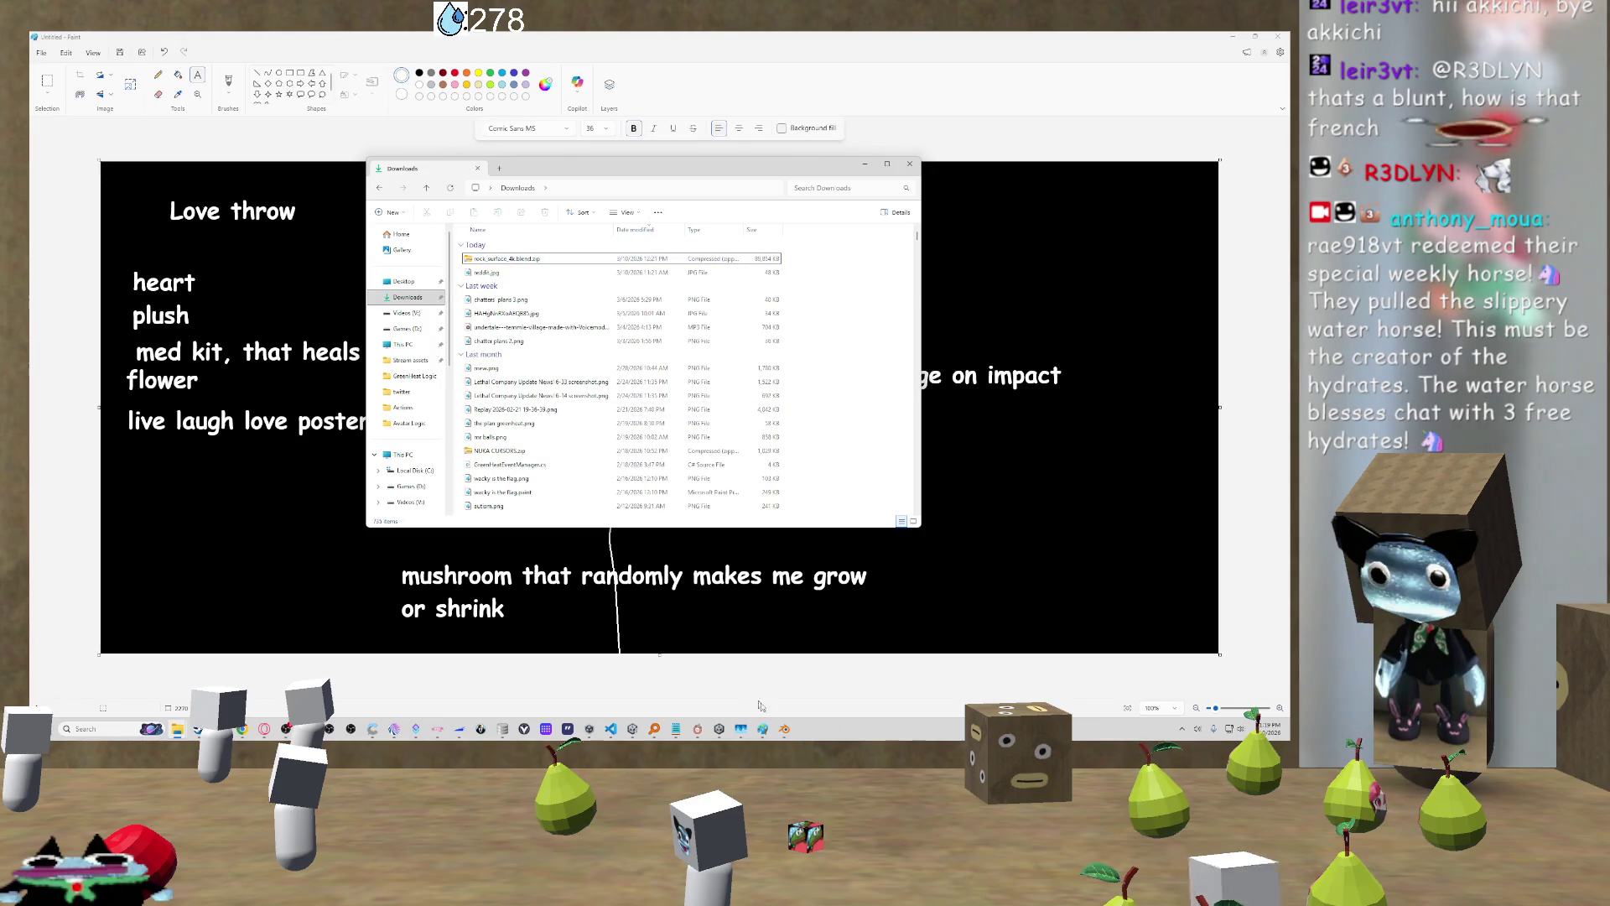
# Step: Launch a new blank Paint window from the taskbar jump list
pyautogui.moveTo(771, 732)
pyautogui.press('super')
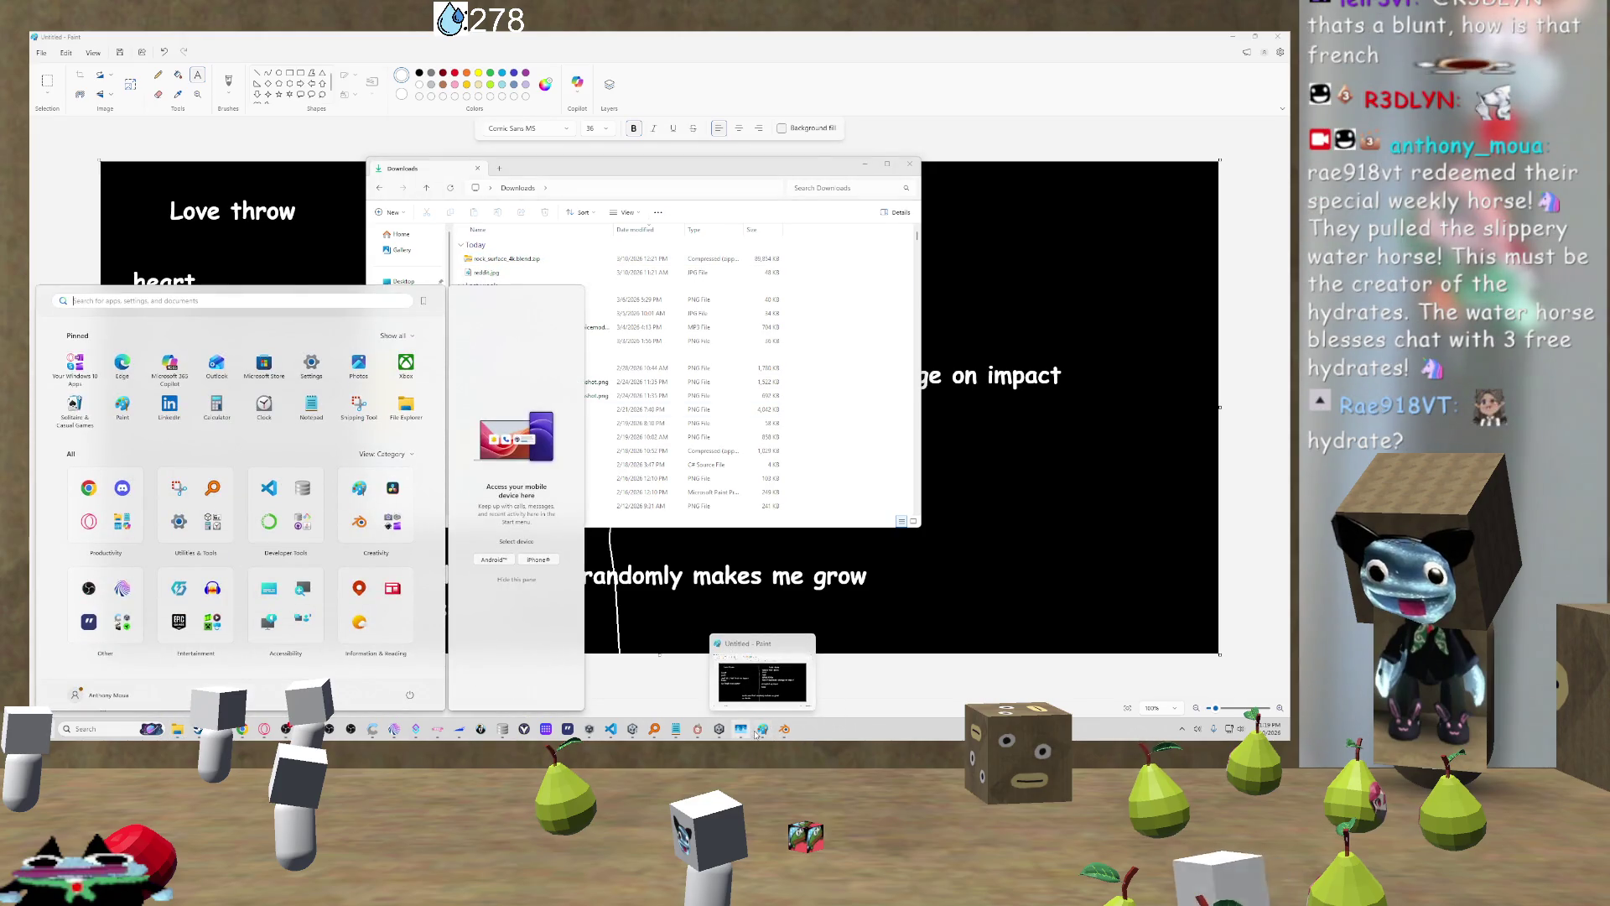
pyautogui.rightClick(760, 730)
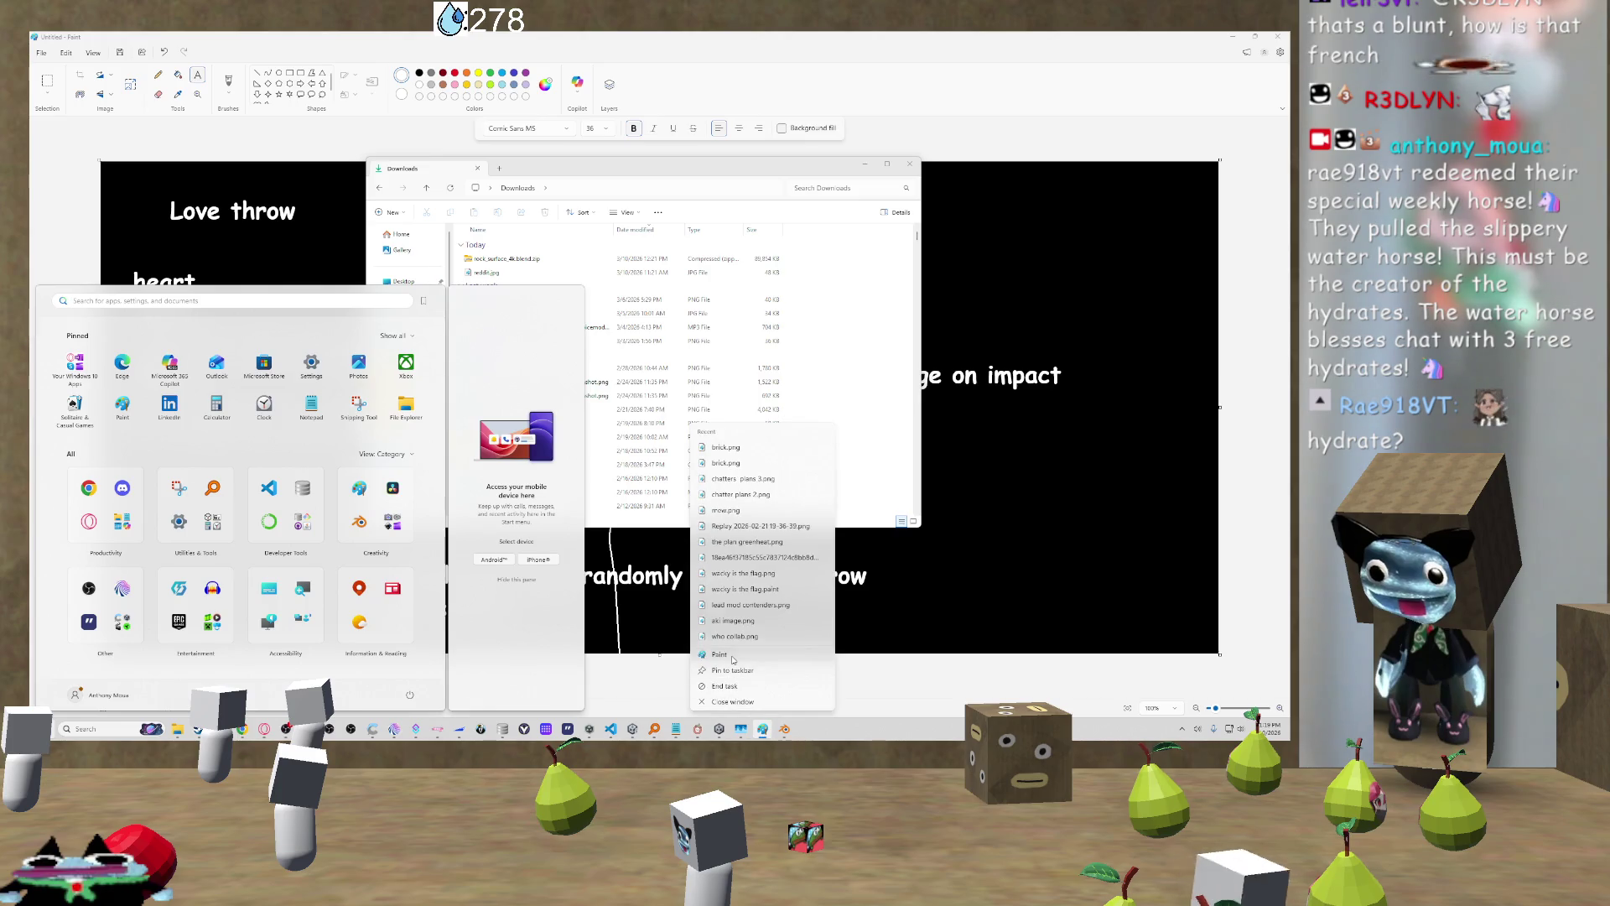
pyautogui.click(732, 660)
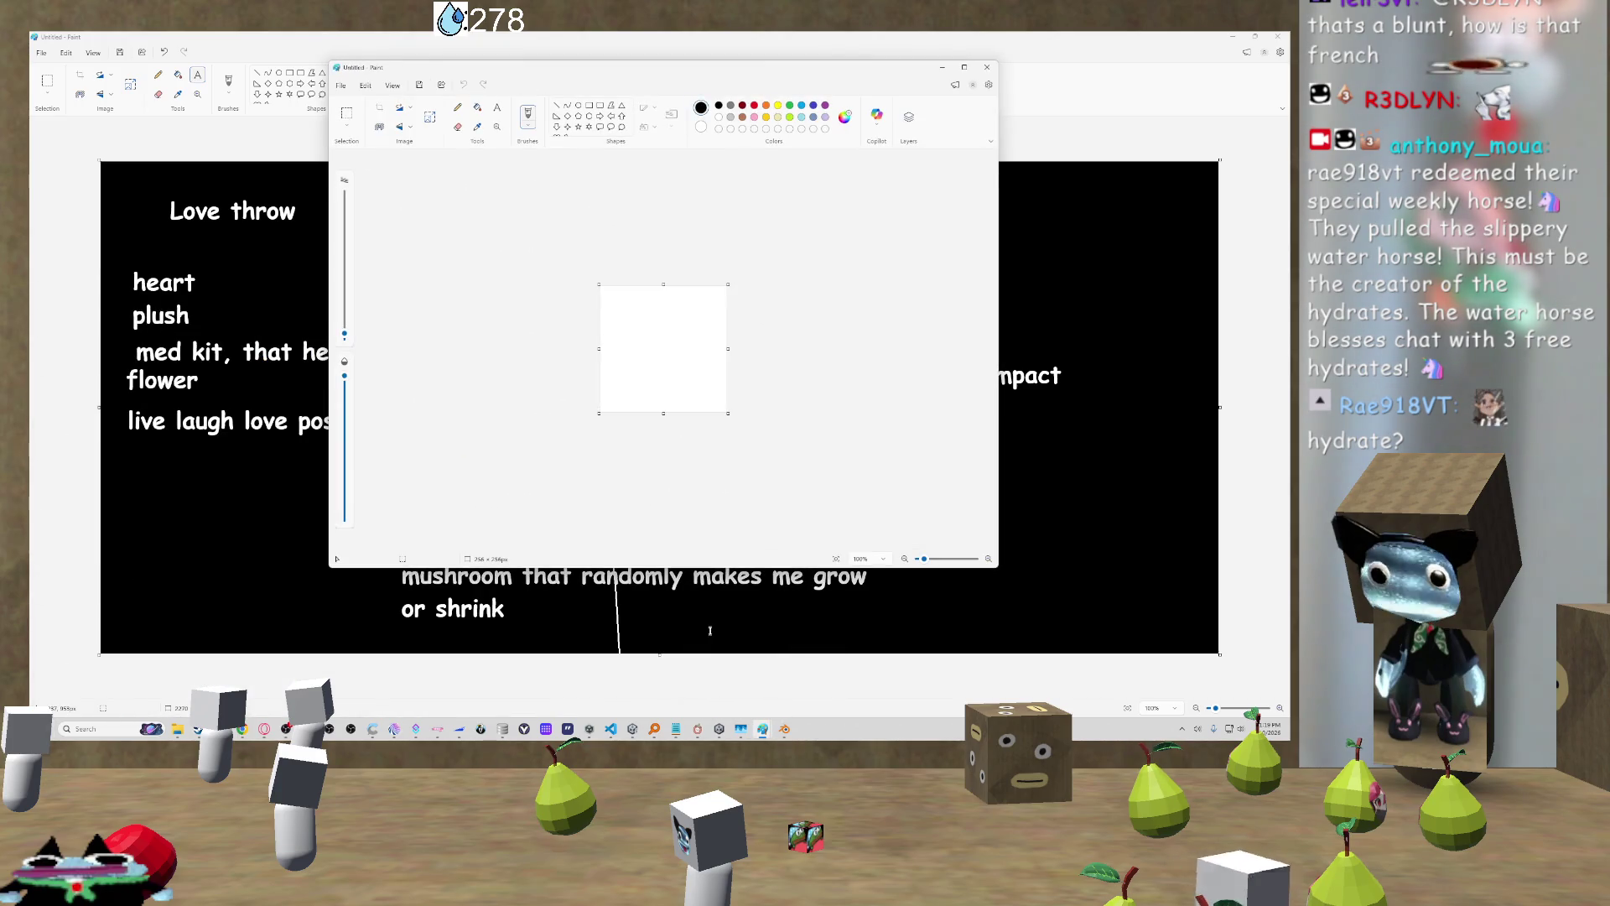
# Step: Fill the blank canvas red with the Fill bucket
pyautogui.moveTo(634, 350); pyautogui.dragTo(644, 350)
pyautogui.click(630, 290)
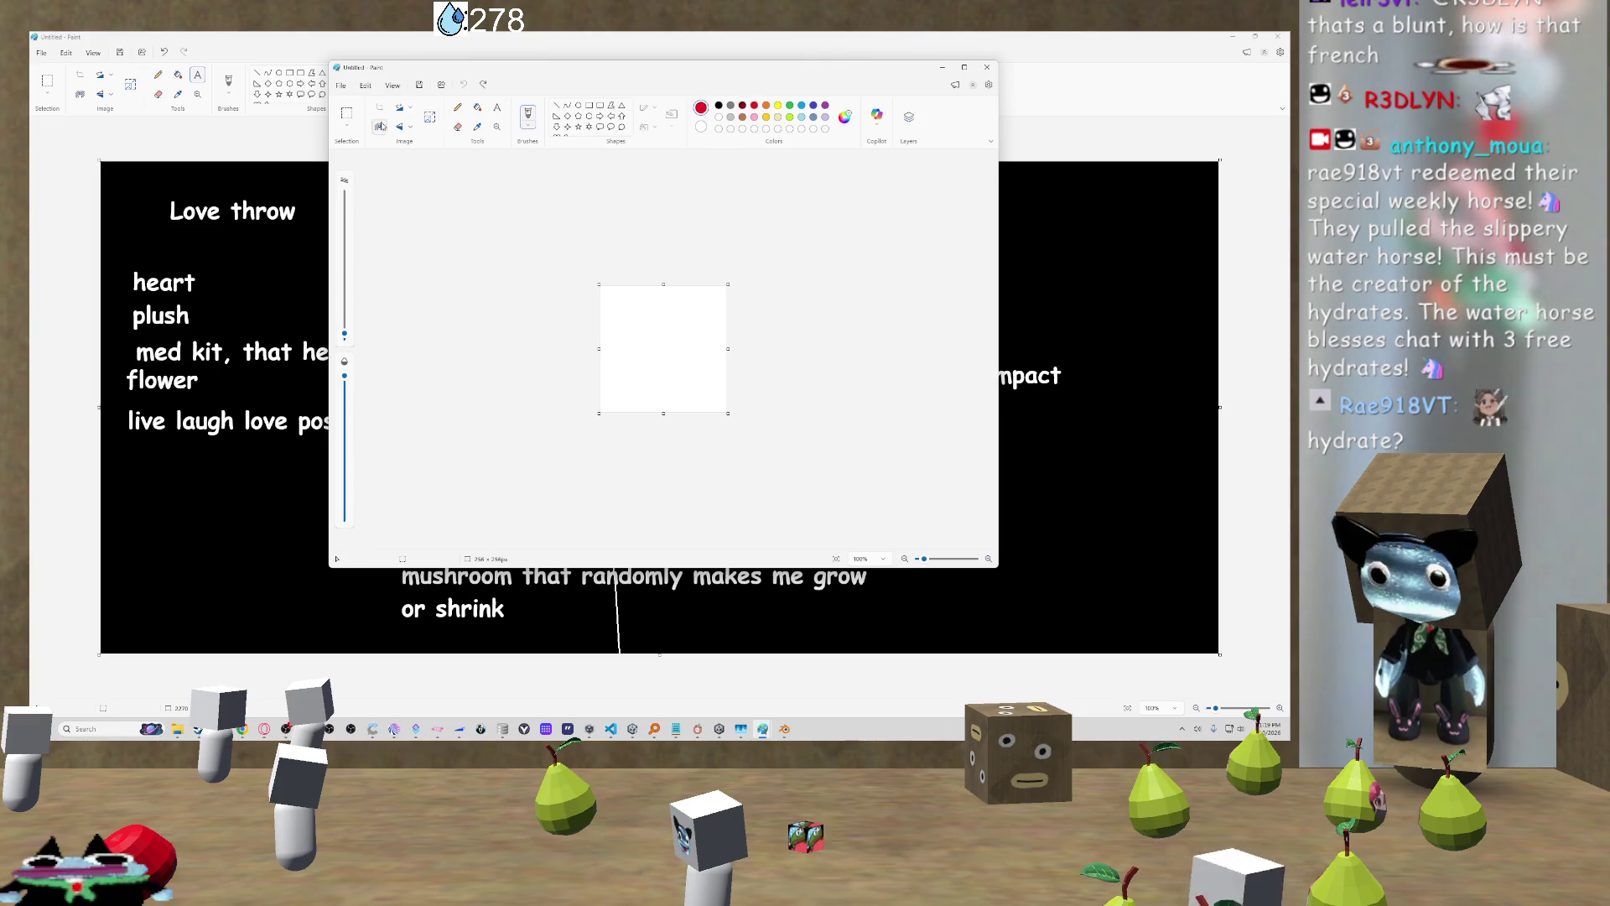
pyautogui.click(478, 107)
pyautogui.click(616, 304)
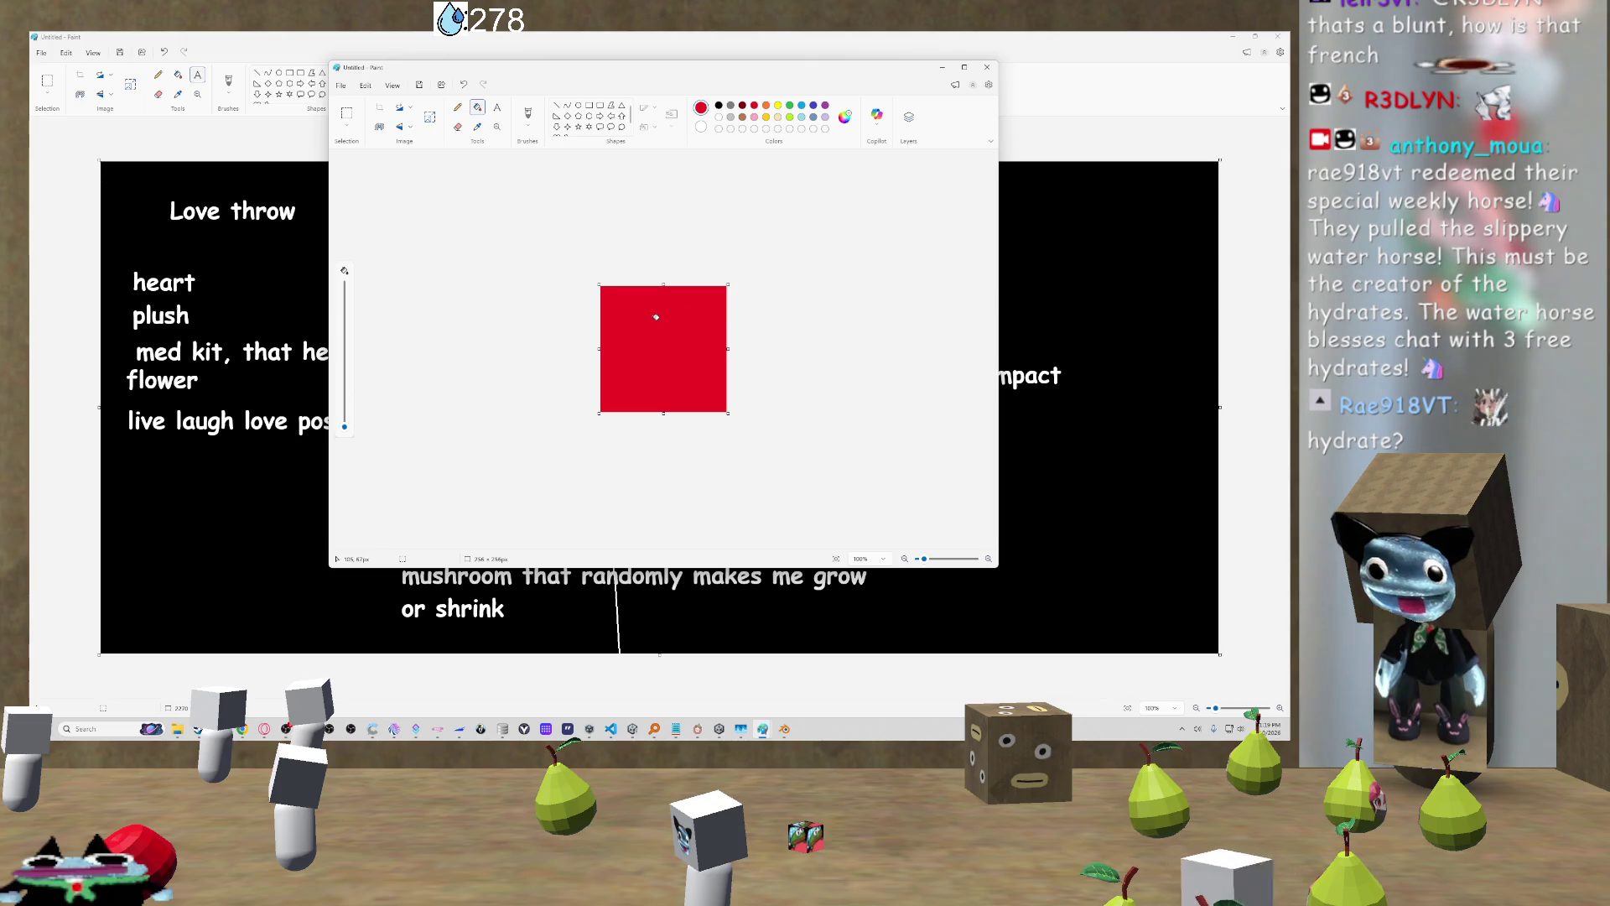
pyautogui.scroll(5, 654, 316)
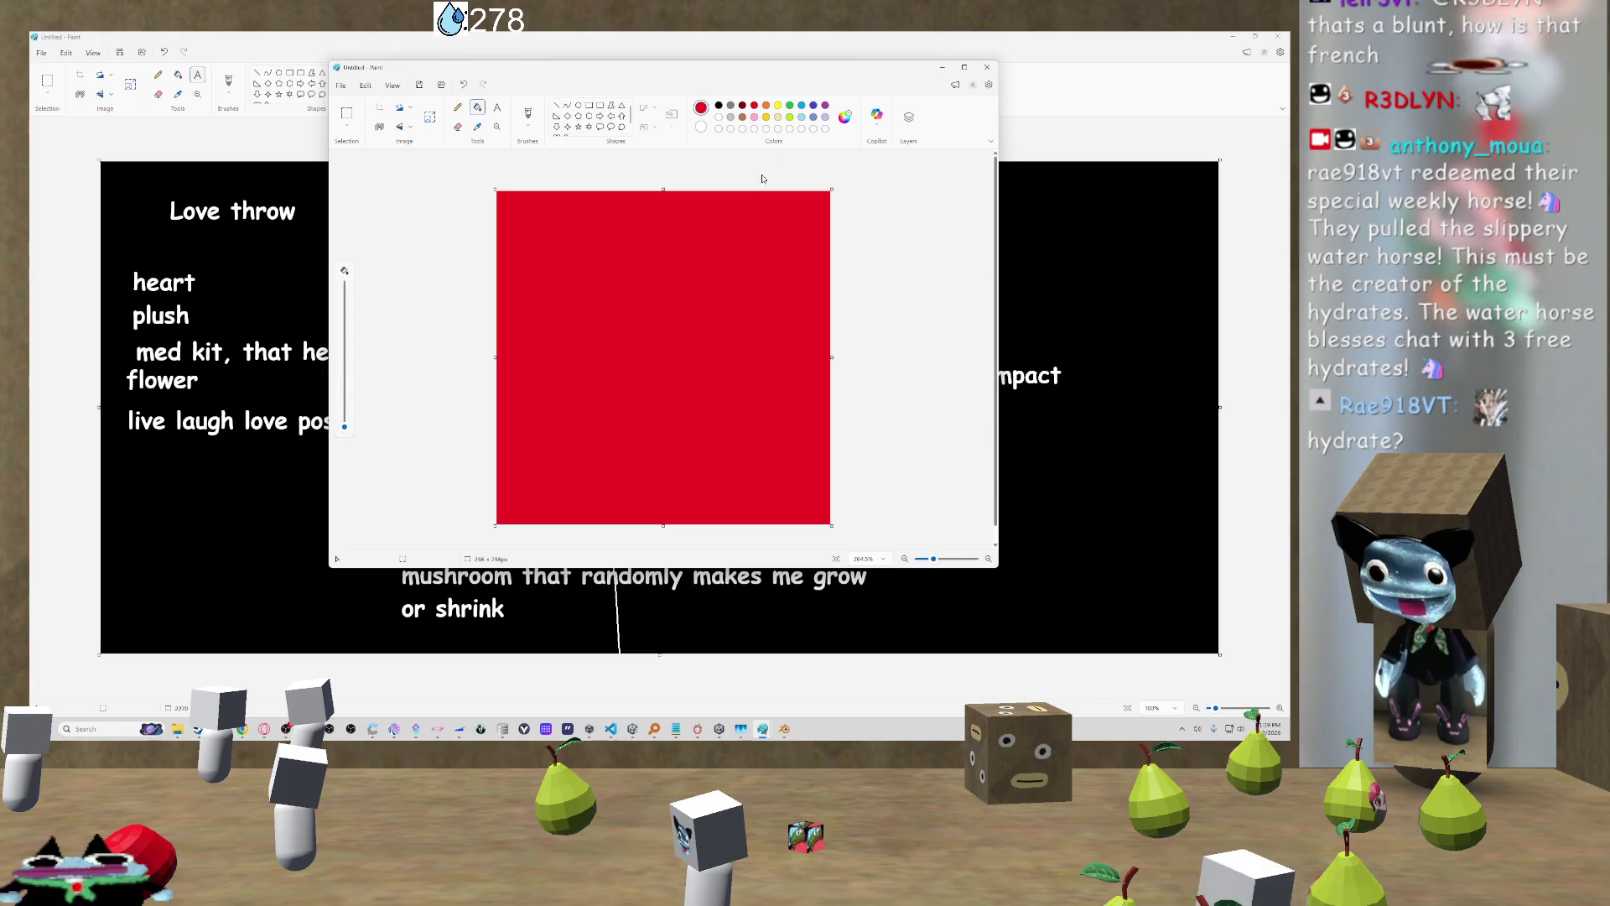
pyautogui.keyDown('ctrl'); pyautogui.scroll(-2, 760, 174); pyautogui.keyUp('ctrl')
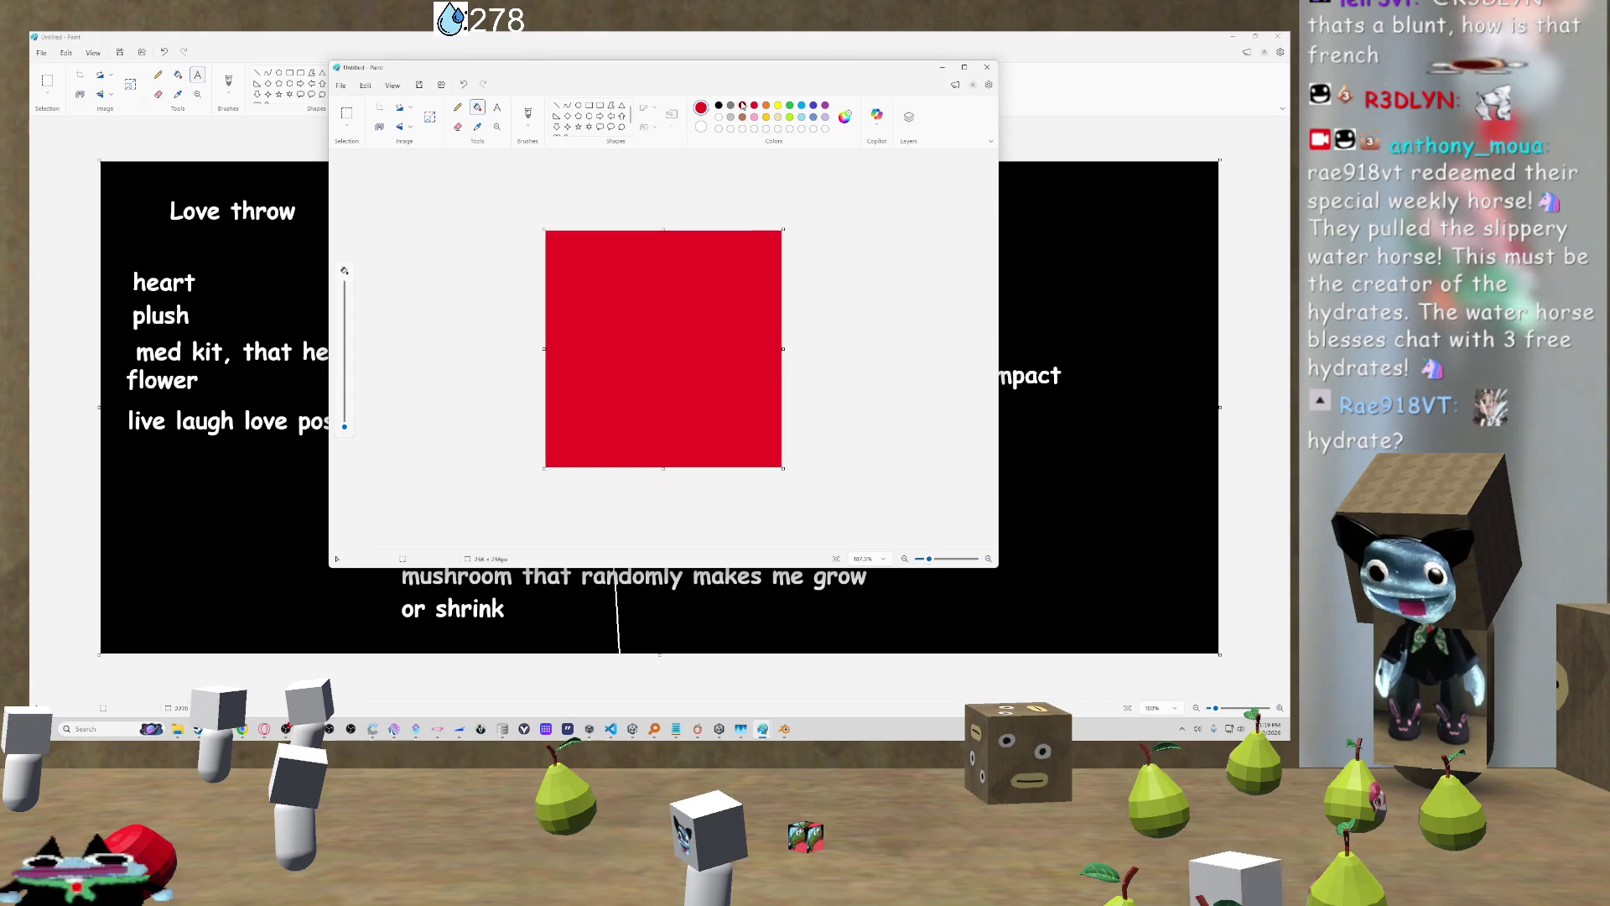
# Step: Paint the upper-left diagonal half dark red with an enlarged brush
pyautogui.click(523, 126)
pyautogui.click(556, 303)
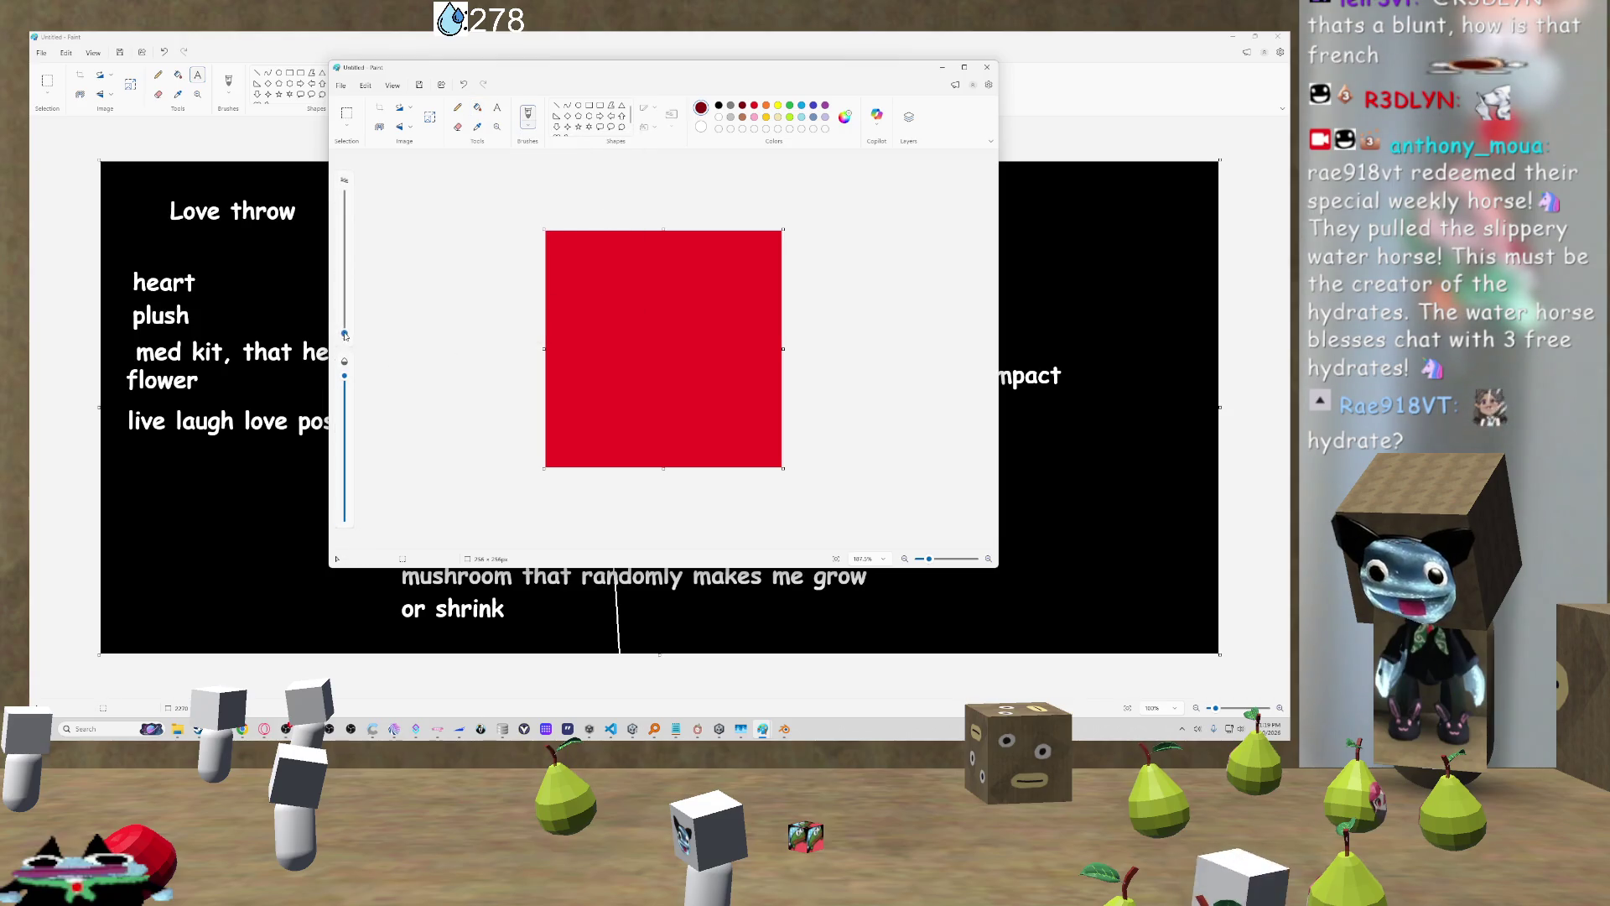
pyautogui.moveTo(344, 333); pyautogui.dragTo(344, 195)
pyautogui.moveTo(625, 275)
pyautogui.mouseDown()
pyautogui.moveTo(558, 369)
pyautogui.moveTo(493, 363)
pyautogui.mouseUp()
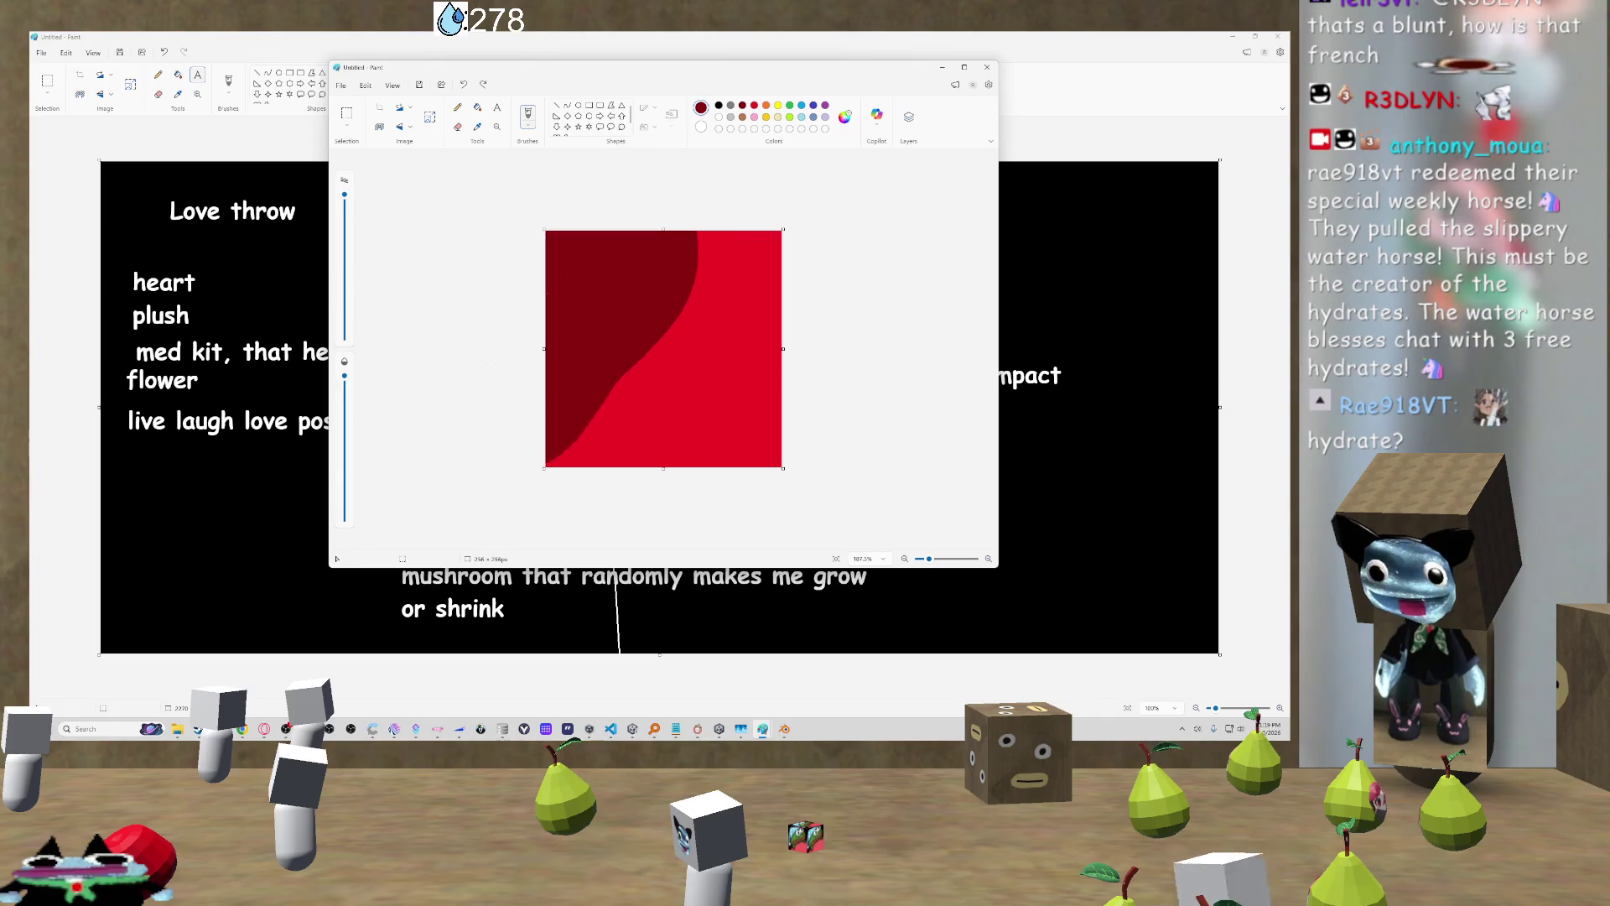
pyautogui.moveTo(654, 210); pyautogui.dragTo(688, 184)
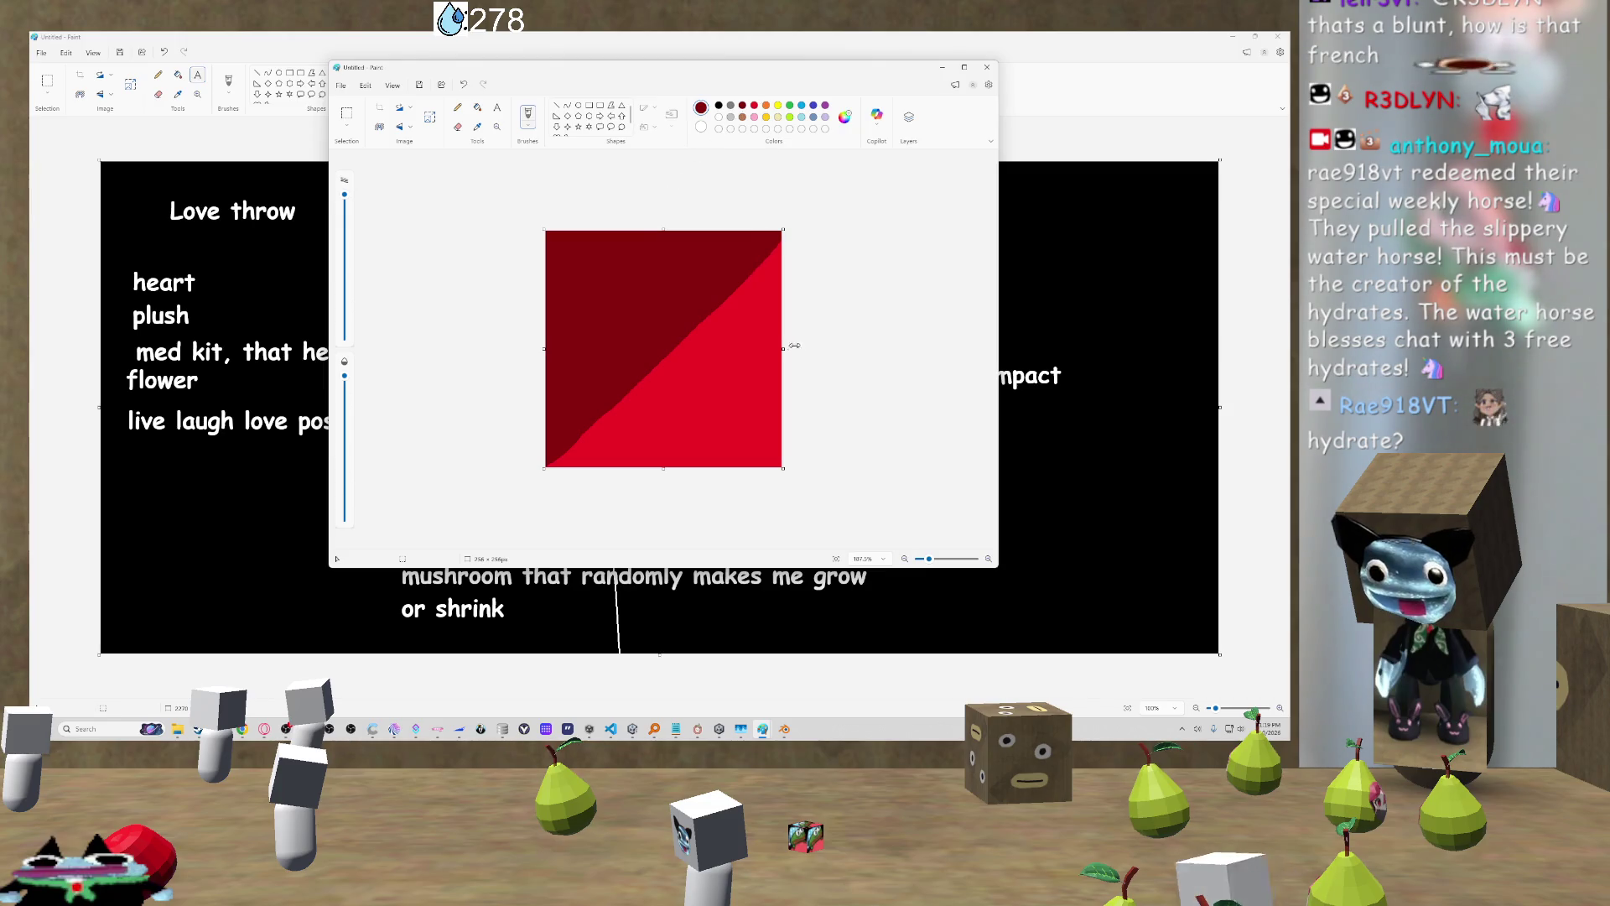
# Step: Resize the image to 1 pixel wide in pixels, with aspect ratio unlocked
pyautogui.click(431, 117)
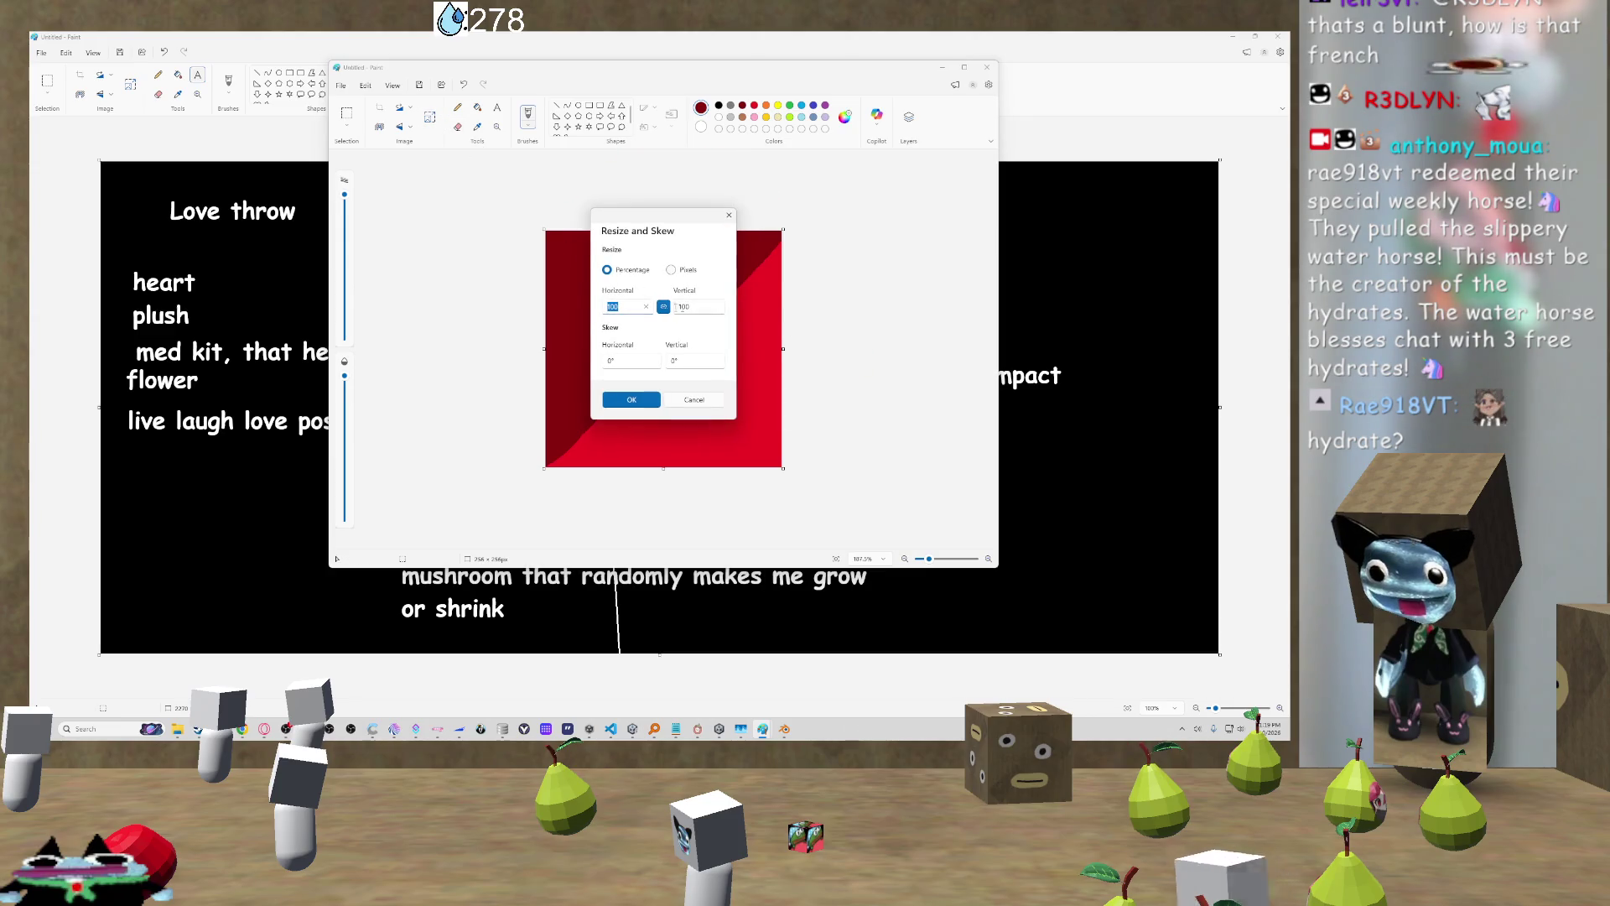
pyautogui.click(666, 306)
pyautogui.click(672, 270)
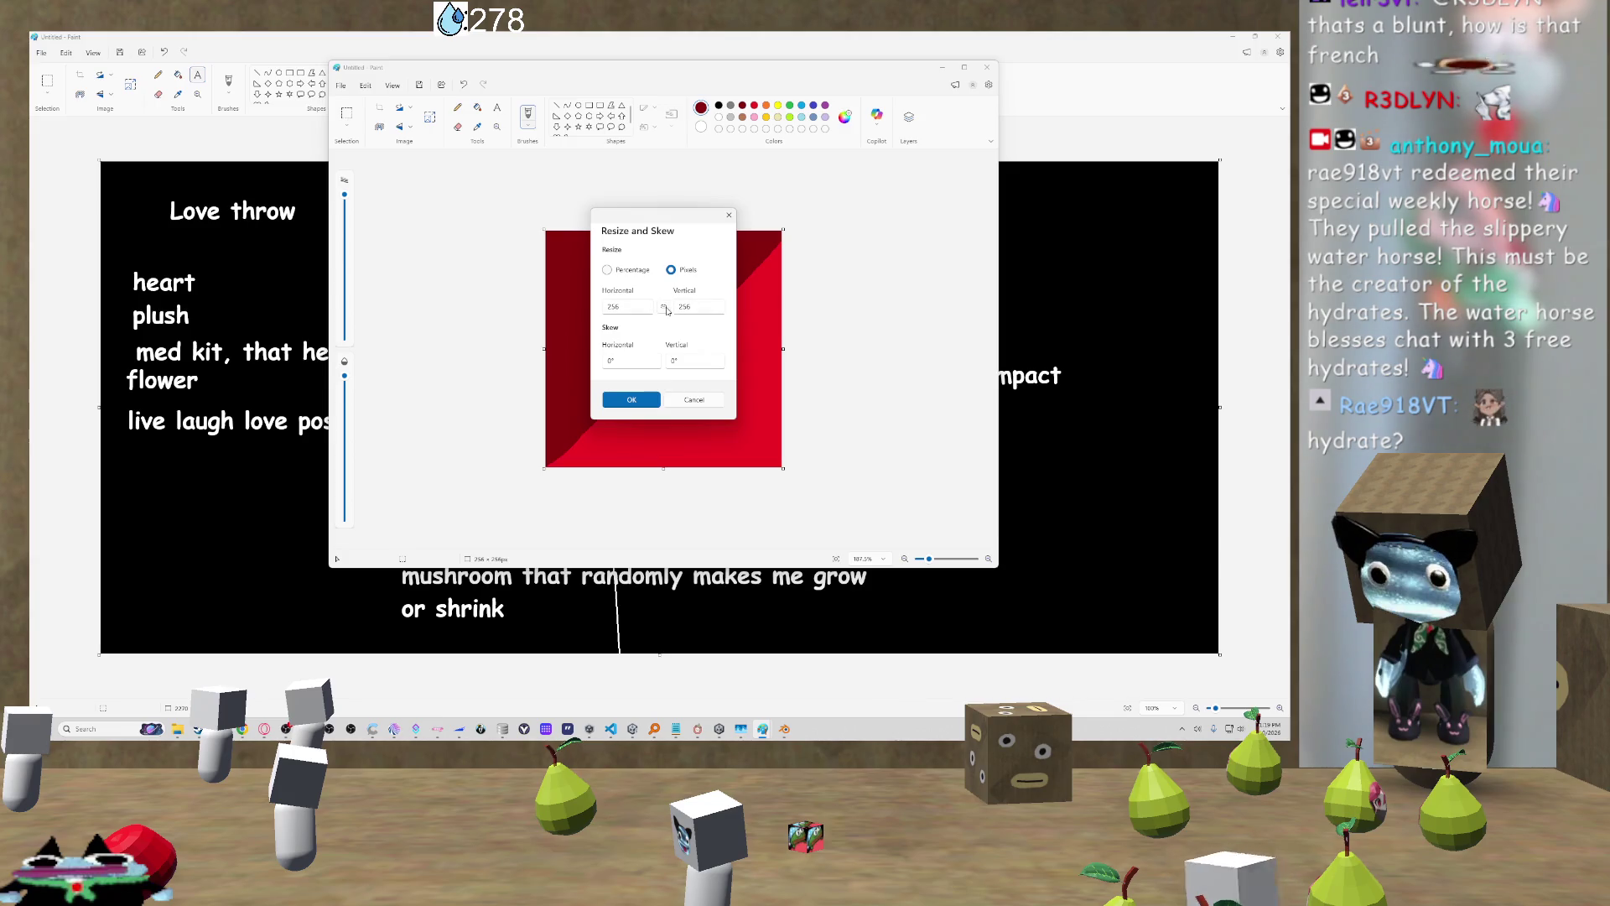
pyautogui.click(609, 306)
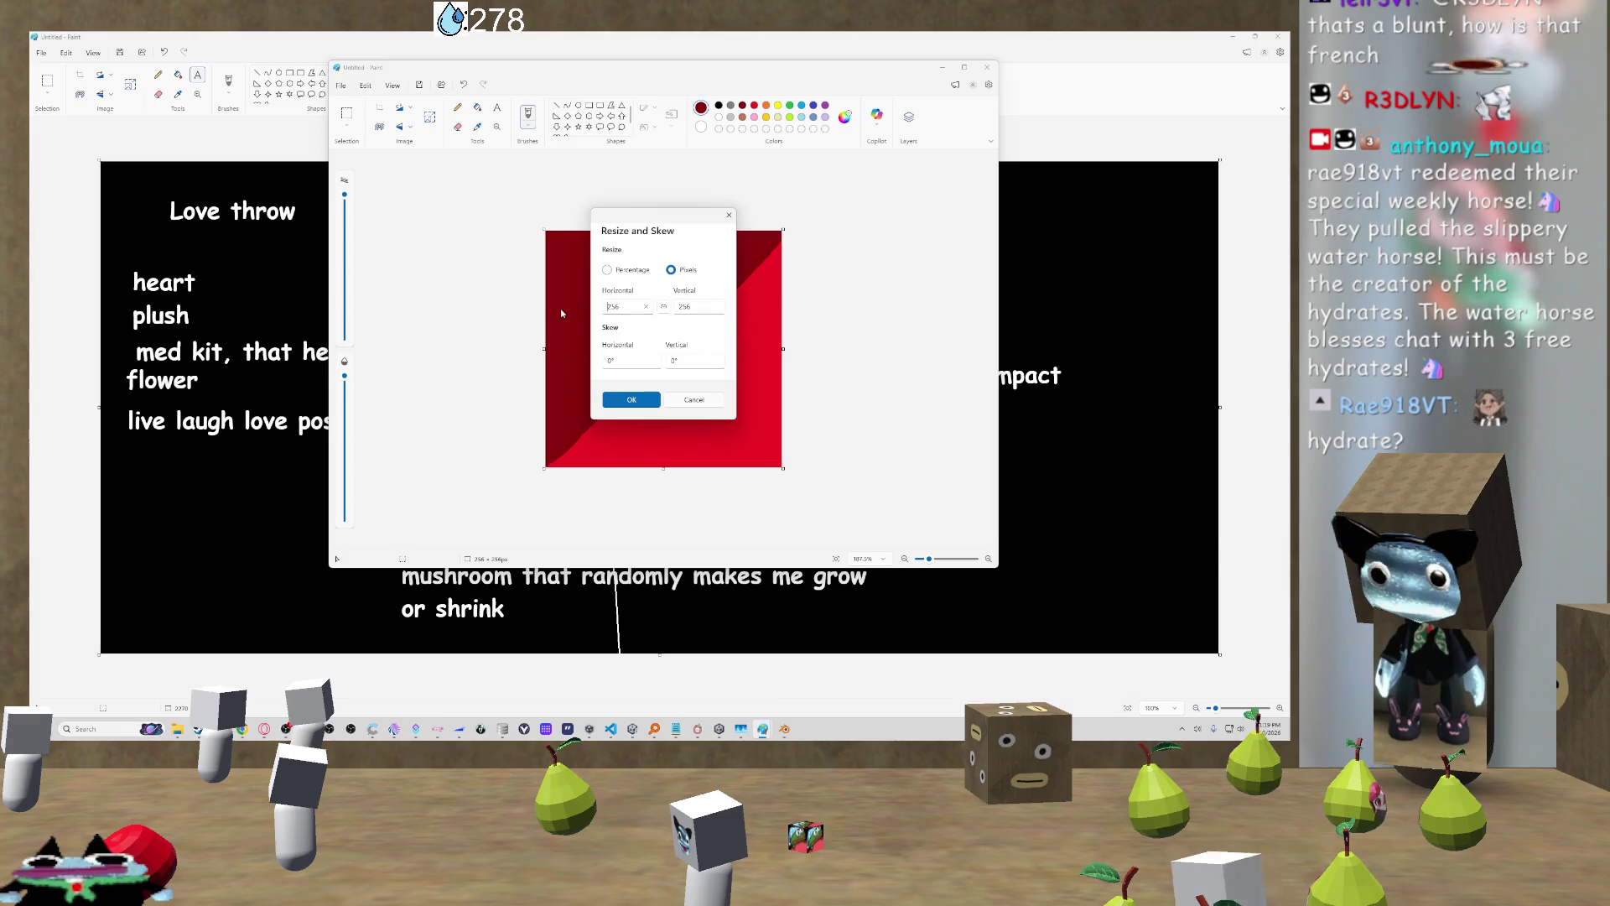
pyautogui.doubleClick(628, 306)
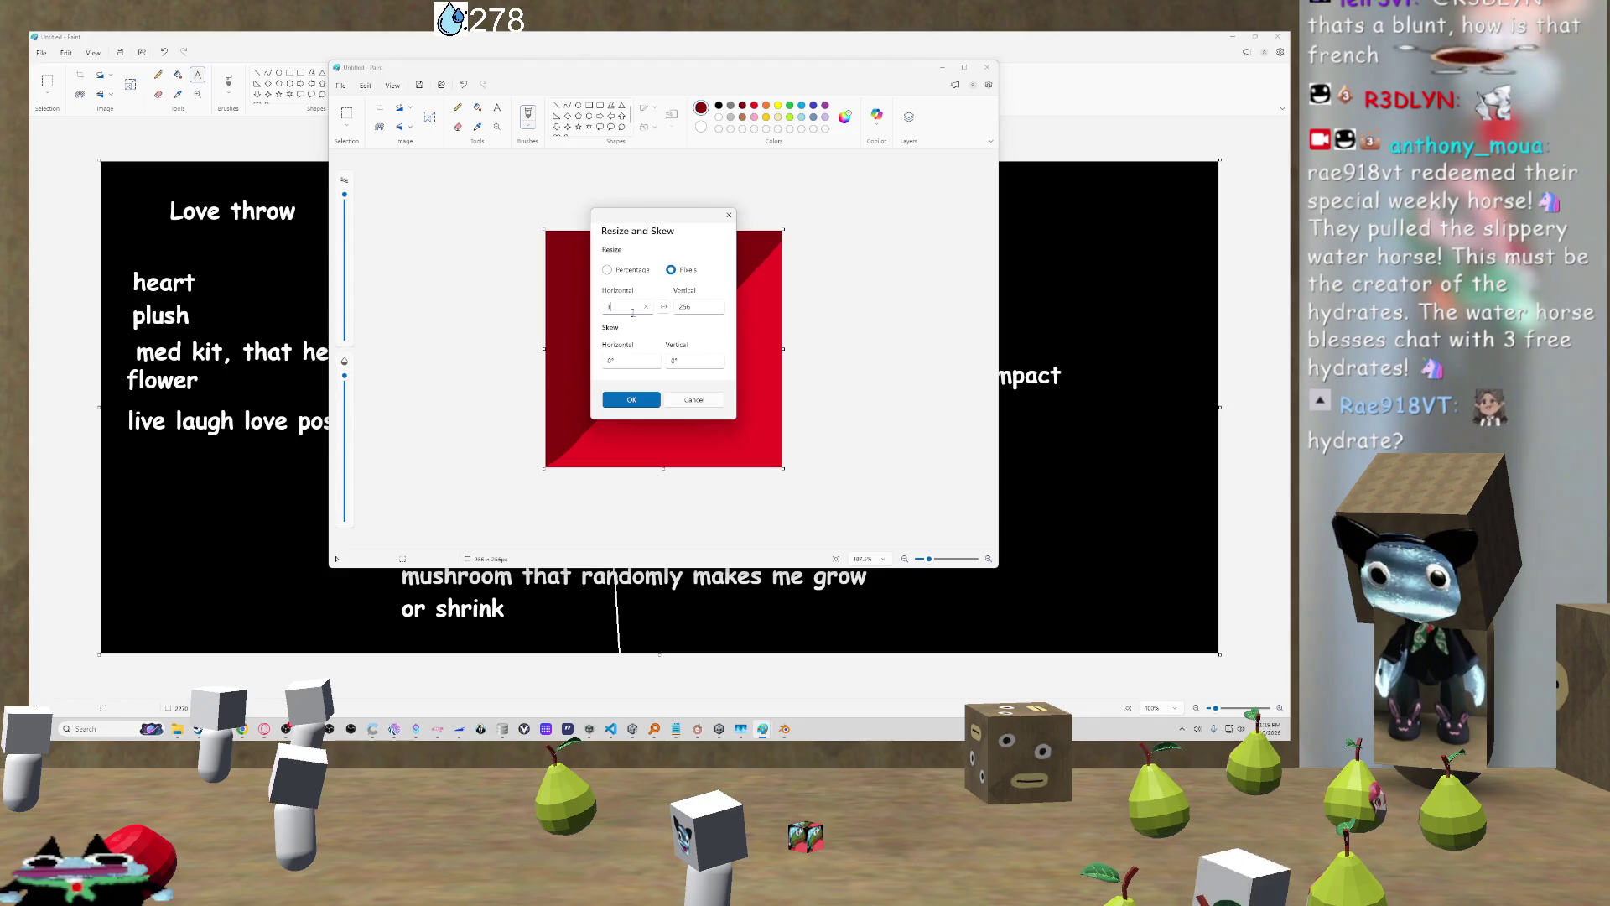
pyautogui.click(633, 400)
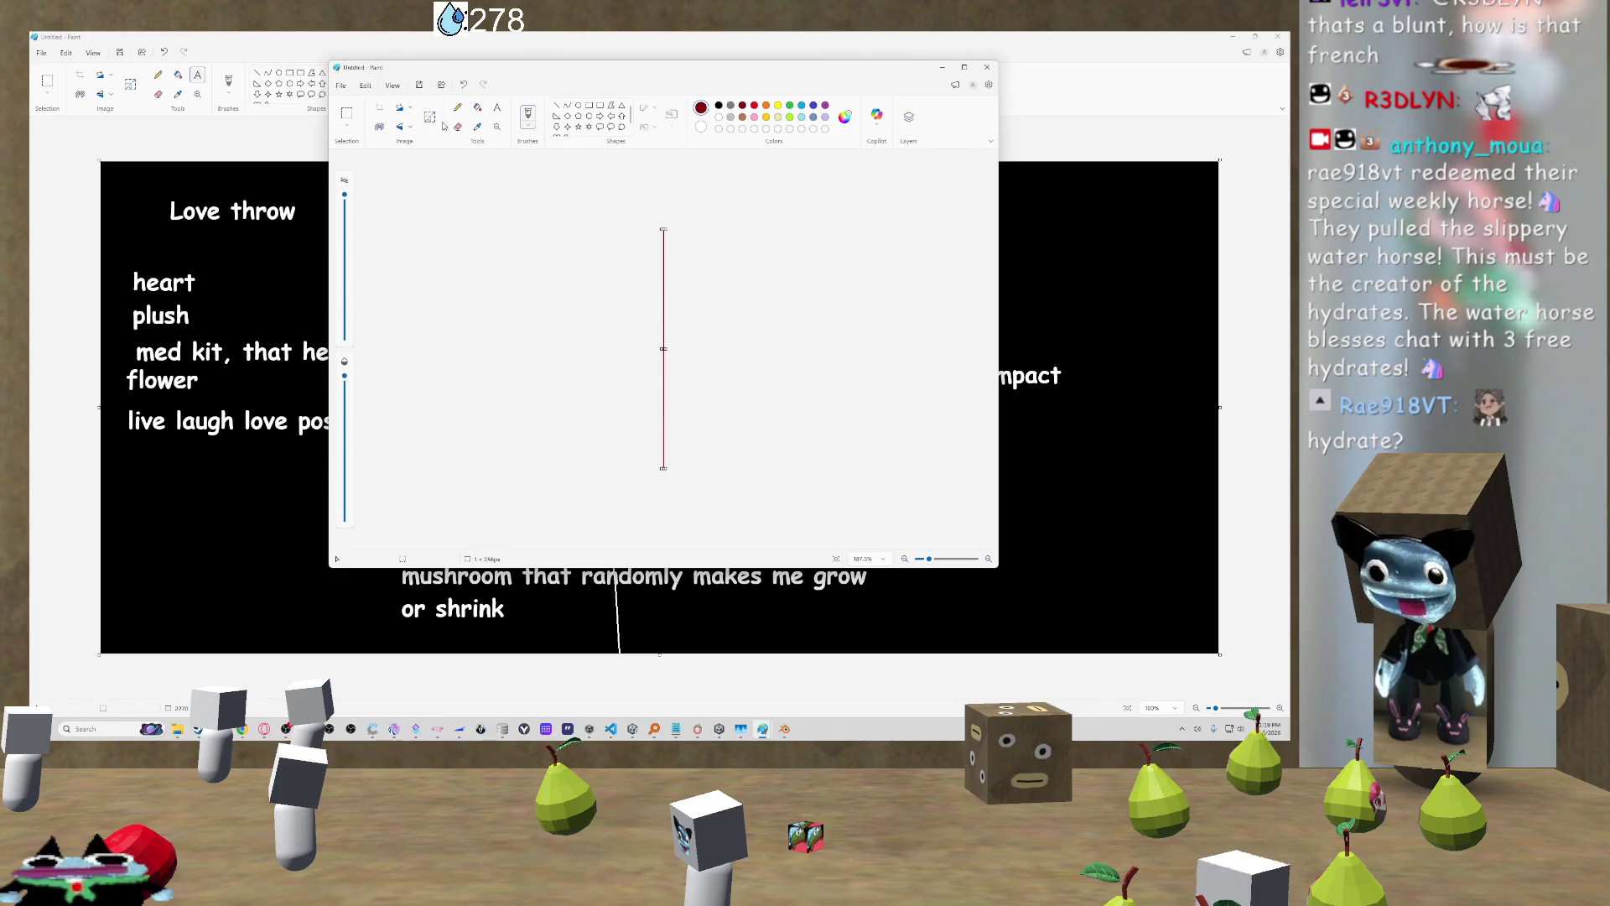
# Step: Resize the image back to 256×256 pixels
pyautogui.hotkey('ctrl', 'w')
pyautogui.click(690, 306)
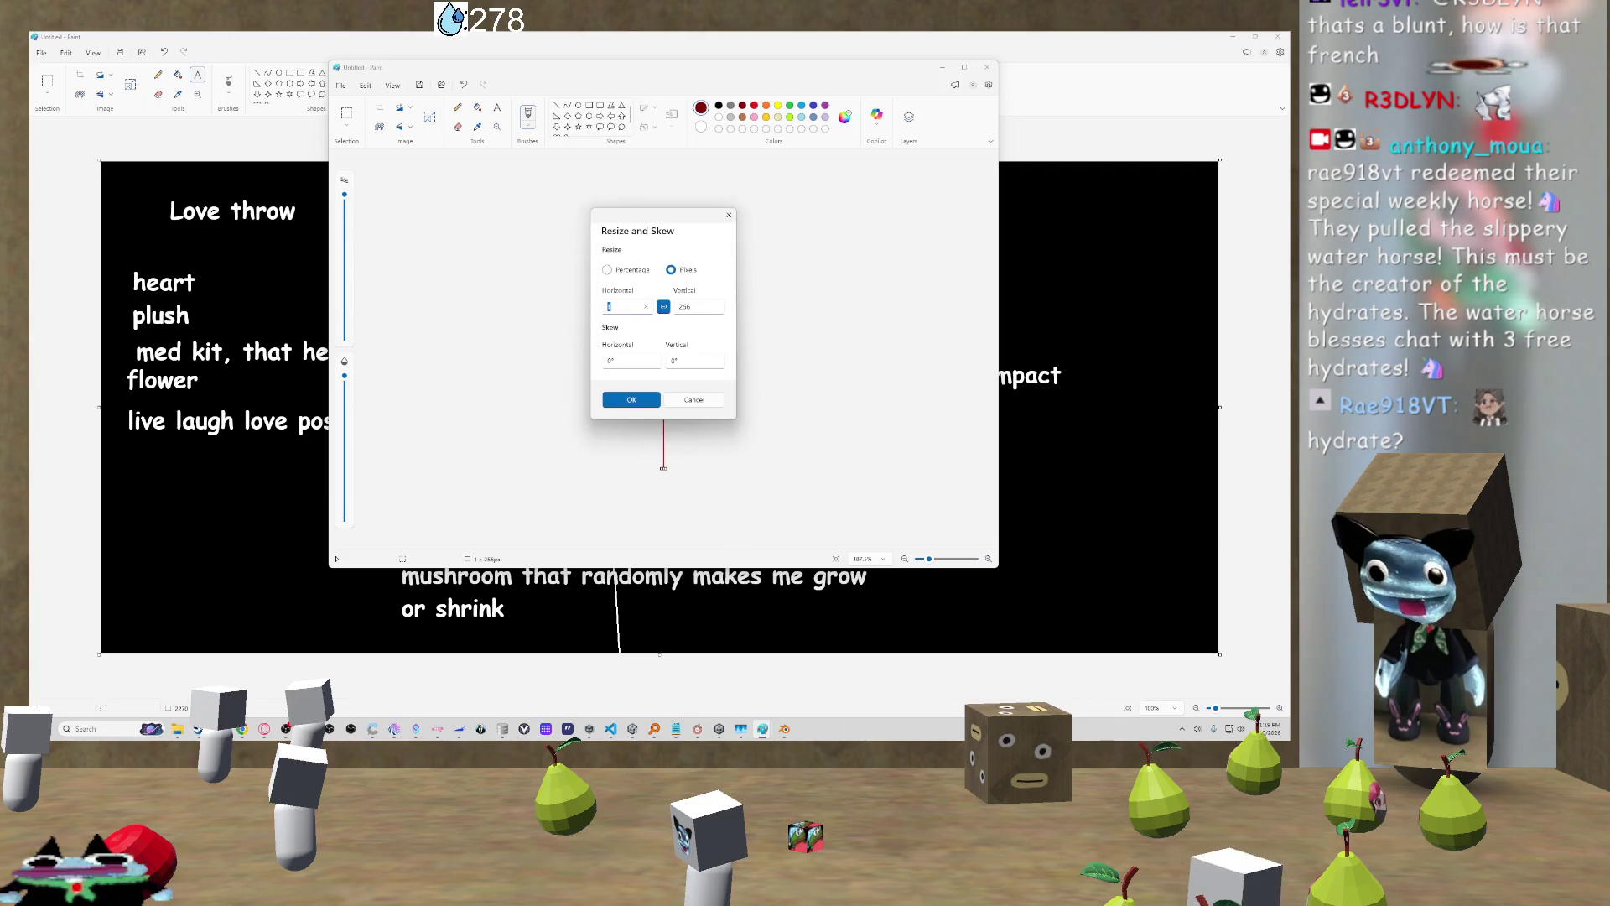
pyautogui.click(663, 307)
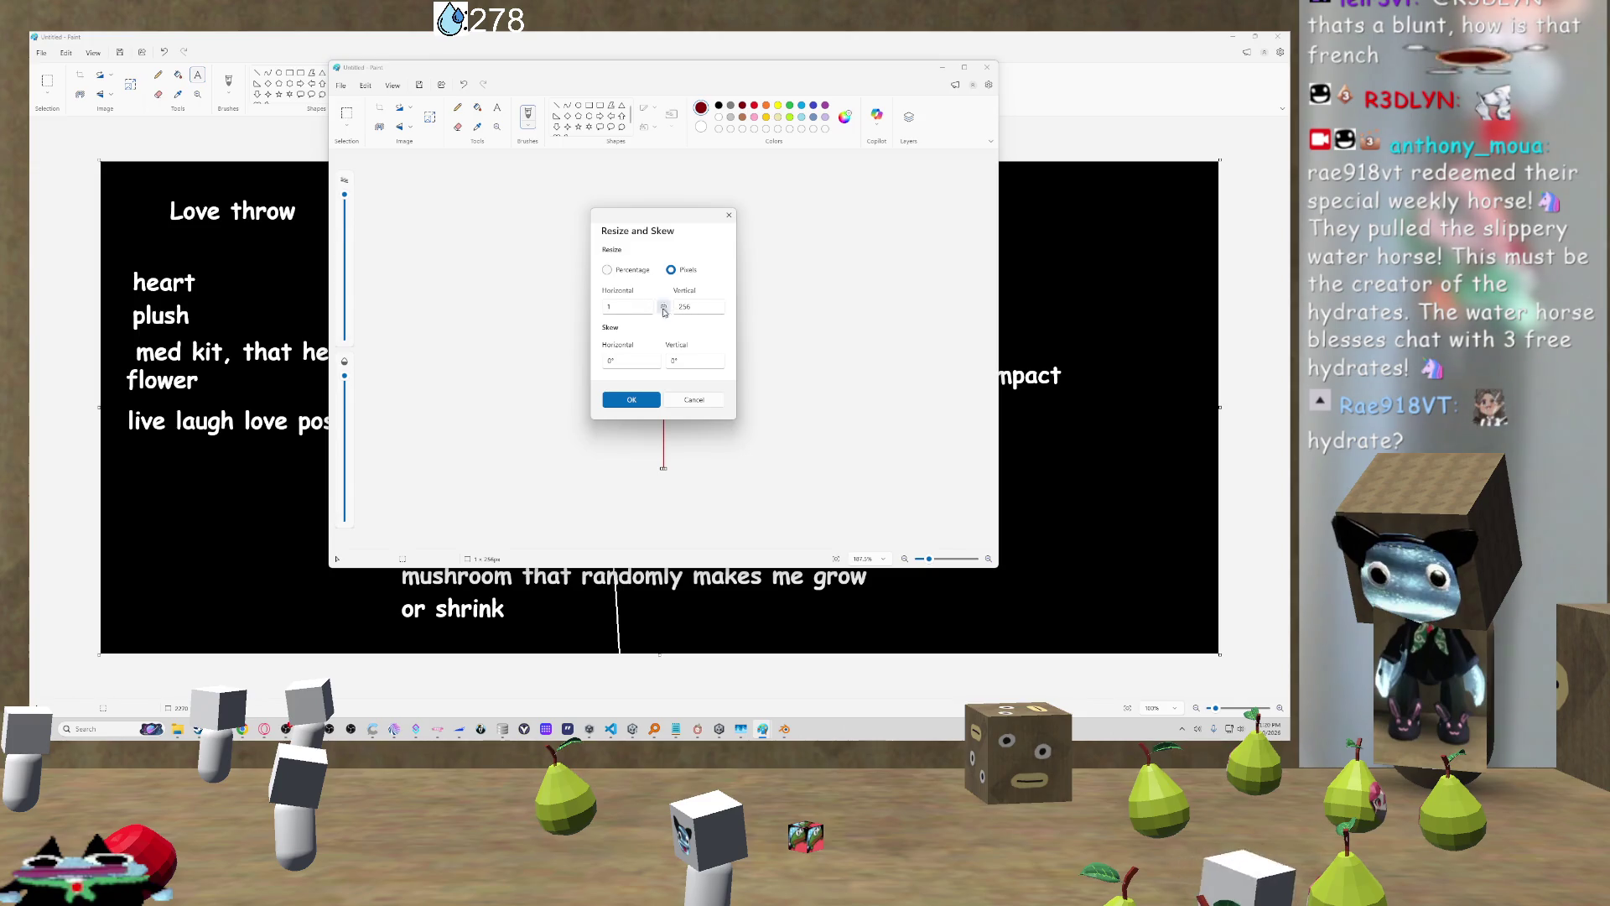
pyautogui.click(637, 401)
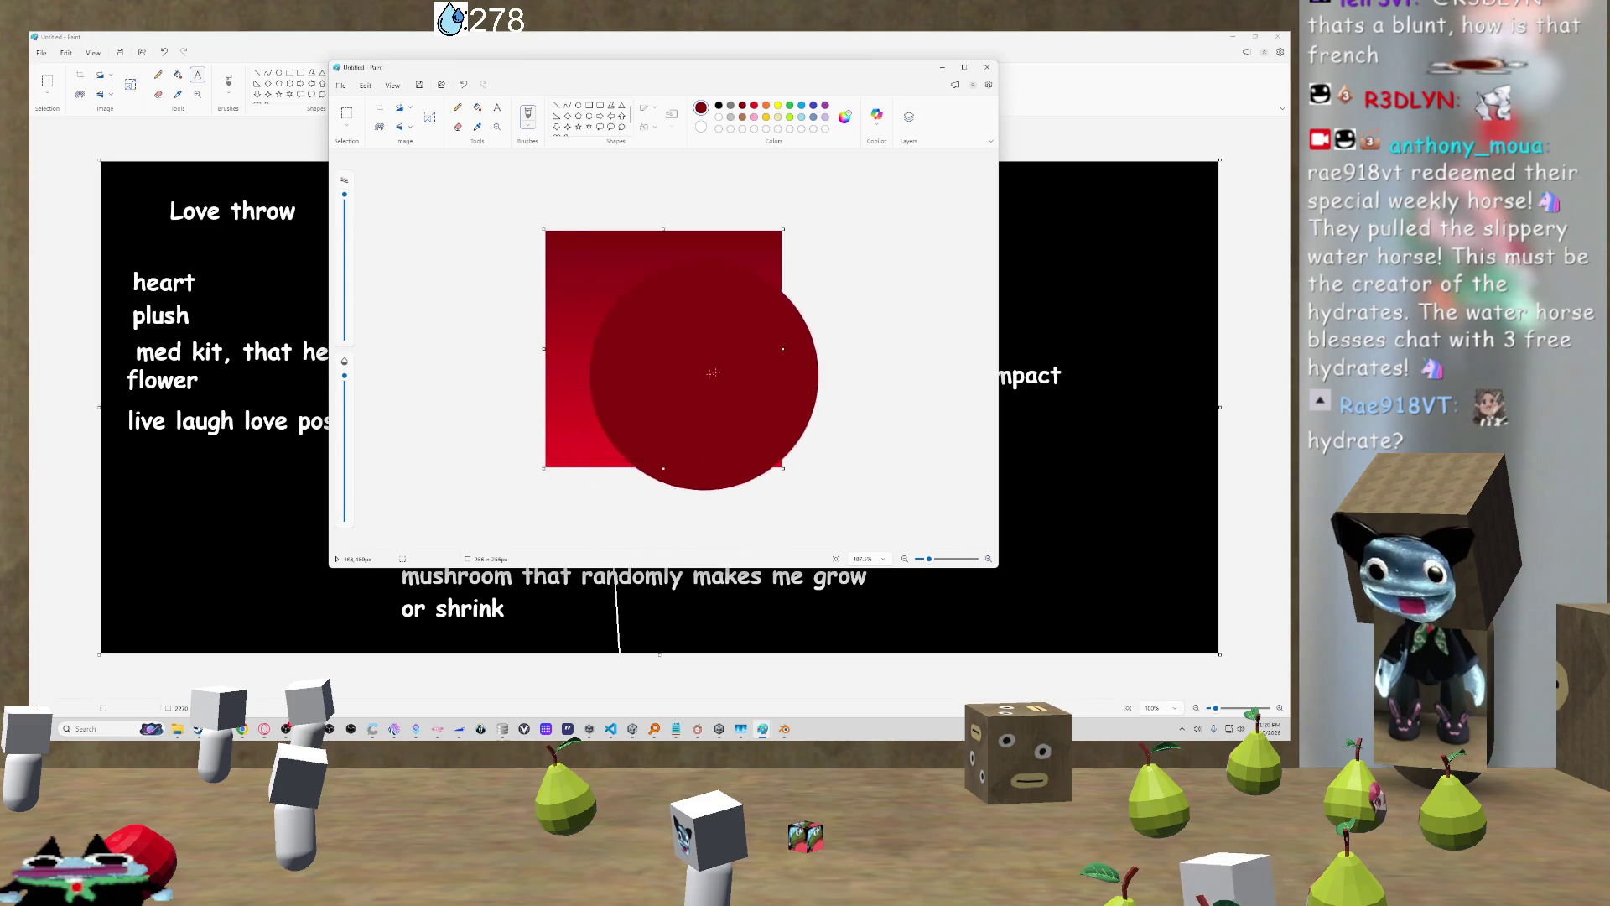
pyautogui.hotkey('ctrl', 'z')
pyautogui.scroll(3, 839, 369)
pyautogui.scroll(-1, 923, 386)
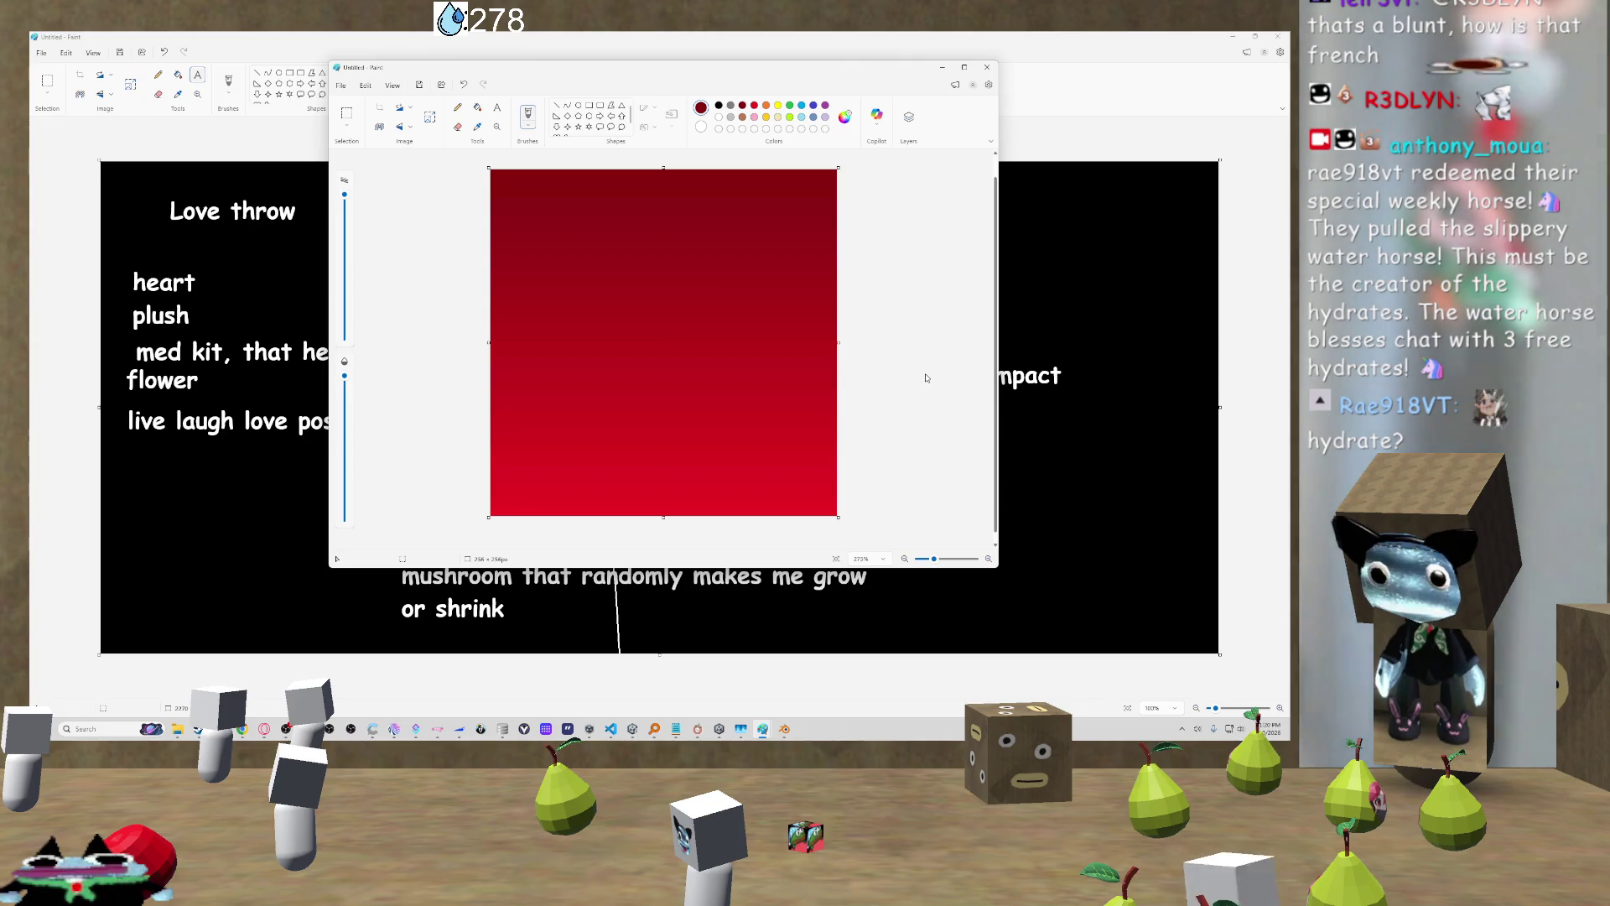
pyautogui.hotkey('ctrl', 'v')
pyautogui.moveTo(654, 368)
pyautogui.mouseDown()
pyautogui.moveTo(537, 288)
pyautogui.moveTo(637, 126)
pyautogui.moveTo(706, 138)
pyautogui.moveTo(719, 110)
pyautogui.mouseUp()
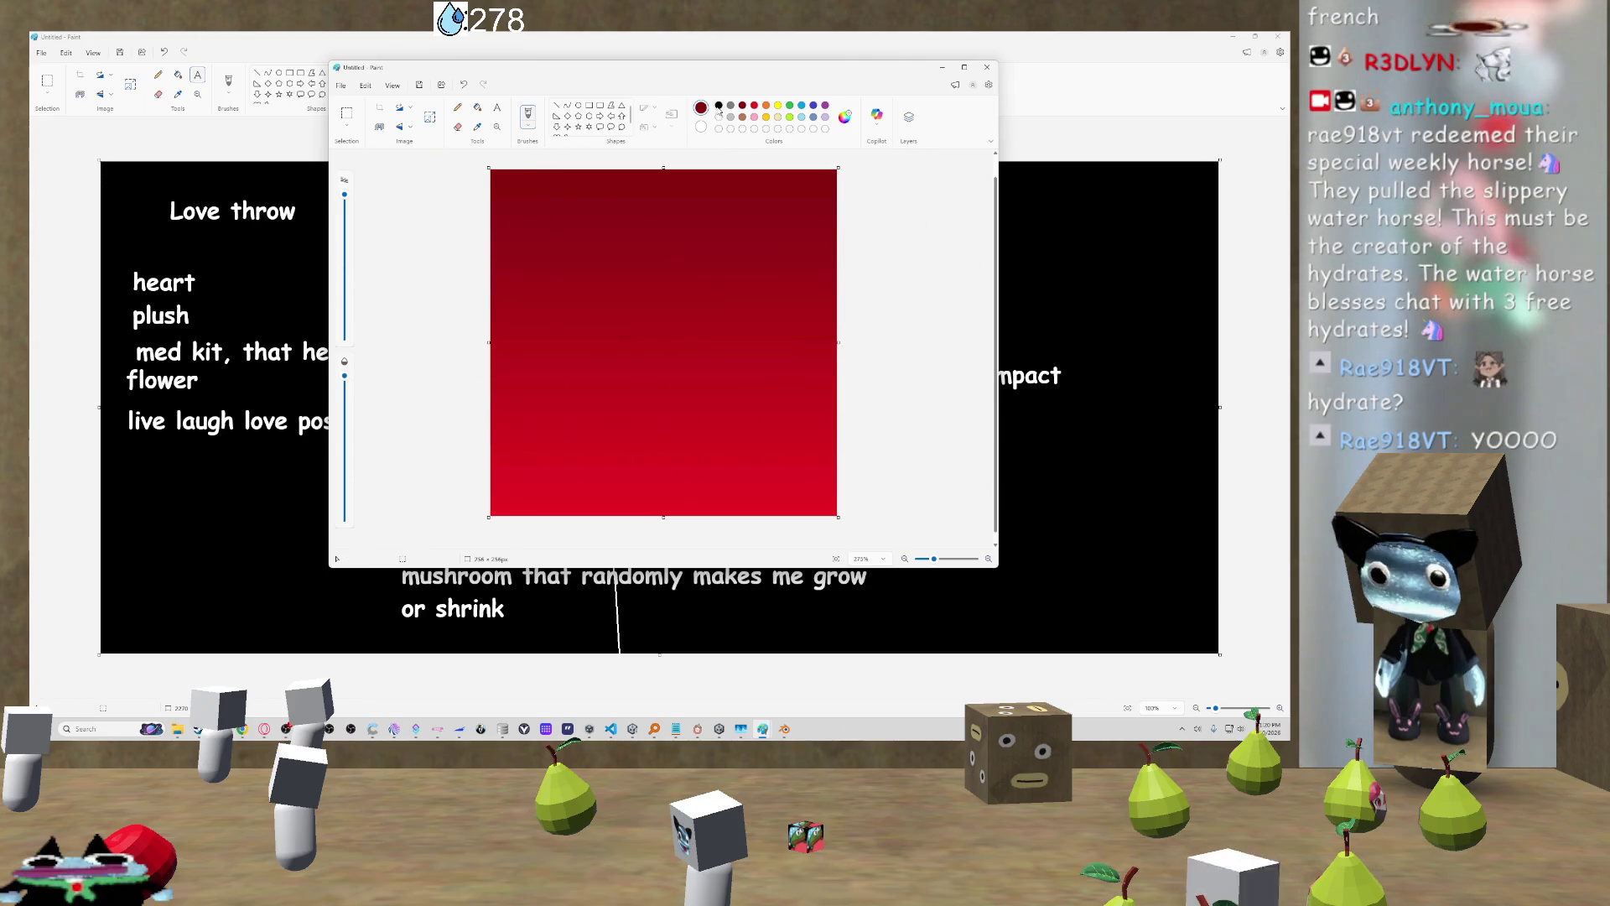
pyautogui.click(528, 125)
pyautogui.click(610, 226)
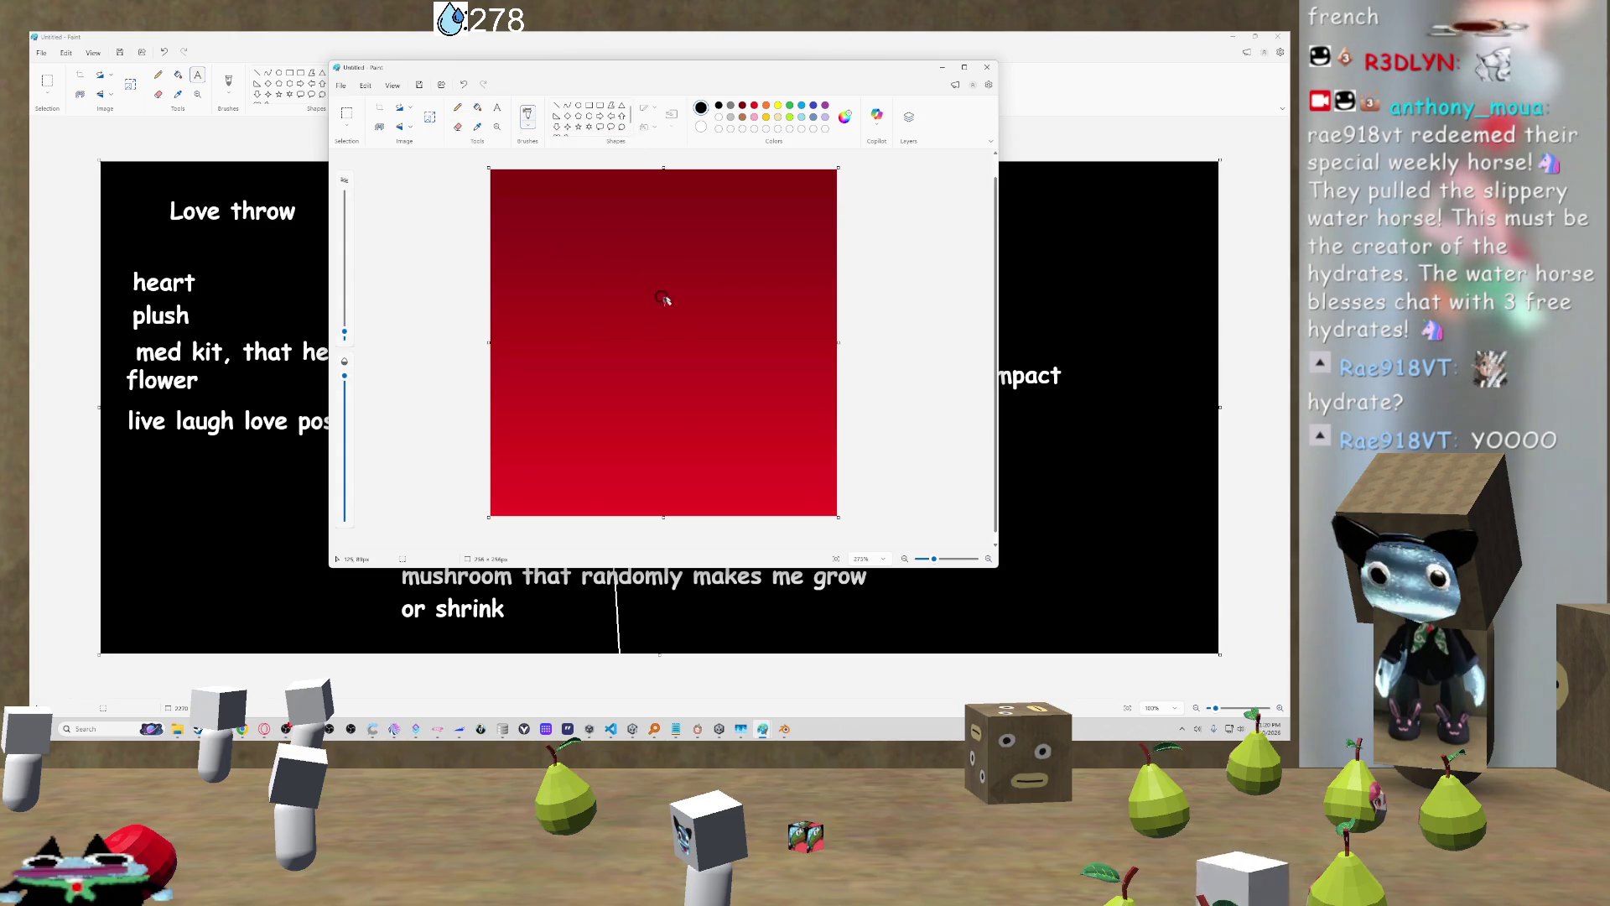
# Step: Spray dark specks over the red gradient at maximum brush size, then start saving as 'brick'
pyautogui.moveTo(347, 285); pyautogui.dragTo(343, 194)
pyautogui.click(644, 319)
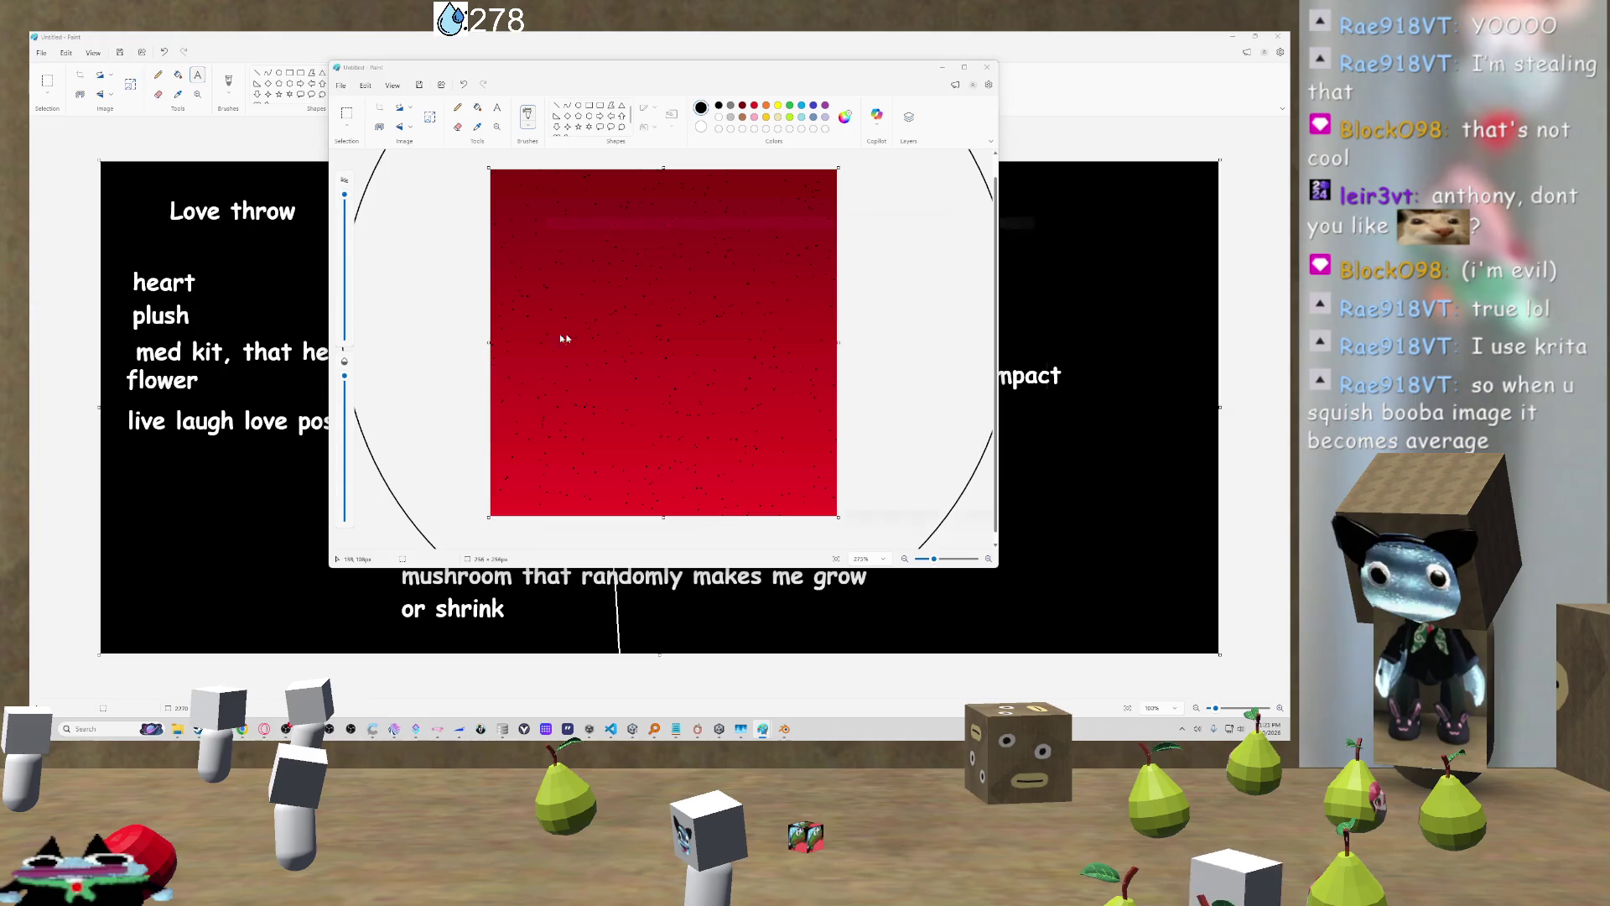
pyautogui.hotkey('ctrl', 's')
pyautogui.write('brick')
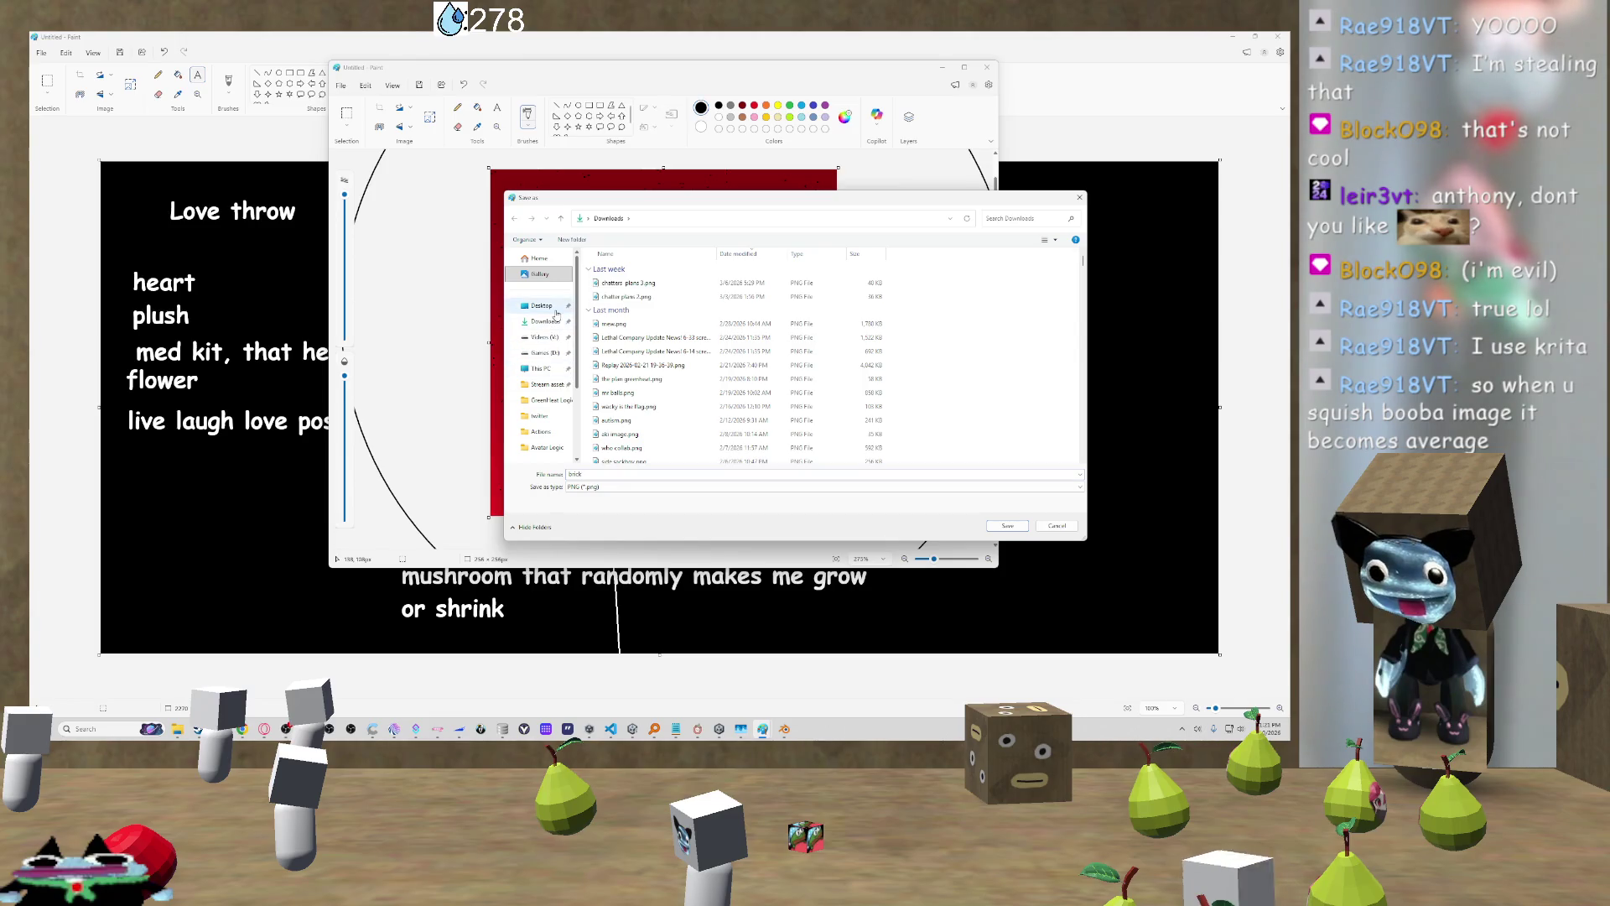
# Step: Save the image as brick.png in Desktop > stream files > Stream assets > 3d models
pyautogui.click(556, 310)
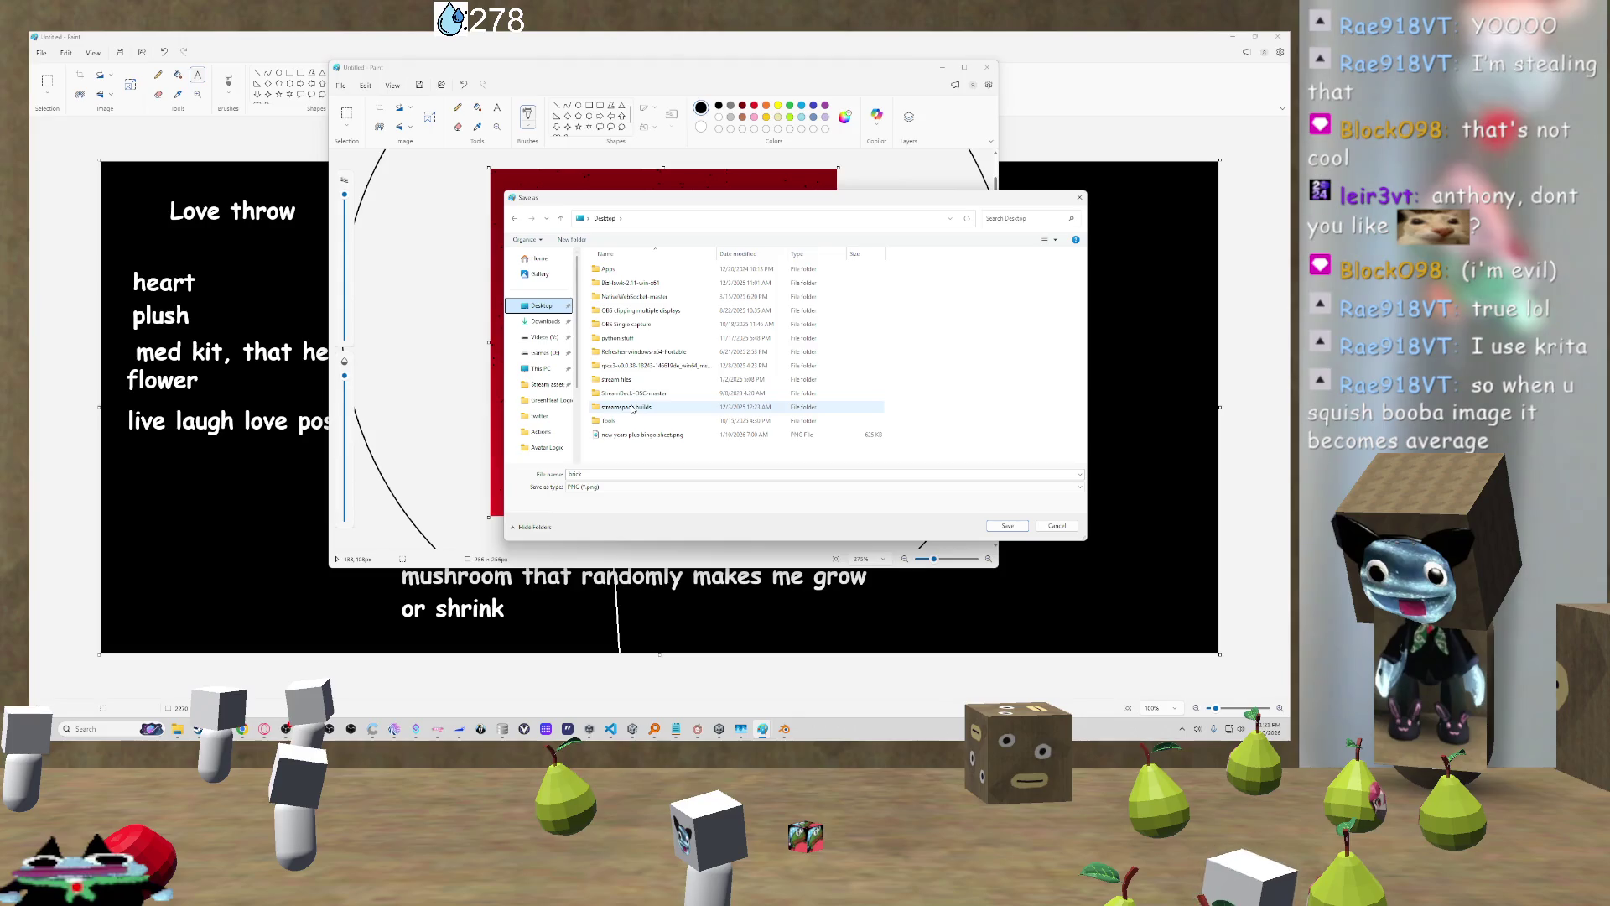
pyautogui.doubleClick(620, 379)
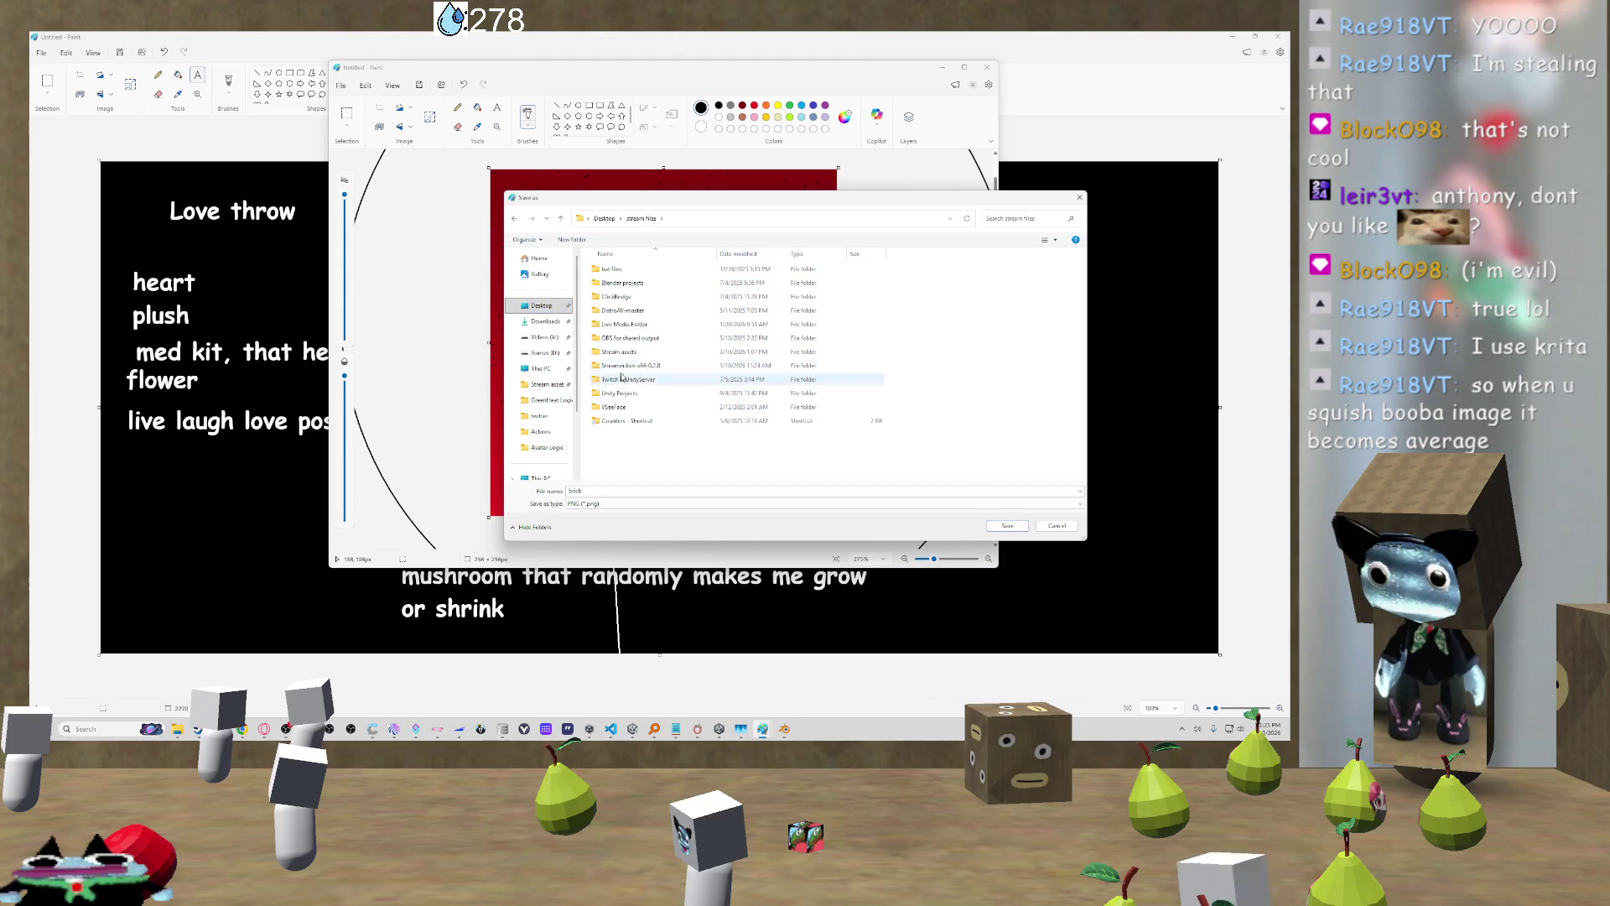
pyautogui.click(631, 352)
pyautogui.doubleClick(633, 352)
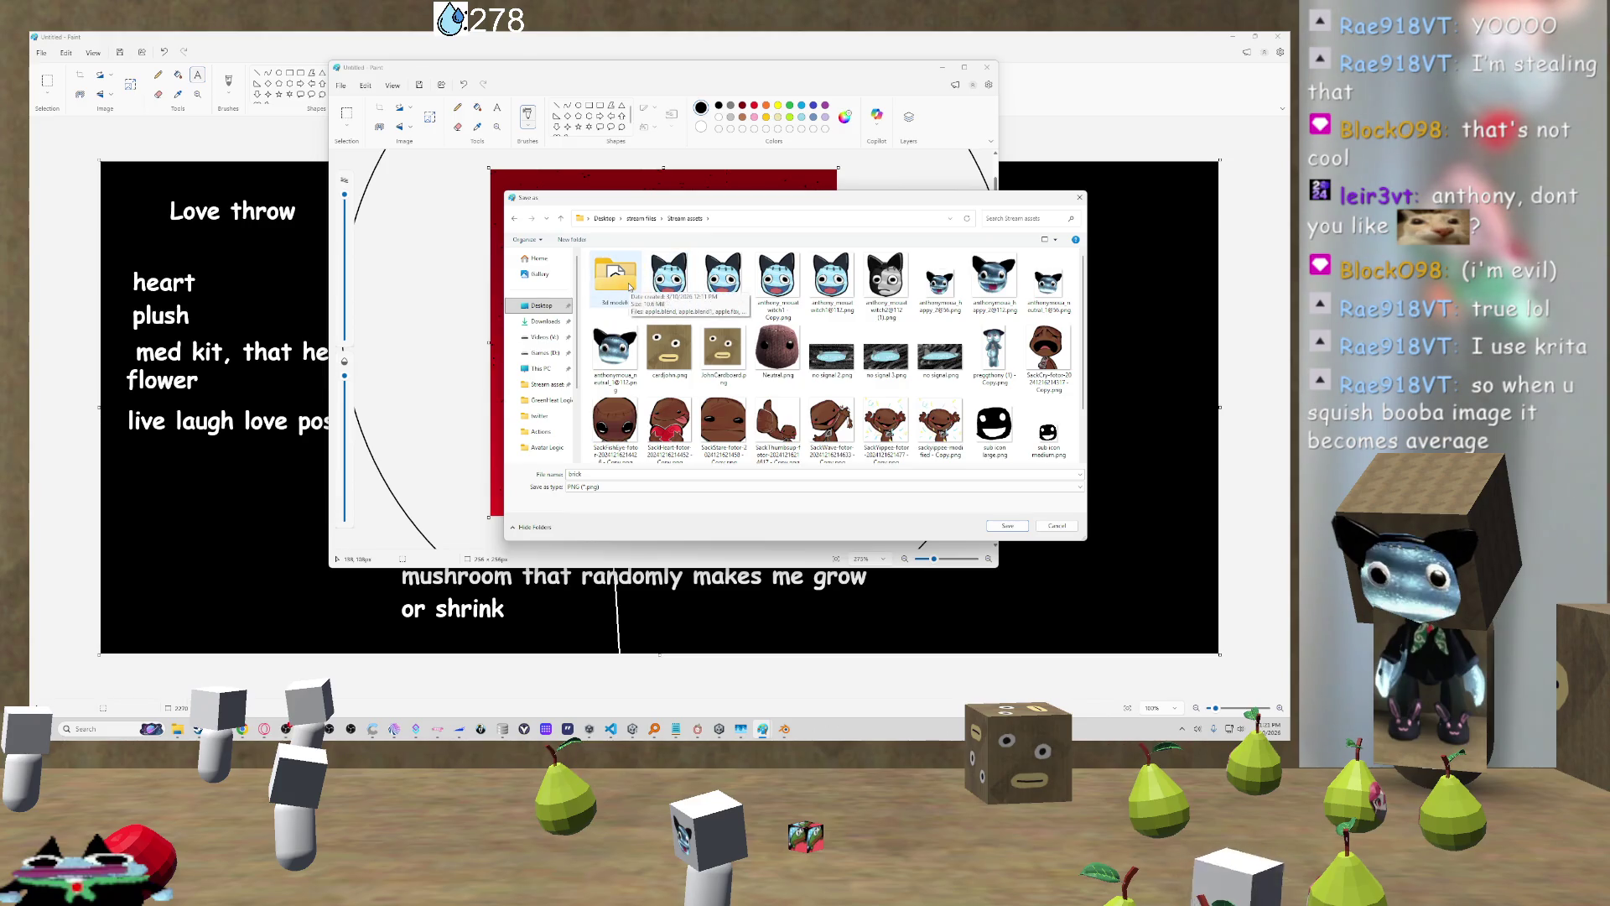
pyautogui.click(629, 285)
pyautogui.doubleClick(616, 273)
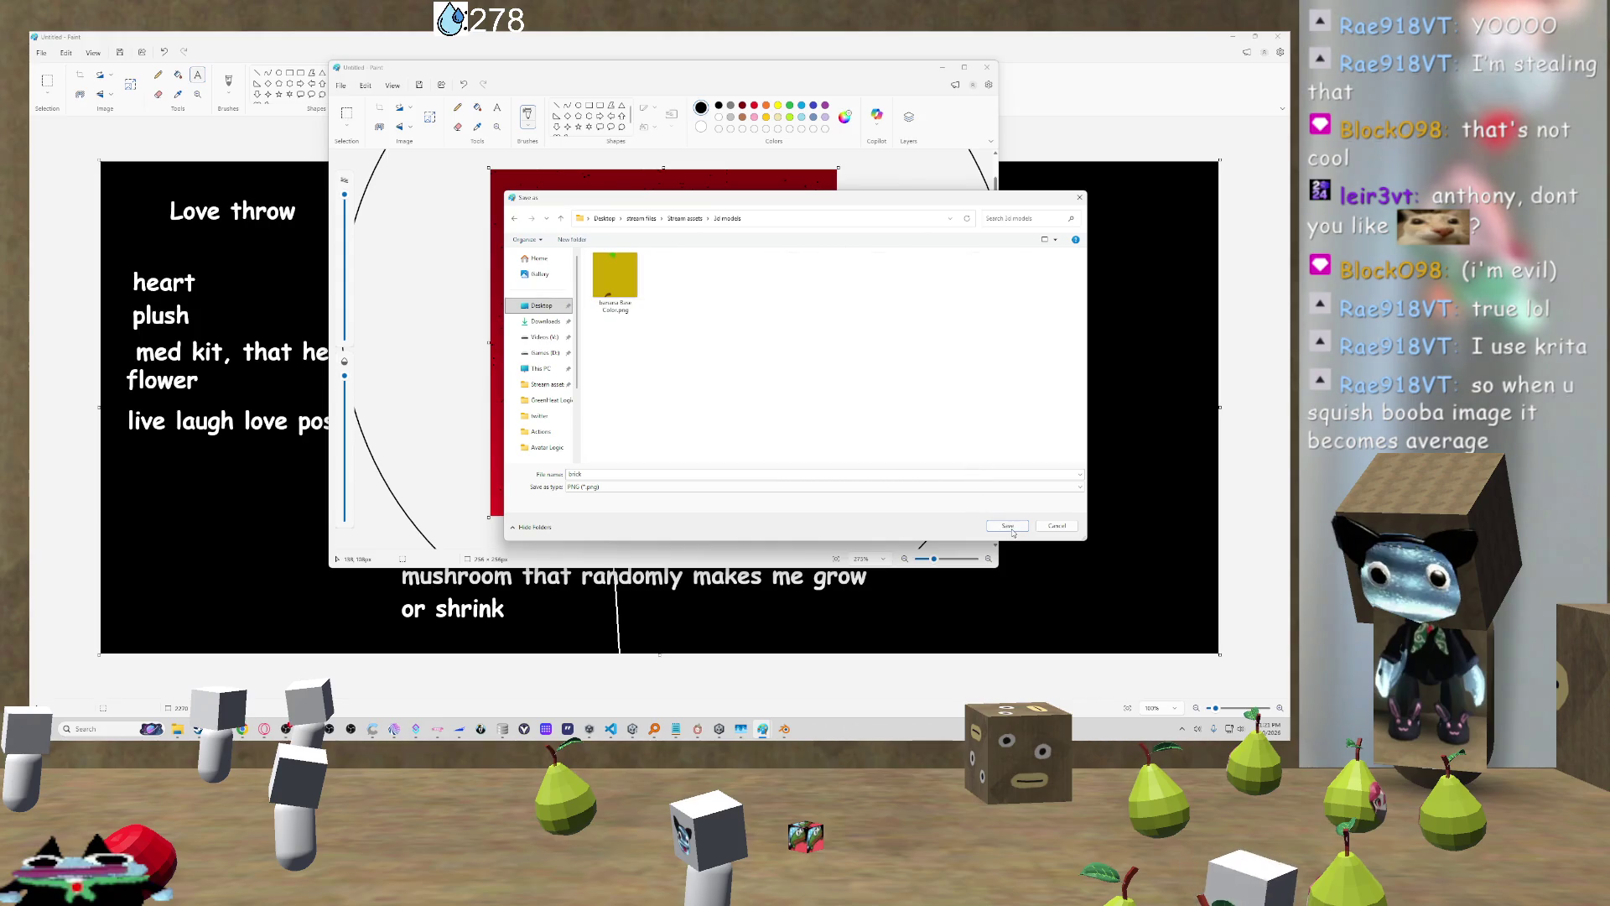
pyautogui.click(1007, 526)
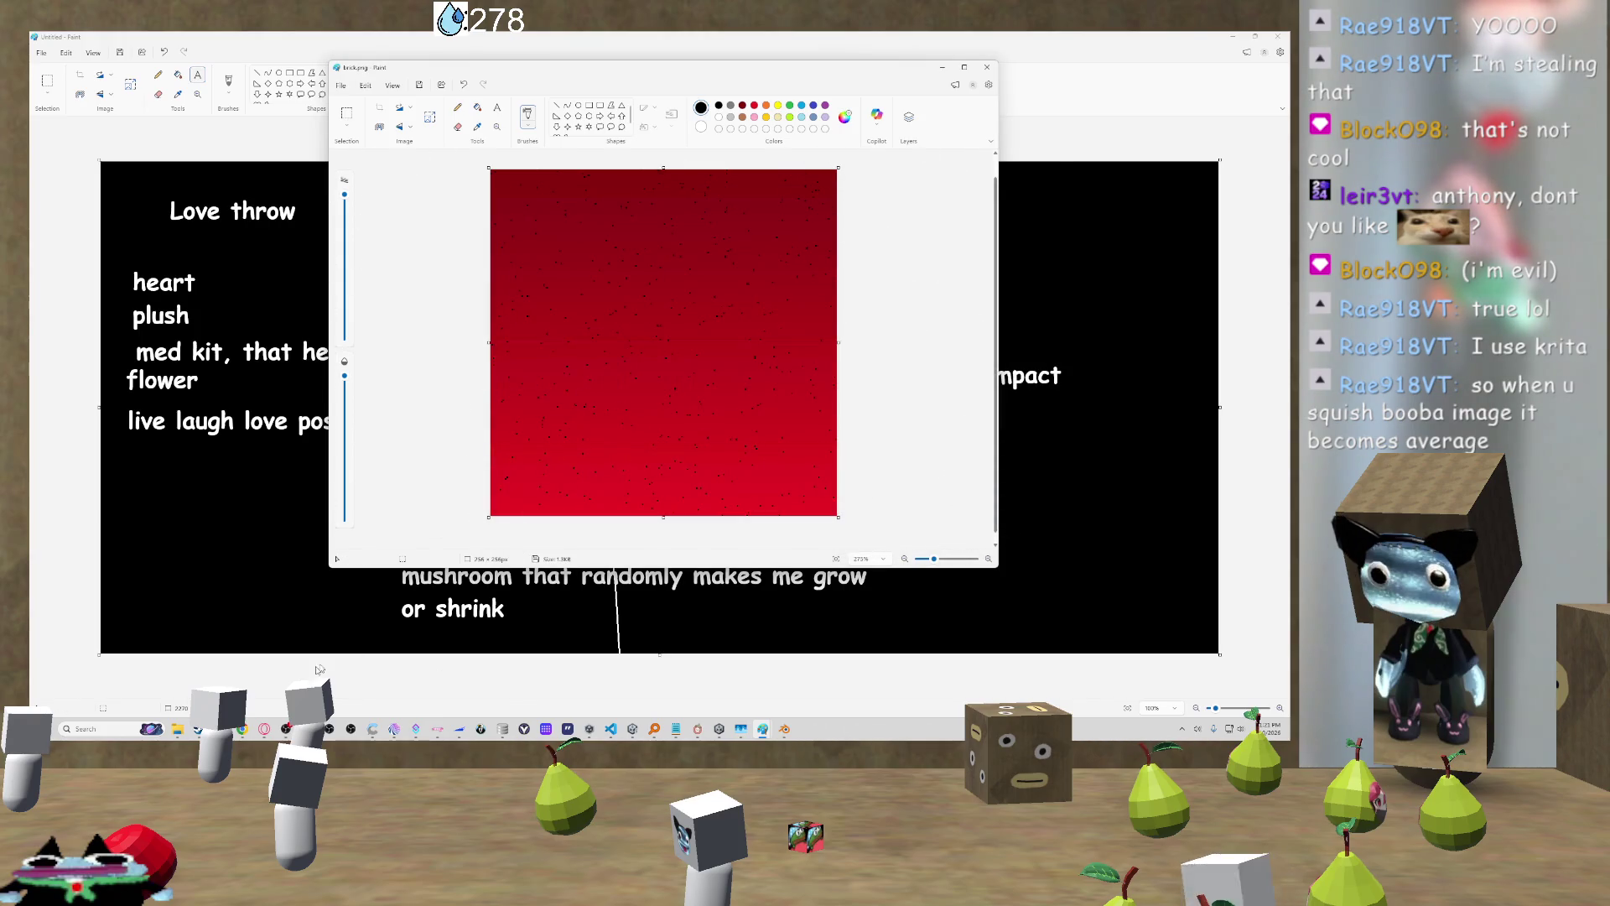
# Step: Navigate File Explorer from the rock texture archive to the 3d models folder beside Unity
pyautogui.moveTo(176, 729)
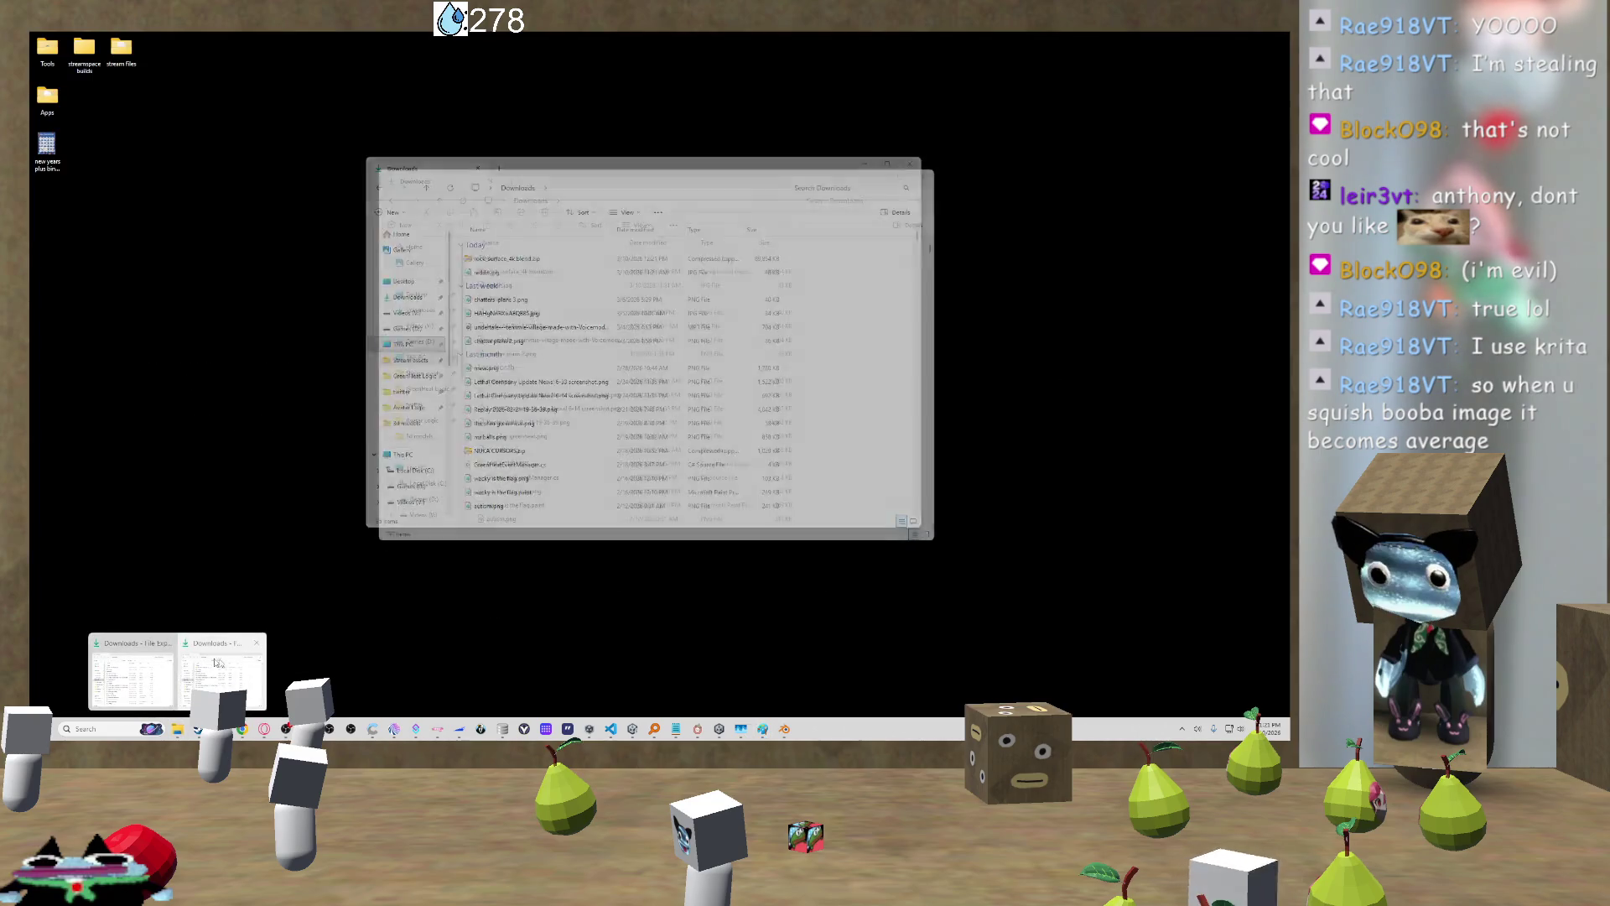
pyautogui.click(191, 666)
pyautogui.press('Return')
pyautogui.press('Return')
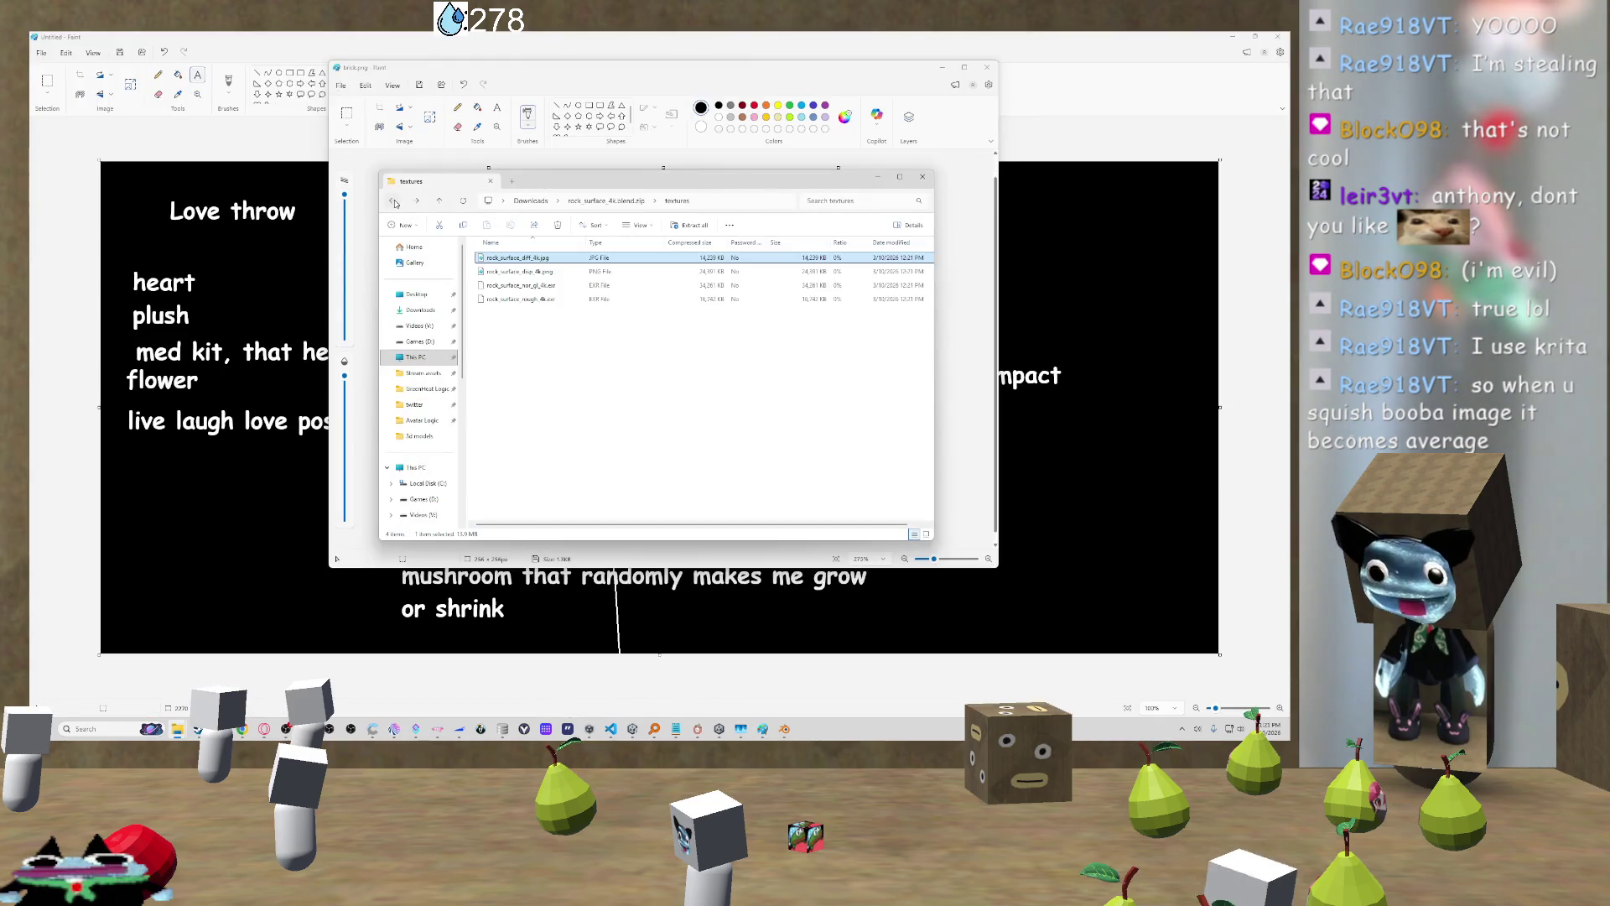
pyautogui.click(924, 179)
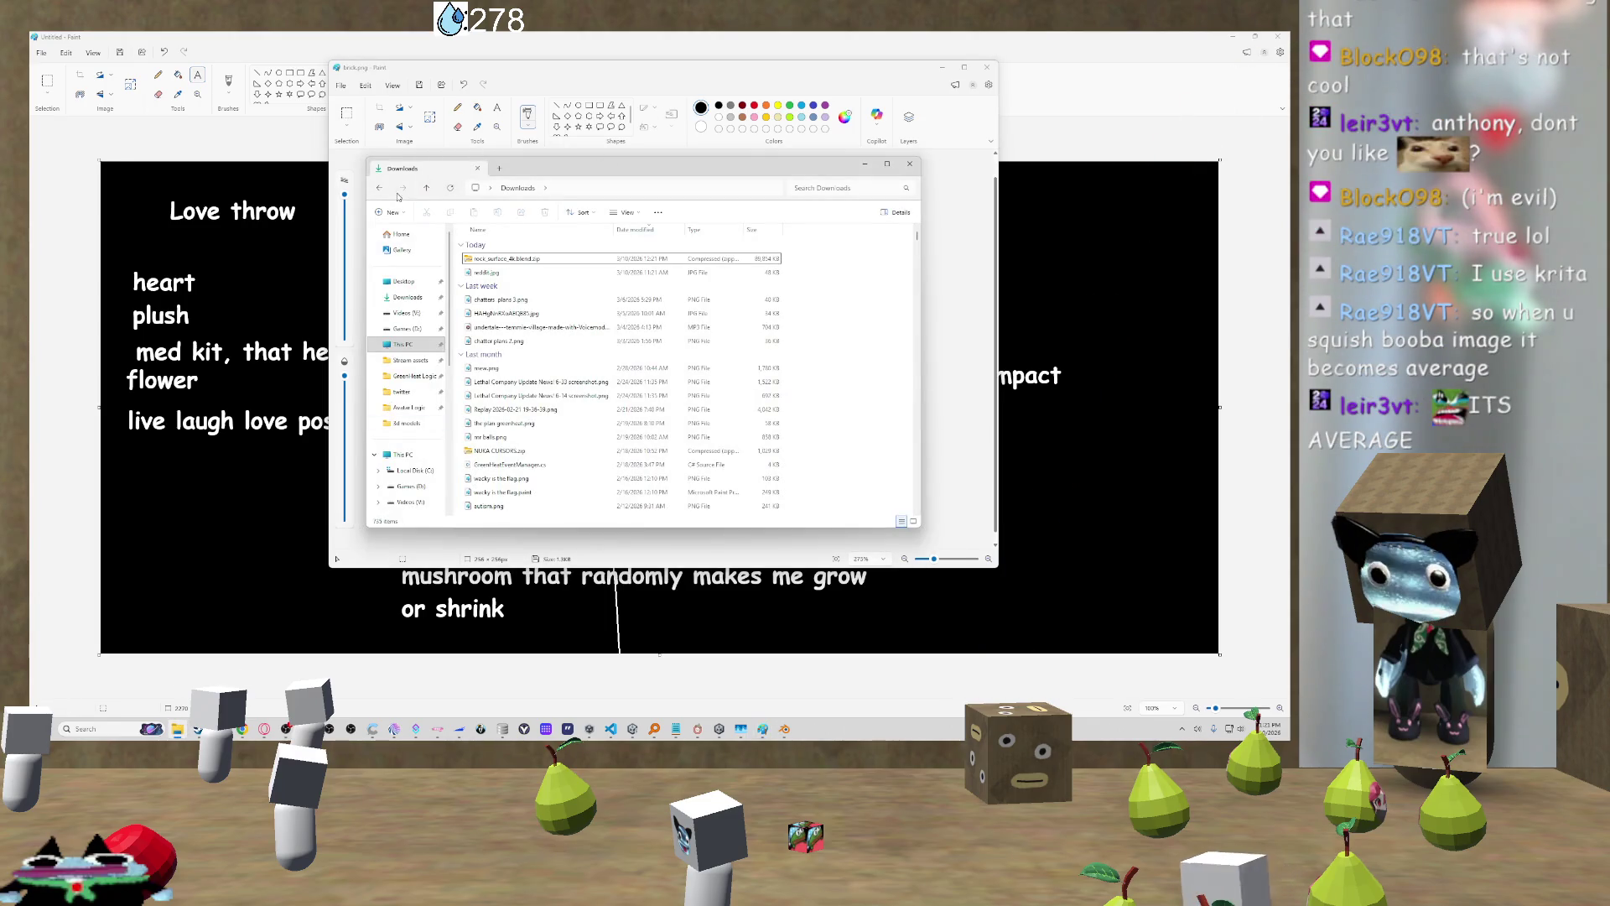
pyautogui.click(381, 190)
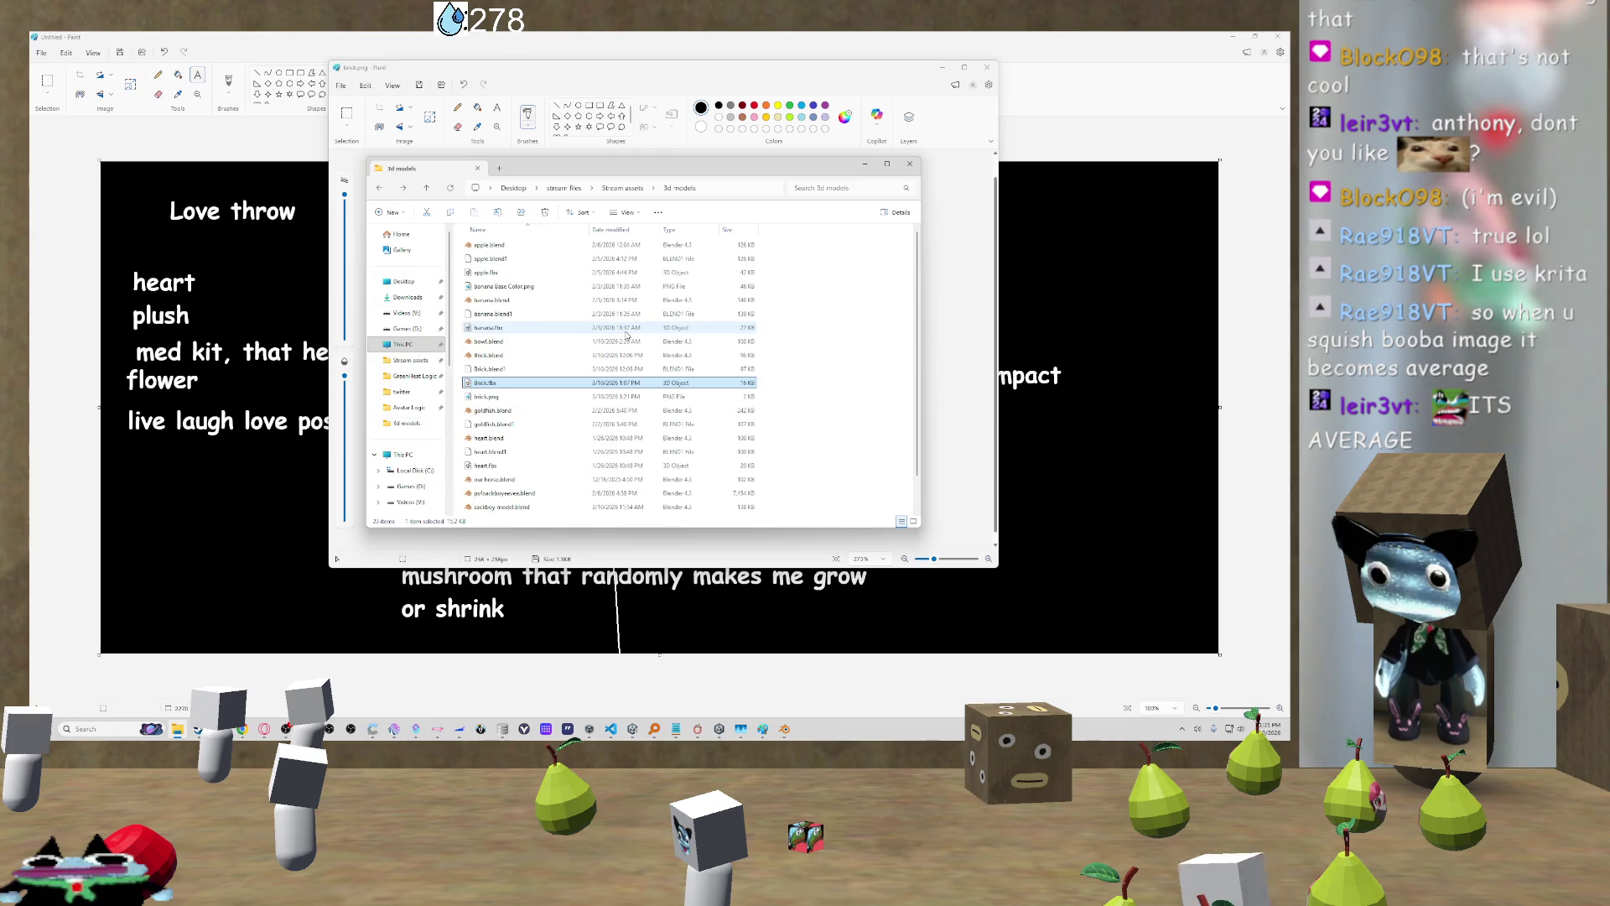
pyautogui.scroll(-1, 625, 335)
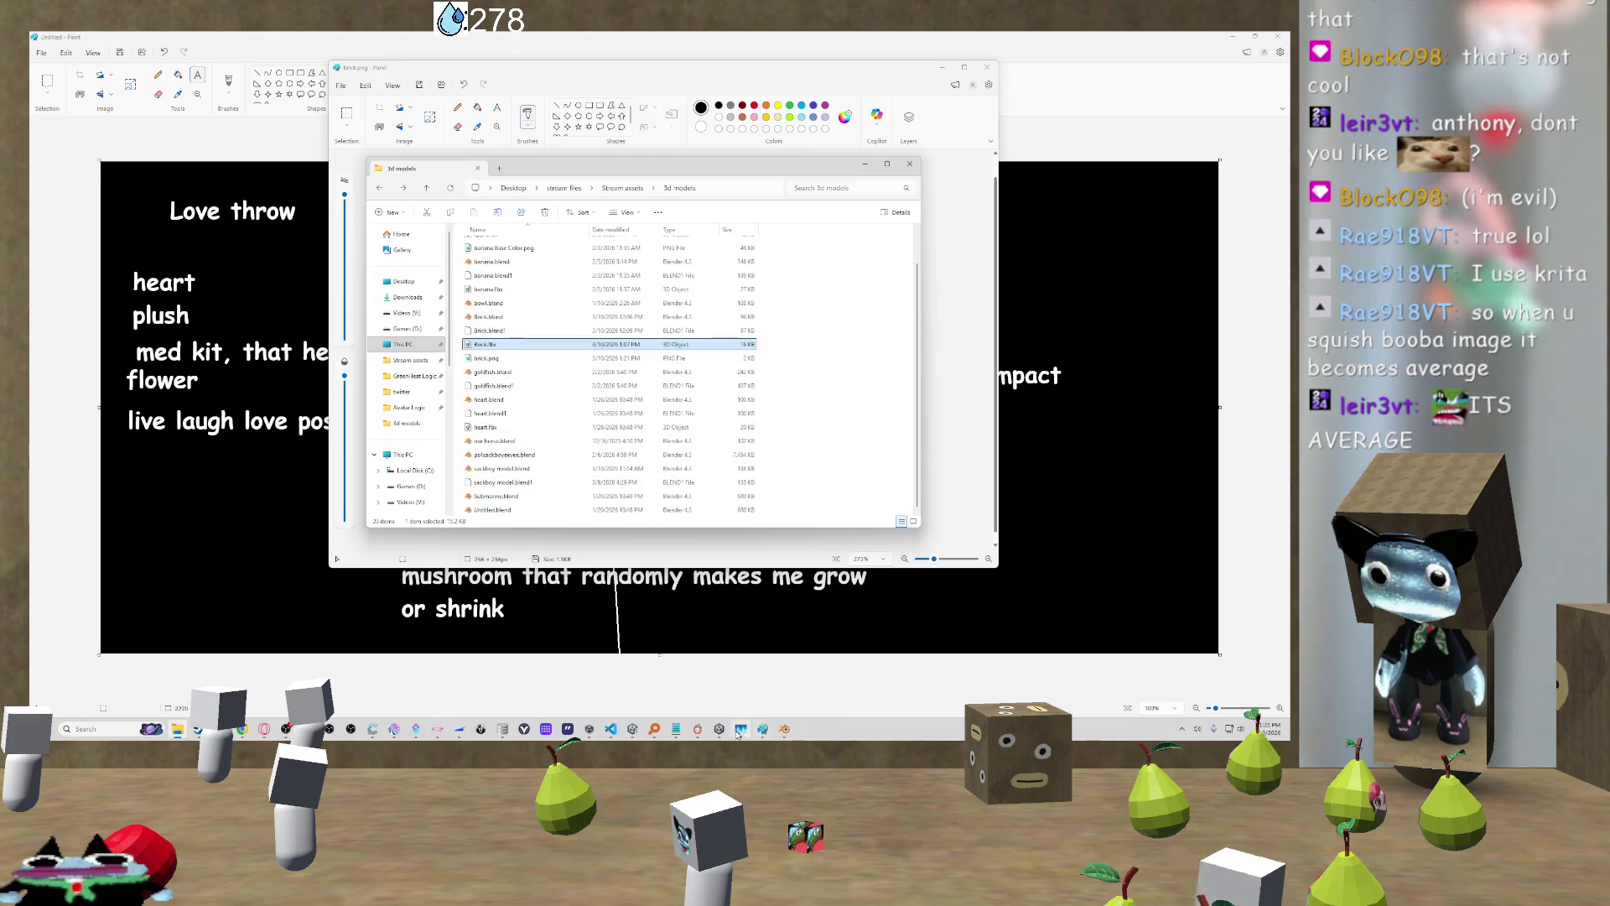
pyautogui.moveTo(741, 731)
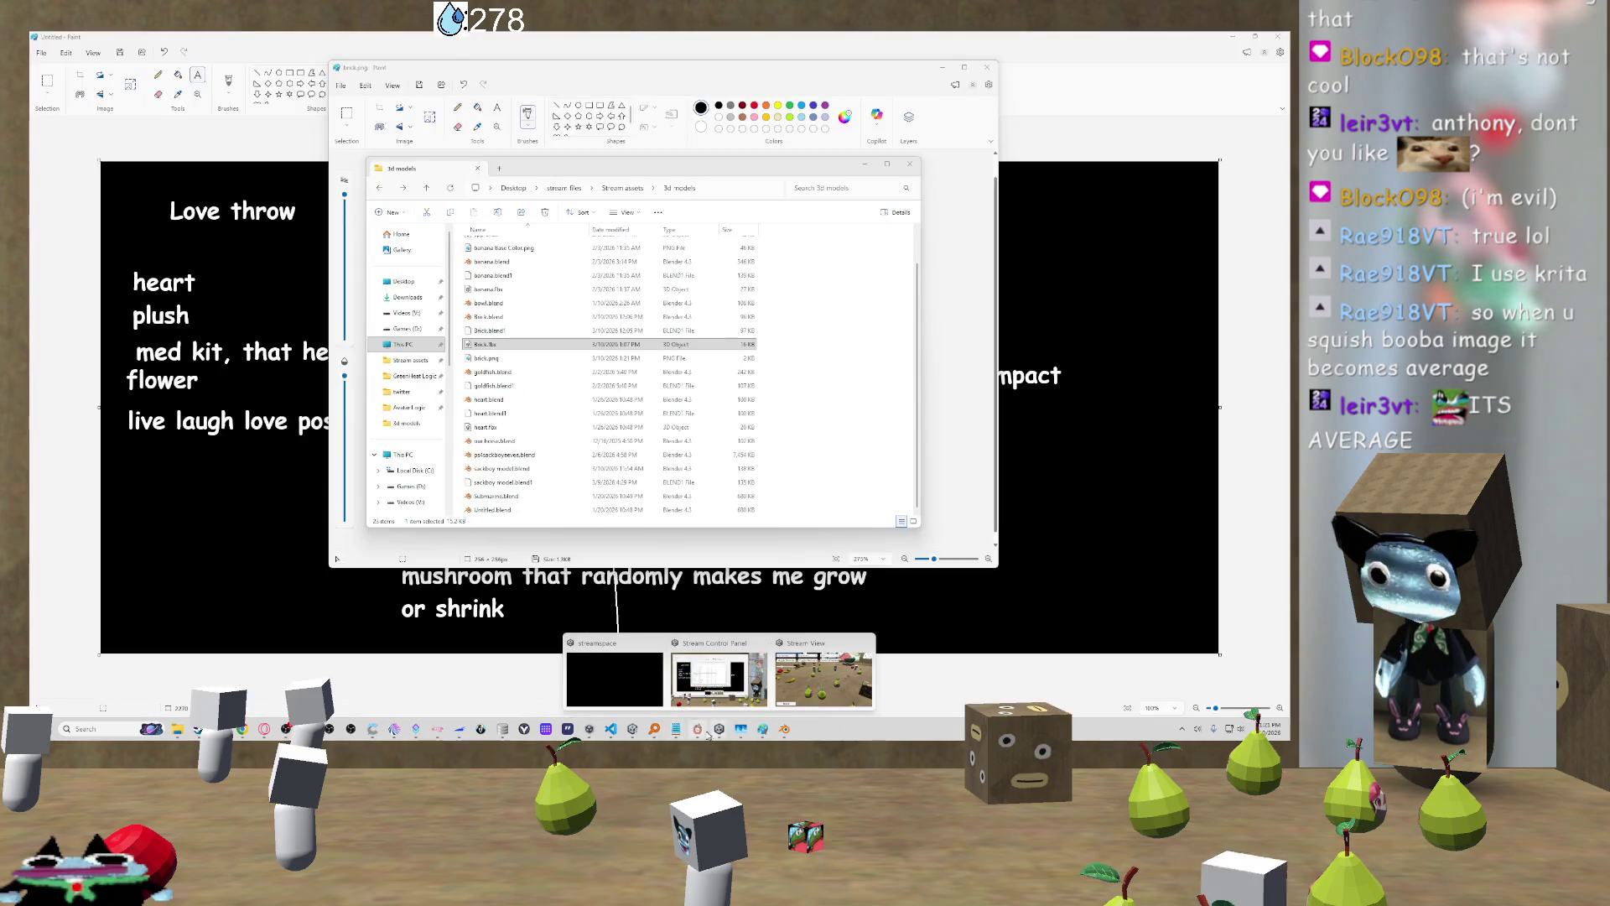
pyautogui.click(630, 679)
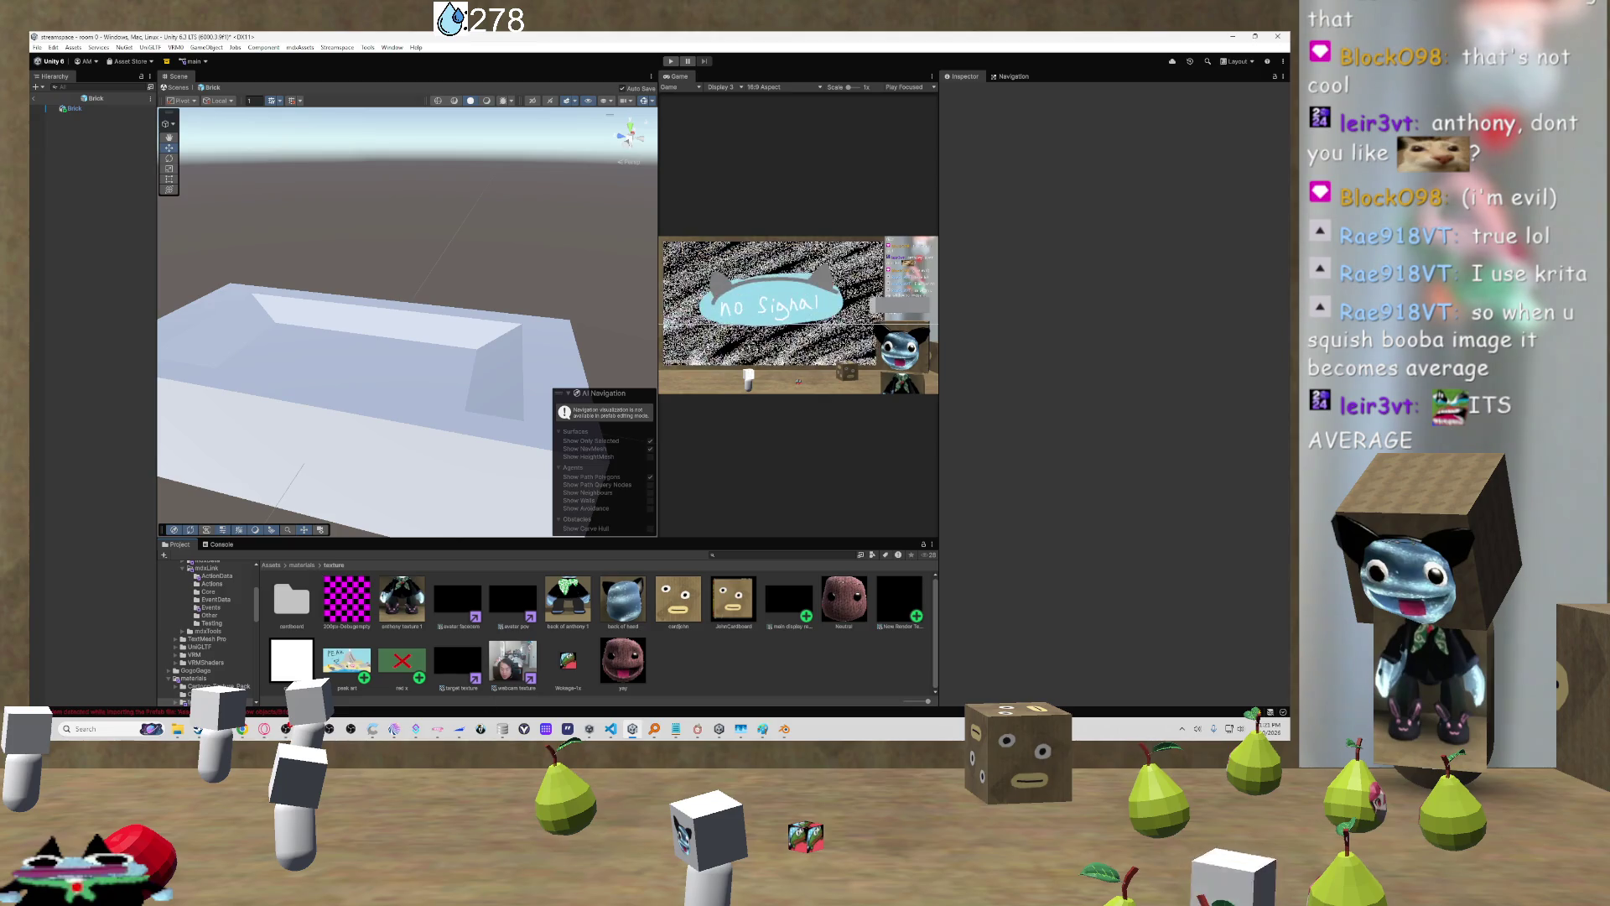
pyautogui.hotkey('alt', 'Tab')
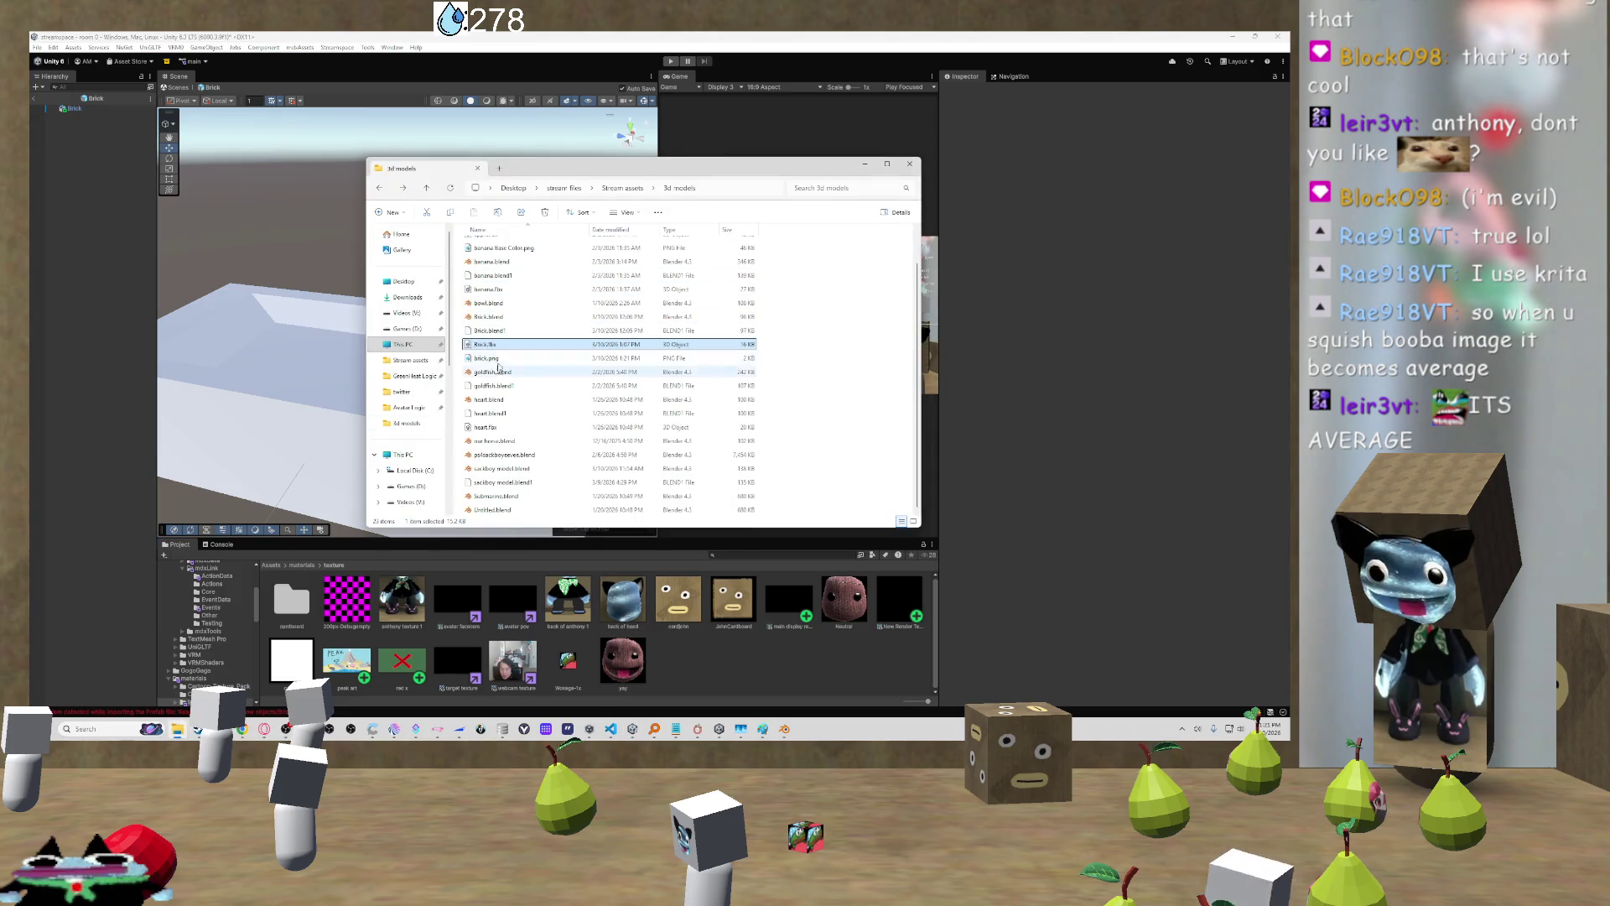
pyautogui.scroll(1, 503, 395)
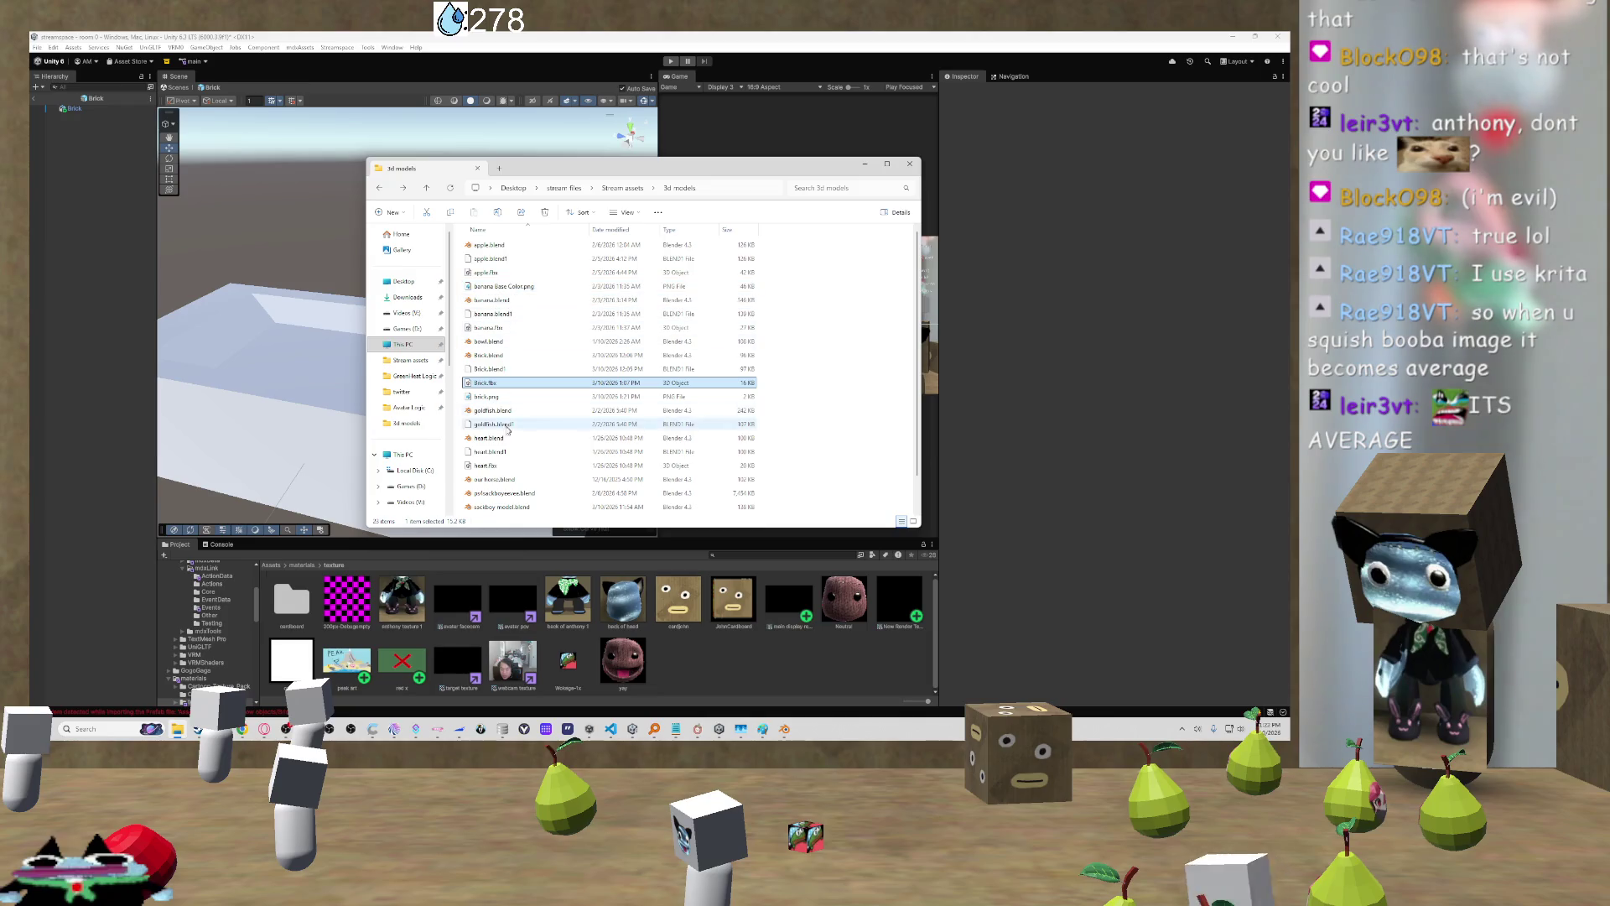
# Step: Import brick.png into Unity's textures folder and open the asset in Paint
pyautogui.click(497, 399)
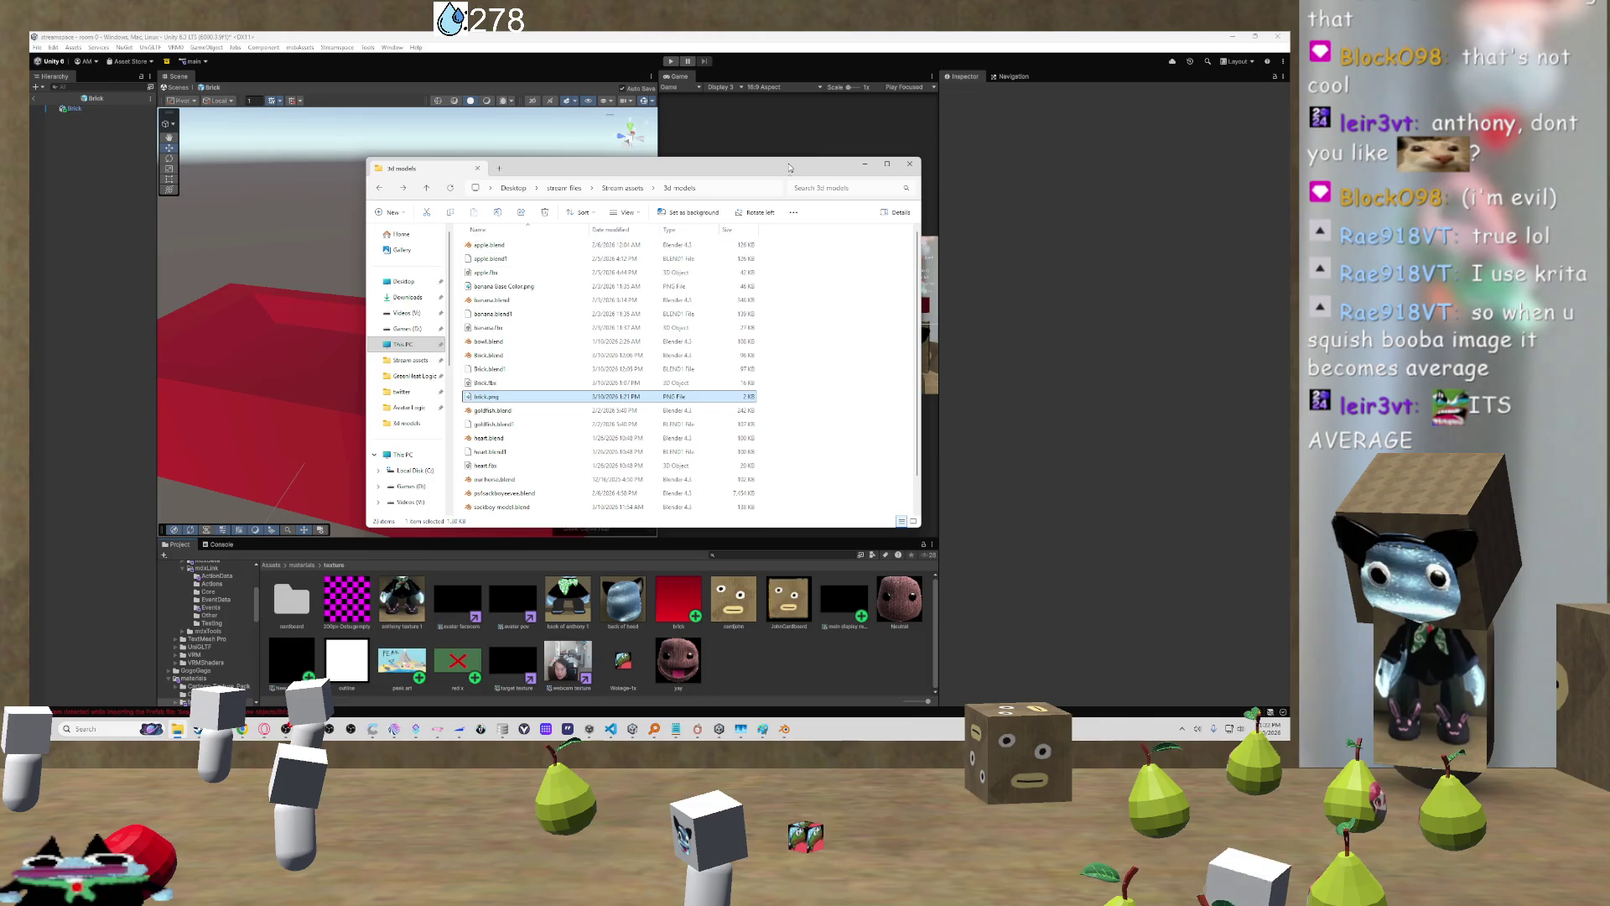
pyautogui.click(867, 165)
pyautogui.click(678, 597)
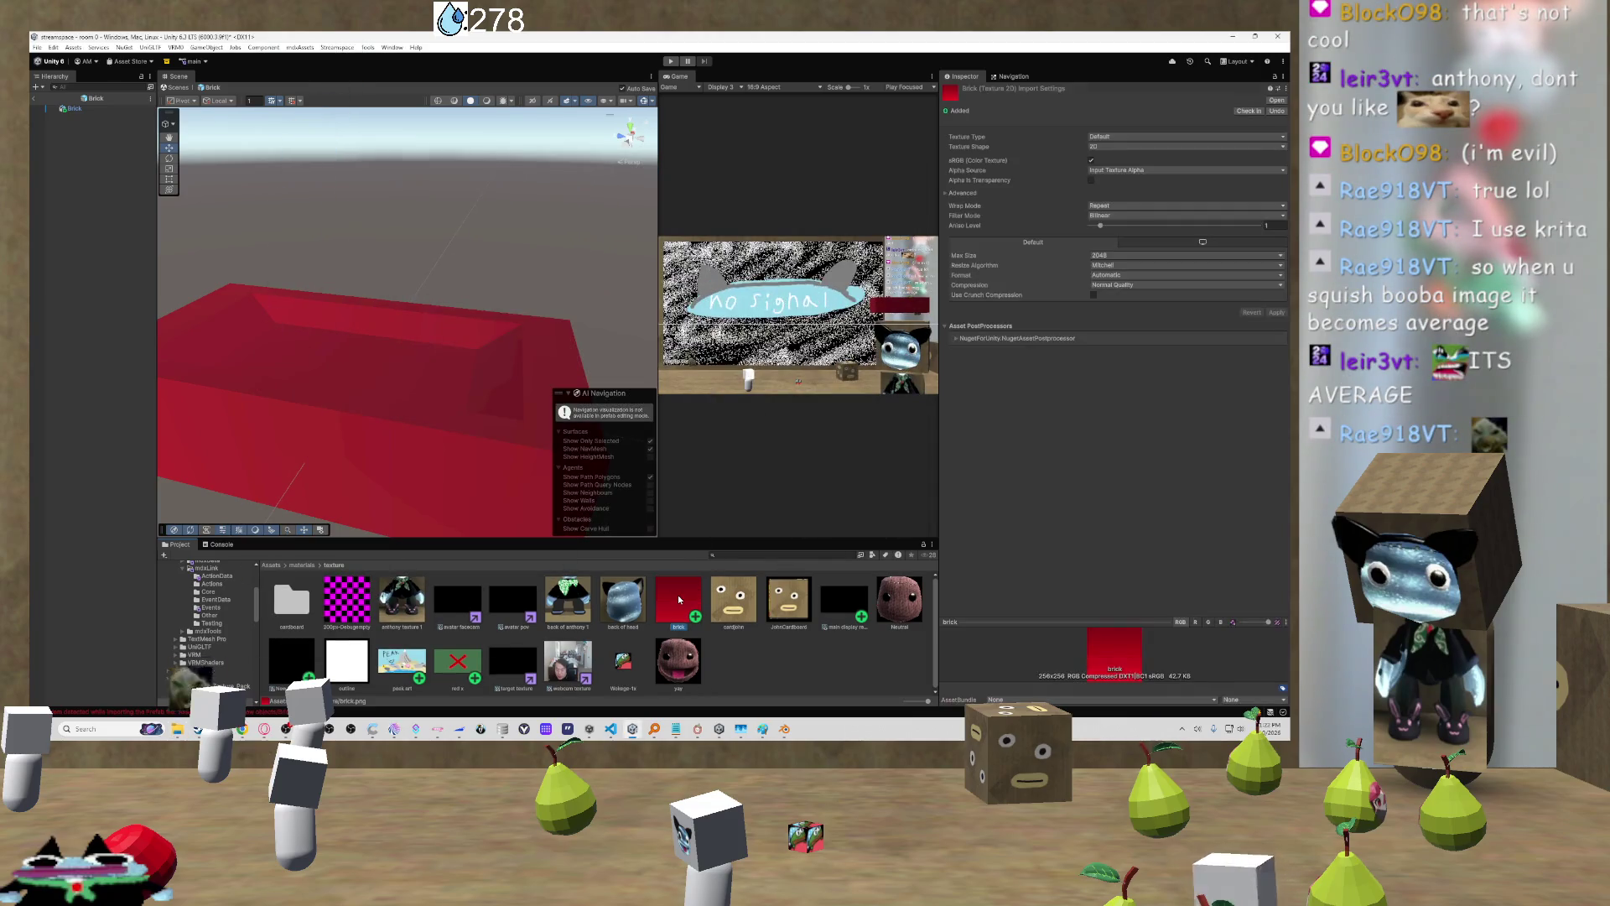
pyautogui.doubleClick(678, 595)
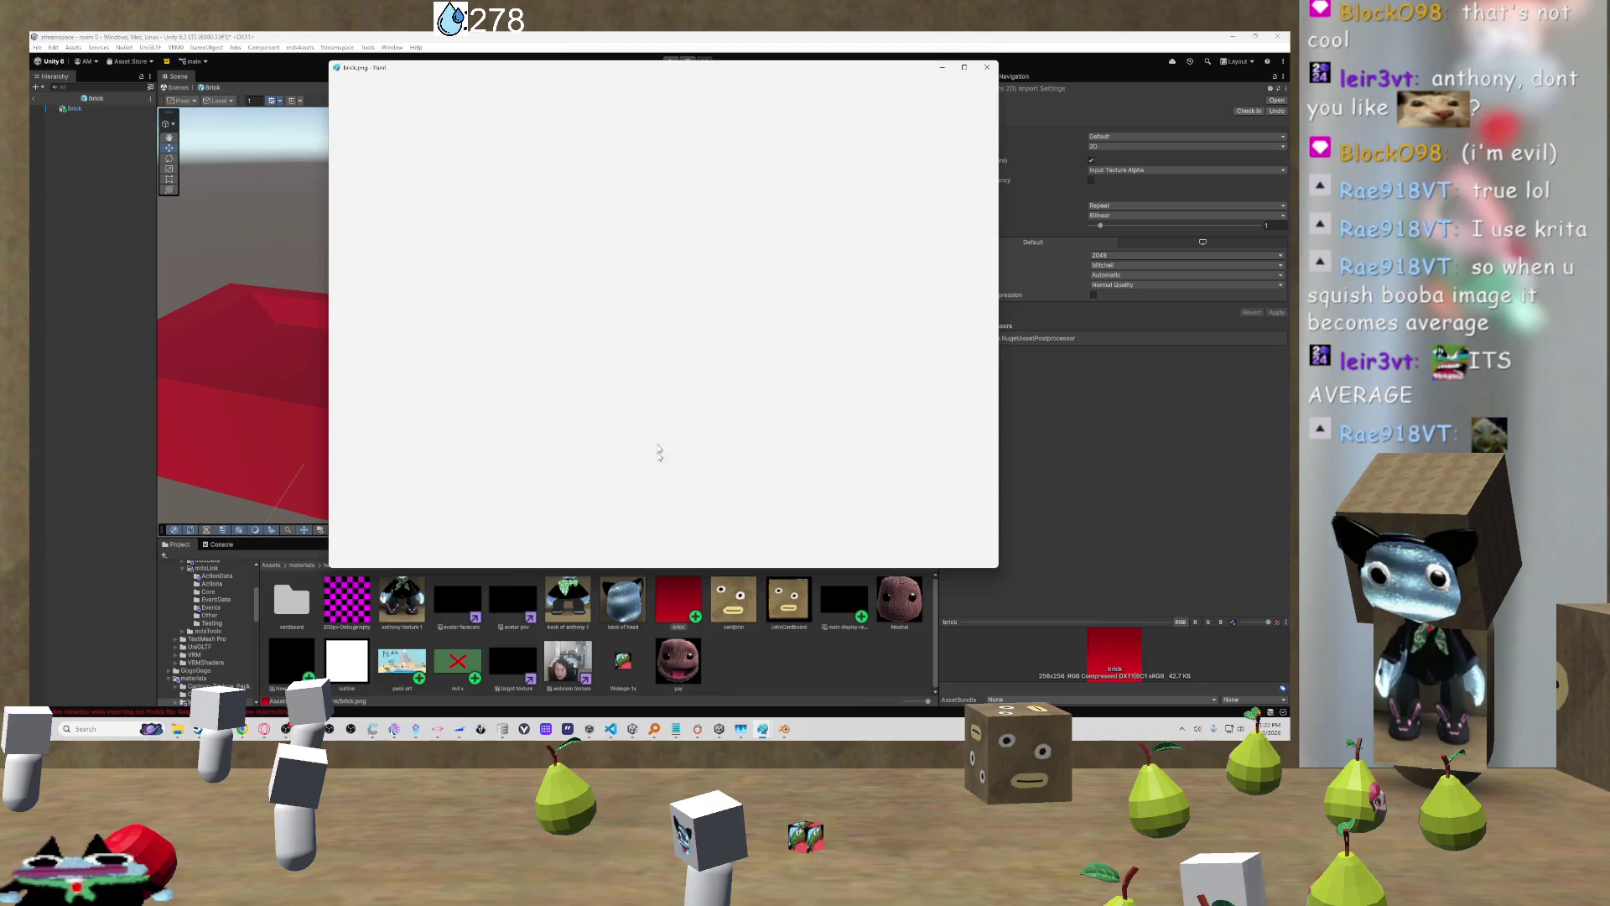
# Step: Place and undo a test dot, then switch to the speckled brick.png Paint window
pyautogui.scroll(5, 677, 380)
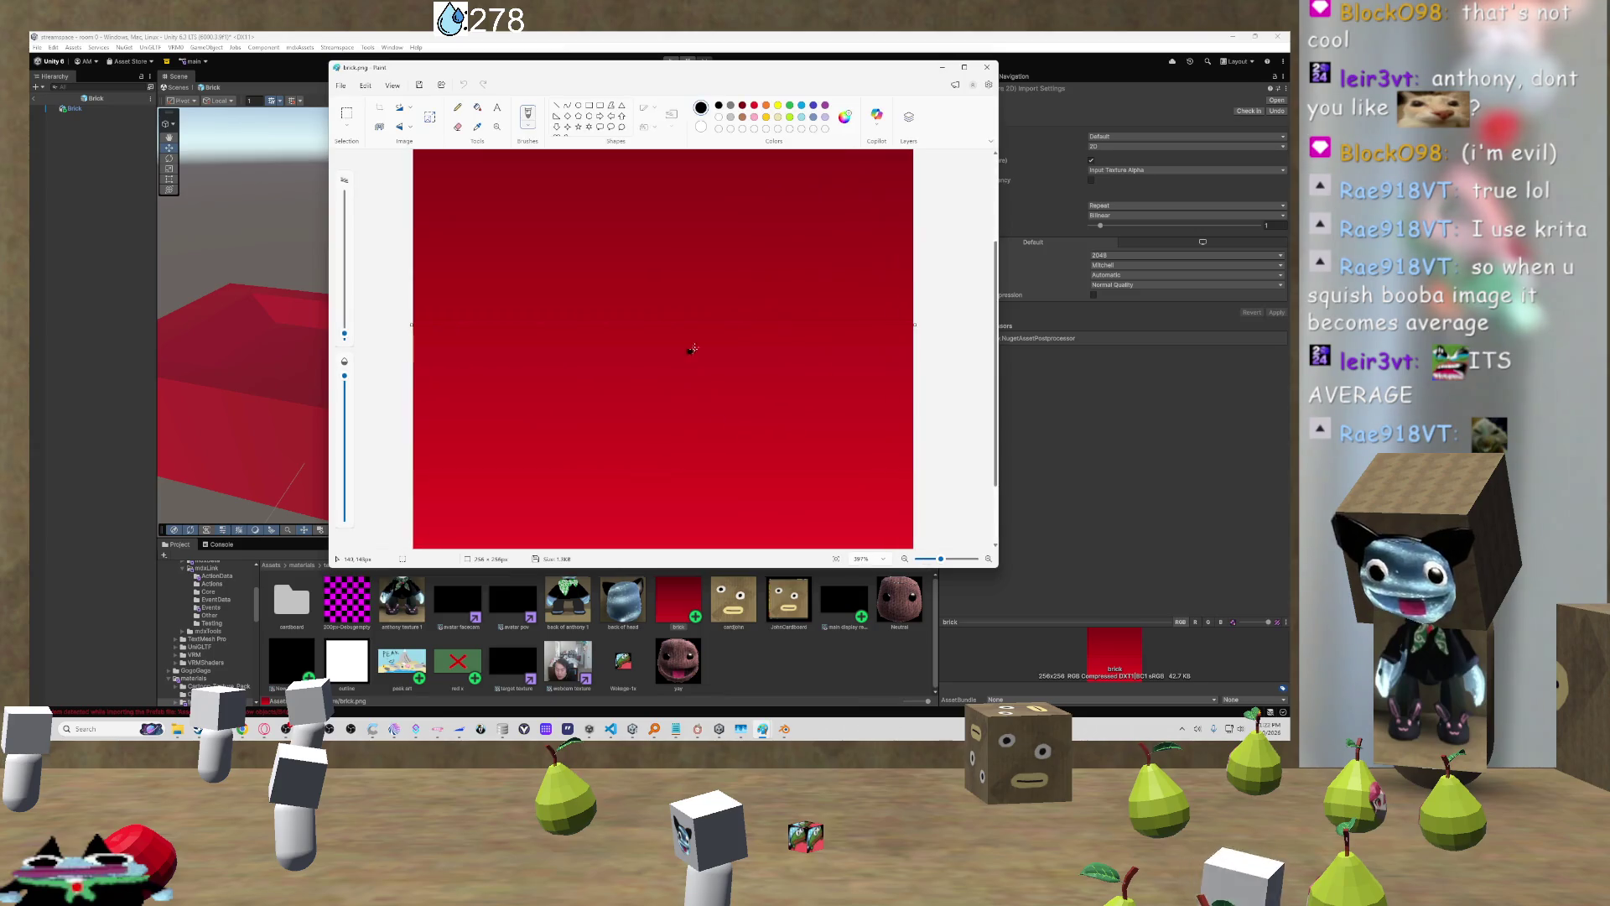
pyautogui.scroll(1, 676, 349)
pyautogui.scroll(-3, 677, 349)
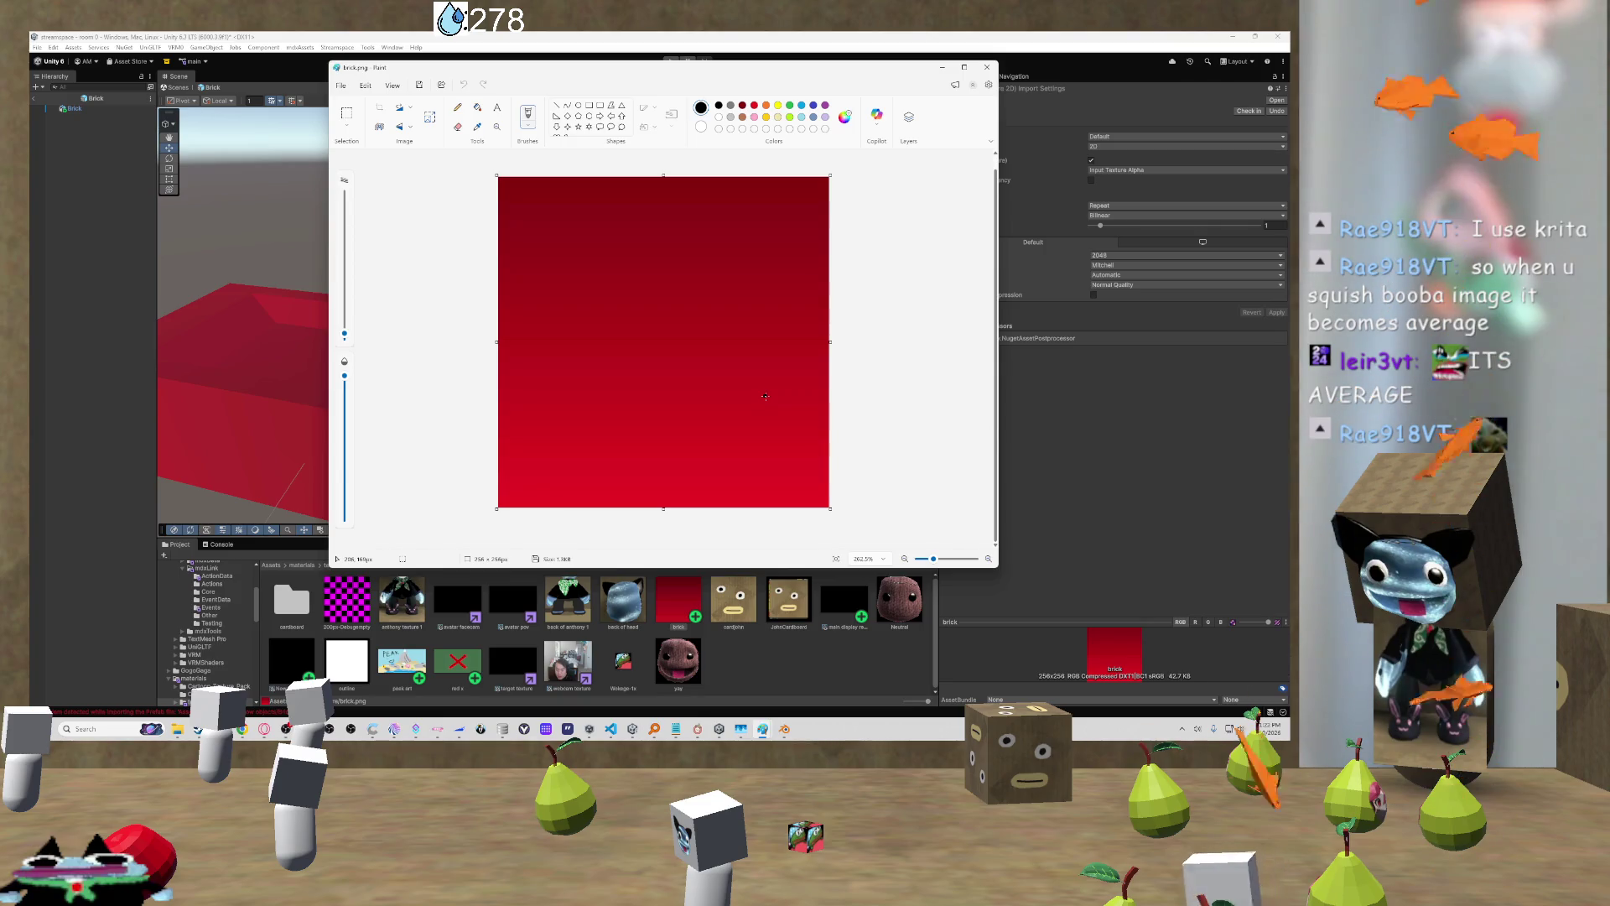
pyautogui.click(628, 327)
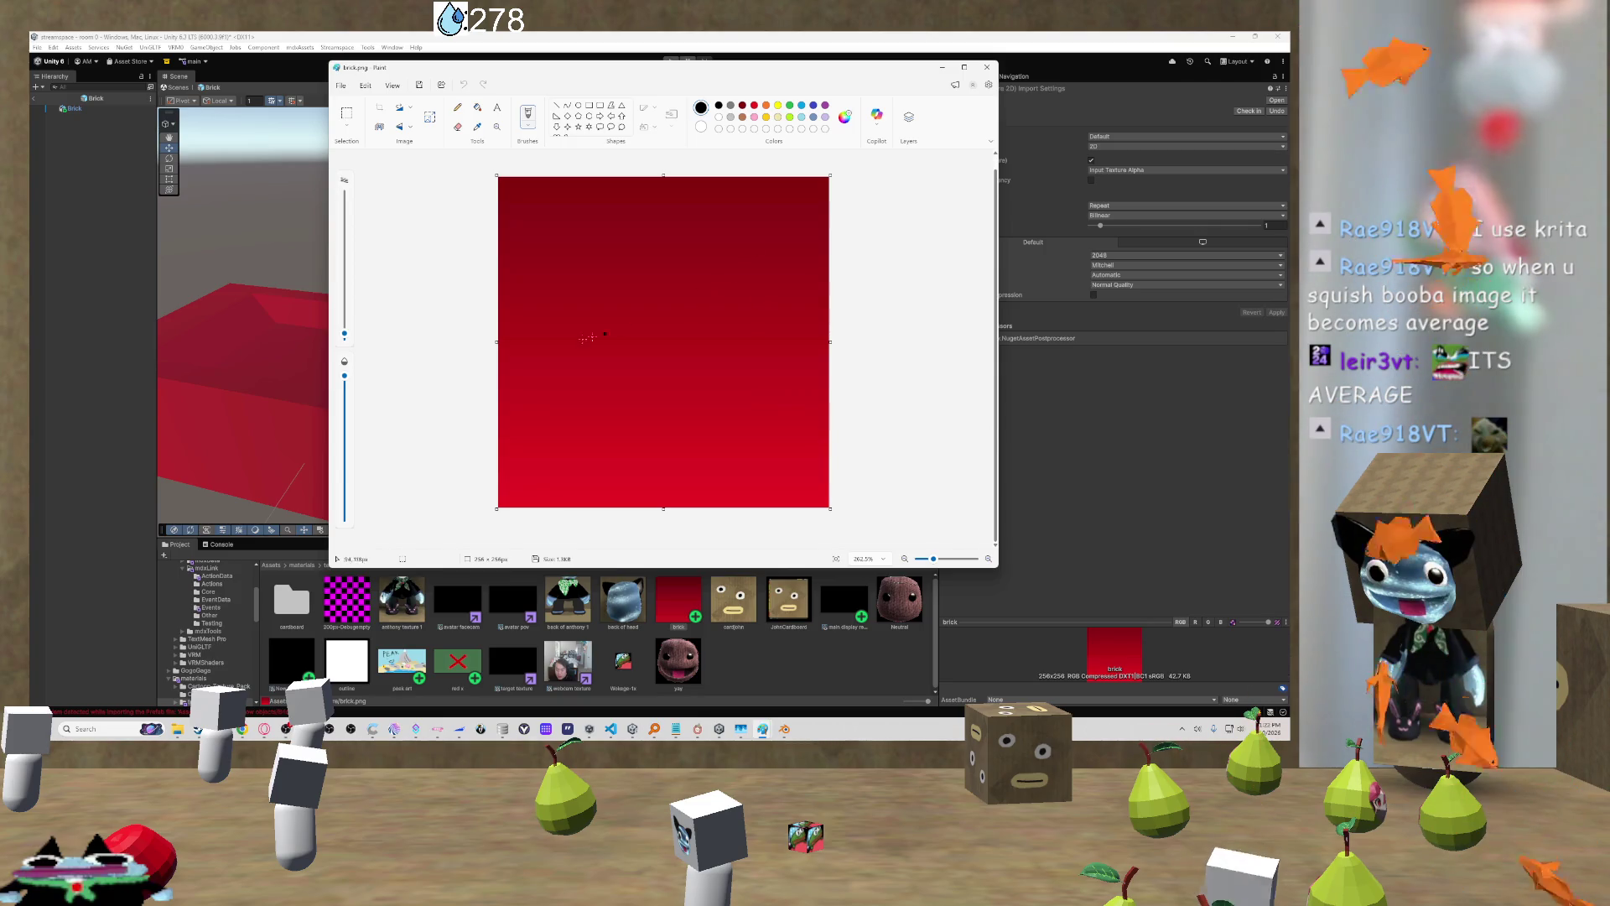
pyautogui.hotkey('ctrl', 'z')
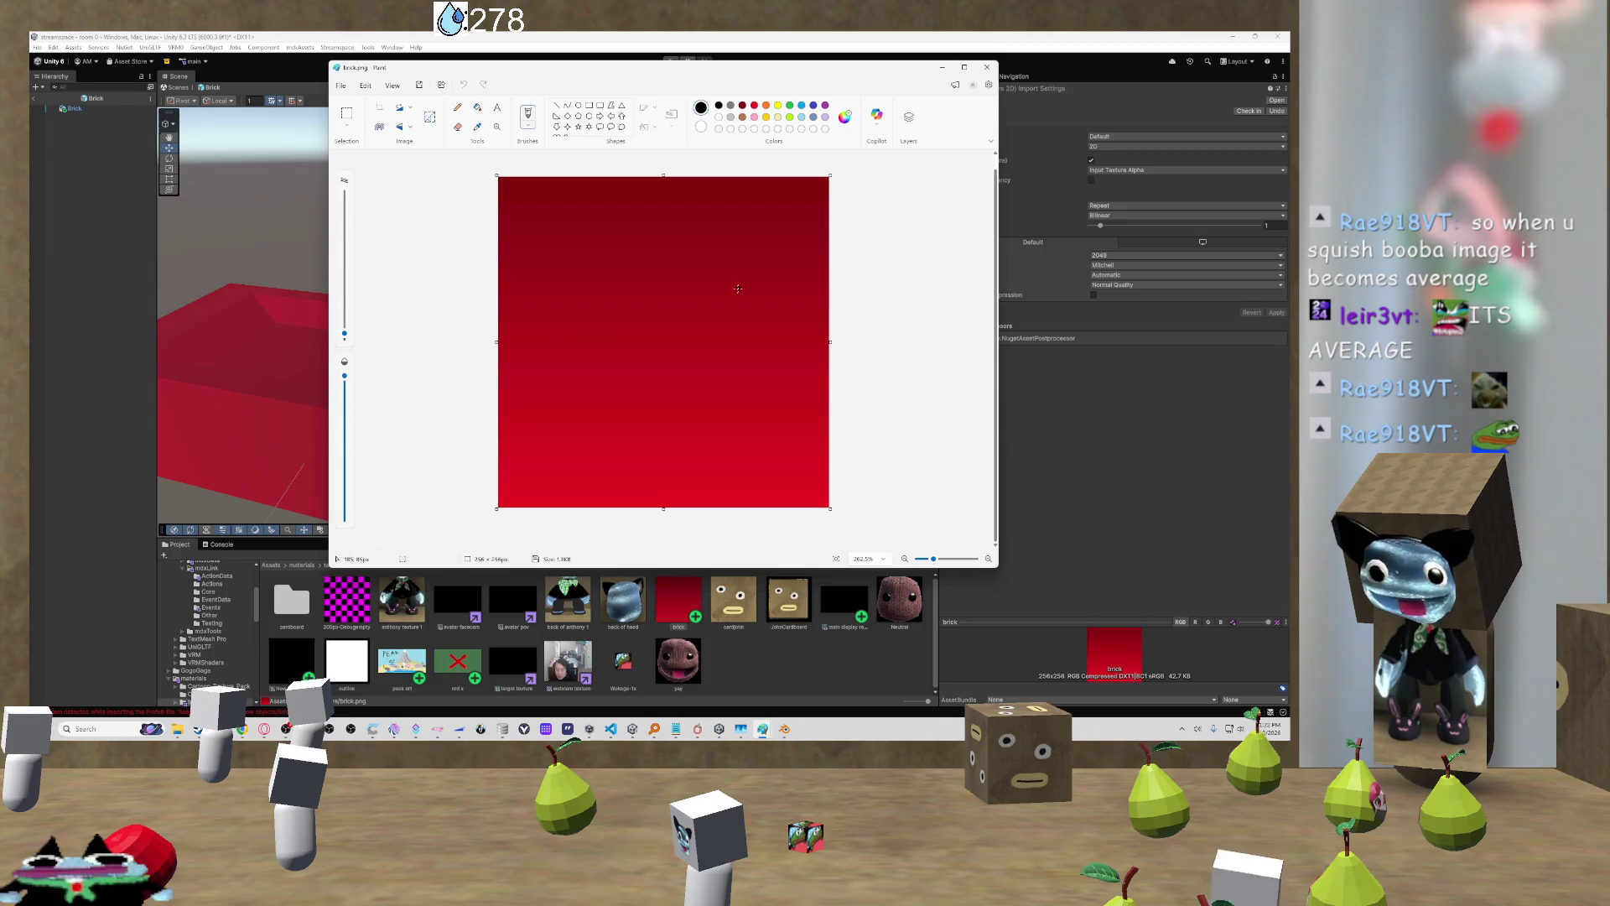
pyautogui.moveTo(788, 734)
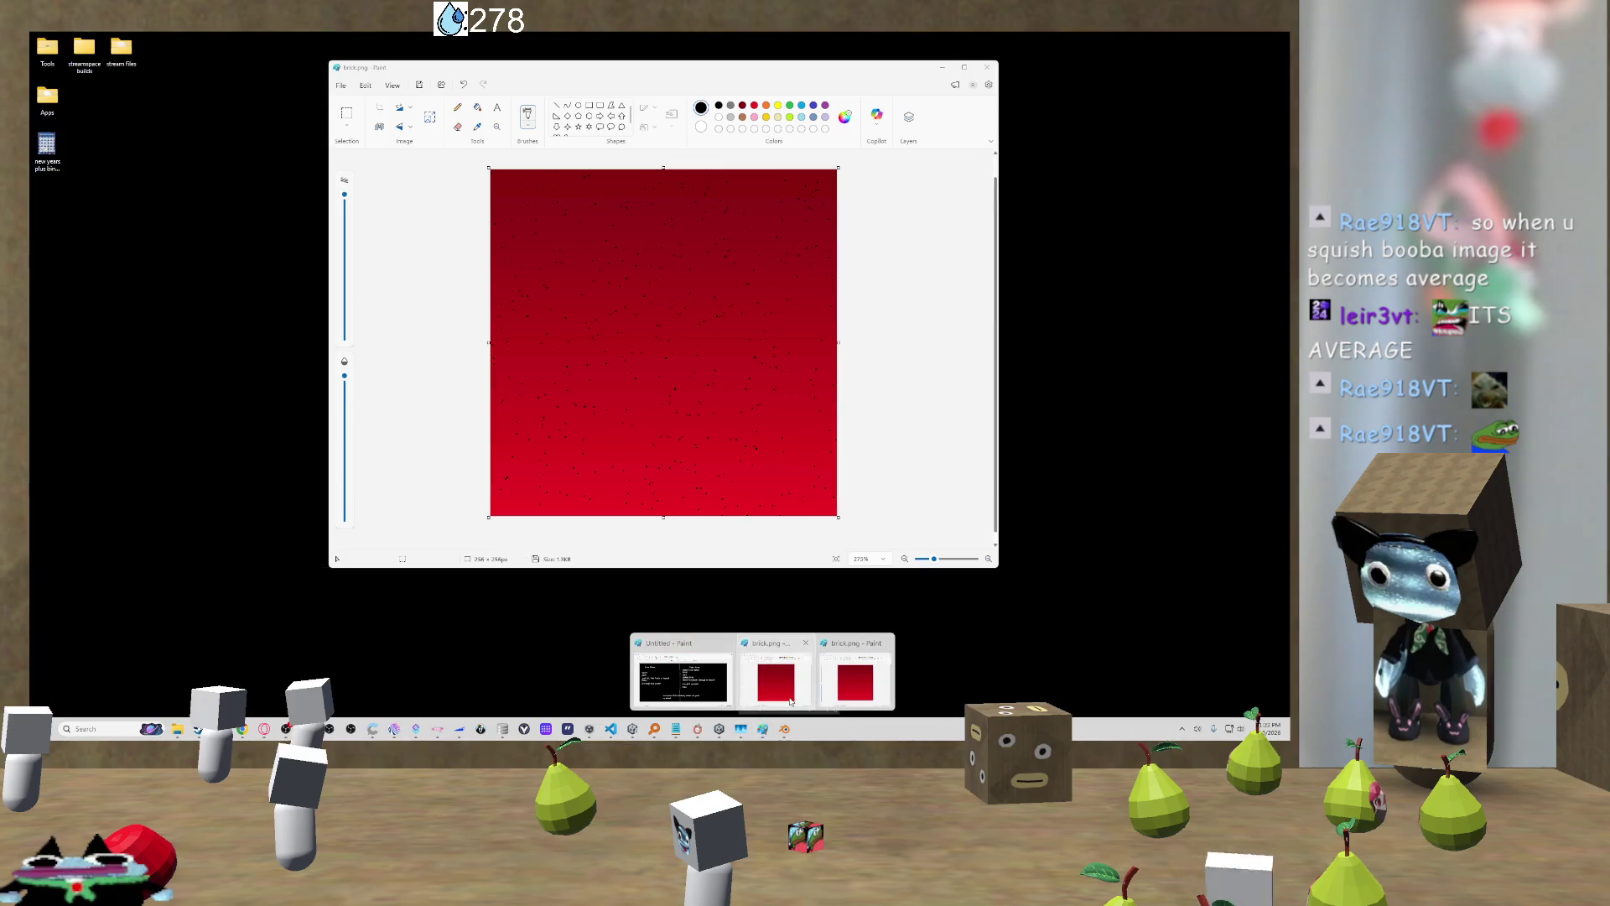
pyautogui.click(790, 701)
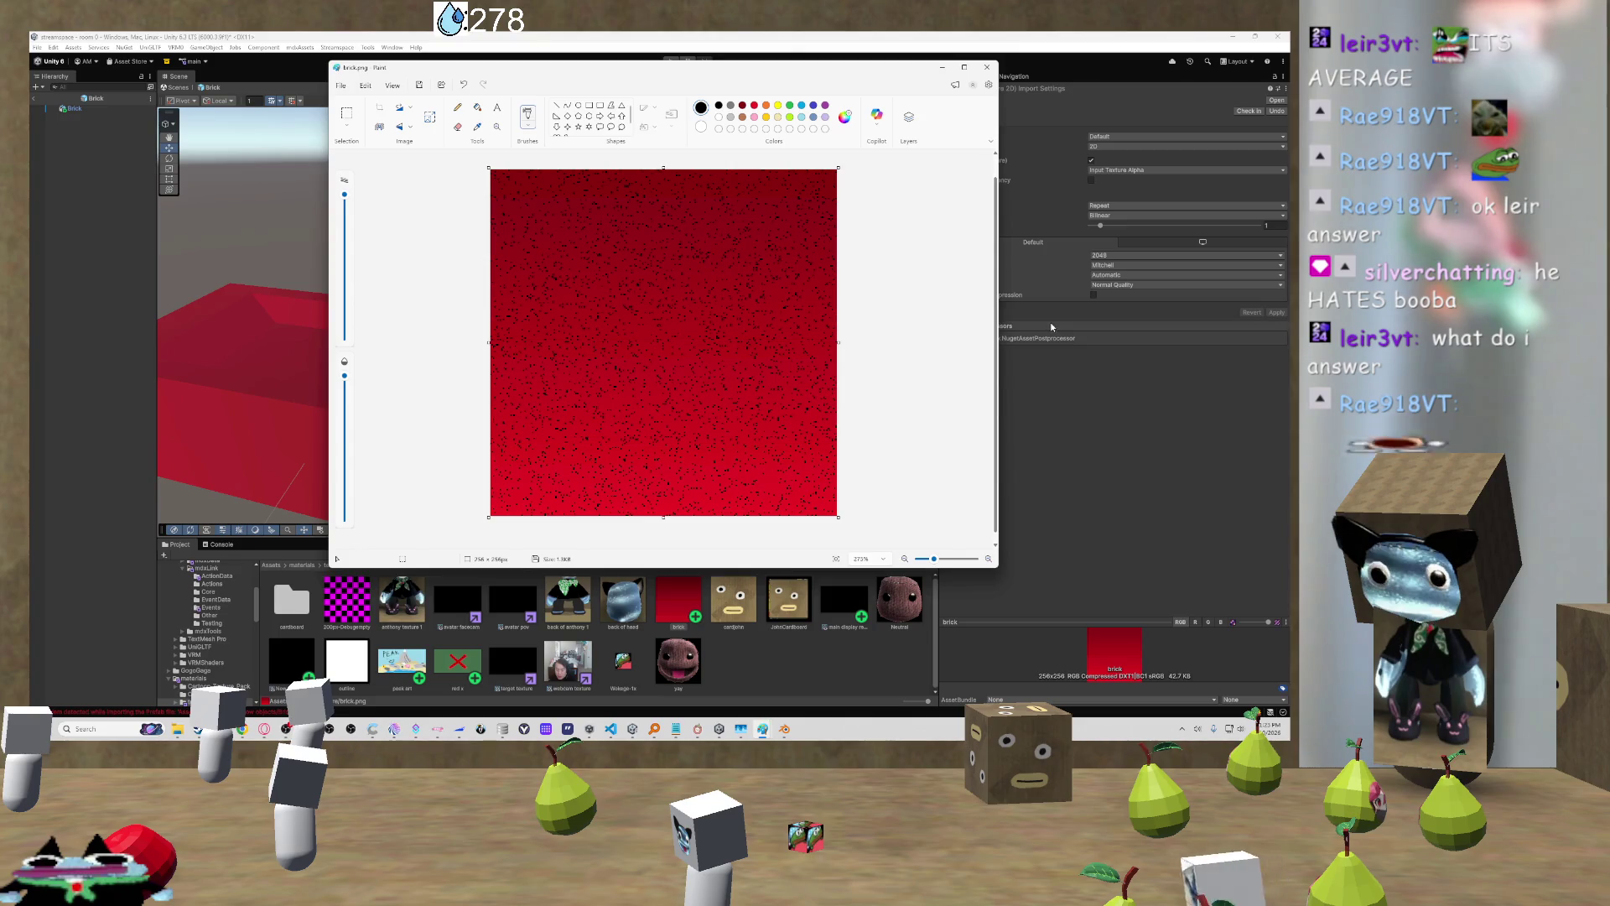
# Step: Open Paint's File menu for the speckled red brick texture
pyautogui.click(340, 85)
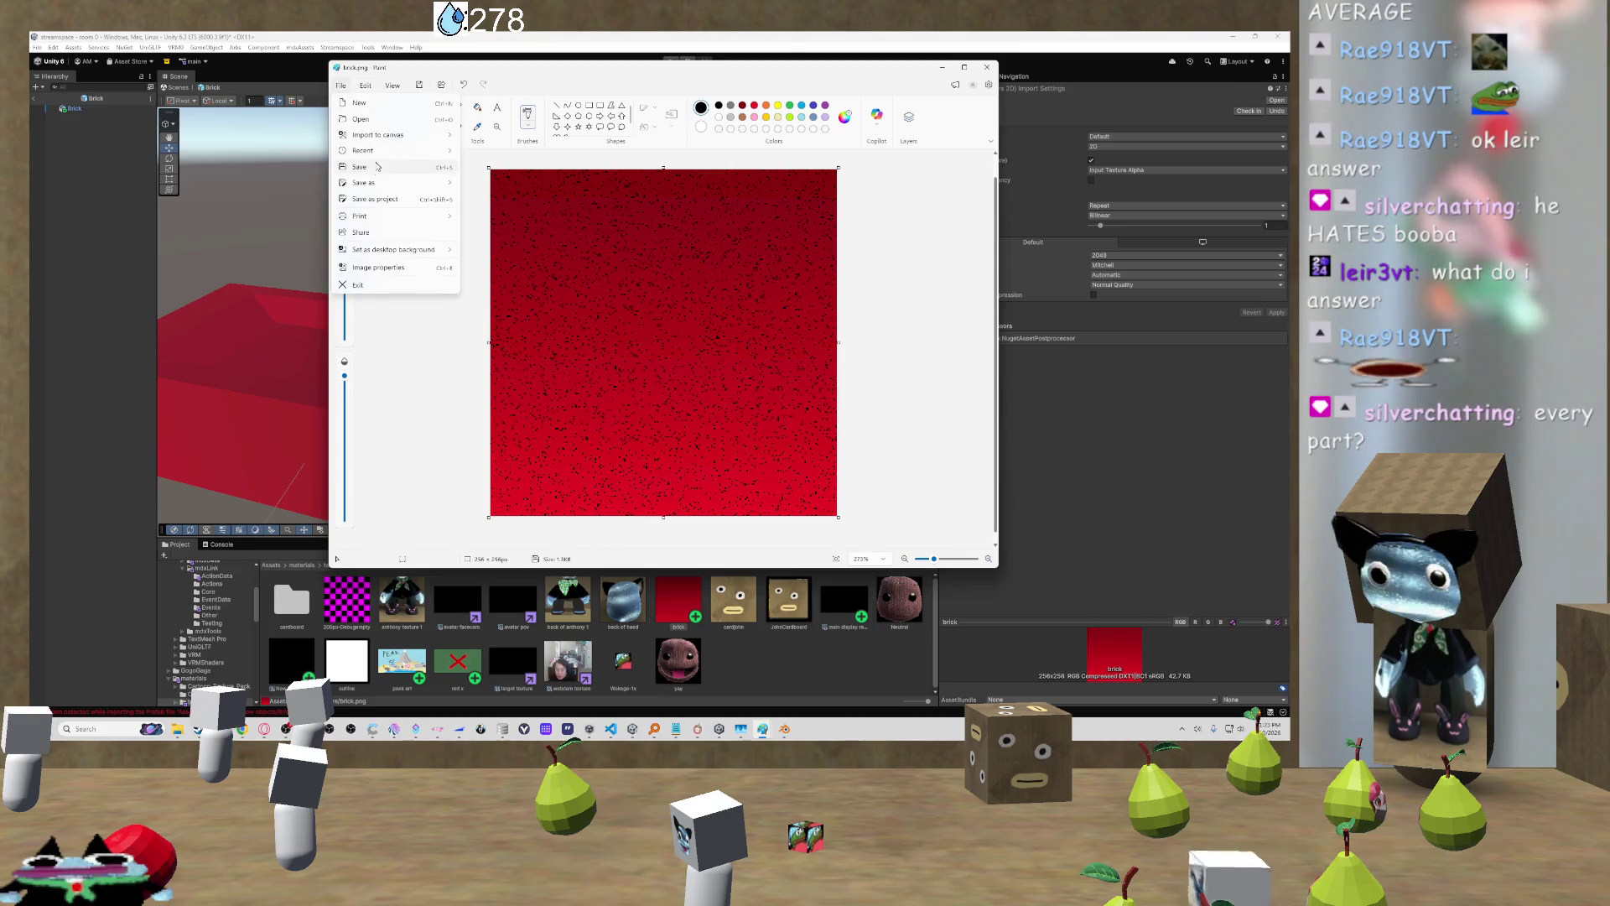
# Step: Save a copy of the image under the new name brick1.png
pyautogui.moveTo(377, 183)
pyautogui.click(494, 184)
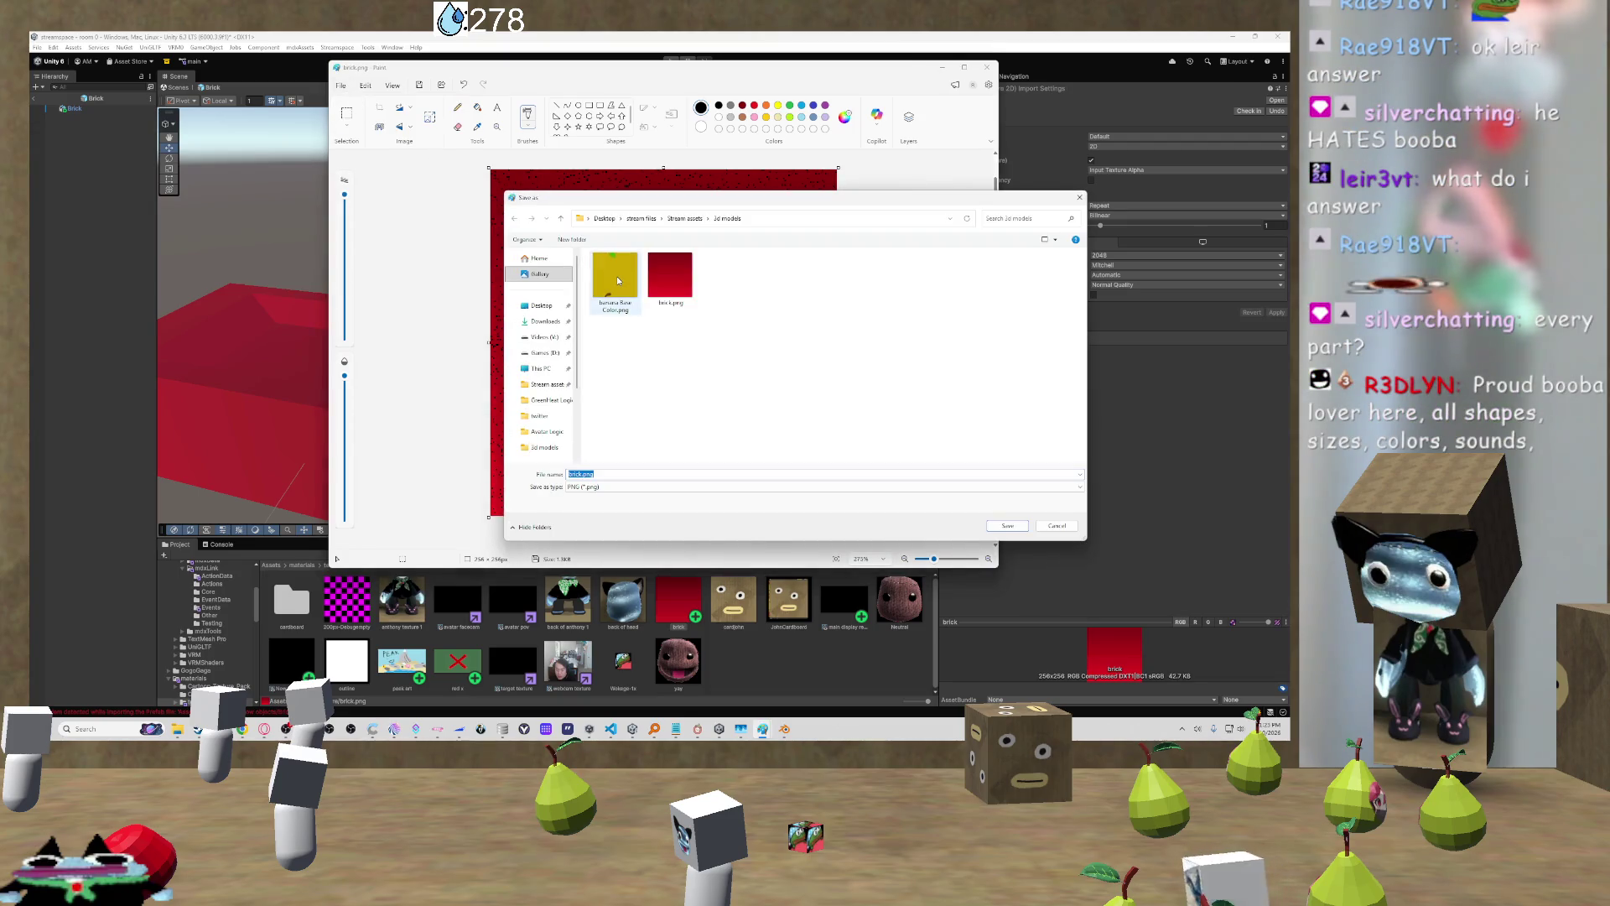
pyautogui.press('Right')
pyautogui.write('1')
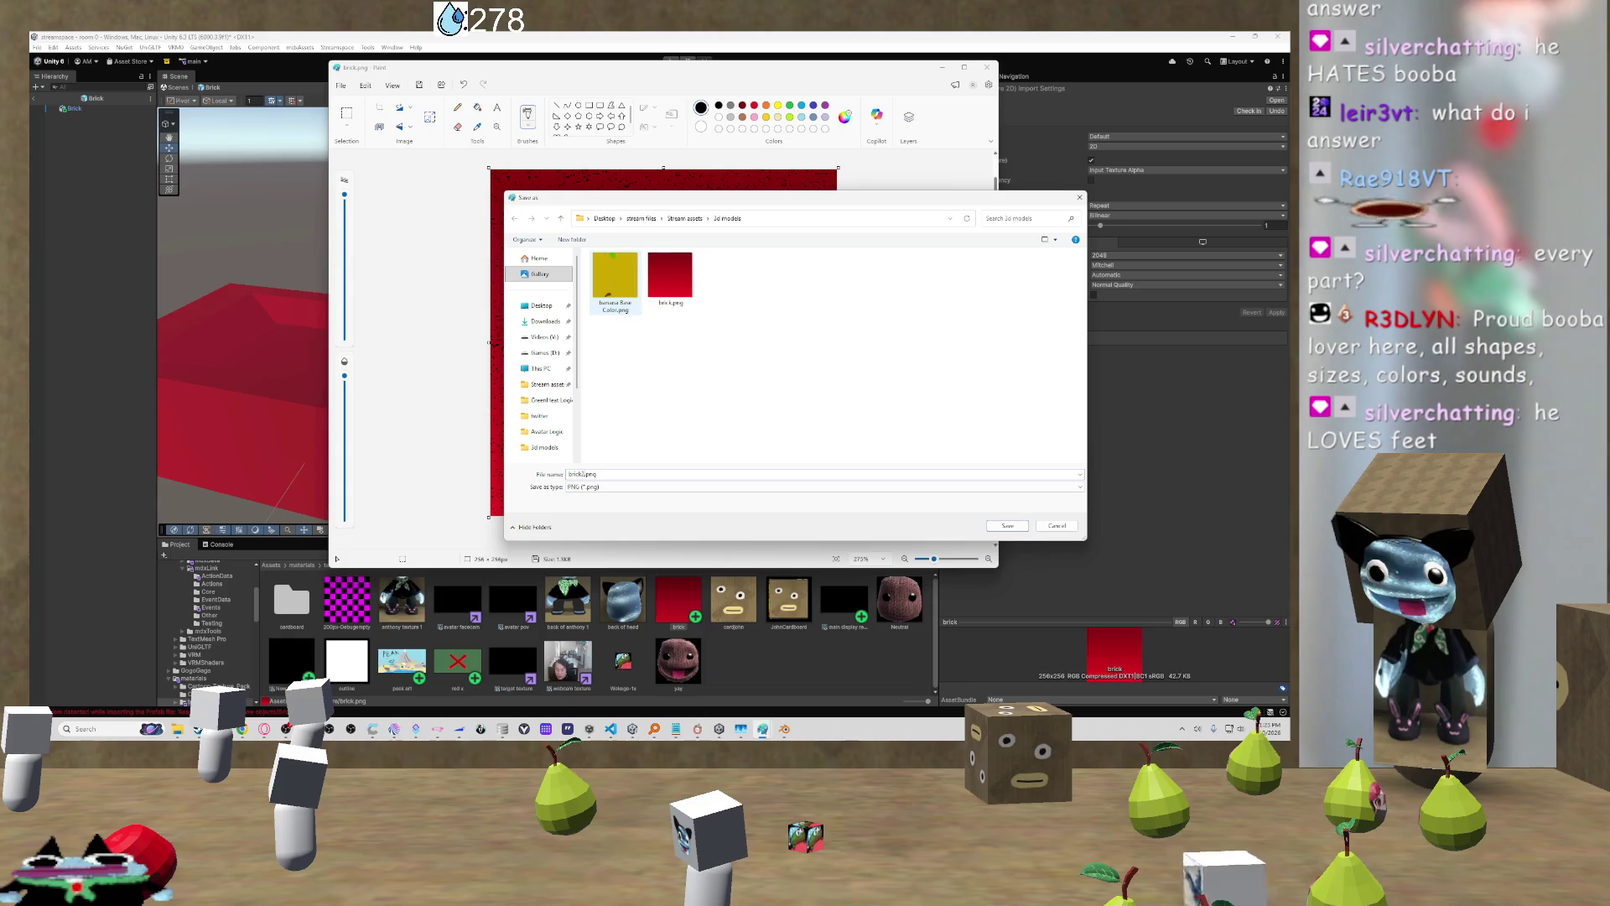
pyautogui.press('Return')
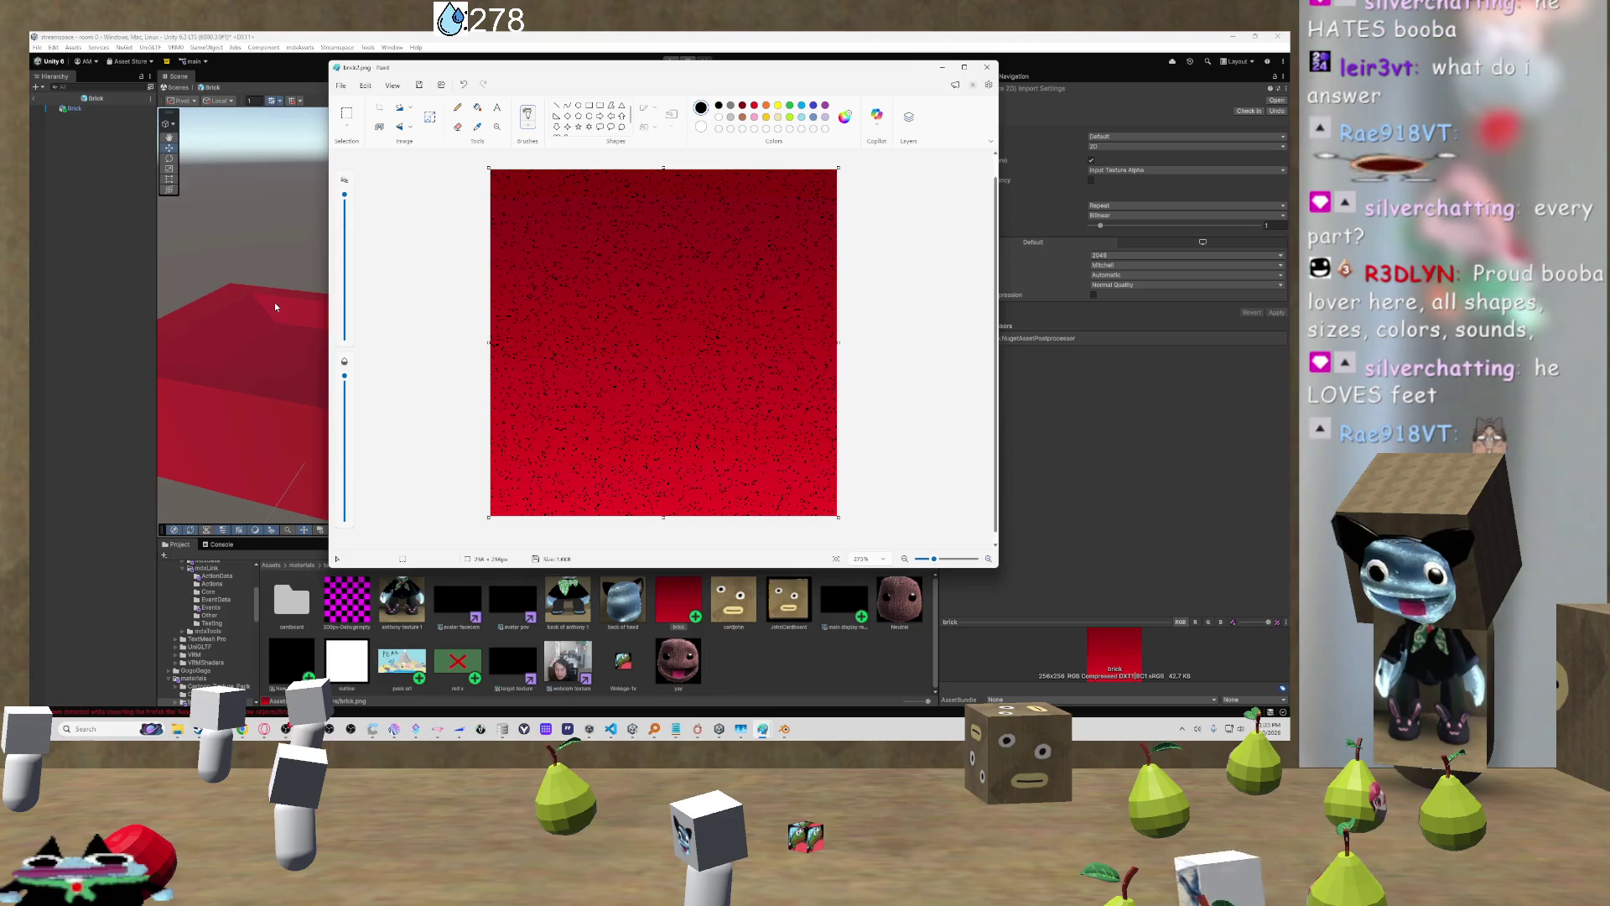
# Step: Draw a trial ellipse, undo it, and close the noisy brick2 image window
pyautogui.scroll(-1, 275, 306)
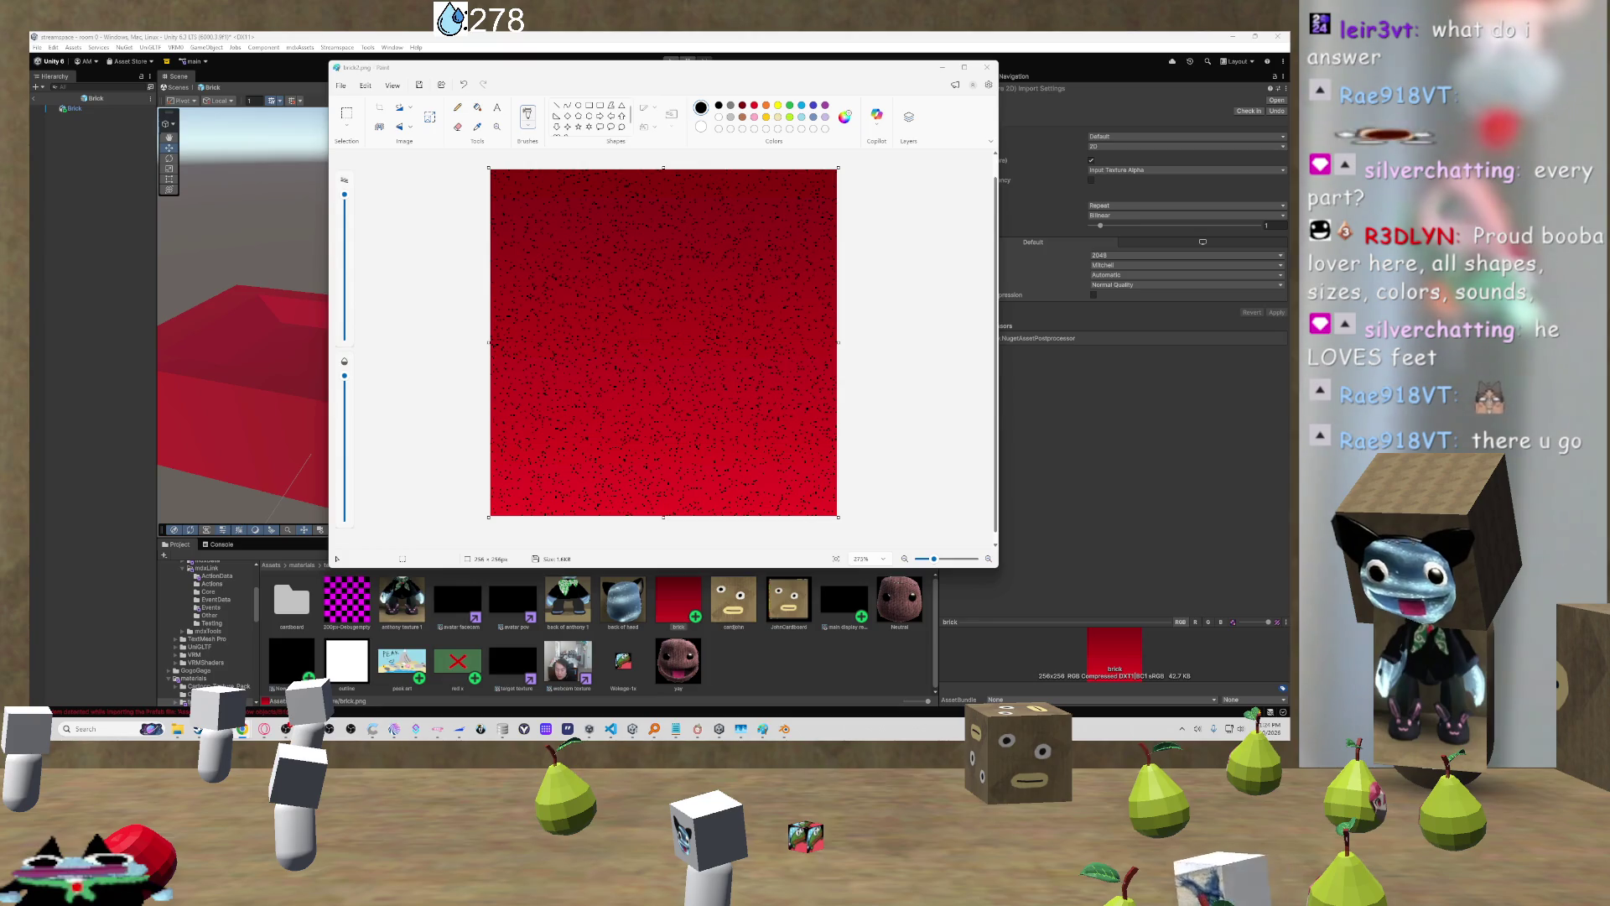
pyautogui.moveTo(352, 503)
pyautogui.mouseDown()
pyautogui.moveTo(830, 436)
pyautogui.moveTo(697, 176)
pyautogui.moveTo(729, 204)
pyautogui.moveTo(420, 259)
pyautogui.moveTo(545, 295)
pyautogui.mouseUp()
pyautogui.hotkey('ctrl', 'z')
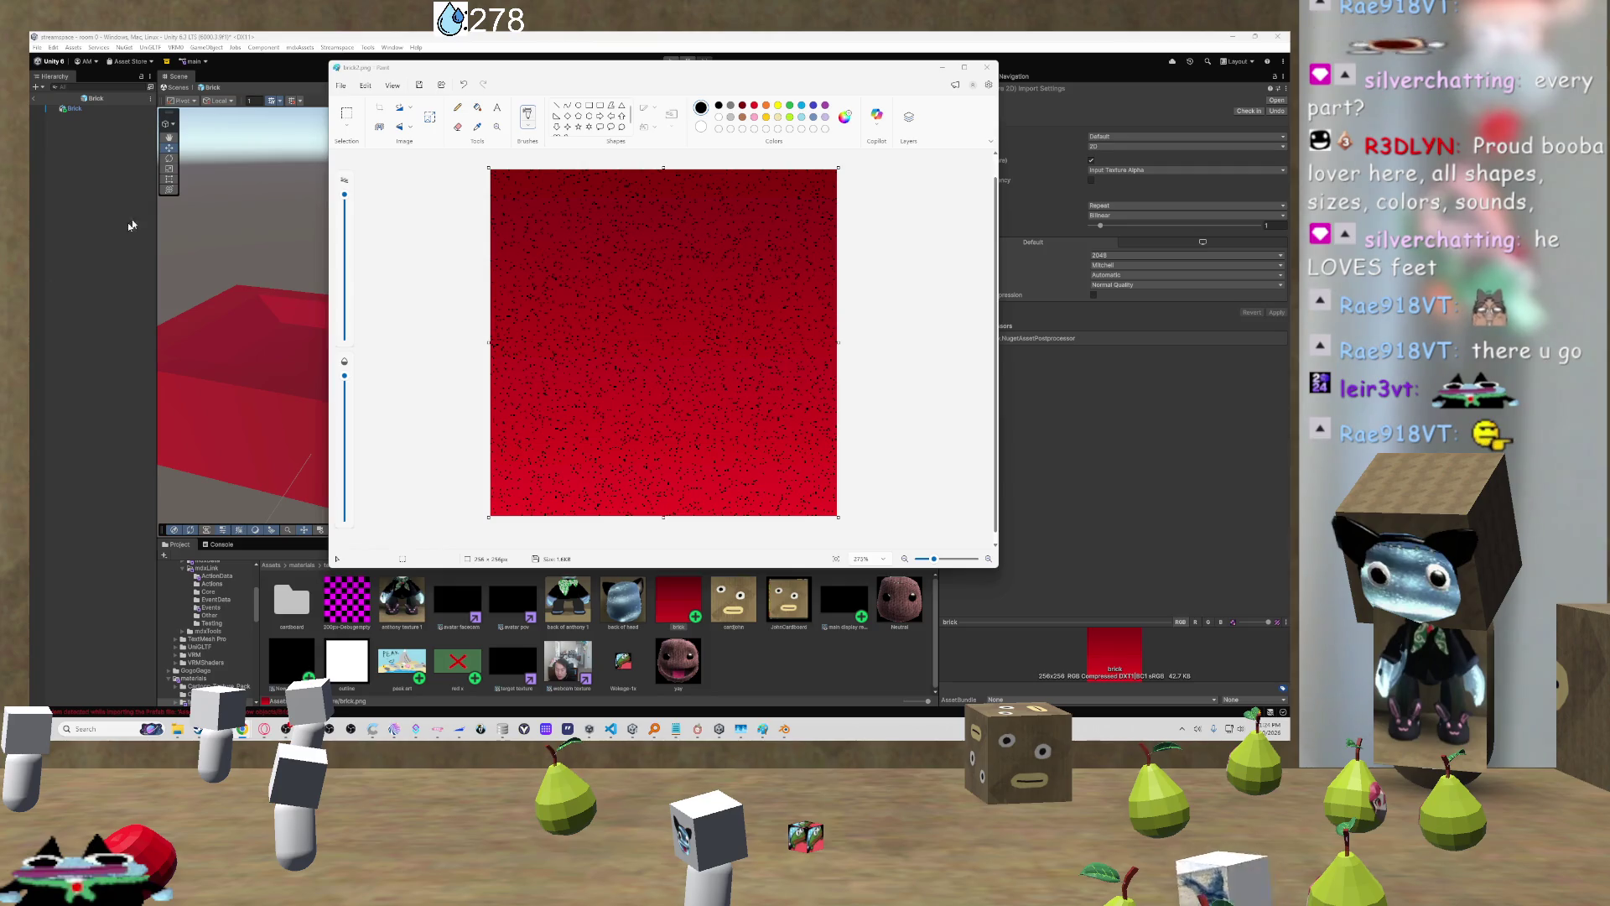
pyautogui.click(974, 72)
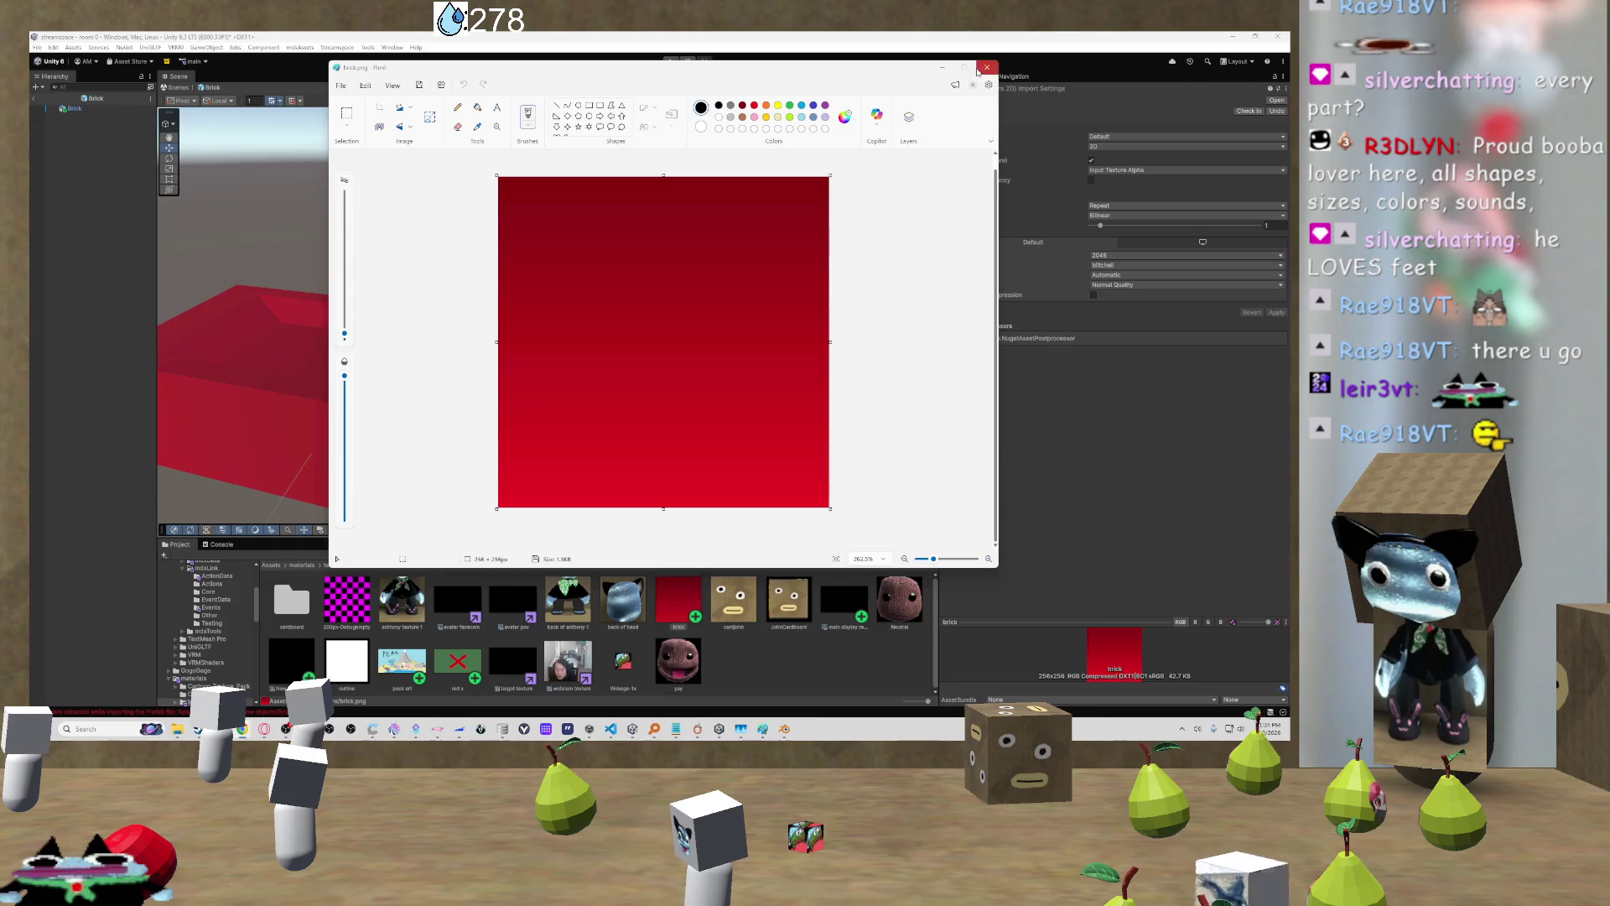
# Step: Close Paint and drag brick2.png from the 3d models folder into Unity's textures
pyautogui.click(987, 68)
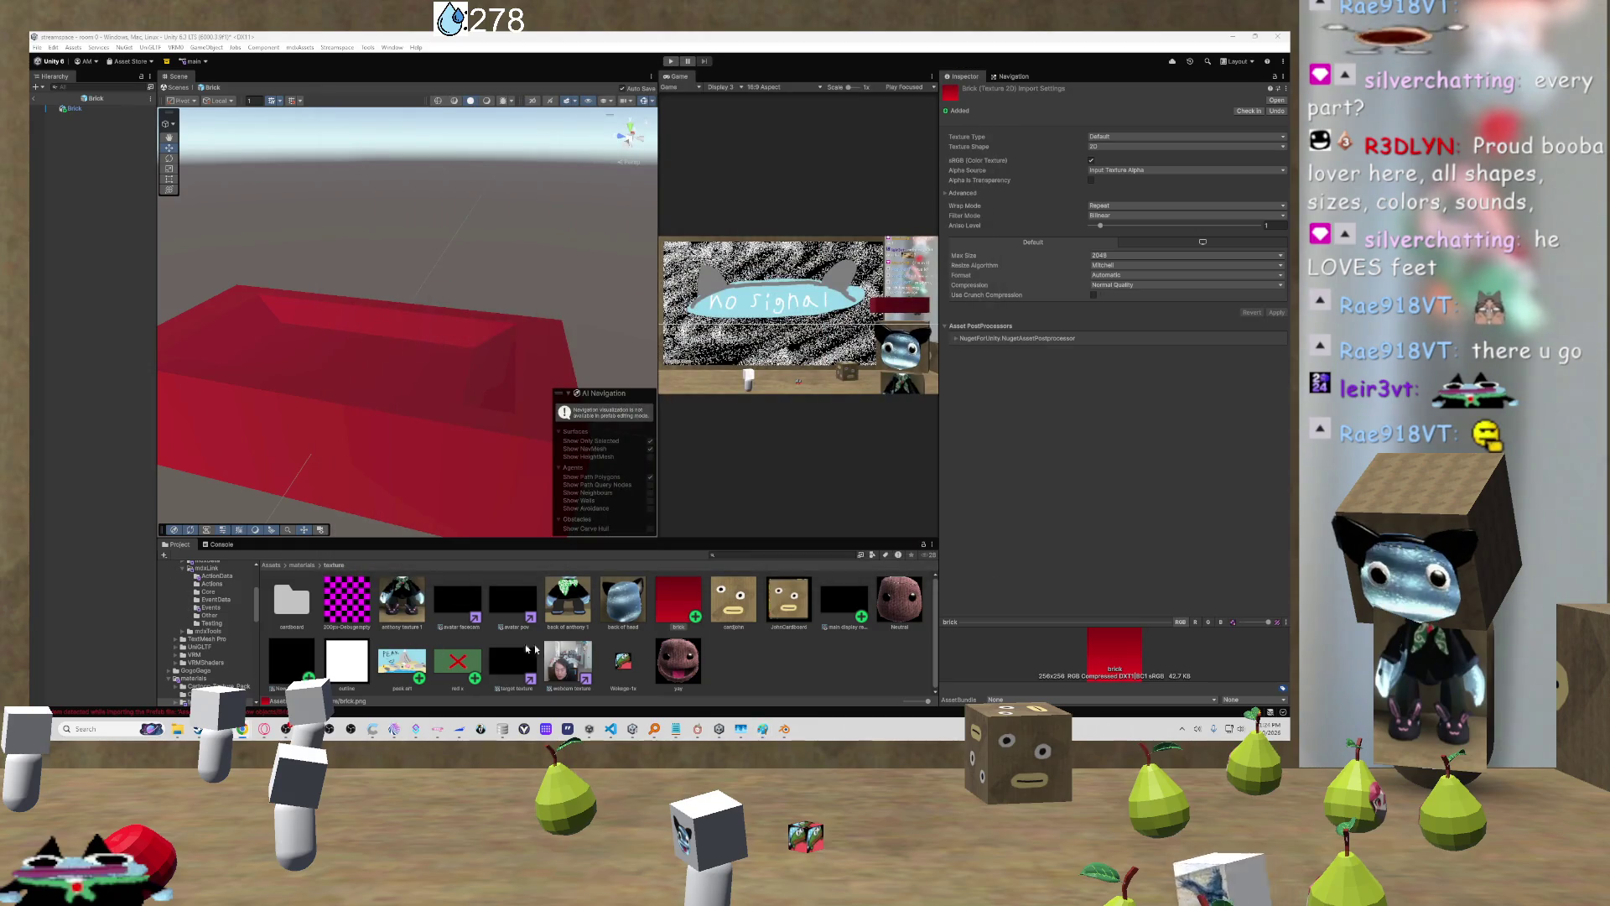
pyautogui.rightClick(731, 662)
pyautogui.click(728, 671)
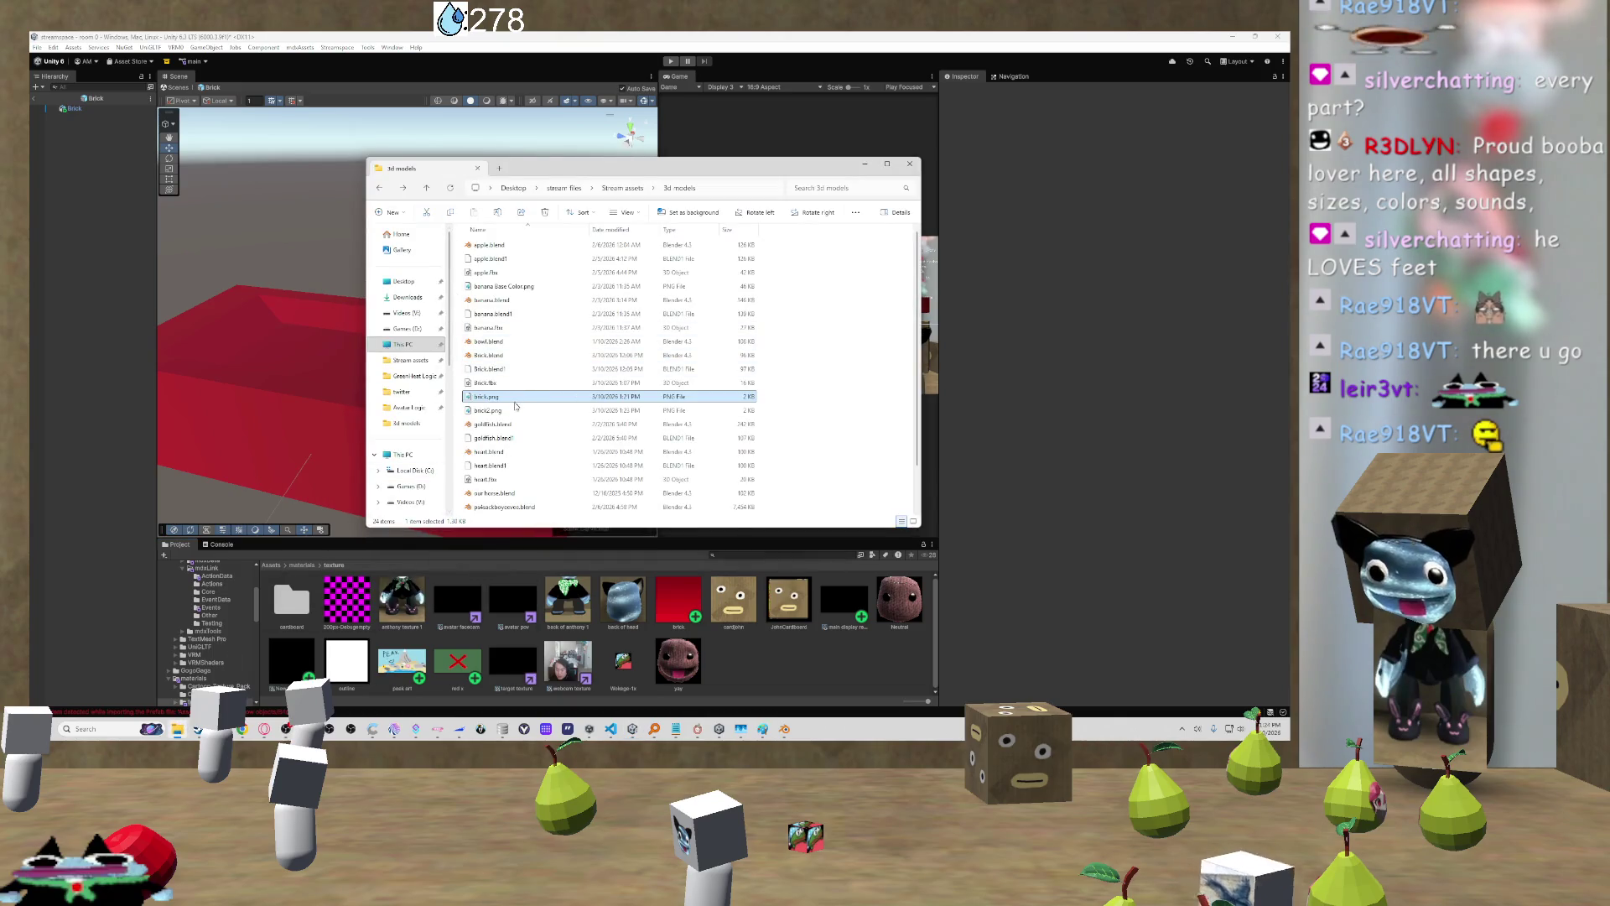
pyautogui.scroll(-1, 516, 394)
pyautogui.click(517, 359)
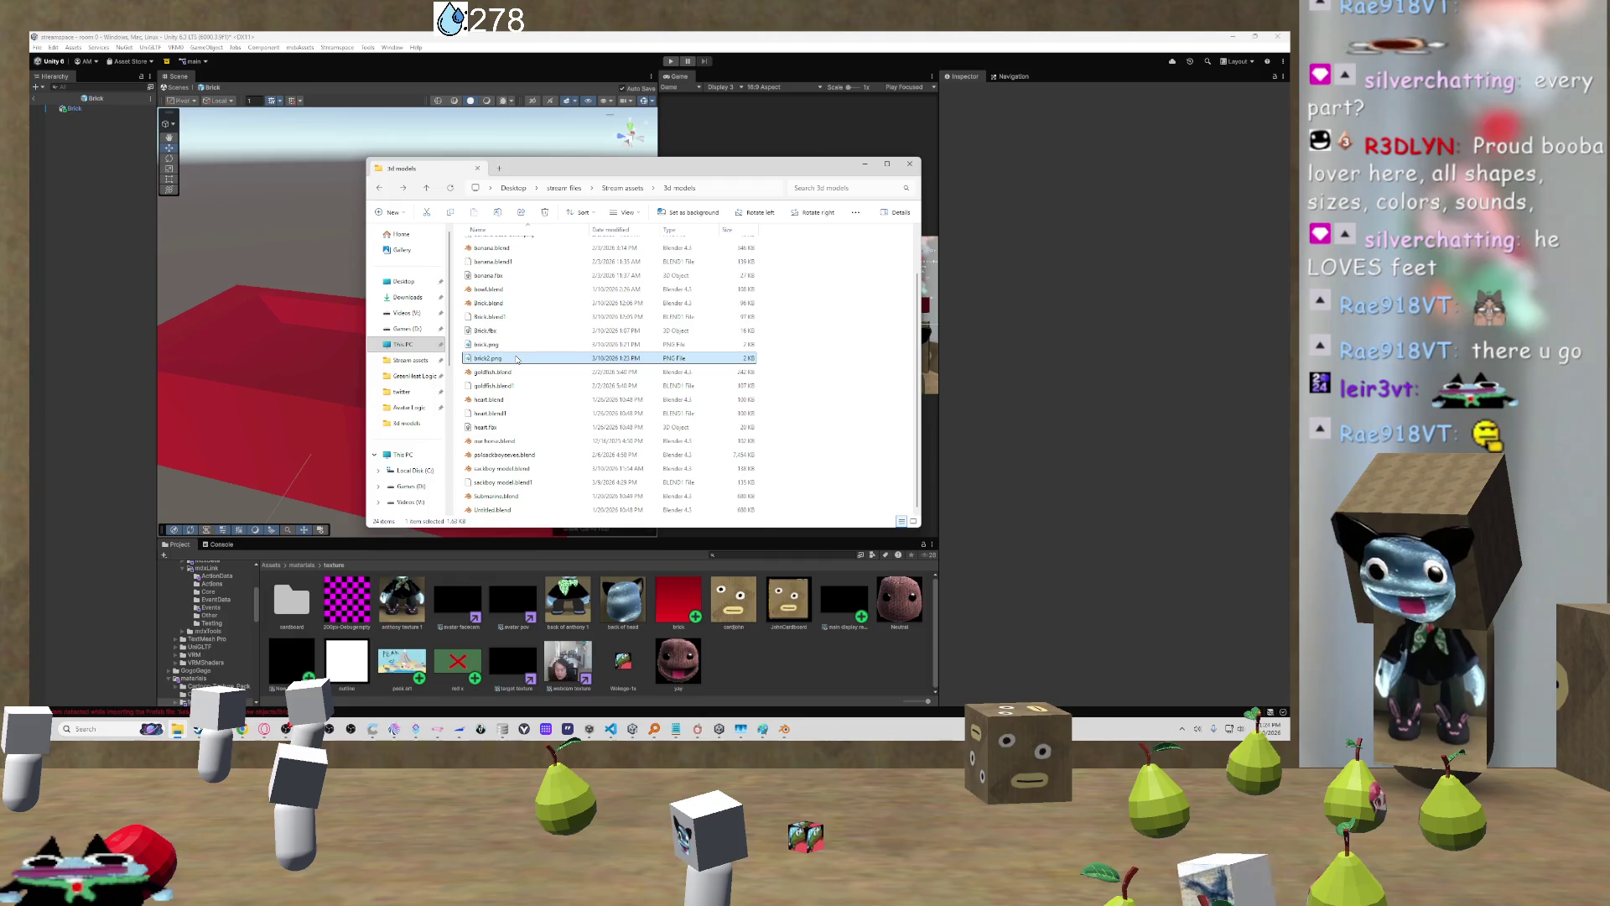
pyautogui.moveTo(517, 359); pyautogui.dragTo(737, 593)
pyautogui.doubleClick(737, 592)
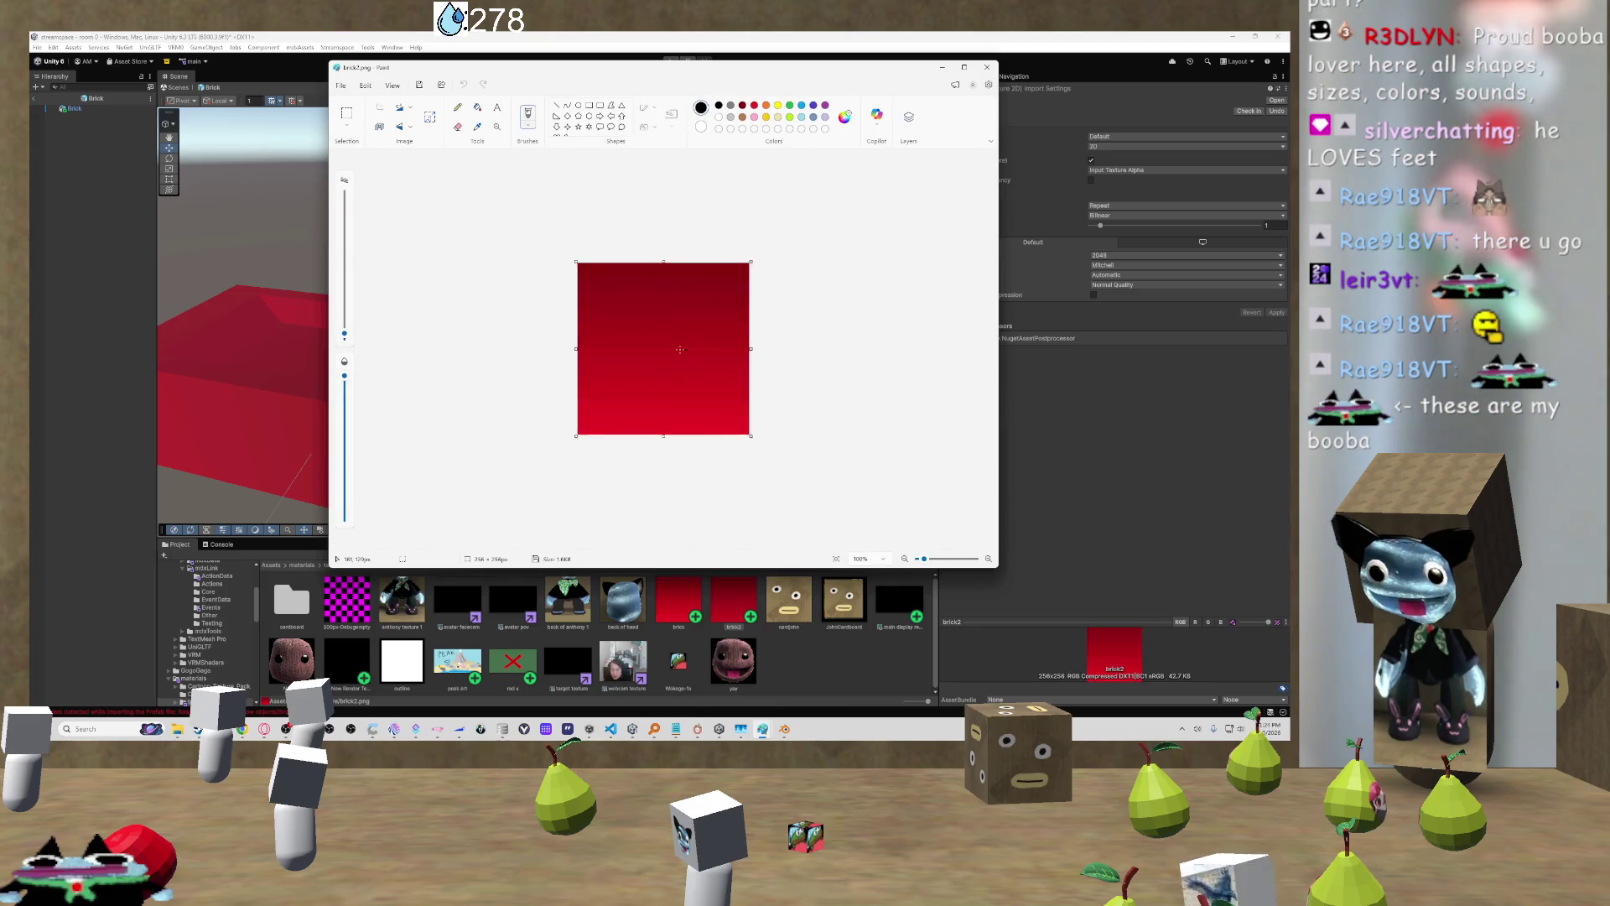
# Step: Recheck the Downloads and 3d models folders, then request deletion of the brick2 asset
pyautogui.keyDown('ctrl'); pyautogui.scroll(3, 680, 349); pyautogui.keyUp('ctrl')
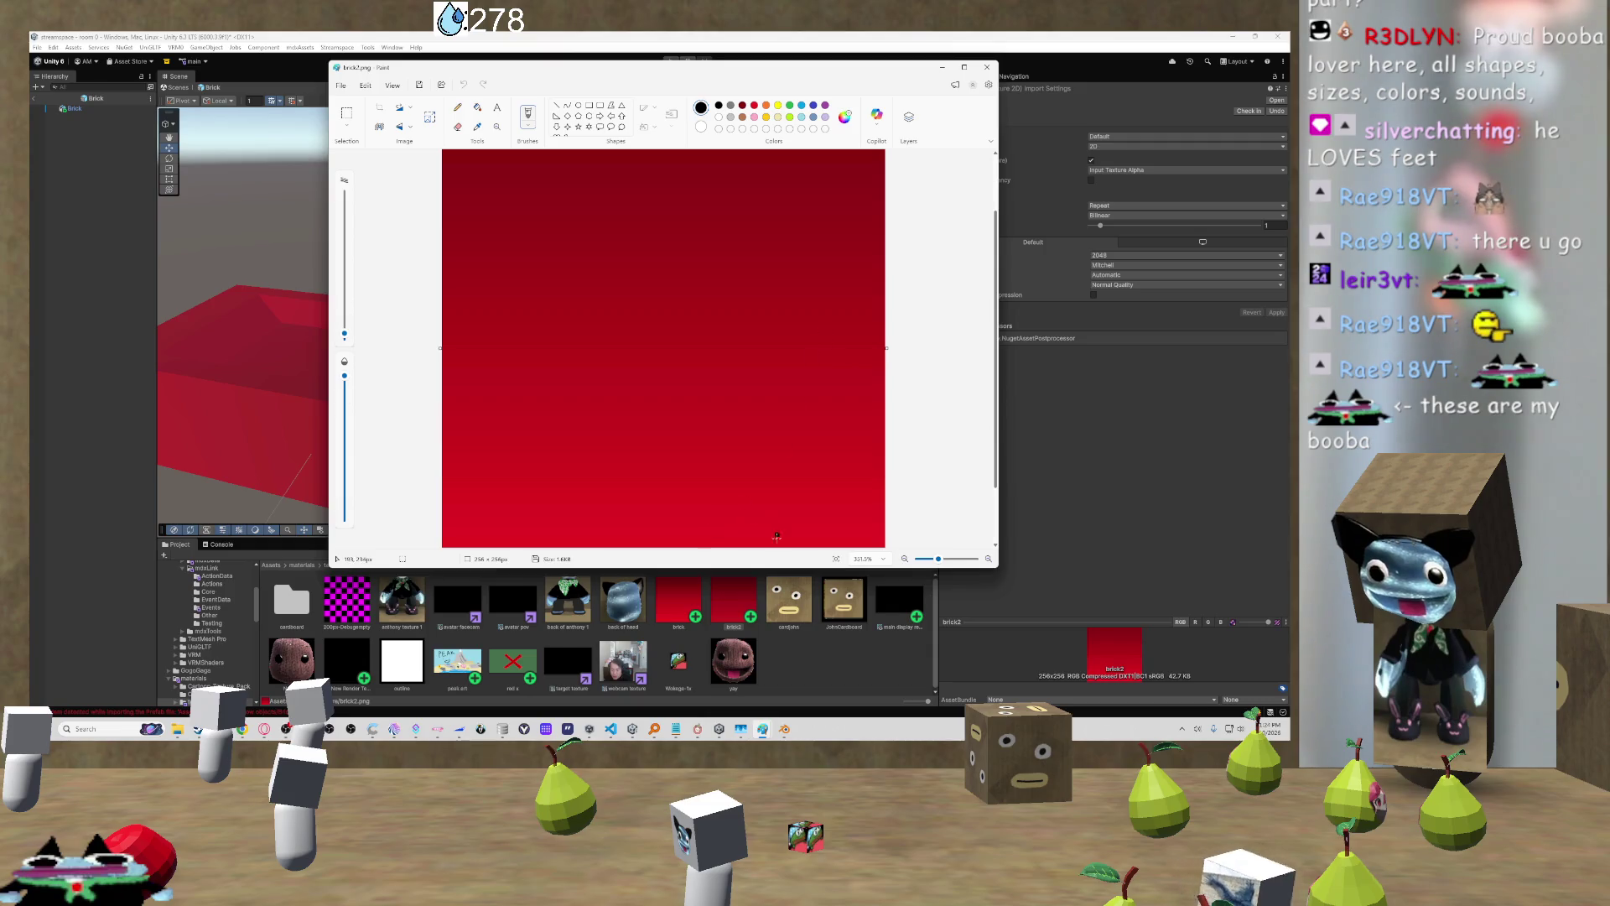
pyautogui.hotkey('alt', 'Tab')
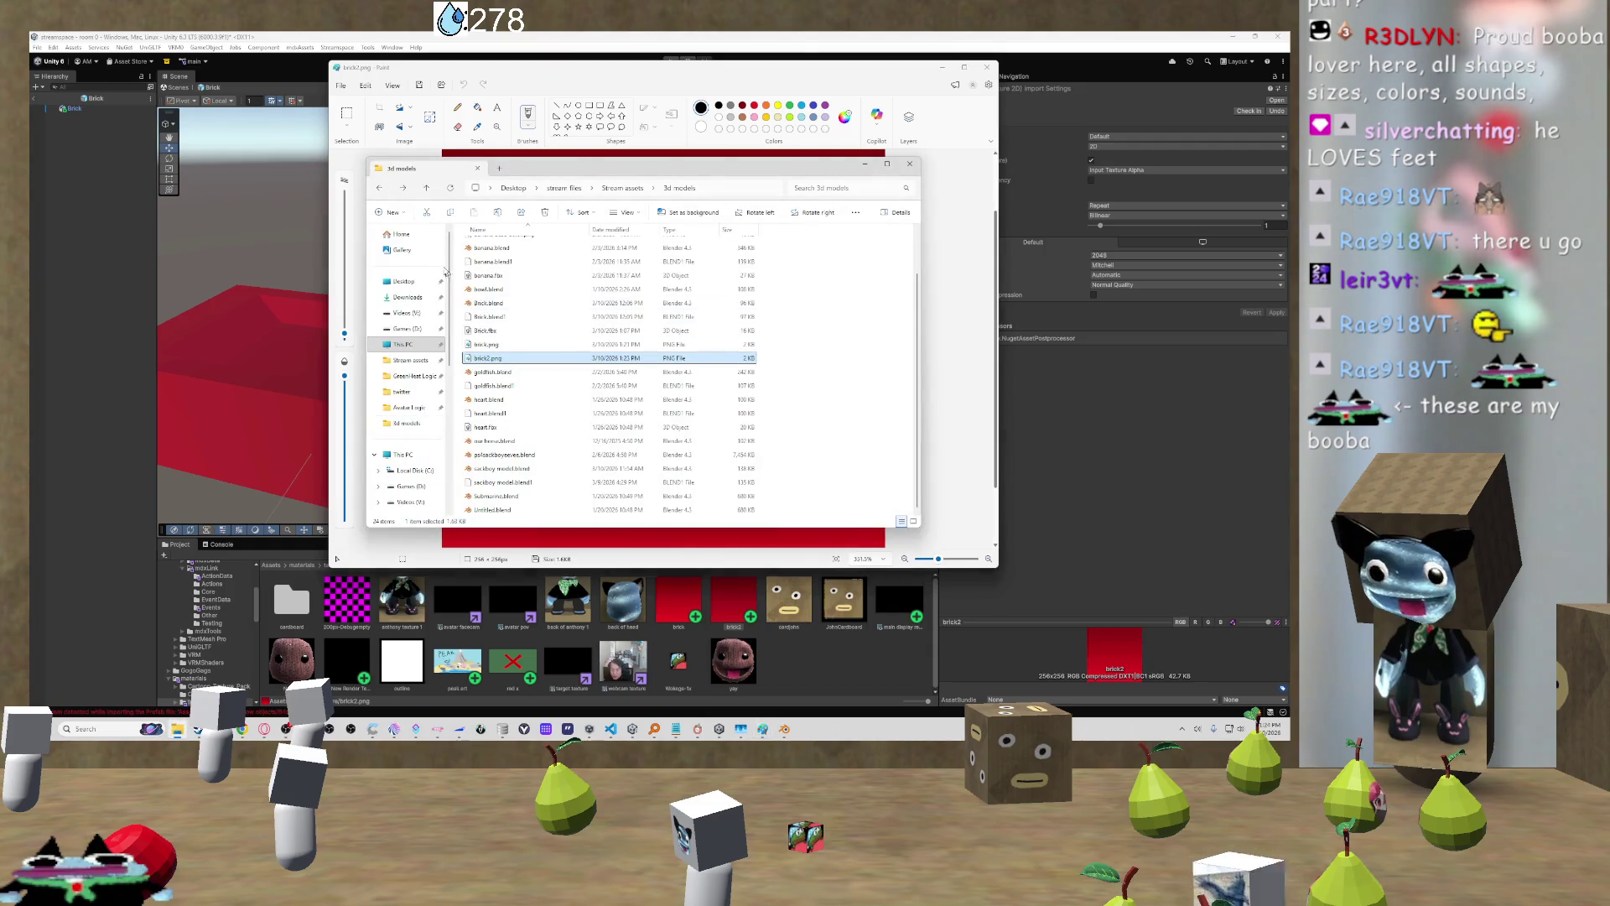
pyautogui.click(408, 297)
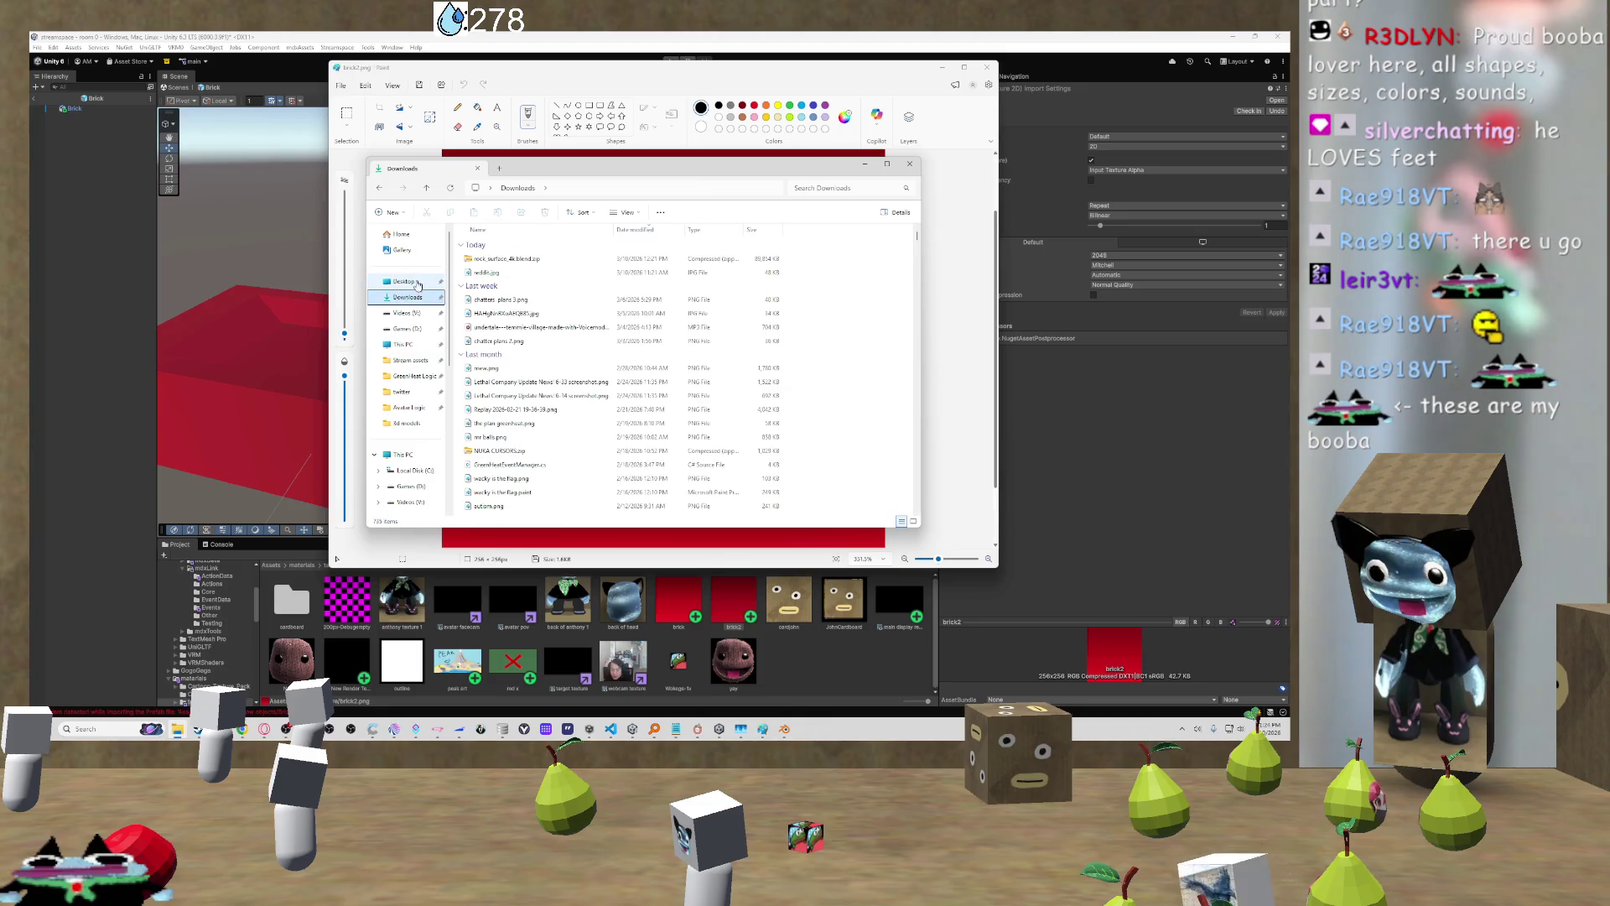
pyautogui.click(379, 191)
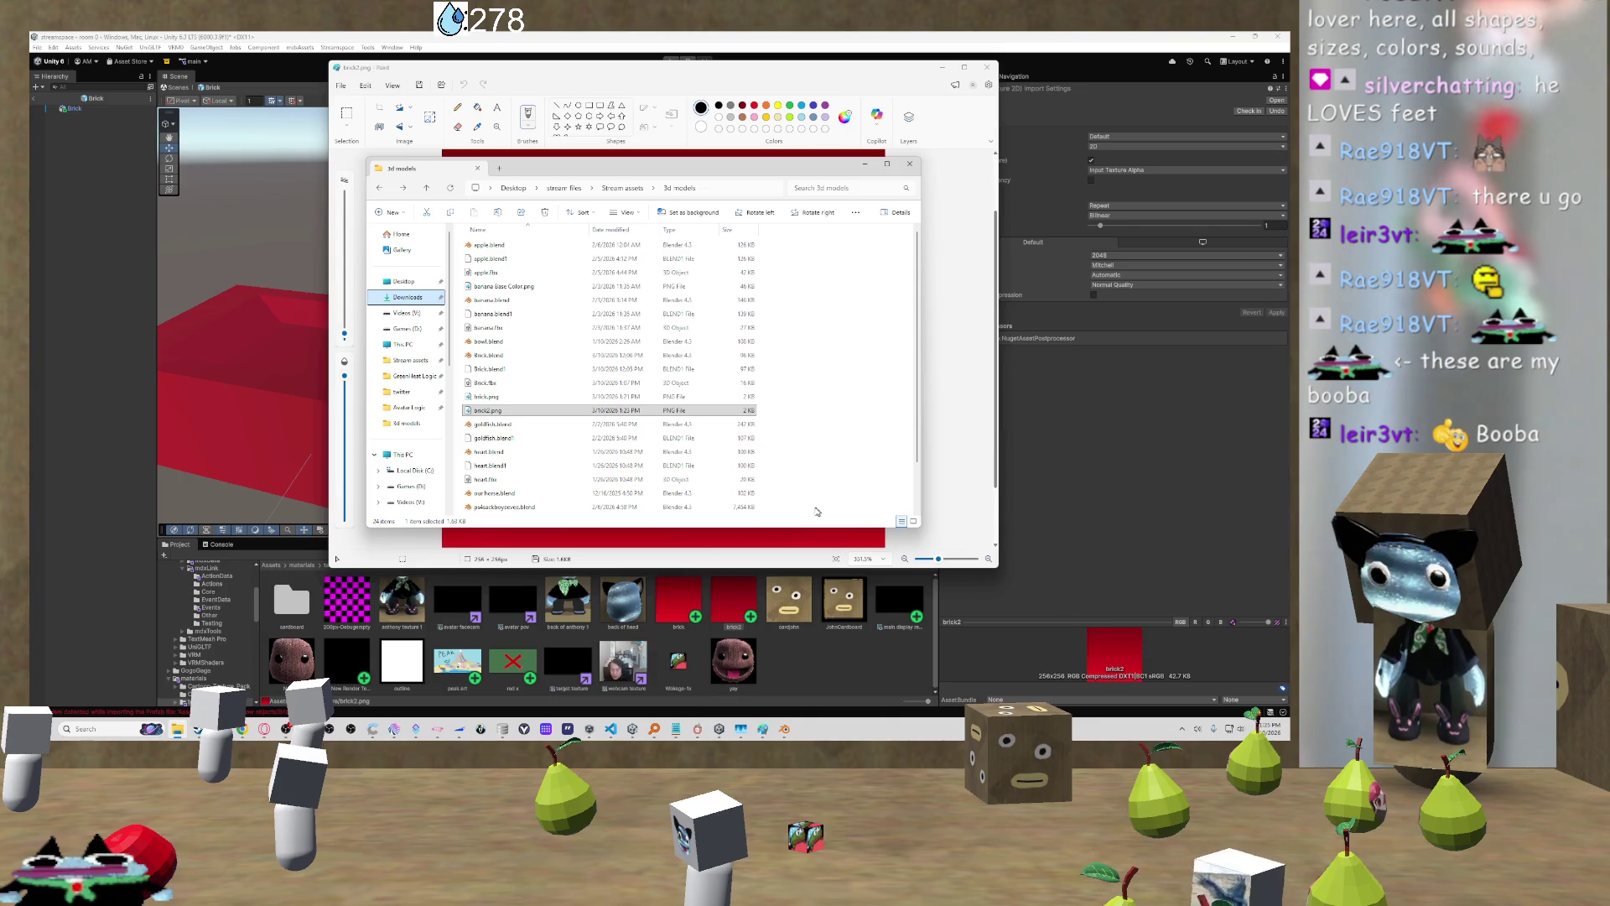
pyautogui.hotkey('alt', 'Tab')
pyautogui.press('Delete')
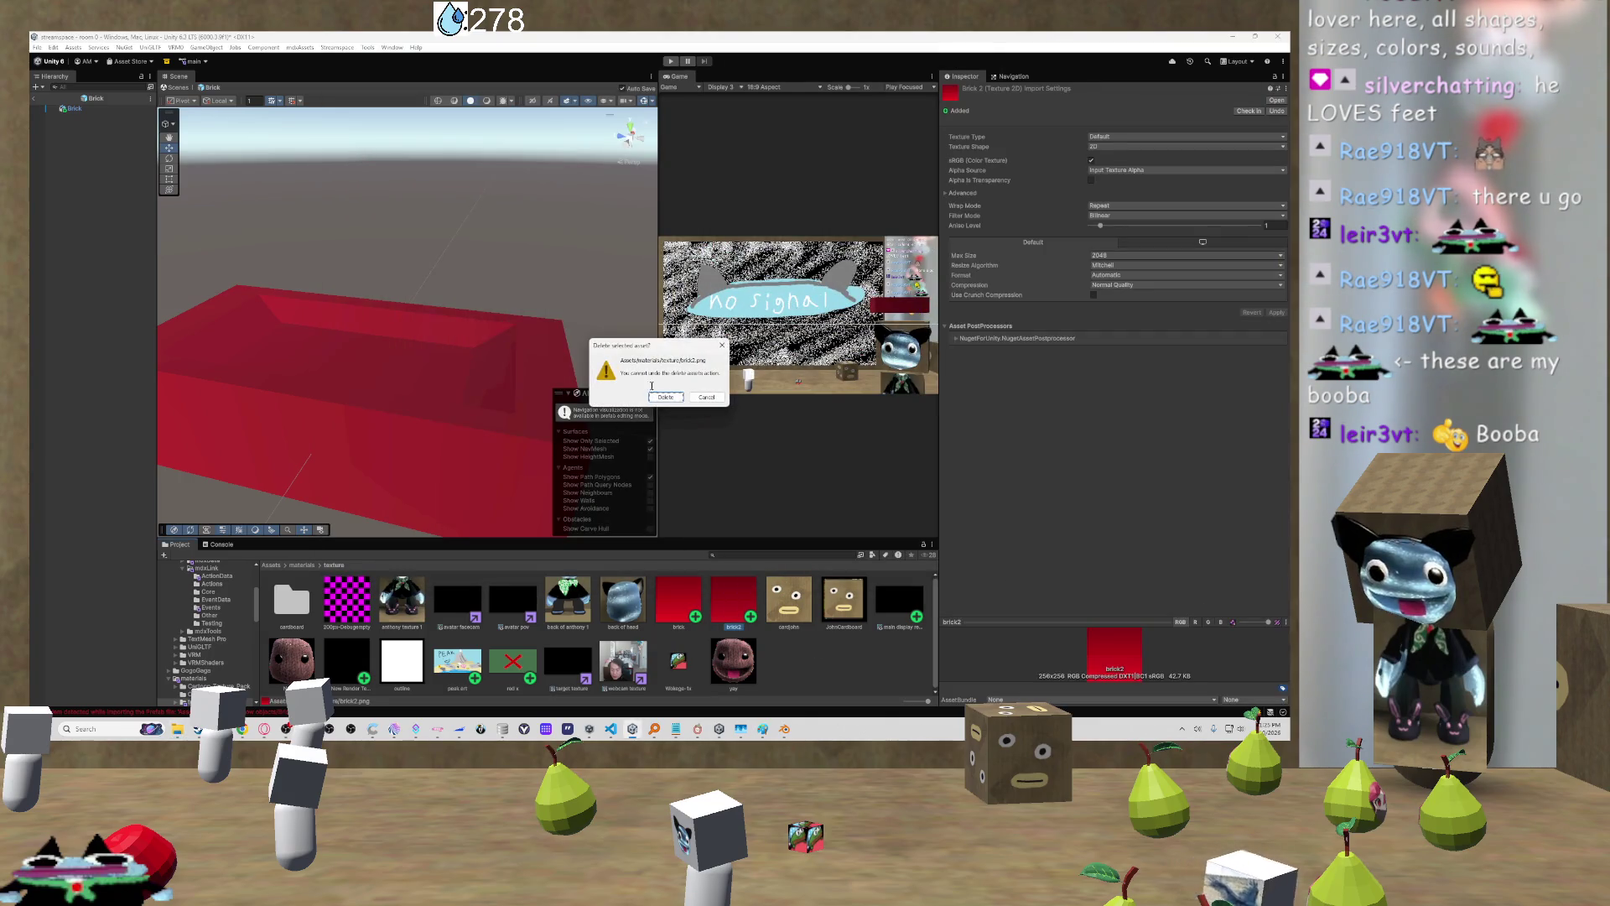
# Step: Confirm deleting brick2, orbit the Scene view around the red brick, and bring Paint forward
pyautogui.click(664, 397)
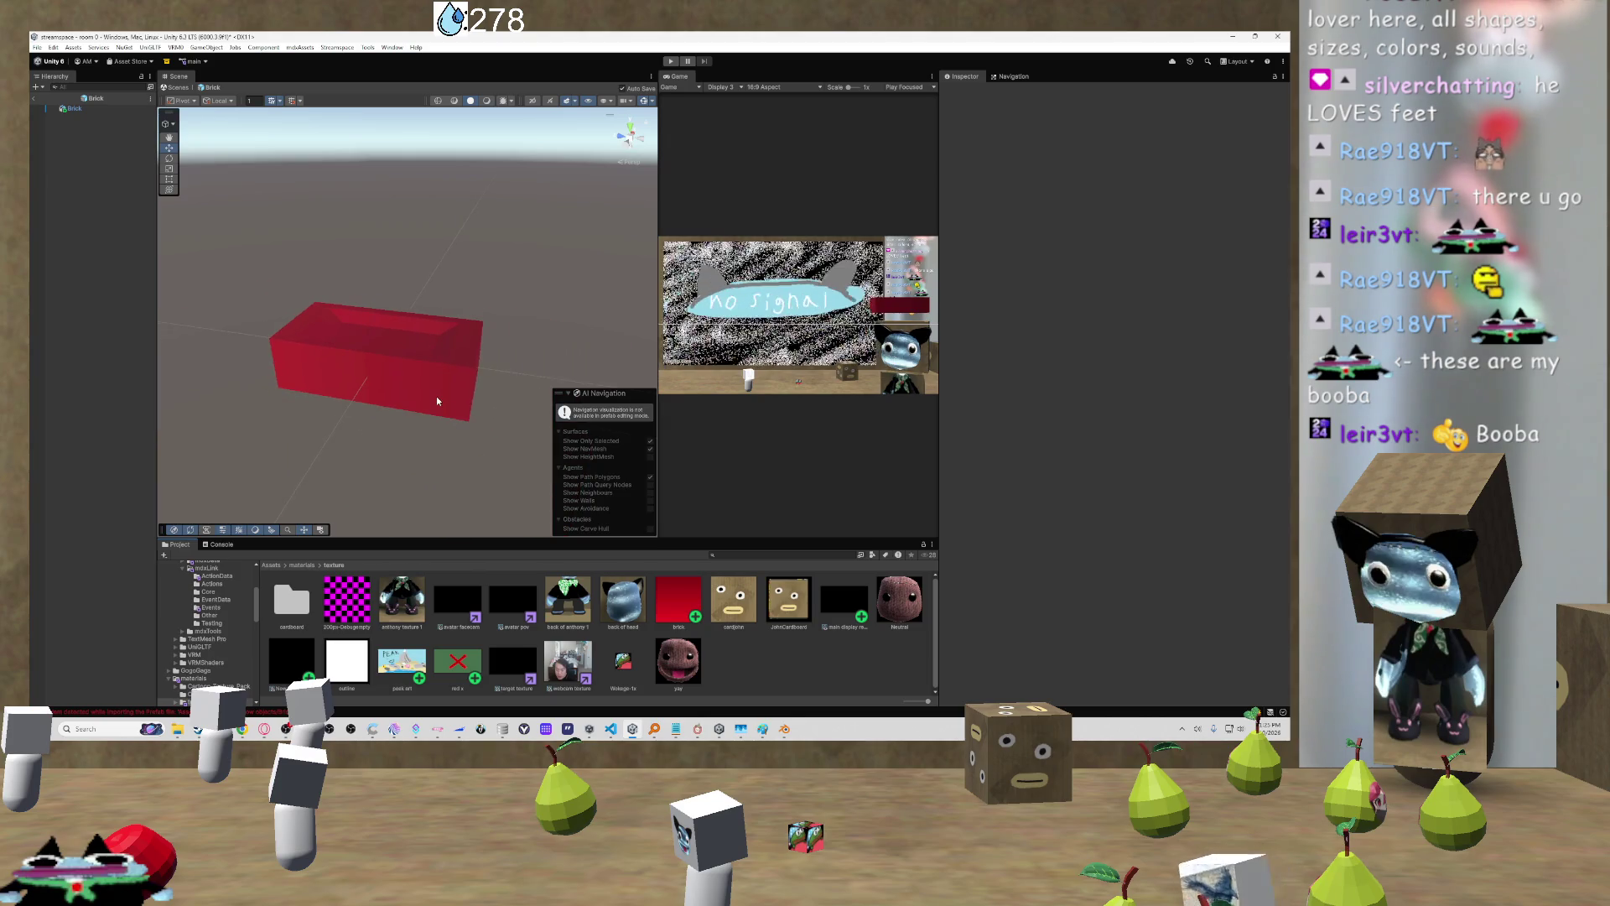
pyautogui.moveTo(413, 395)
pyautogui.mouseDown()
pyautogui.moveTo(442, 424)
pyautogui.moveTo(546, 366)
pyautogui.moveTo(420, 226)
pyautogui.moveTo(465, 447)
pyautogui.moveTo(503, 457)
pyautogui.moveTo(273, 431)
pyautogui.moveTo(290, 435)
pyautogui.mouseUp()
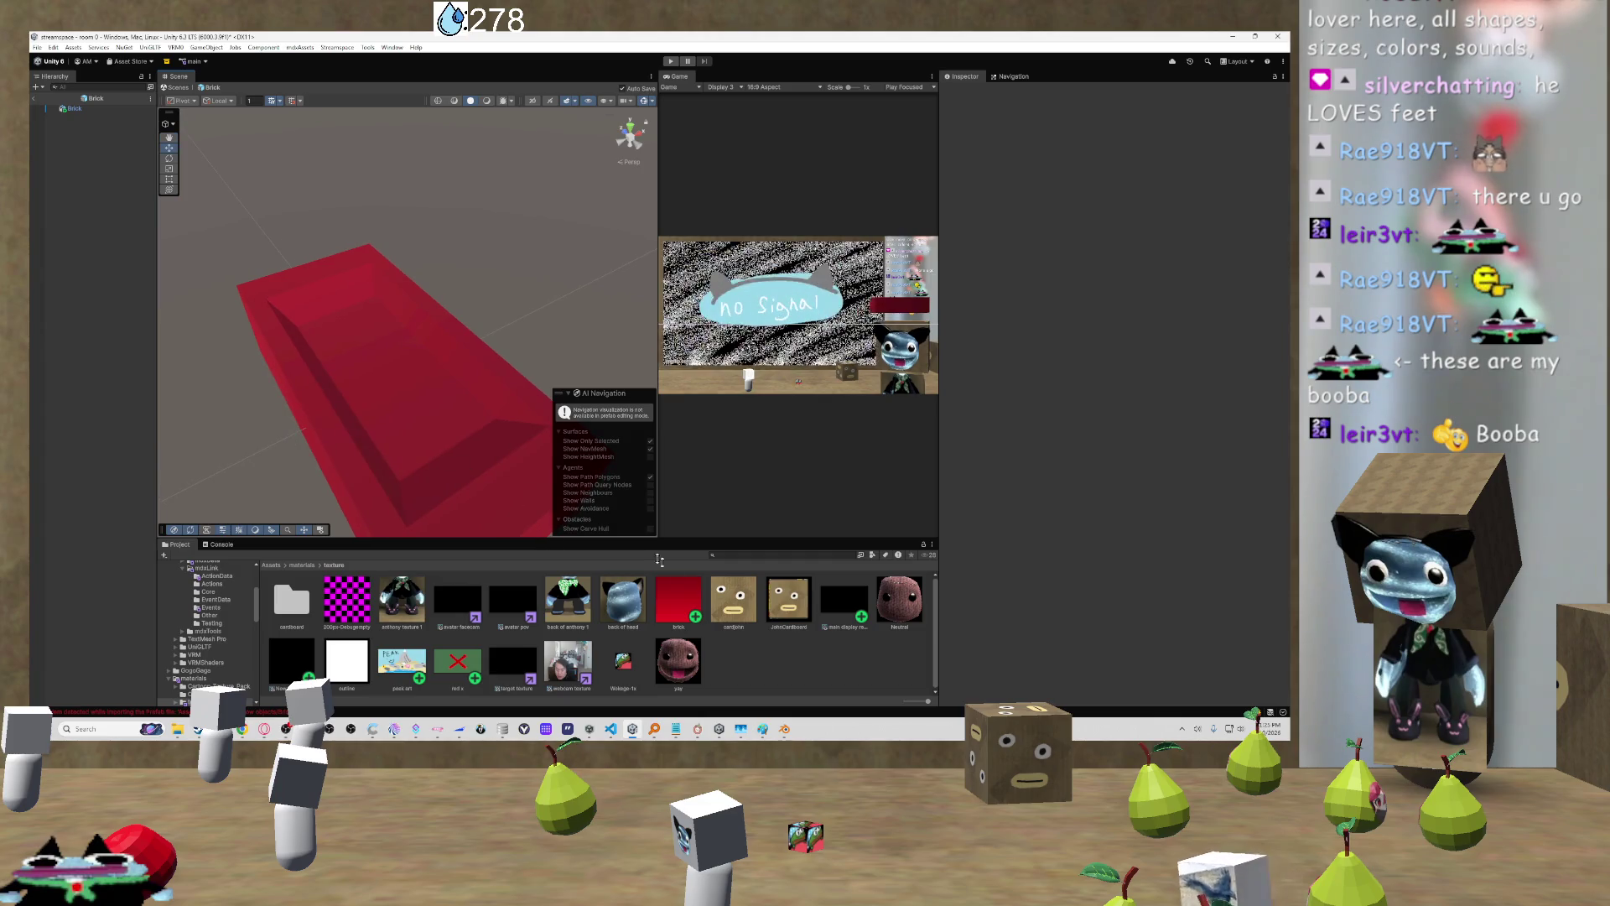
pyautogui.moveTo(426, 468)
pyautogui.mouseDown()
pyautogui.moveTo(578, 440)
pyautogui.moveTo(603, 453)
pyautogui.mouseUp()
pyautogui.moveTo(762, 729)
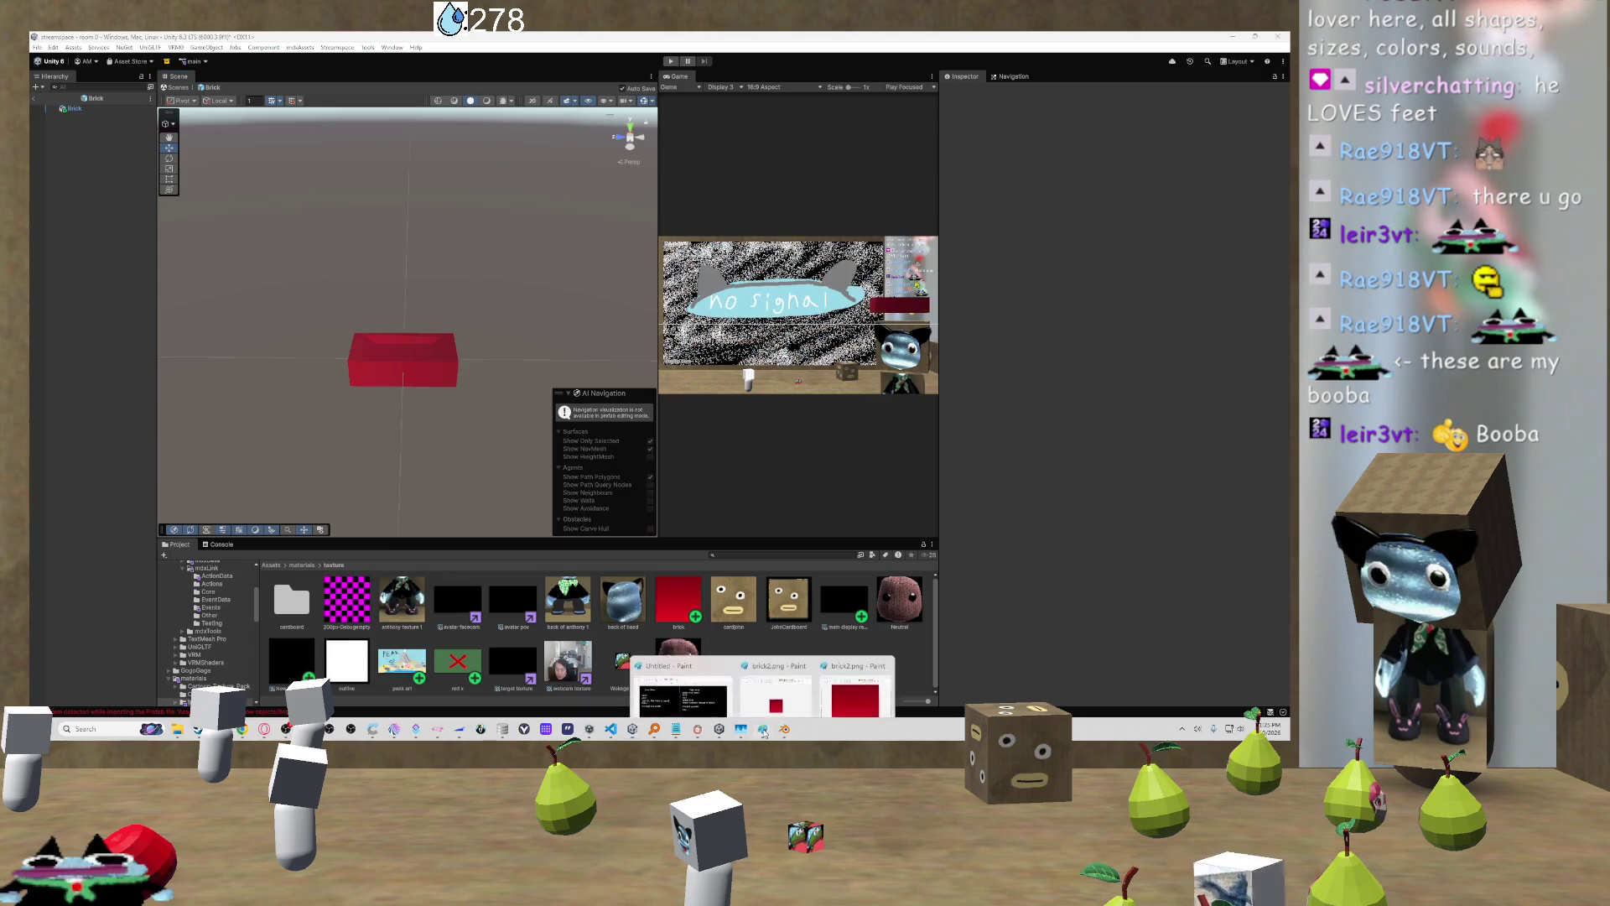
pyautogui.click(837, 682)
# Step: Clear the canvas, try a plain red fill, then wipe it back to white
pyautogui.scroll(-3, 738, 369)
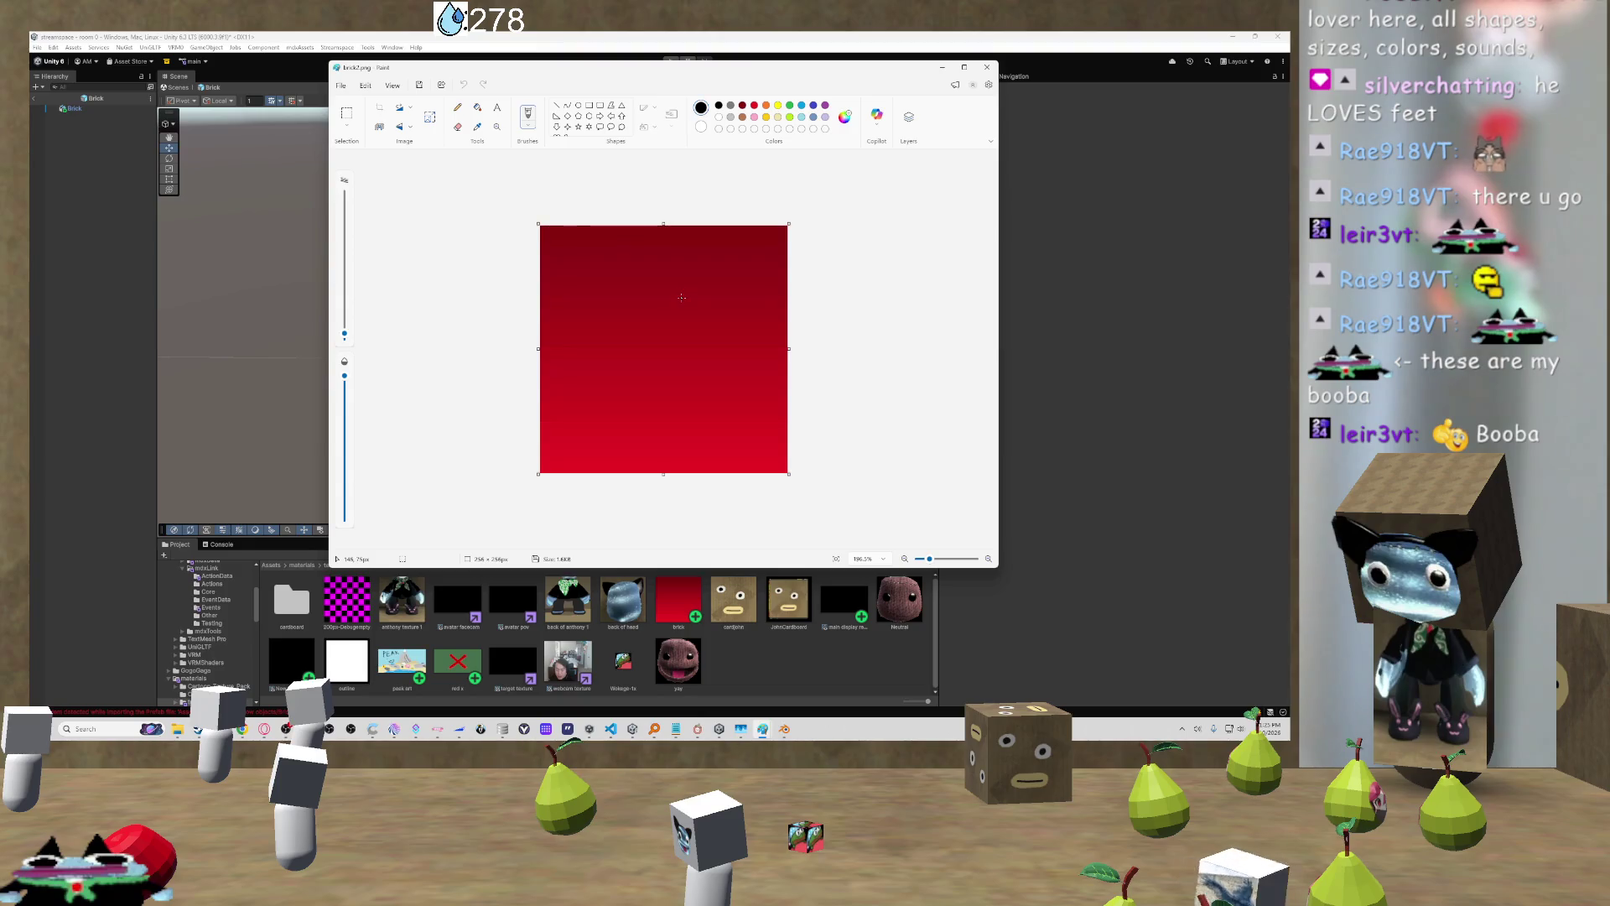
pyautogui.hotkey('ctrl', 'a')
pyautogui.press('Delete')
pyautogui.click(754, 106)
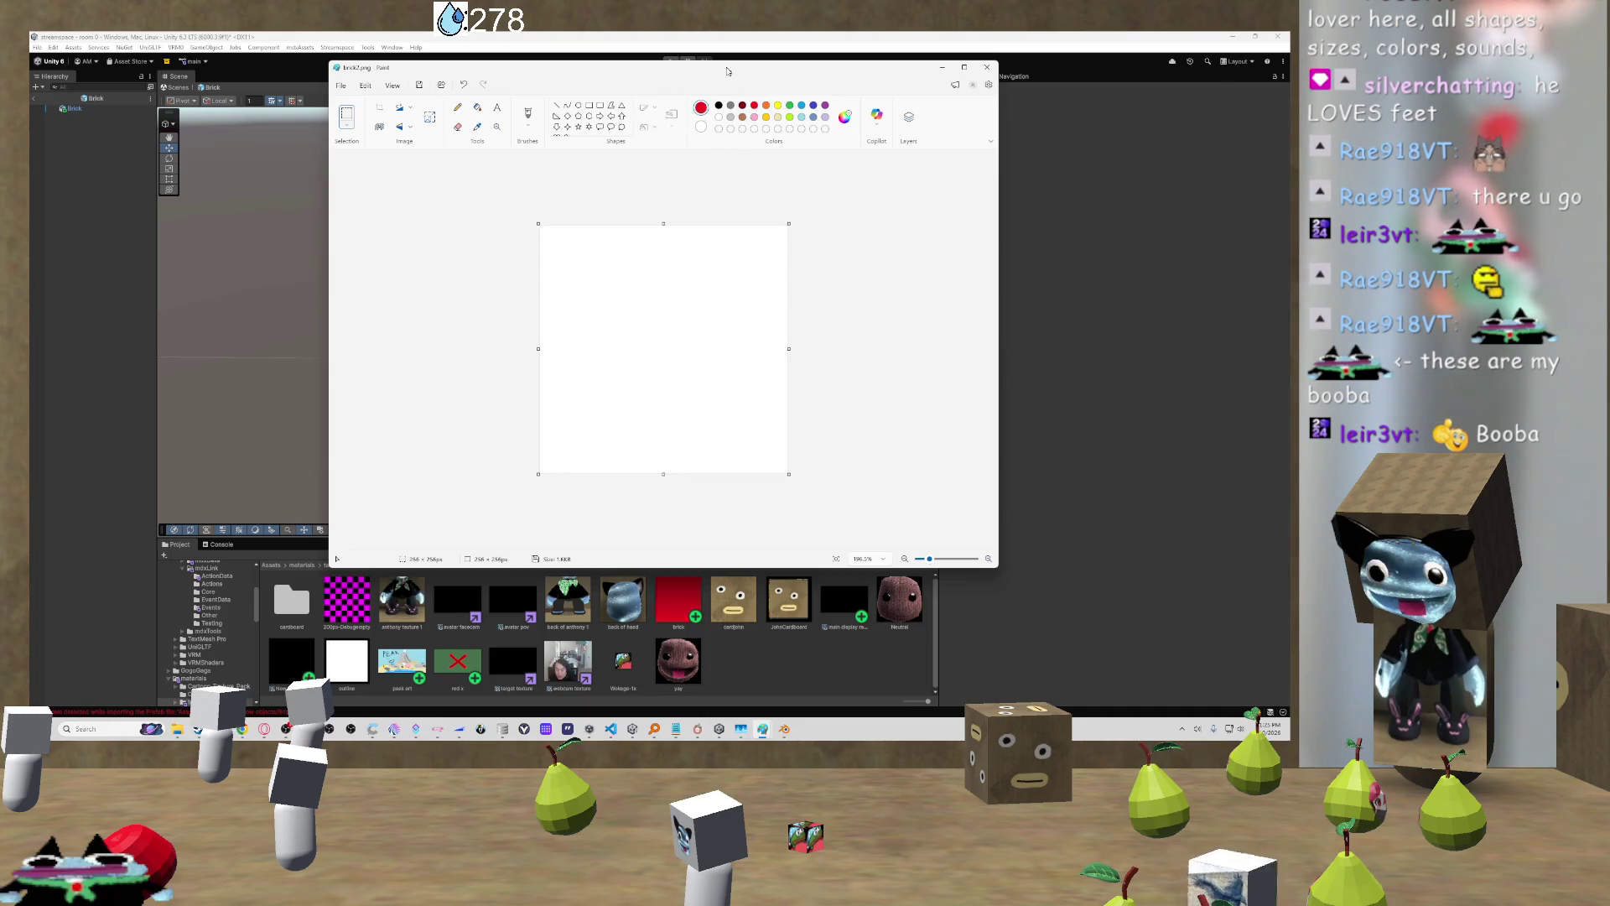
pyautogui.click(477, 107)
pyautogui.click(672, 297)
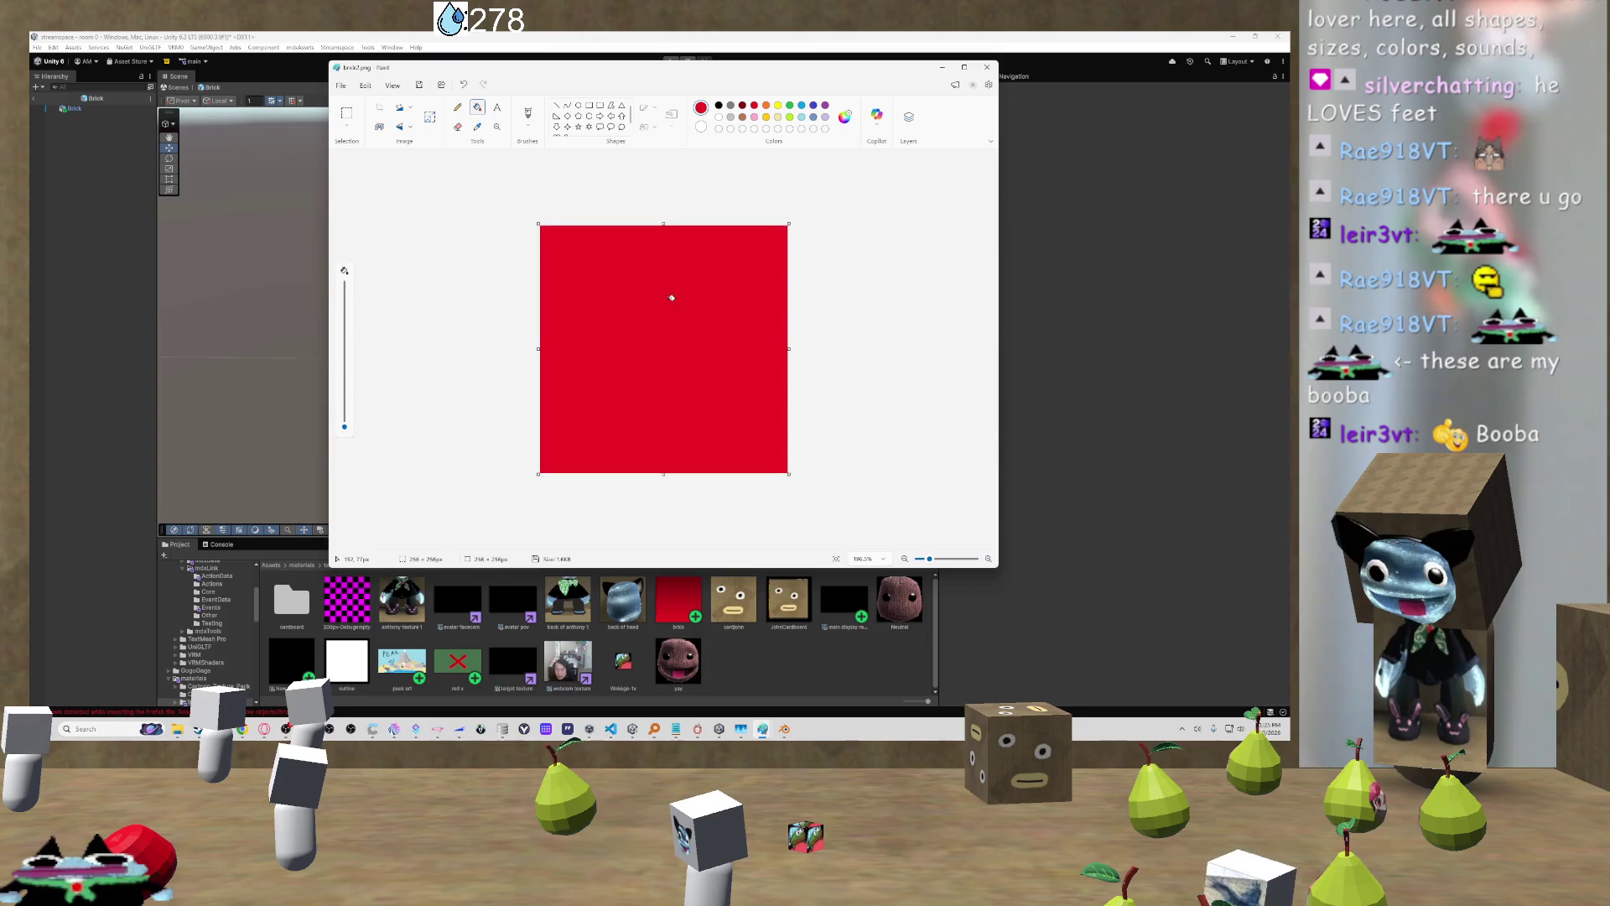
pyautogui.click(844, 117)
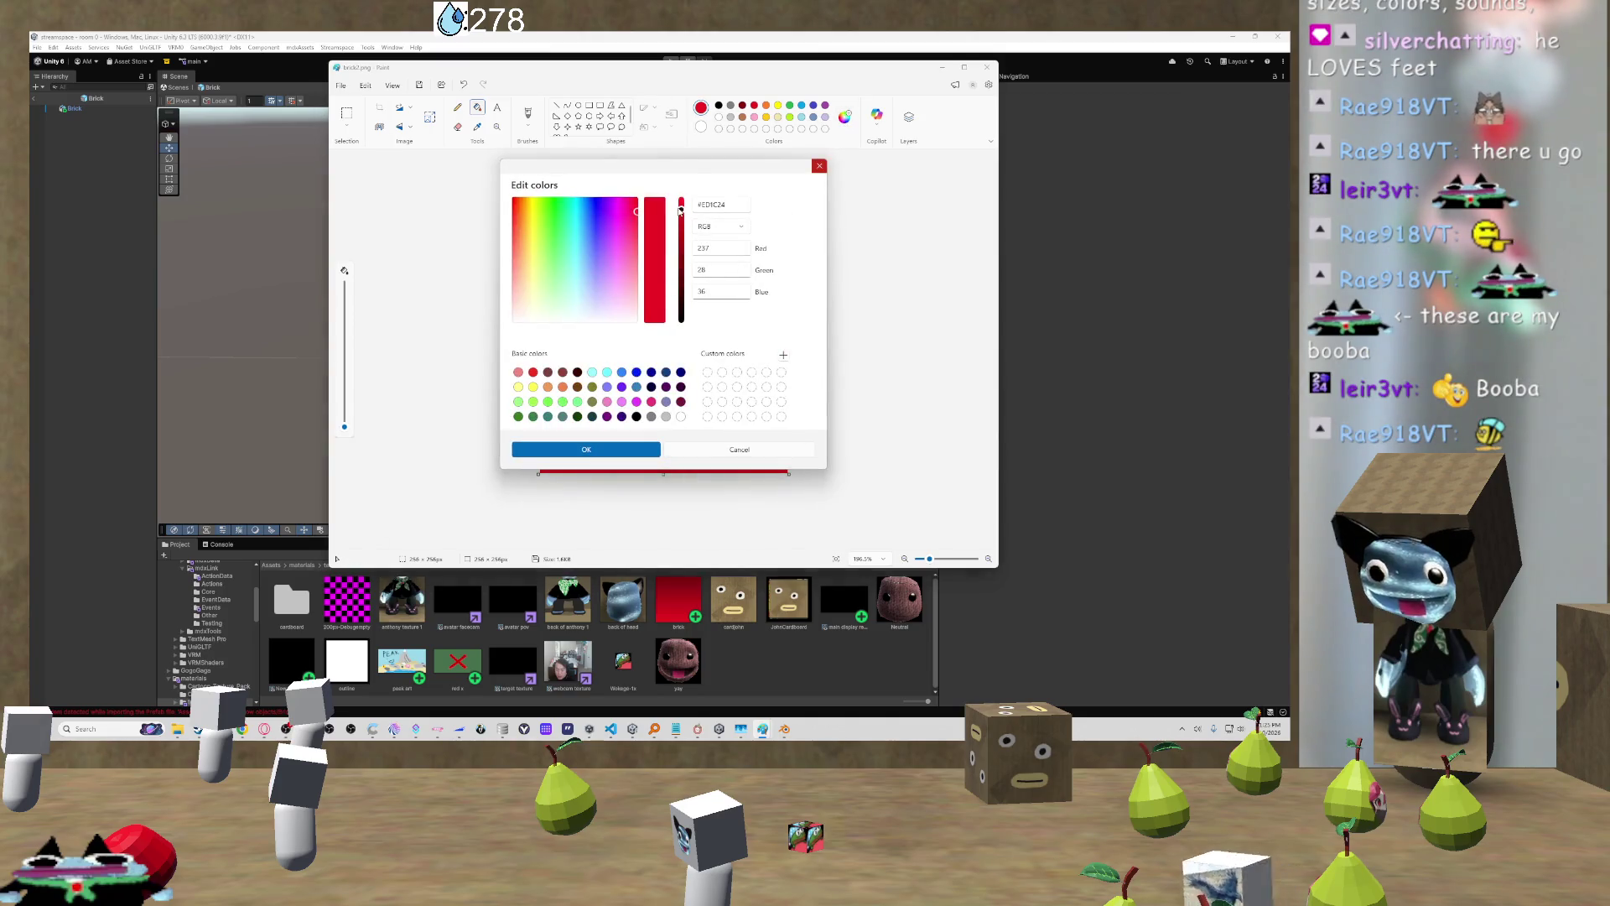
pyautogui.press('Return')
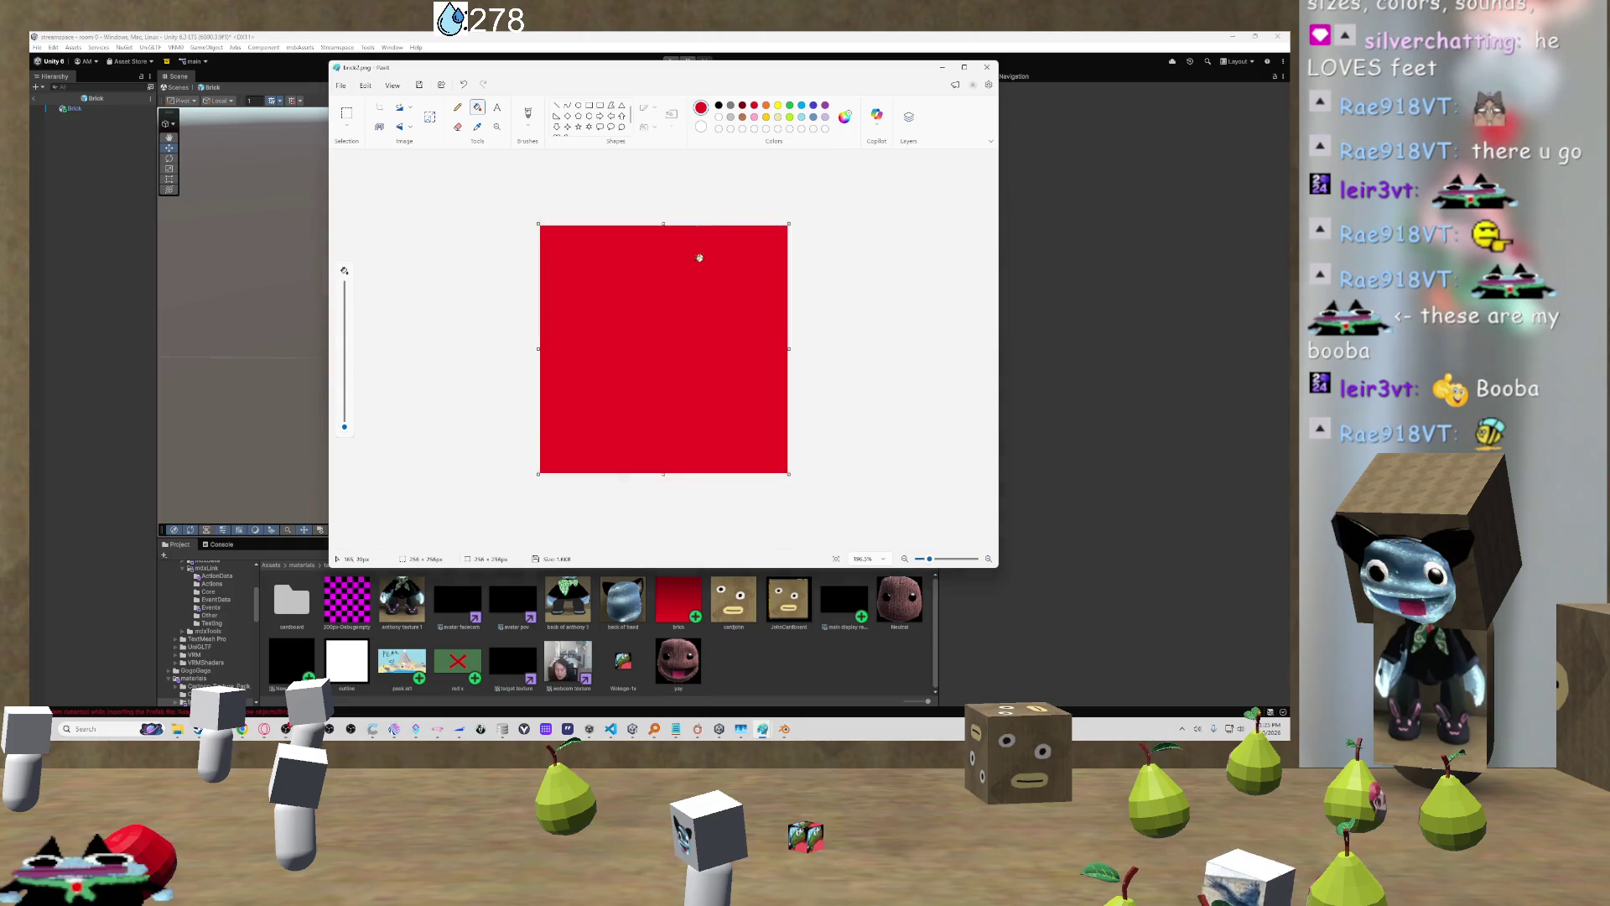
pyautogui.hotkey('ctrl', 'z')
pyautogui.hotkey('ctrl', 'a')
pyautogui.press('Delete')
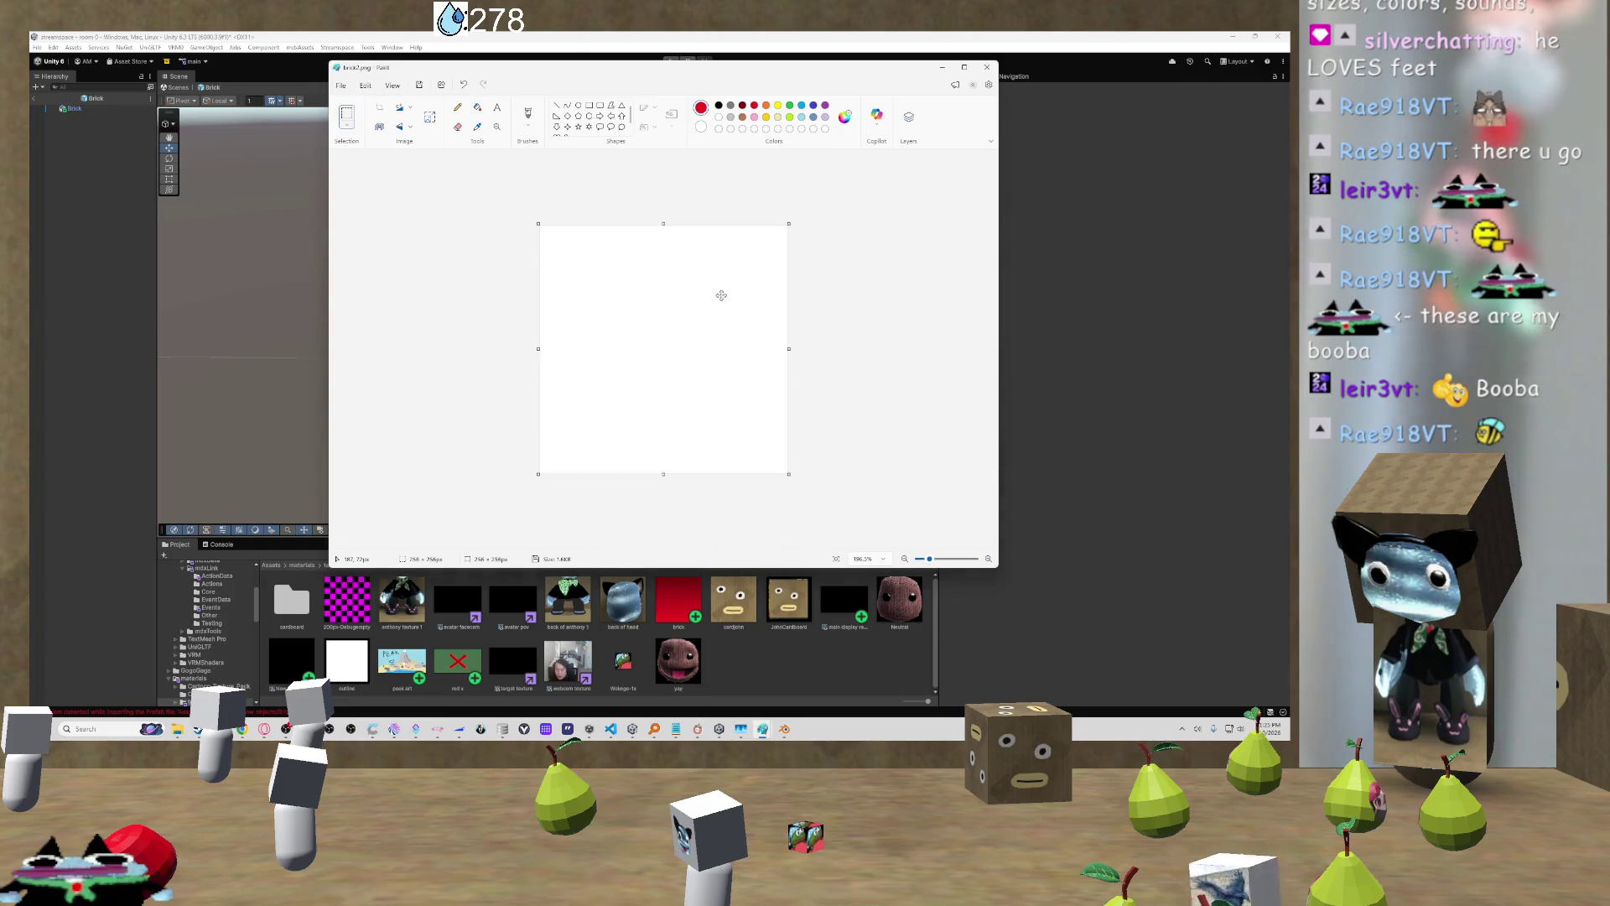
# Step: Fill the whole canvas with custom bright red #FF0004
pyautogui.click(843, 122)
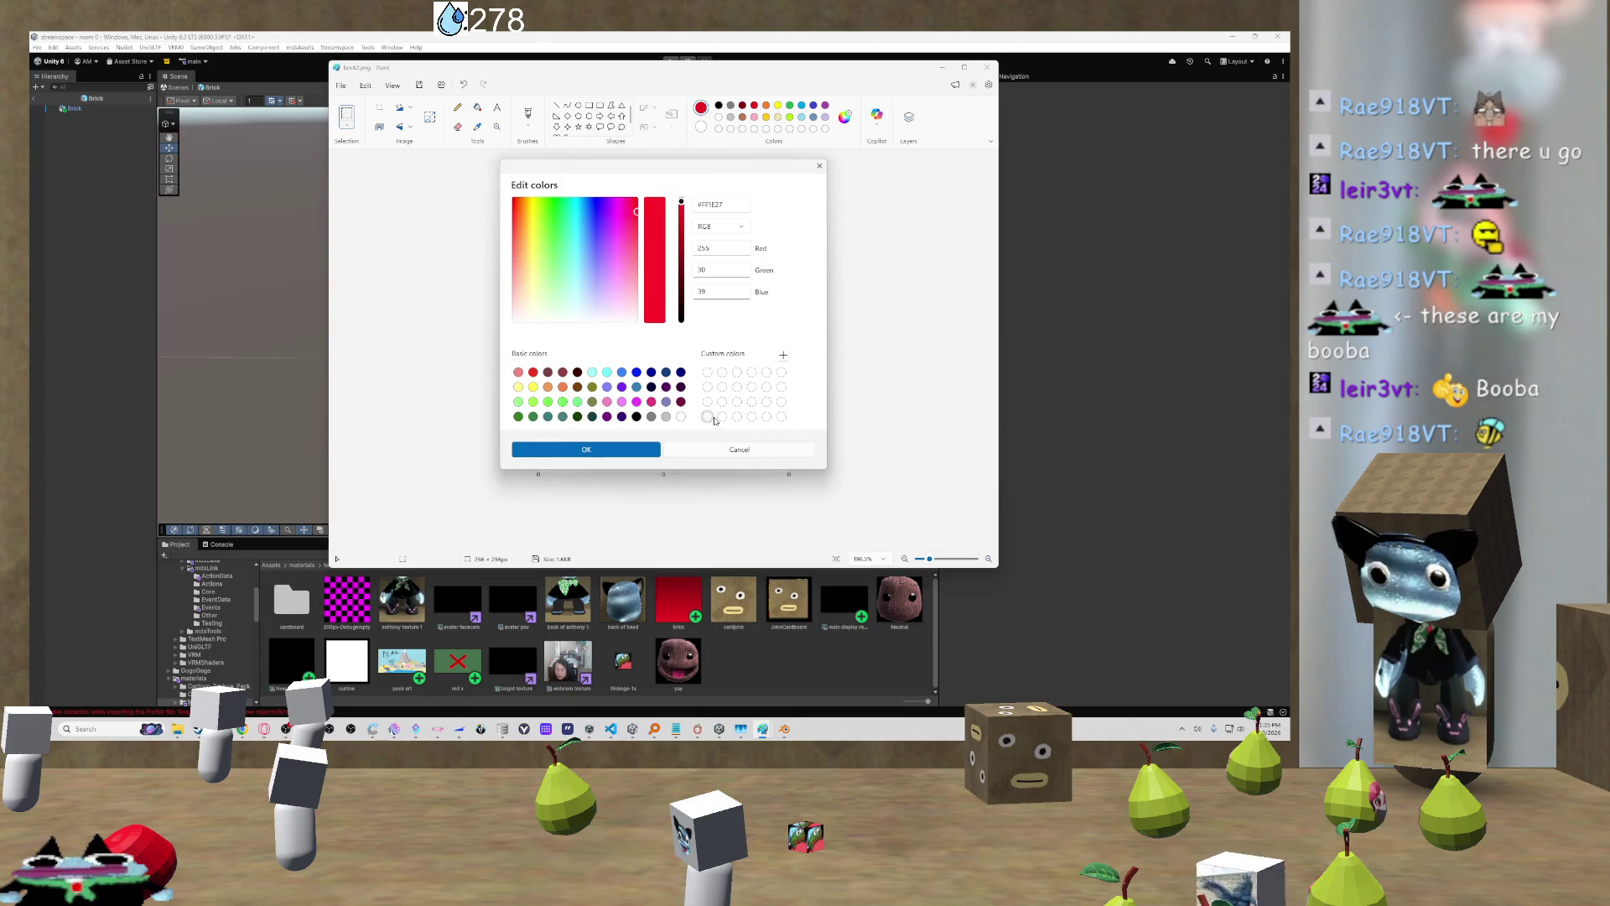
pyautogui.click(636, 199)
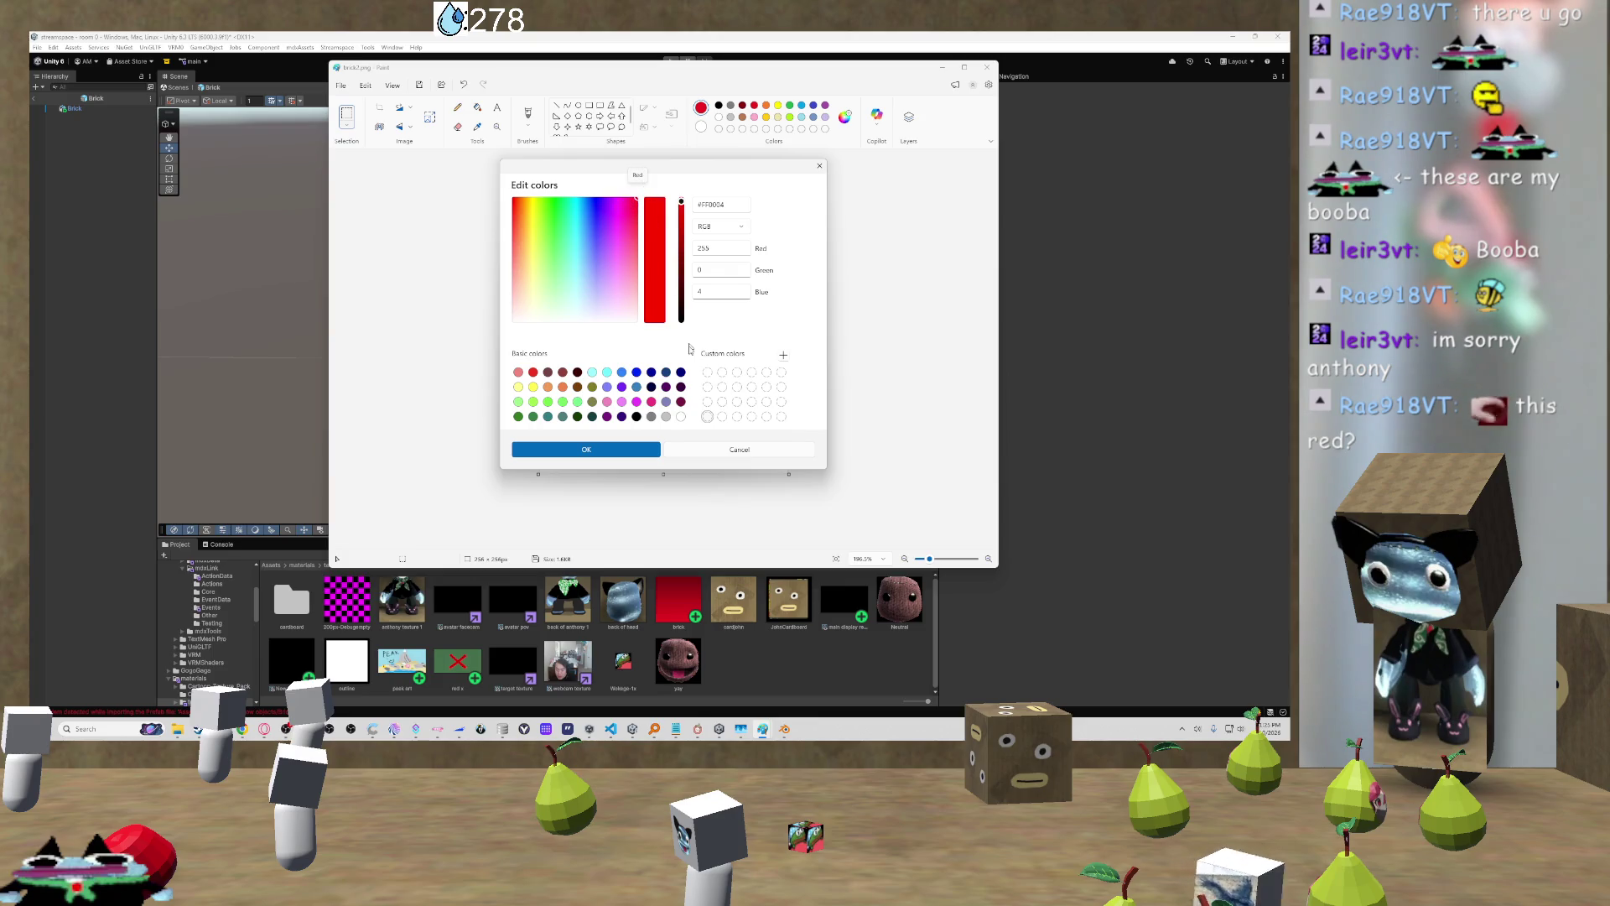
pyautogui.click(618, 454)
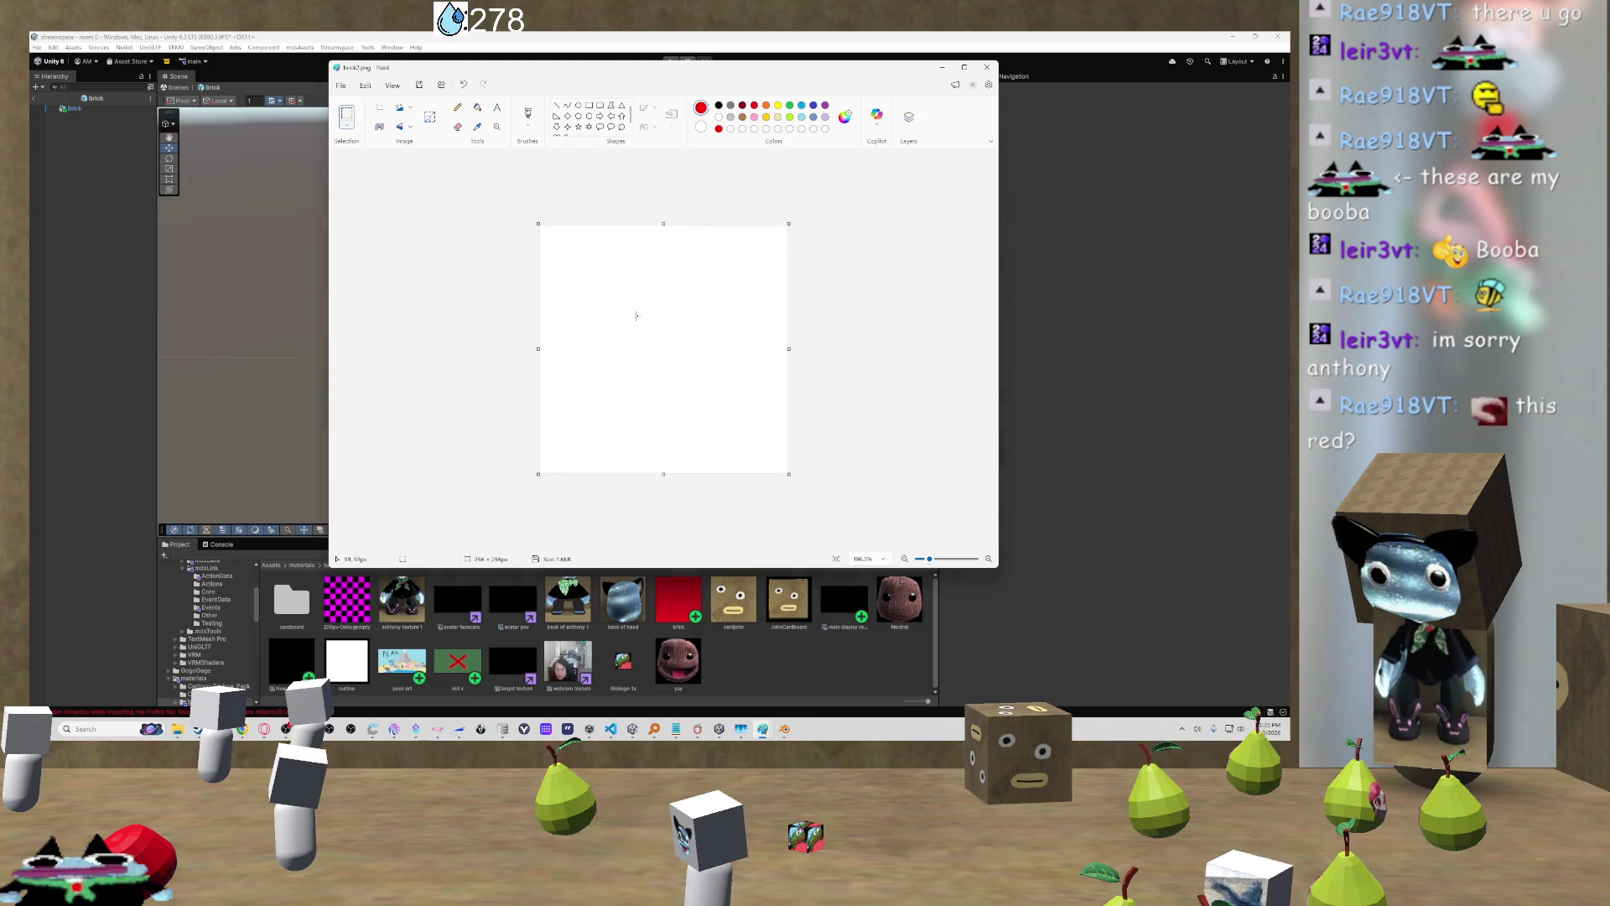
pyautogui.click(478, 107)
pyautogui.click(635, 299)
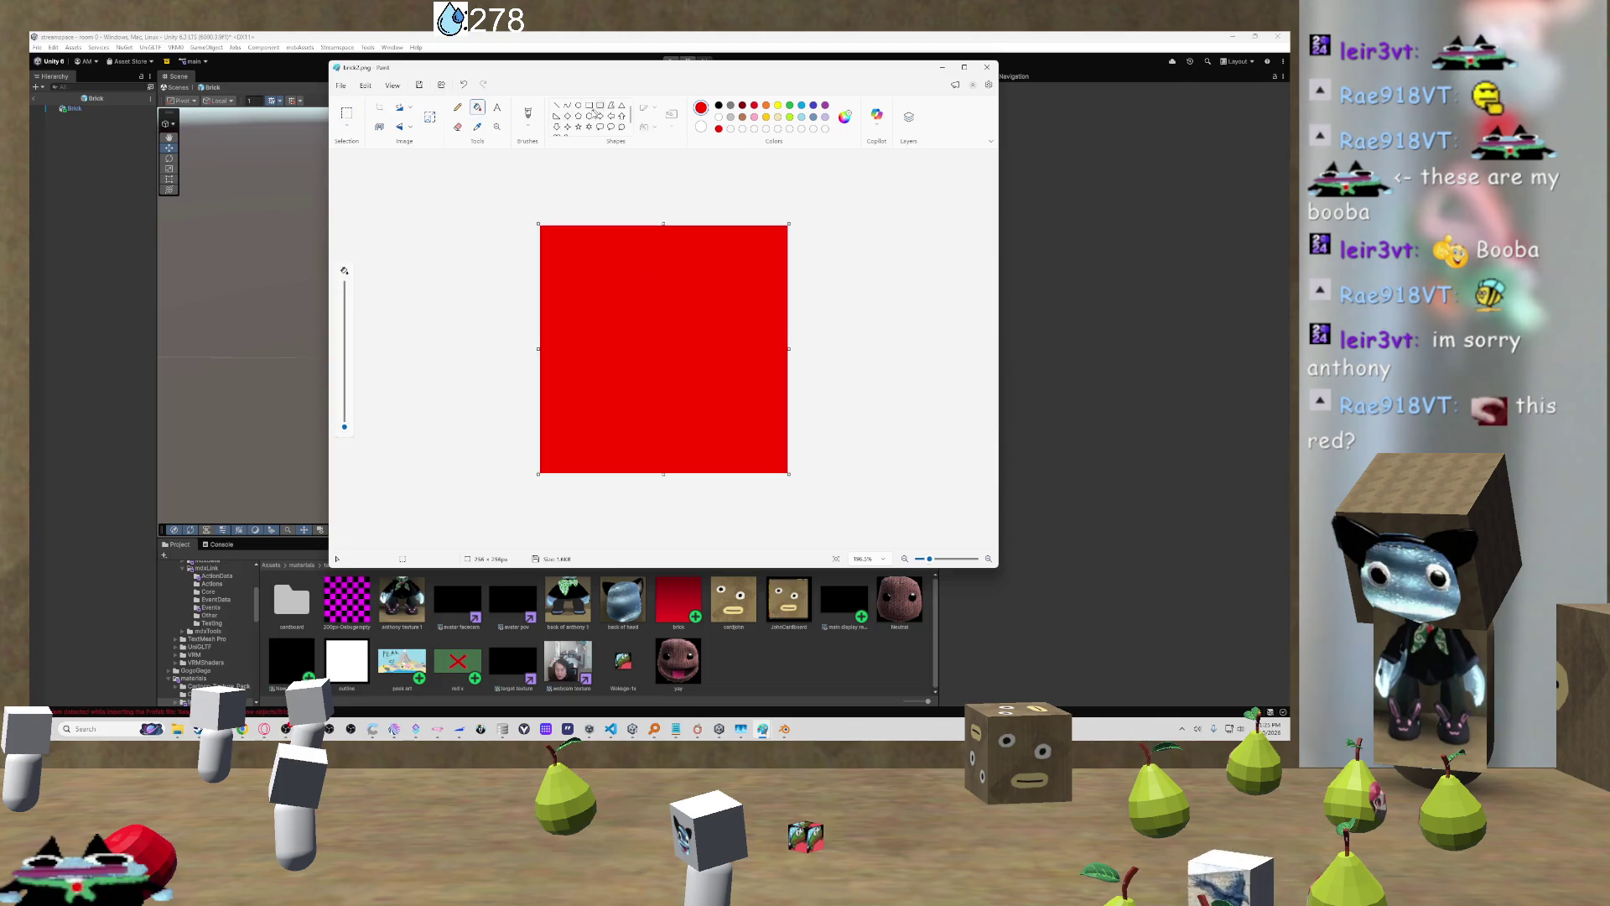
# Step: Set dark red #660002 as the drawing colour and switch to brushes
pyautogui.click(845, 117)
pyautogui.moveTo(682, 206); pyautogui.dragTo(684, 275)
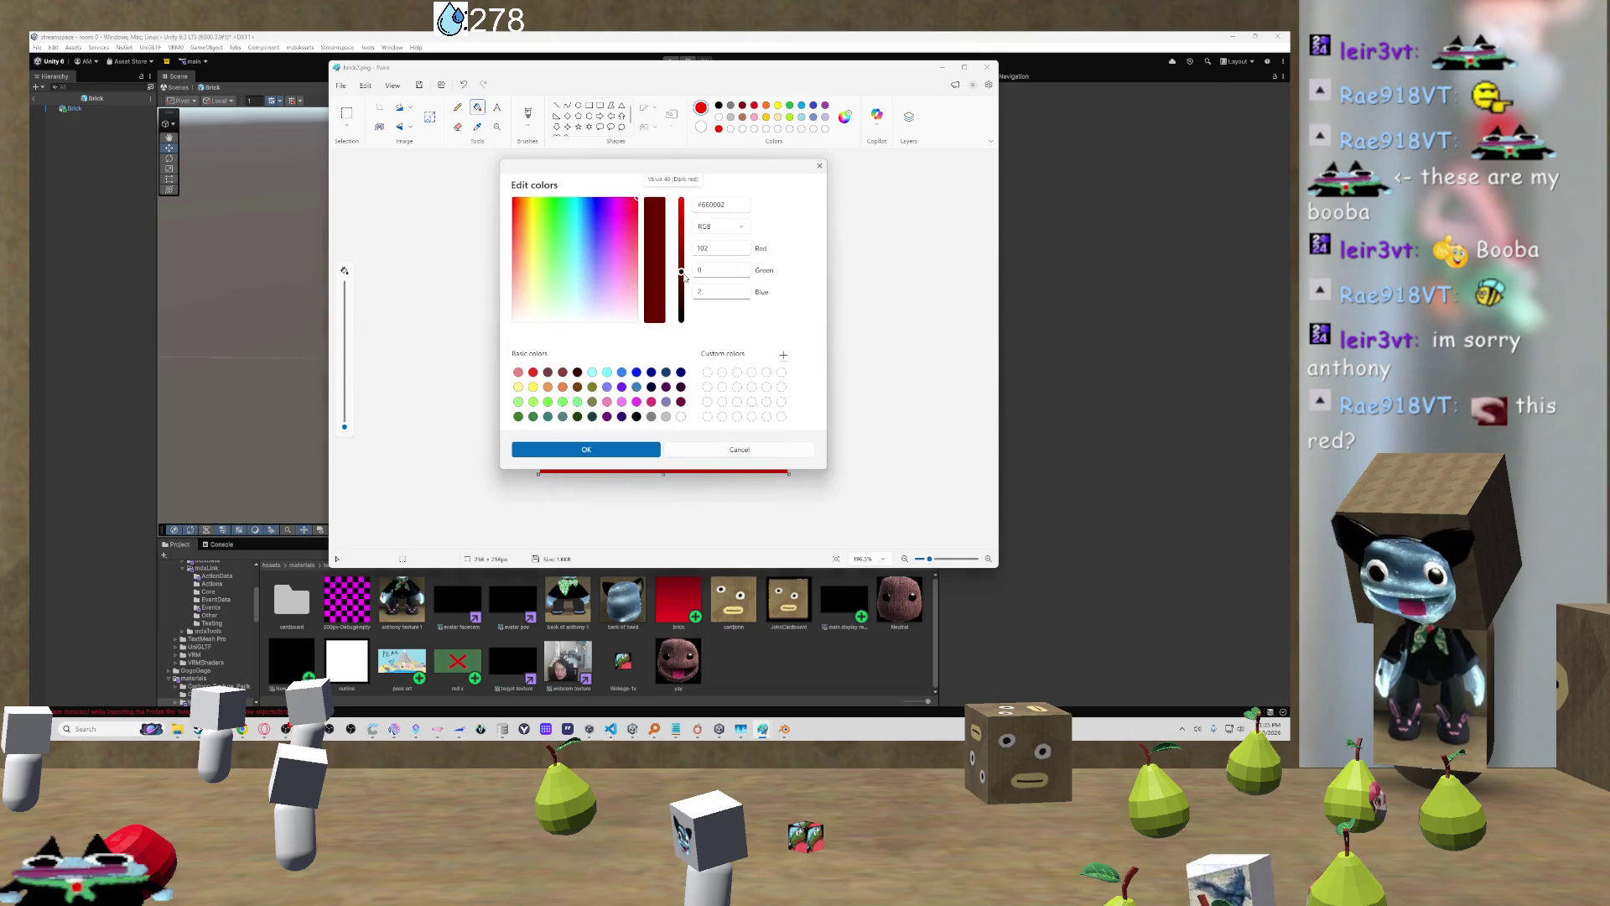
pyautogui.click(578, 450)
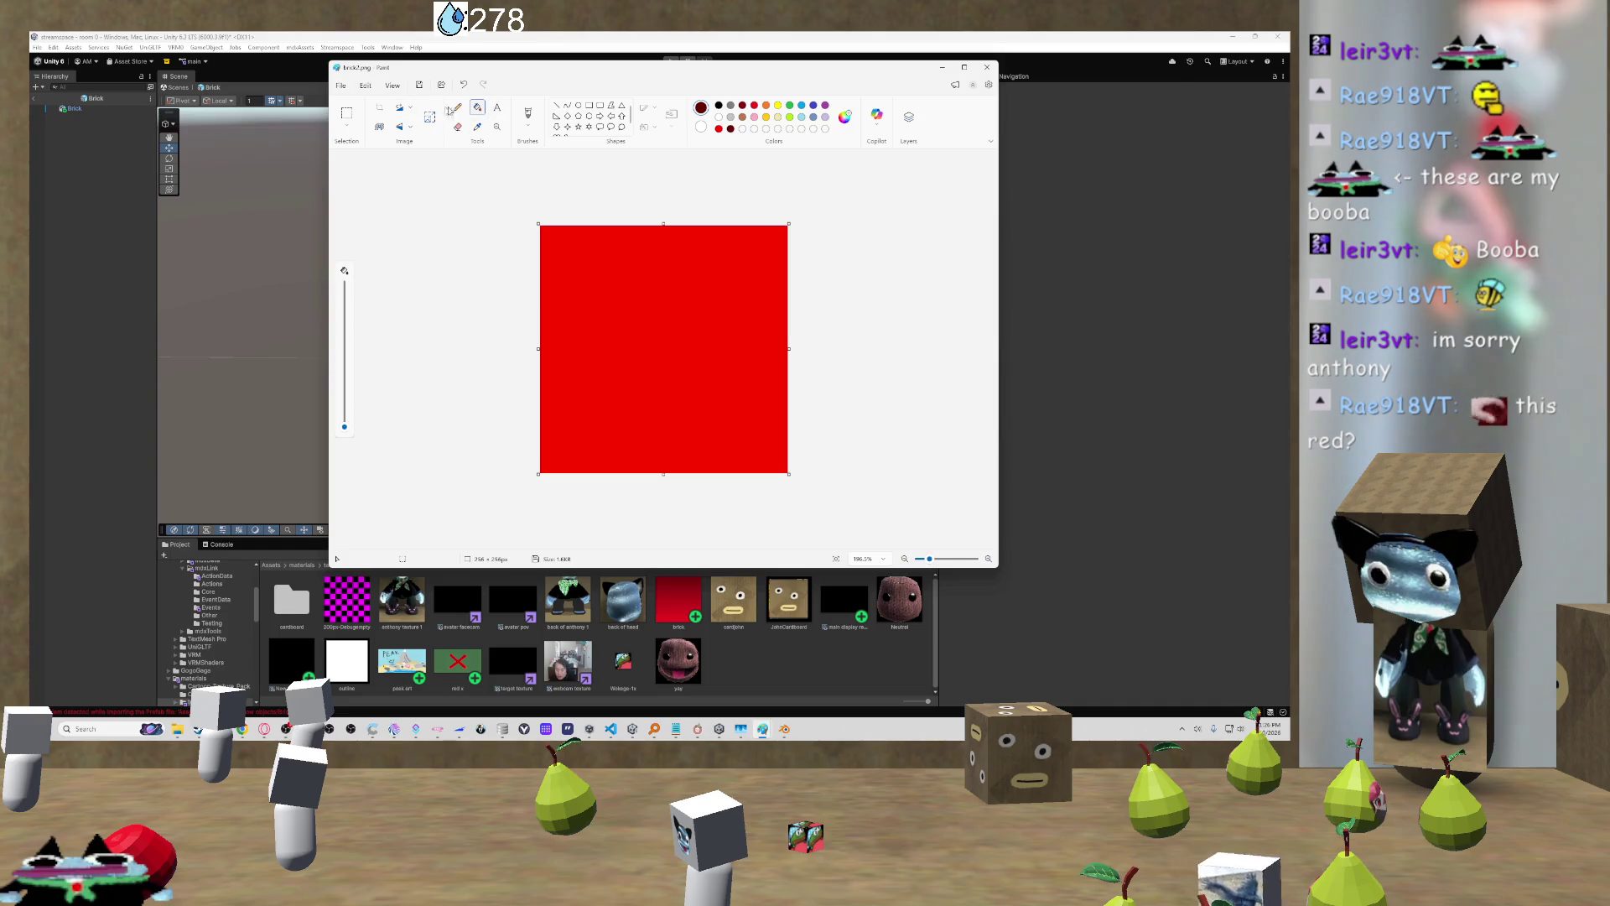
pyautogui.click(528, 116)
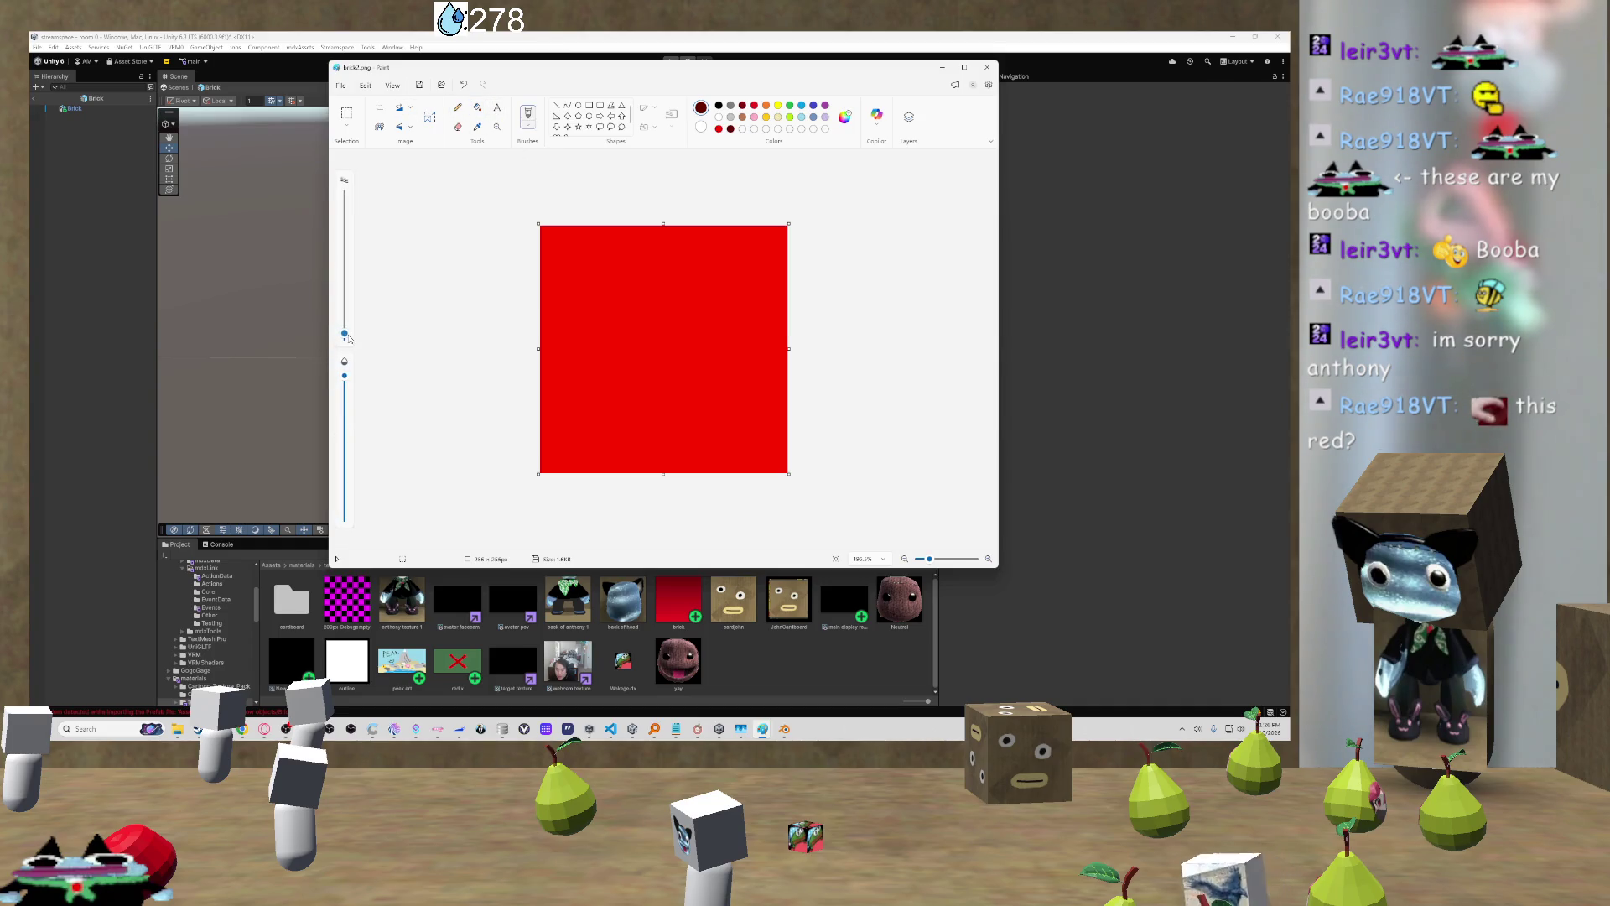
# Step: Paint a dark-red diagonal sweep at maximum brush size, then resize the image to 1 pixel wide
pyautogui.moveTo(345, 333); pyautogui.dragTo(345, 195)
pyautogui.moveTo(572, 262)
pyautogui.mouseDown()
pyautogui.moveTo(519, 329)
pyautogui.moveTo(646, 210)
pyautogui.mouseUp()
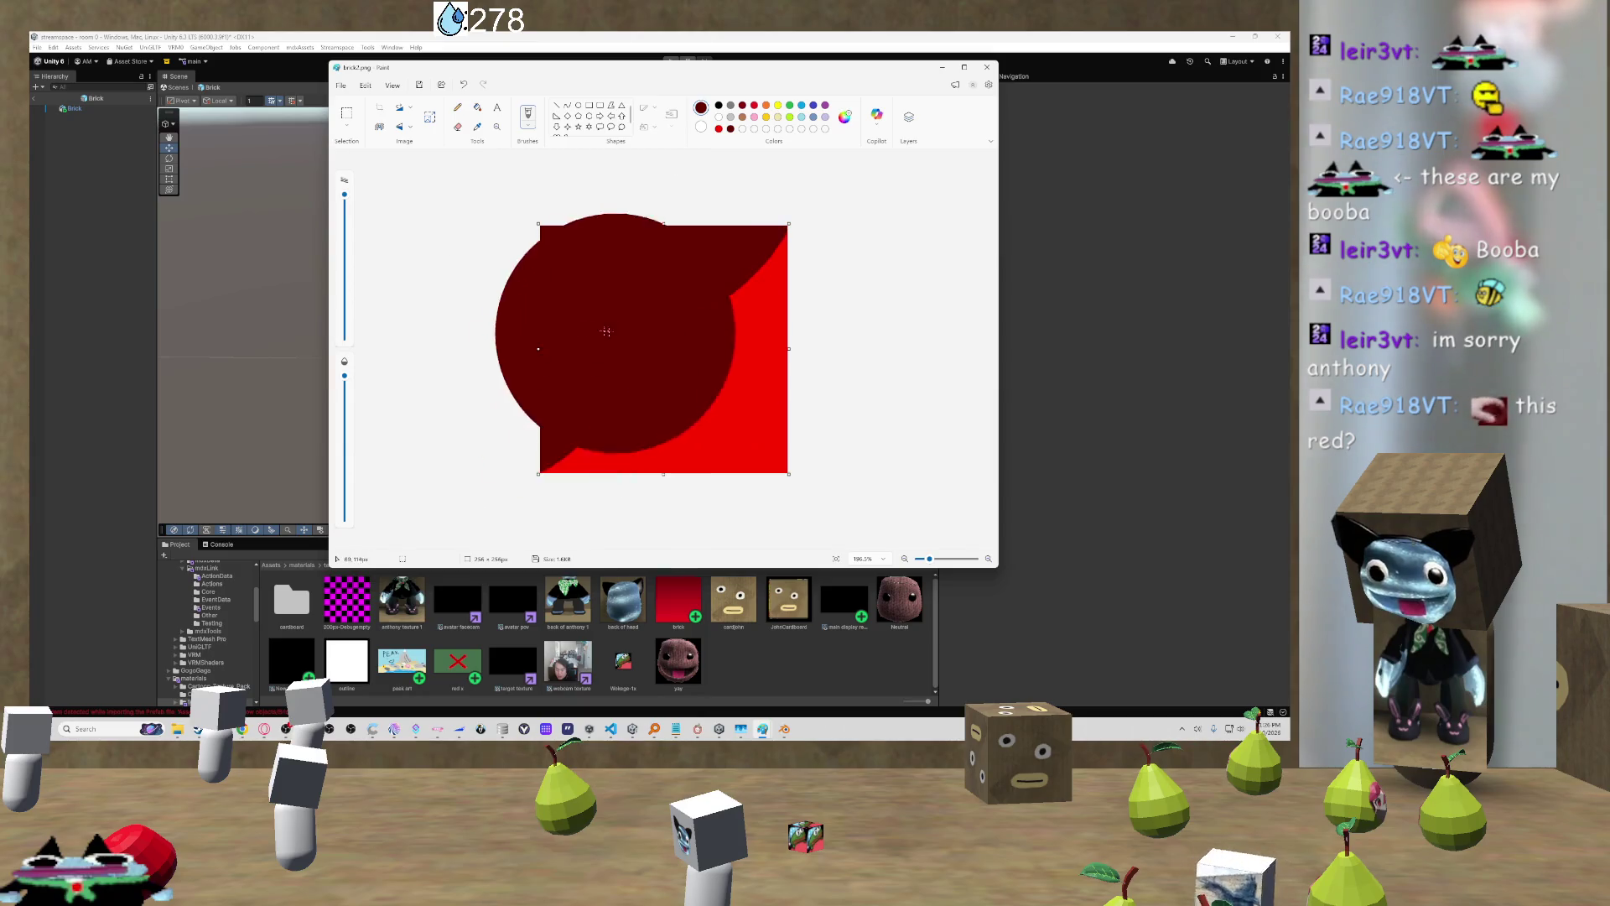
pyautogui.click(429, 117)
pyautogui.click(661, 307)
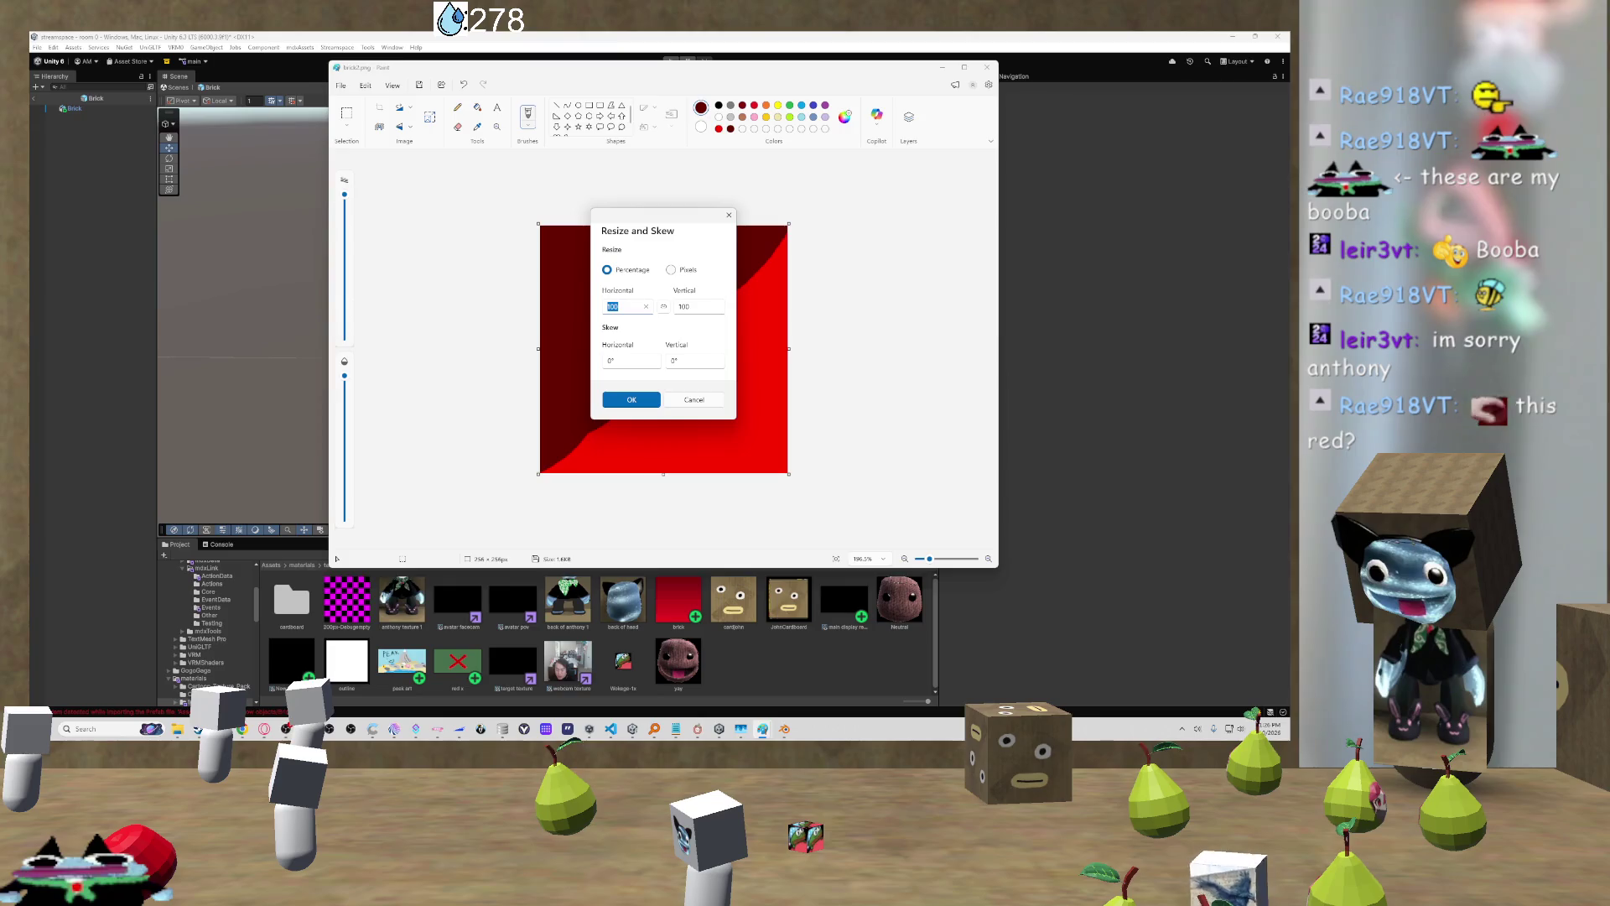
pyautogui.write('1')
pyautogui.click(671, 269)
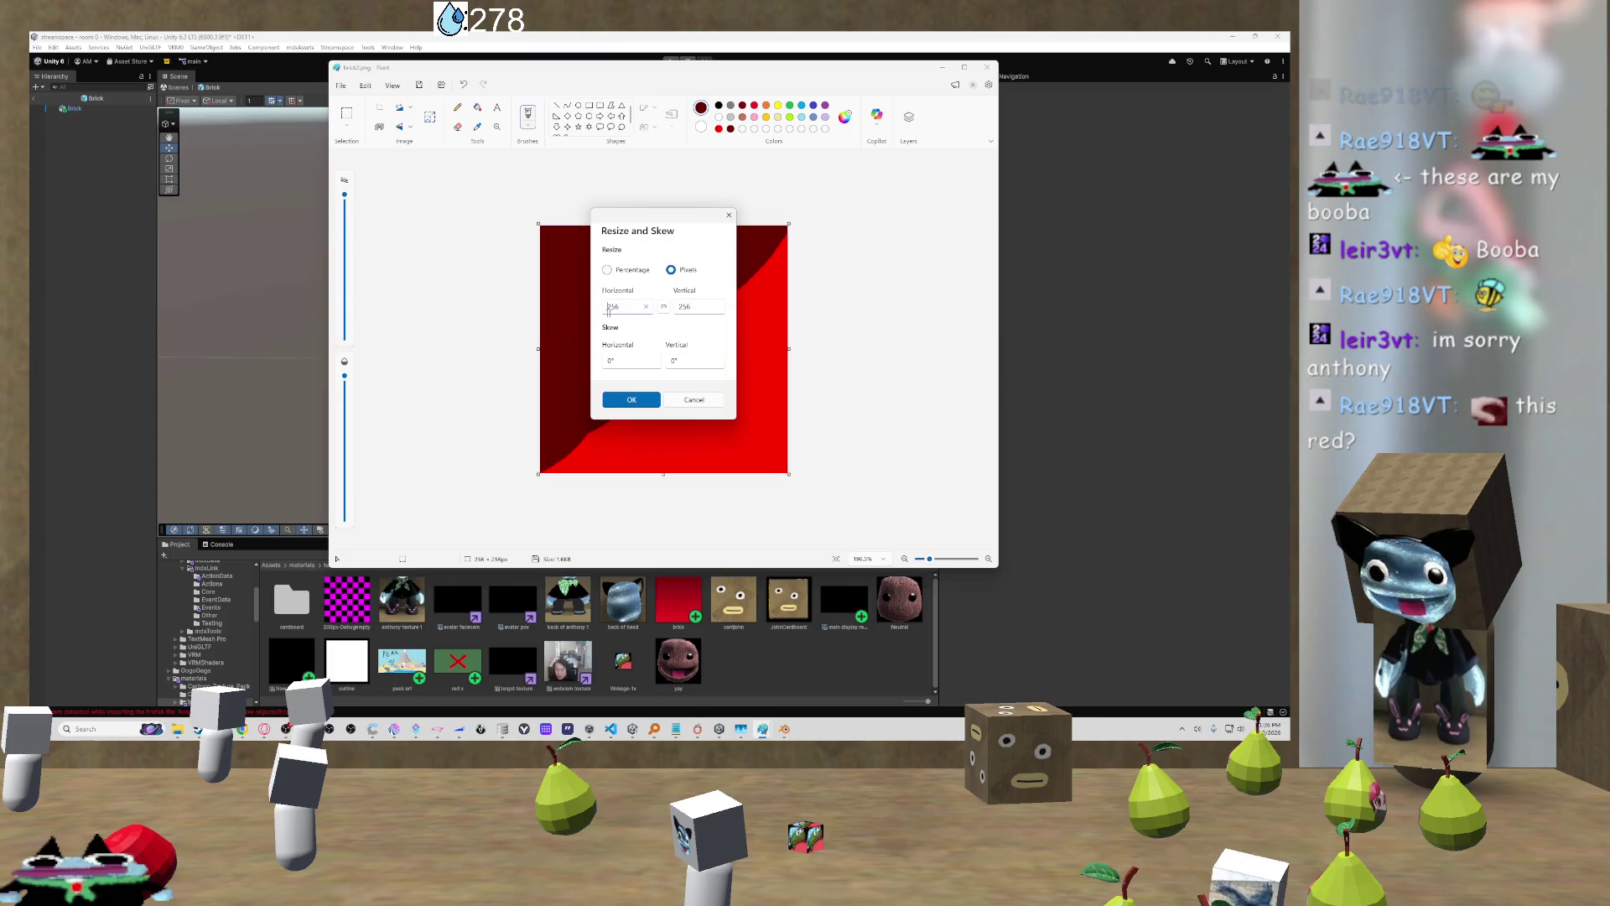
pyautogui.write('1')
pyautogui.click(632, 399)
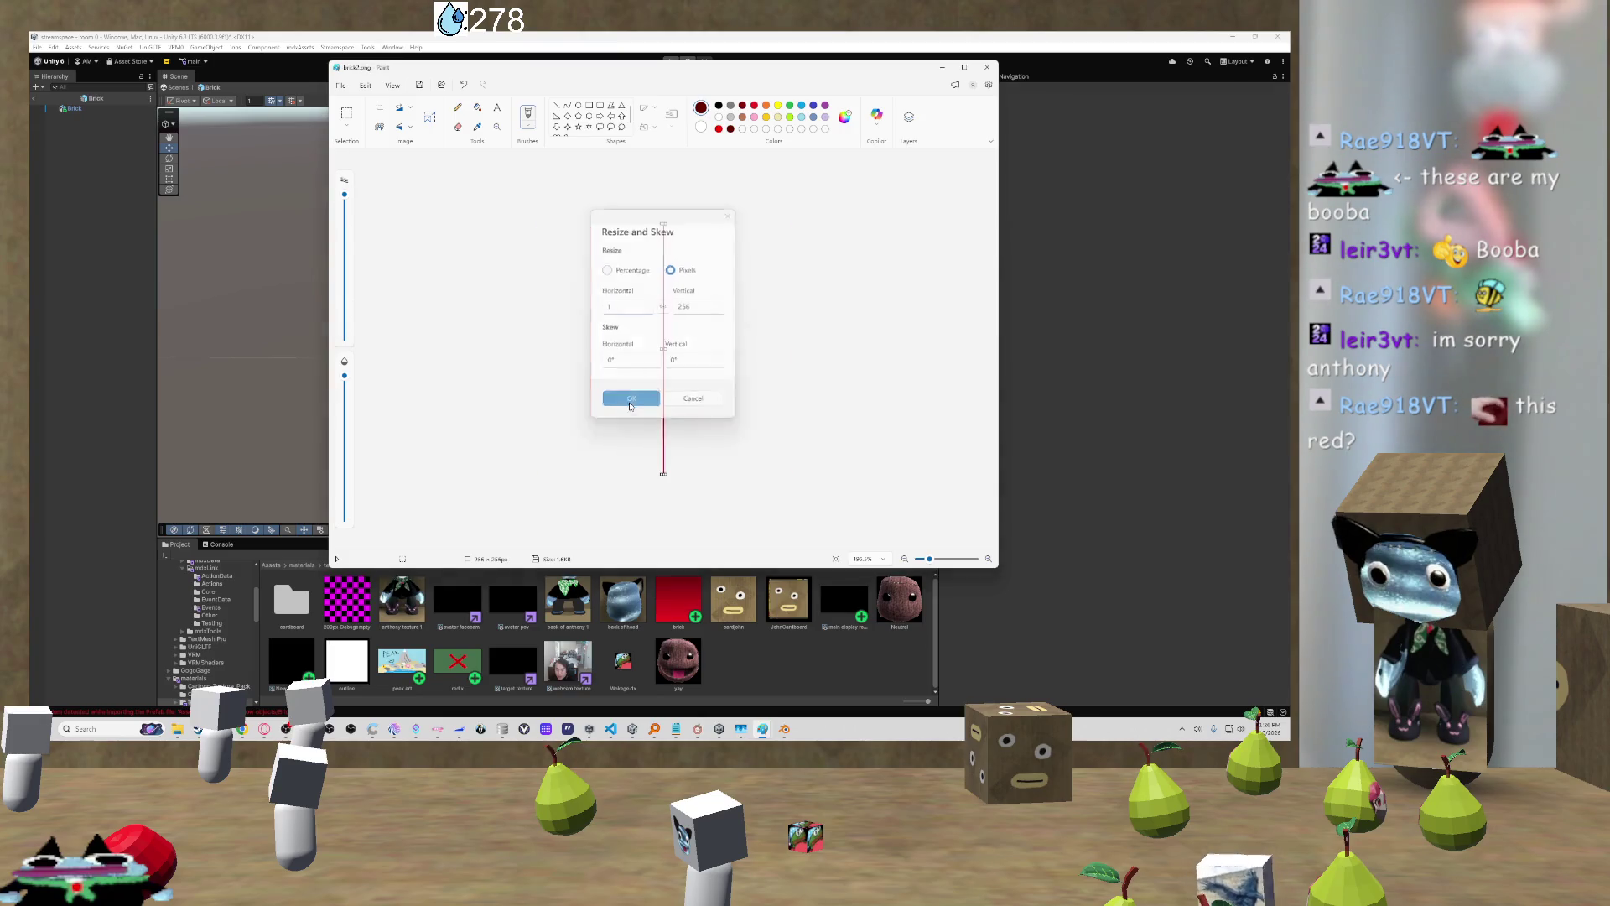
# Step: Stretch the 1-pixel strip back to 256 pixels wide for a vertical gradient
pyautogui.click(429, 117)
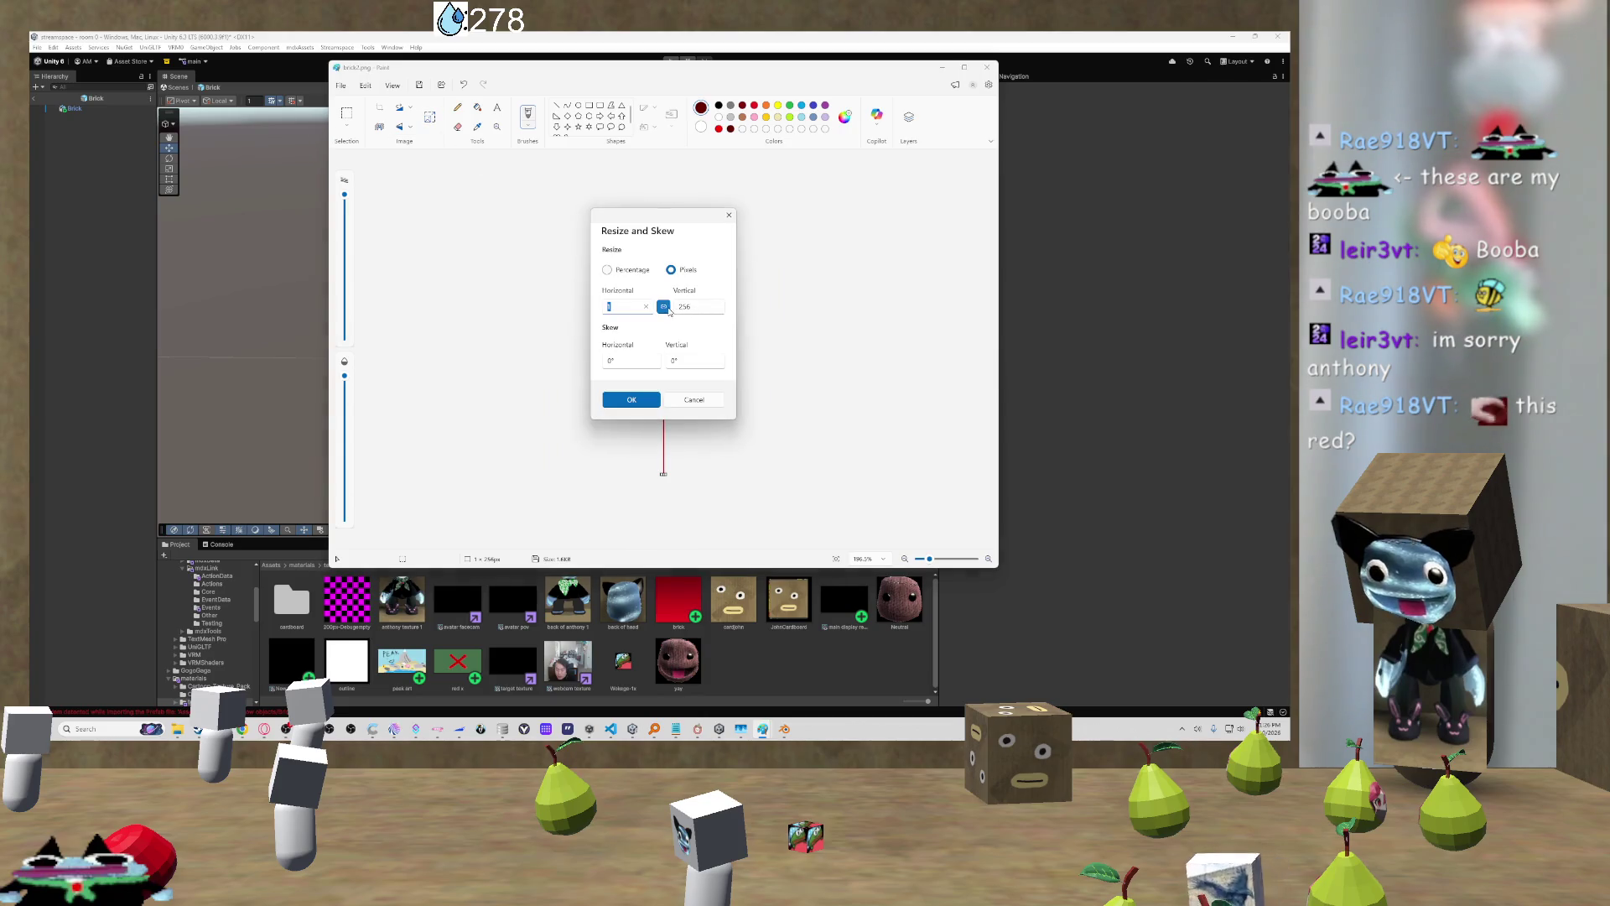
pyautogui.click(701, 307)
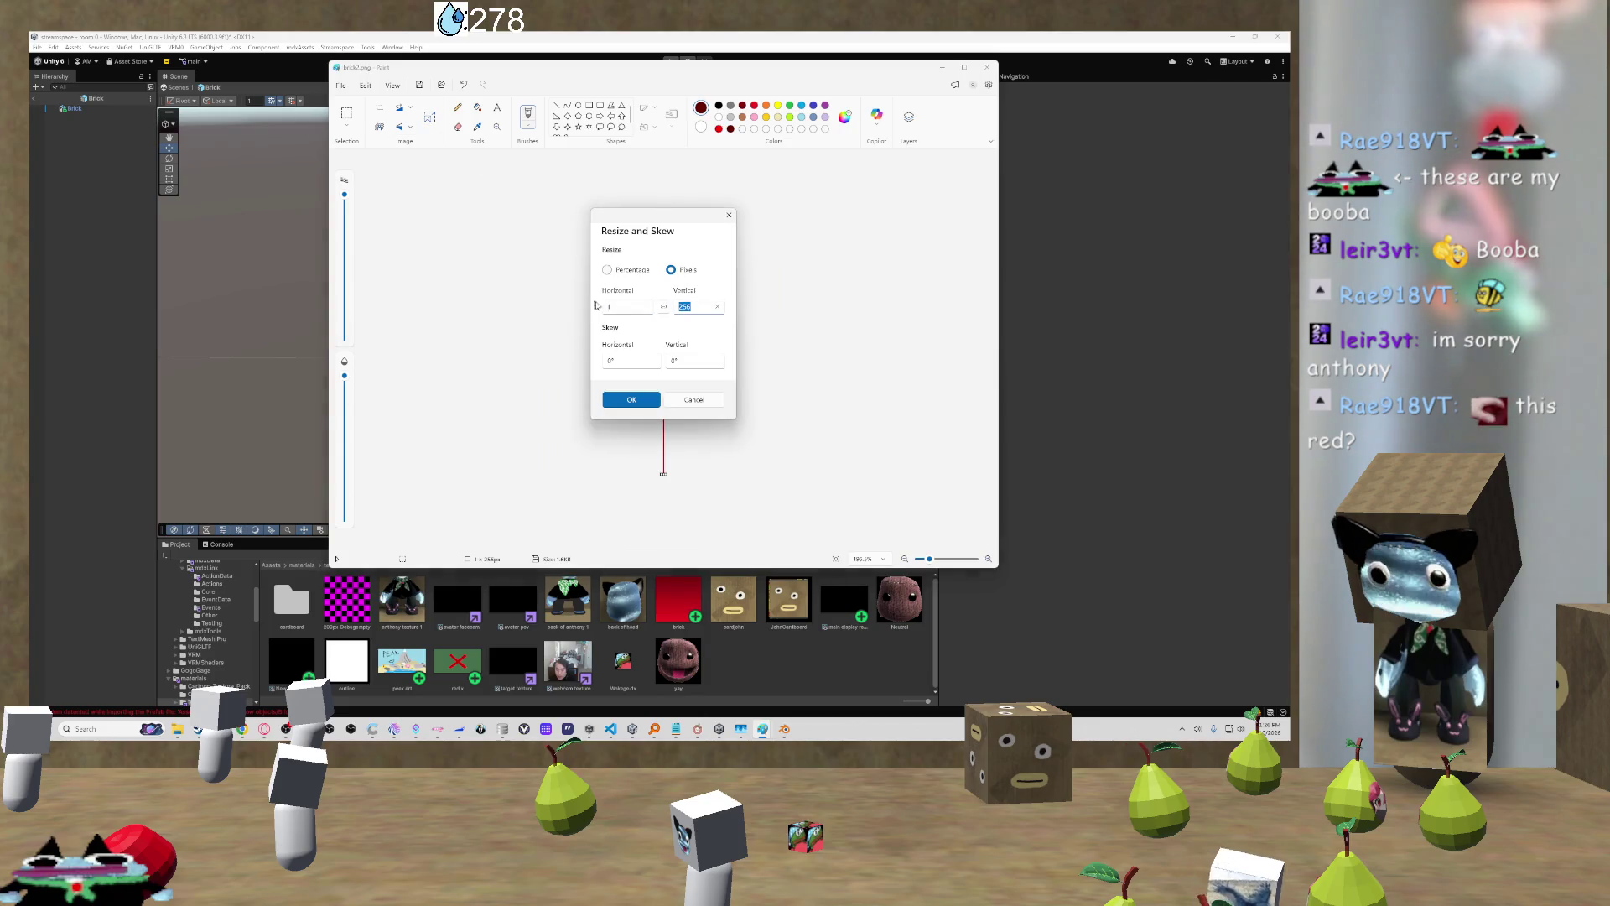
pyautogui.click(628, 311)
pyautogui.click(627, 397)
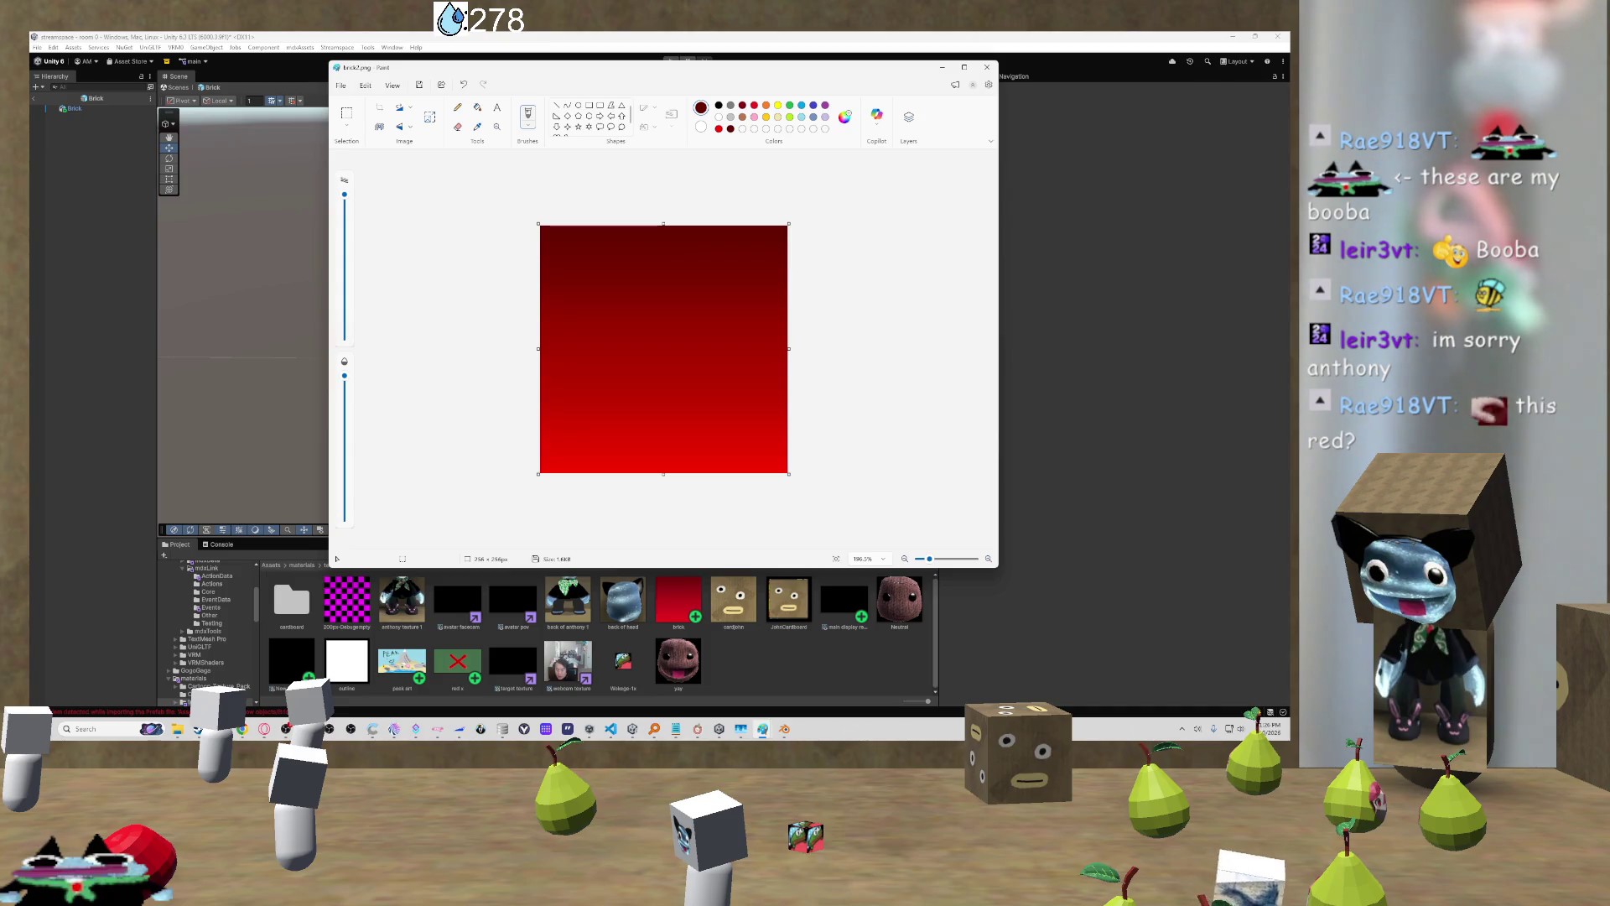
# Step: Restore the dark-red diagonal, then snip a chat screenshot and paste it near the canvas centre
pyautogui.hotkey('ctrl', 'z')
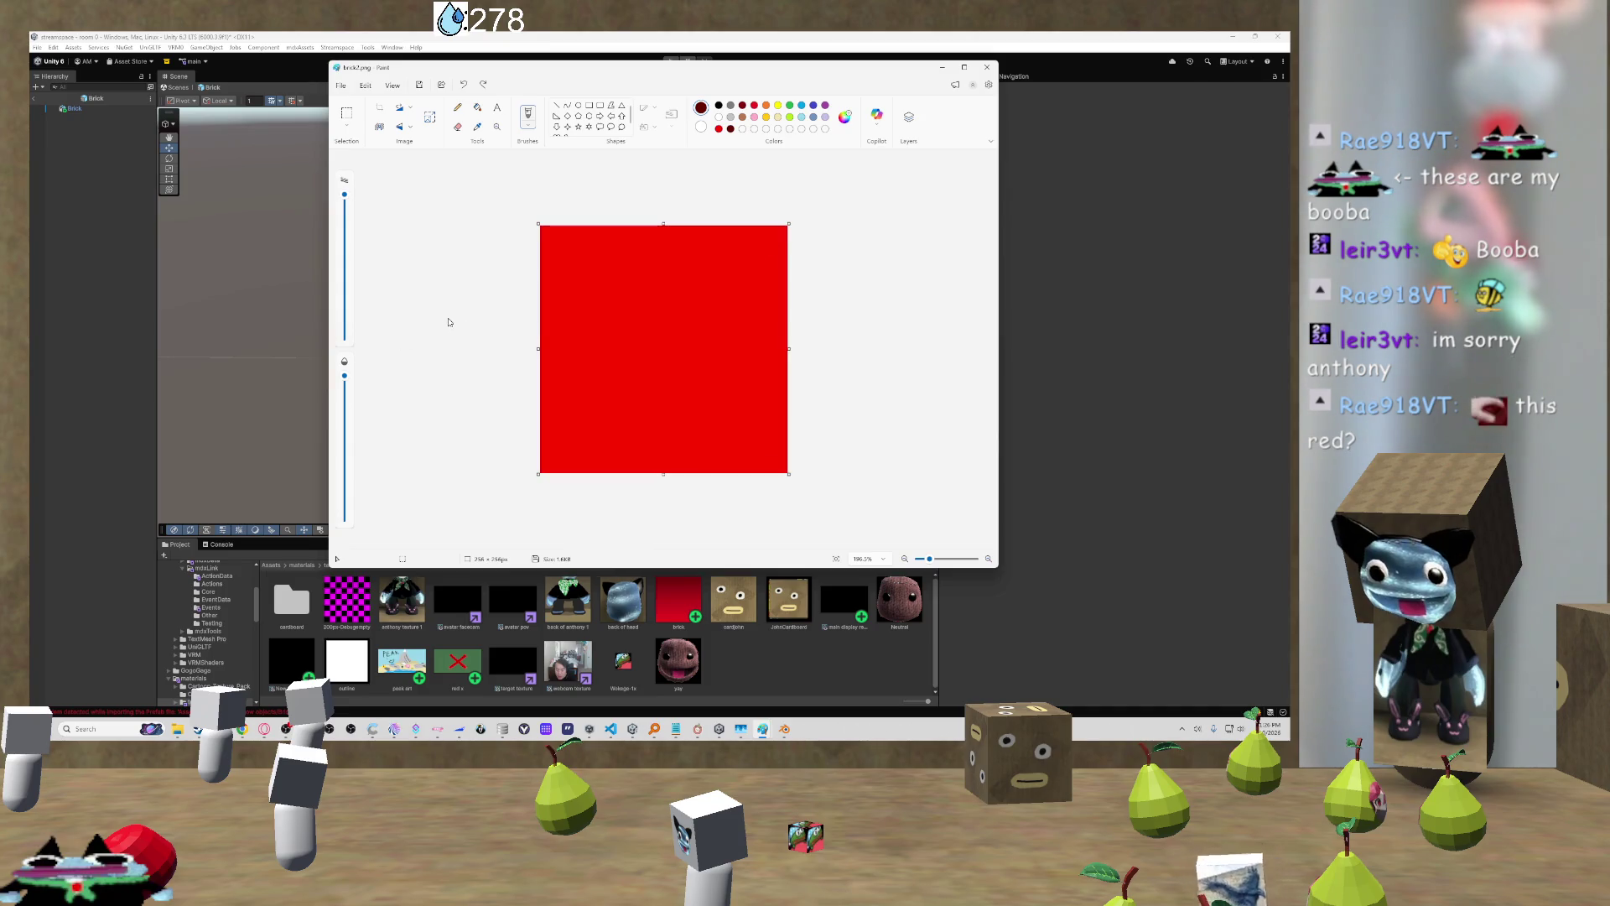
pyautogui.hotkey('ctrl', 'y')
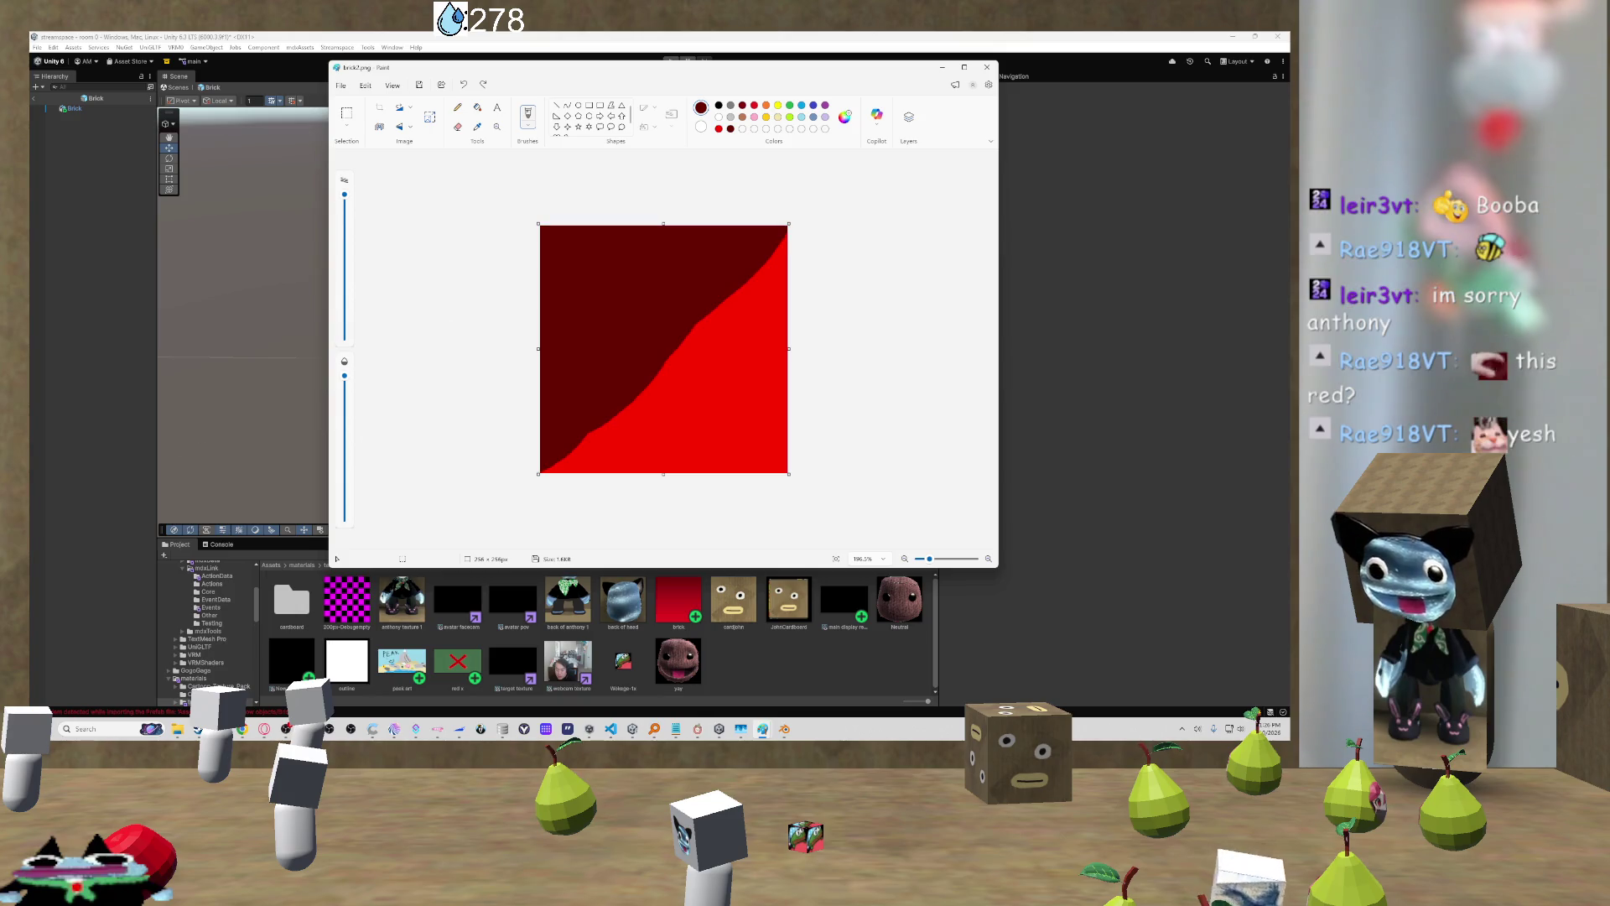
pyautogui.press('super+shift+s')
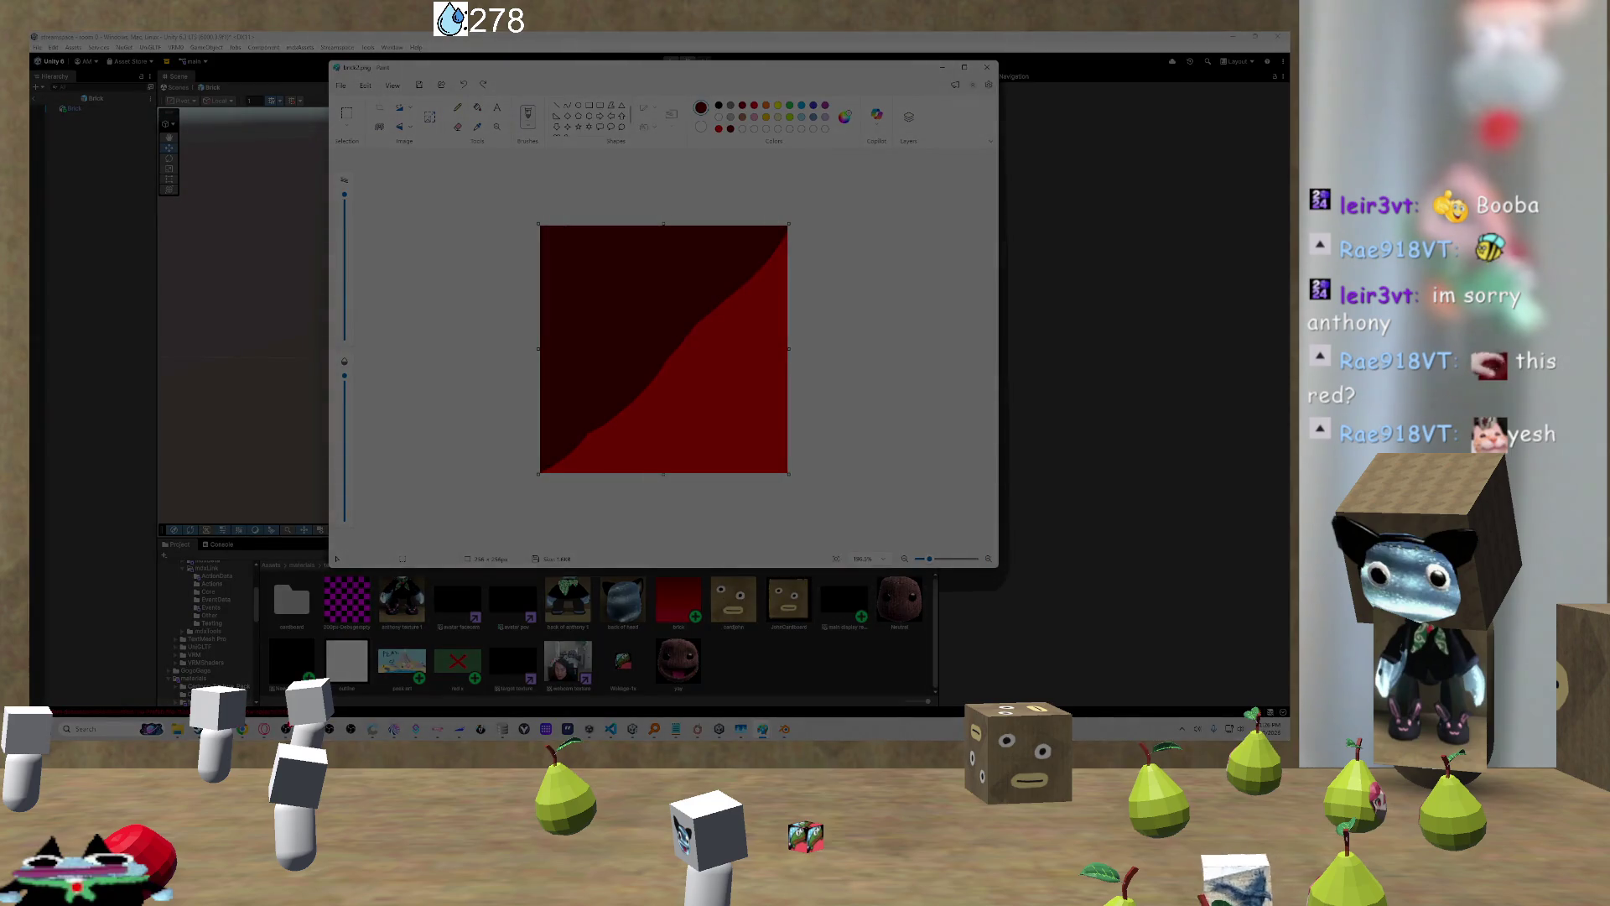
pyautogui.moveTo(539, 224); pyautogui.dragTo(788, 474)
pyautogui.hotkey('alt', 'Tab')
pyautogui.hotkey('ctrl', 'v')
pyautogui.moveTo(612, 301)
pyautogui.mouseDown()
pyautogui.moveTo(648, 300)
pyautogui.moveTo(637, 310)
pyautogui.moveTo(677, 347)
pyautogui.mouseUp()
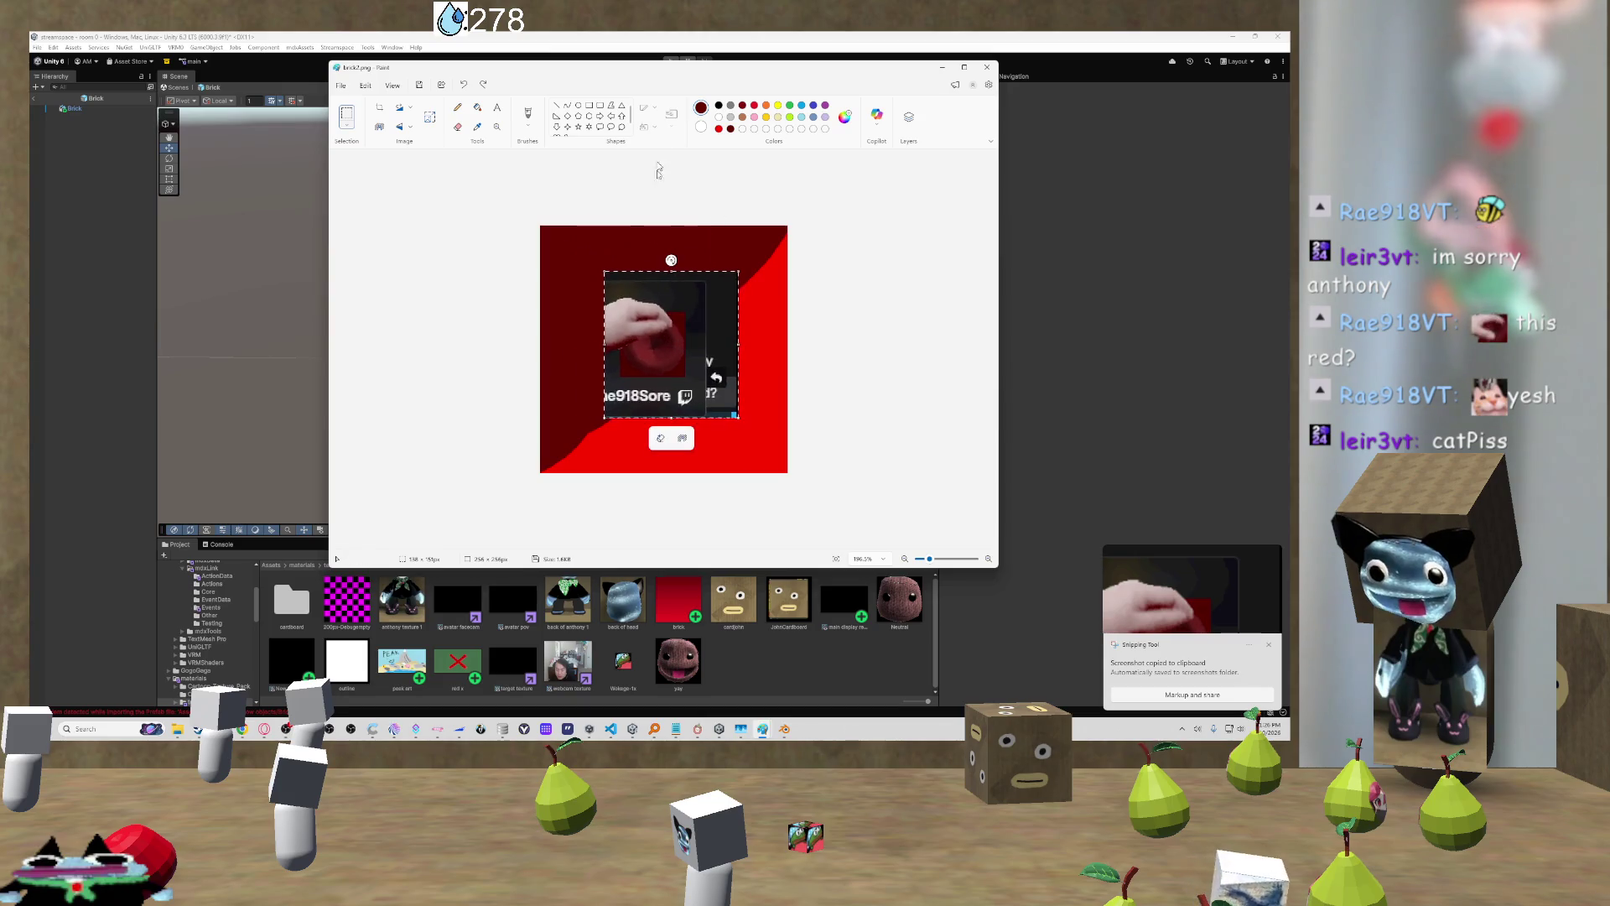
# Step: Sample the dark red and paint over the pasted screenshot with the first brush type
pyautogui.click(477, 127)
pyautogui.click(684, 319)
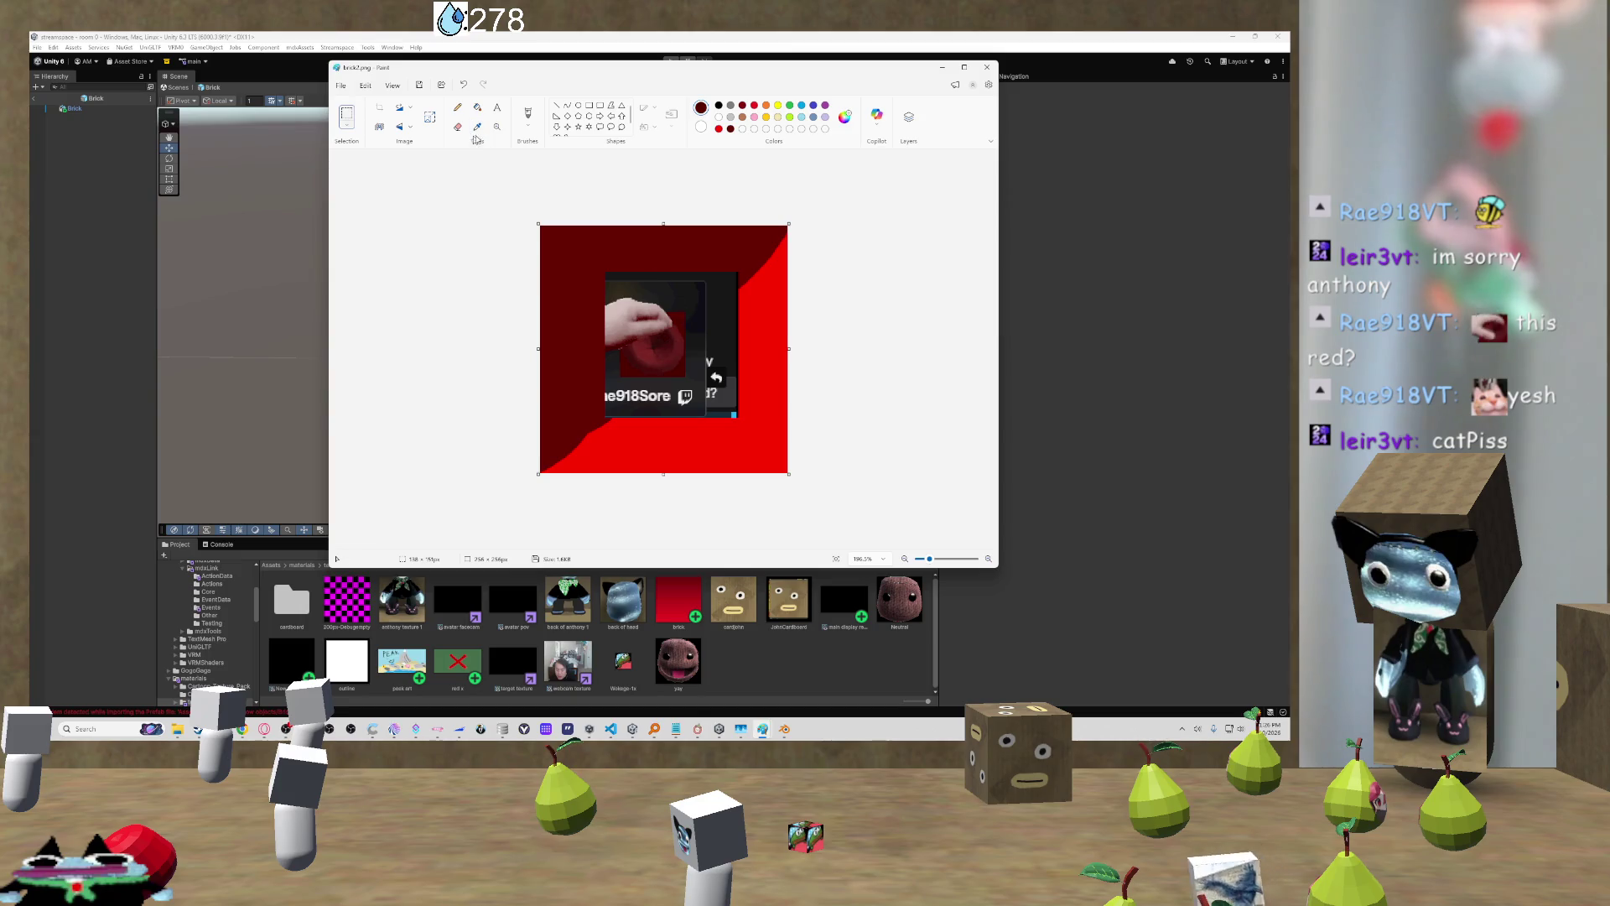
pyautogui.click(528, 118)
pyautogui.click(556, 144)
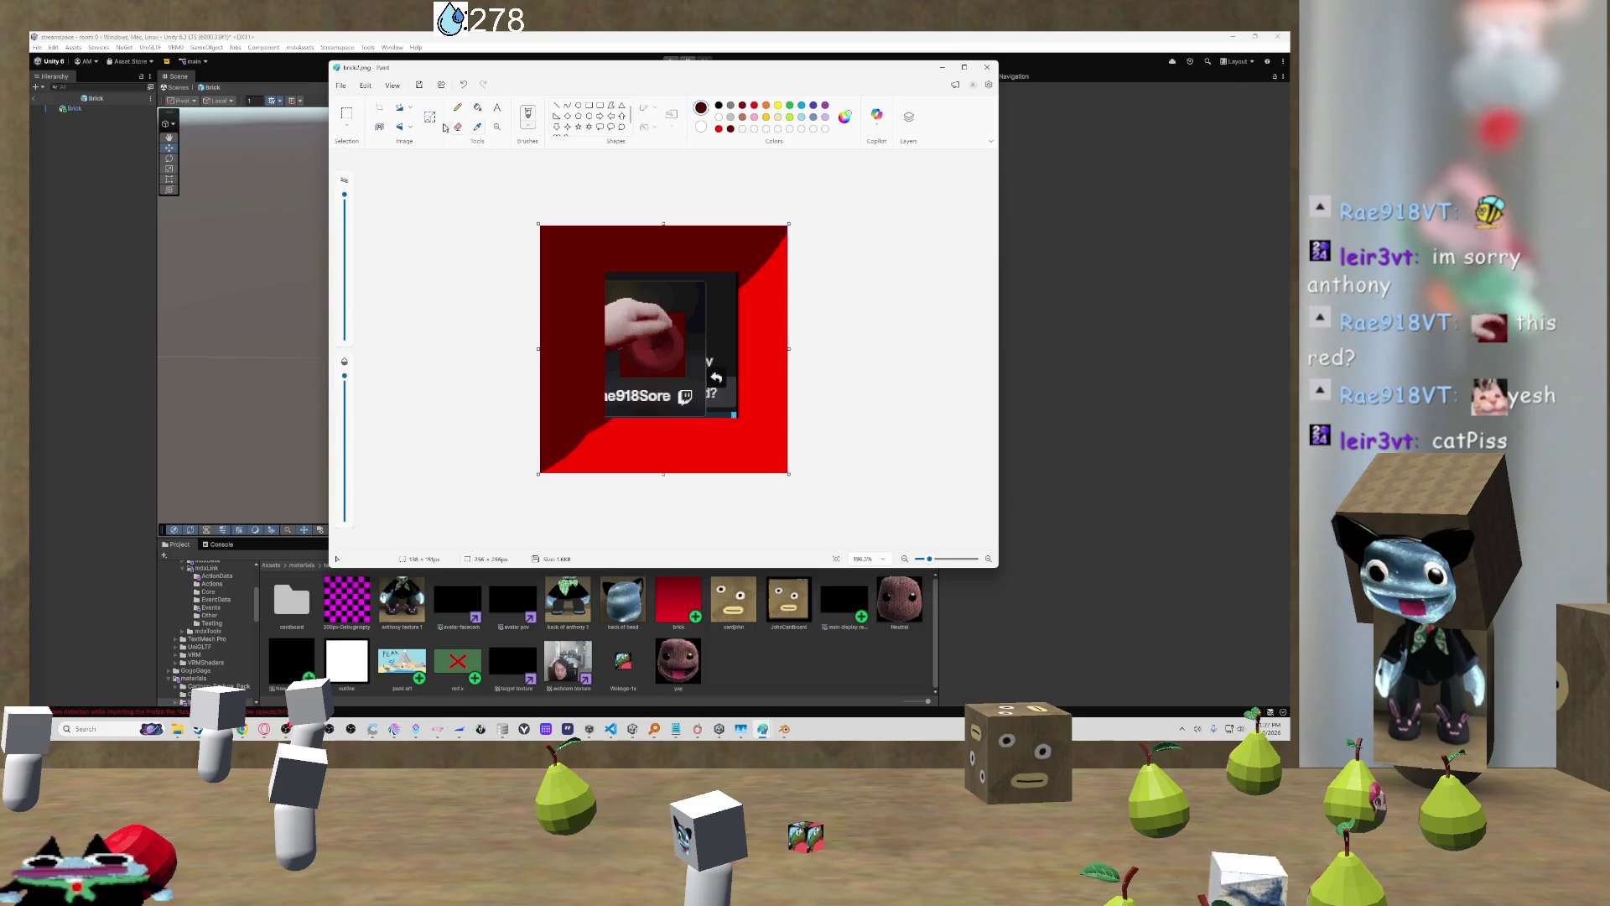
pyautogui.moveTo(650, 323)
pyautogui.mouseDown()
pyautogui.moveTo(632, 252)
pyautogui.moveTo(591, 239)
pyautogui.mouseUp()
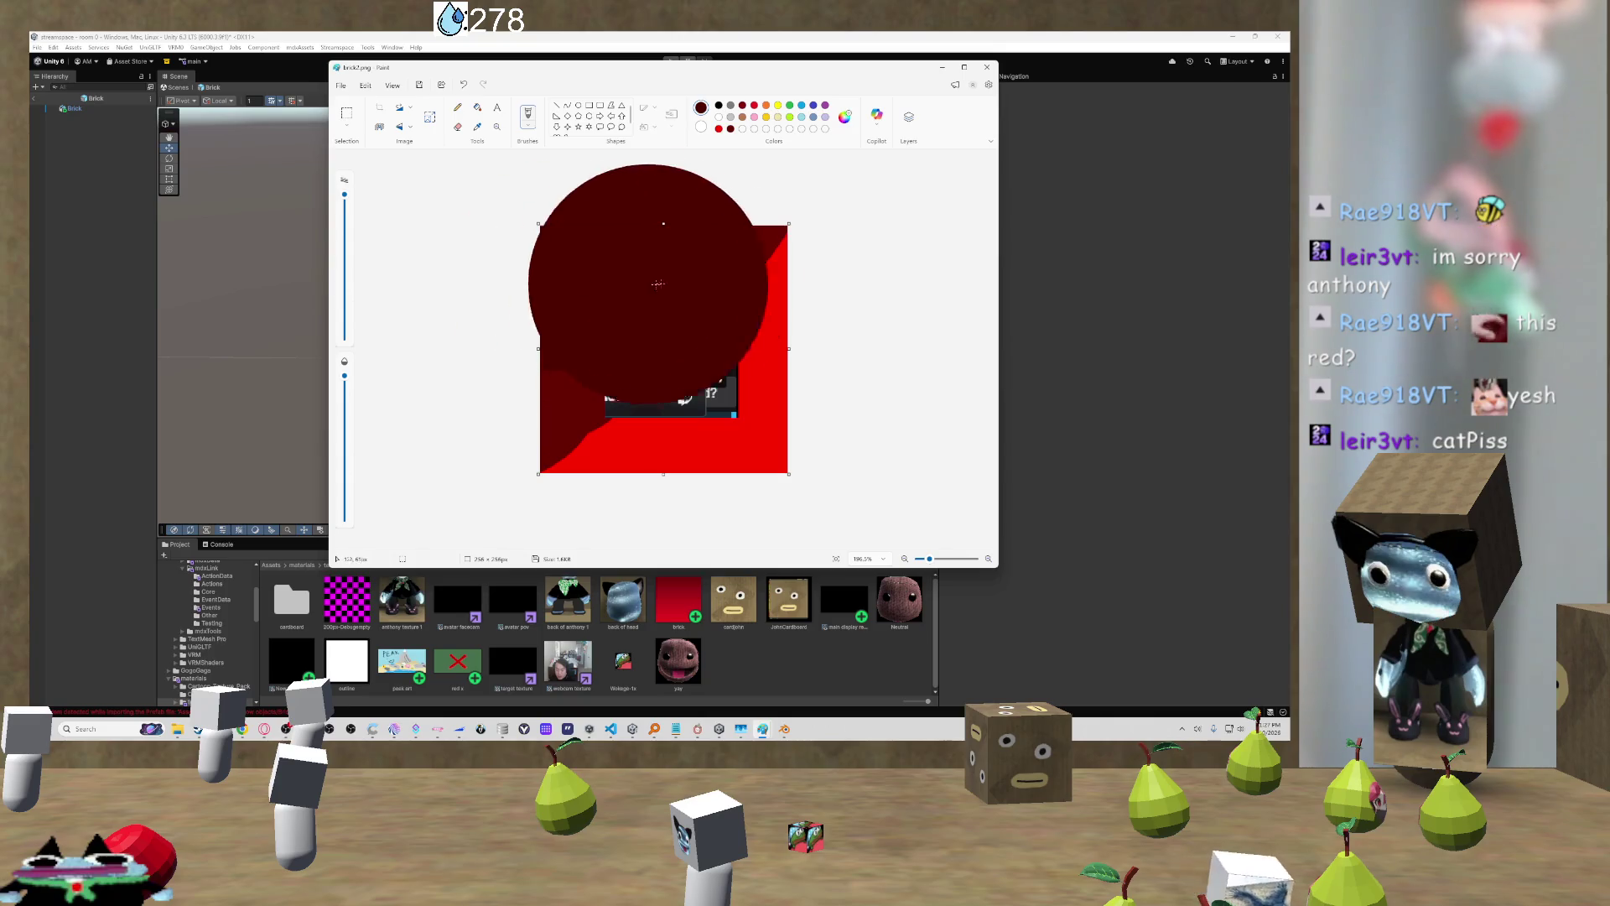
# Step: Undo the pasted screenshot and paint the upper band of the canvas dark red
pyautogui.hotkey('ctrl', 'z')
pyautogui.hotkey('ctrl', 'z')
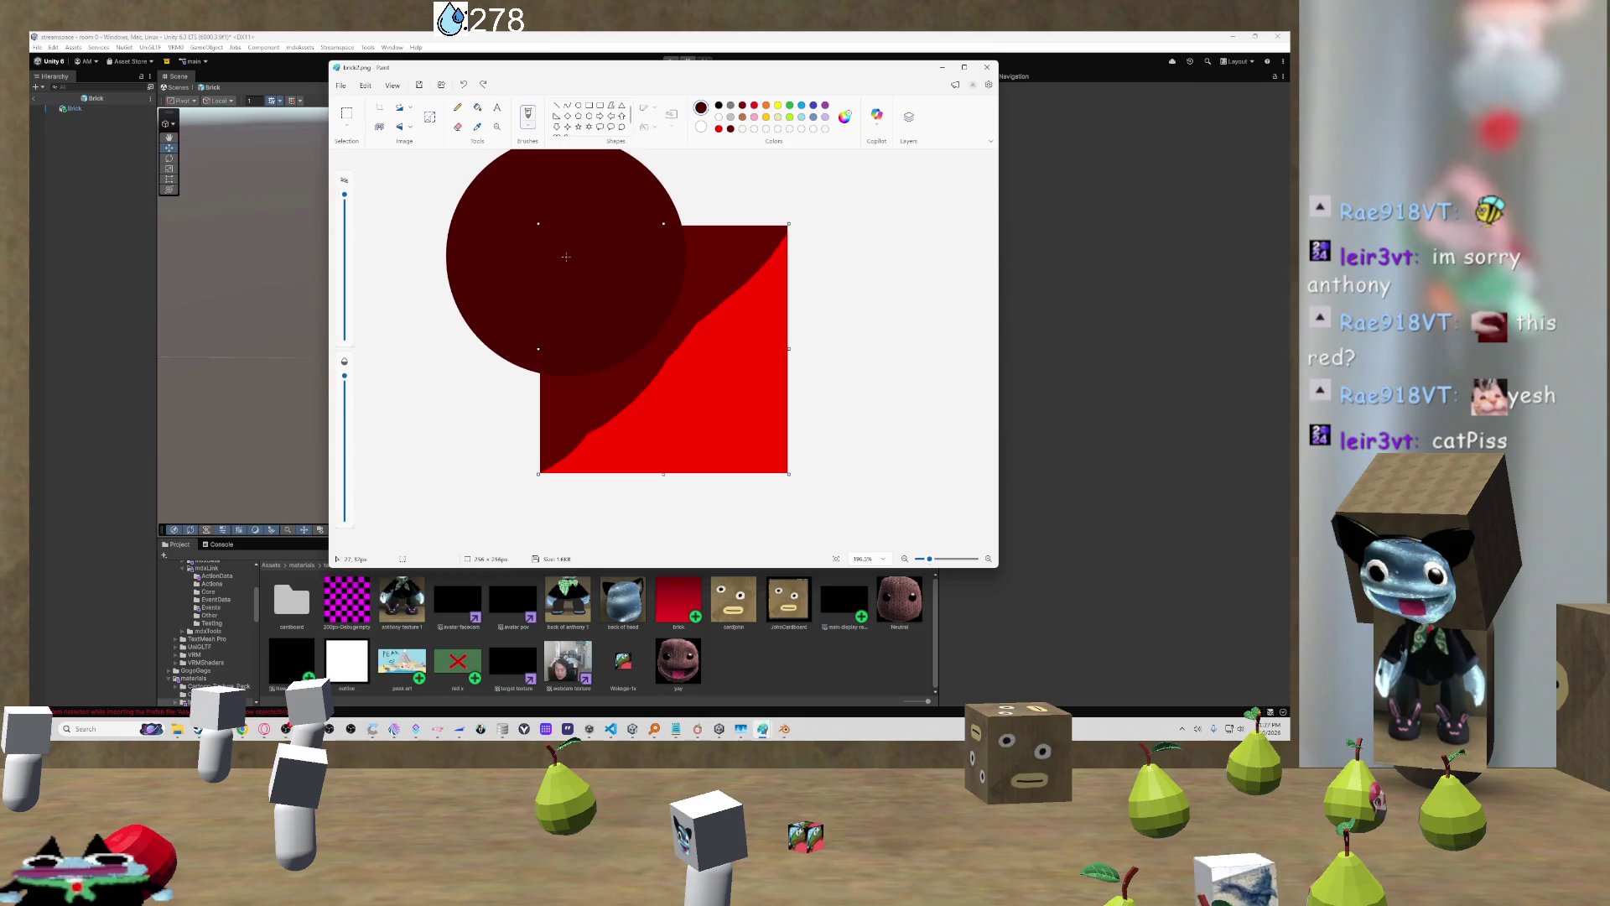
pyautogui.click(570, 241)
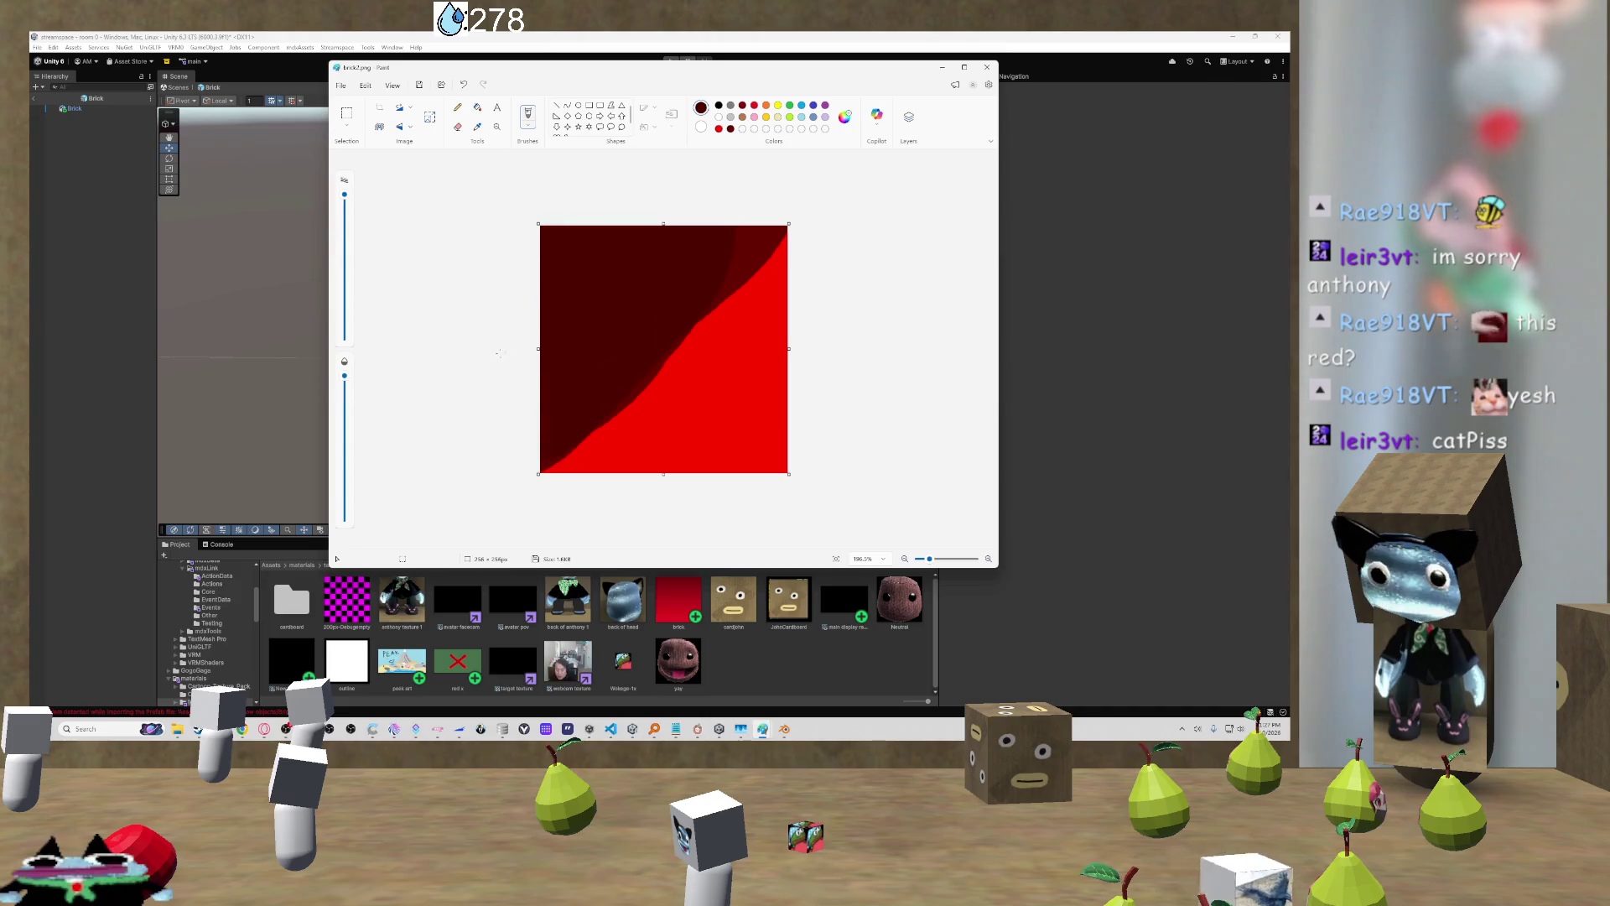
pyautogui.moveTo(473, 384); pyautogui.dragTo(786, 269)
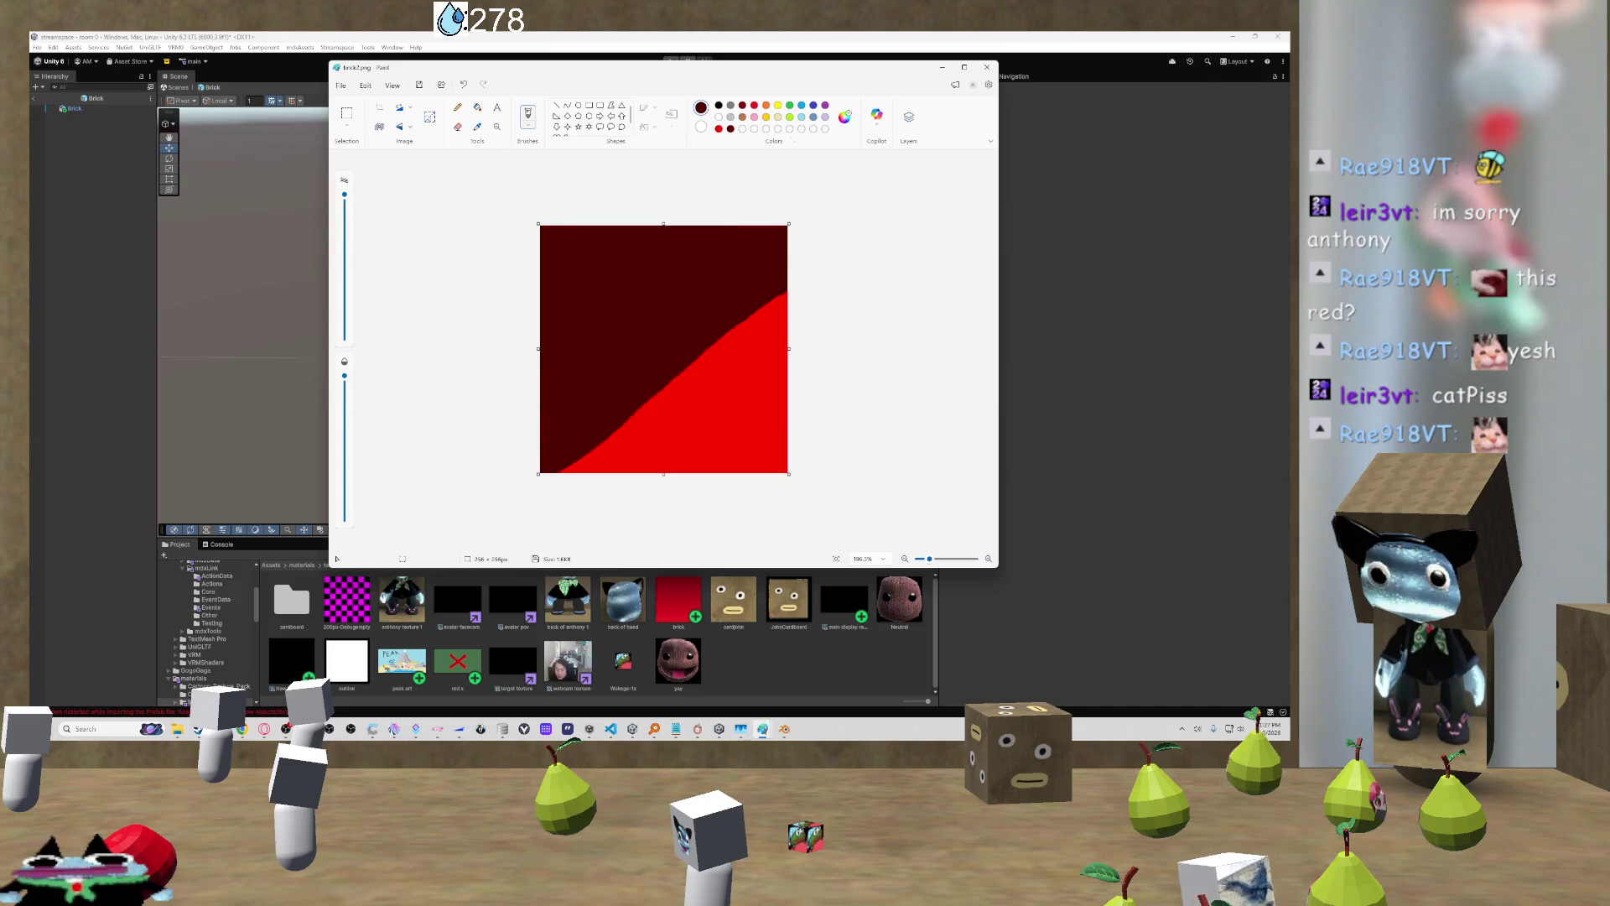
# Step: Brush bright red along the boundary to make an even diagonal edge
pyautogui.click(718, 128)
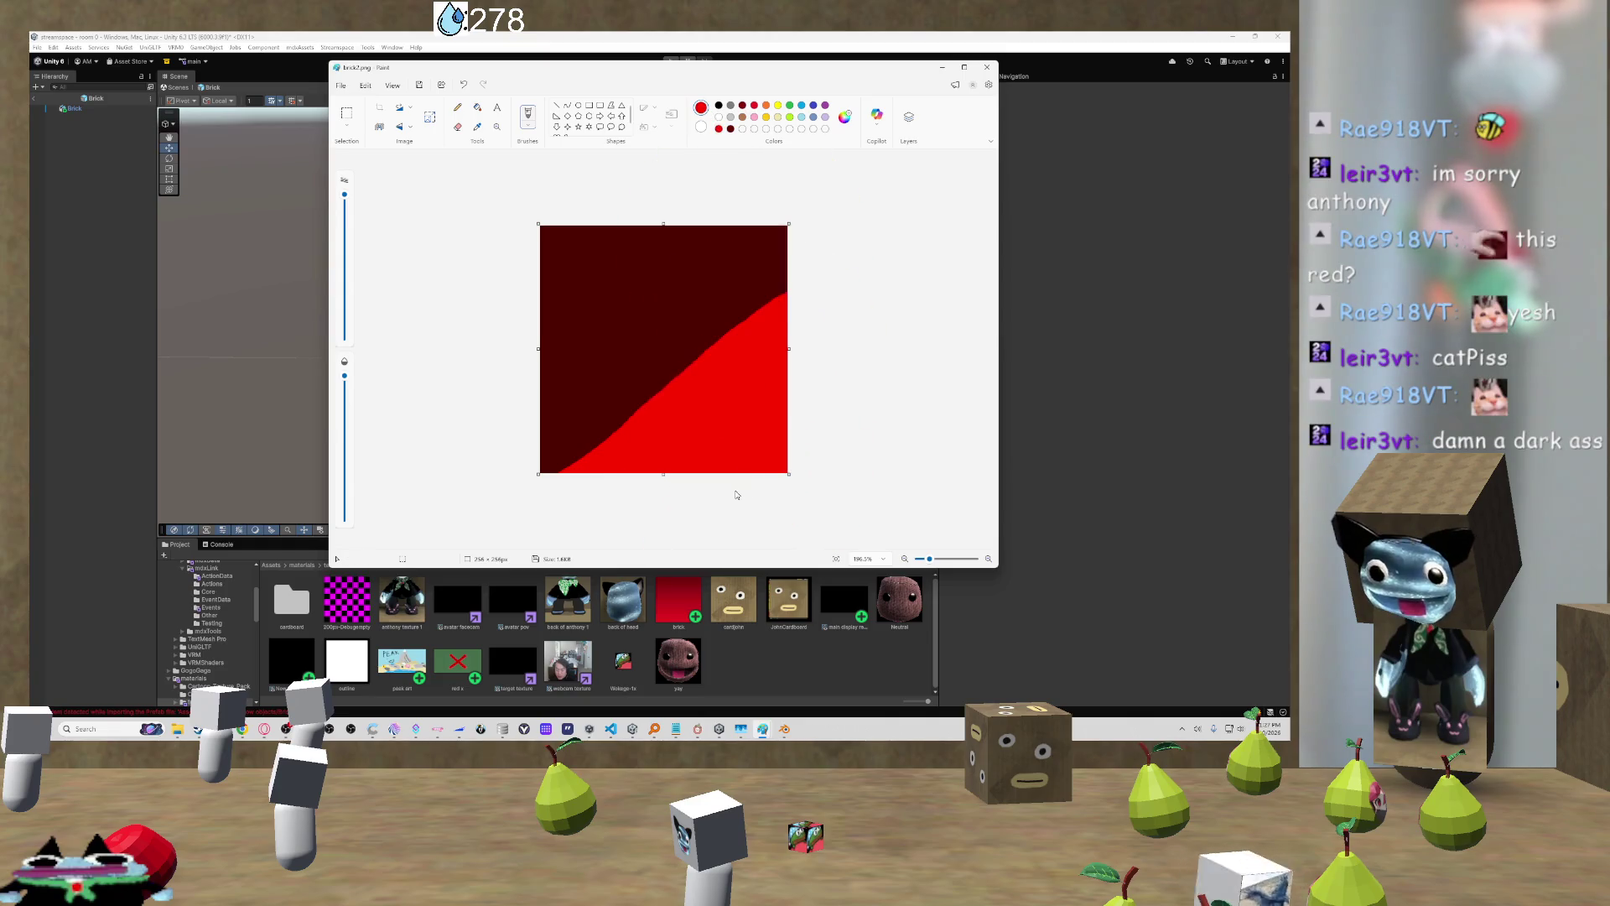
pyautogui.moveTo(605, 440)
pyautogui.mouseDown()
pyautogui.moveTo(750, 293)
pyautogui.moveTo(772, 239)
pyautogui.mouseUp()
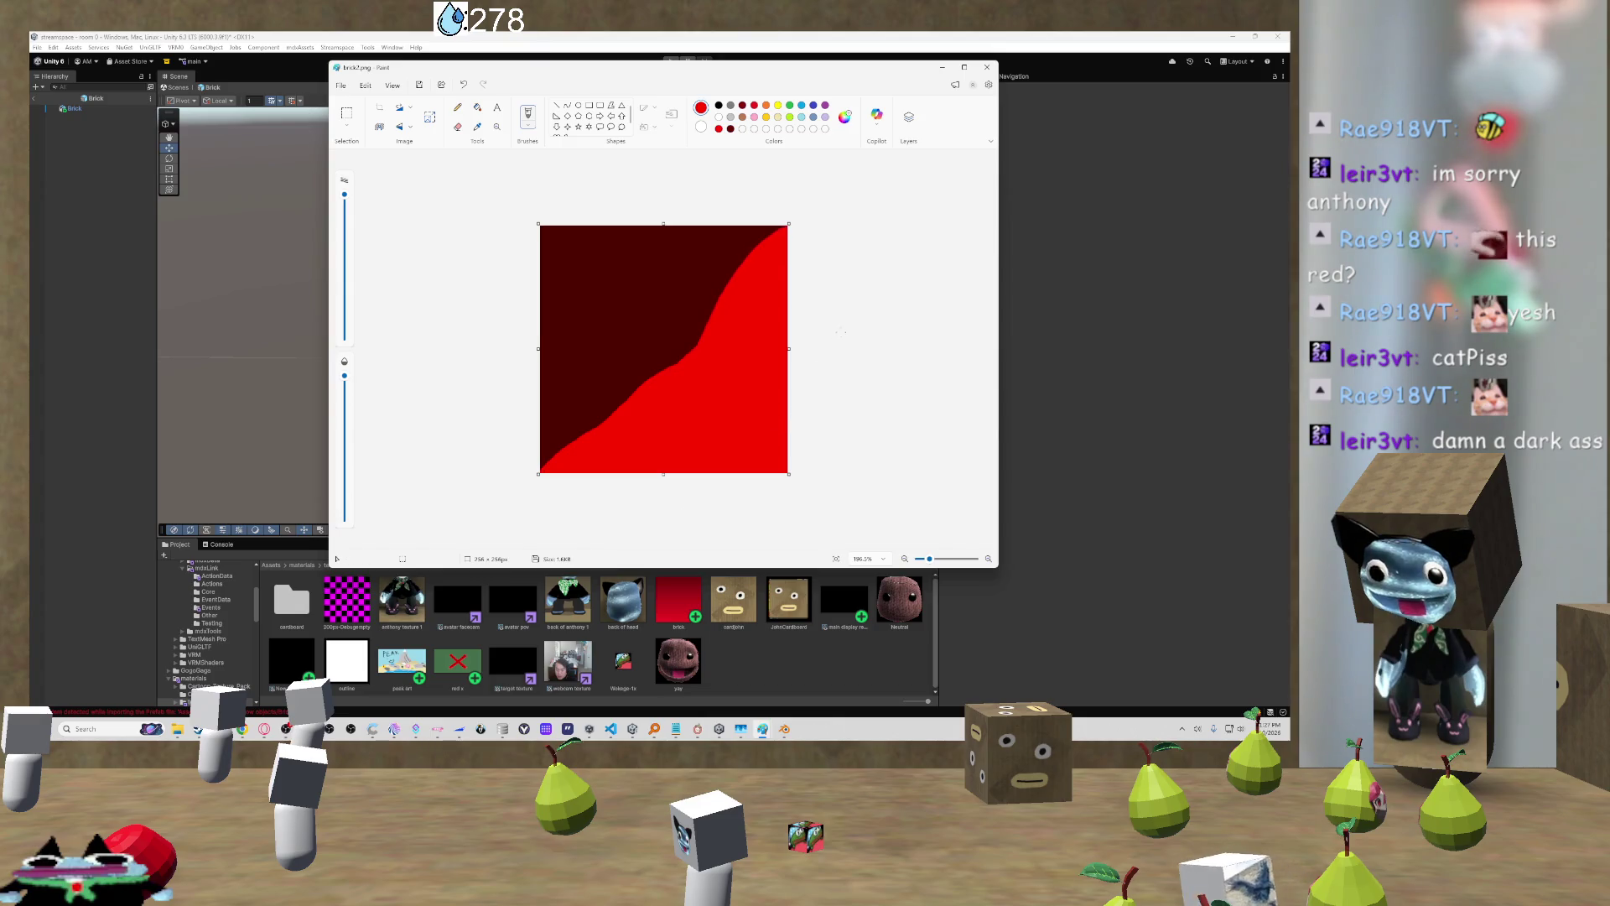
pyautogui.moveTo(713, 302); pyautogui.dragTo(696, 343)
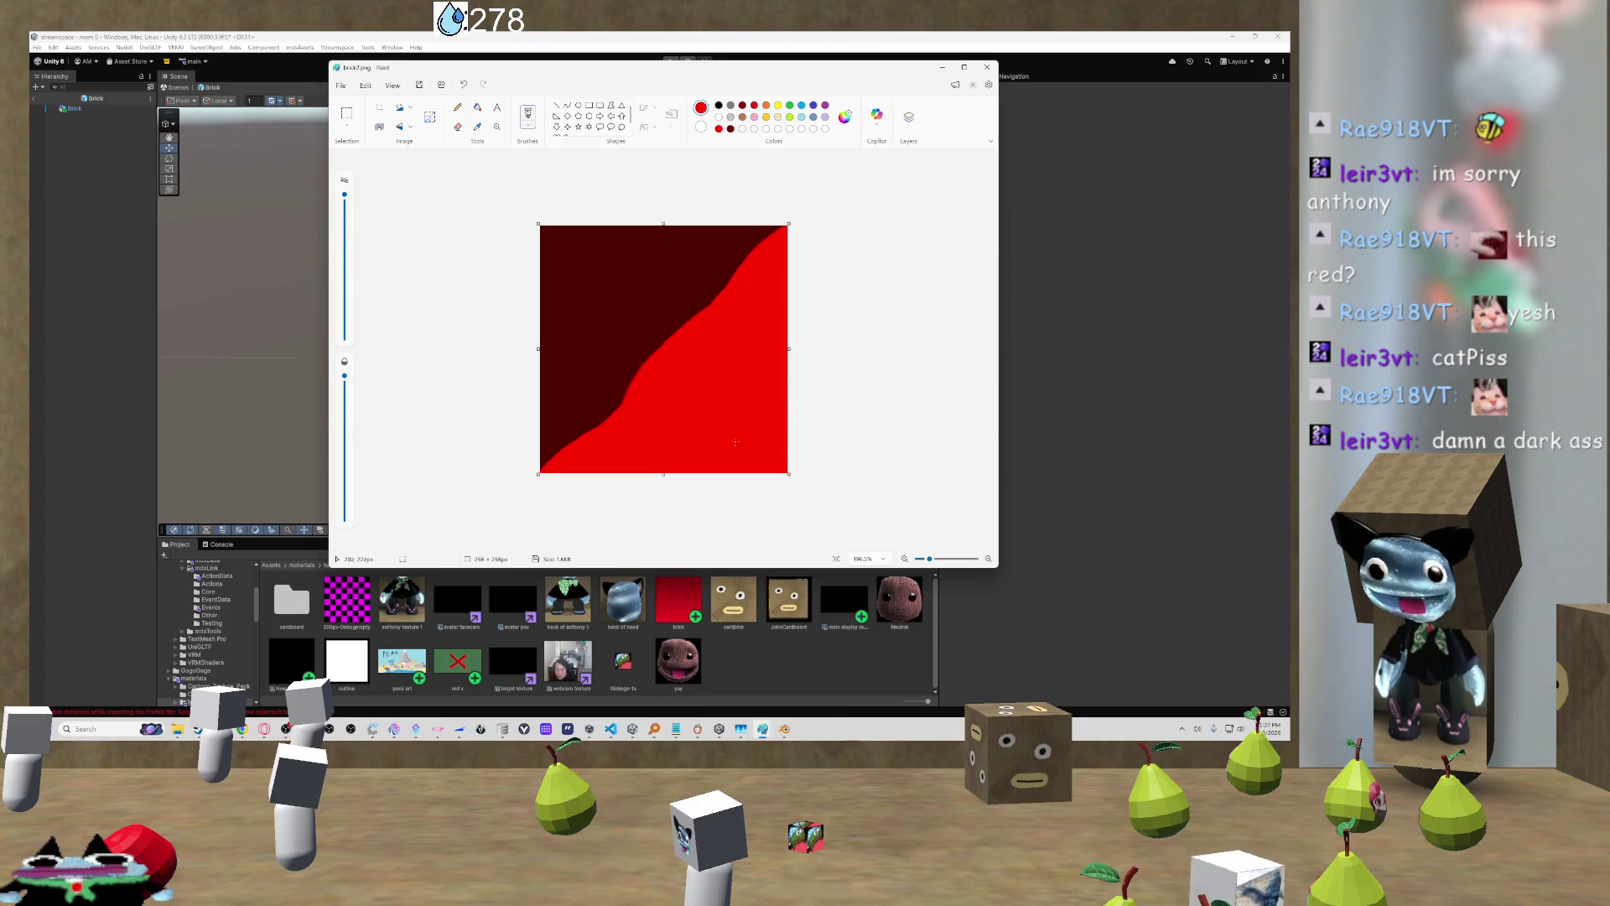
pyautogui.hotkey('ctrl', 'z')
pyautogui.hotkey('ctrl', 'z')
pyautogui.hotkey('ctrl', 'z')
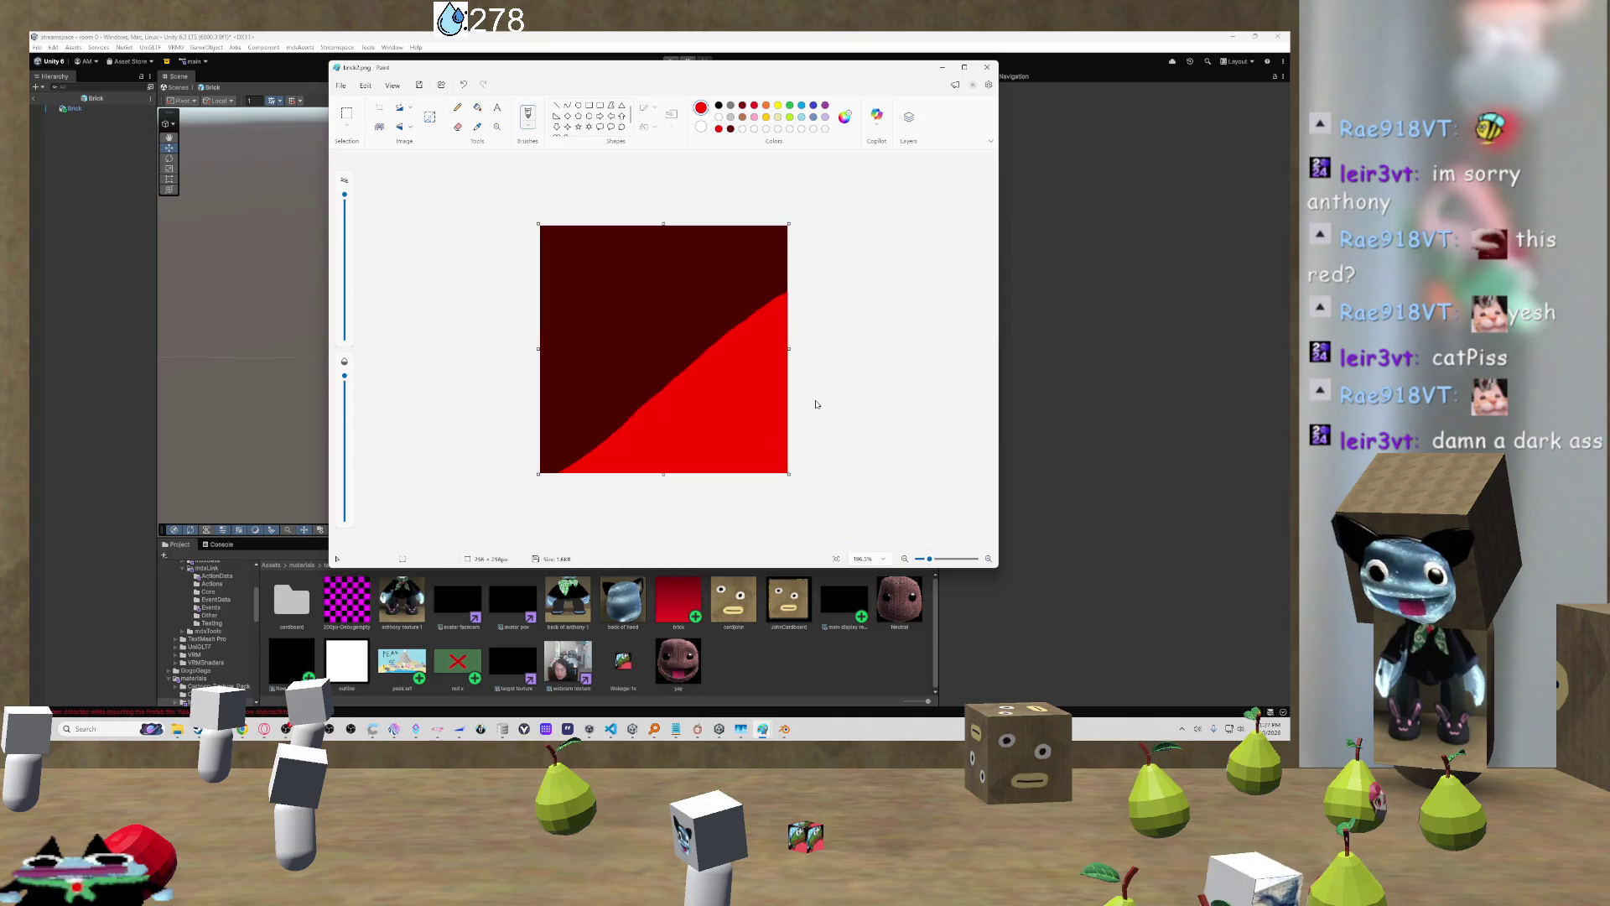
pyautogui.moveTo(682, 478); pyautogui.dragTo(712, 472)
pyautogui.moveTo(554, 470); pyautogui.dragTo(616, 394)
pyautogui.moveTo(683, 336); pyautogui.dragTo(788, 248)
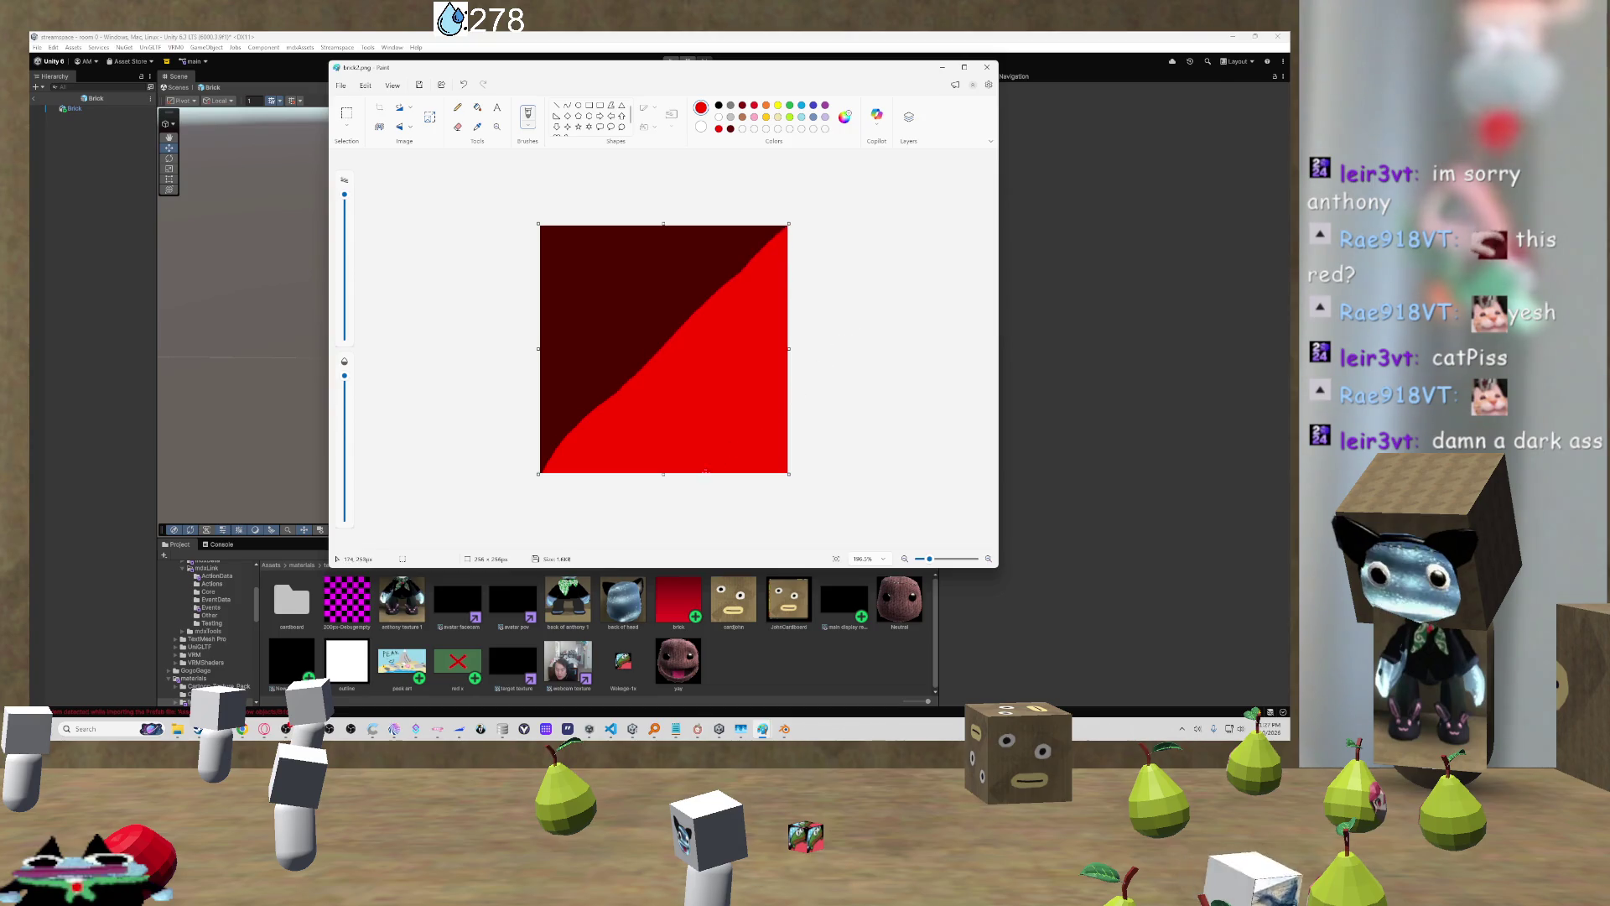
pyautogui.click(784, 388)
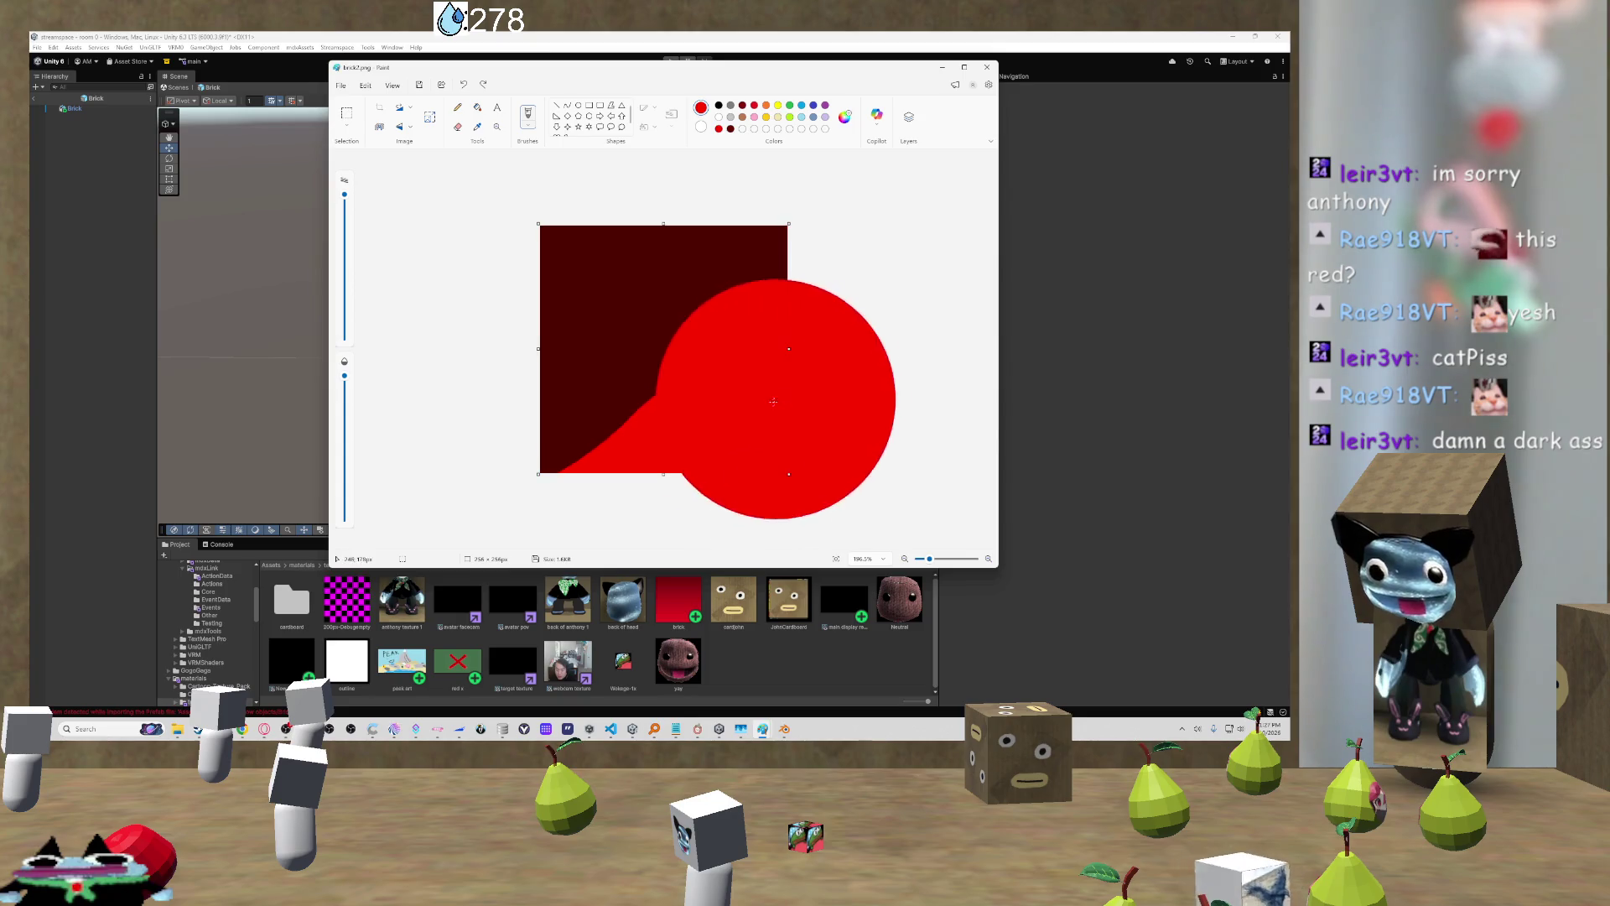